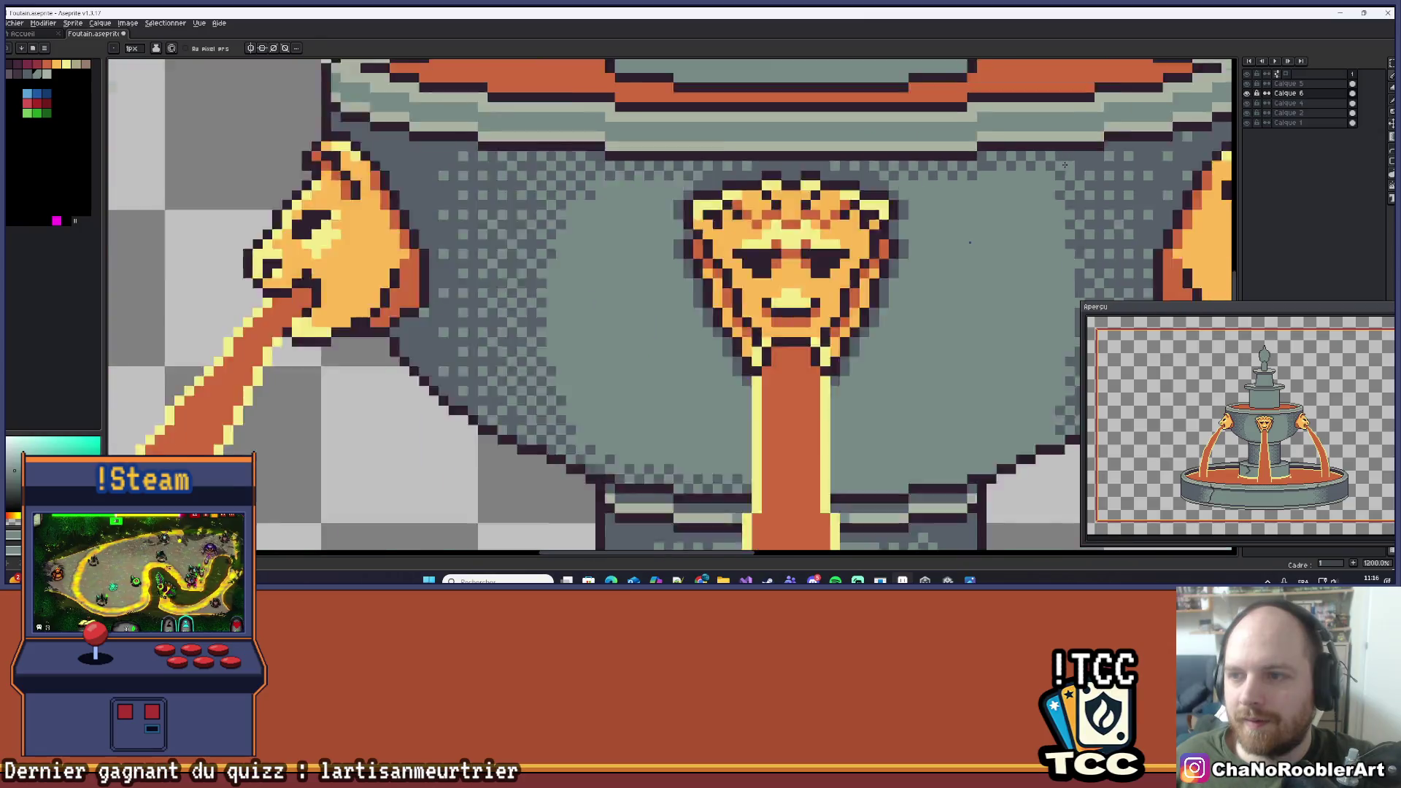
# Extend the dark basin rim line, then hide and reshow Calque 6 to compare.
pyautogui.scroll(2, 836, 272)
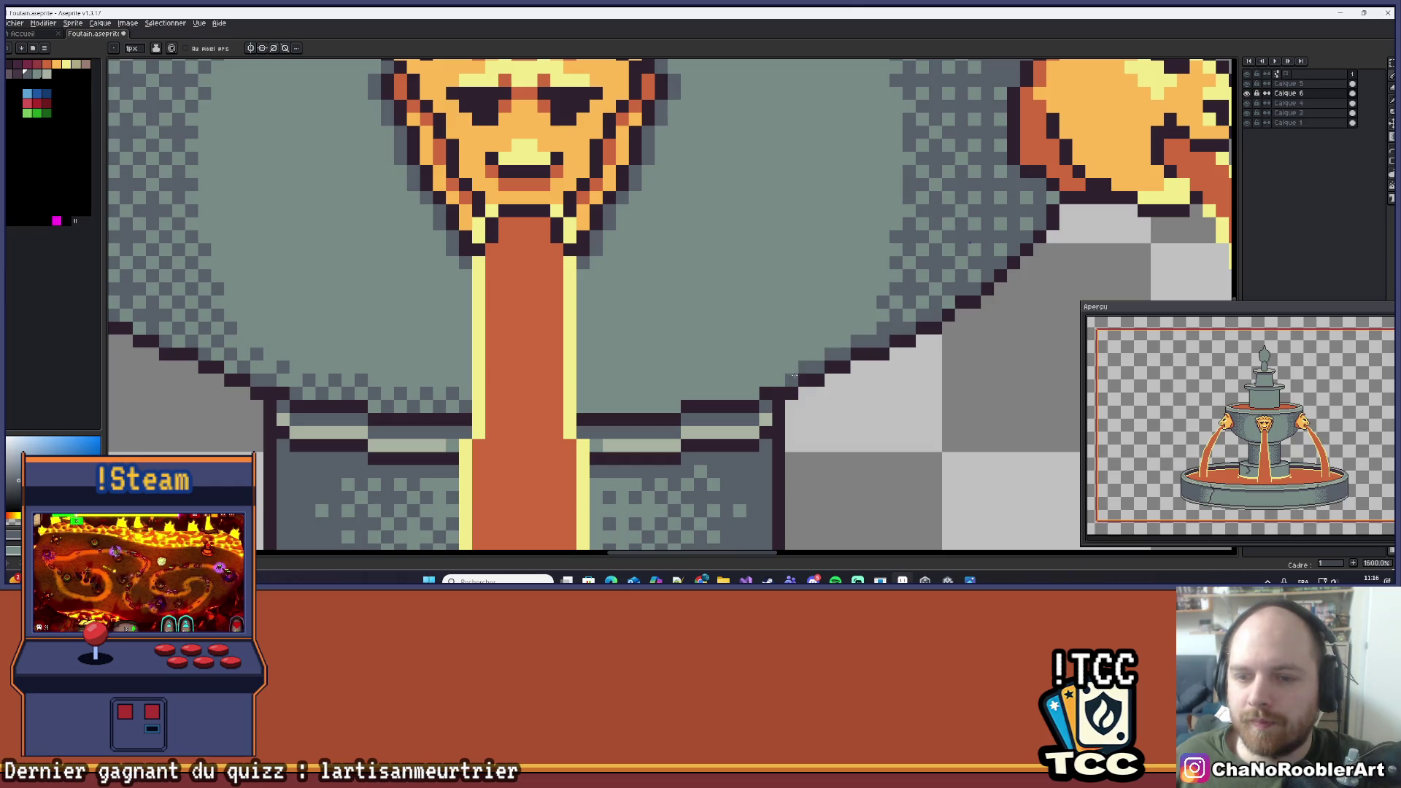
pyautogui.moveTo(751, 391); pyautogui.dragTo(580, 405)
pyautogui.scroll(-4, 826, 287)
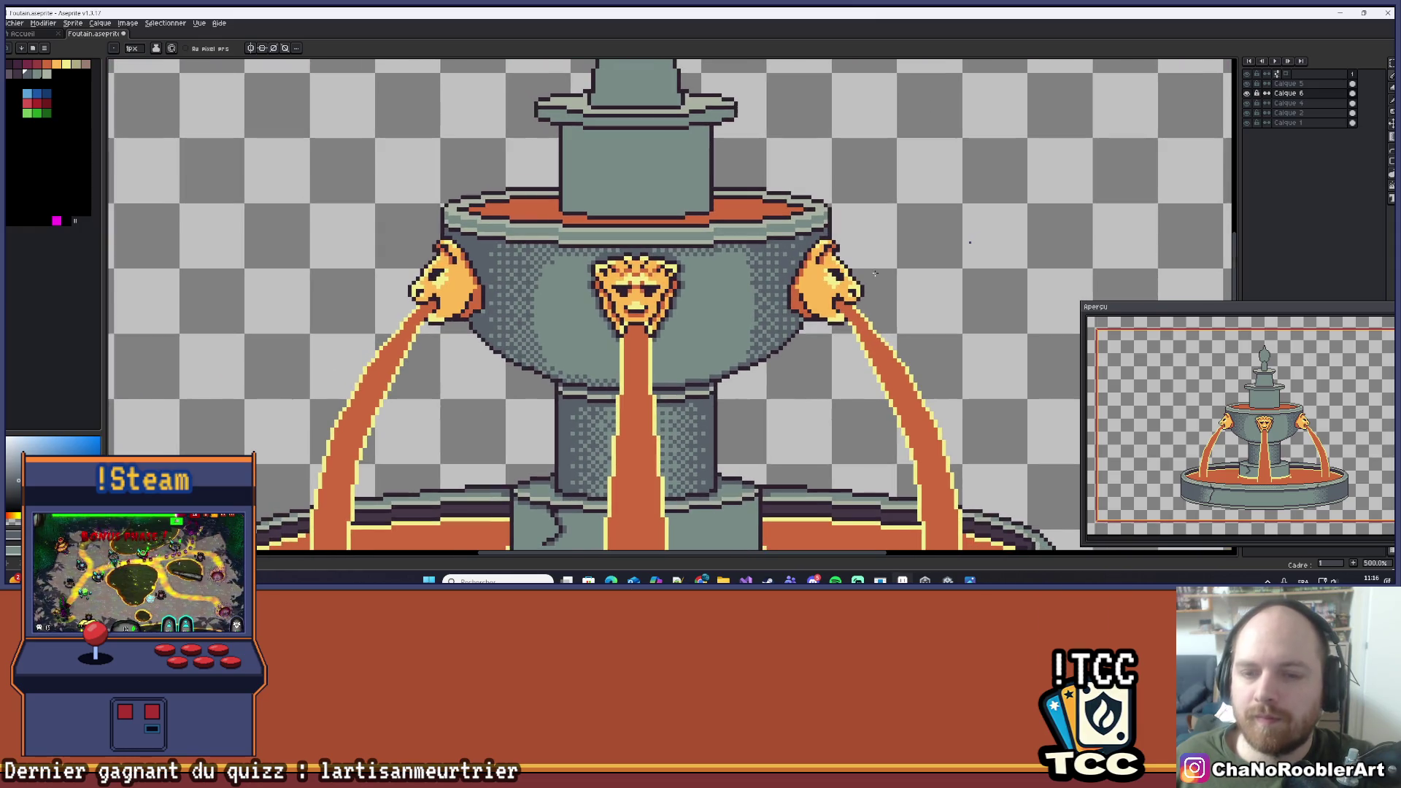
pyautogui.click(1248, 94)
pyautogui.click(1248, 94)
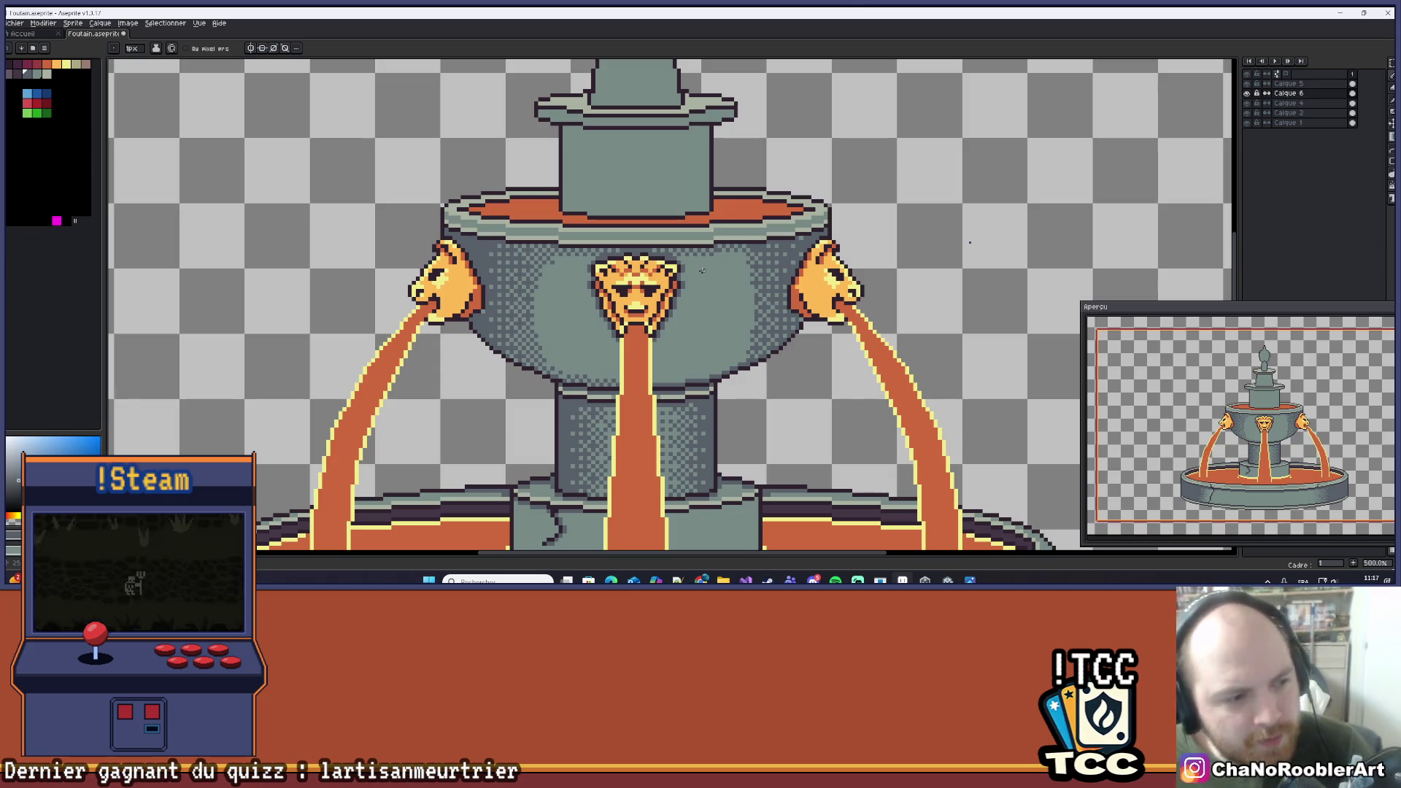
# Undo the last stroke, draw darker lines down both stream edges, and fill a missing rim pixel.
pyautogui.scroll(-1, 718, 308)
pyautogui.scroll(6, 689, 302)
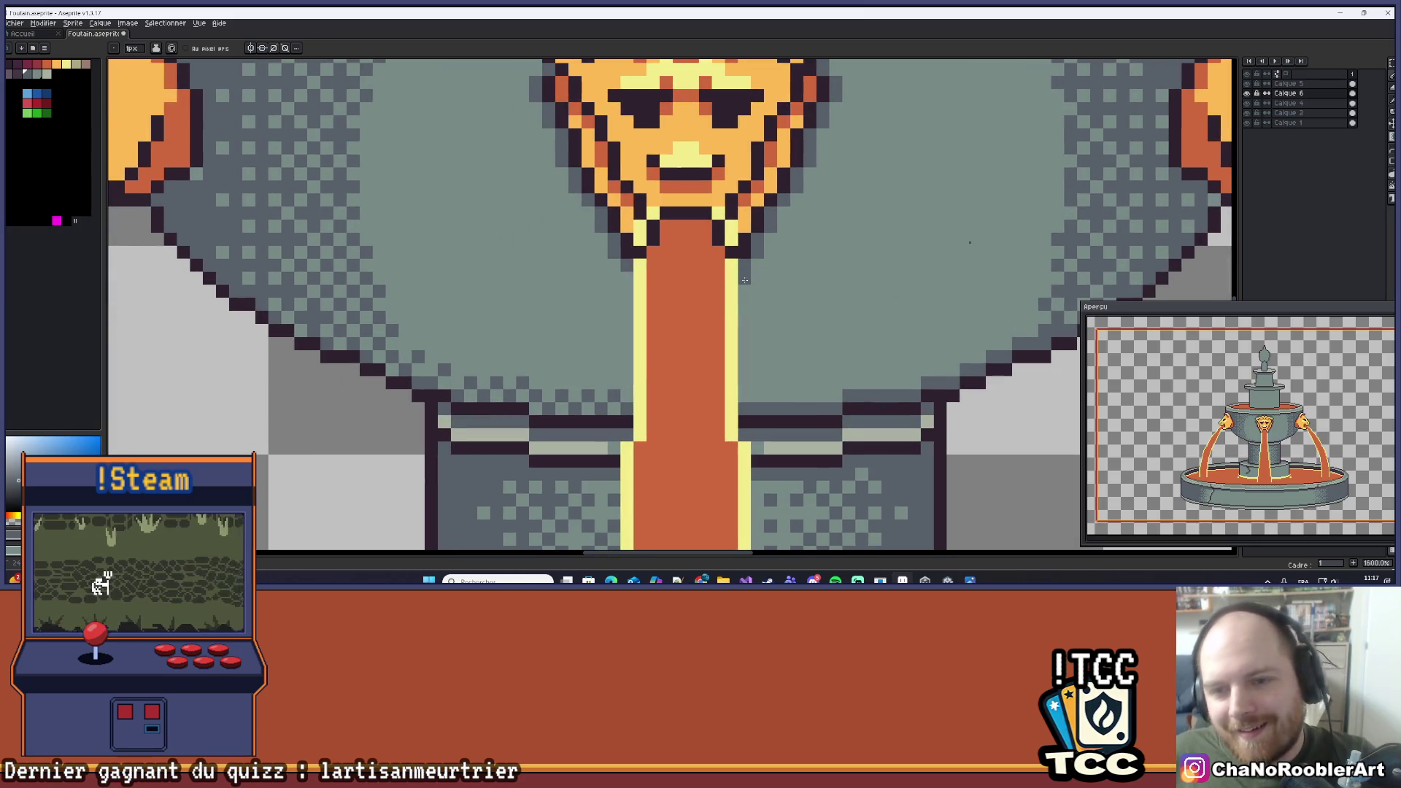
pyautogui.hotkey('ctrl', 'z')
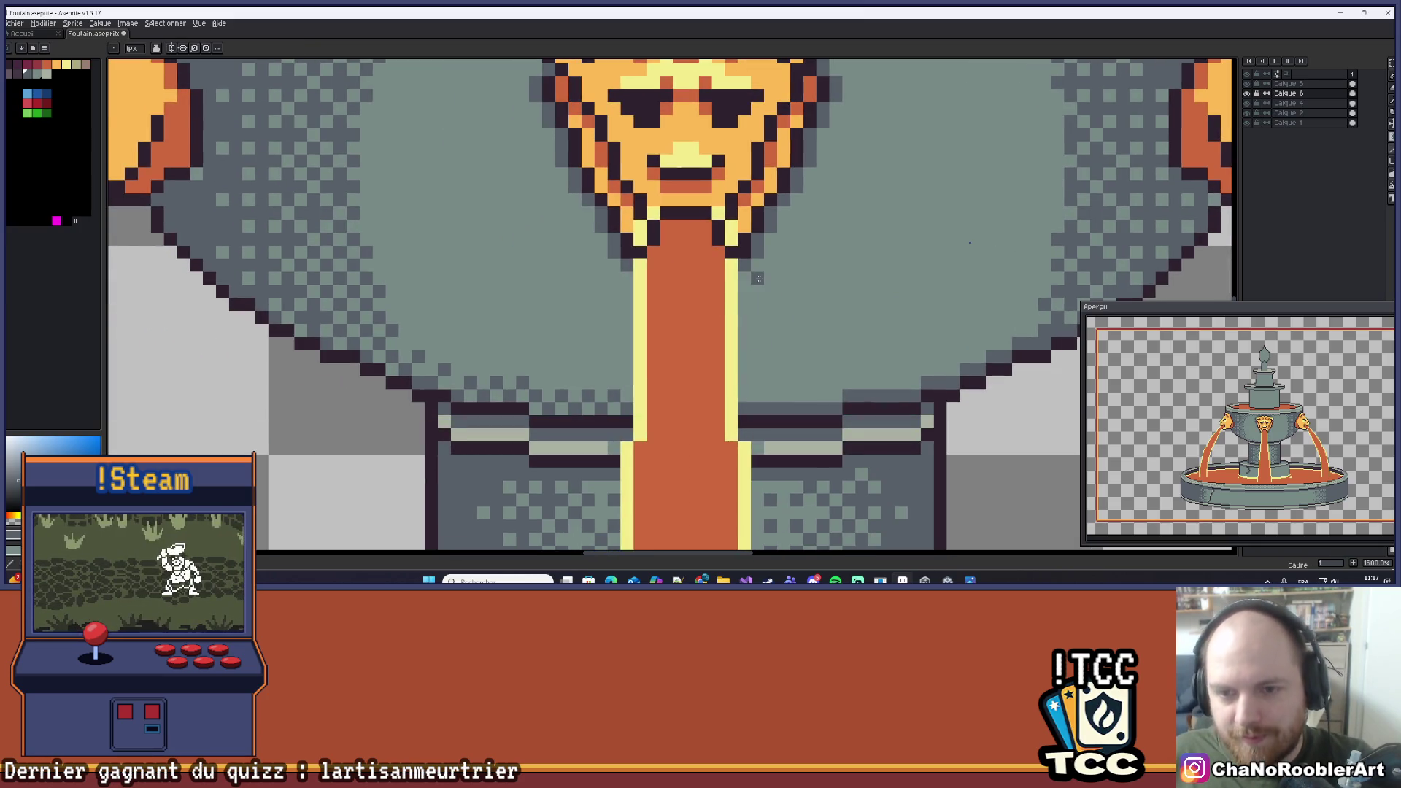
pyautogui.moveTo(744, 284); pyautogui.dragTo(744, 403)
pyautogui.moveTo(627, 284); pyautogui.dragTo(627, 403)
pyautogui.scroll(-6, 757, 347)
pyautogui.scroll(8, 757, 348)
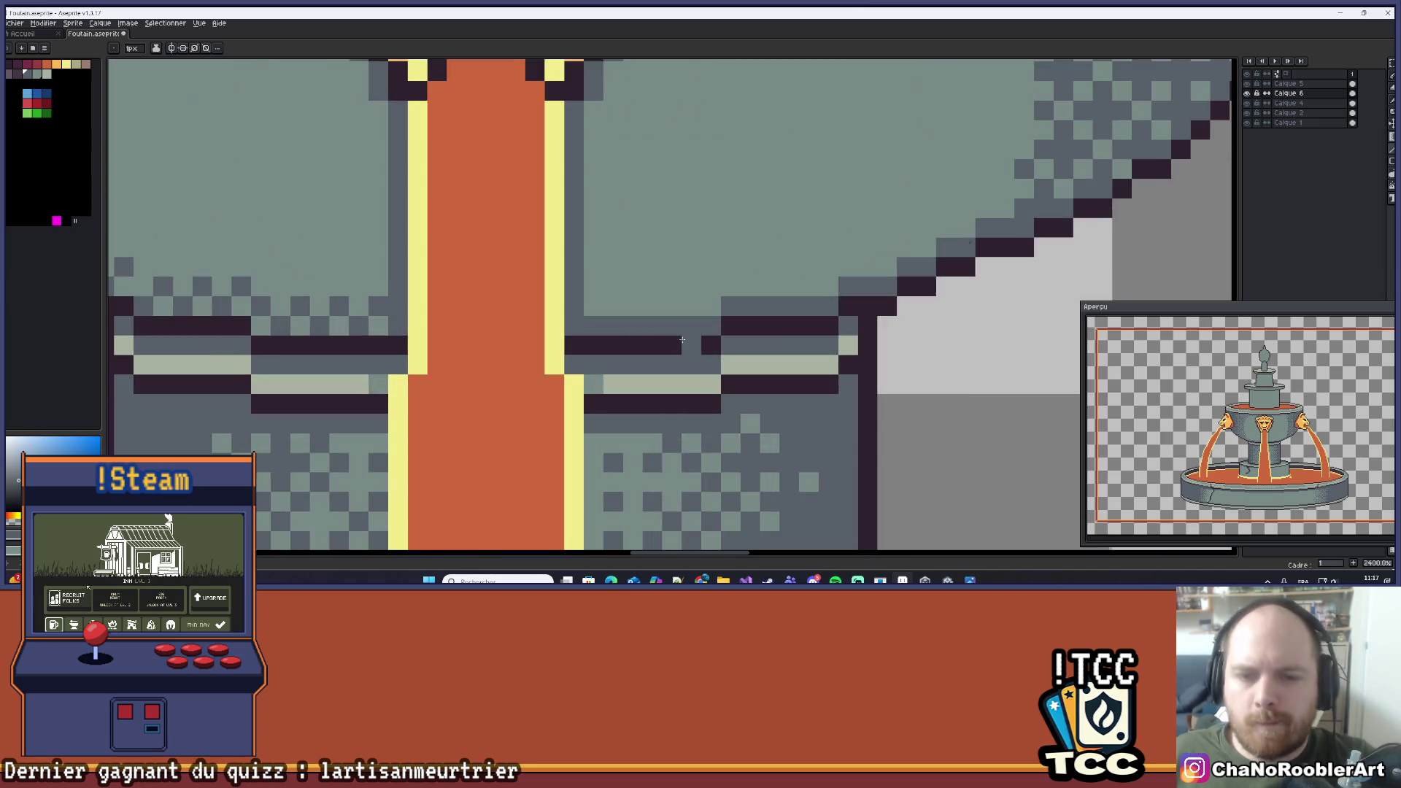
pyautogui.click(683, 340)
# With the Pencil, add dark checker-dither pixels along the basin's lower rim beside the stream.
pyautogui.press('b')
pyautogui.click(688, 325)
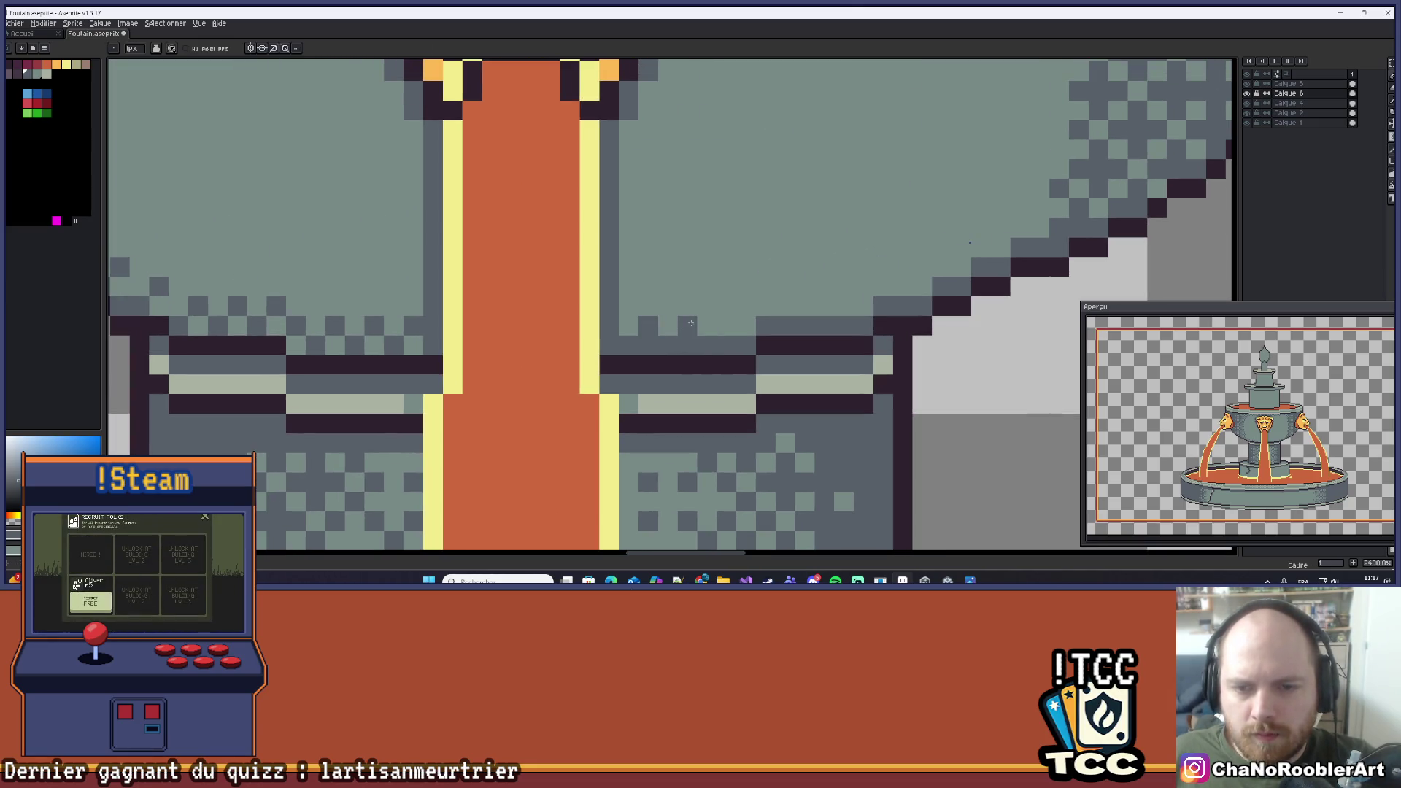
pyautogui.click(727, 325)
pyautogui.click(746, 305)
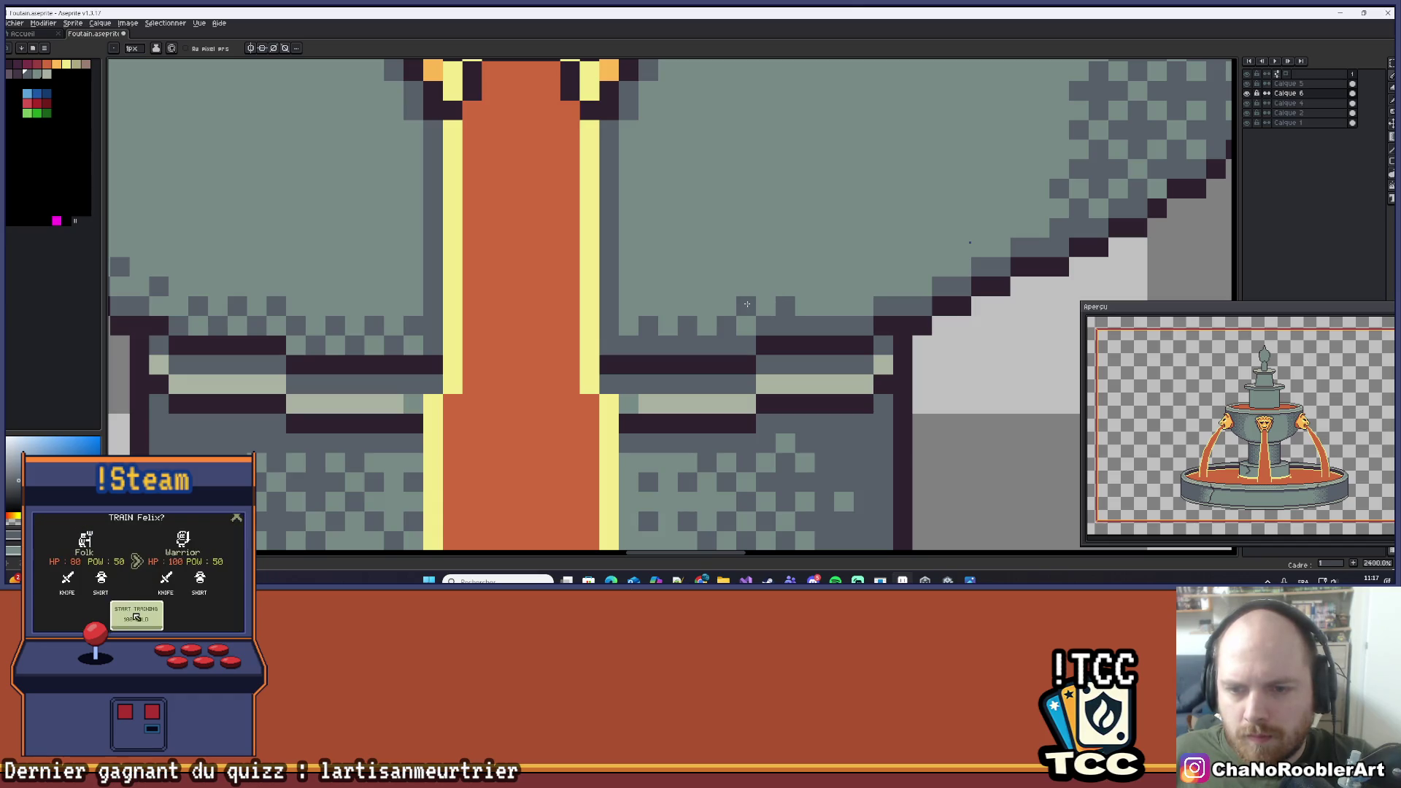
pyautogui.click(825, 305)
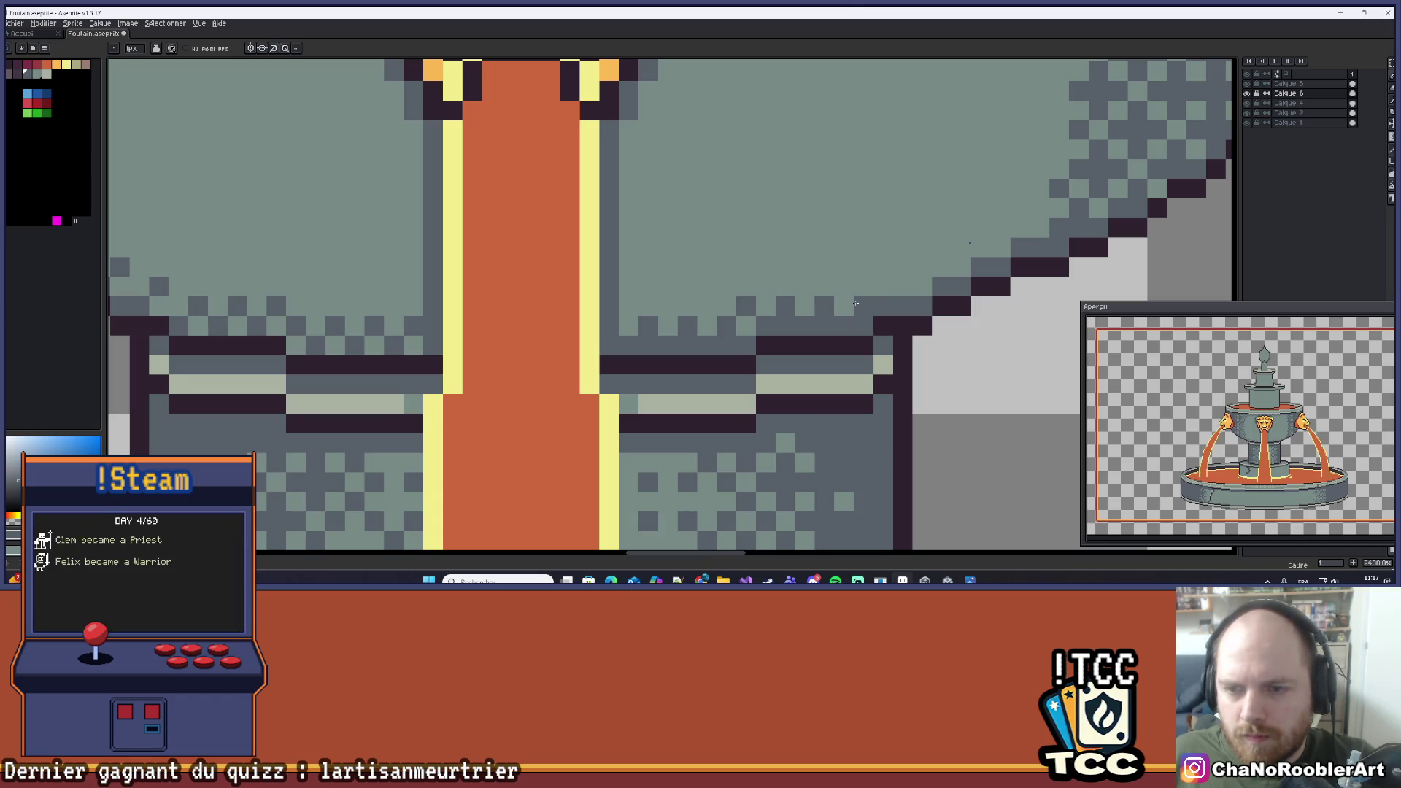
pyautogui.click(903, 267)
pyautogui.click(922, 286)
pyautogui.click(941, 266)
pyautogui.scroll(-3, 999, 235)
pyautogui.scroll(3, 737, 332)
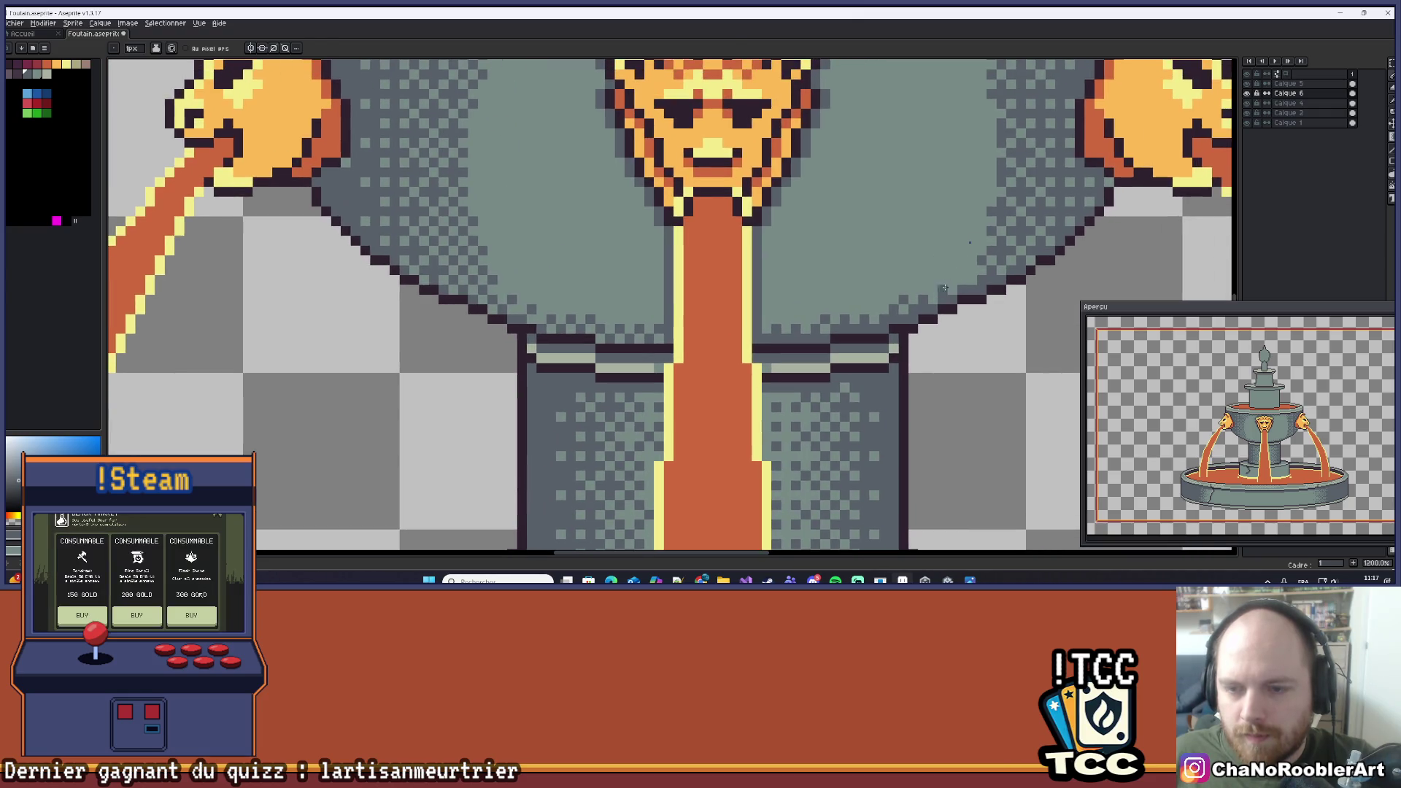
# Alt-click the basin to sample its grey-teal as the drawing colour.
pyautogui.press('alt')
pyautogui.keyDown('alt'); pyautogui.click(737, 333); pyautogui.keyUp('alt')
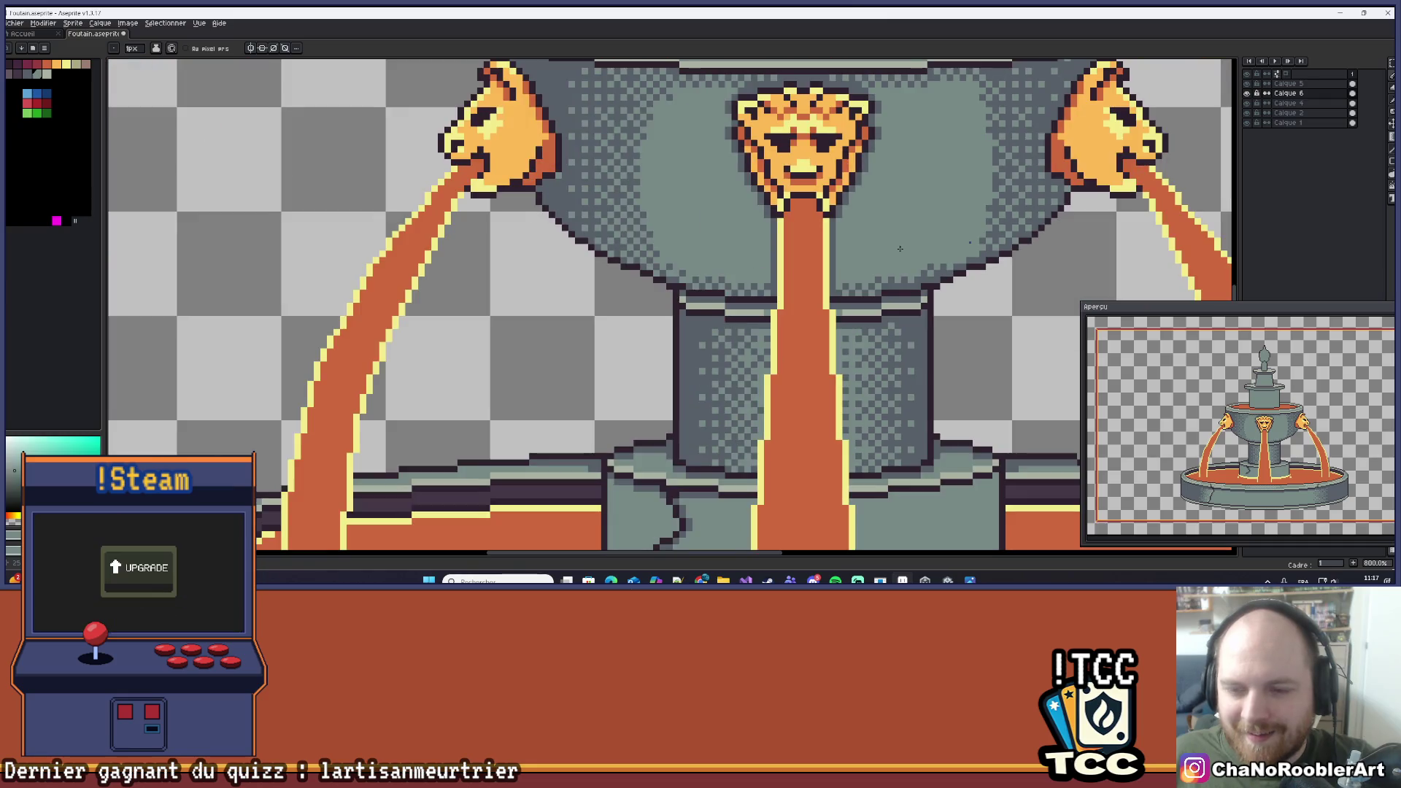
pyautogui.scroll(-5, 788, 371)
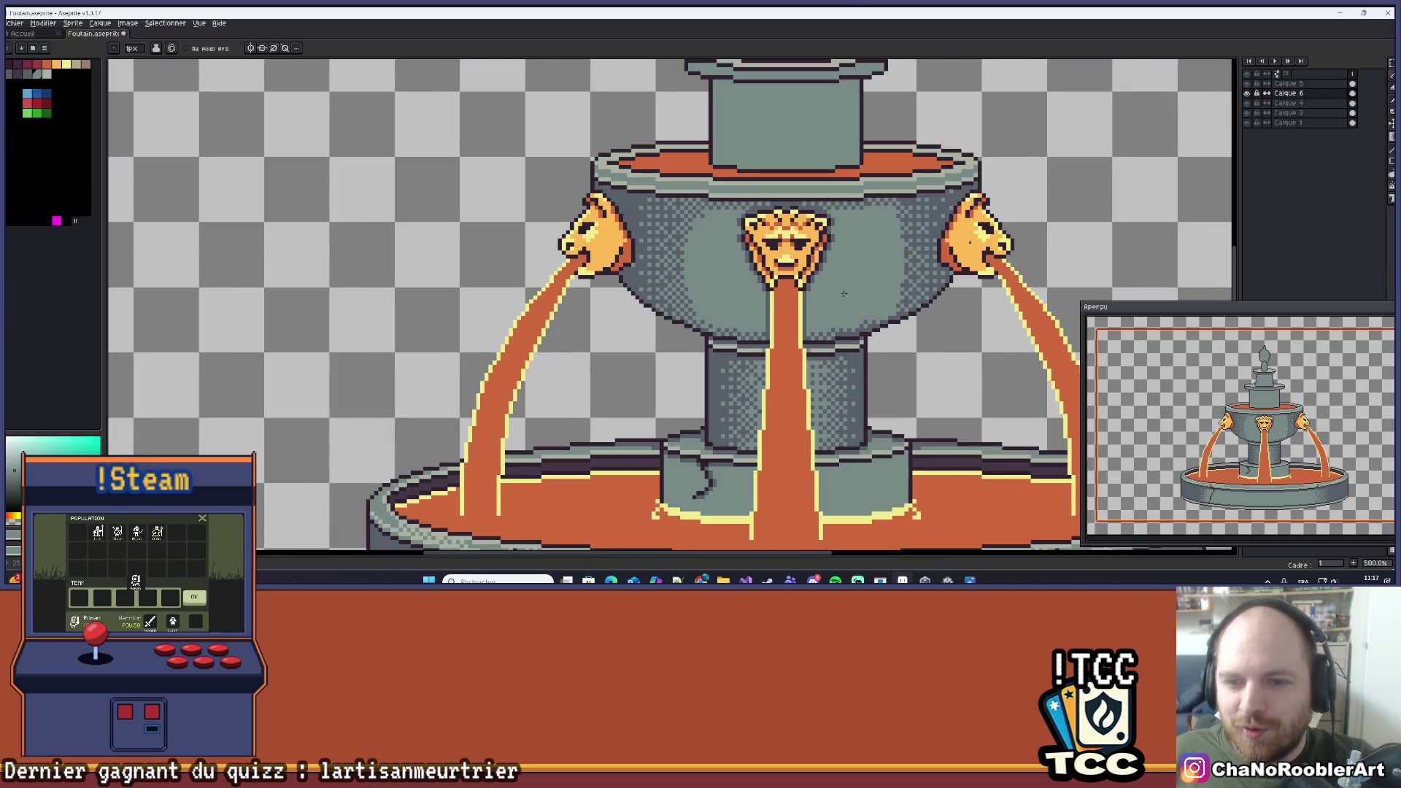
pyautogui.scroll(-1, 844, 293)
pyautogui.scroll(-1, 792, 331)
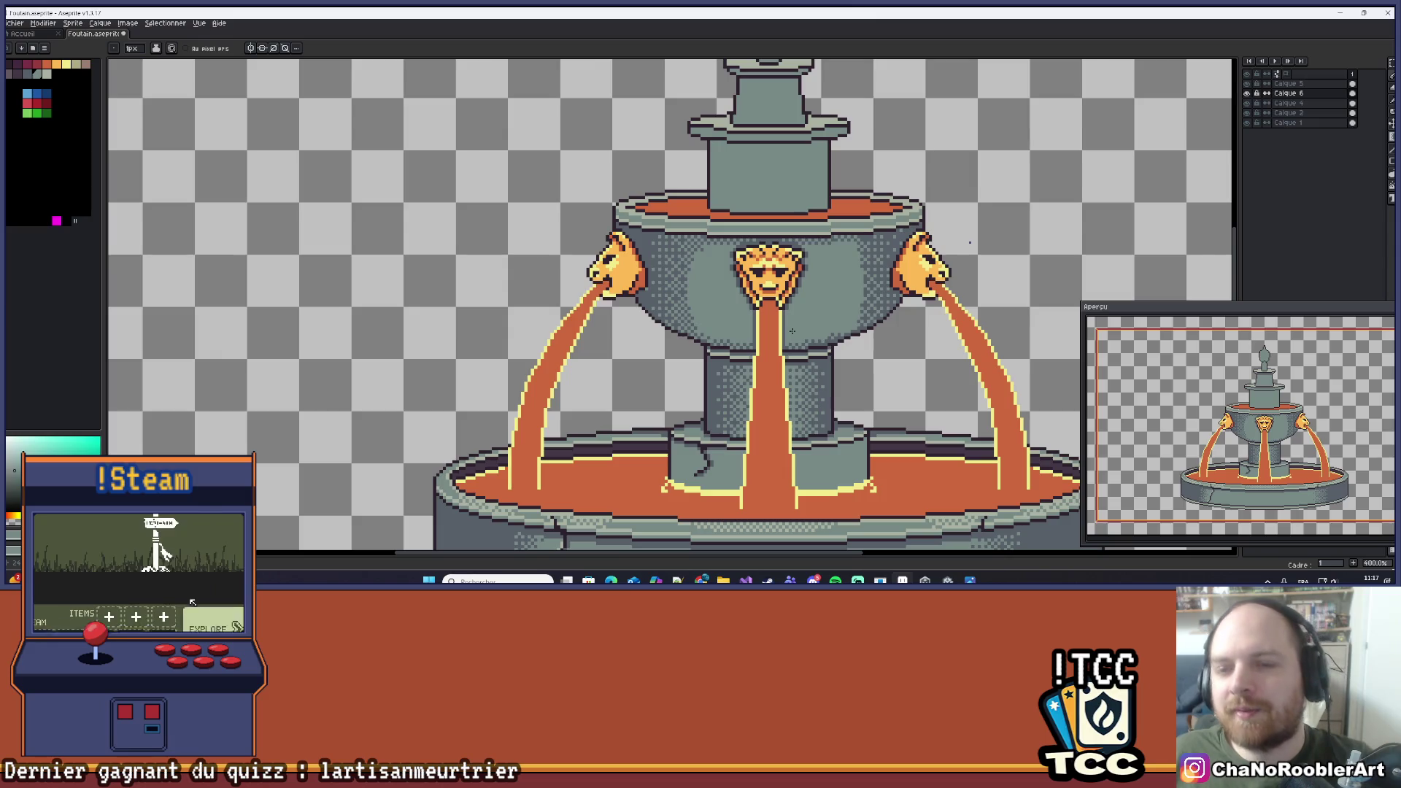
pyautogui.scroll(-1, 792, 331)
pyautogui.scroll(5, 801, 237)
pyautogui.scroll(2, 800, 237)
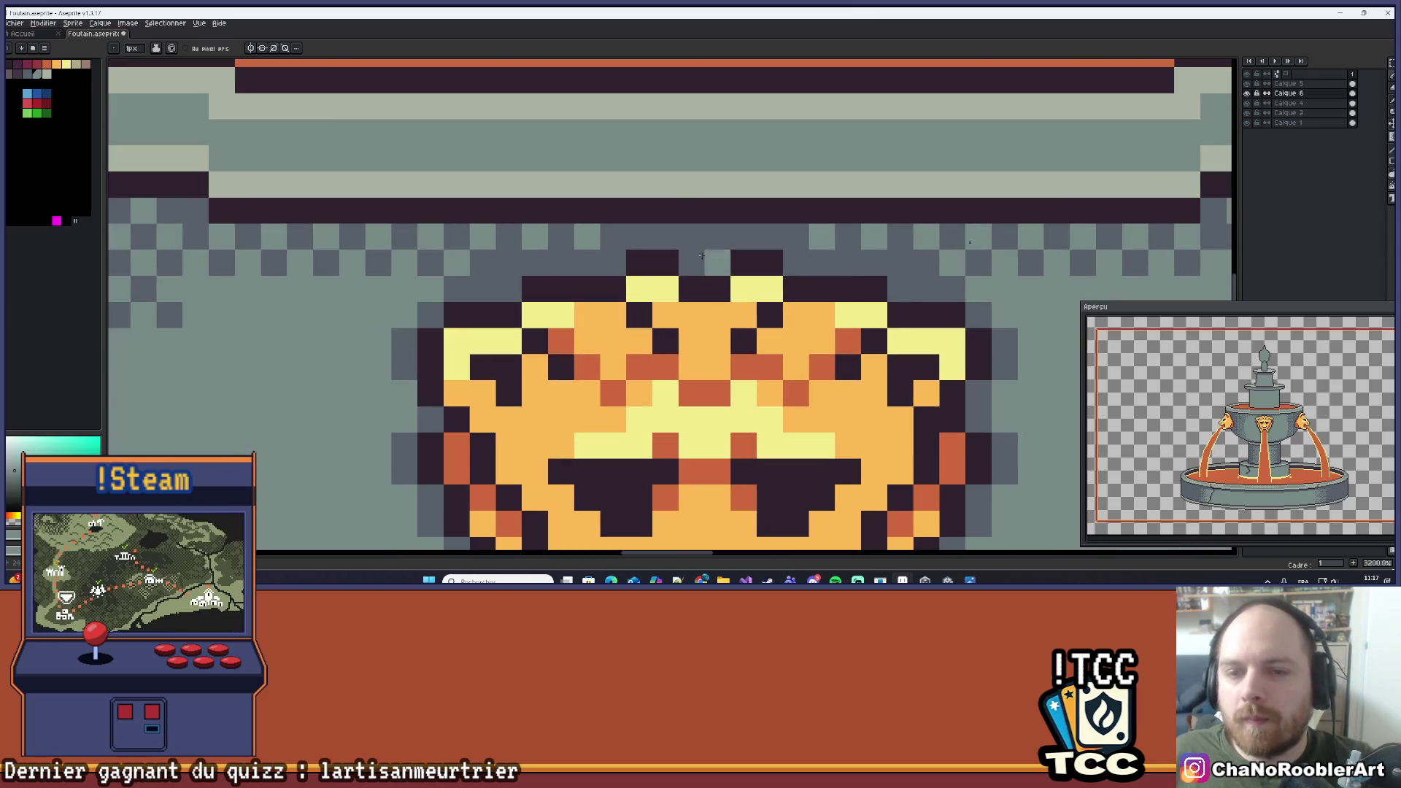
pyautogui.scroll(-8, 801, 238)
pyautogui.scroll(1, 737, 265)
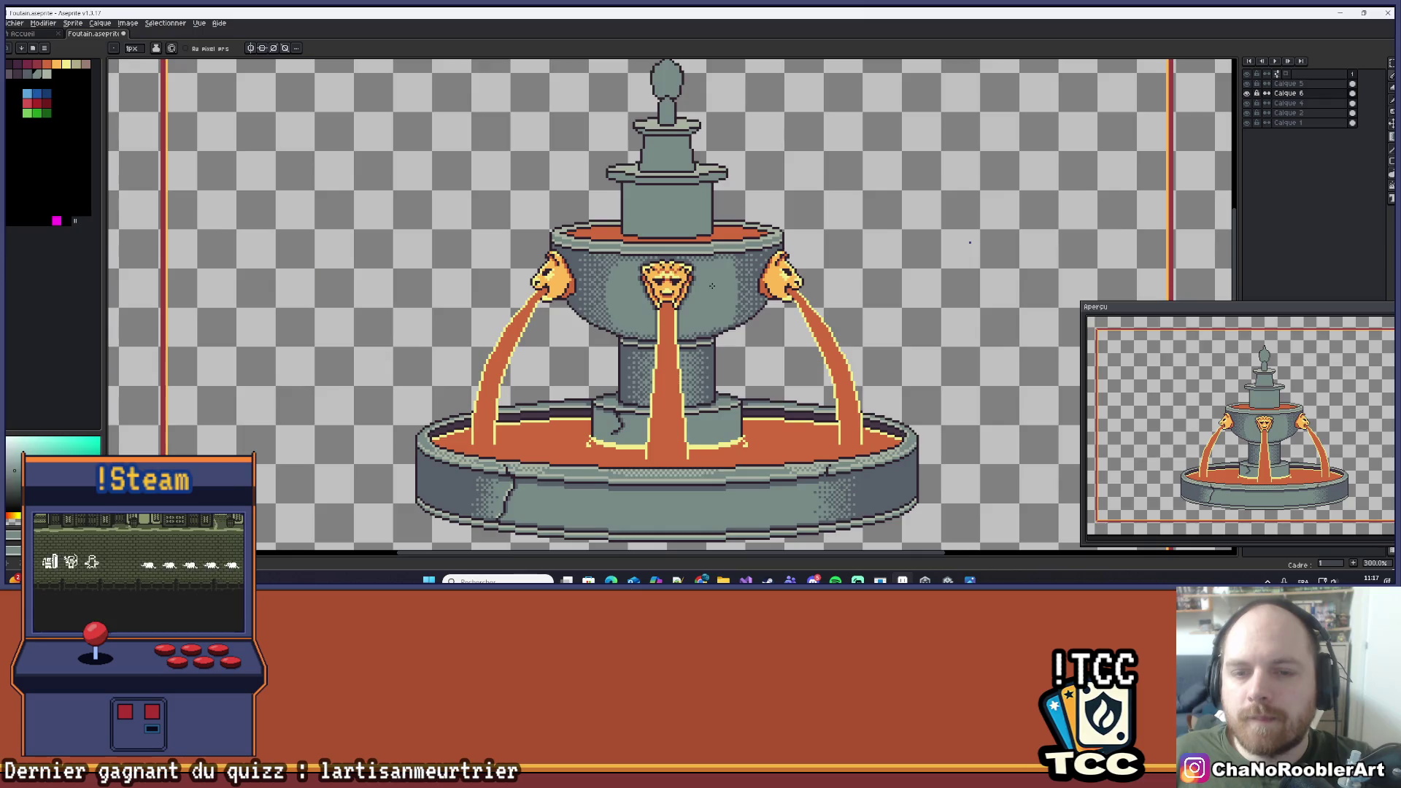
pyautogui.scroll(-1, 737, 264)
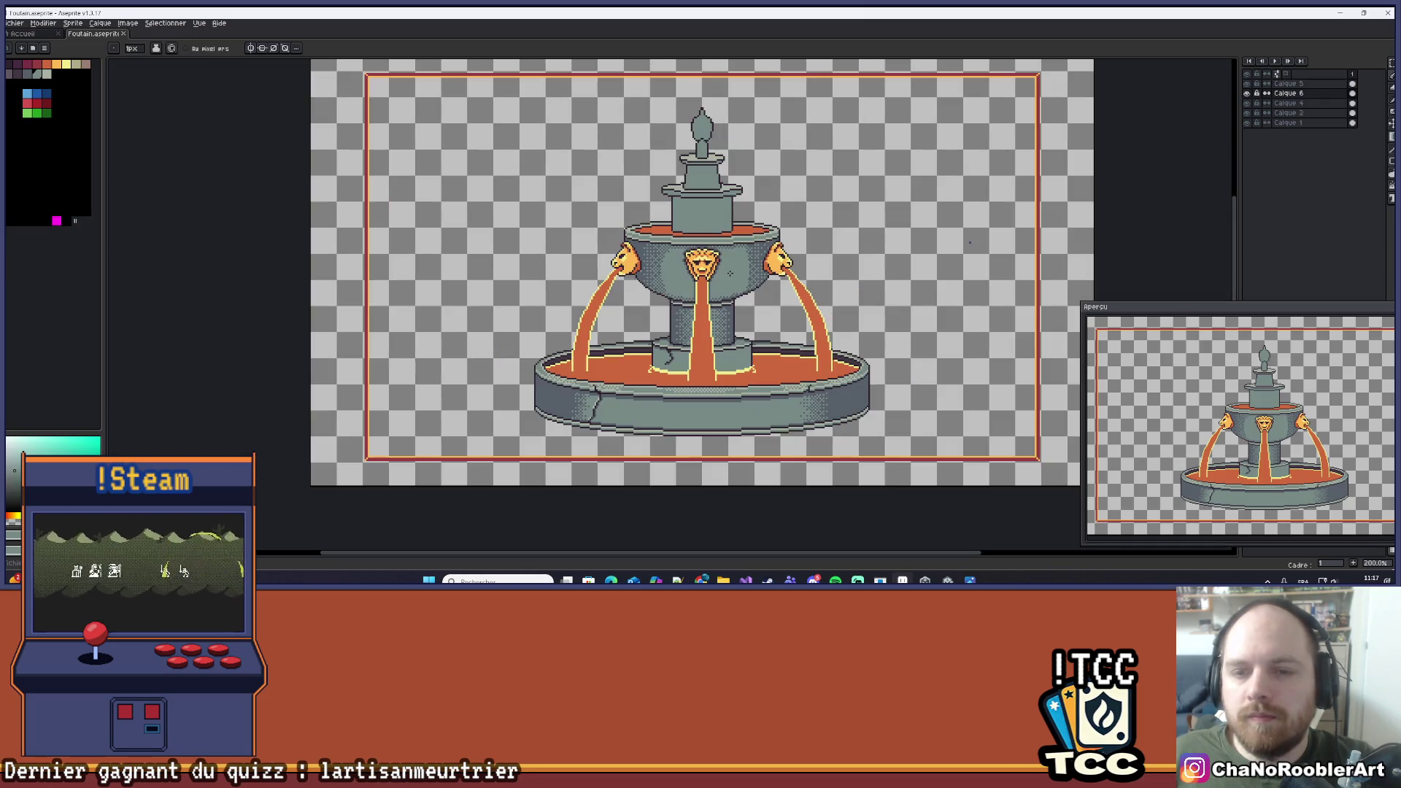
pyautogui.scroll(10, 722, 275)
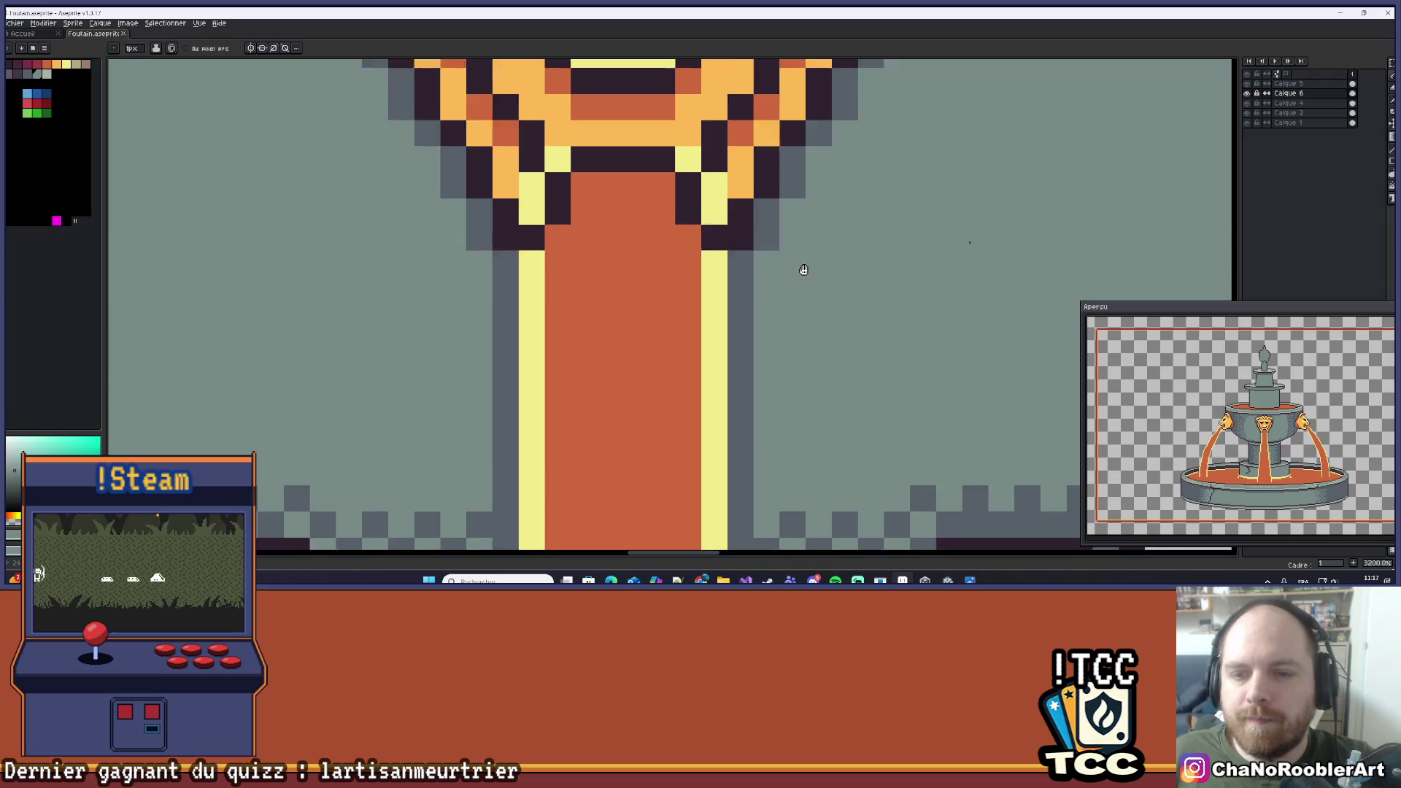
pyautogui.scroll(-3, 714, 290)
pyautogui.scroll(-1, 714, 290)
pyautogui.scroll(1, 737, 283)
# Pick the basin's dark grey and add two dark-grey dither pixels right of the stream.
pyautogui.press('i')
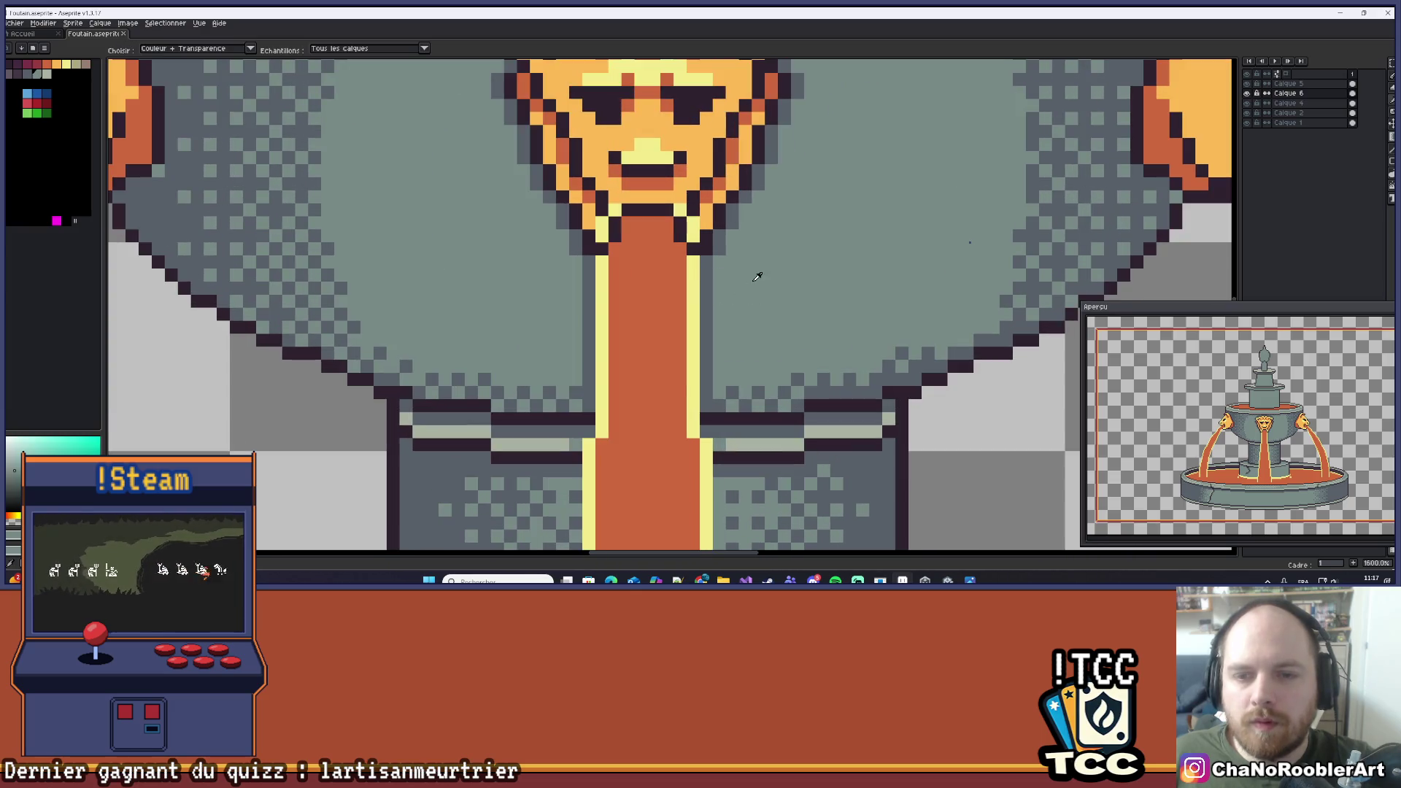
pyautogui.keyDown('alt'); pyautogui.click(716, 270); pyautogui.keyUp('alt')
pyautogui.scroll(2, 717, 270)
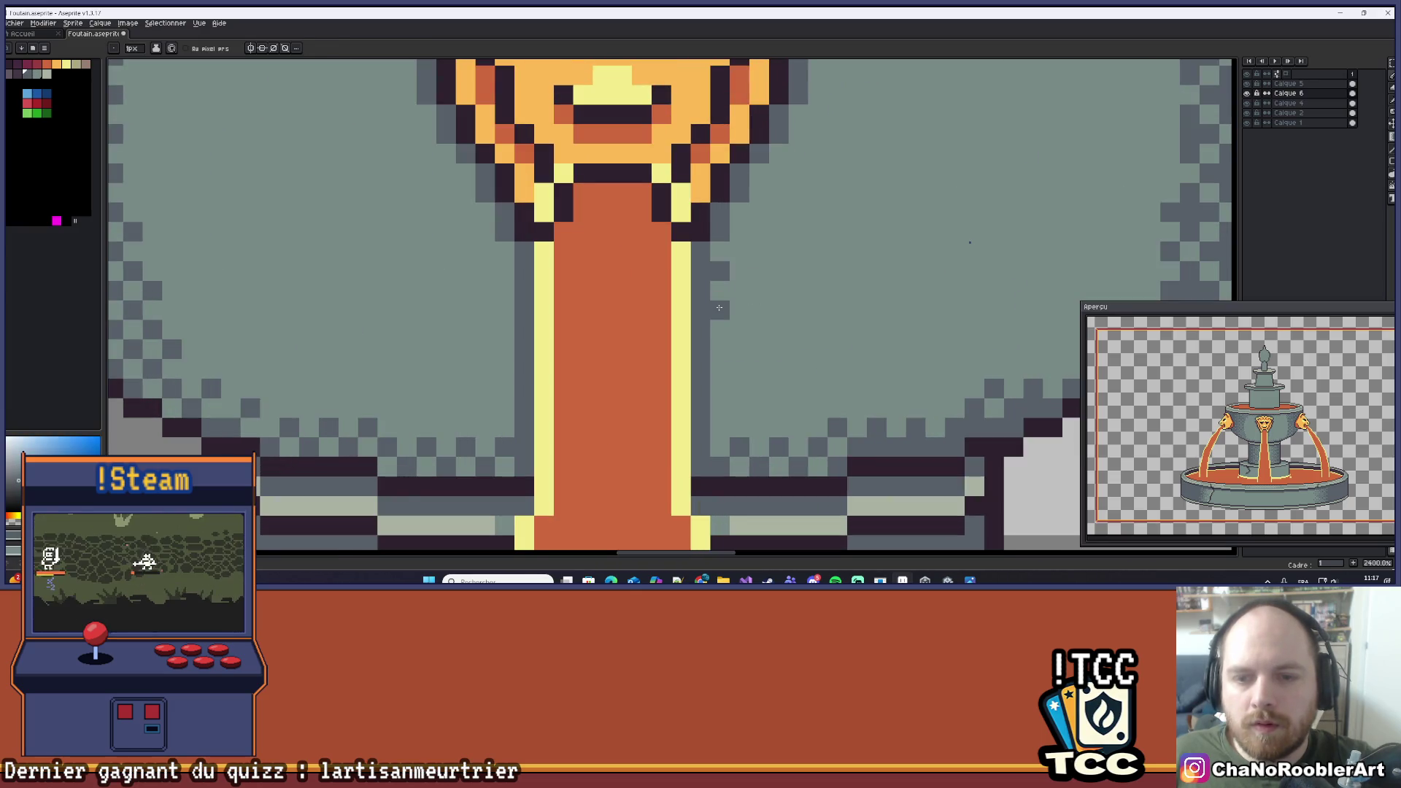
pyautogui.click(719, 349)
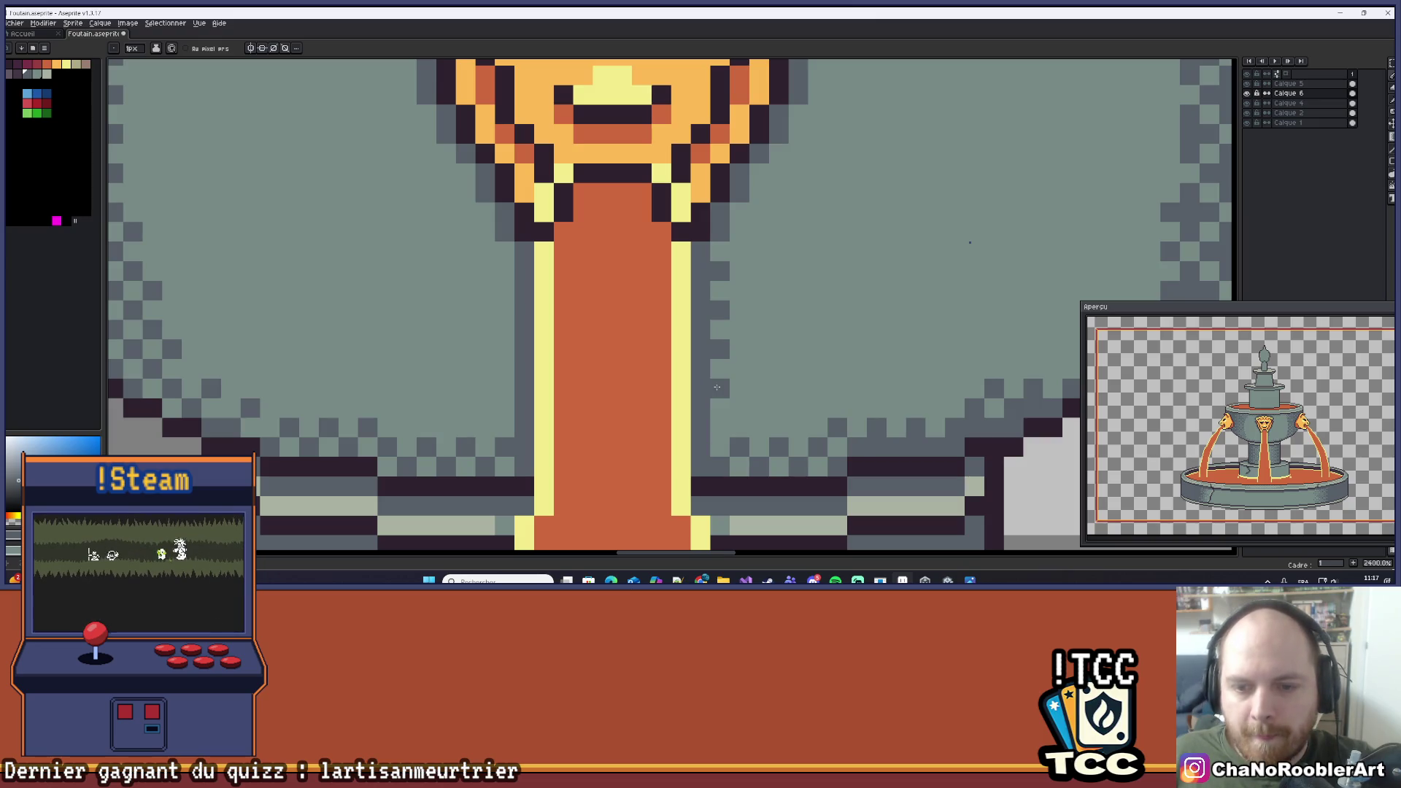
pyautogui.click(720, 419)
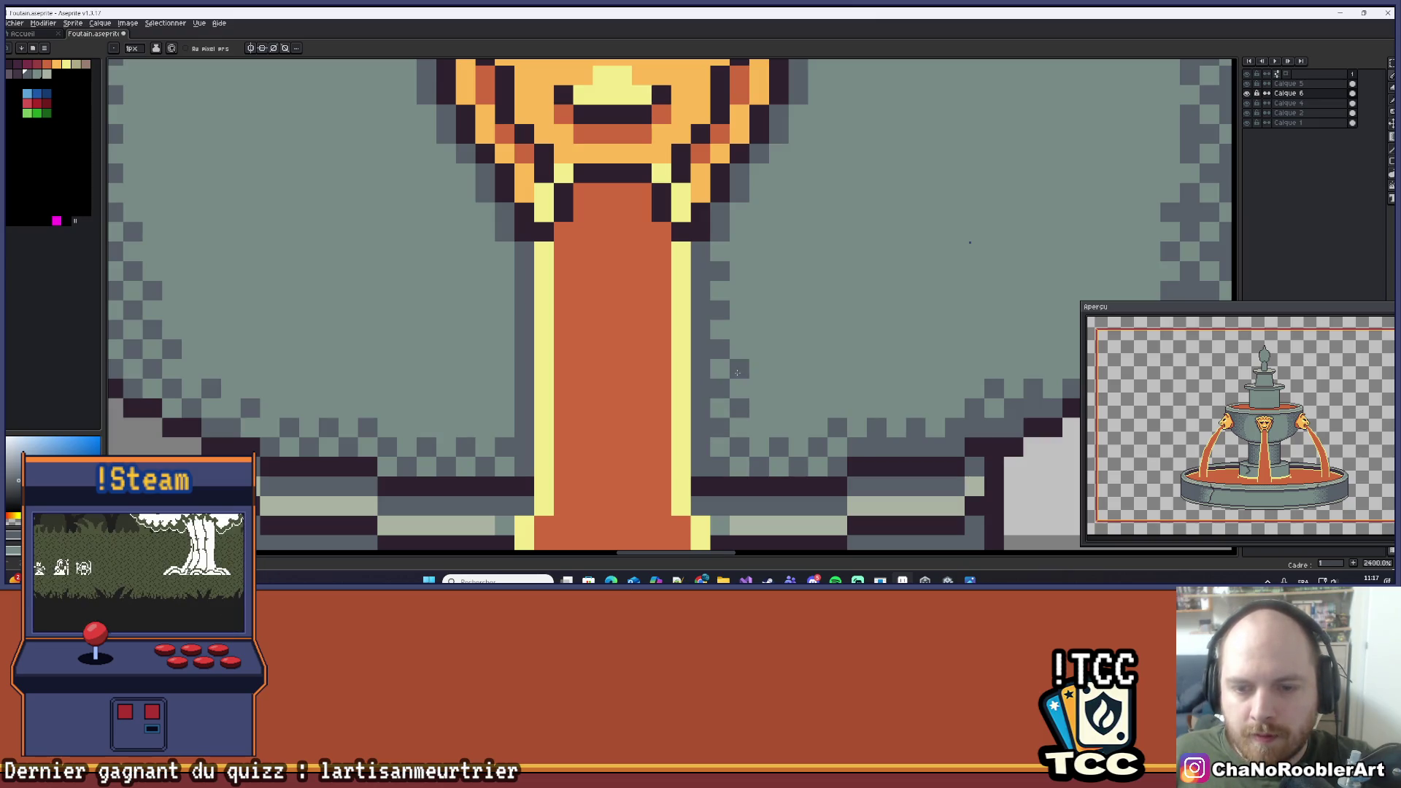
pyautogui.scroll(-6, 781, 324)
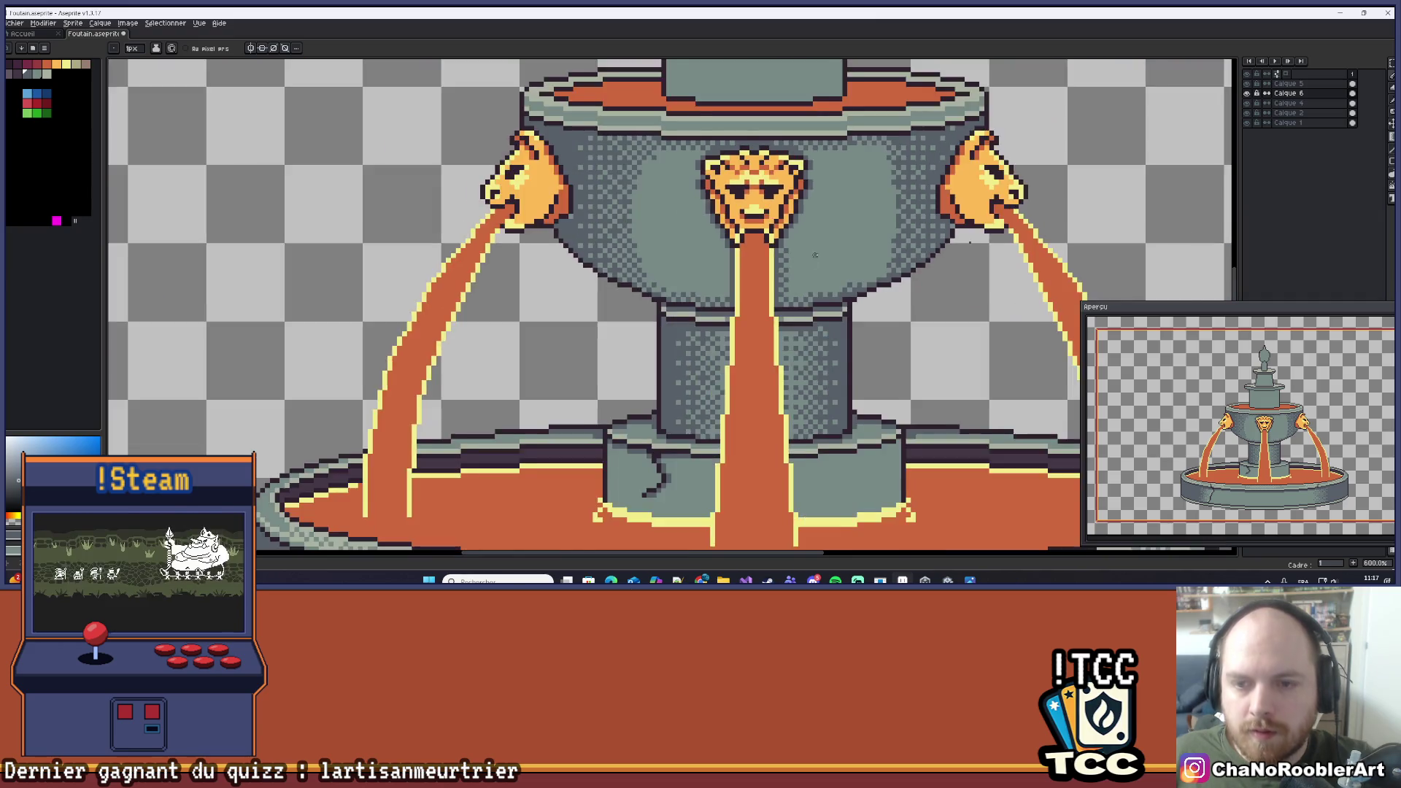
pyautogui.scroll(6, 781, 324)
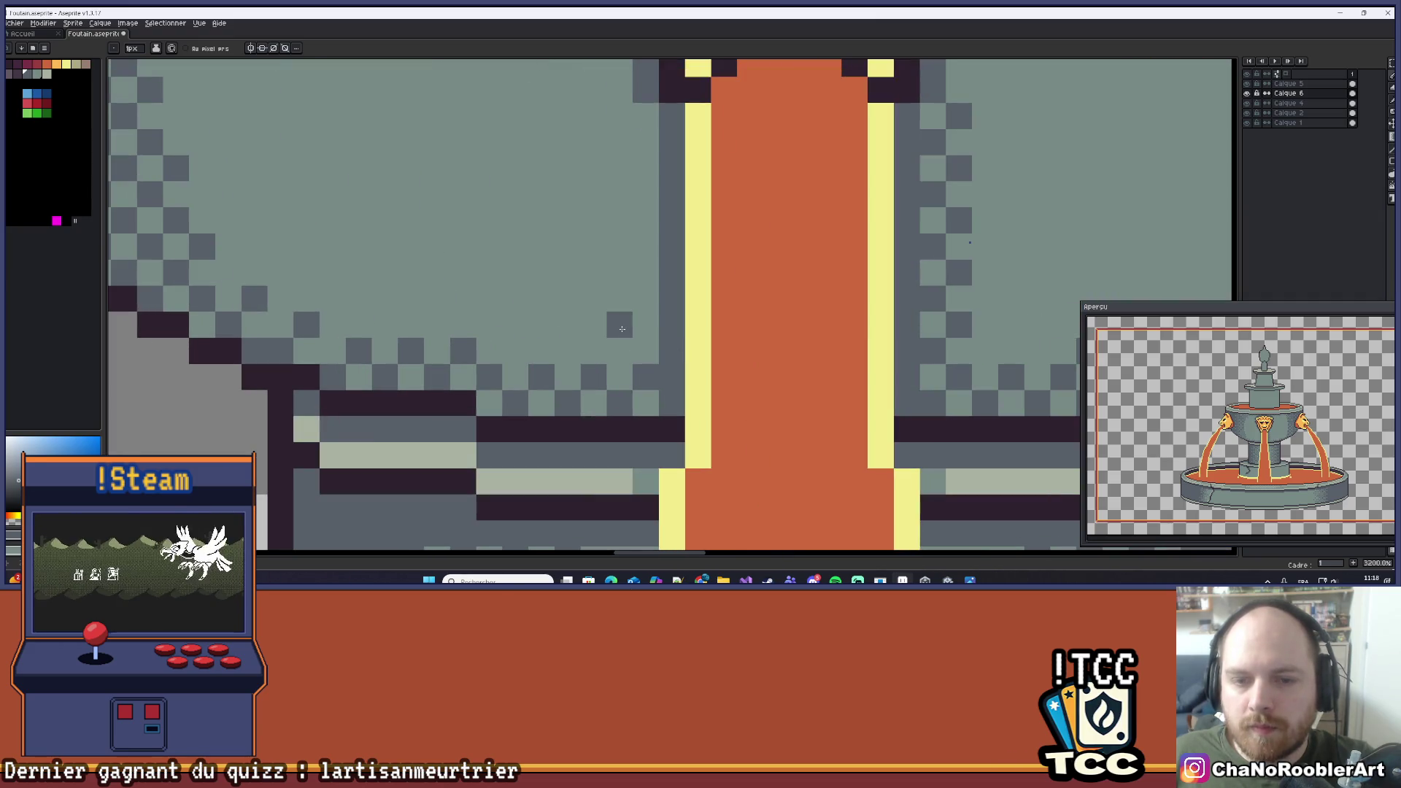
# Continue the checker dither up one column beside the stream and down the next.
pyautogui.click(646, 271)
pyautogui.click(646, 219)
pyautogui.click(645, 168)
pyautogui.click(646, 116)
pyautogui.click(620, 142)
pyautogui.click(620, 195)
pyautogui.click(619, 247)
pyautogui.click(620, 300)
pyautogui.click(613, 348)
pyautogui.scroll(-5, 612, 346)
pyautogui.scroll(4, 629, 231)
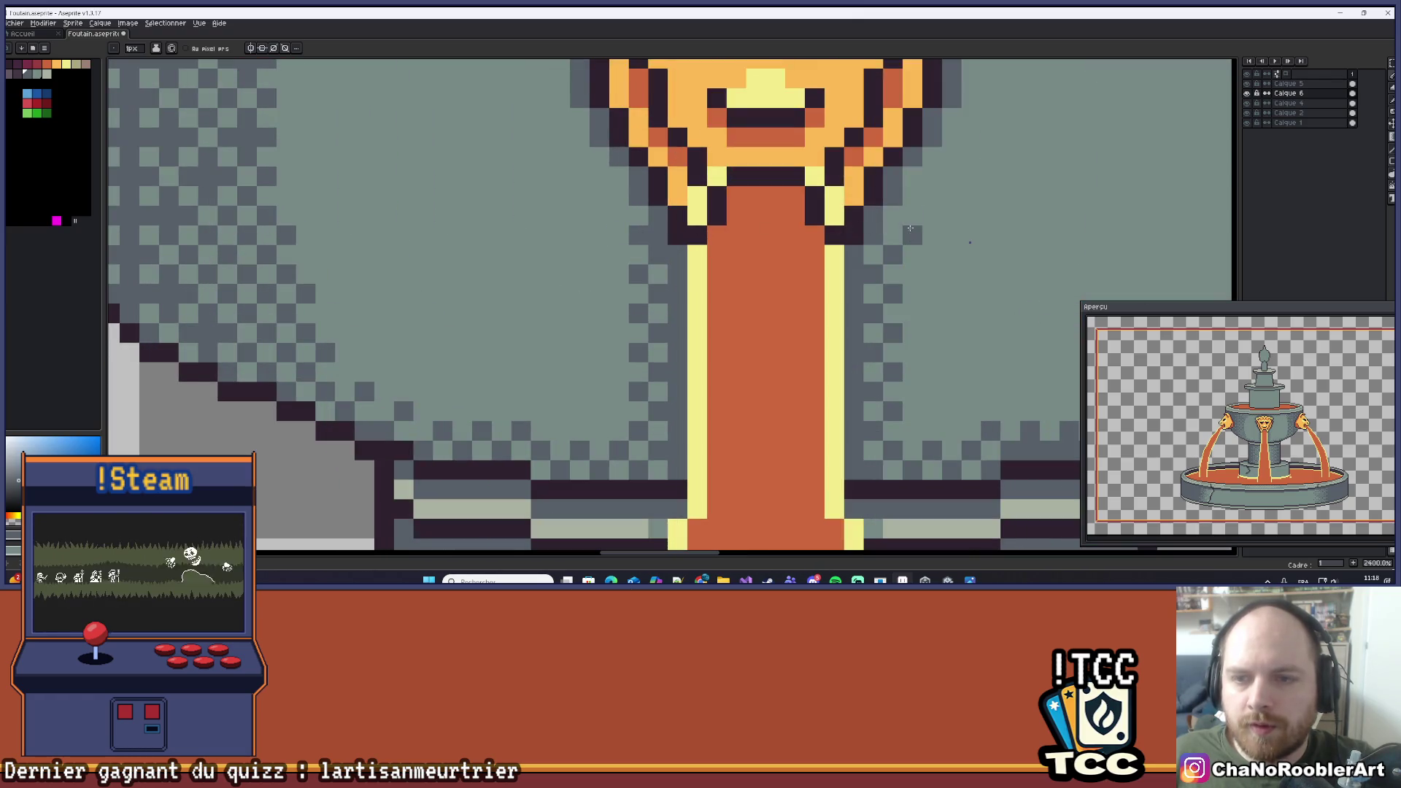
# Reframe around the basin and extend the checker dither rightward across it.
pyautogui.moveTo(912, 197); pyautogui.dragTo(848, 231)
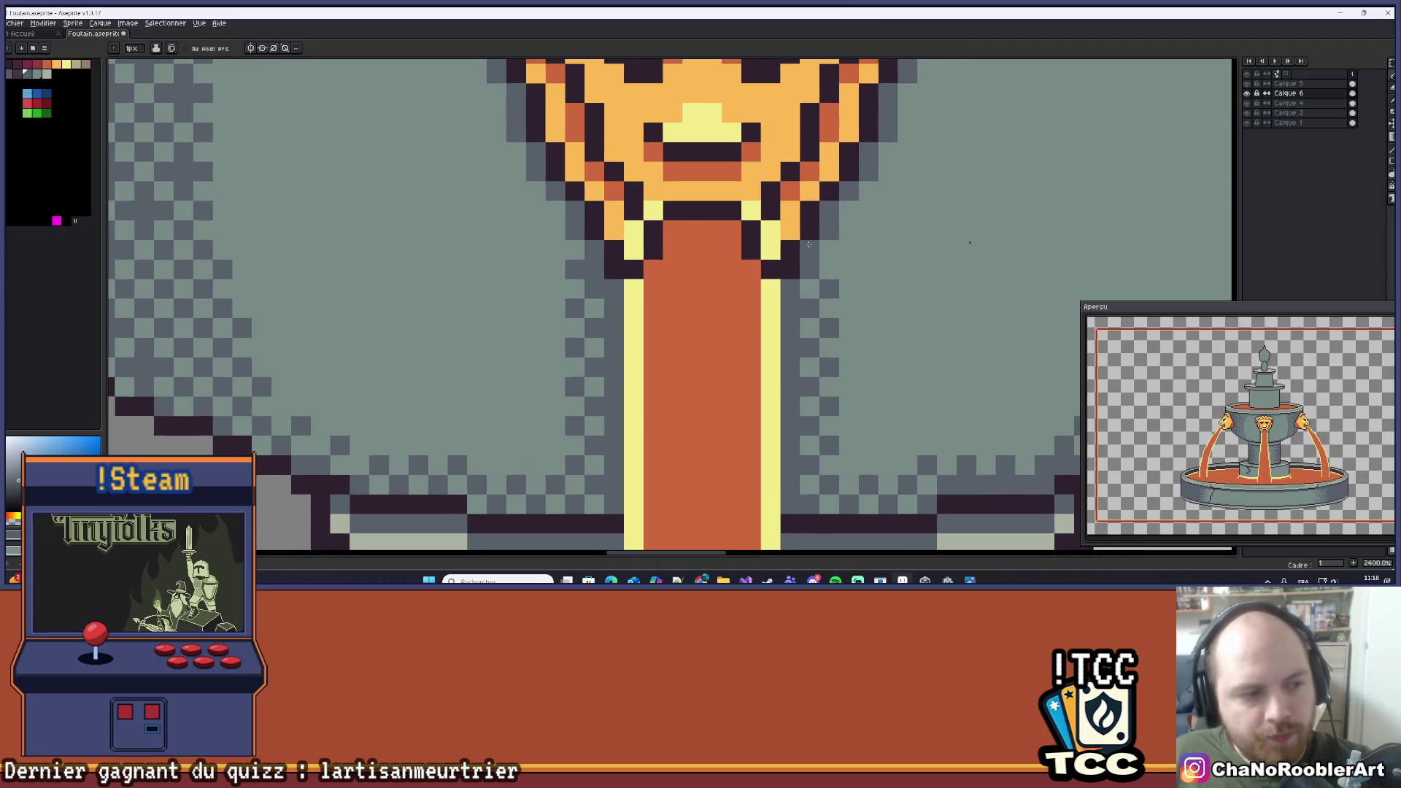
pyautogui.scroll(-5, 809, 244)
pyautogui.moveTo(723, 288); pyautogui.dragTo(642, 317)
pyautogui.scroll(-4, 642, 318)
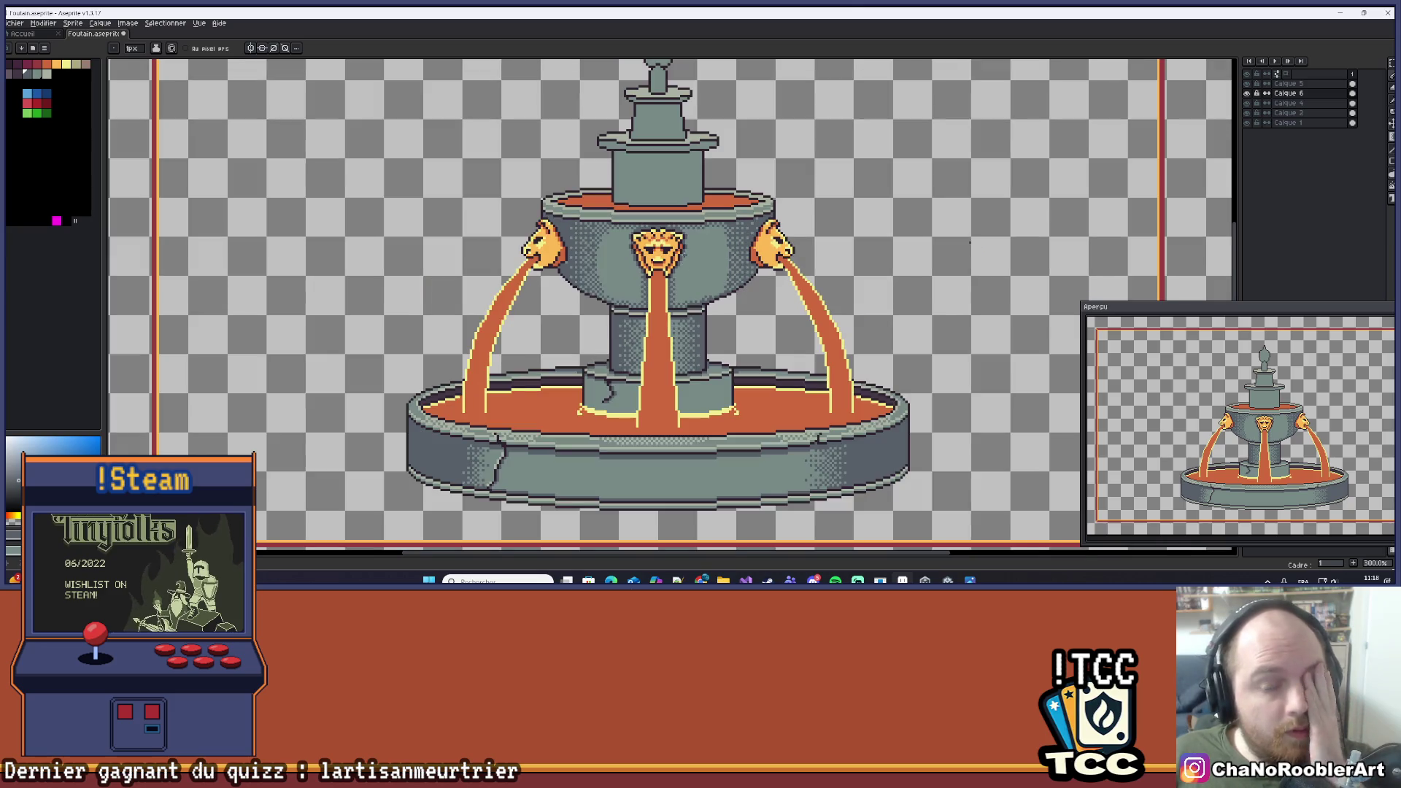
pyautogui.scroll(10, 654, 289)
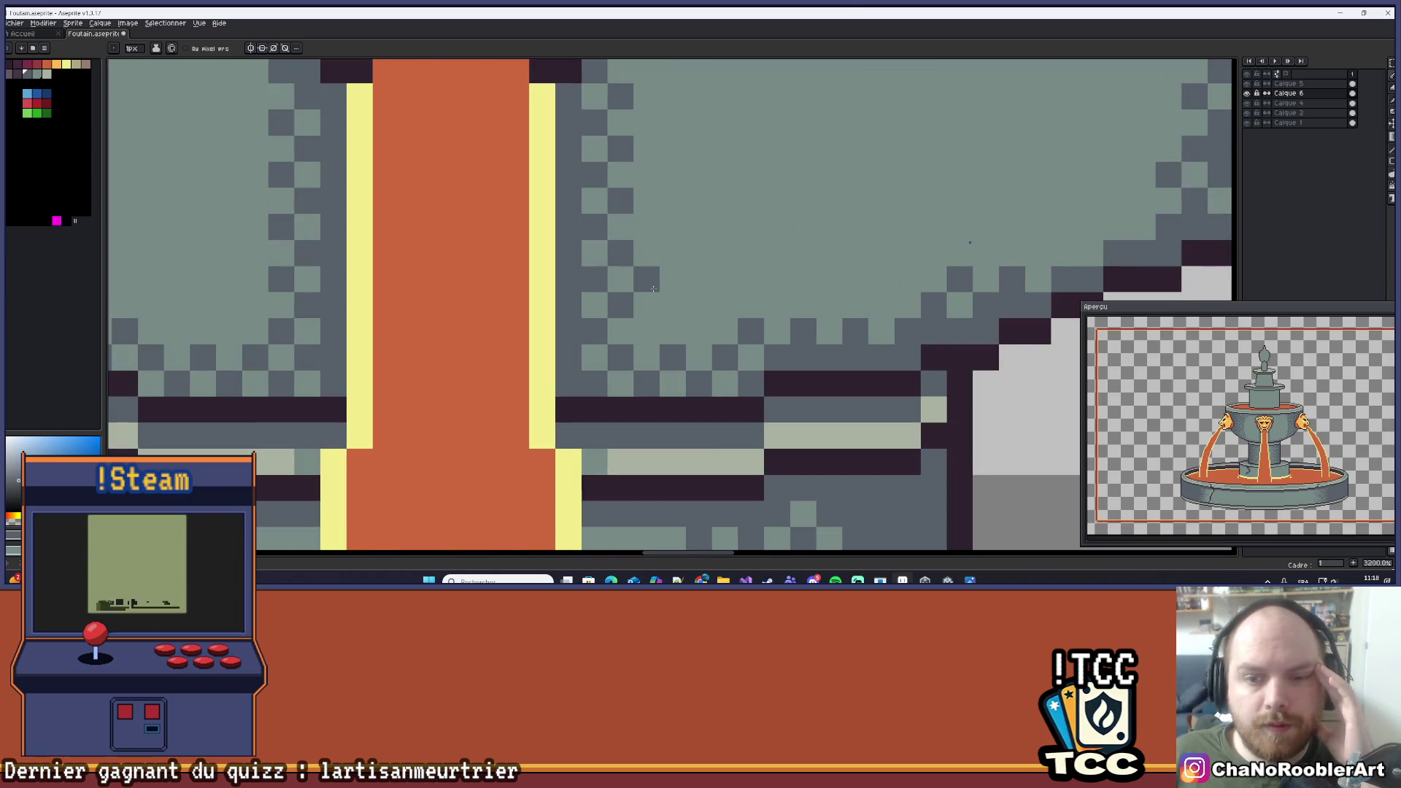
pyautogui.click(673, 332)
pyautogui.click(645, 305)
pyautogui.click(699, 332)
pyautogui.click(673, 305)
pyautogui.scroll(-3, 676, 307)
pyautogui.scroll(3, 581, 295)
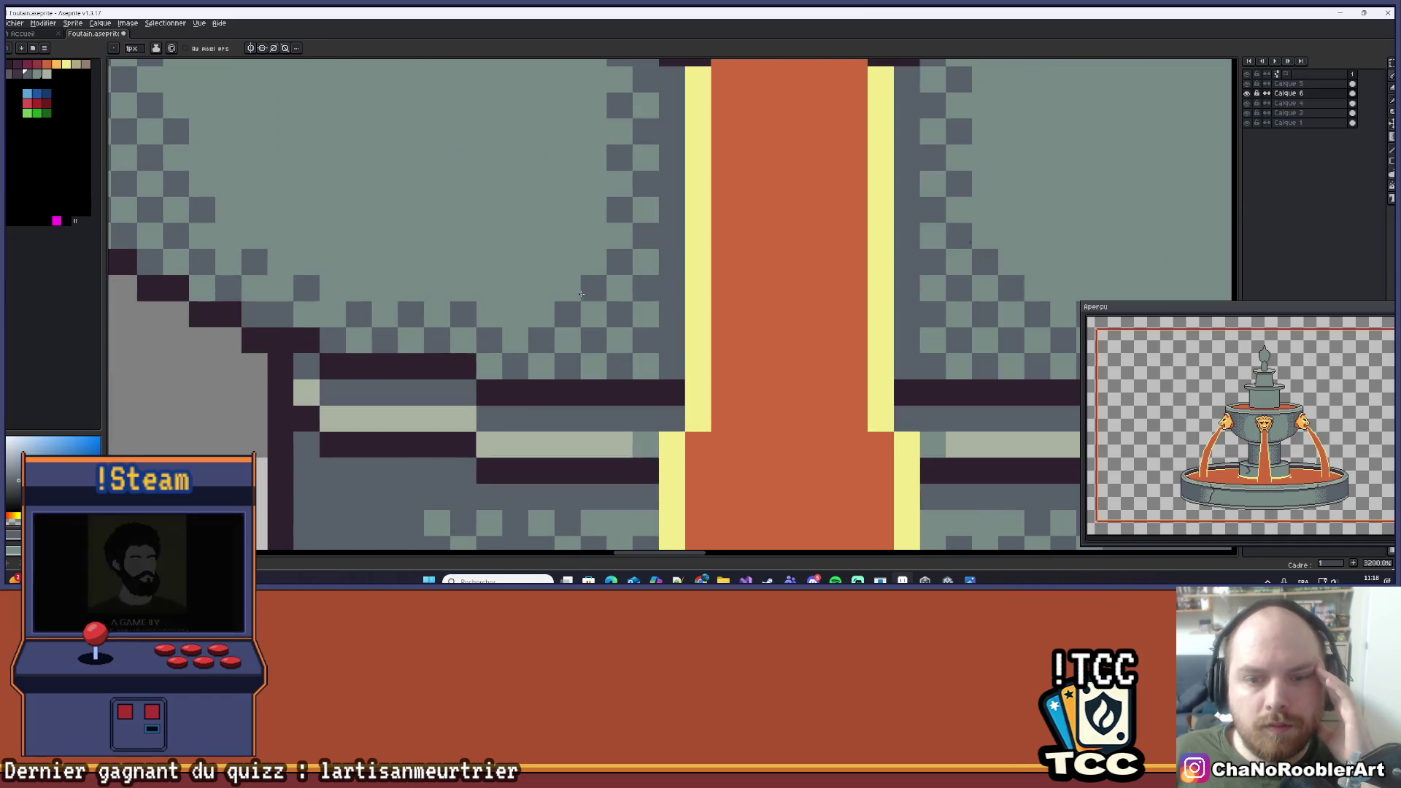
# Touch up a dark pixel near the spout and zoom out to 200% to see the whole fountain.
pyautogui.click(568, 289)
pyautogui.scroll(-5, 767, 253)
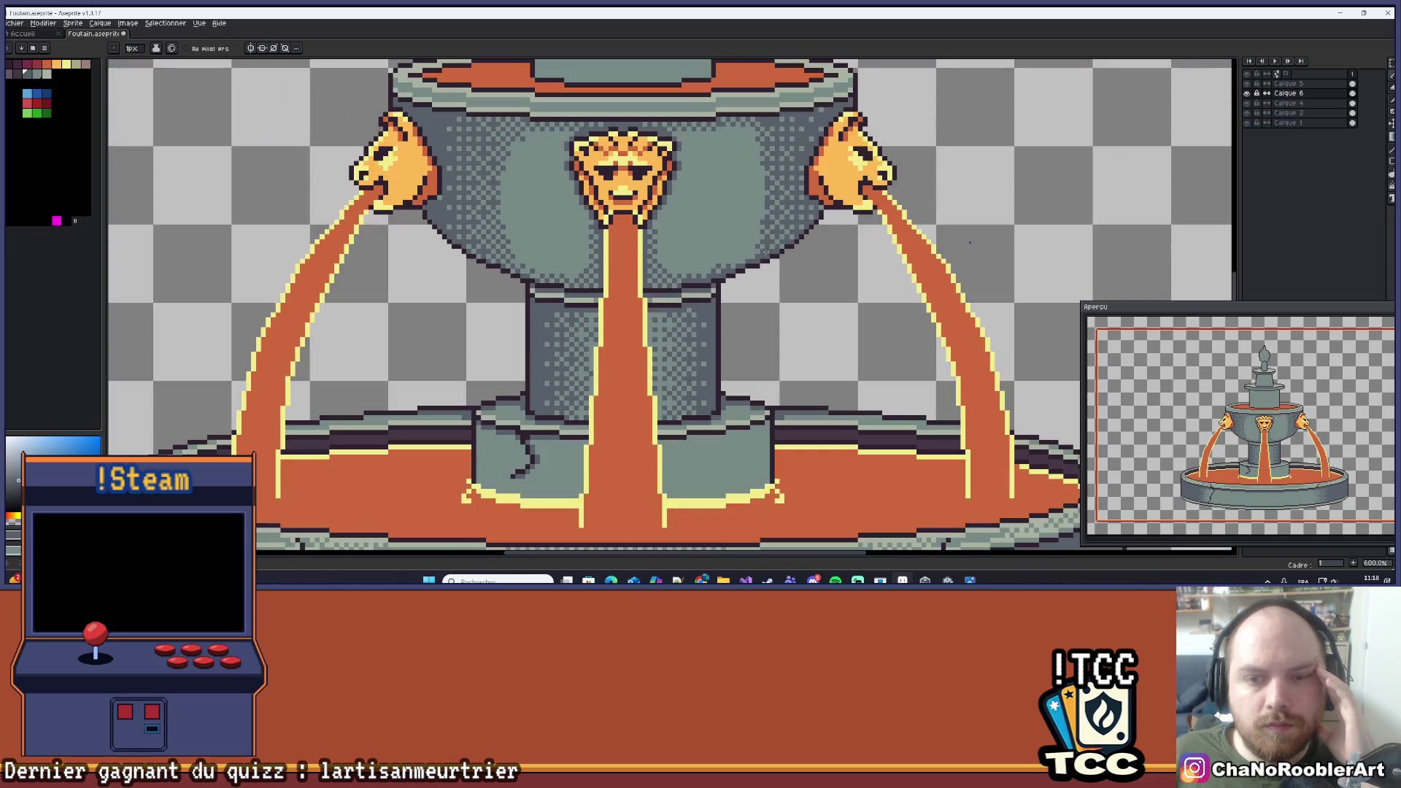
pyautogui.scroll(-2, 684, 227)
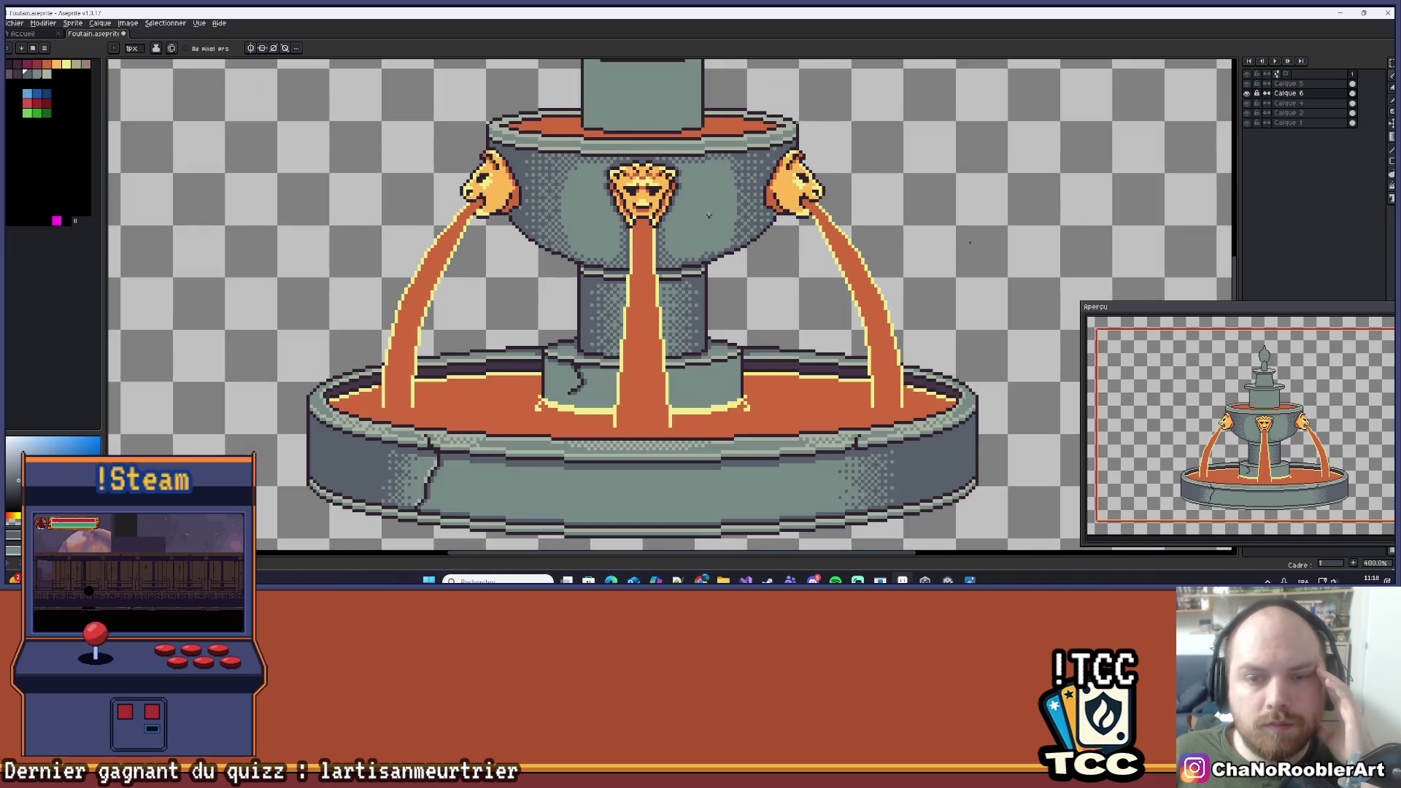
pyautogui.scroll(5, 550, 322)
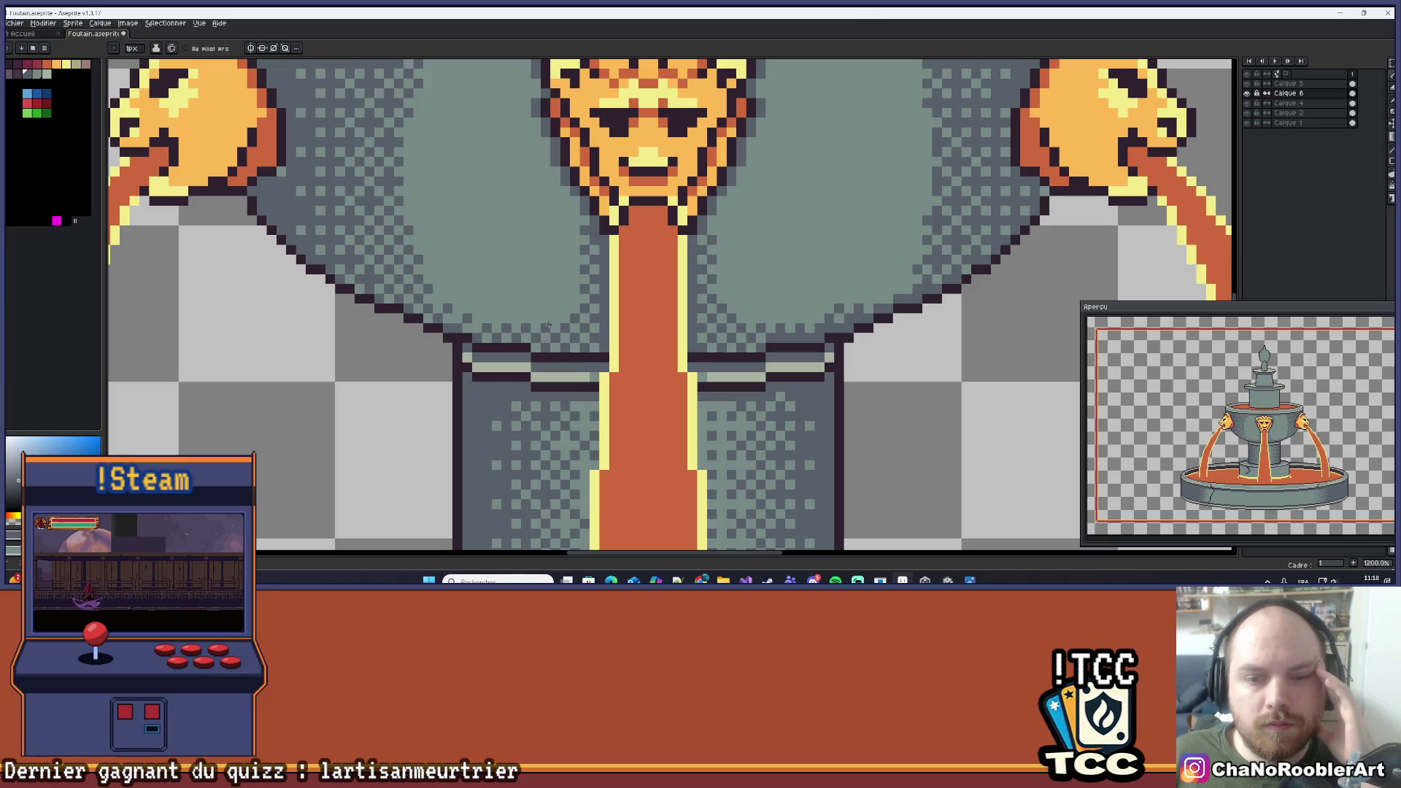
pyautogui.scroll(-6, 788, 288)
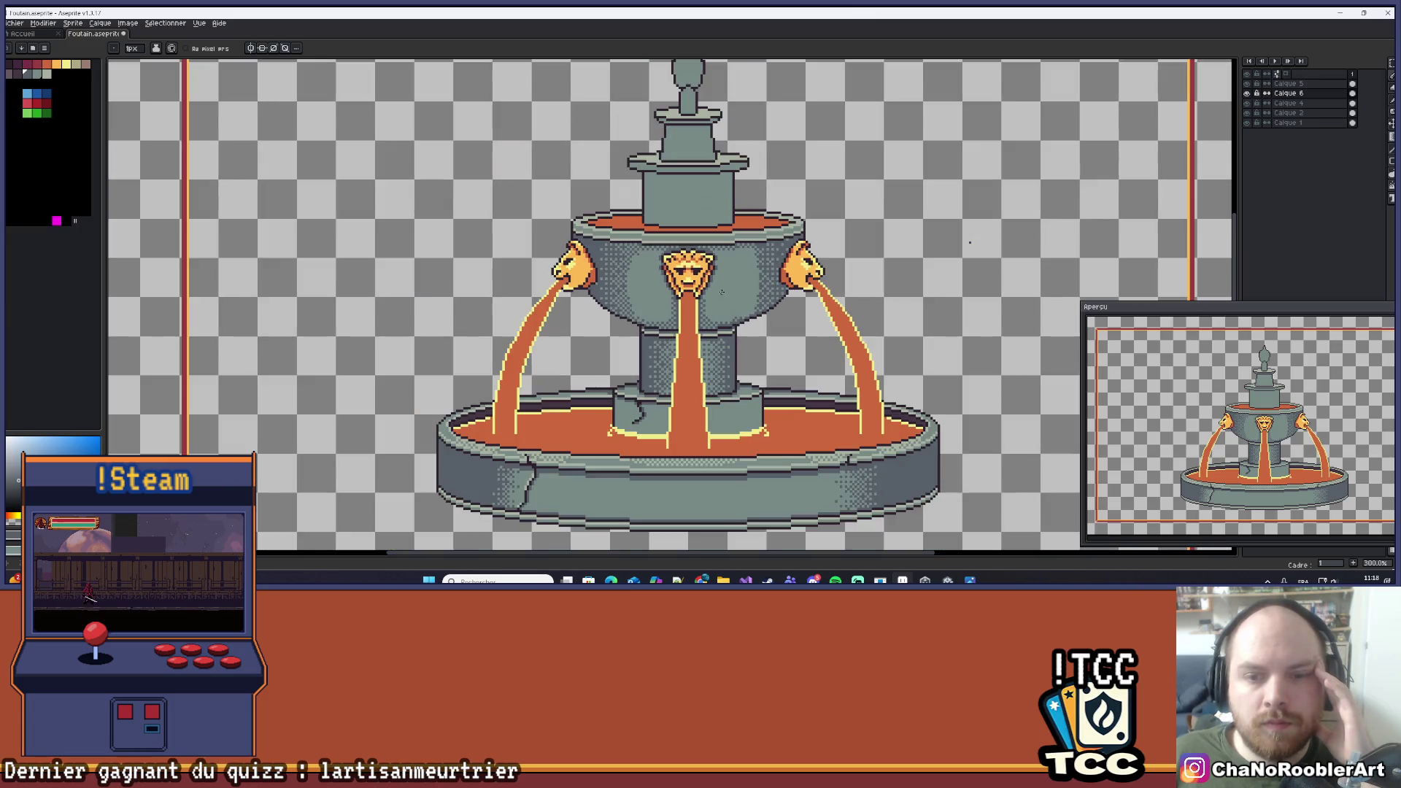
pyautogui.scroll(-1, 729, 291)
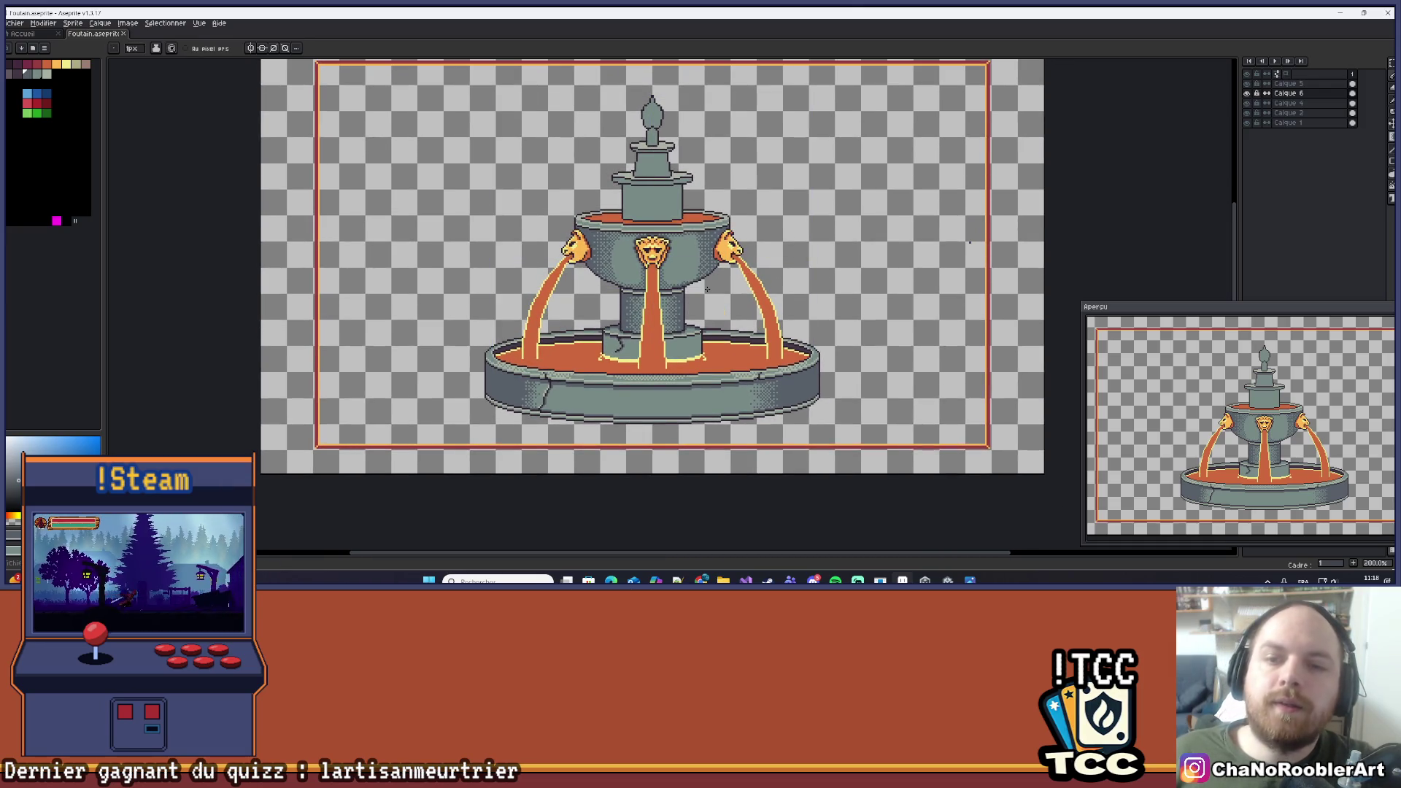
# Add a dark outline pixel on the basin's lower edge beside the central stream.
pyautogui.scroll(2, 691, 240)
pyautogui.scroll(6, 692, 239)
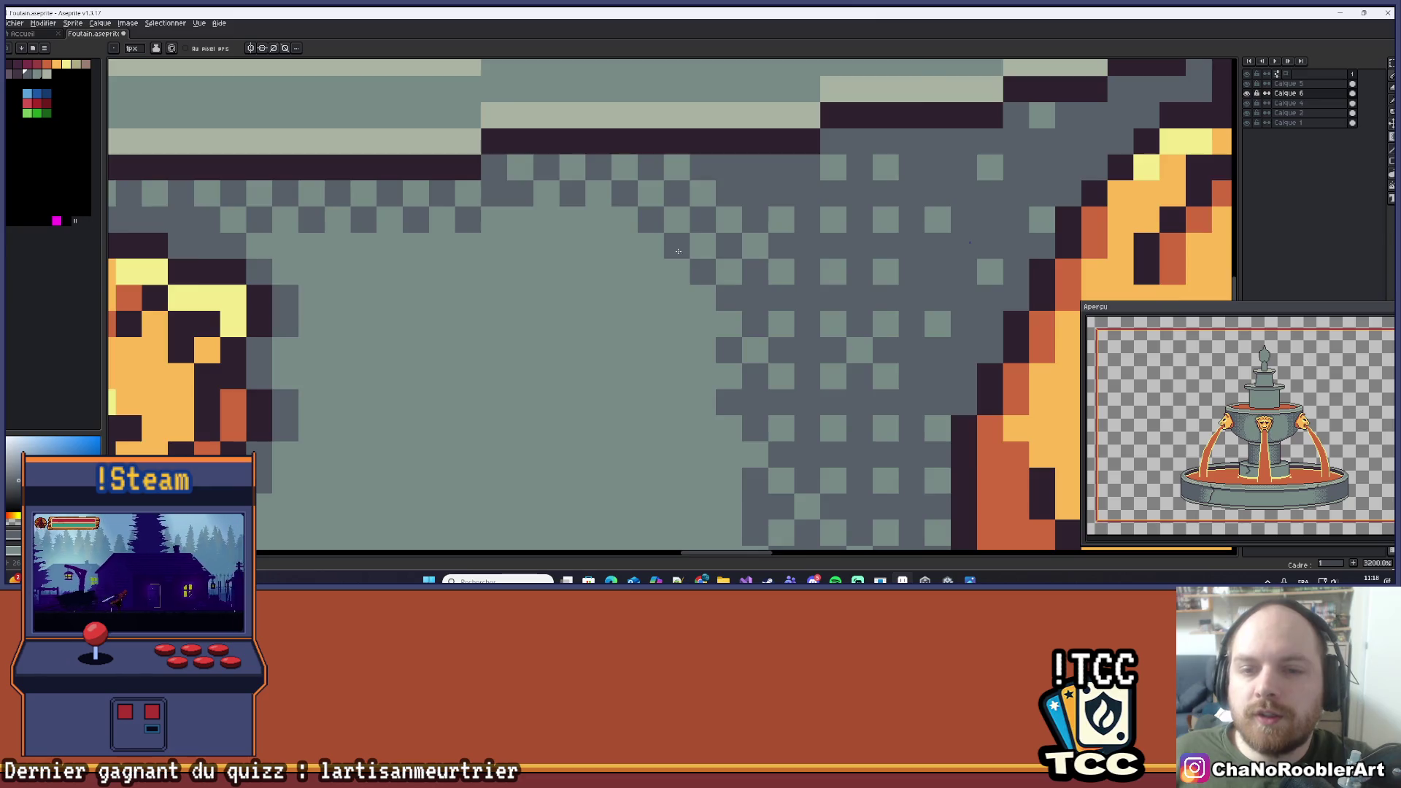
pyautogui.scroll(-5, 658, 263)
pyautogui.scroll(4, 659, 263)
pyautogui.scroll(-4, 666, 280)
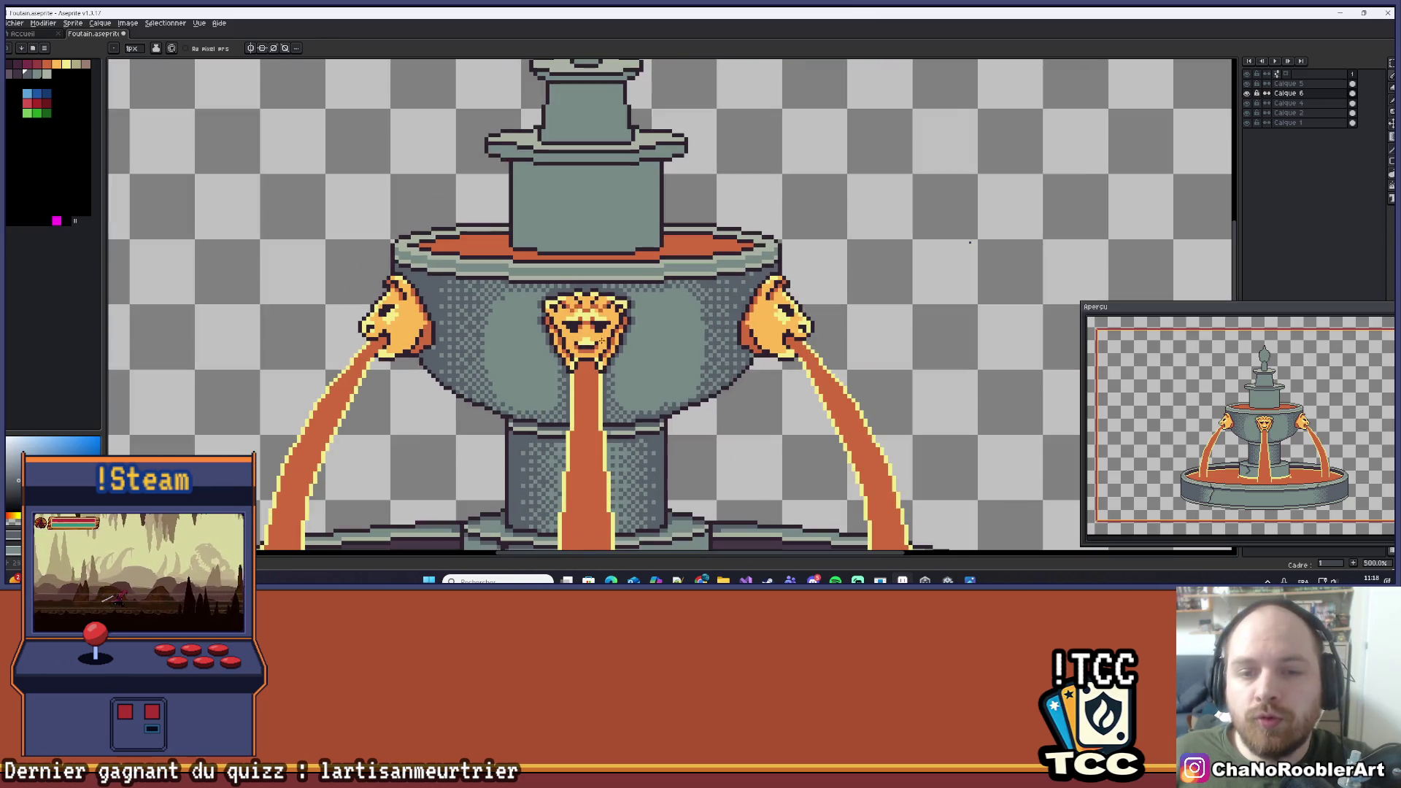
pyautogui.scroll(-1, 665, 280)
pyautogui.press('v')
pyautogui.scroll(-2, 666, 280)
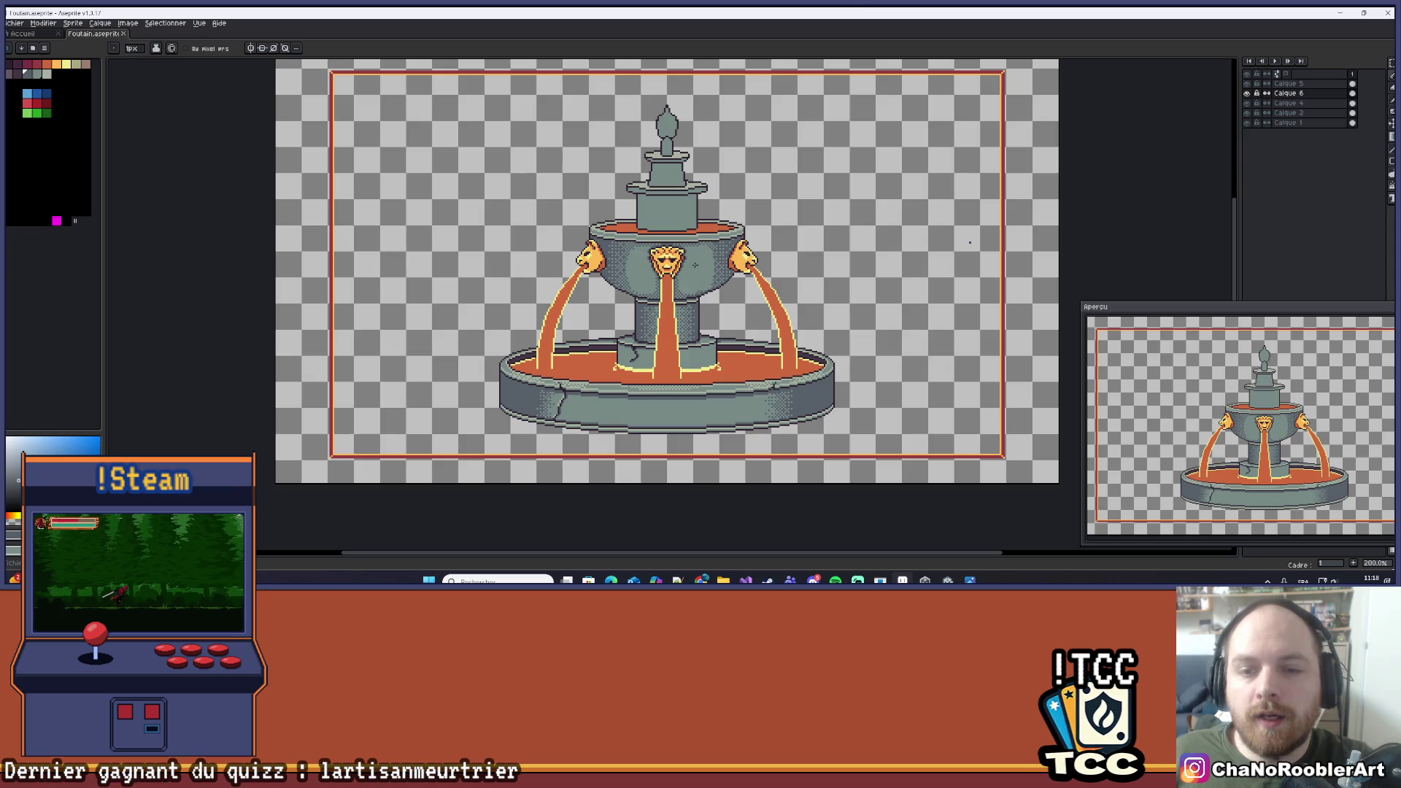
pyautogui.press('b')
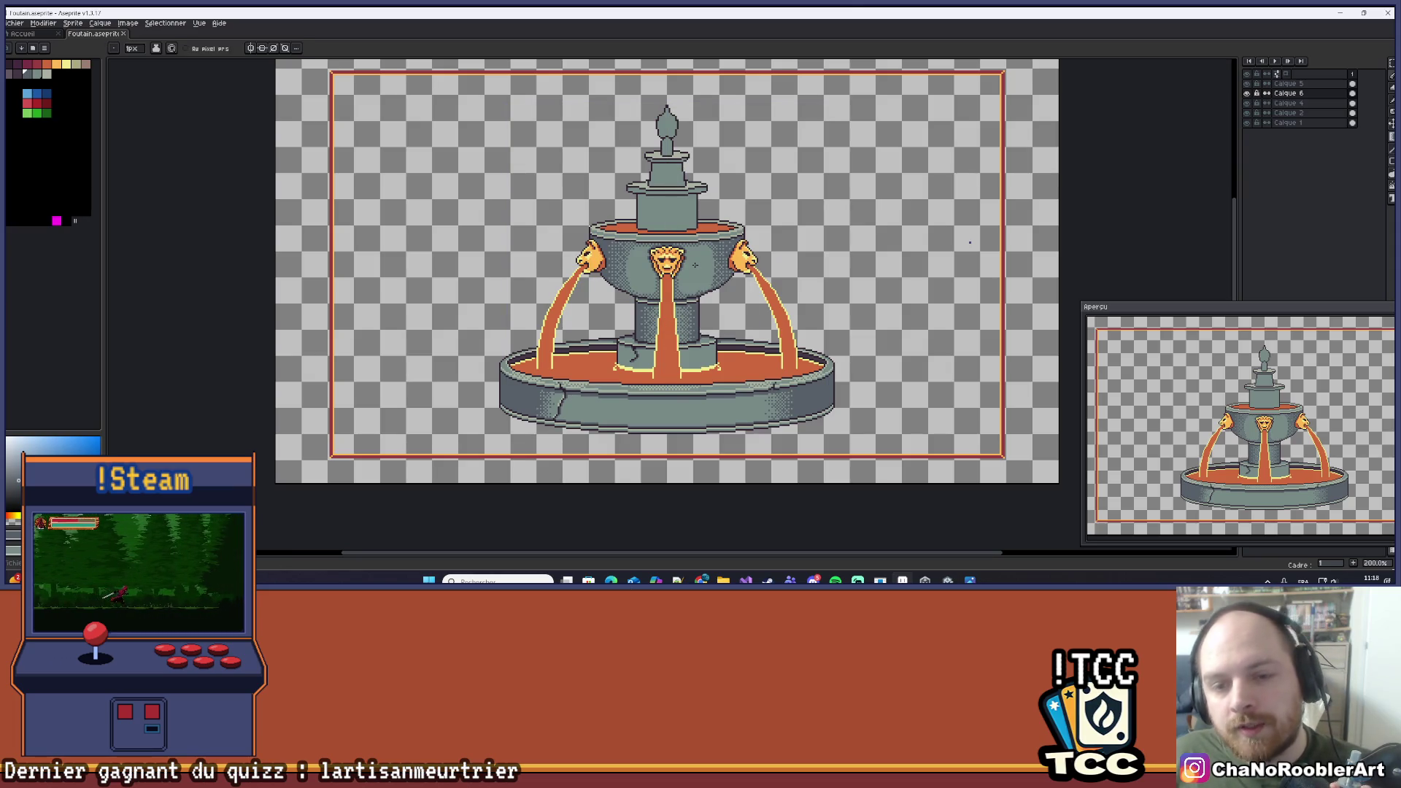
pyautogui.scroll(10, 695, 265)
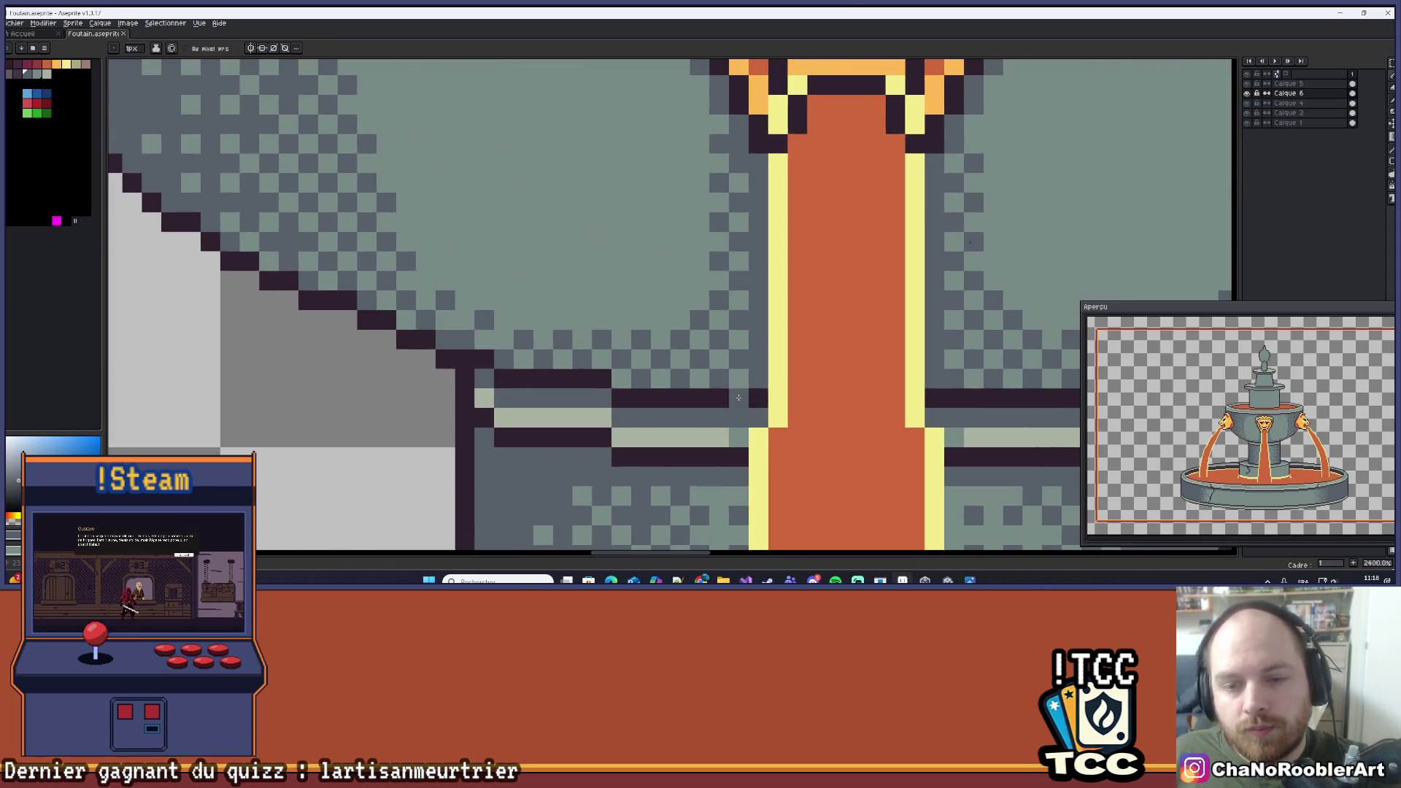
pyautogui.hscroll(5, 741, 390)
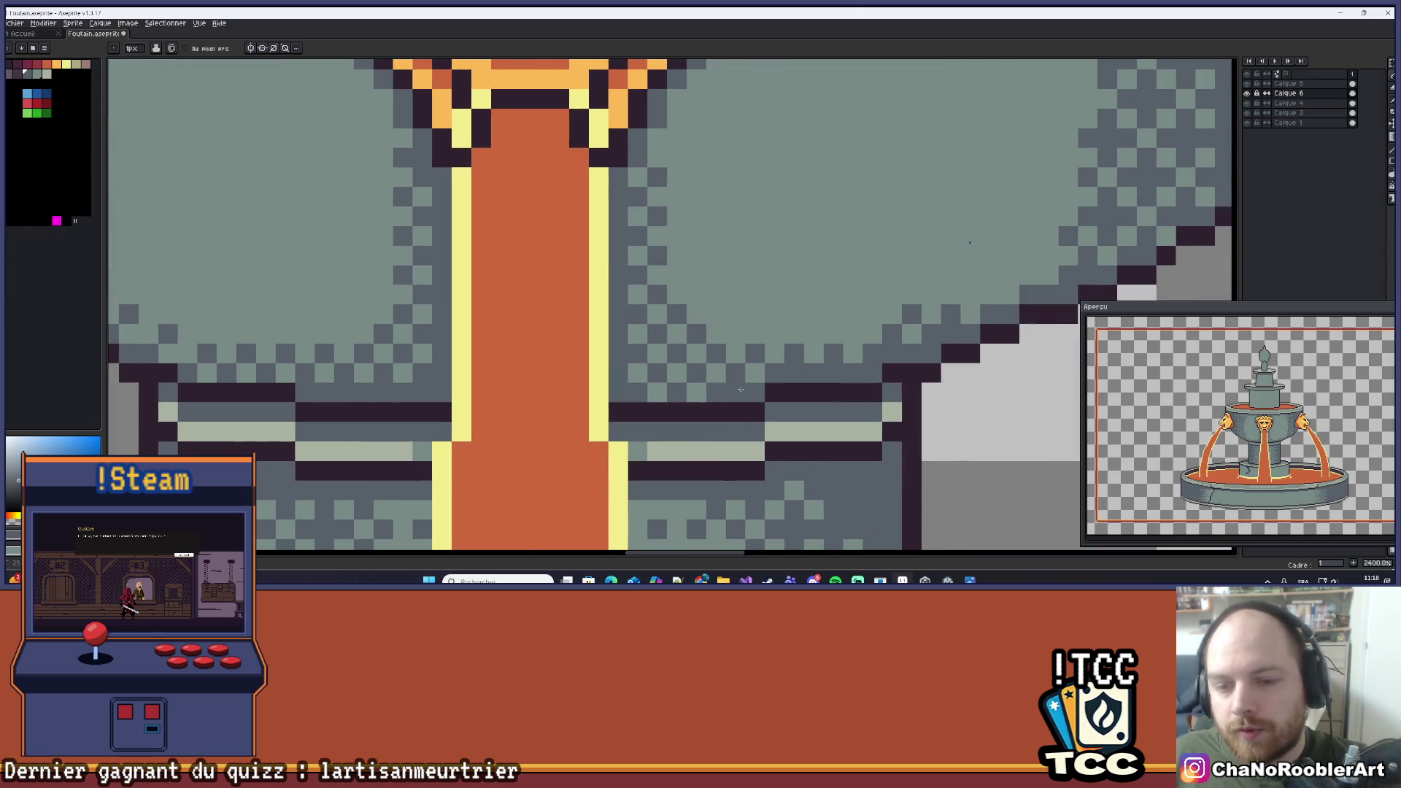
pyautogui.scroll(-6, 711, 351)
pyautogui.scroll(6, 686, 365)
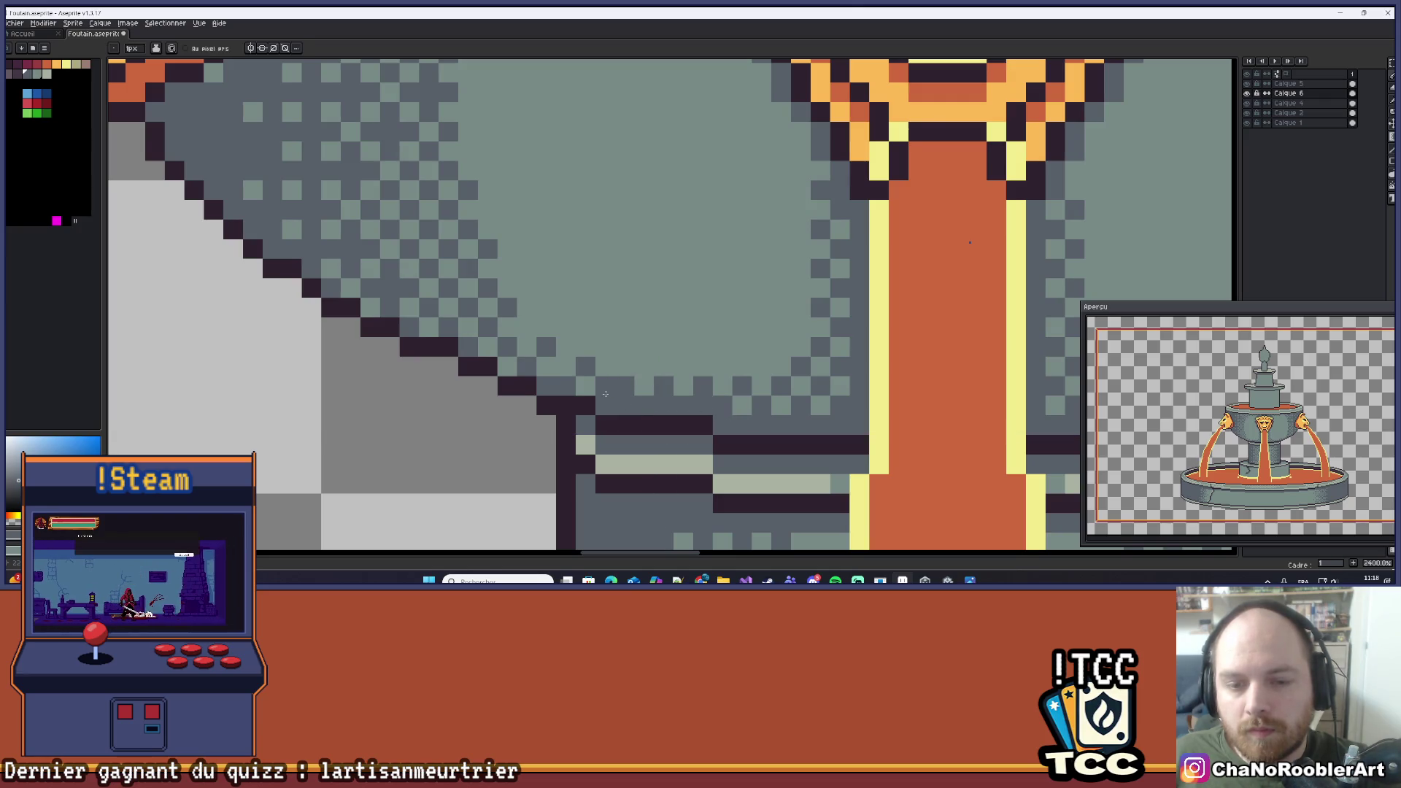
pyautogui.click(526, 326)
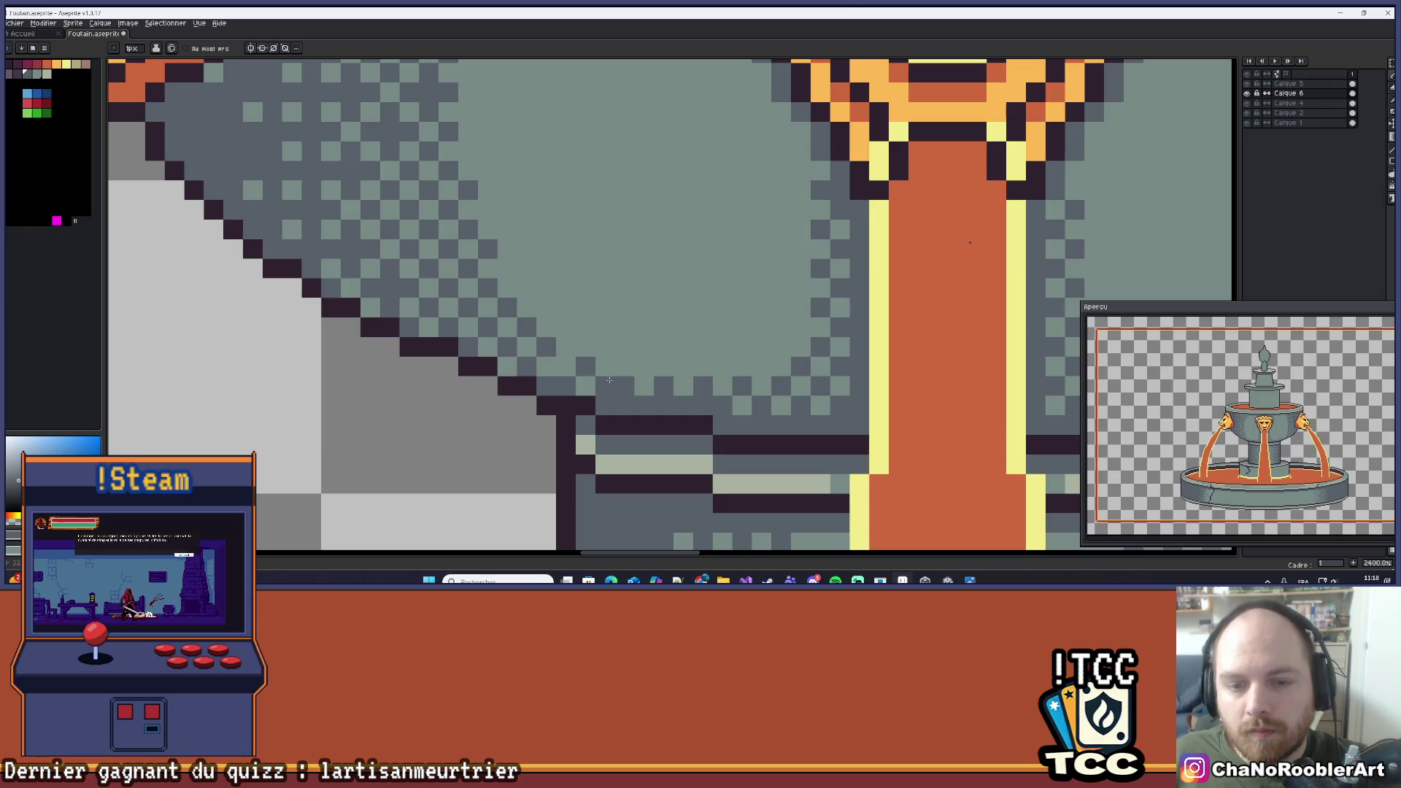
pyautogui.scroll(-5, 605, 383)
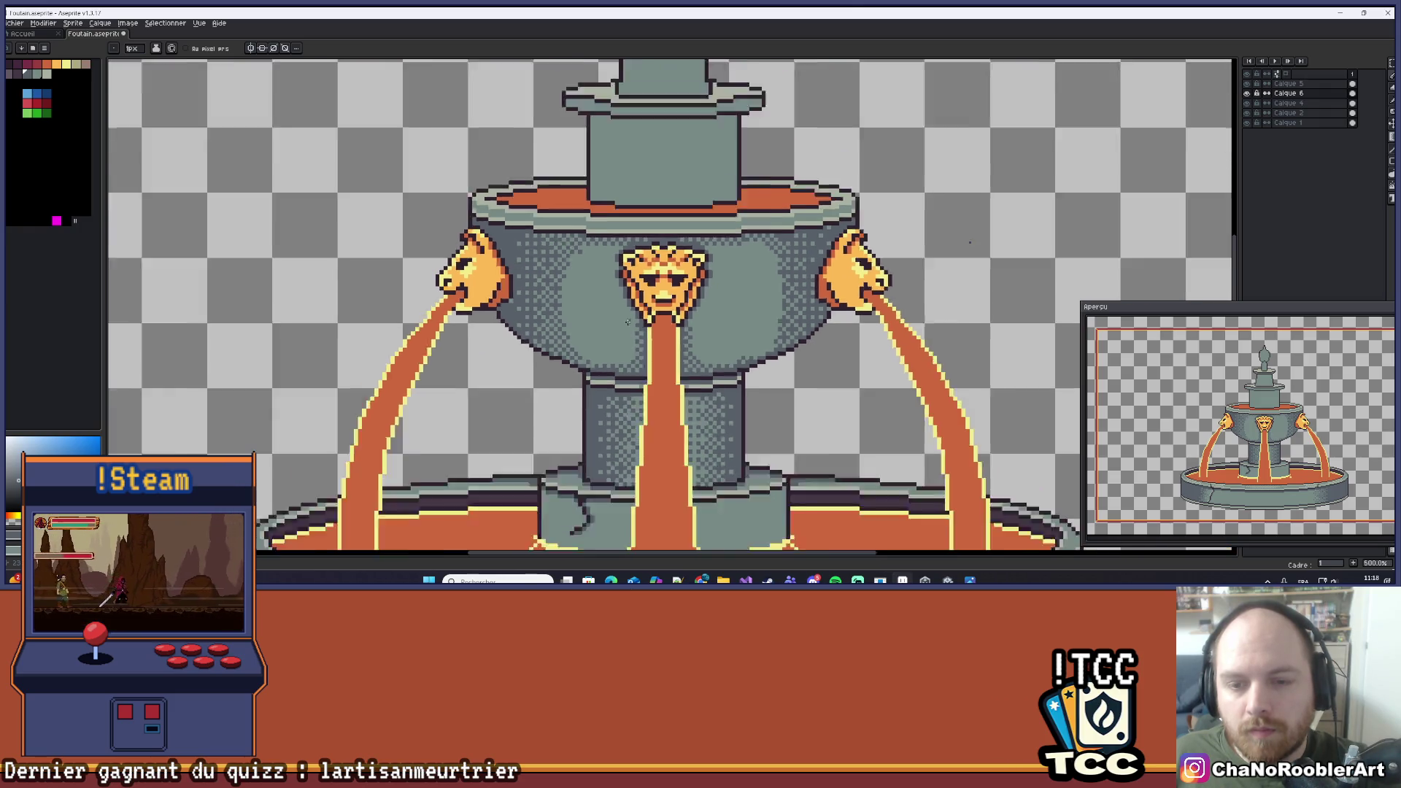
pyautogui.scroll(-4, 628, 322)
pyautogui.moveTo(703, 308); pyautogui.dragTo(701, 333)
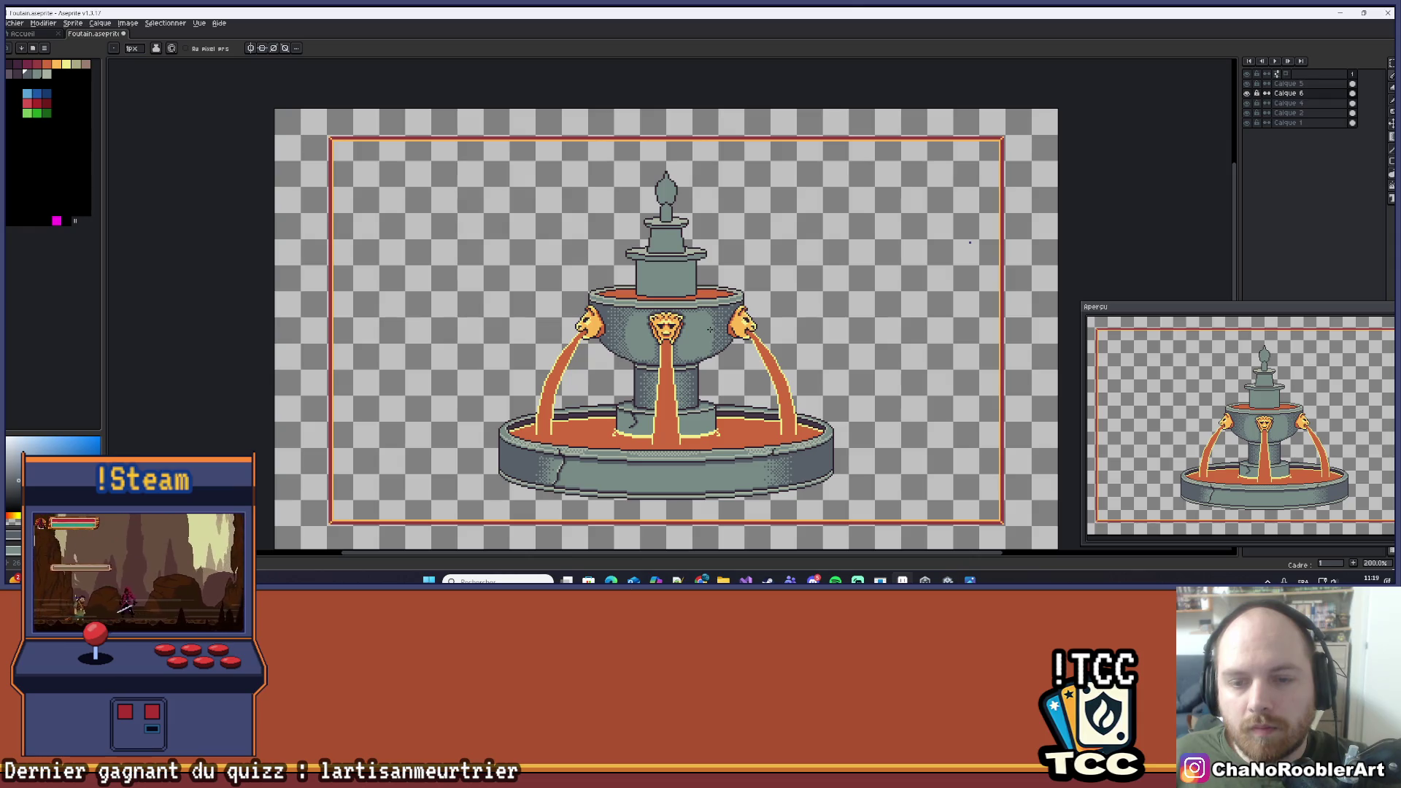
# Toggle Calque 6's visibility repeatedly to compare the shading, leaving it visible.
pyautogui.scroll(7, 709, 330)
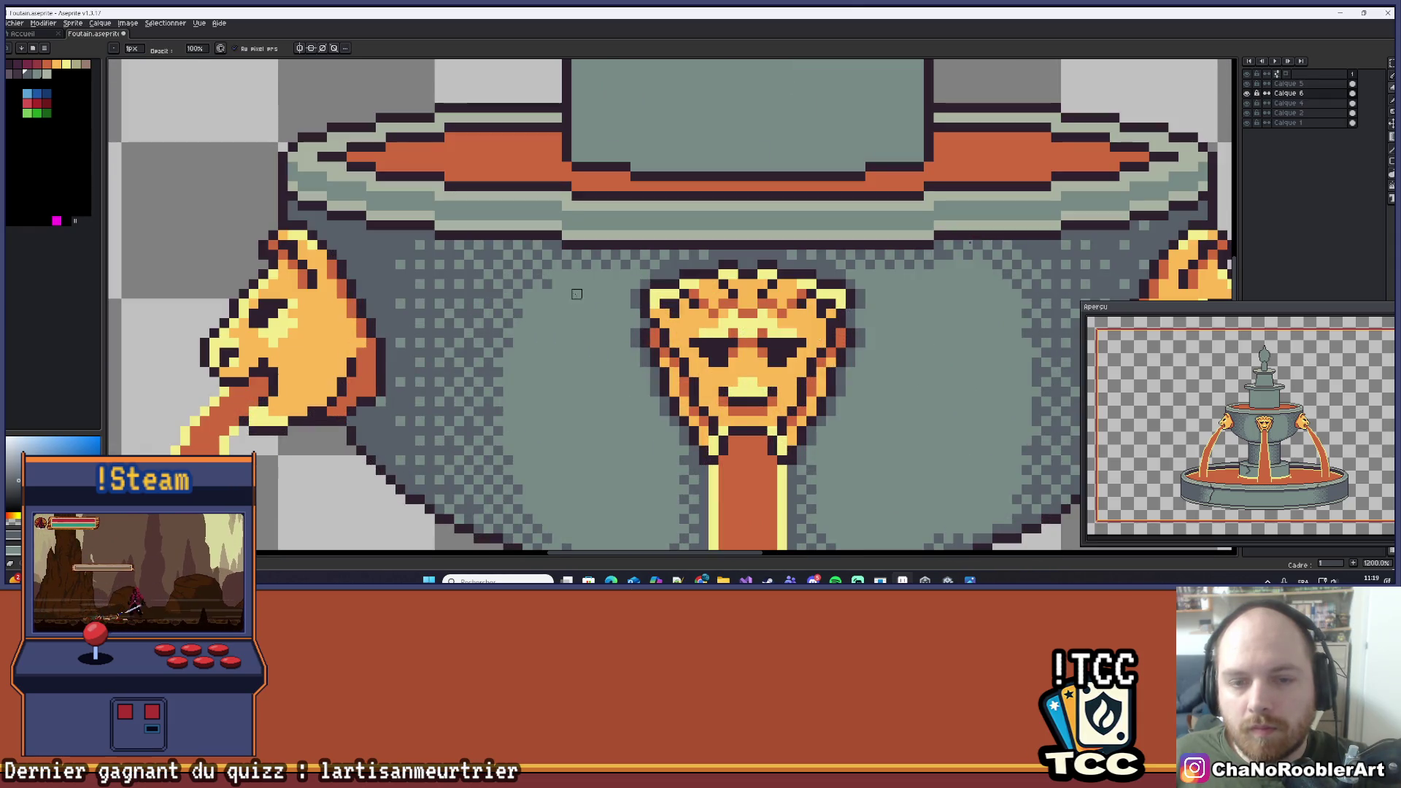
pyautogui.scroll(-6, 547, 304)
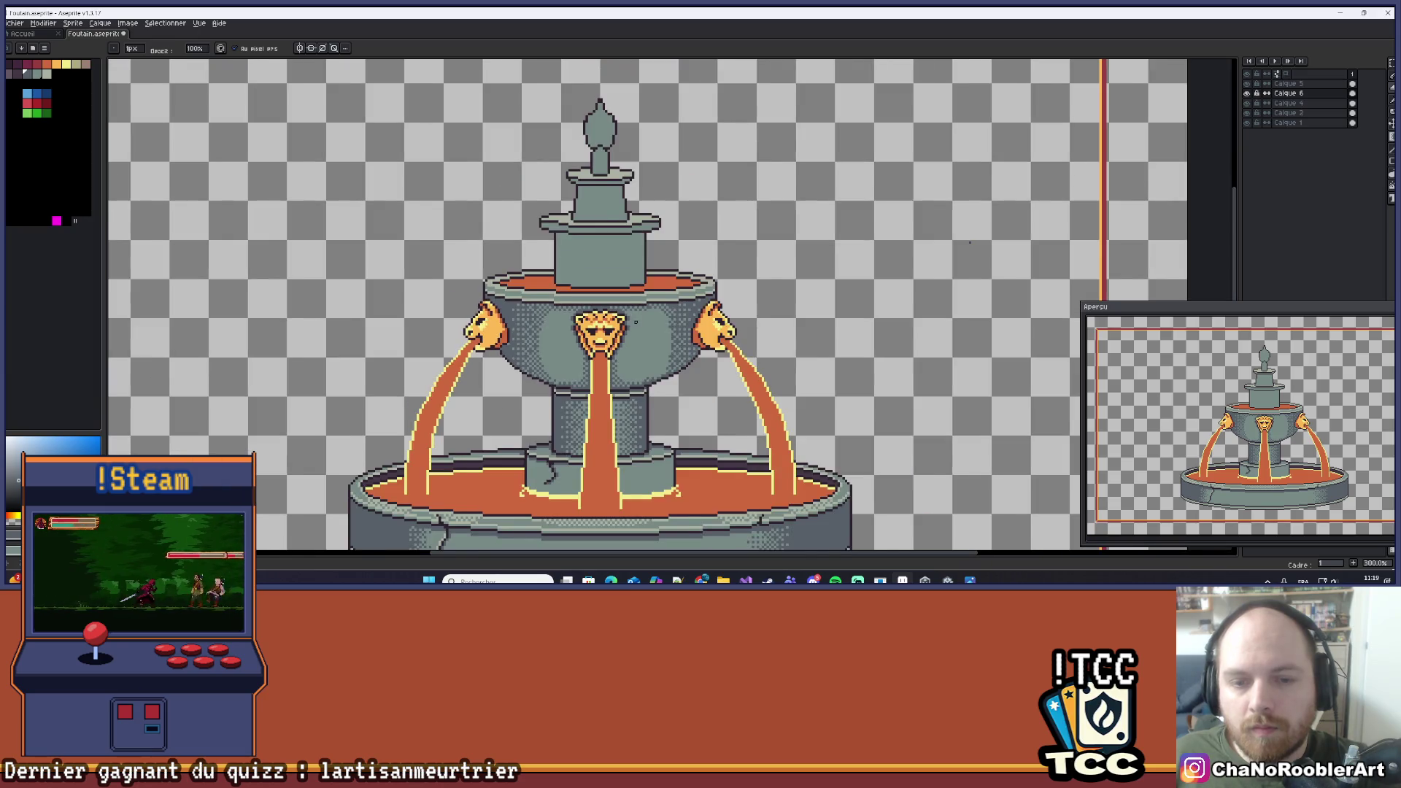
pyautogui.scroll(-2, 705, 295)
pyautogui.scroll(2, 705, 295)
pyautogui.scroll(-2, 705, 295)
pyautogui.scroll(1, 705, 295)
pyautogui.scroll(-2, 970, 242)
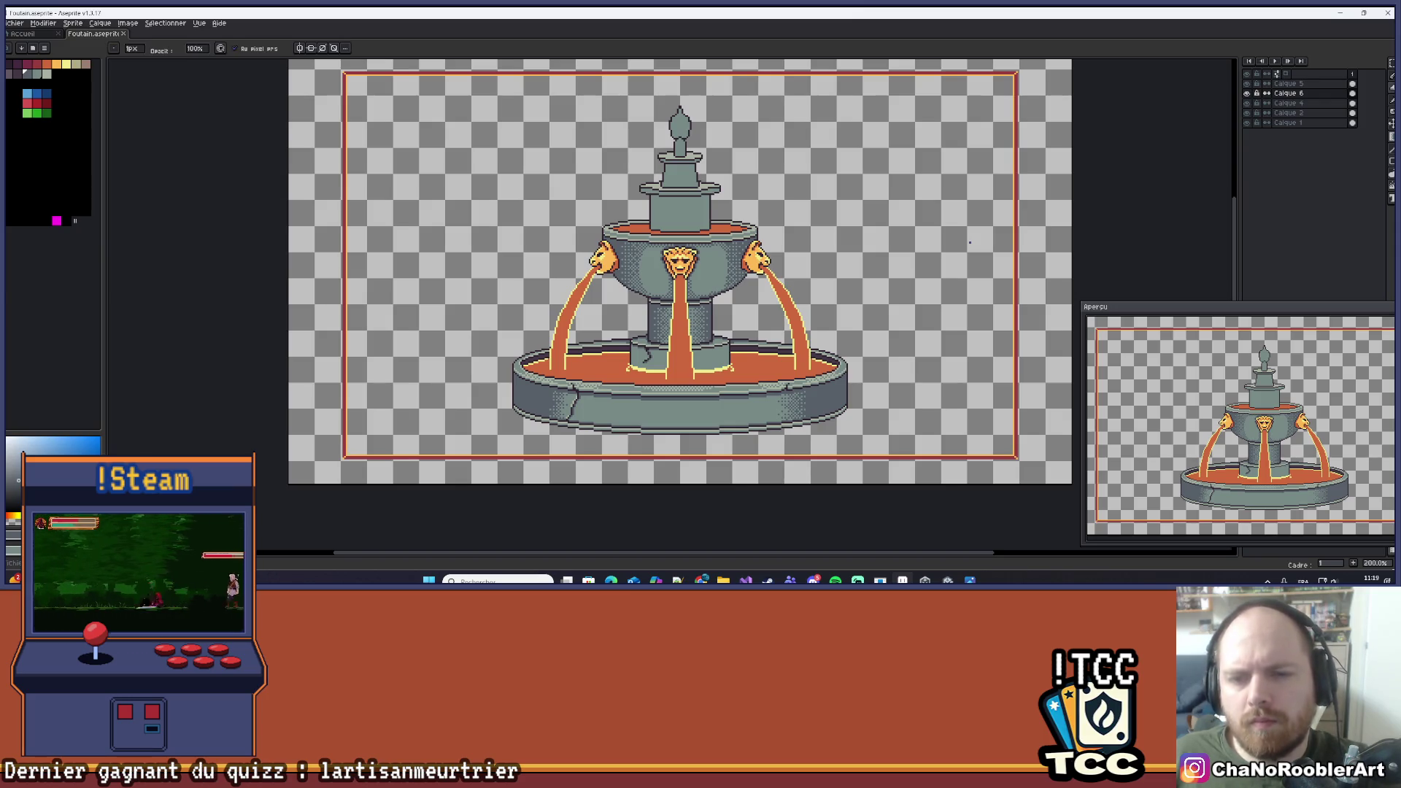
pyautogui.scroll(2, 969, 242)
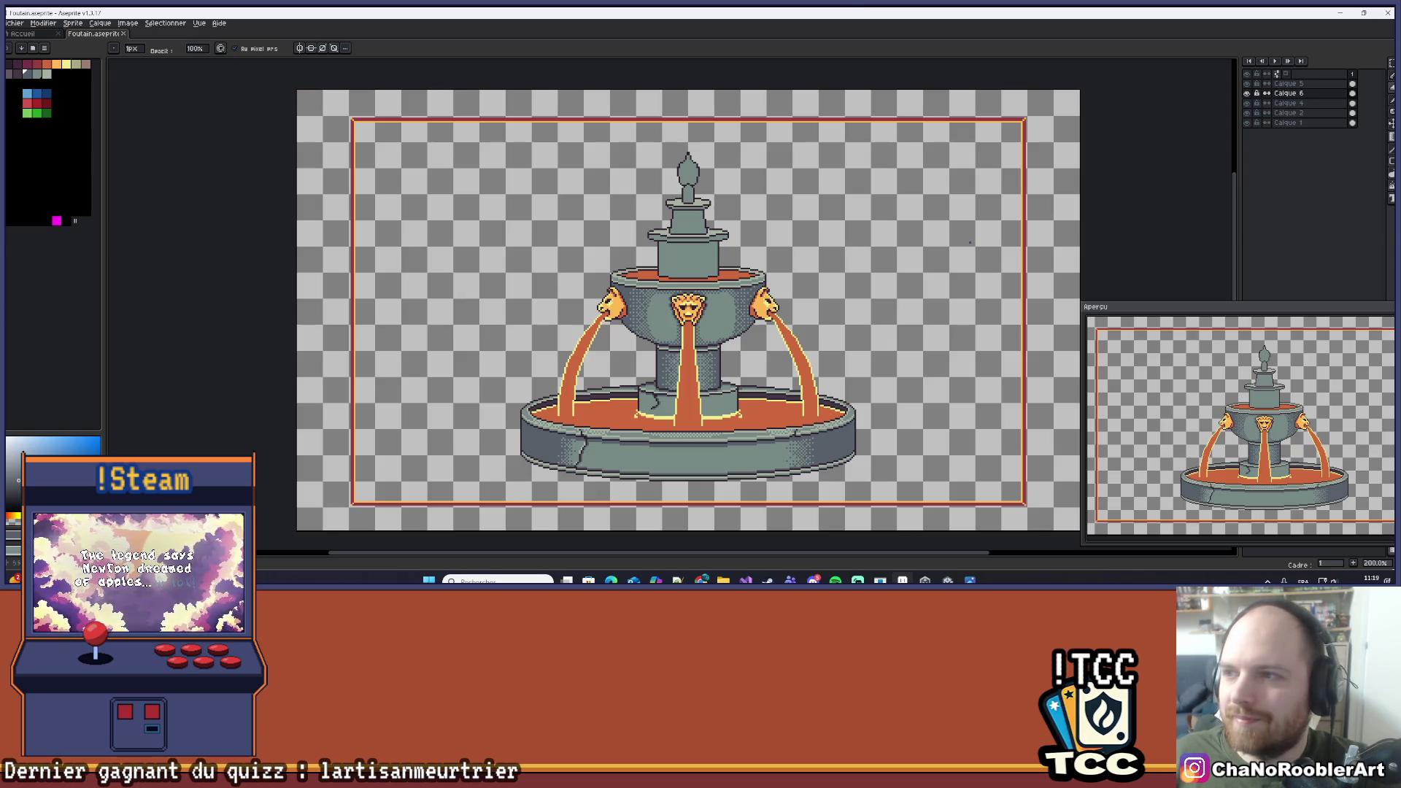
pyautogui.click(1249, 93)
pyautogui.click(1250, 93)
pyautogui.click(1249, 93)
pyautogui.click(1249, 93)
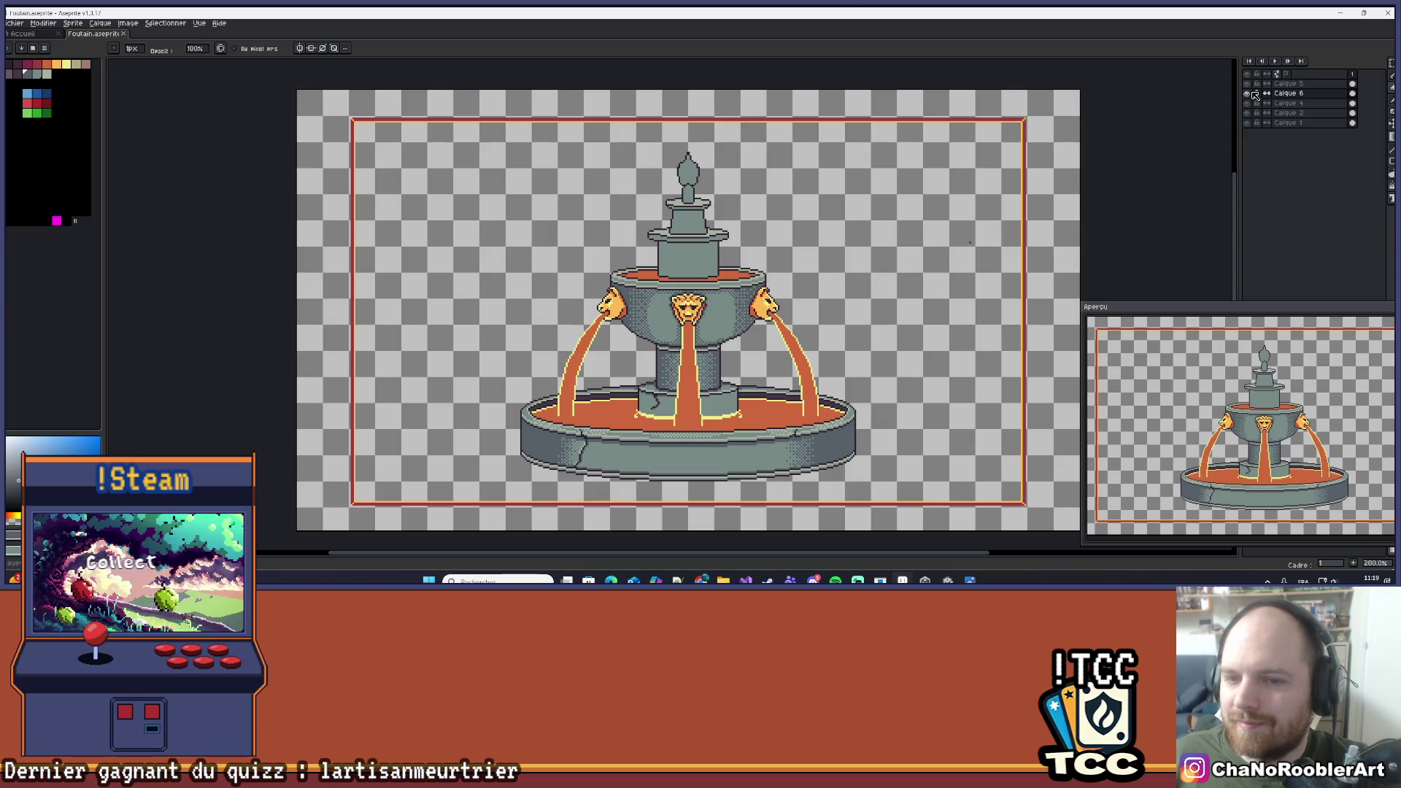
pyautogui.click(1249, 93)
pyautogui.click(1249, 94)
pyautogui.click(1249, 94)
pyautogui.click(1249, 93)
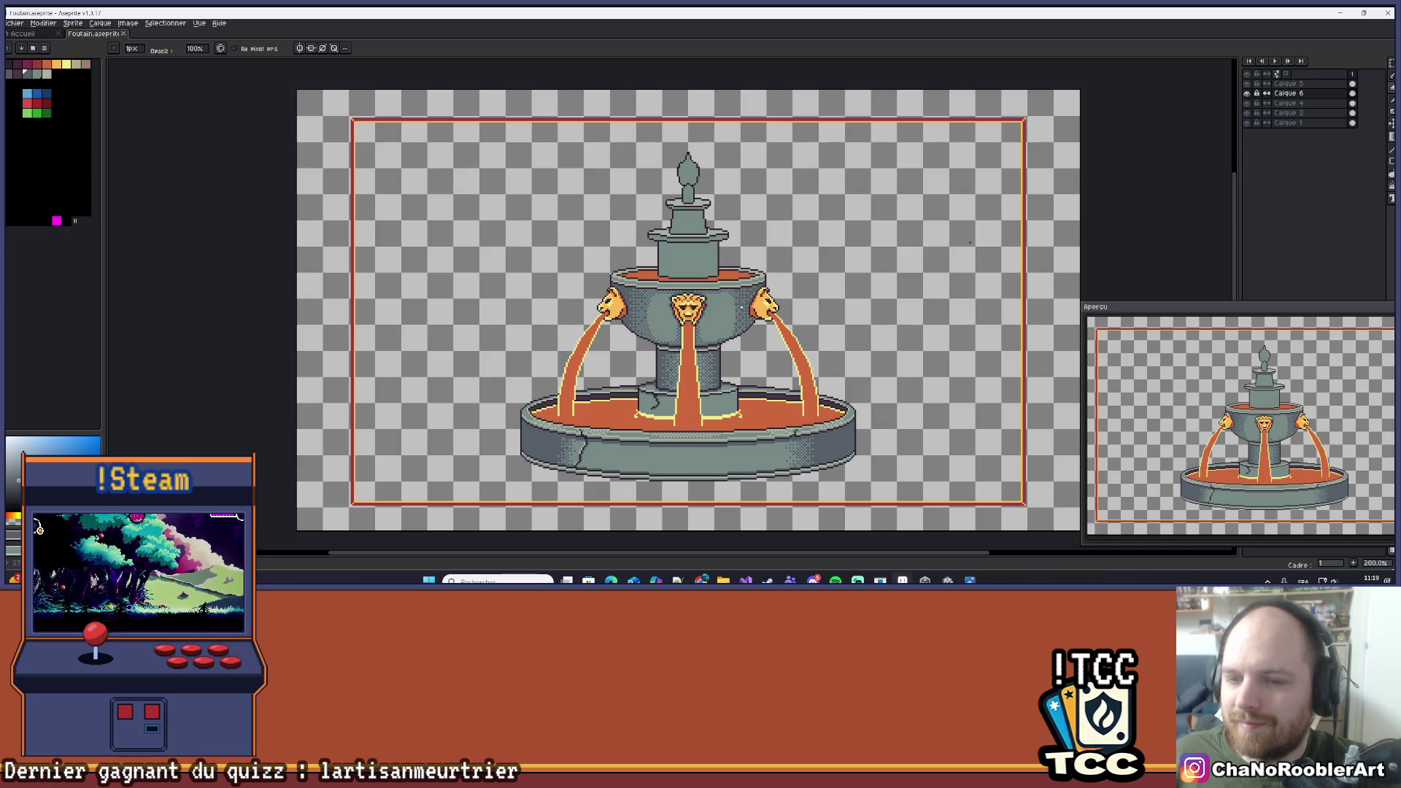
pyautogui.scroll(-1, 748, 295)
pyautogui.scroll(1, 748, 294)
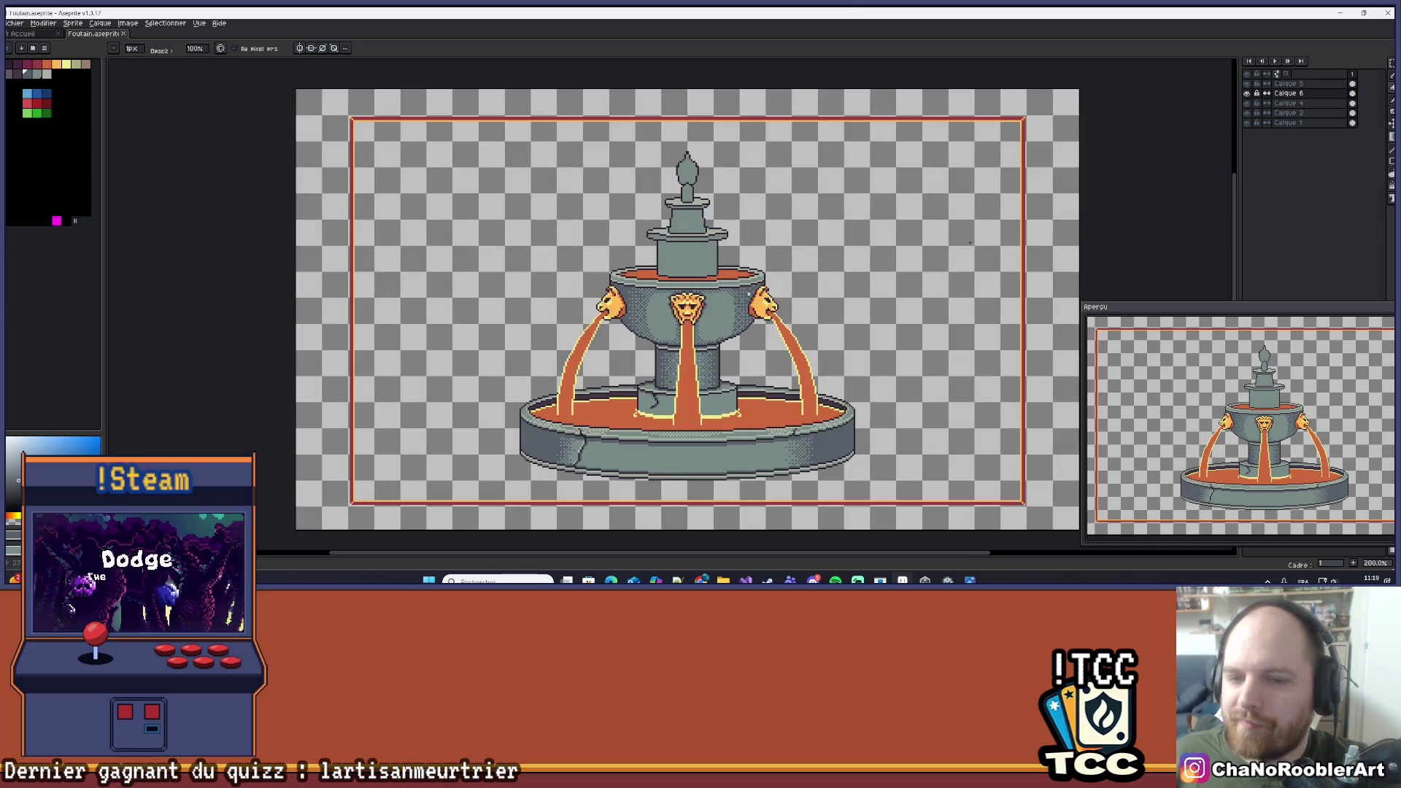
pyautogui.scroll(-1, 775, 219)
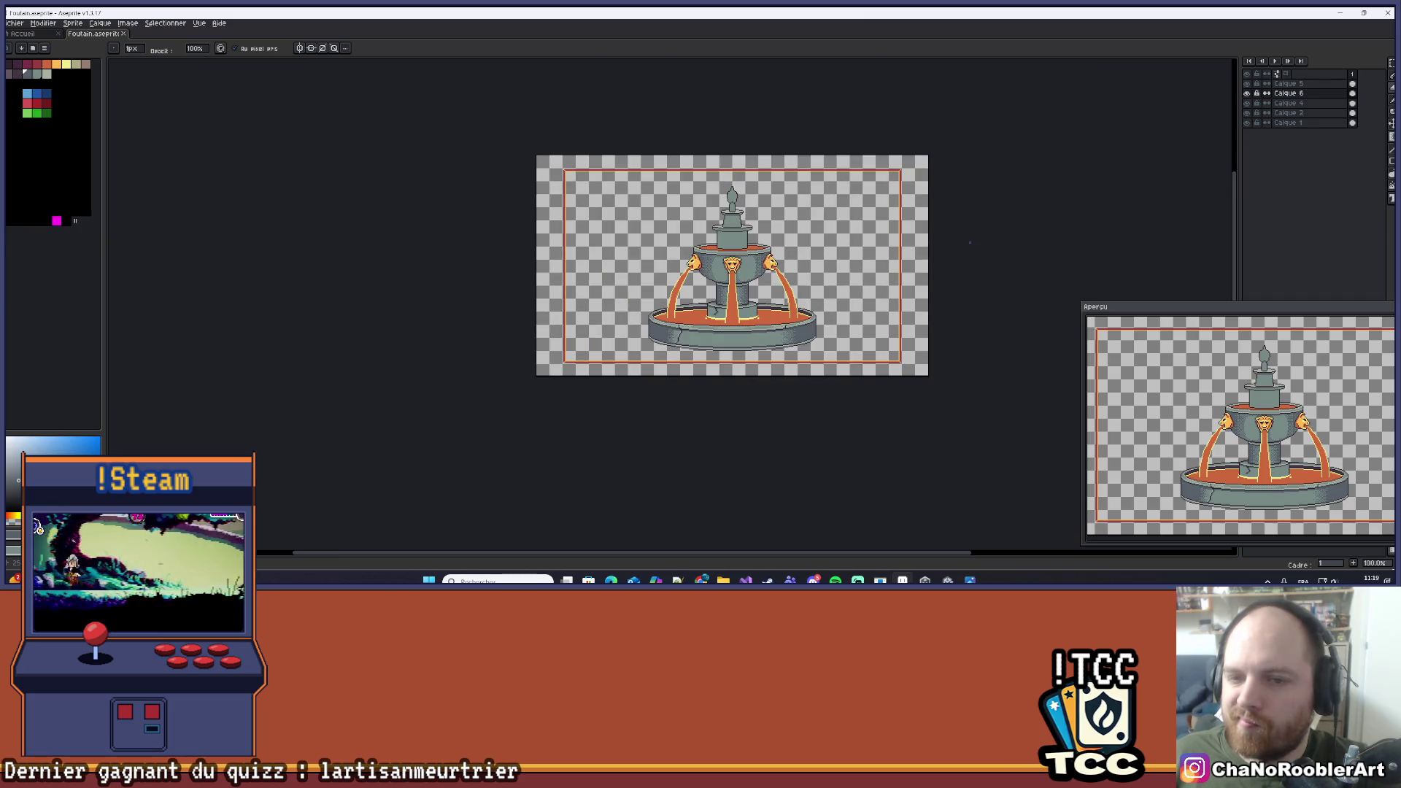
pyautogui.scroll(2, 741, 301)
pyautogui.click(1248, 92)
pyautogui.click(1247, 93)
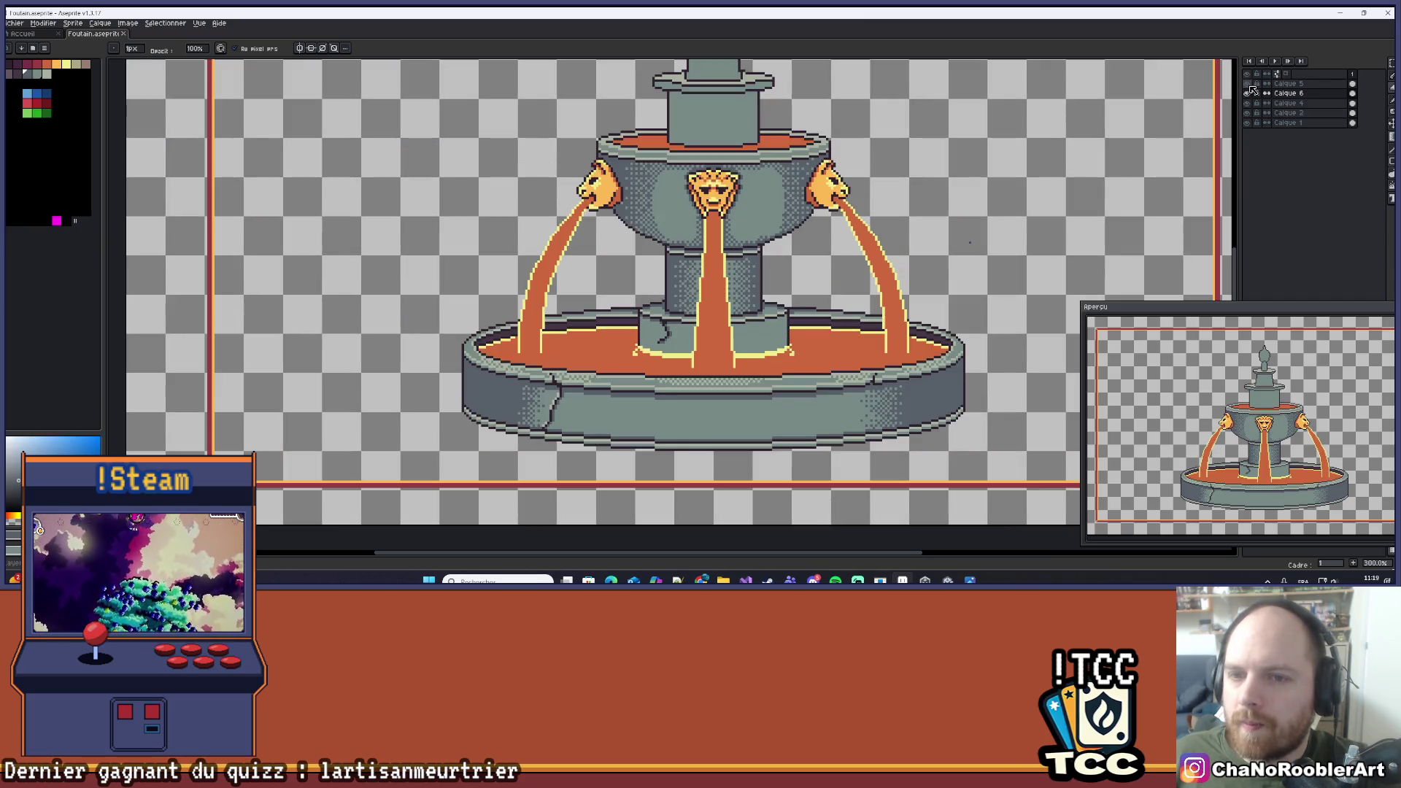
# Make Calque 5 the active layer and centre the view on the lion heads and streams.
pyautogui.click(1248, 93)
pyautogui.click(1247, 93)
pyautogui.click(1288, 83)
pyautogui.scroll(1, 764, 392)
pyautogui.scroll(1, 764, 392)
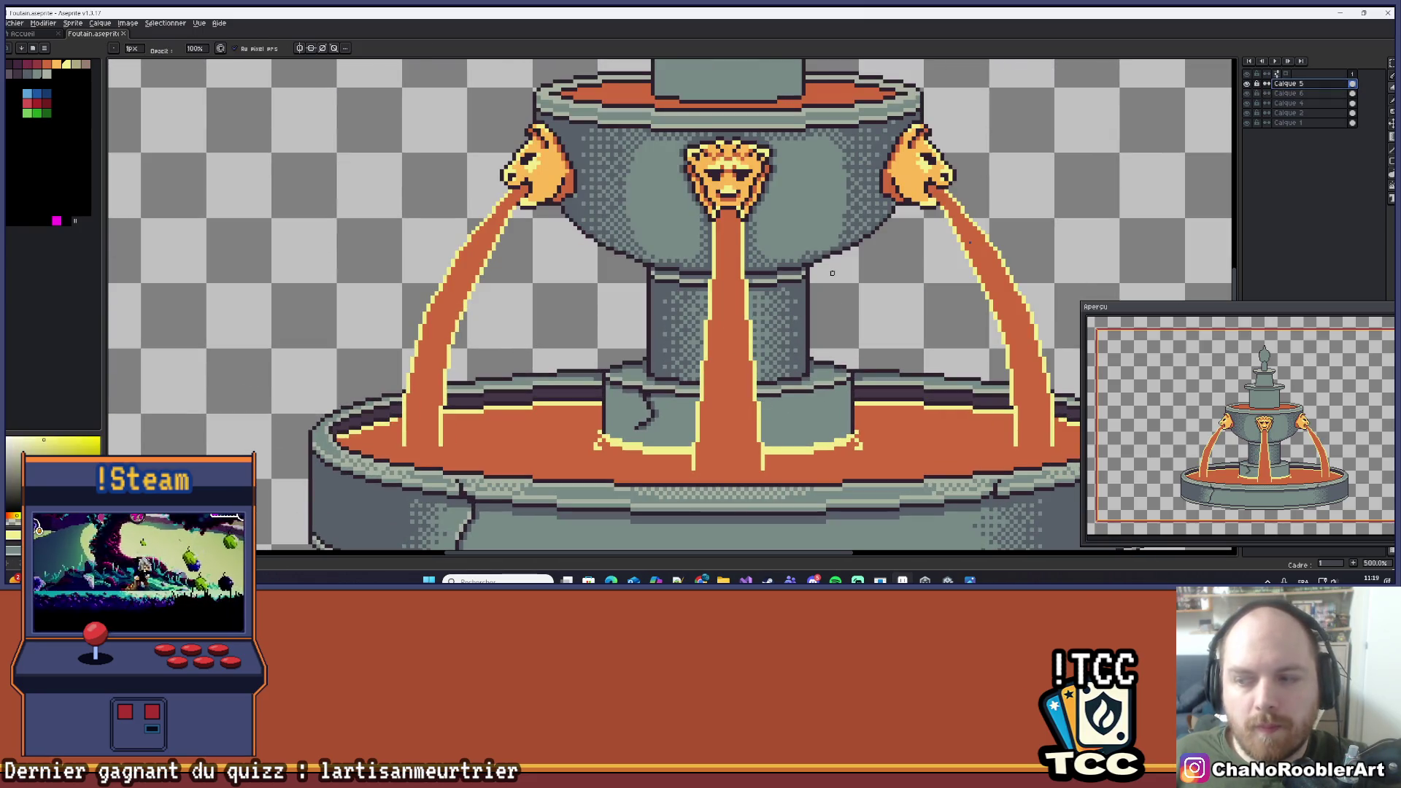
pyautogui.moveTo(832, 273); pyautogui.dragTo(801, 290)
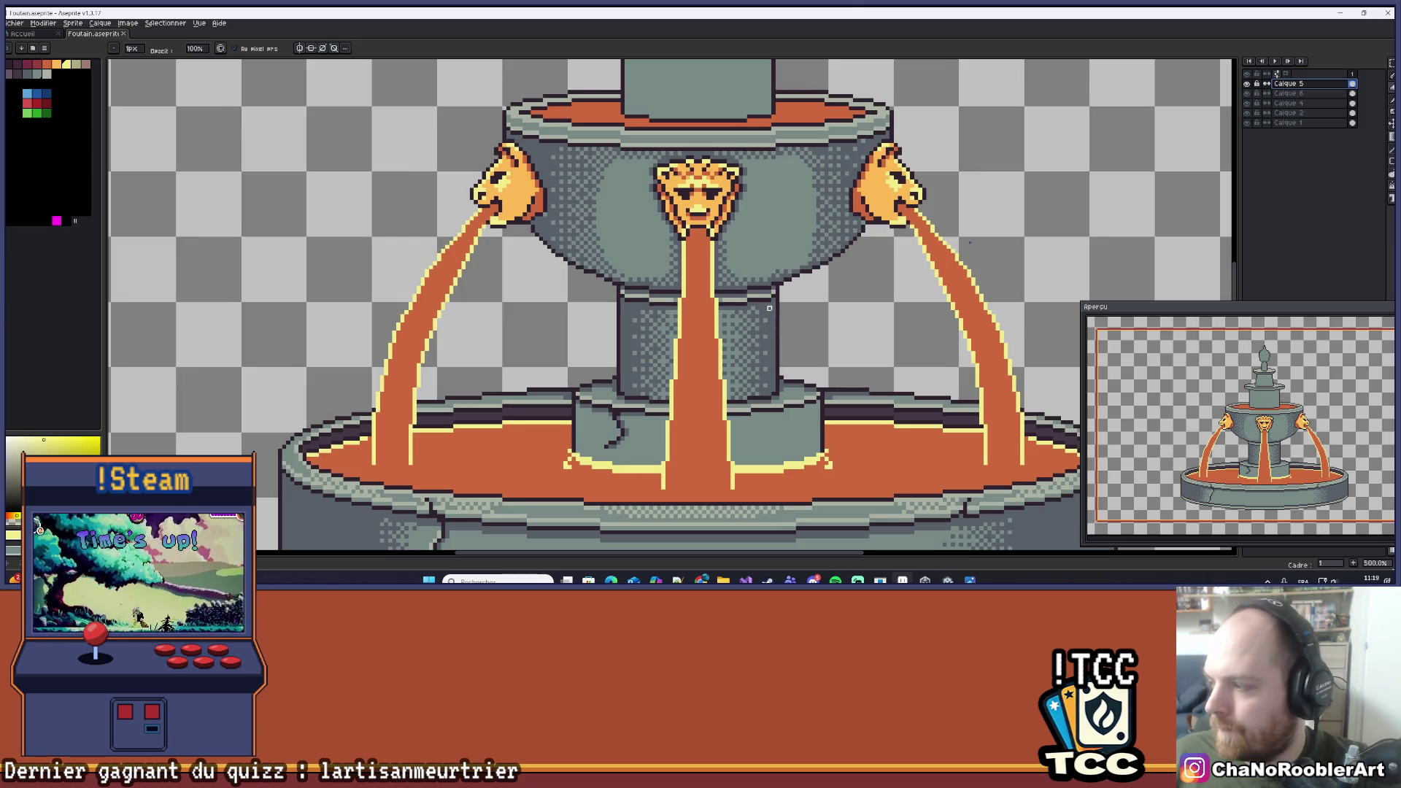
pyautogui.scroll(5, 713, 254)
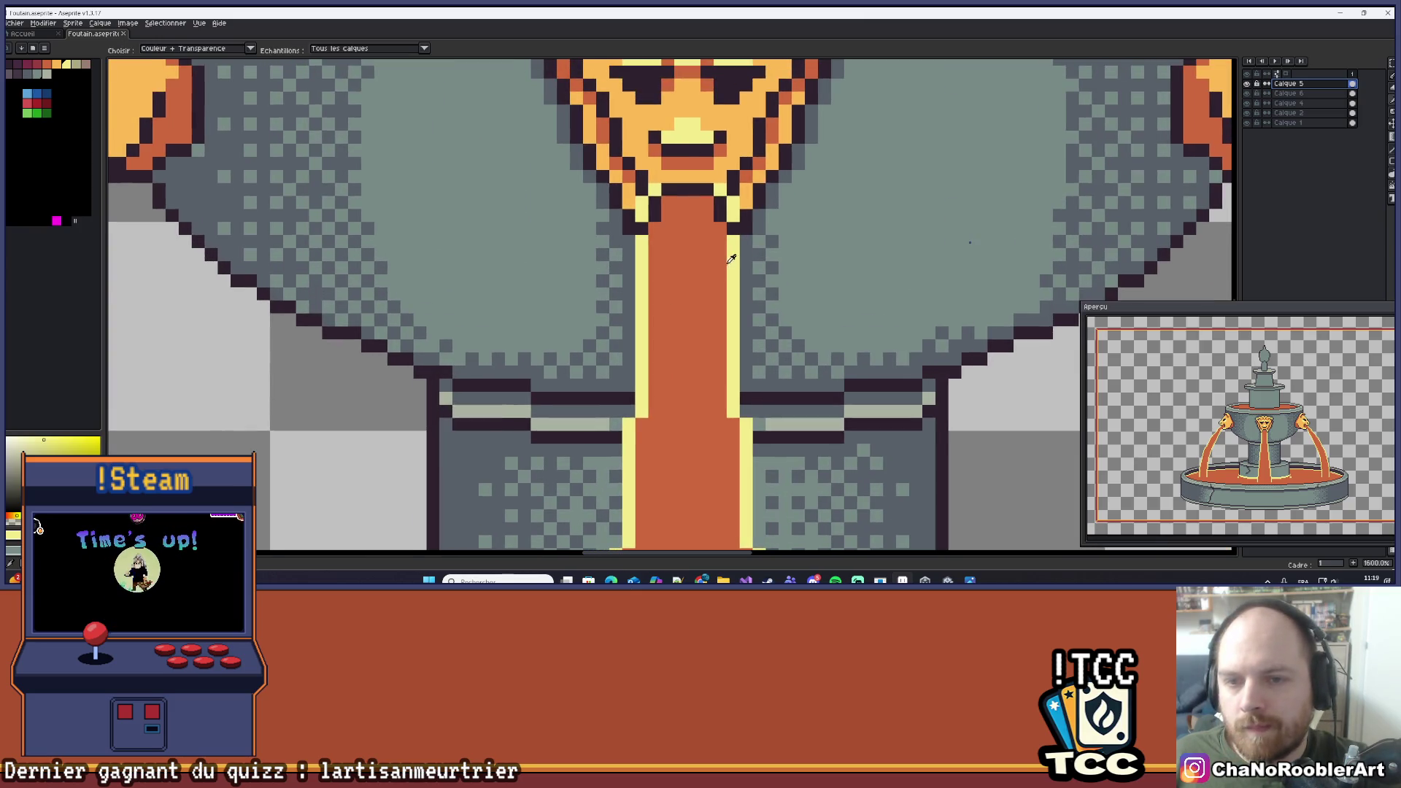
# Sample the lion head's orange and paint a light-orange streak at the top of the central stream.
pyautogui.keyDown('alt'); pyautogui.click(725, 165); pyautogui.keyUp('alt')
pyautogui.click(662, 270)
pyautogui.moveTo(669, 239)
pyautogui.mouseDown()
pyautogui.moveTo(684, 273)
pyautogui.moveTo(731, 270)
pyautogui.mouseUp()
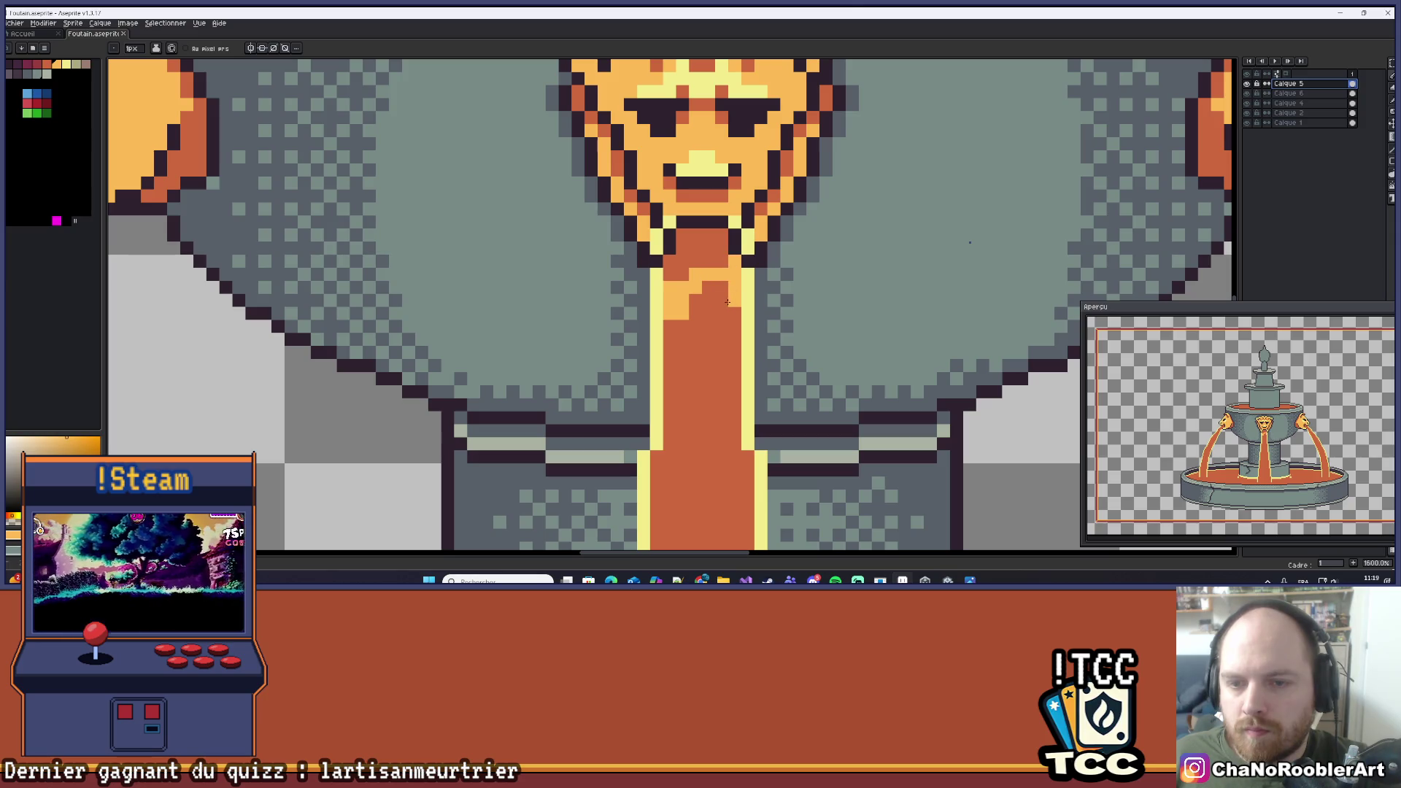
pyautogui.hotkey('ctrl', 'z')
pyautogui.moveTo(666, 316)
pyautogui.mouseDown()
pyautogui.moveTo(729, 273)
pyautogui.moveTo(735, 292)
pyautogui.moveTo(674, 340)
pyautogui.moveTo(724, 286)
pyautogui.mouseUp()
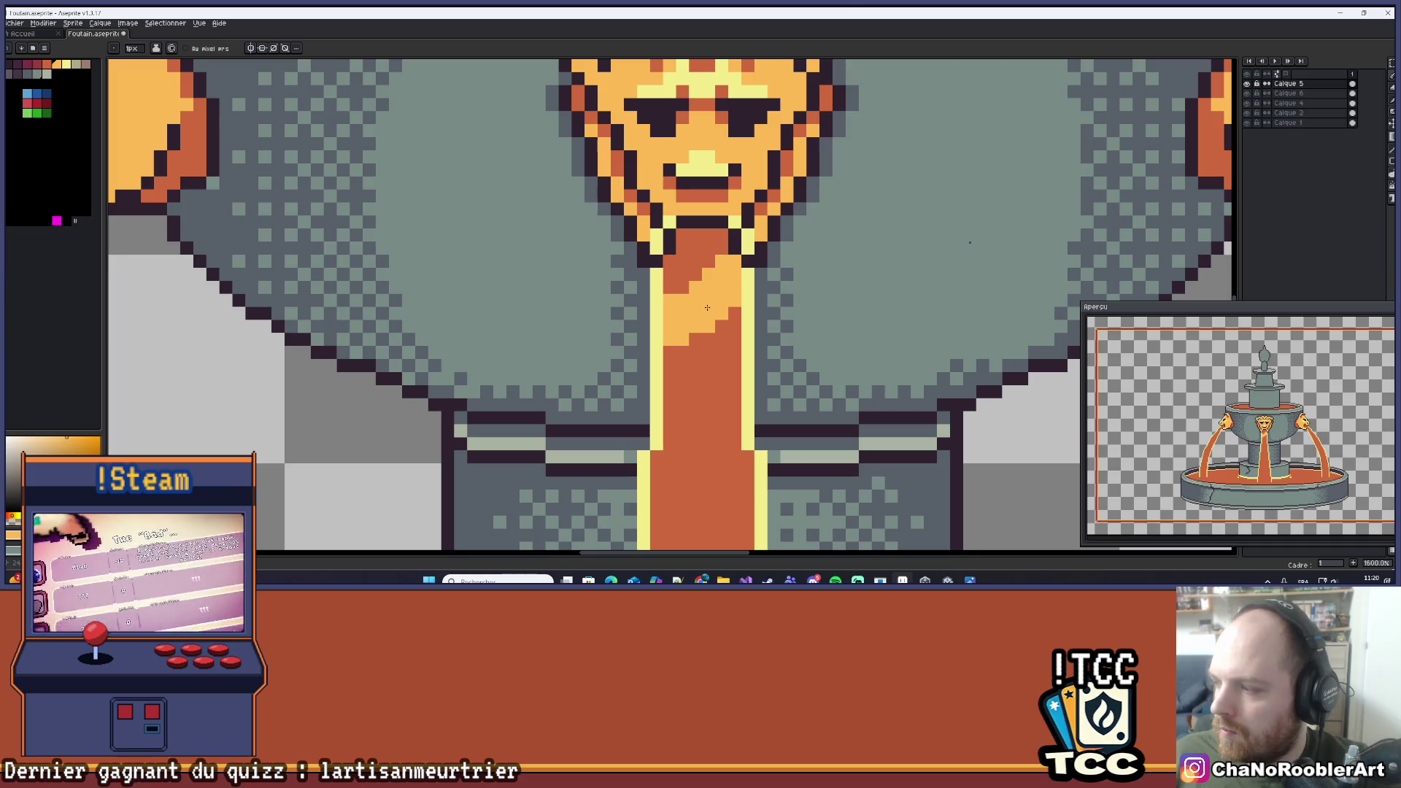
pyautogui.click(716, 339)
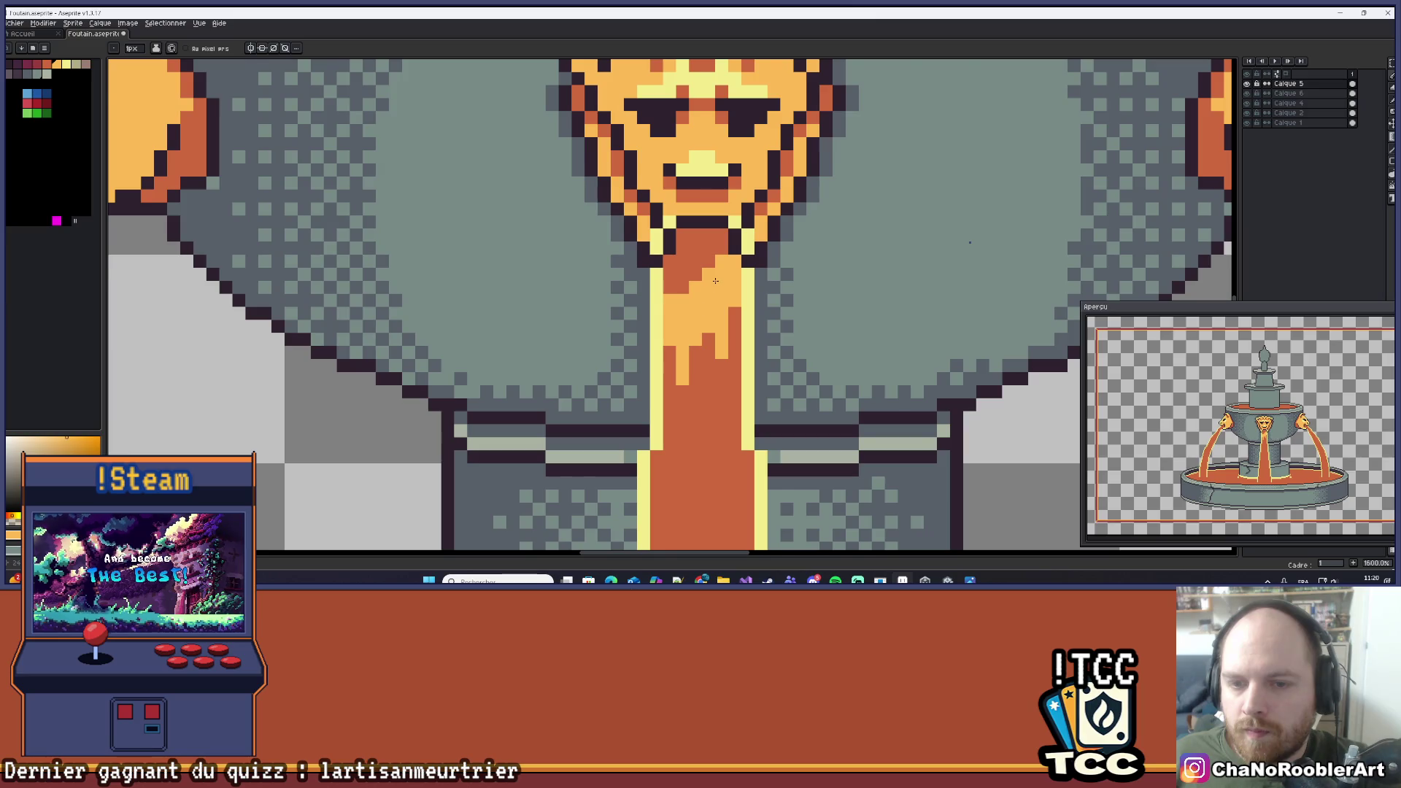
# Speckle the stream top with more light-orange and darker-orange pixels.
pyautogui.scroll(-4, 715, 281)
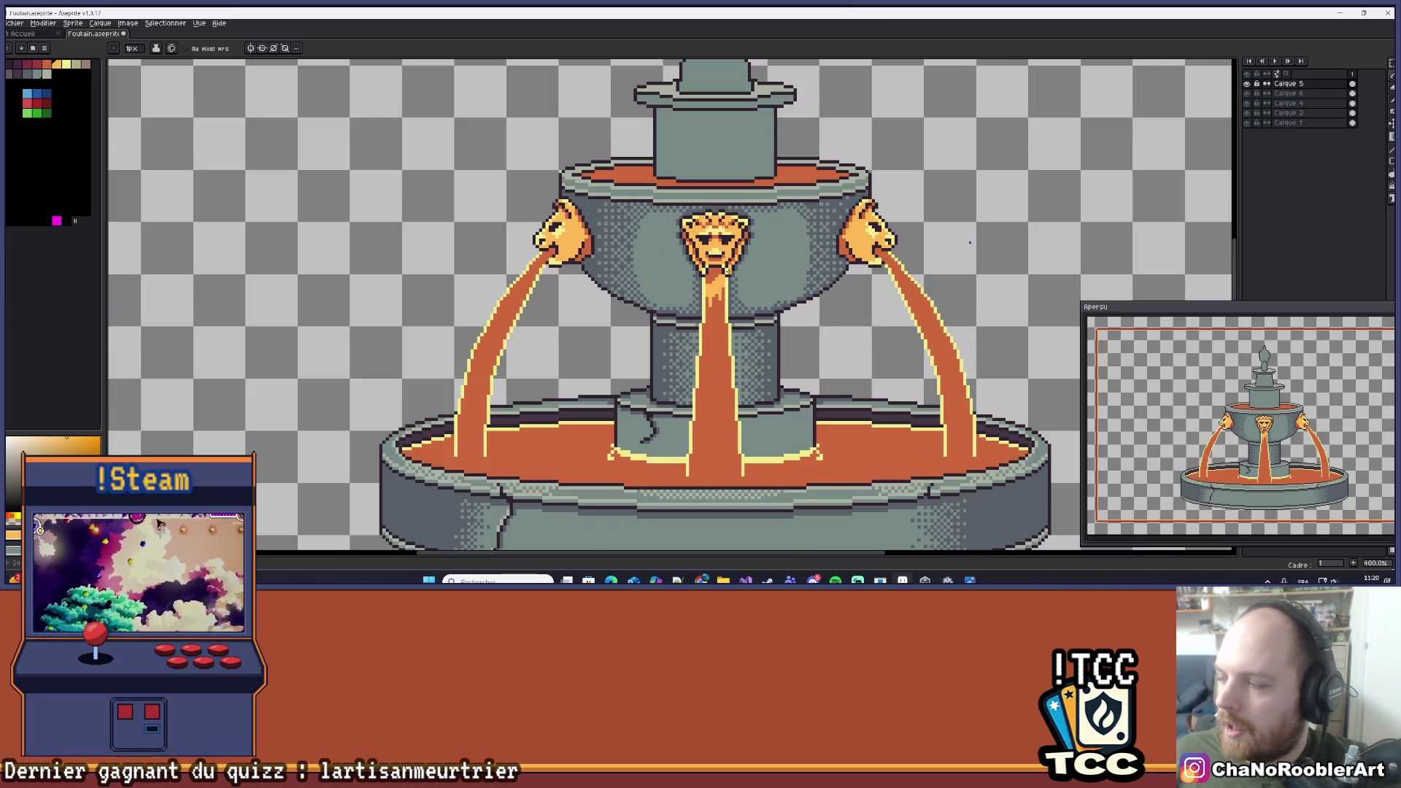
pyautogui.scroll(4, 727, 270)
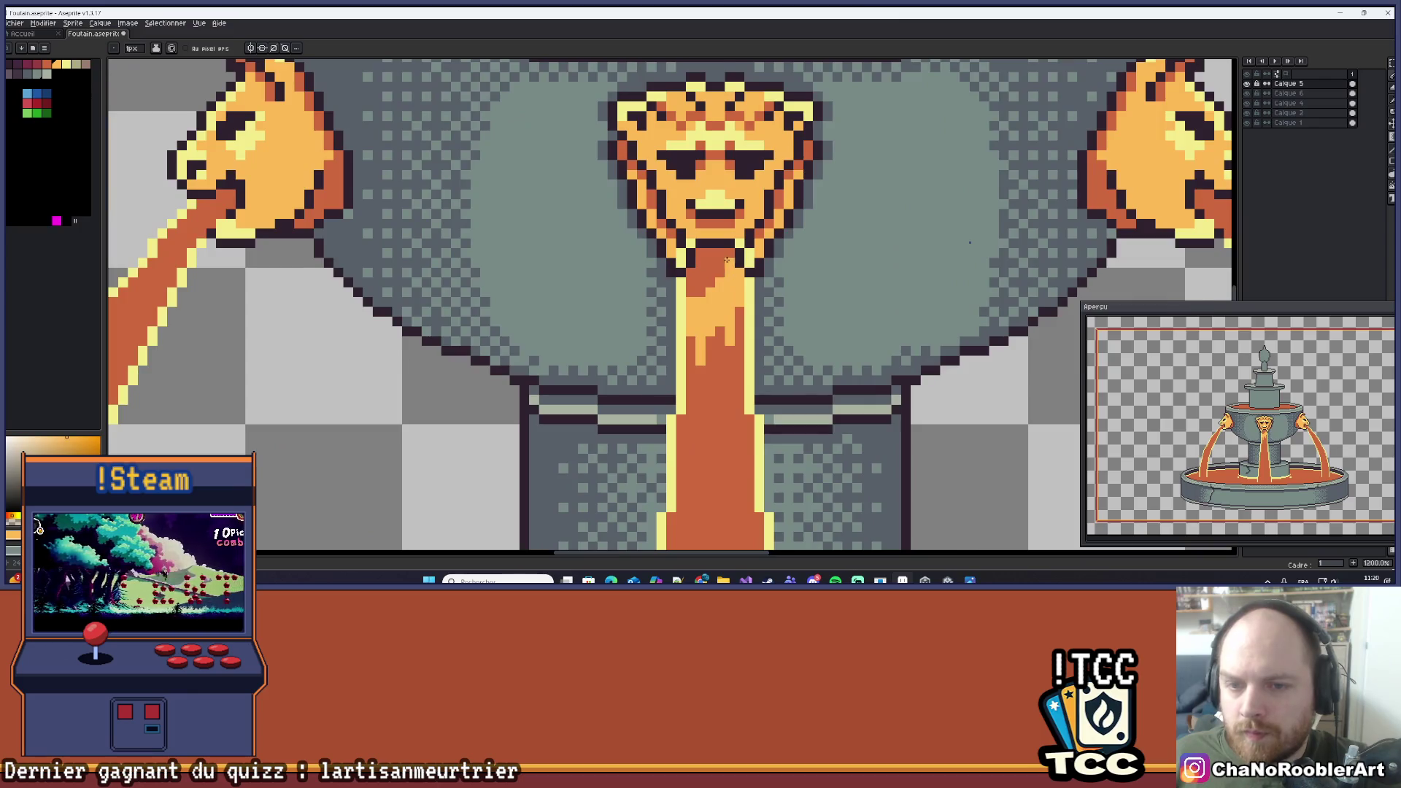
pyautogui.scroll(1, 727, 259)
pyautogui.click(695, 288)
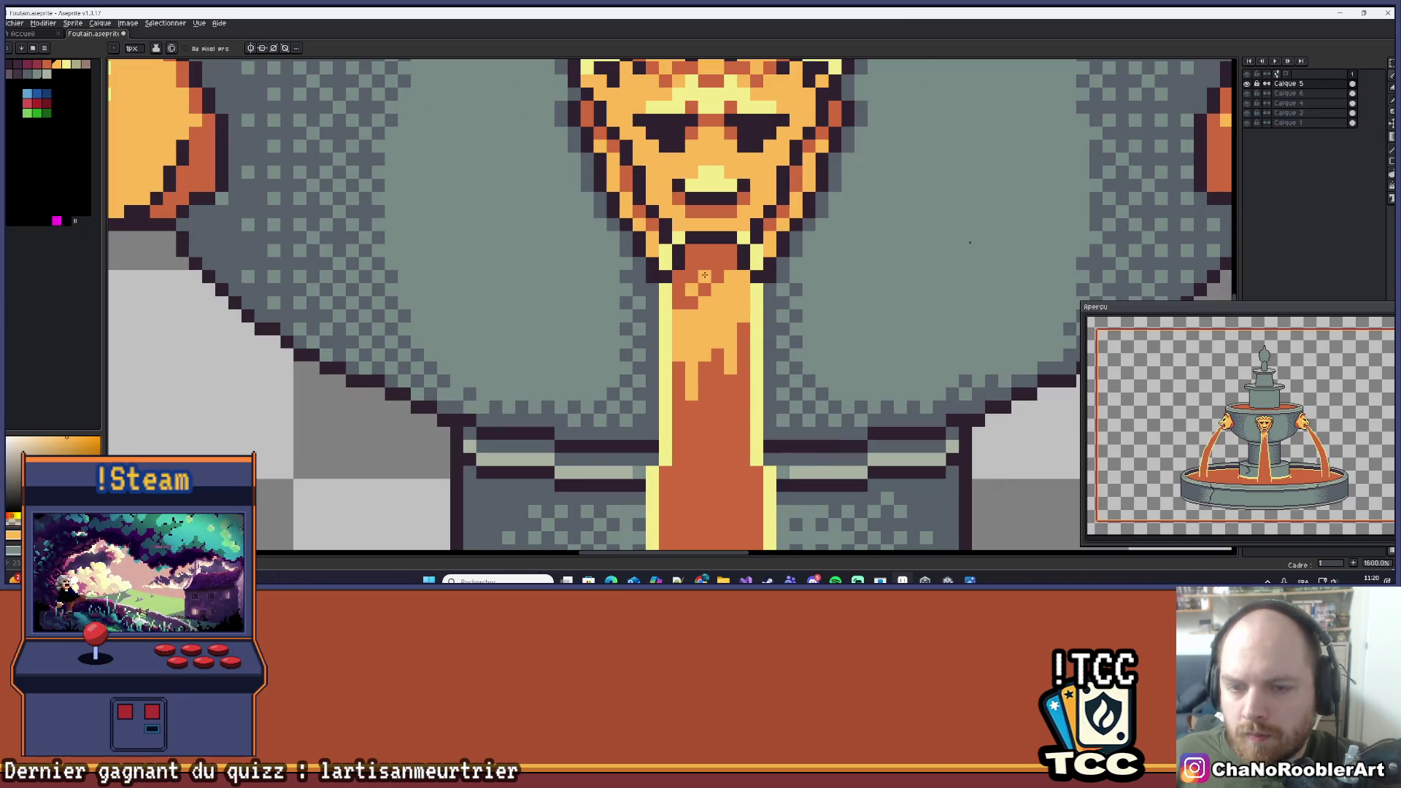
pyautogui.click(711, 370)
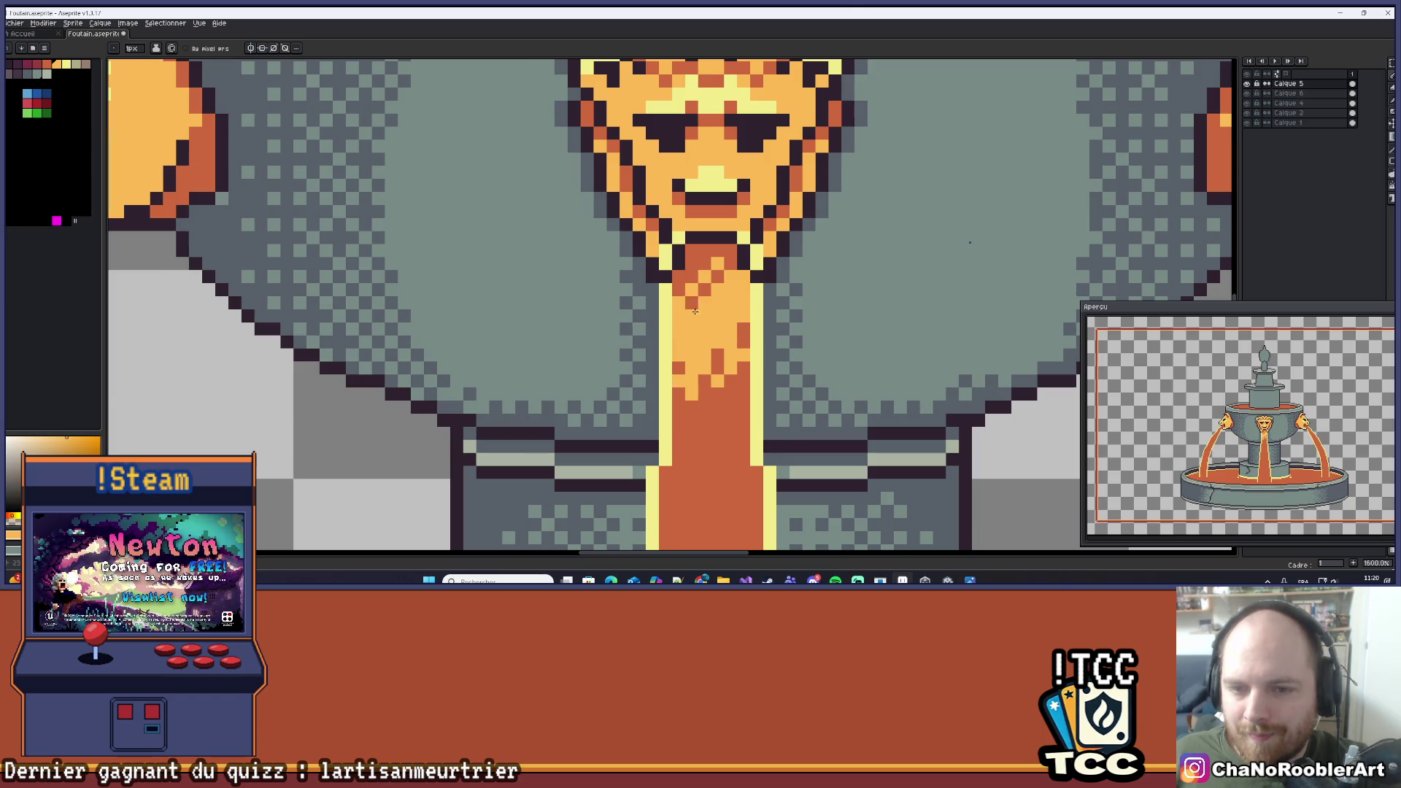
pyautogui.scroll(-3, 693, 310)
pyautogui.scroll(3, 693, 311)
pyautogui.keyDown('alt'); pyautogui.click(705, 283); pyautogui.keyUp('alt')
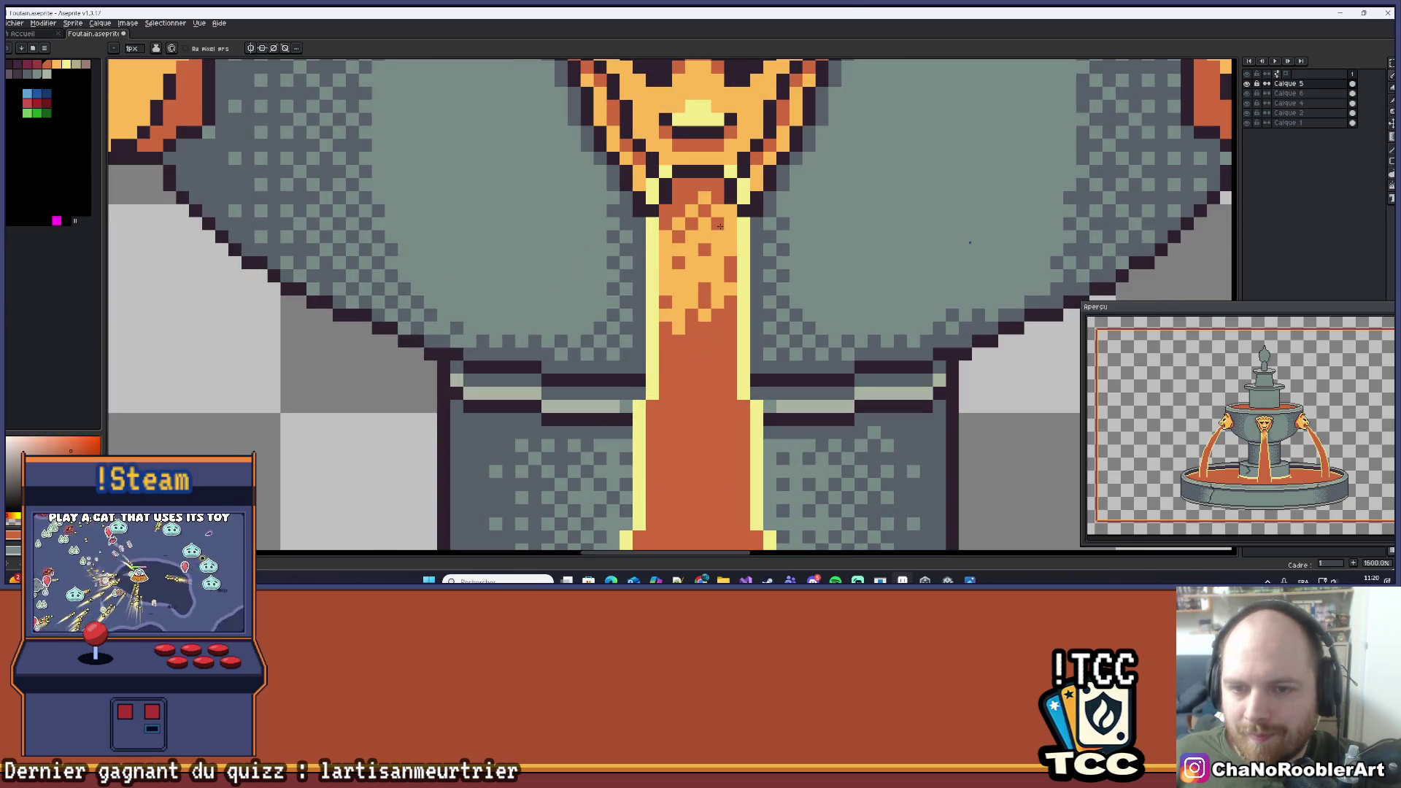
pyautogui.scroll(-5, 715, 246)
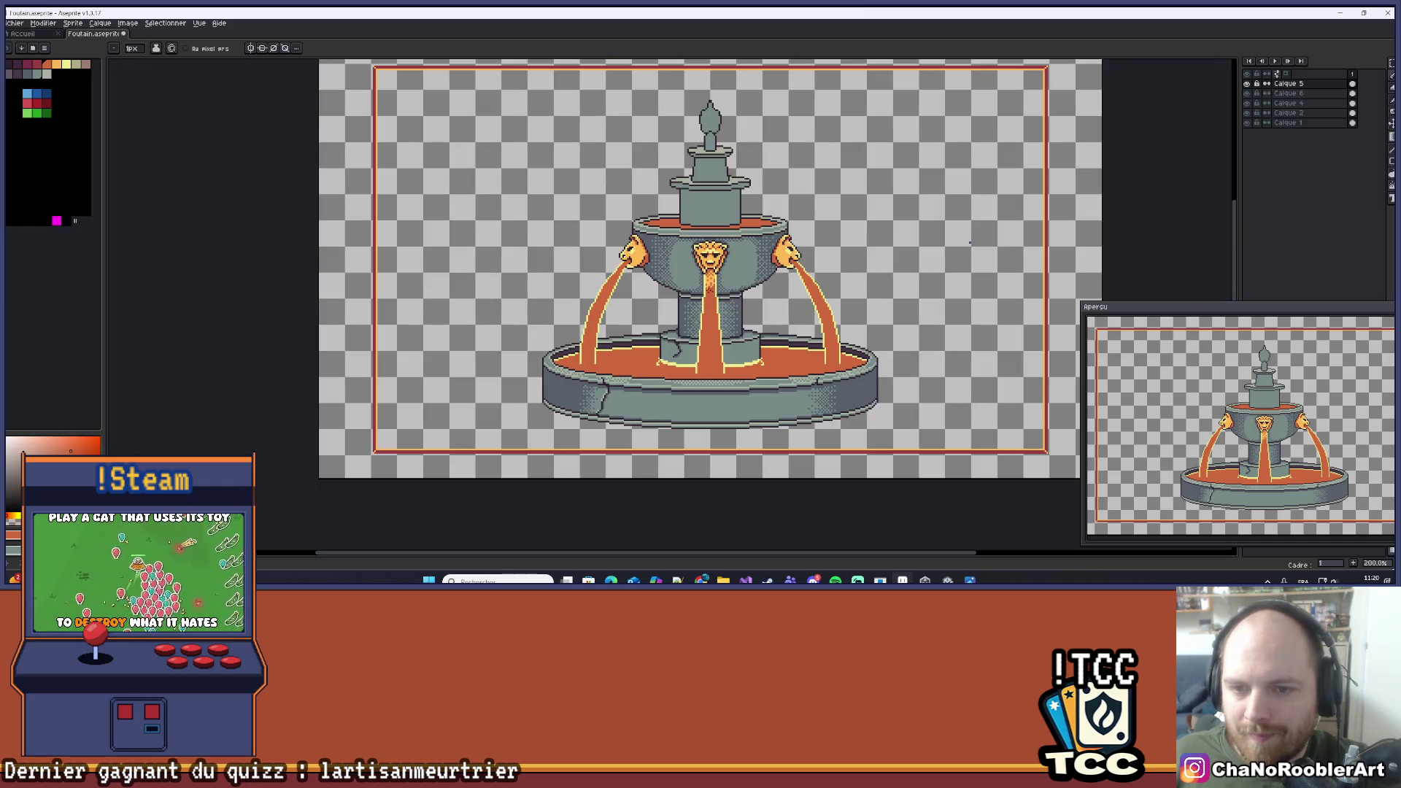
# With the Pencil, draw a thin vertical yellow highlight line down the central orange stream.
pyautogui.scroll(5, 738, 342)
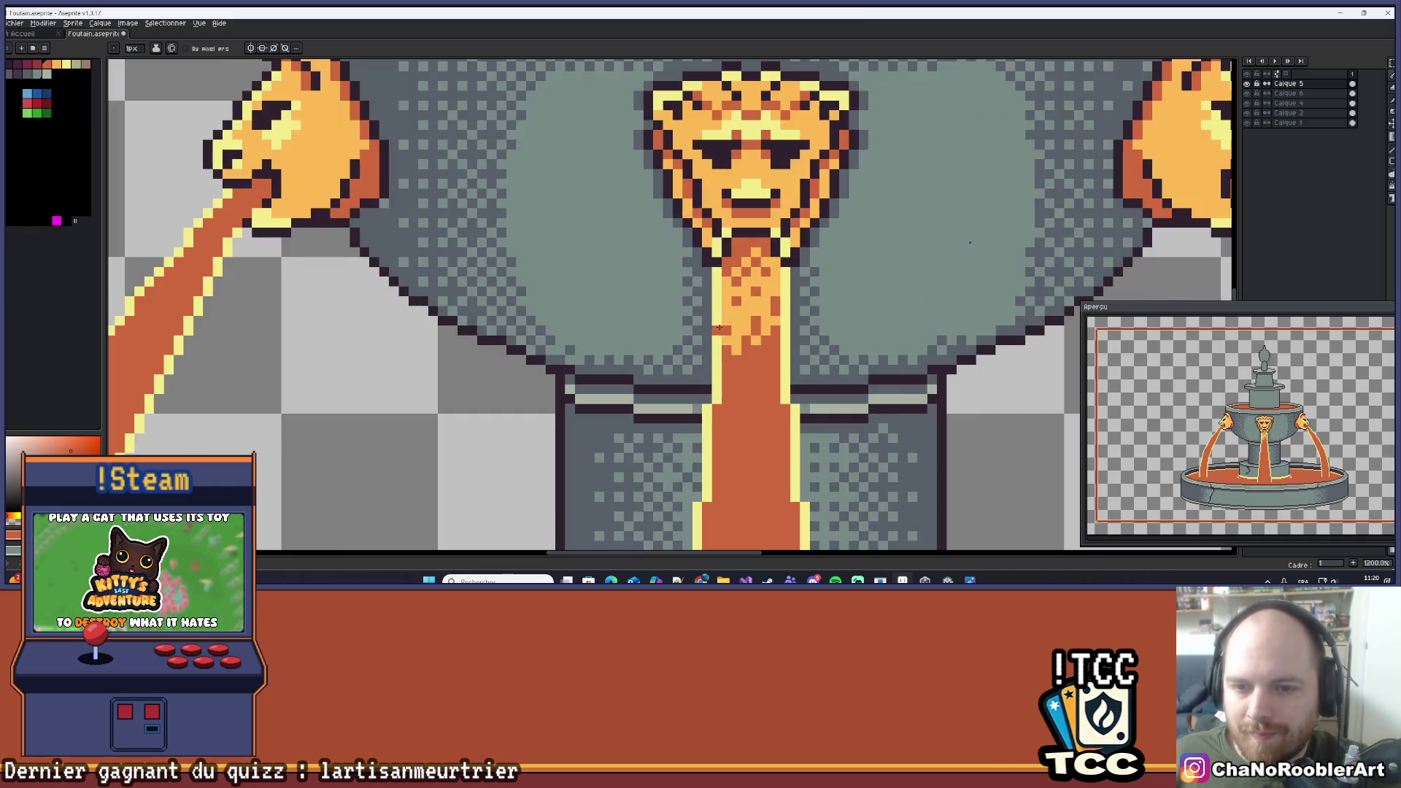
pyautogui.press('b')
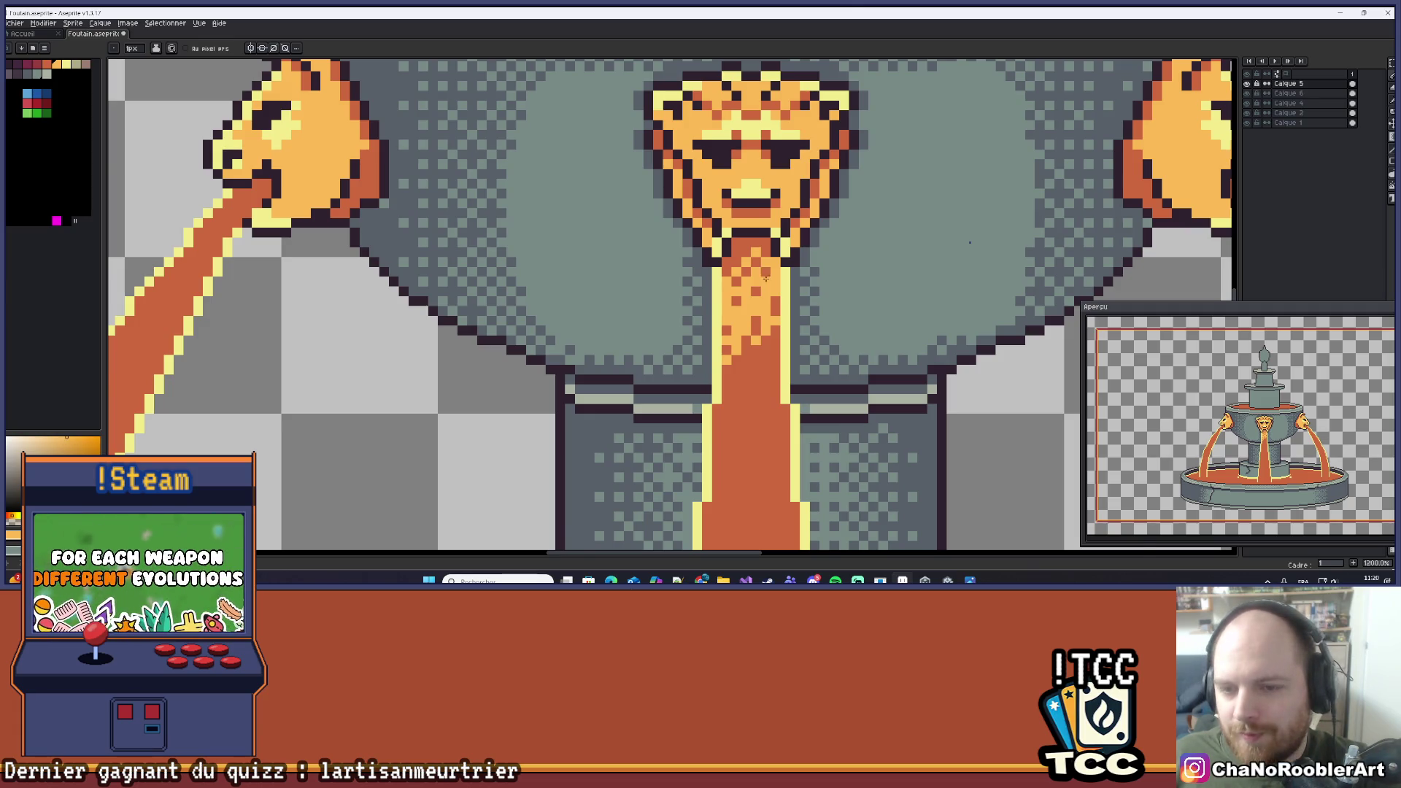
pyautogui.scroll(-4, 766, 277)
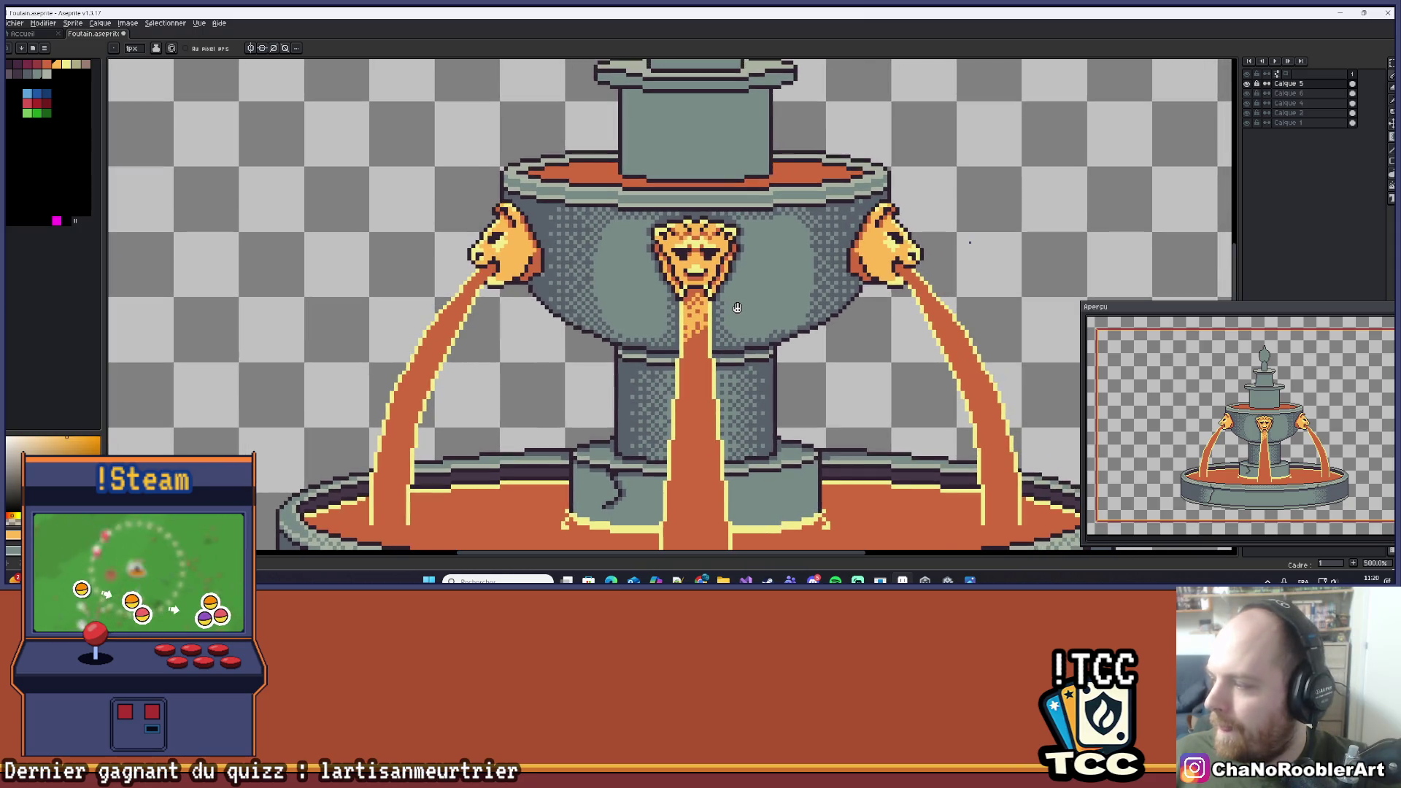
pyautogui.moveTo(737, 307); pyautogui.dragTo(740, 304)
pyautogui.moveTo(739, 377)
pyautogui.mouseDown()
pyautogui.moveTo(763, 266)
pyautogui.moveTo(717, 297)
pyautogui.moveTo(730, 287)
pyautogui.moveTo(802, 325)
pyautogui.mouseUp()
pyautogui.scroll(2, 731, 287)
pyautogui.scroll(3, 730, 286)
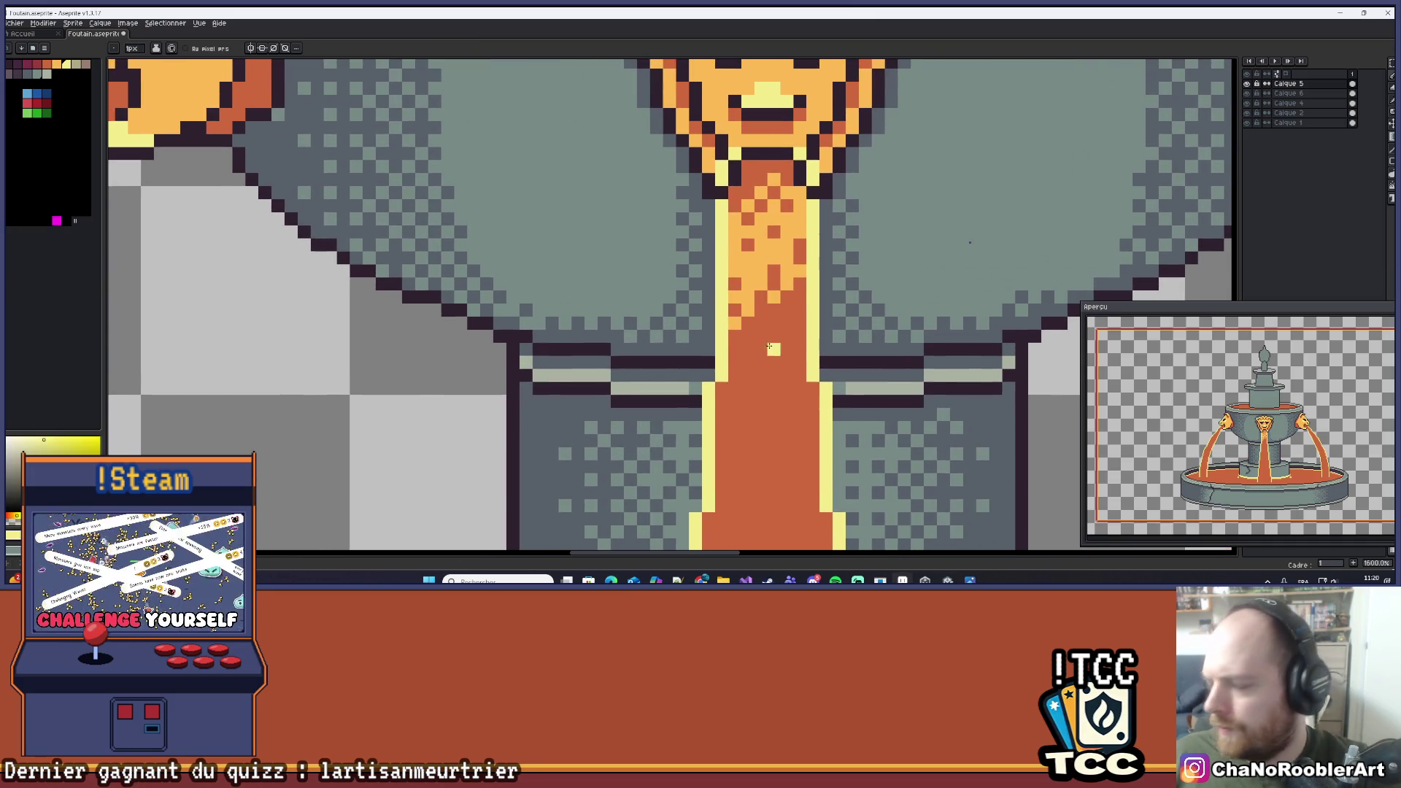
pyautogui.scroll(2, 760, 310)
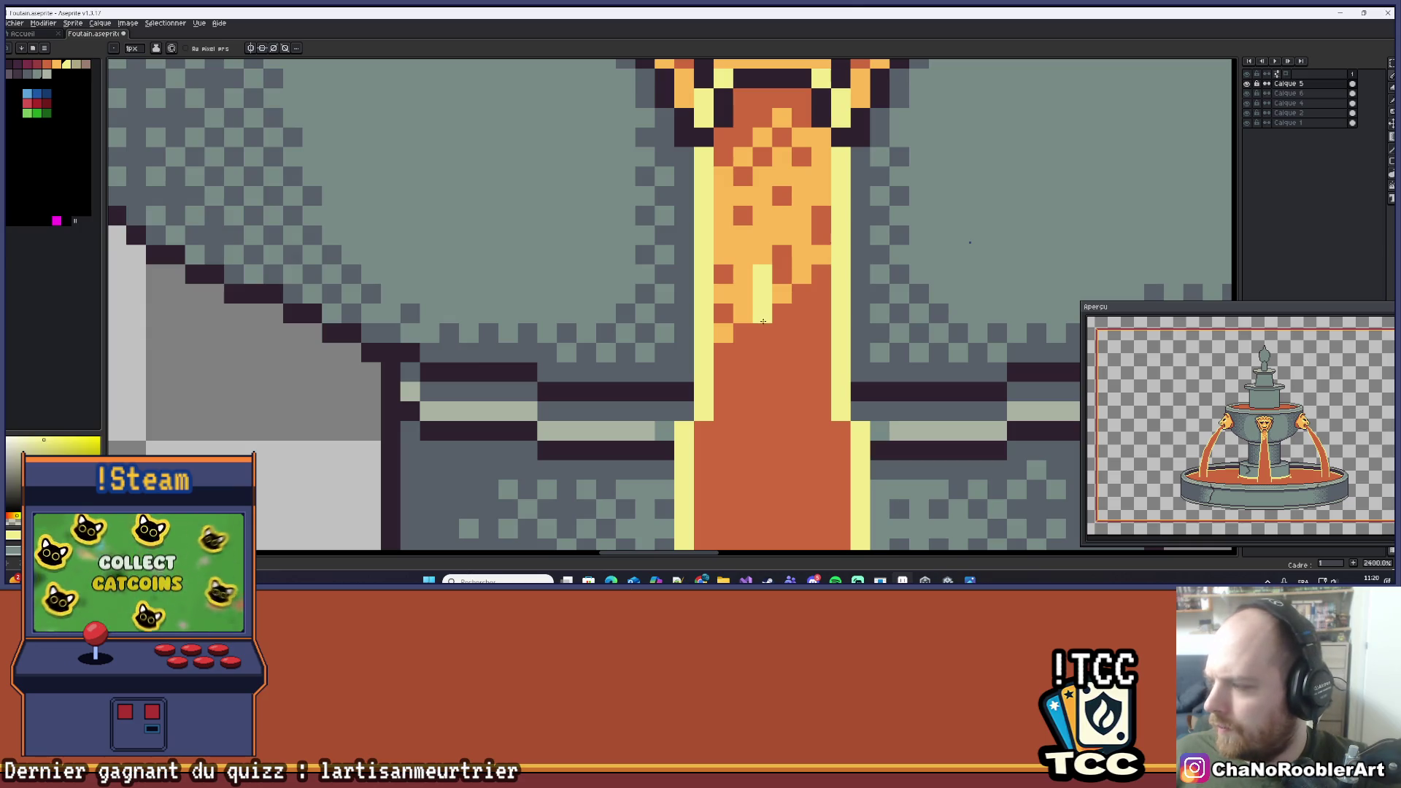
pyautogui.scroll(-3, 792, 315)
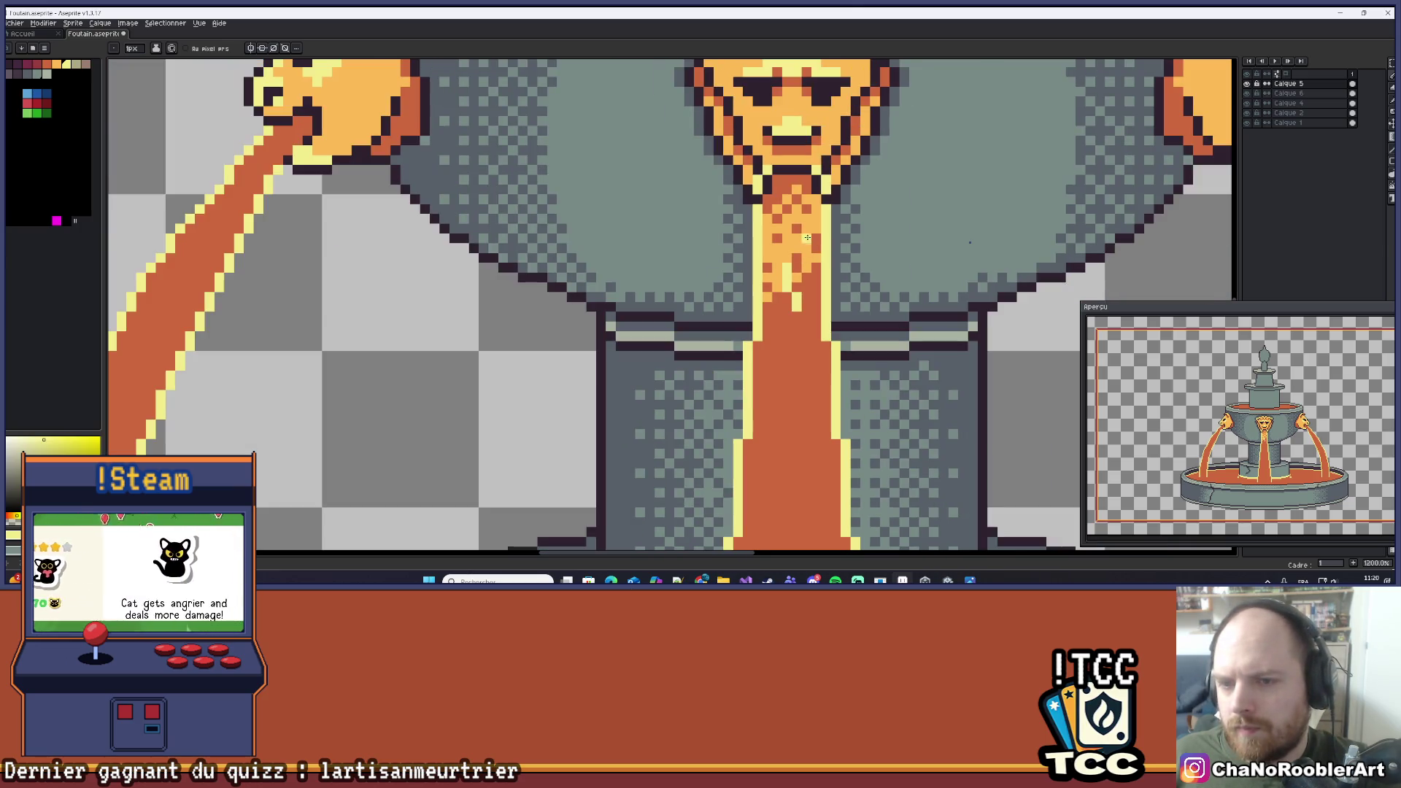
pyautogui.scroll(1, 795, 271)
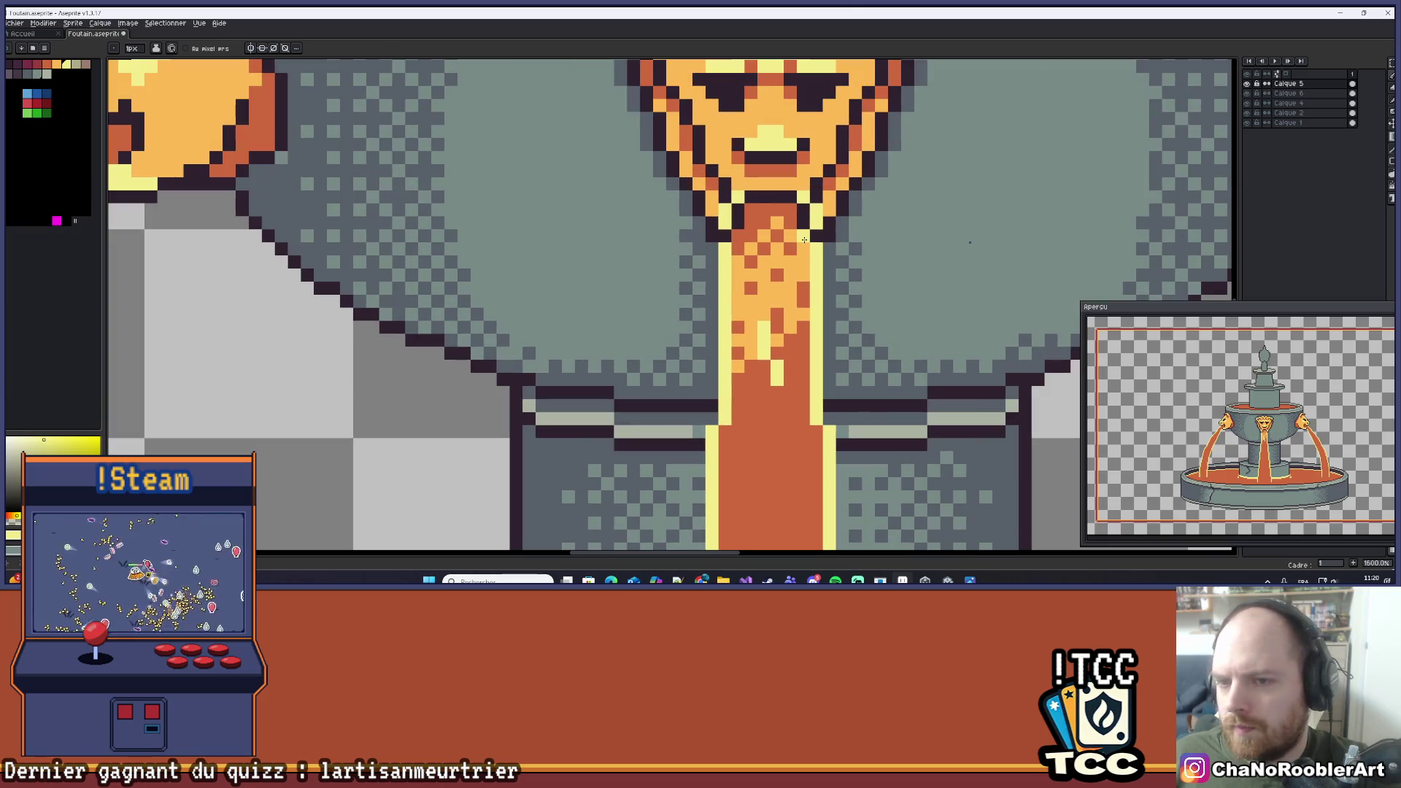
pyautogui.scroll(-1, 805, 237)
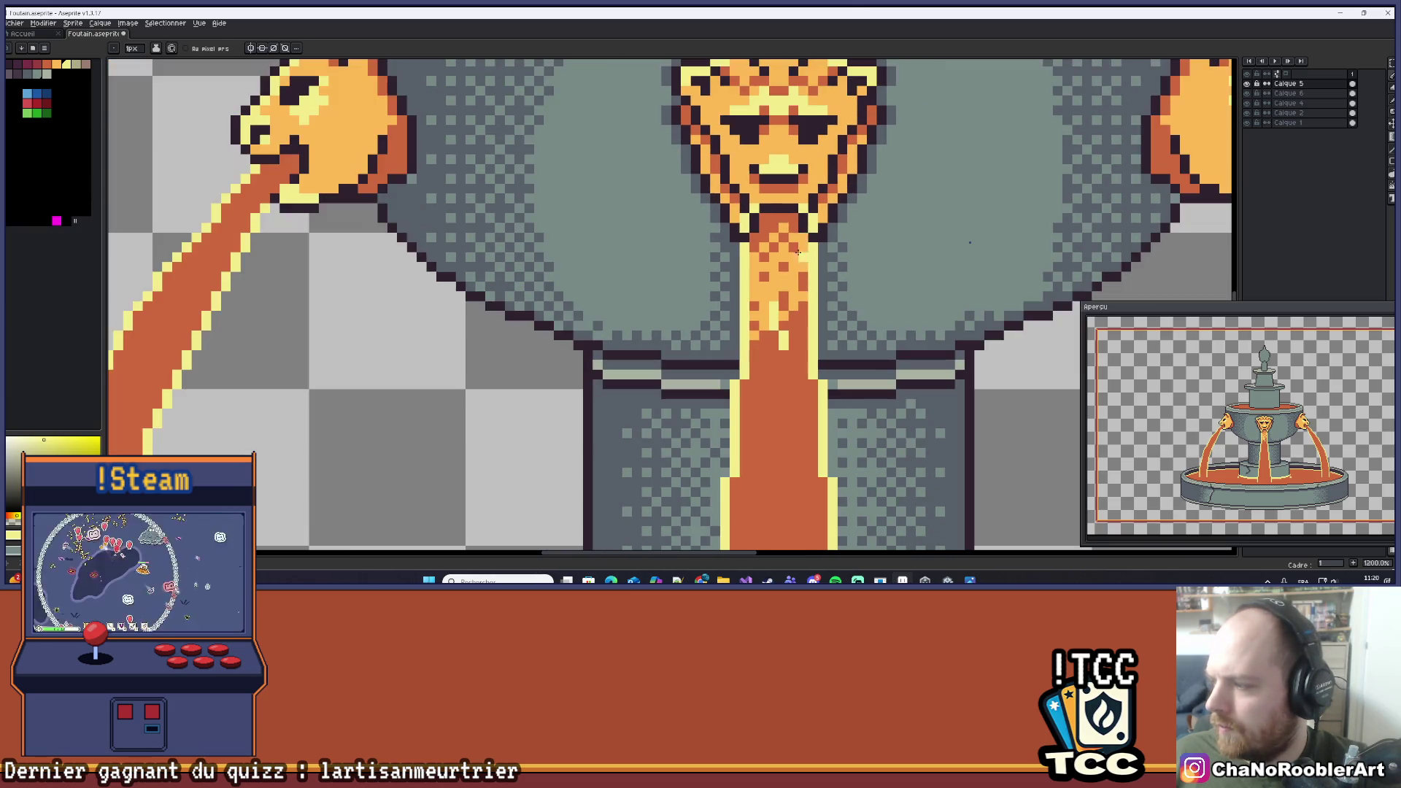
pyautogui.scroll(-3, 810, 236)
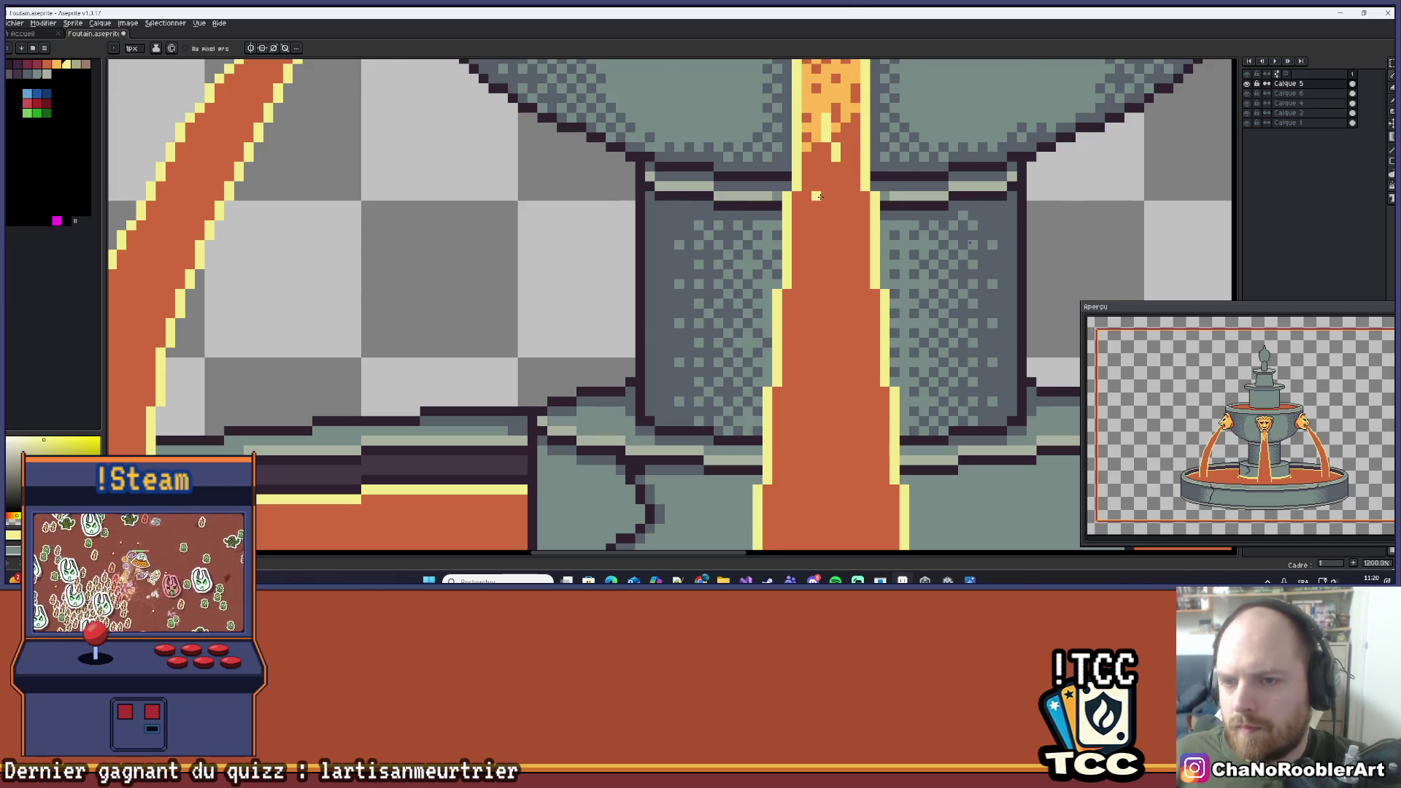
pyautogui.scroll(-2, 818, 195)
pyautogui.scroll(3, 818, 186)
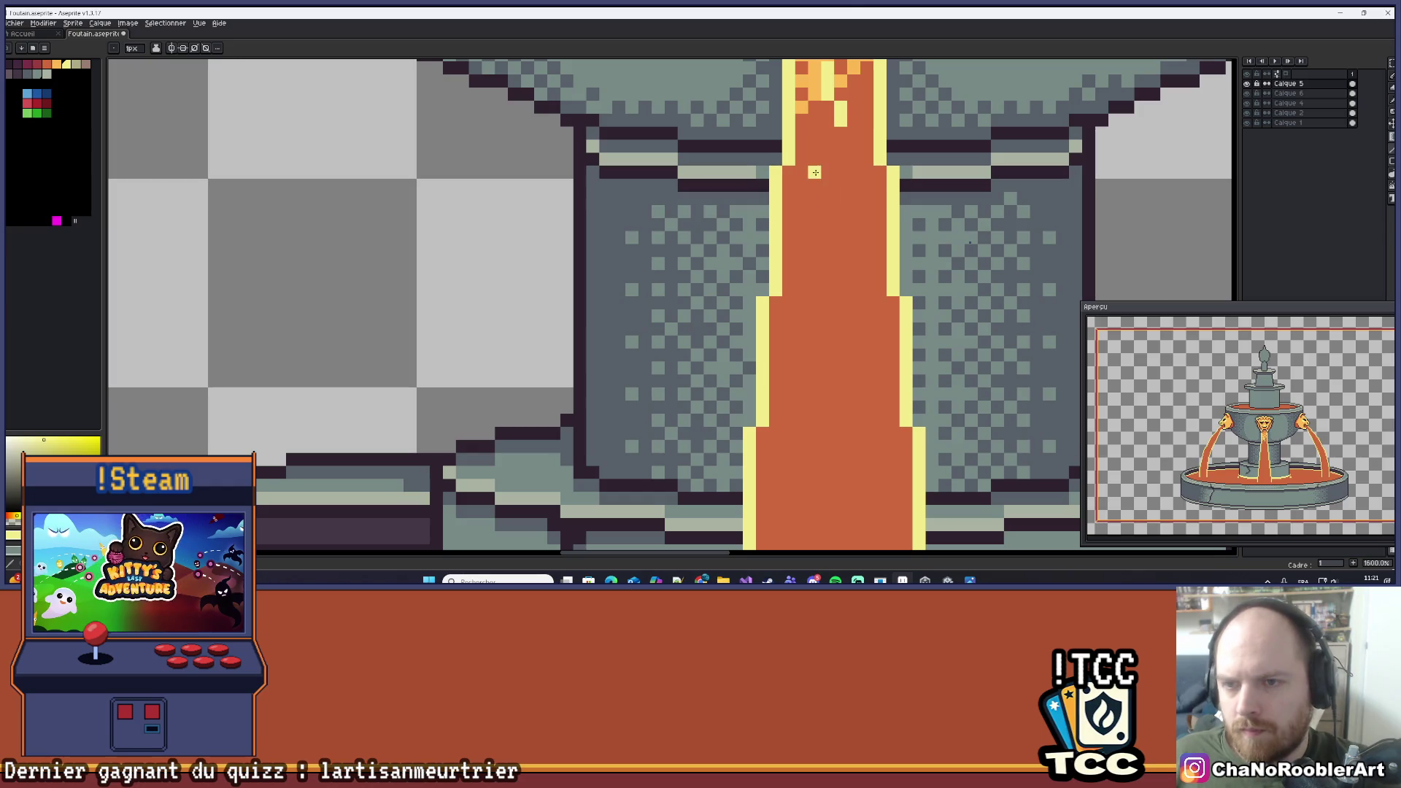
pyautogui.moveTo(816, 172); pyautogui.dragTo(815, 255)
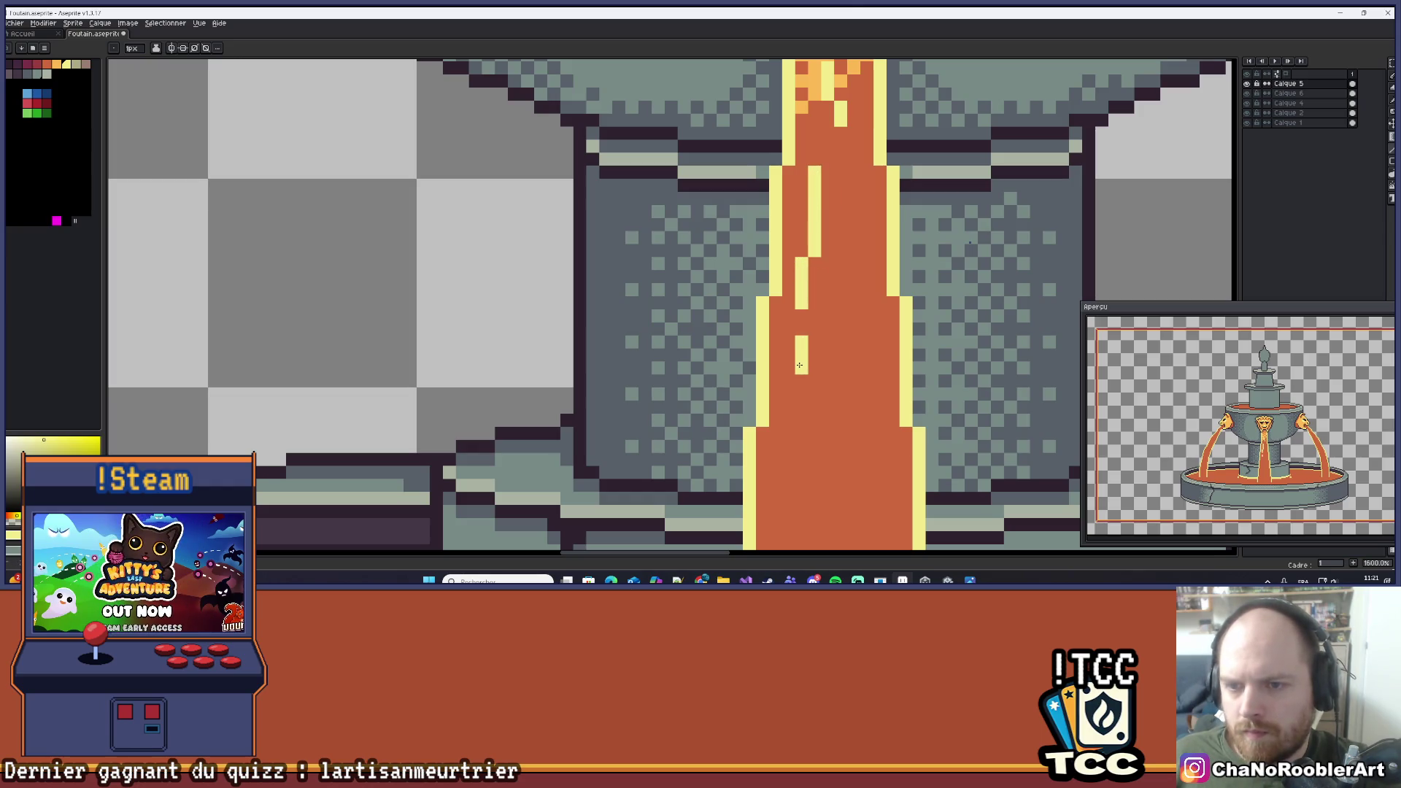
pyautogui.scroll(-6, 800, 408)
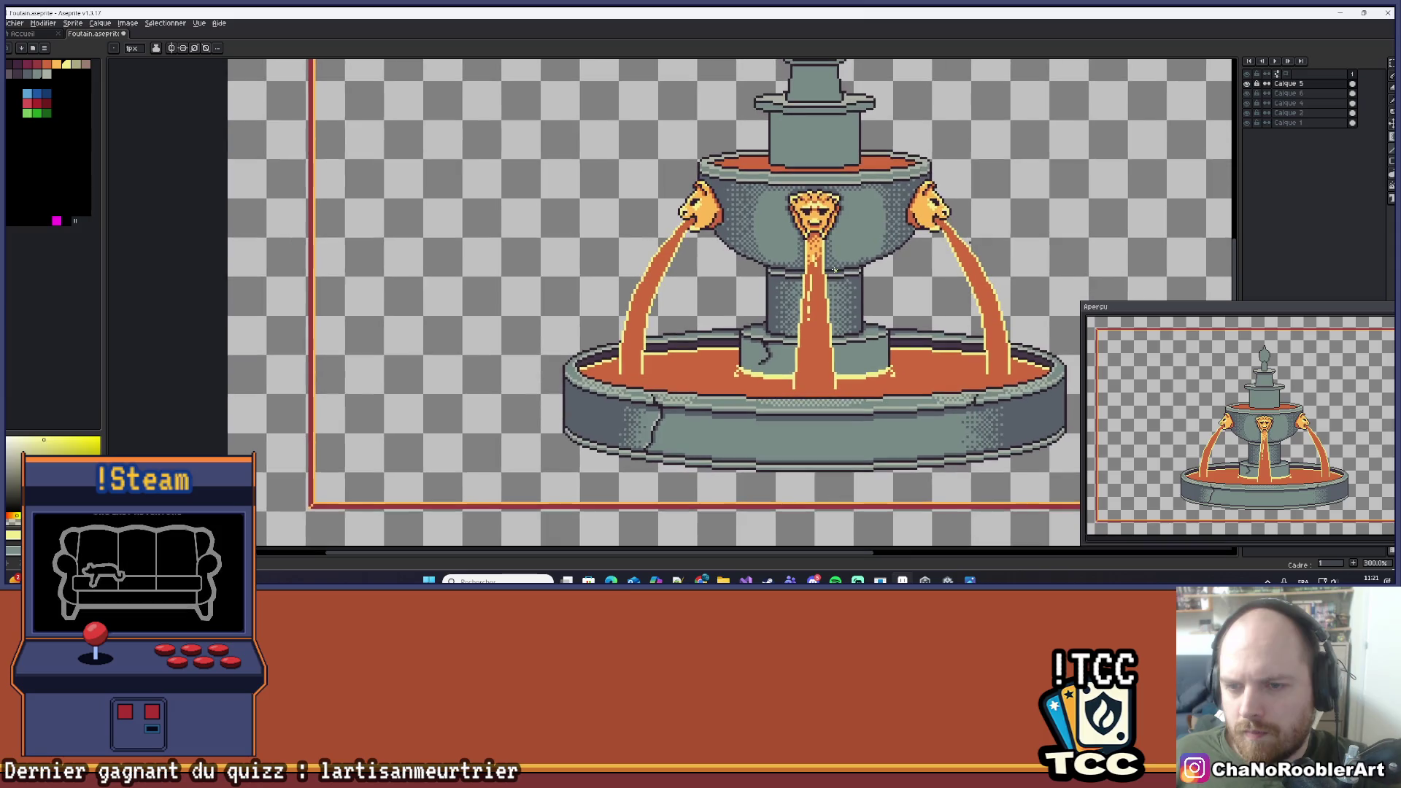
pyautogui.scroll(1, 866, 258)
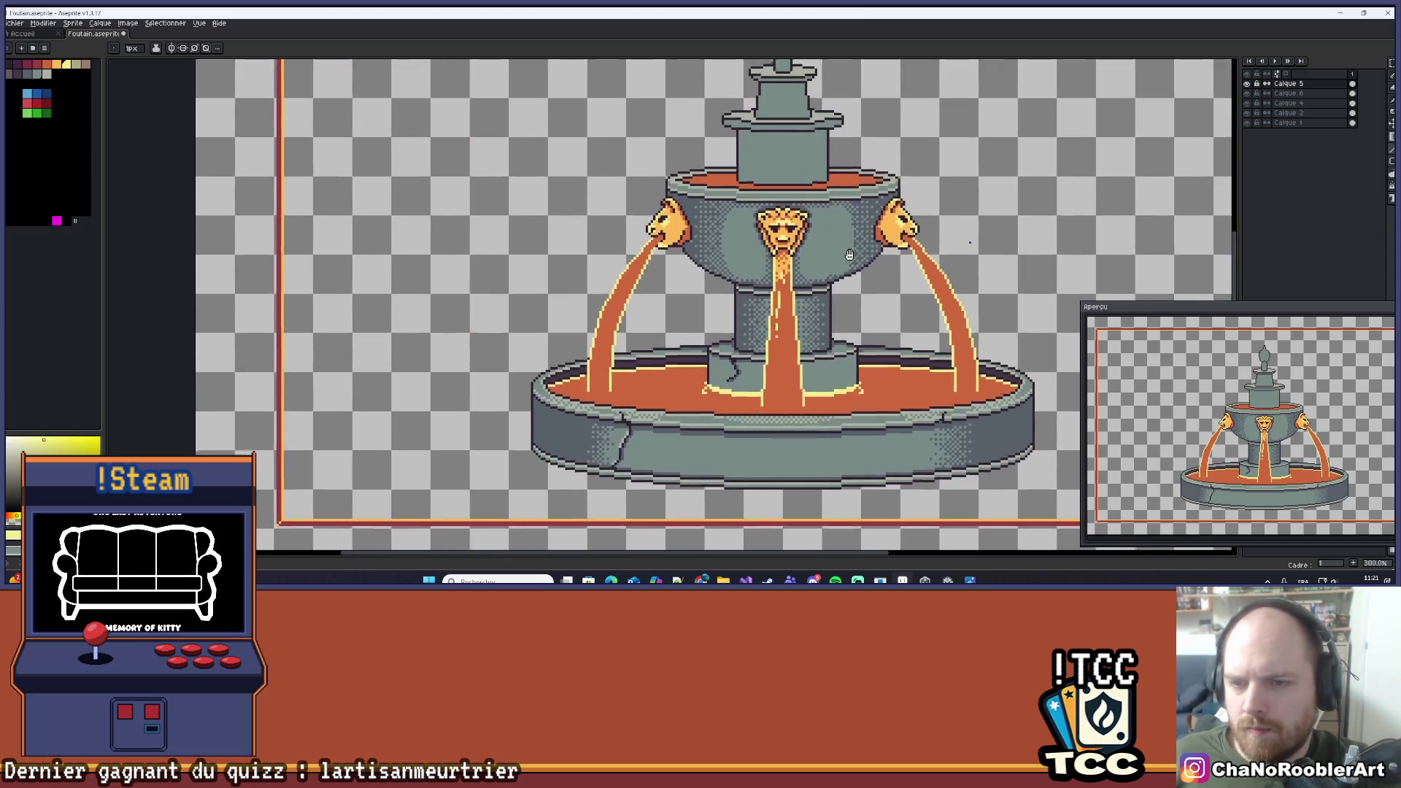
pyautogui.scroll(-1, 866, 258)
pyautogui.moveTo(866, 258)
pyautogui.mouseDown()
pyautogui.moveTo(830, 326)
pyautogui.moveTo(824, 288)
pyautogui.mouseUp()
pyautogui.scroll(-1, 796, 337)
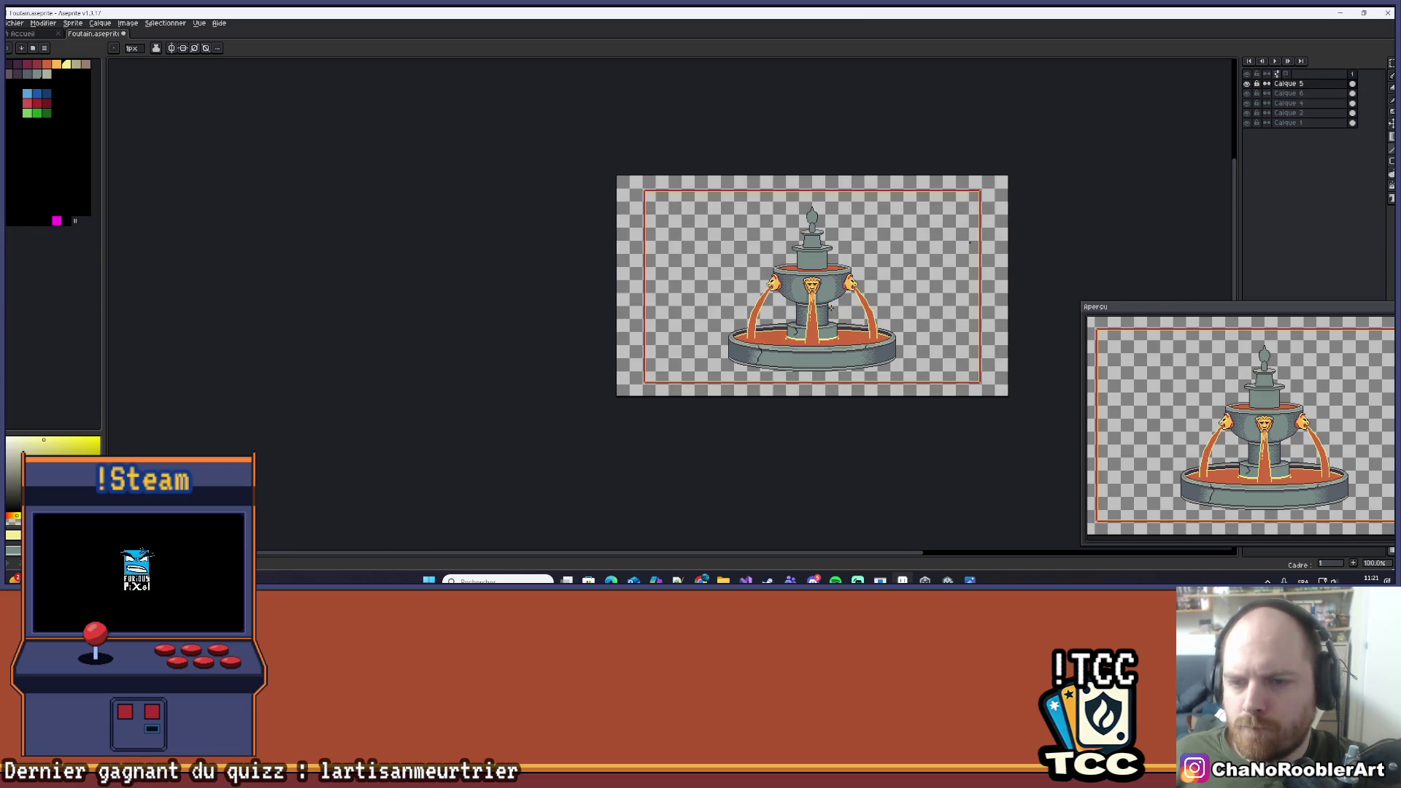
pyautogui.scroll(2, 796, 337)
pyautogui.scroll(-3, 796, 337)
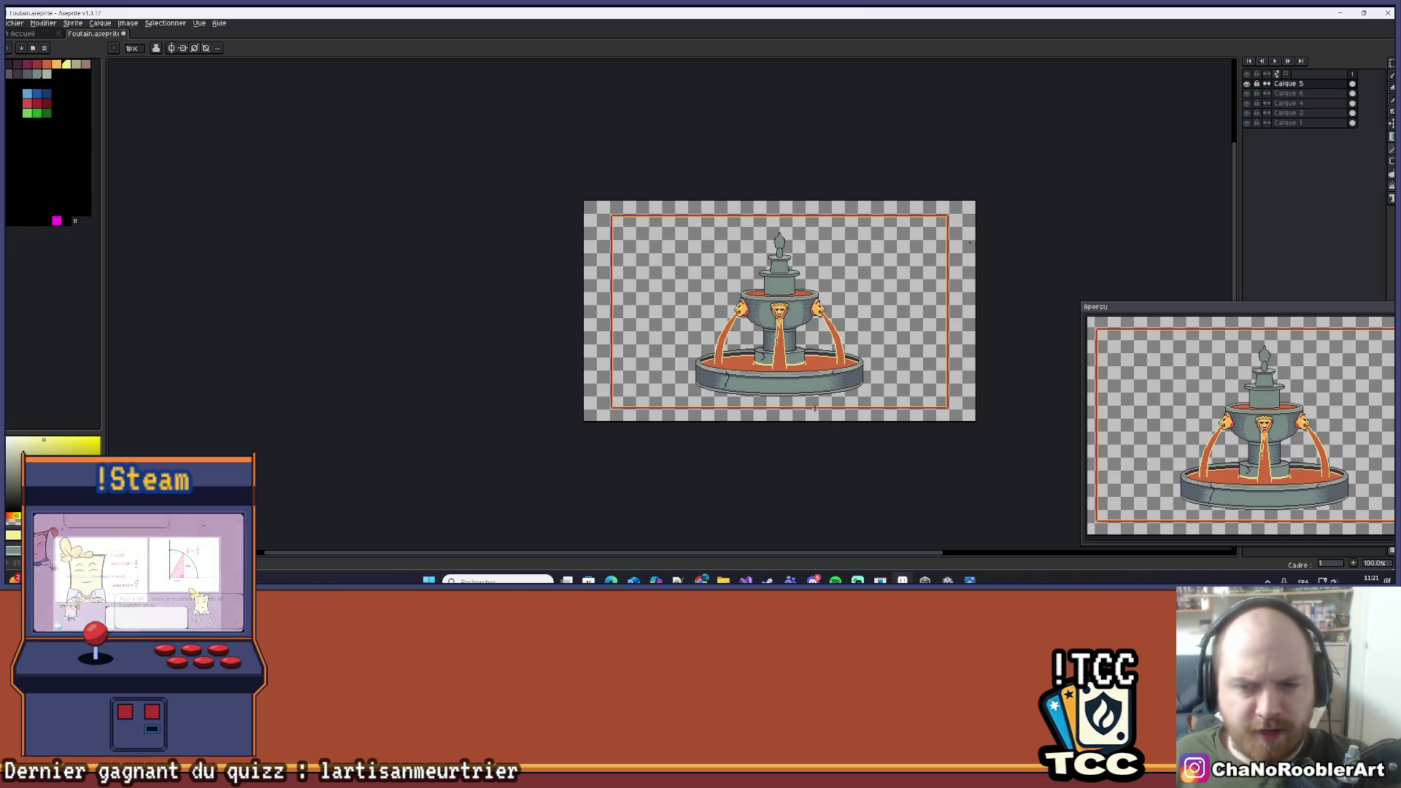
pyautogui.scroll(3, 793, 367)
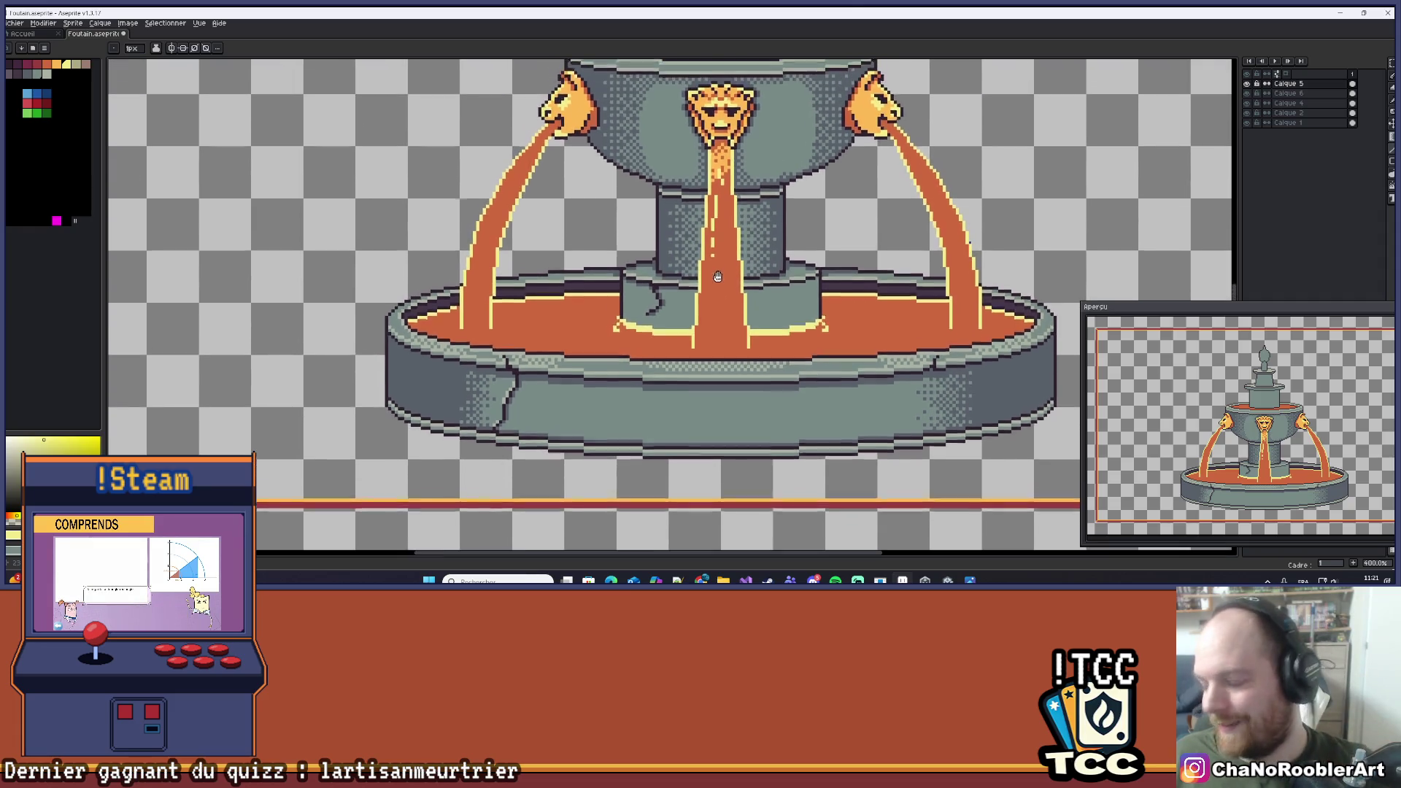
# Sample the light orange from the central stream and place one pixel near the stream's base.
pyautogui.scroll(3, 708, 216)
pyautogui.press('i')
pyautogui.keyDown('alt'); pyautogui.click(737, 91); pyautogui.keyUp('alt')
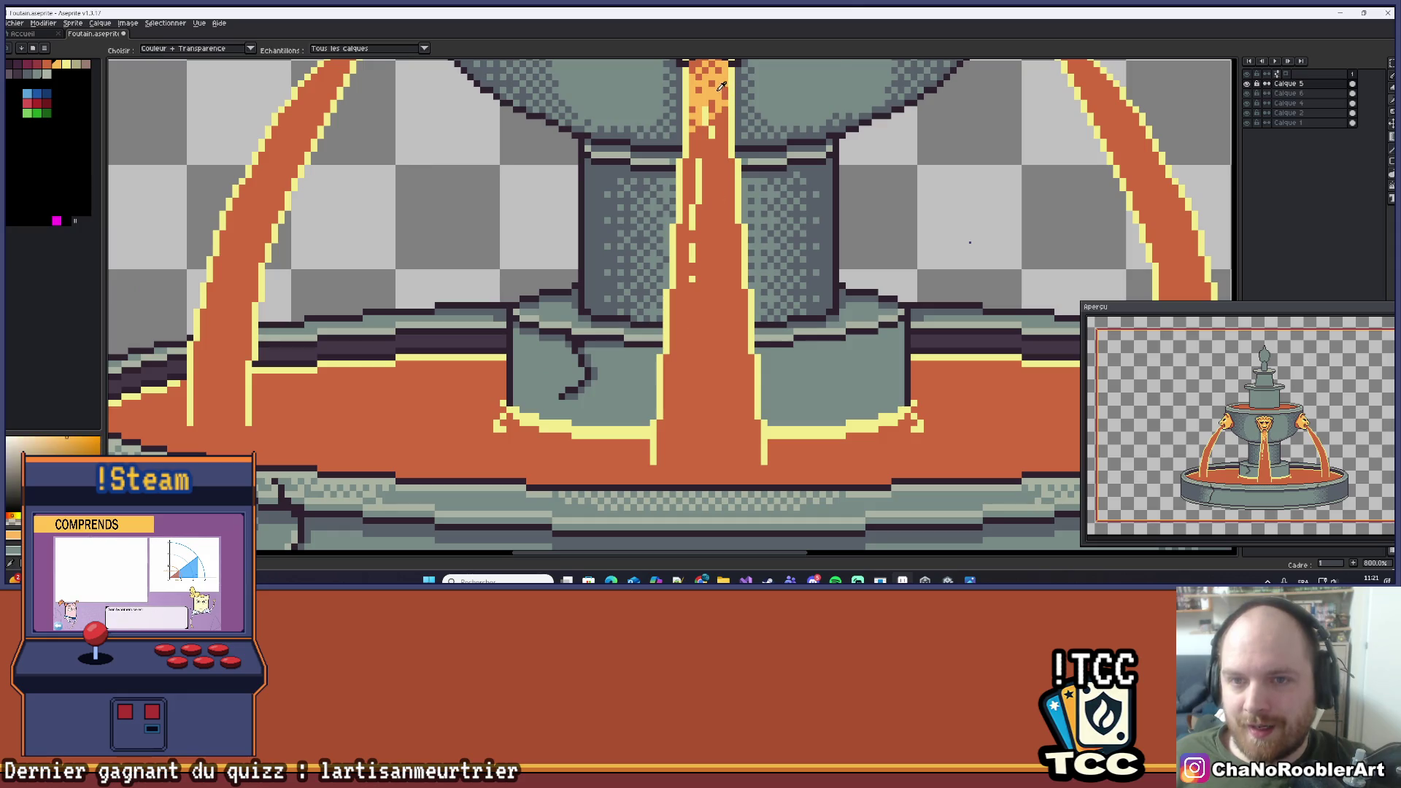
pyautogui.scroll(2, 704, 460)
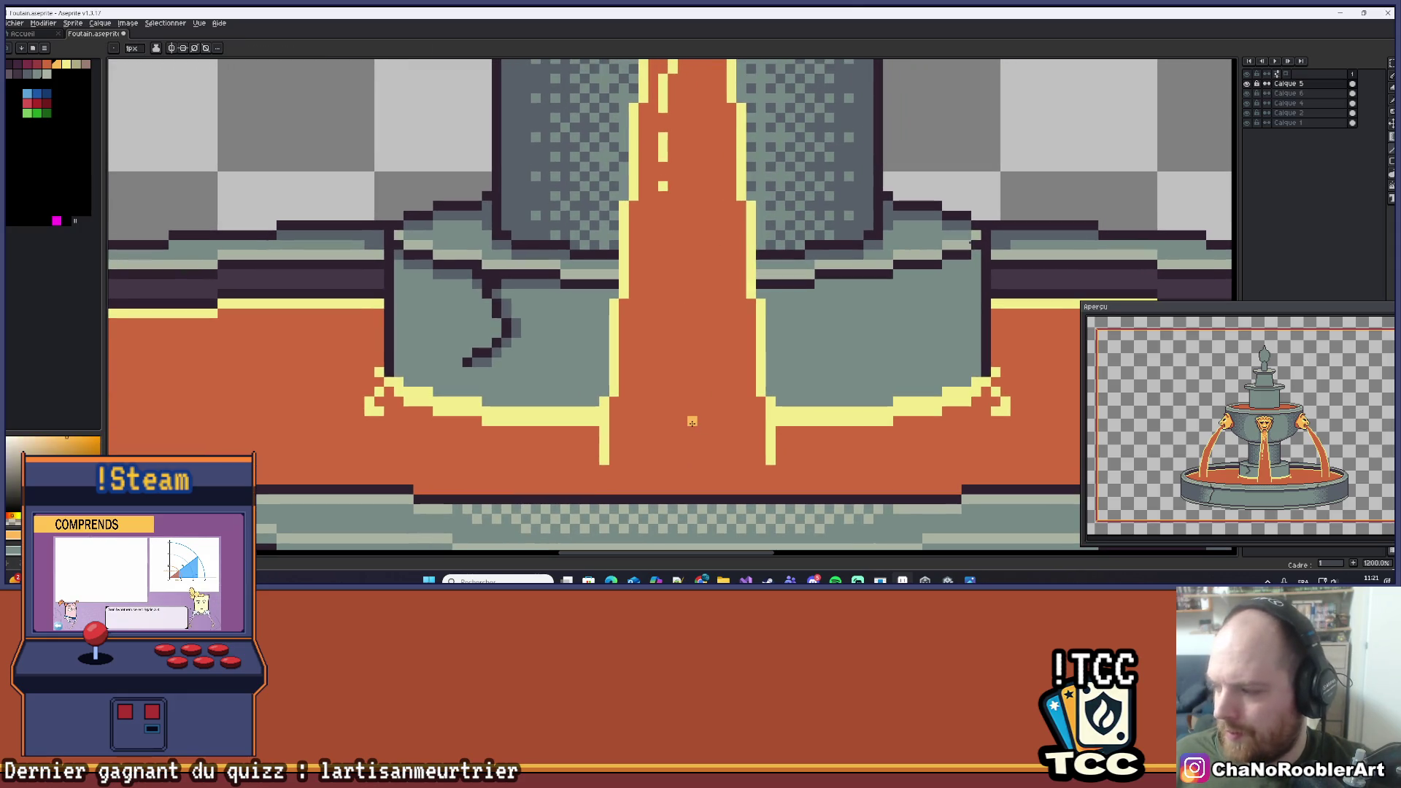
pyautogui.moveTo(606, 479)
pyautogui.mouseDown()
pyautogui.moveTo(587, 472)
pyautogui.moveTo(747, 461)
pyautogui.mouseUp()
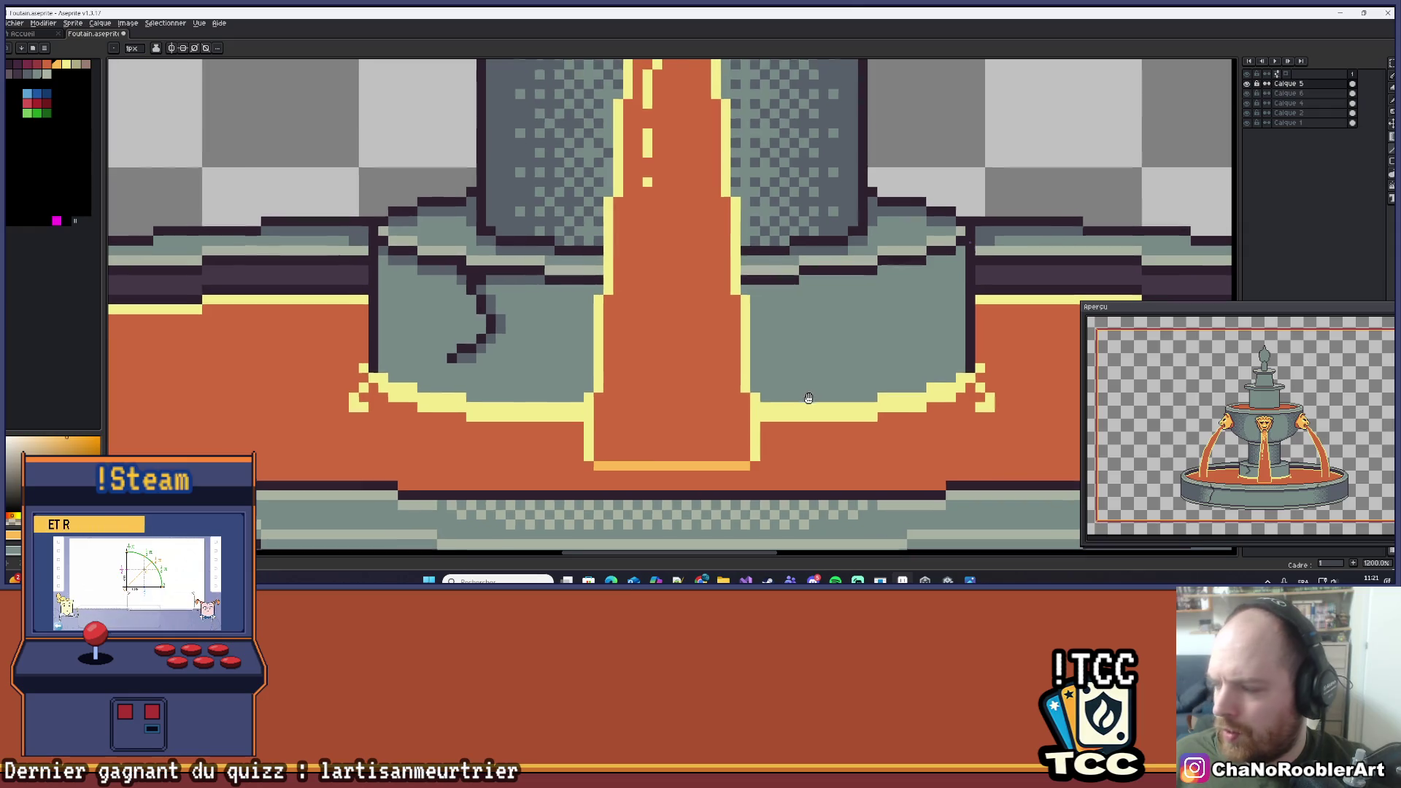
pyautogui.scroll(1, 791, 447)
pyautogui.moveTo(791, 448)
pyautogui.mouseDown()
pyautogui.moveTo(806, 428)
pyautogui.moveTo(791, 416)
pyautogui.moveTo(807, 440)
pyautogui.moveTo(846, 428)
pyautogui.mouseUp()
pyautogui.click(811, 390)
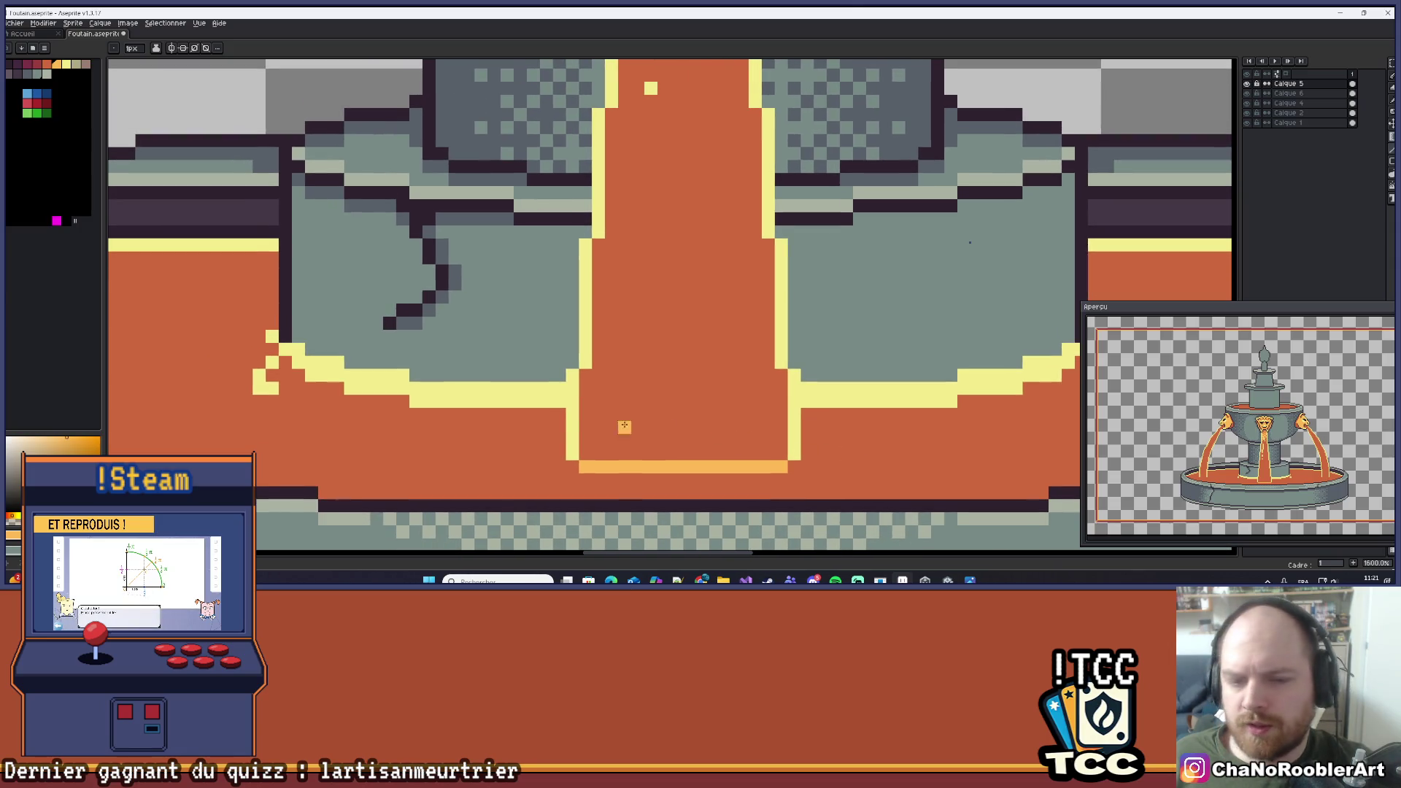
# Draw a diagonal orange splash line along the basin edge, adding a few extra orange pixels.
pyautogui.hscroll(-2, 648, 427)
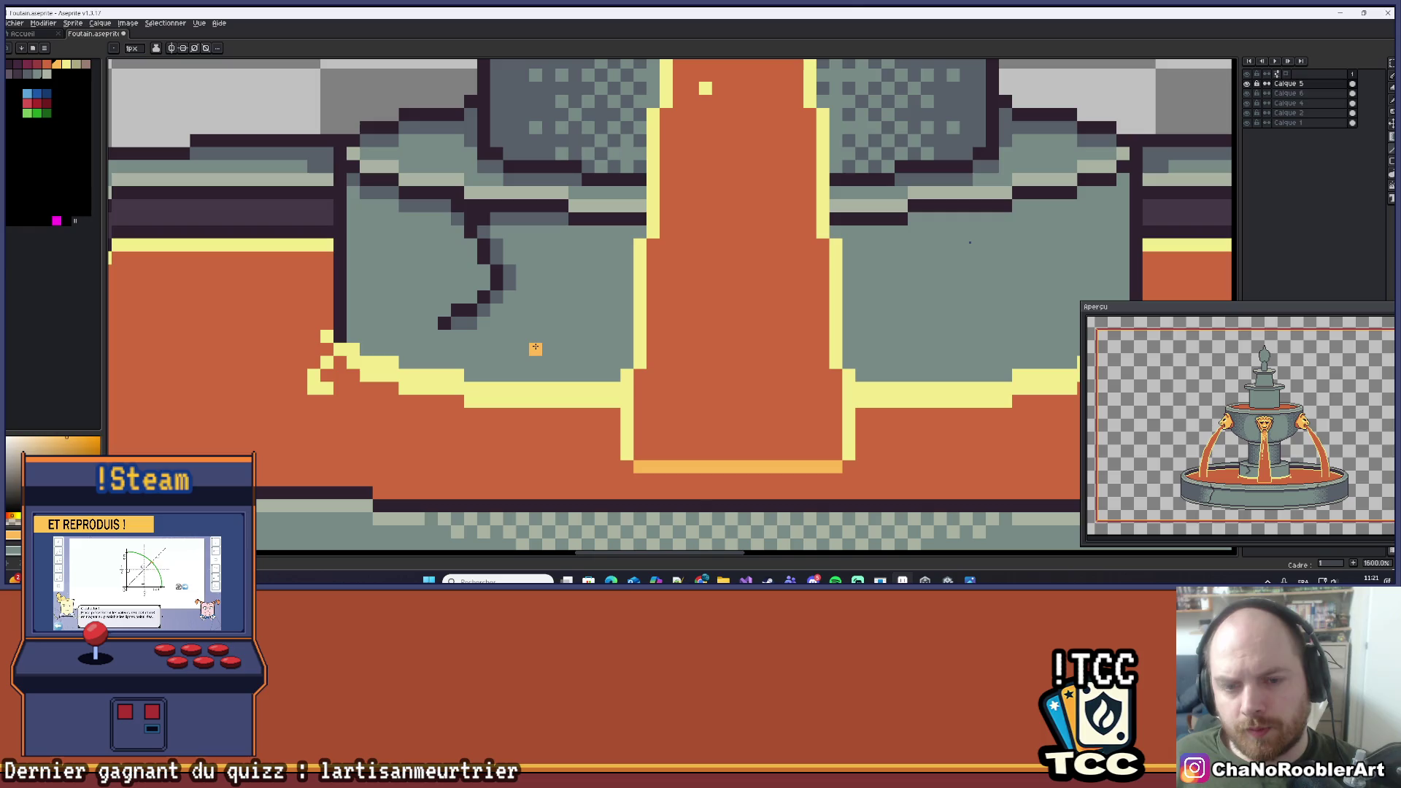
pyautogui.scroll(2, 535, 348)
pyautogui.moveTo(535, 347); pyautogui.dragTo(652, 464)
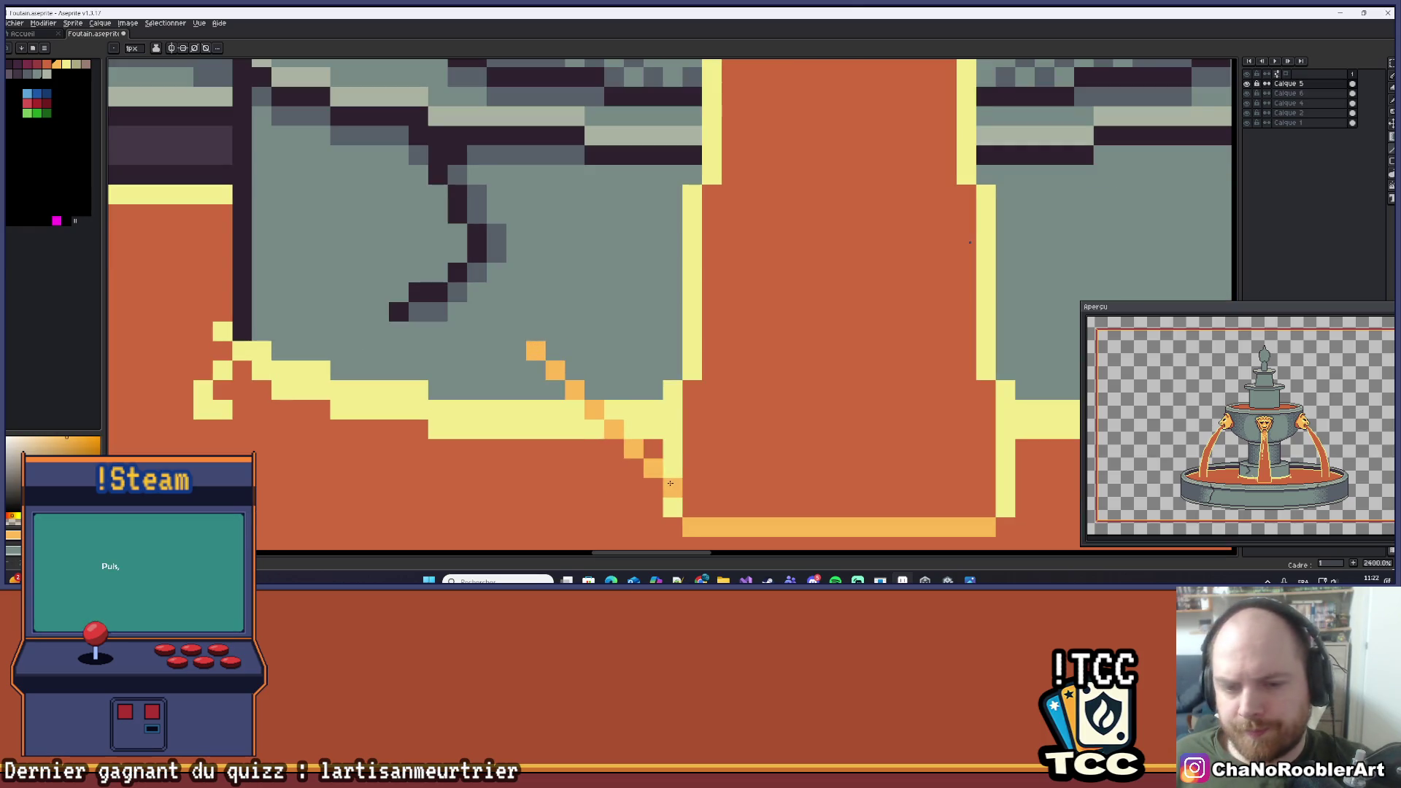
pyautogui.hotkey('ctrl', 'z')
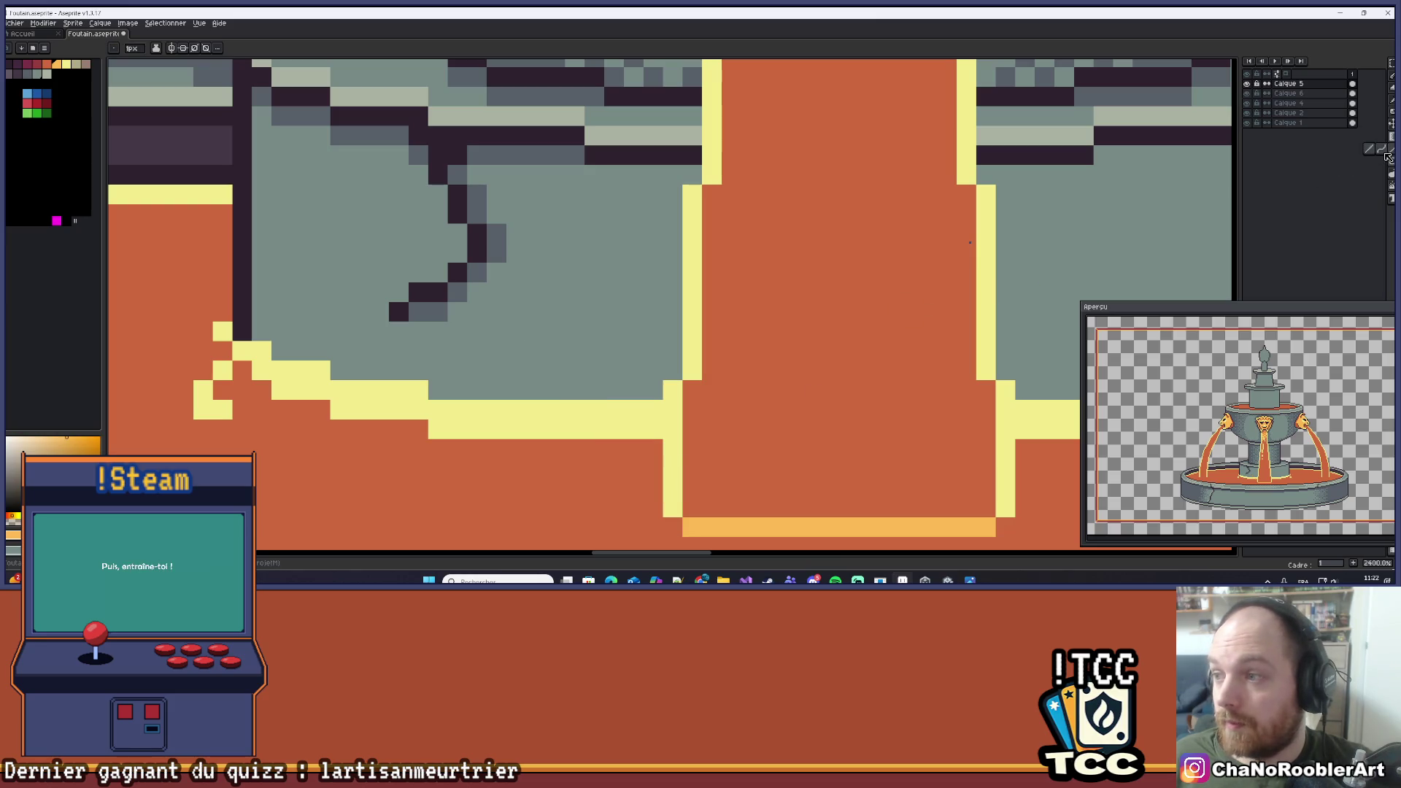
pyautogui.scroll(-2, 857, 231)
pyautogui.moveTo(486, 298)
pyautogui.mouseDown()
pyautogui.moveTo(617, 431)
pyautogui.moveTo(591, 334)
pyautogui.moveTo(596, 351)
pyautogui.moveTo(620, 259)
pyautogui.moveTo(538, 256)
pyautogui.moveTo(553, 264)
pyautogui.mouseUp()
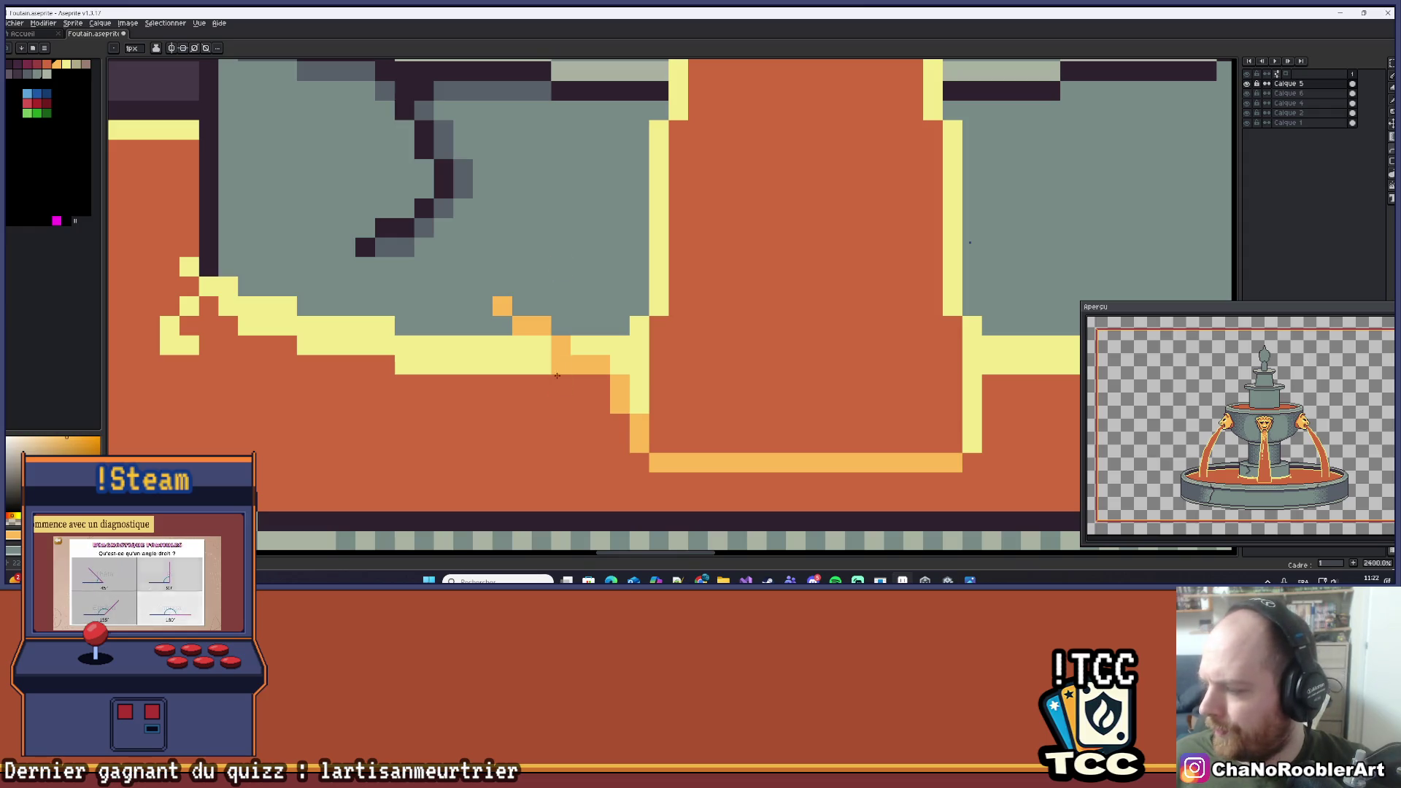
pyautogui.moveTo(555, 364); pyautogui.dragTo(537, 358)
pyautogui.click(596, 422)
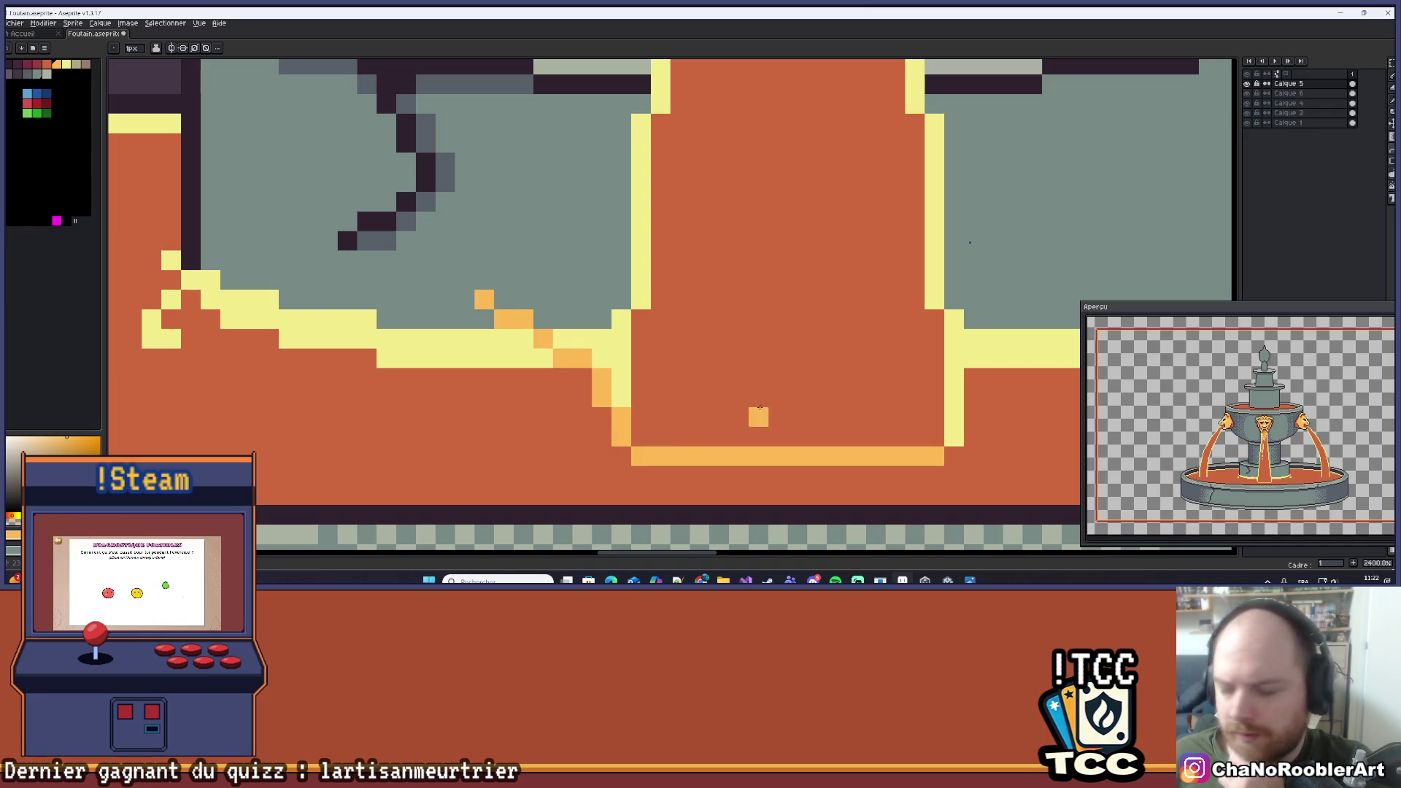
pyautogui.scroll(-2, 772, 385)
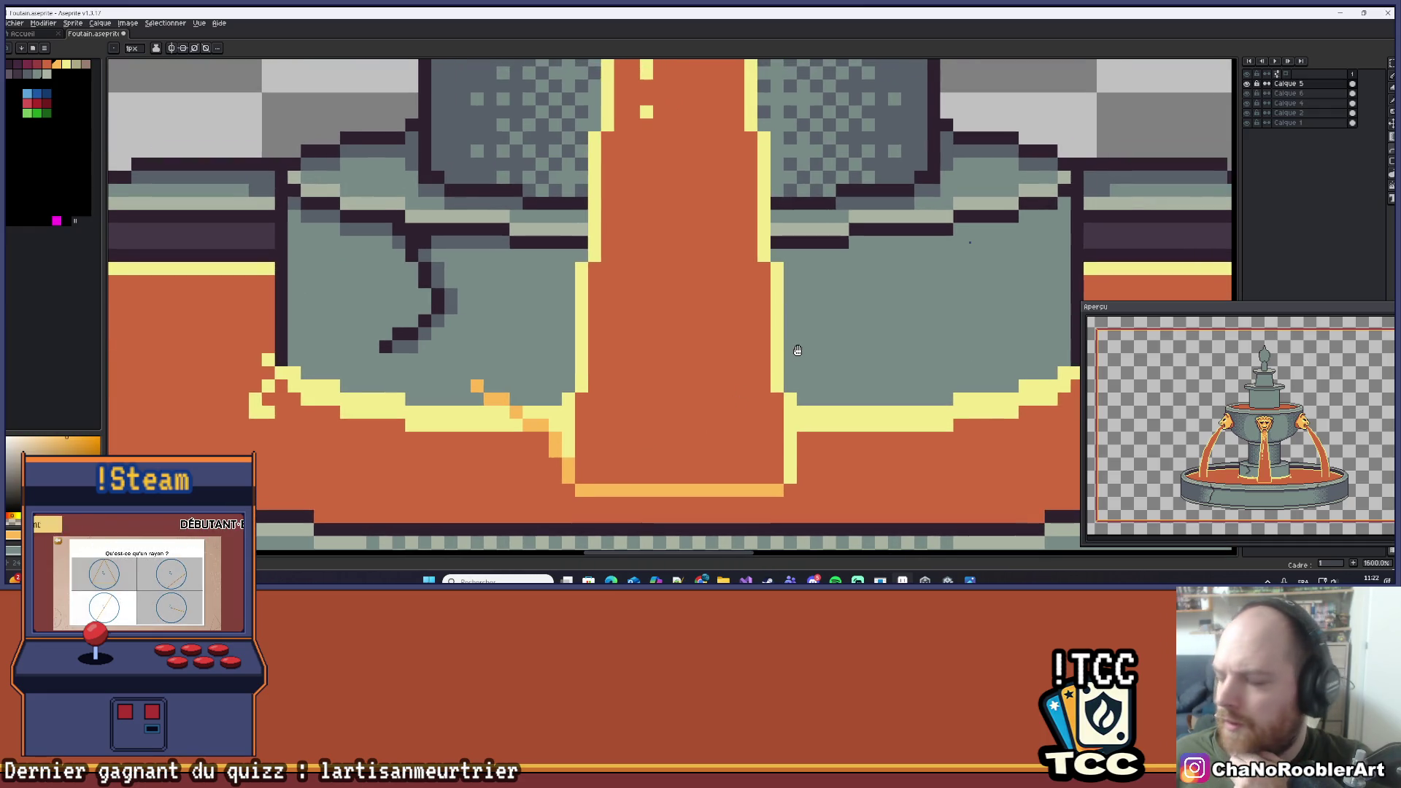
pyautogui.scroll(3, 513, 358)
pyautogui.moveTo(513, 358); pyautogui.dragTo(548, 306)
pyautogui.click(502, 357)
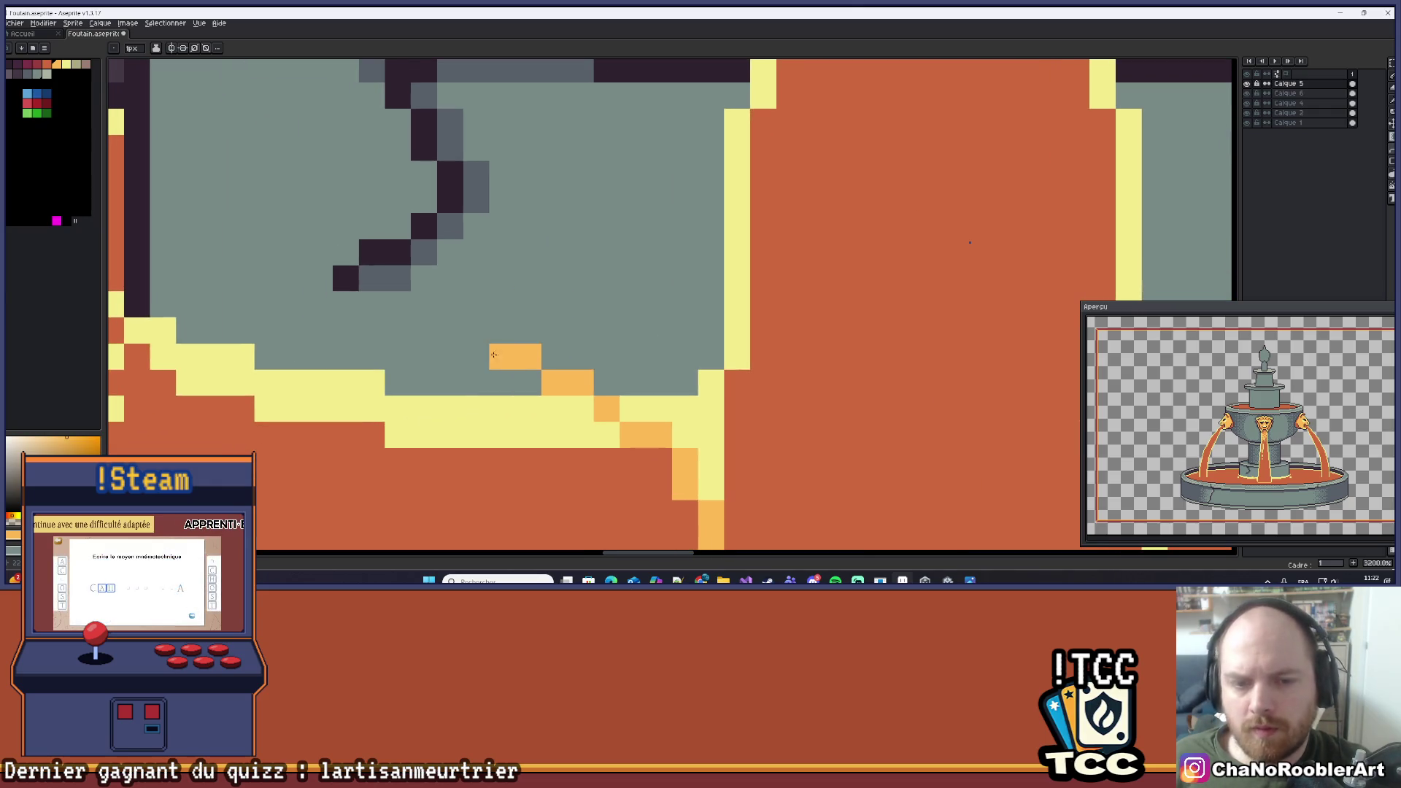
pyautogui.click(633, 409)
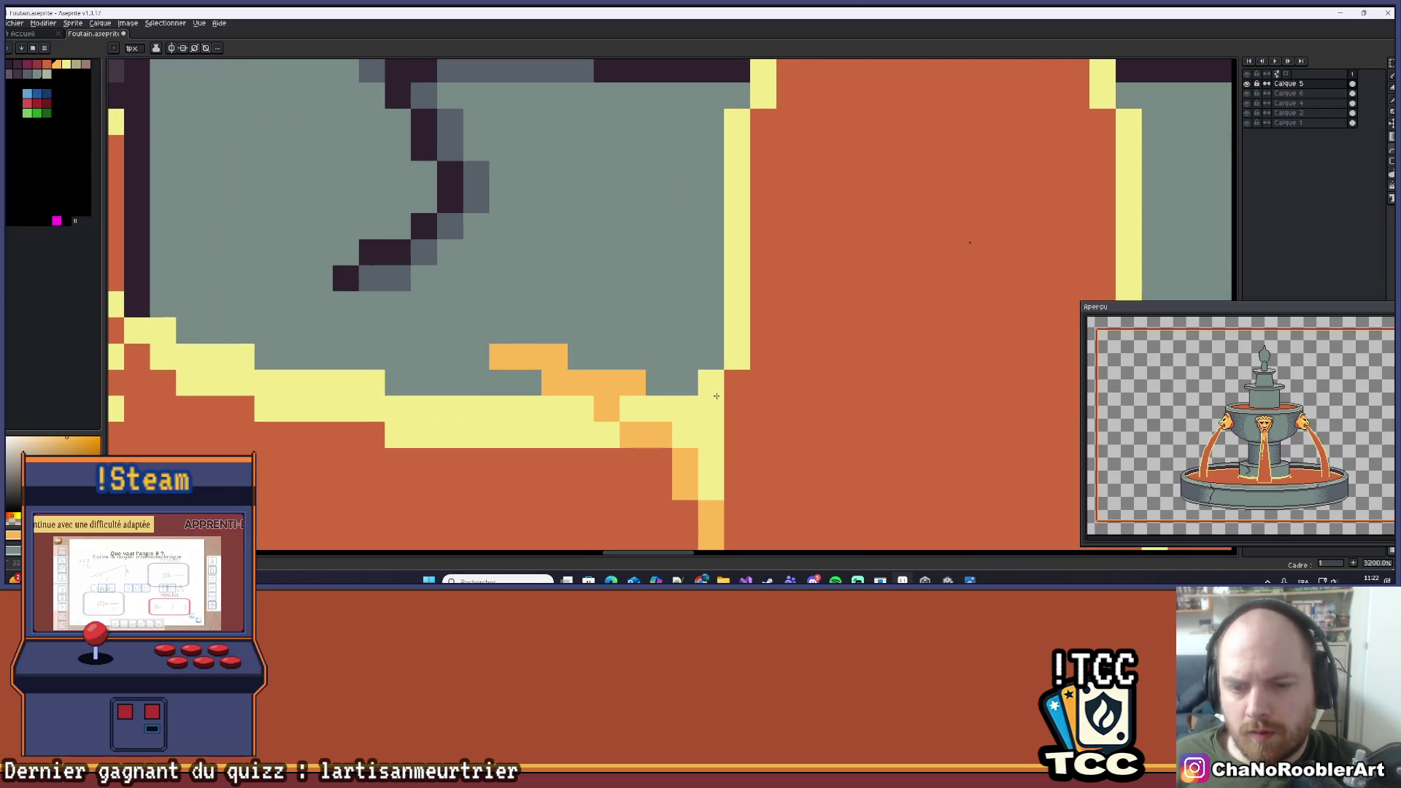
# Paint orange pixels along the basin's diagonal edge up to the splash's yellow edge.
pyautogui.moveTo(628, 328); pyautogui.dragTo(540, 275)
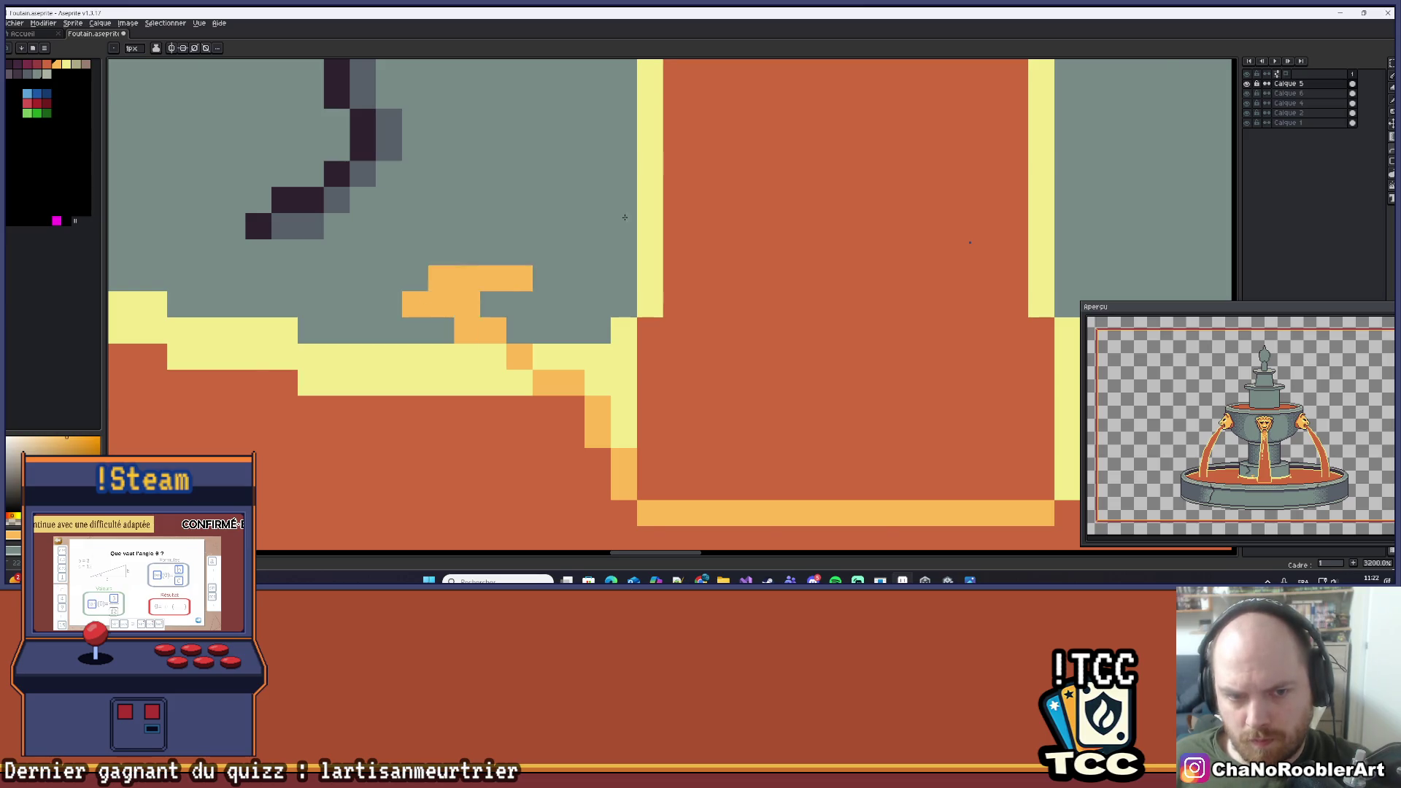
pyautogui.scroll(-3, 628, 215)
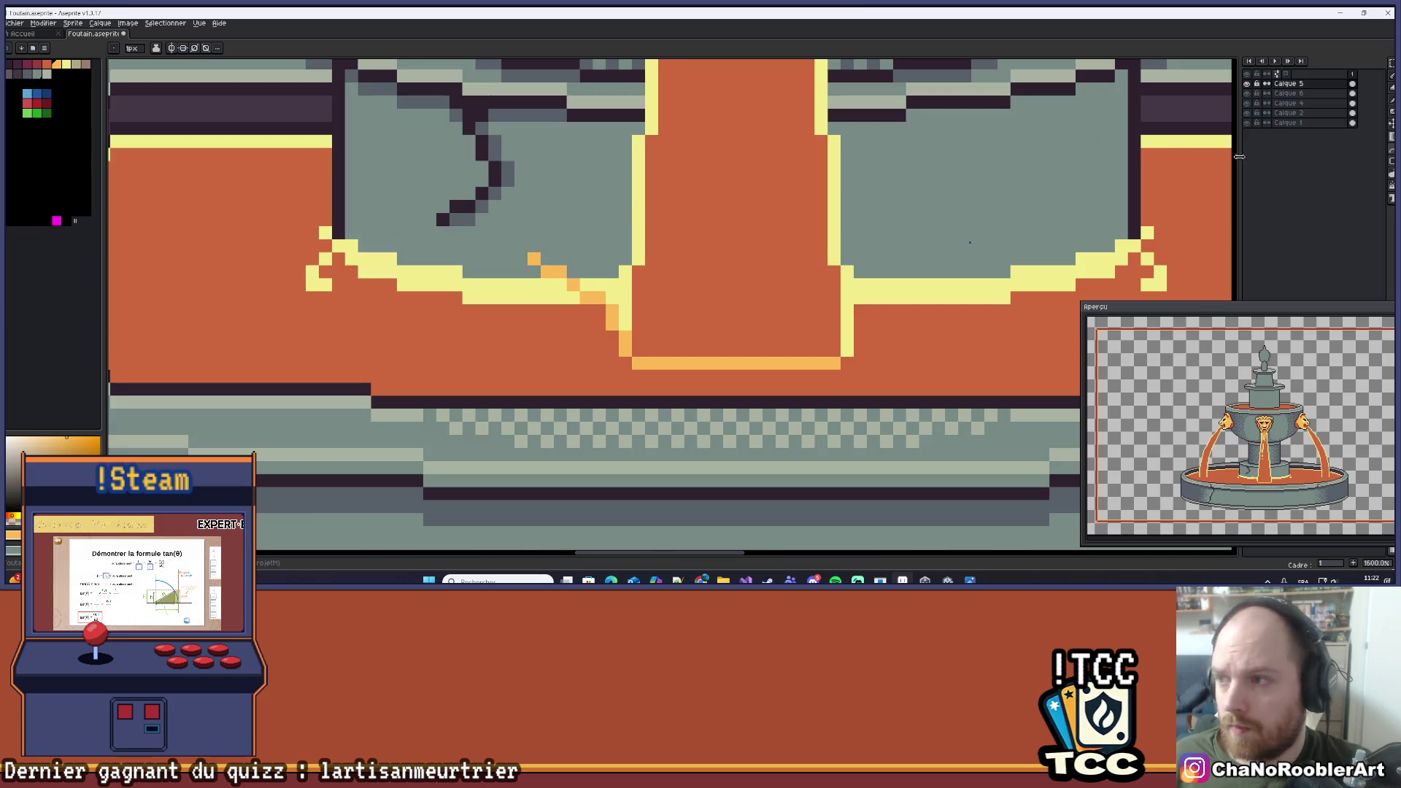
pyautogui.scroll(1, 494, 241)
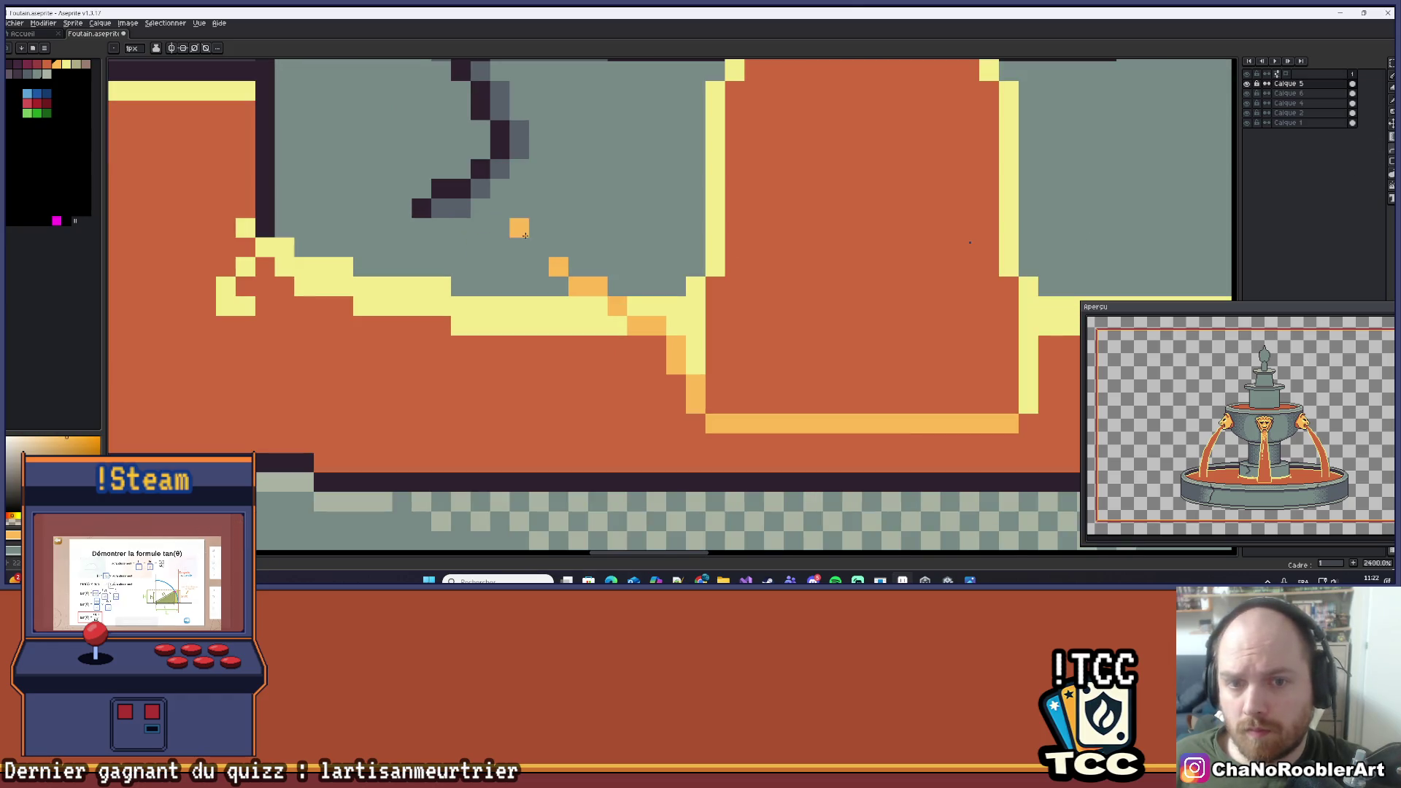
pyautogui.moveTo(540, 248)
pyautogui.mouseDown()
pyautogui.moveTo(689, 349)
pyautogui.moveTo(677, 296)
pyautogui.mouseUp()
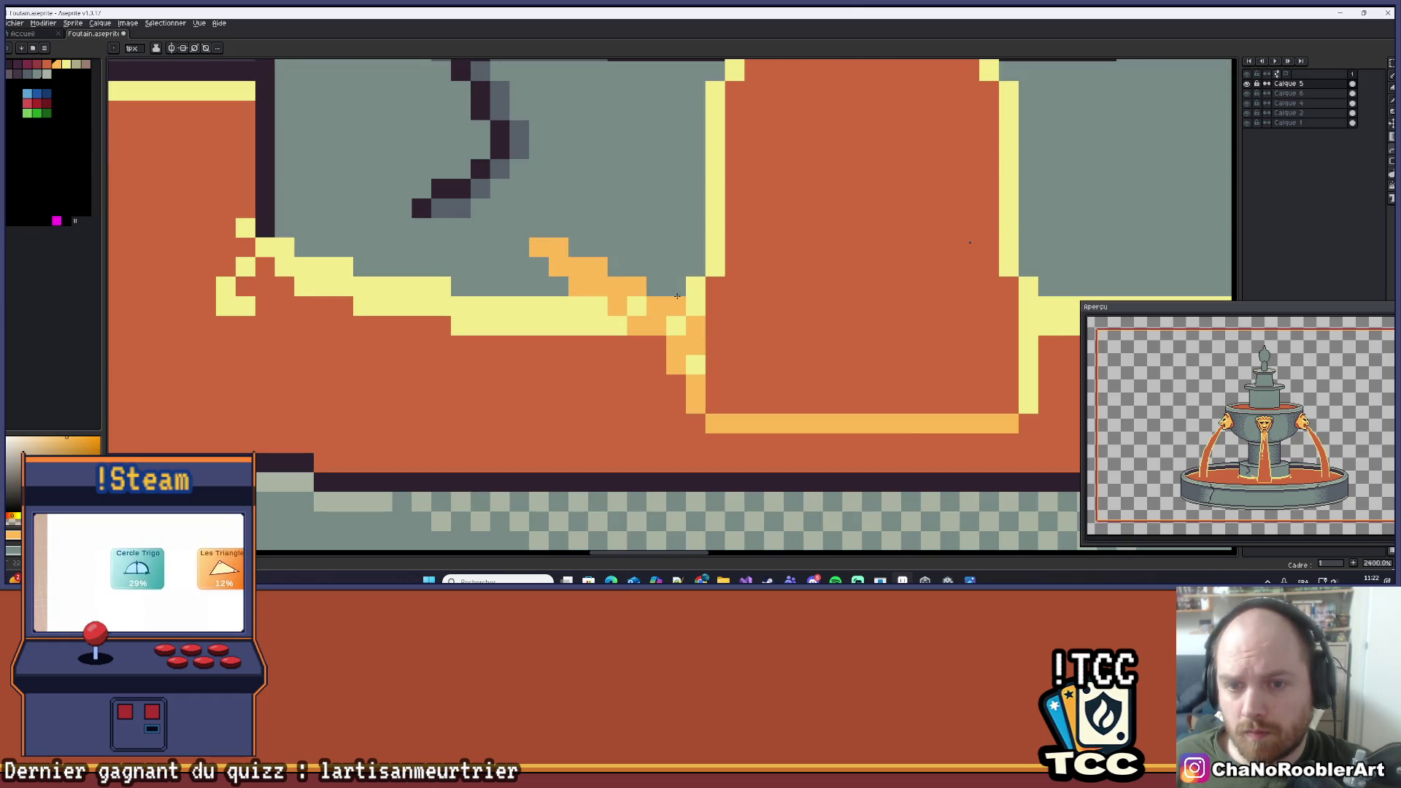
pyautogui.click(679, 292)
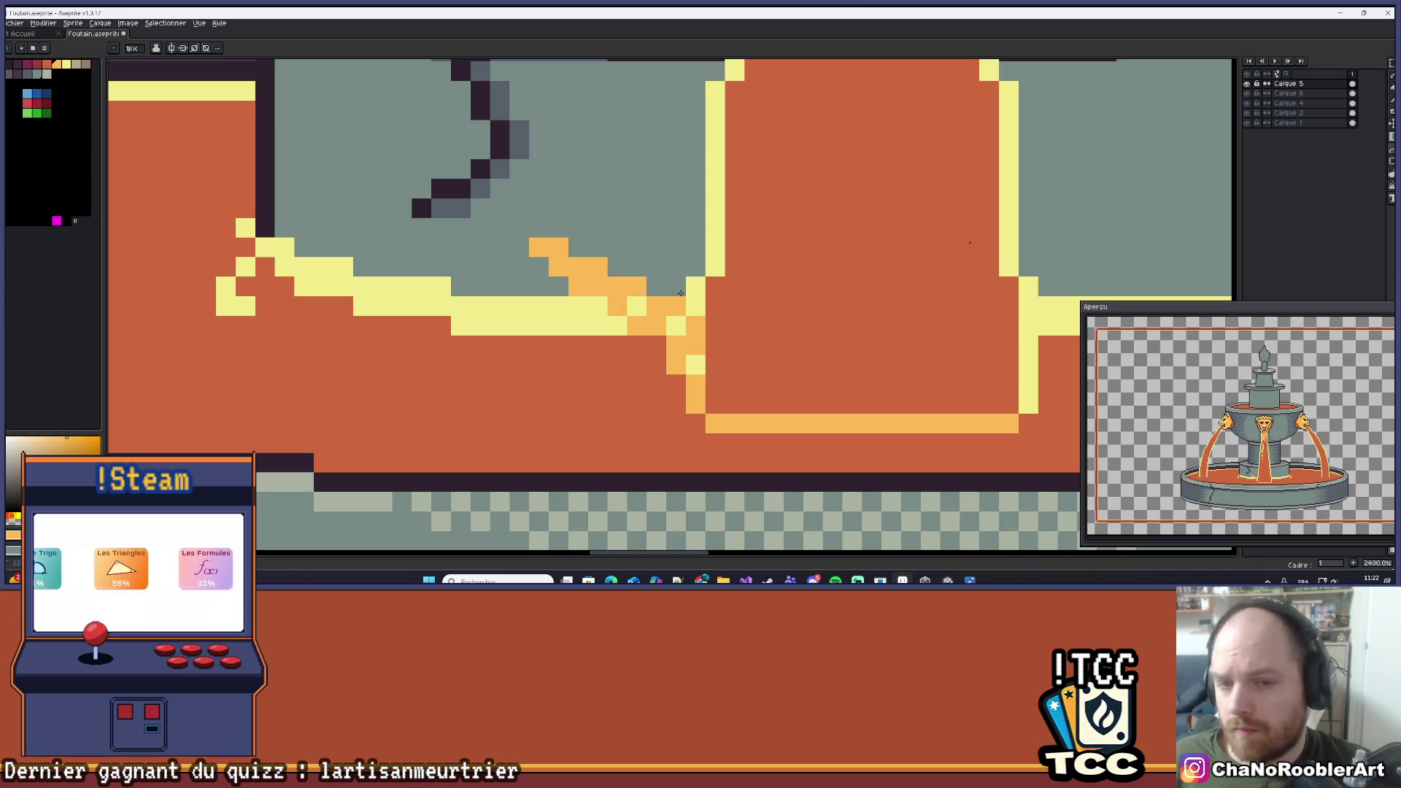
# Recolour two yellow edge pixels of the splash orange.
pyautogui.moveTo(775, 250)
pyautogui.mouseDown()
pyautogui.moveTo(782, 285)
pyautogui.moveTo(701, 321)
pyautogui.moveTo(699, 355)
pyautogui.mouseUp()
pyautogui.press('i')
pyautogui.click(707, 350)
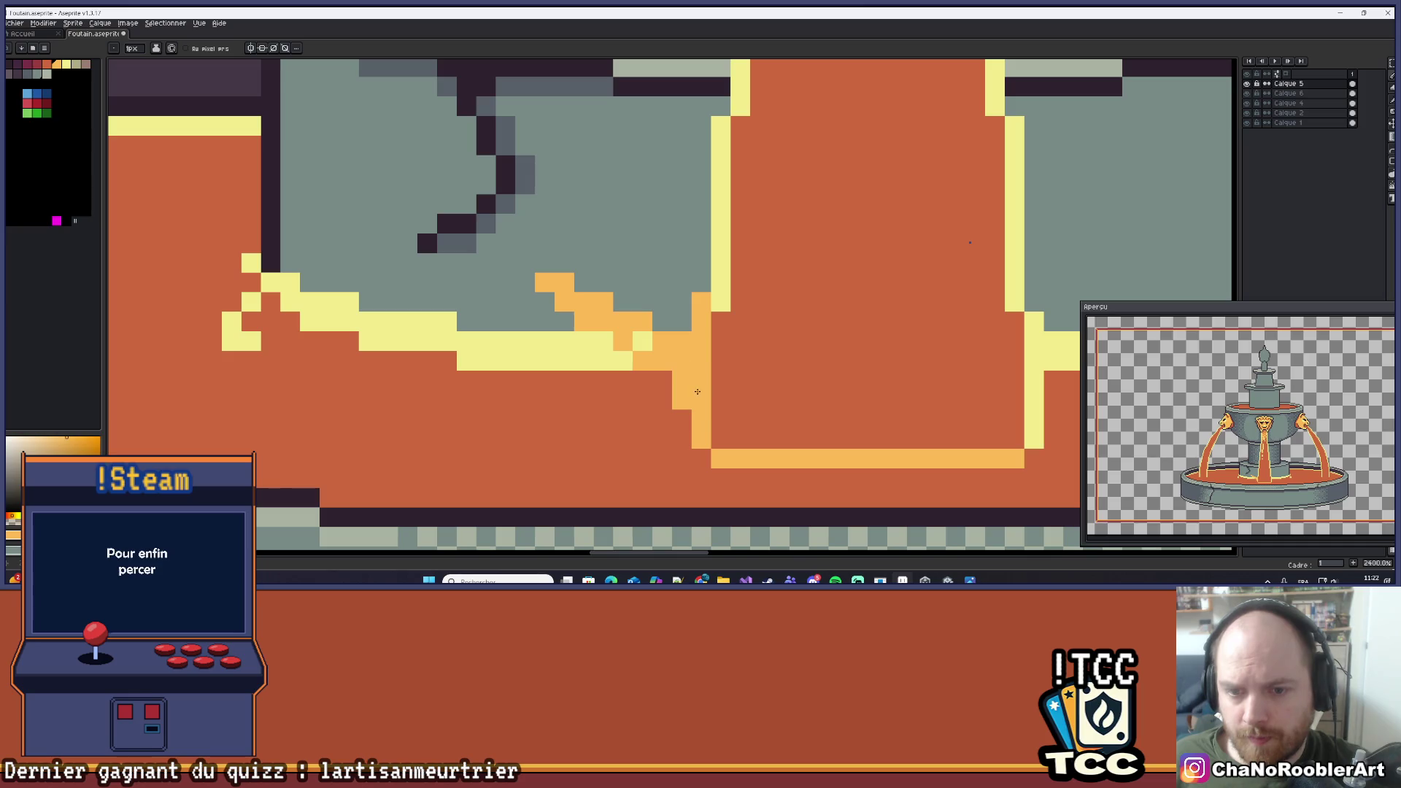
pyautogui.scroll(-7, 651, 345)
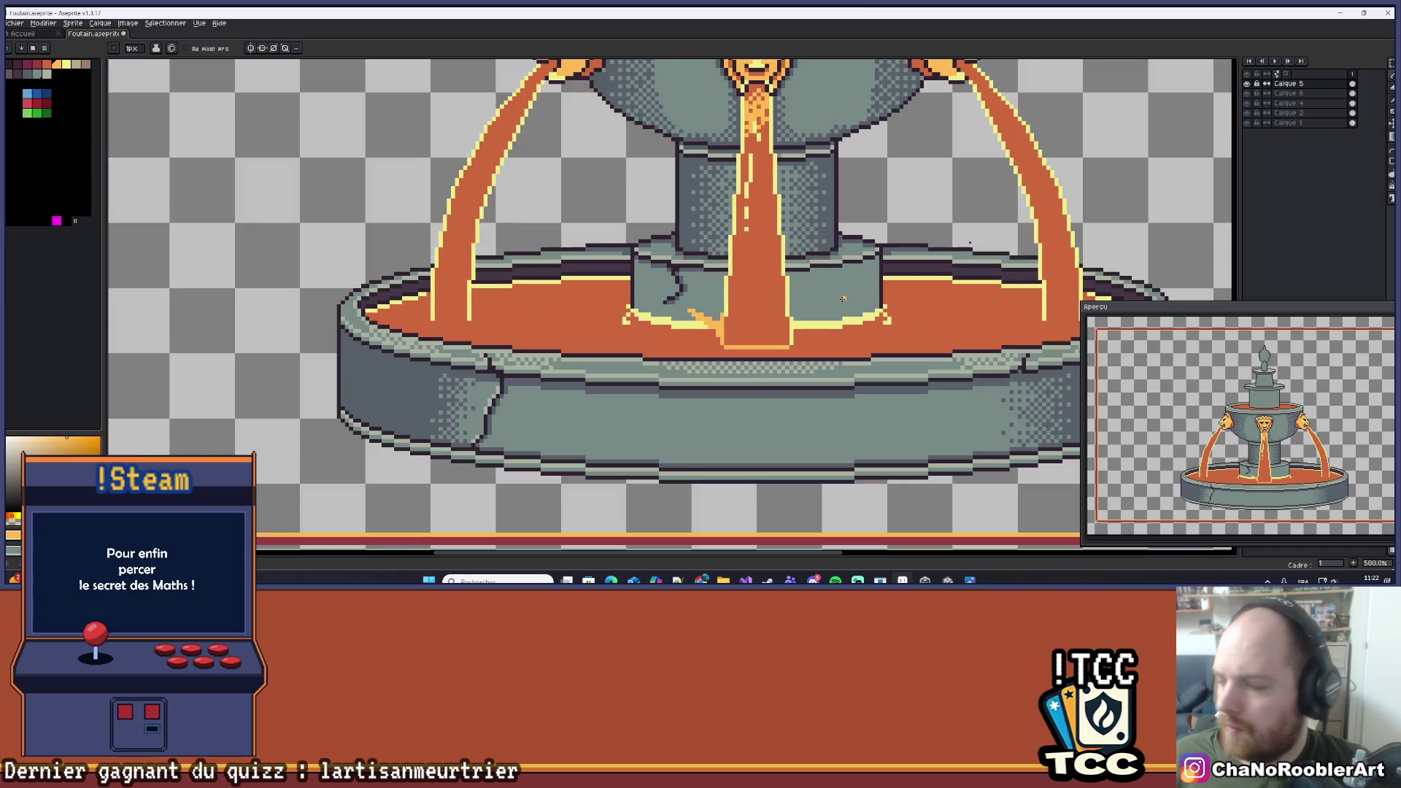
pyautogui.scroll(5, 705, 314)
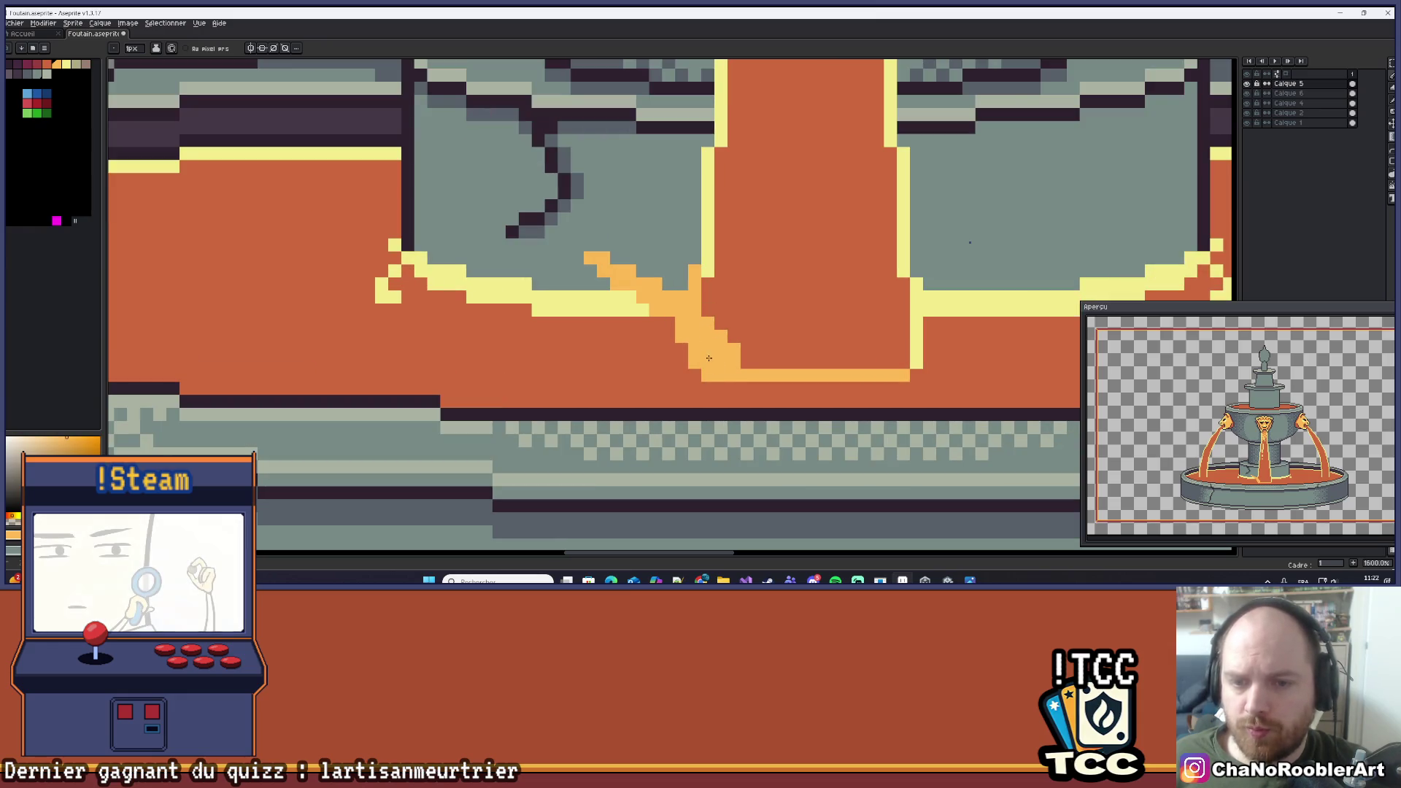
pyautogui.scroll(-4, 751, 320)
pyautogui.scroll(-2, 750, 320)
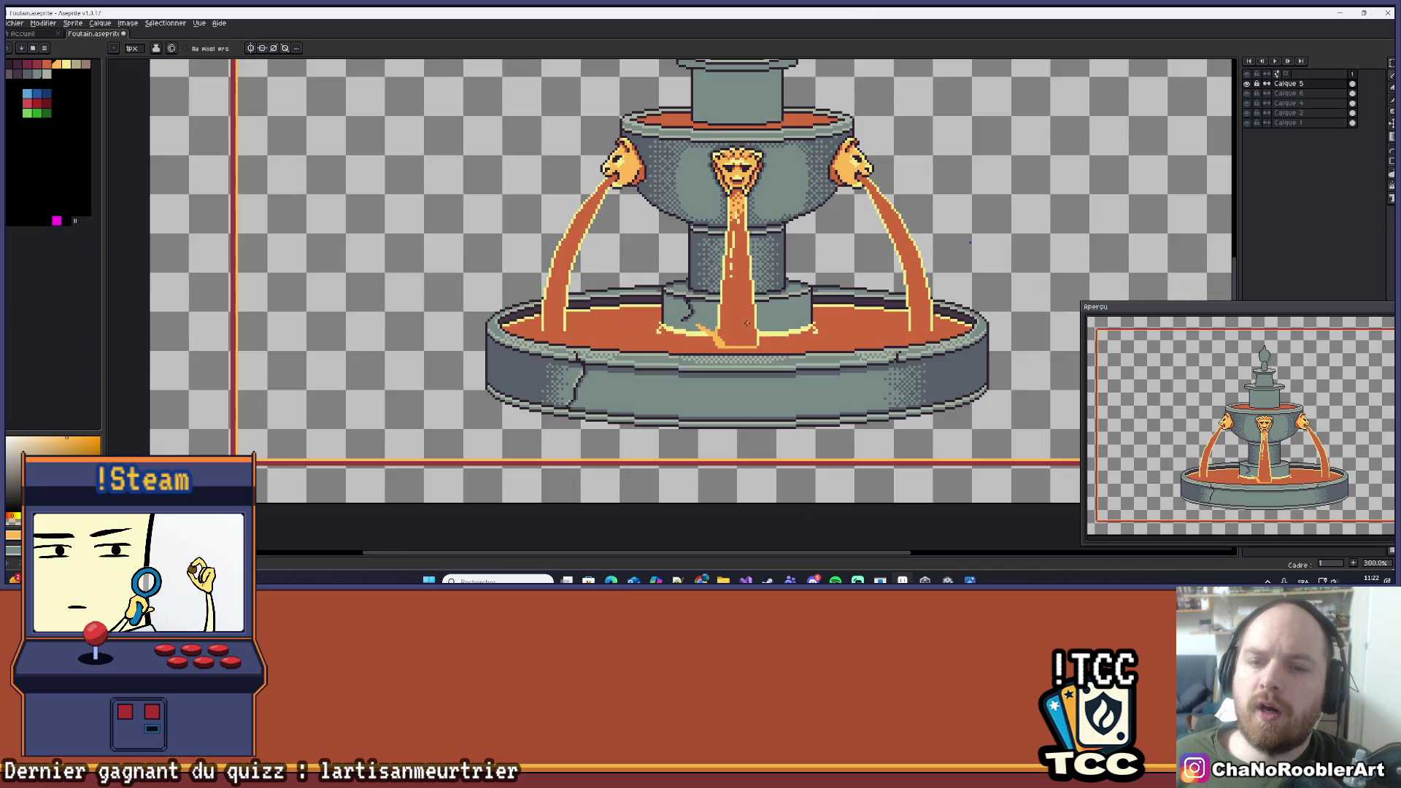
pyautogui.scroll(5, 722, 329)
pyautogui.scroll(2, 709, 349)
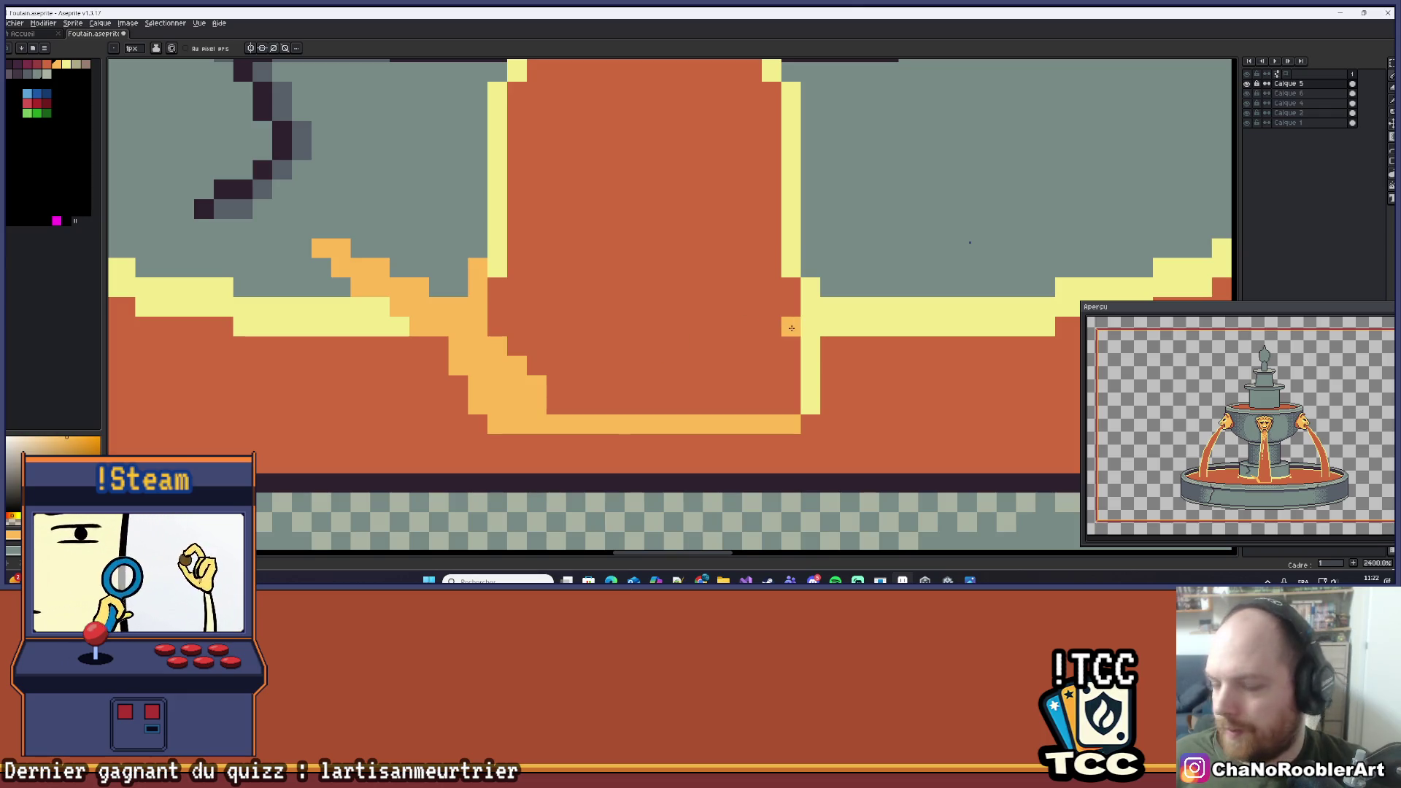
# Save the fountain file with Ctrl+S.
pyautogui.scroll(-2, 821, 337)
pyautogui.scroll(-4, 821, 337)
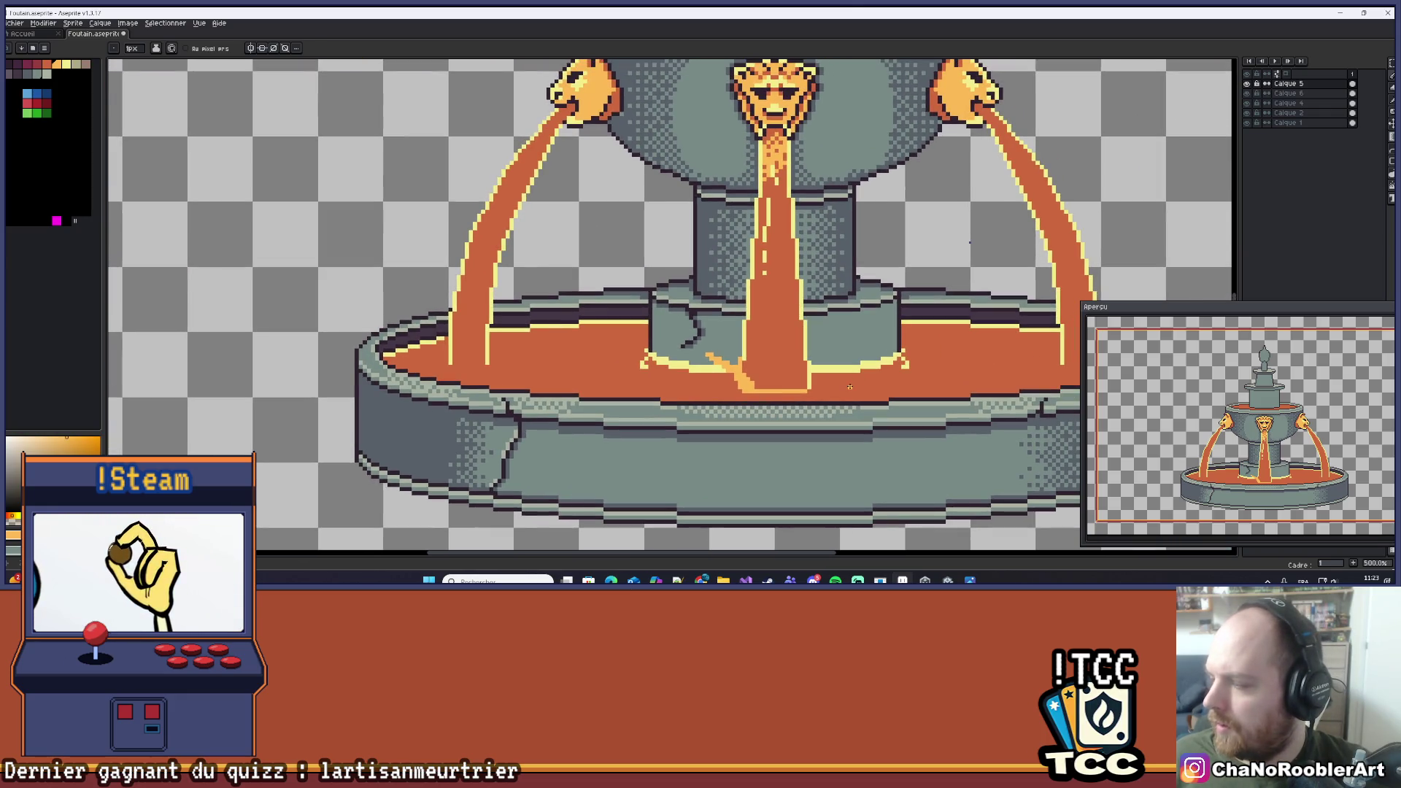
pyautogui.scroll(5, 772, 380)
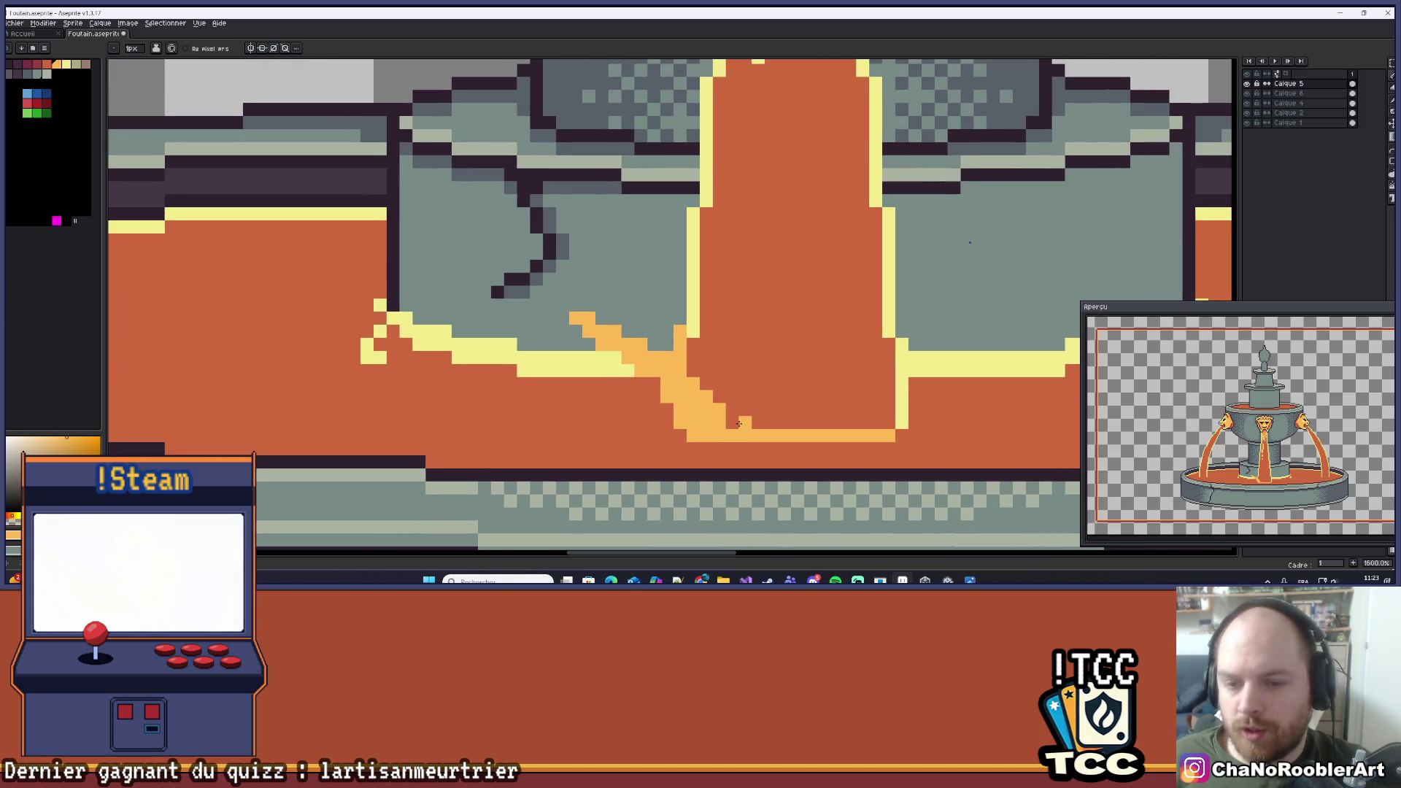
pyautogui.scroll(-3, 737, 427)
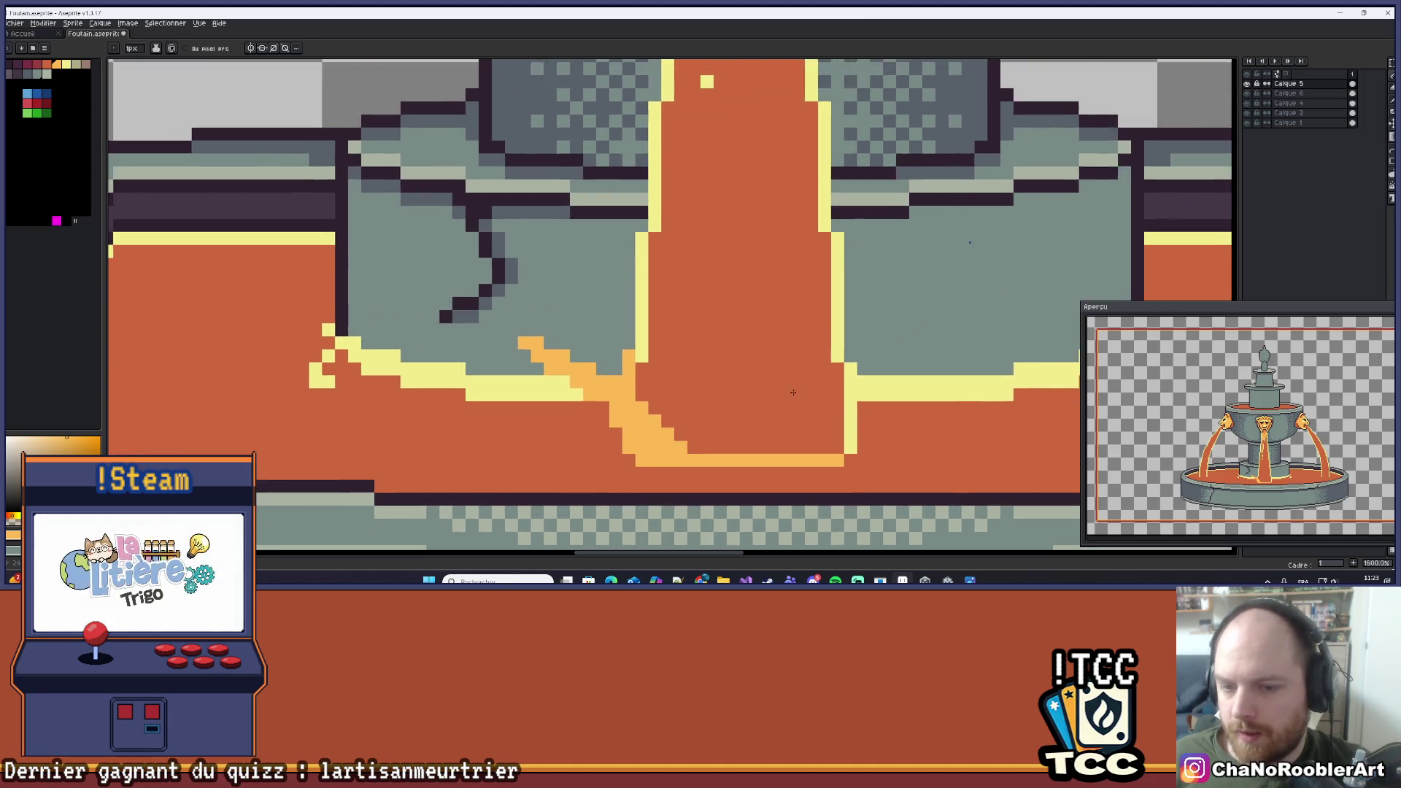
pyautogui.hotkey('ctrl', 's')
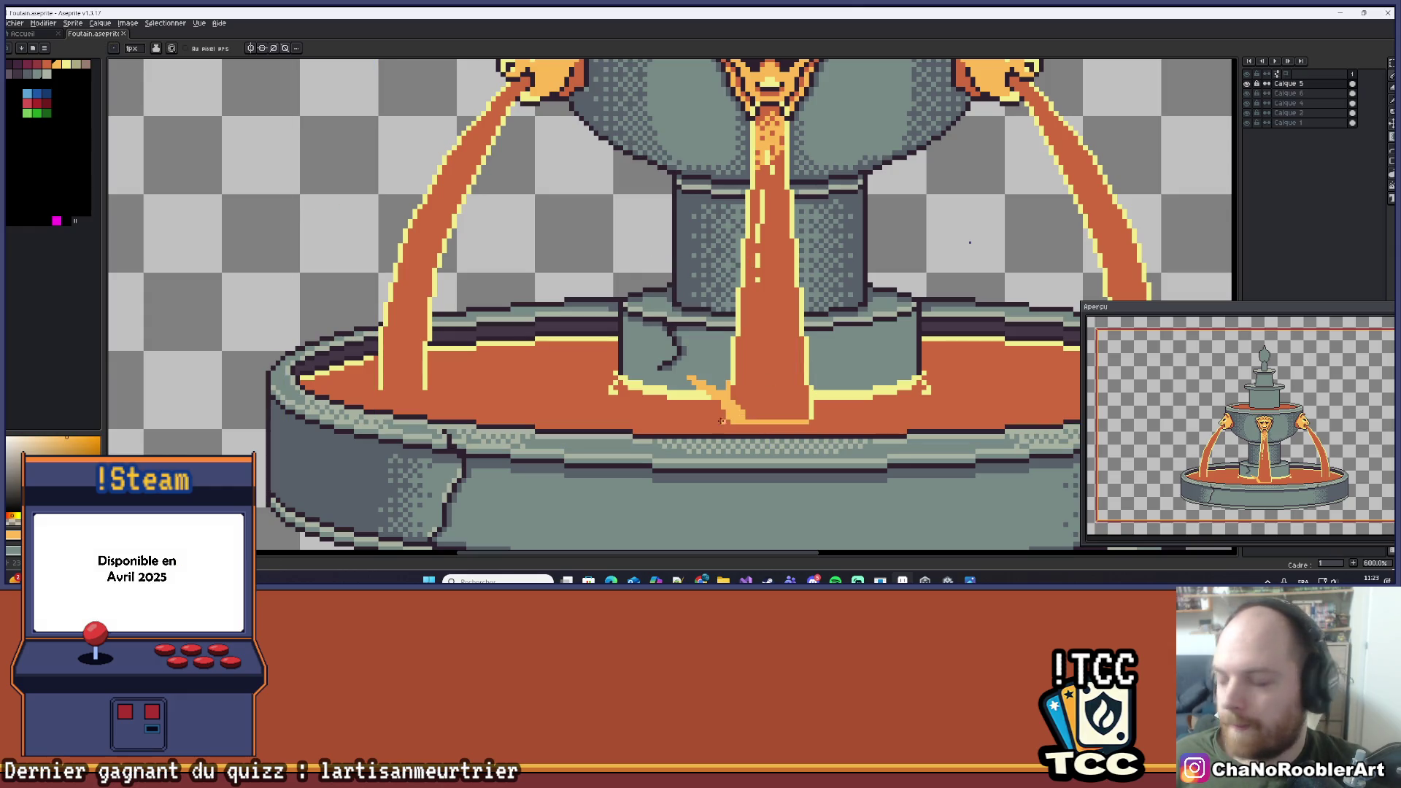
# Draw two diagonal orange spray lines stepping down-right from the splash to the basin band.
pyautogui.scroll(3, 718, 421)
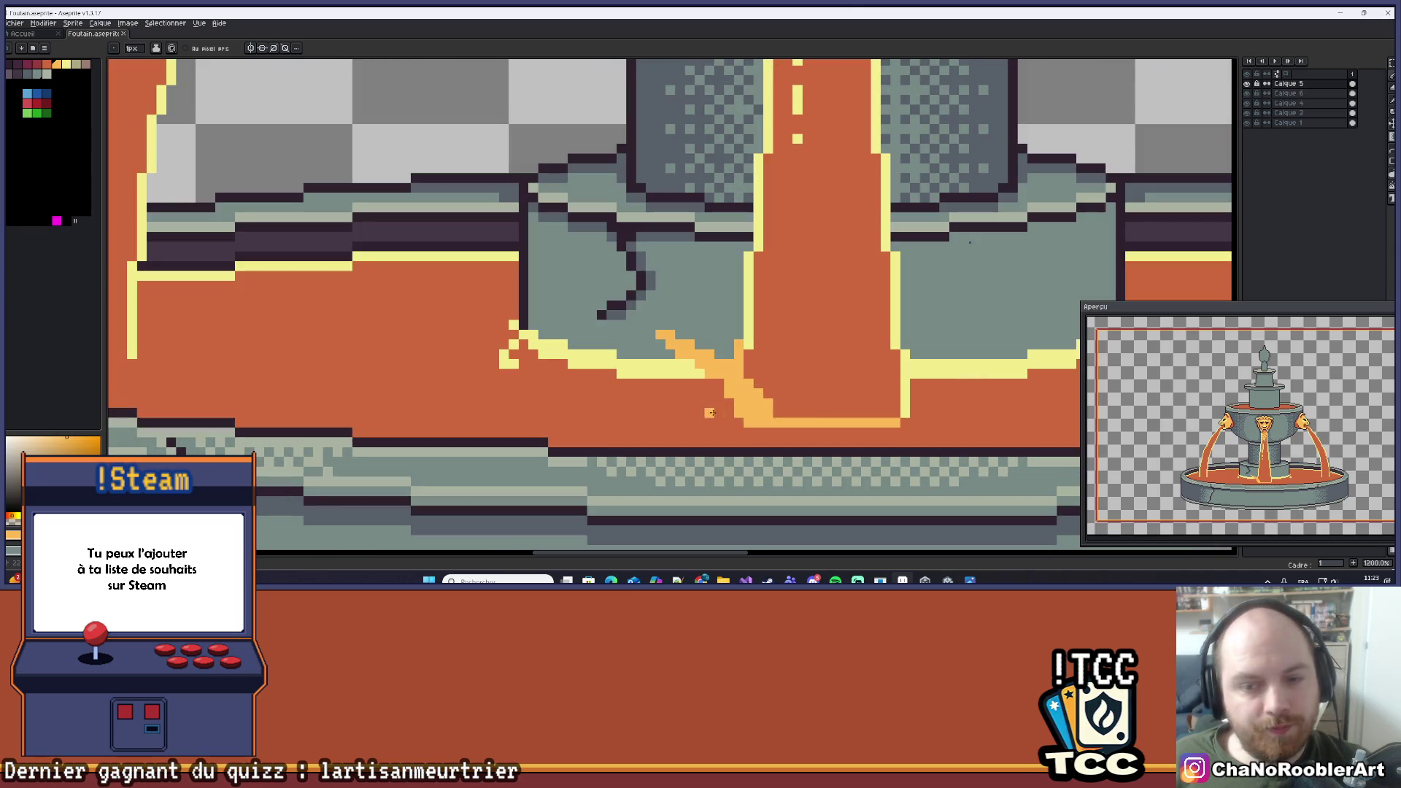
pyautogui.scroll(3, 689, 402)
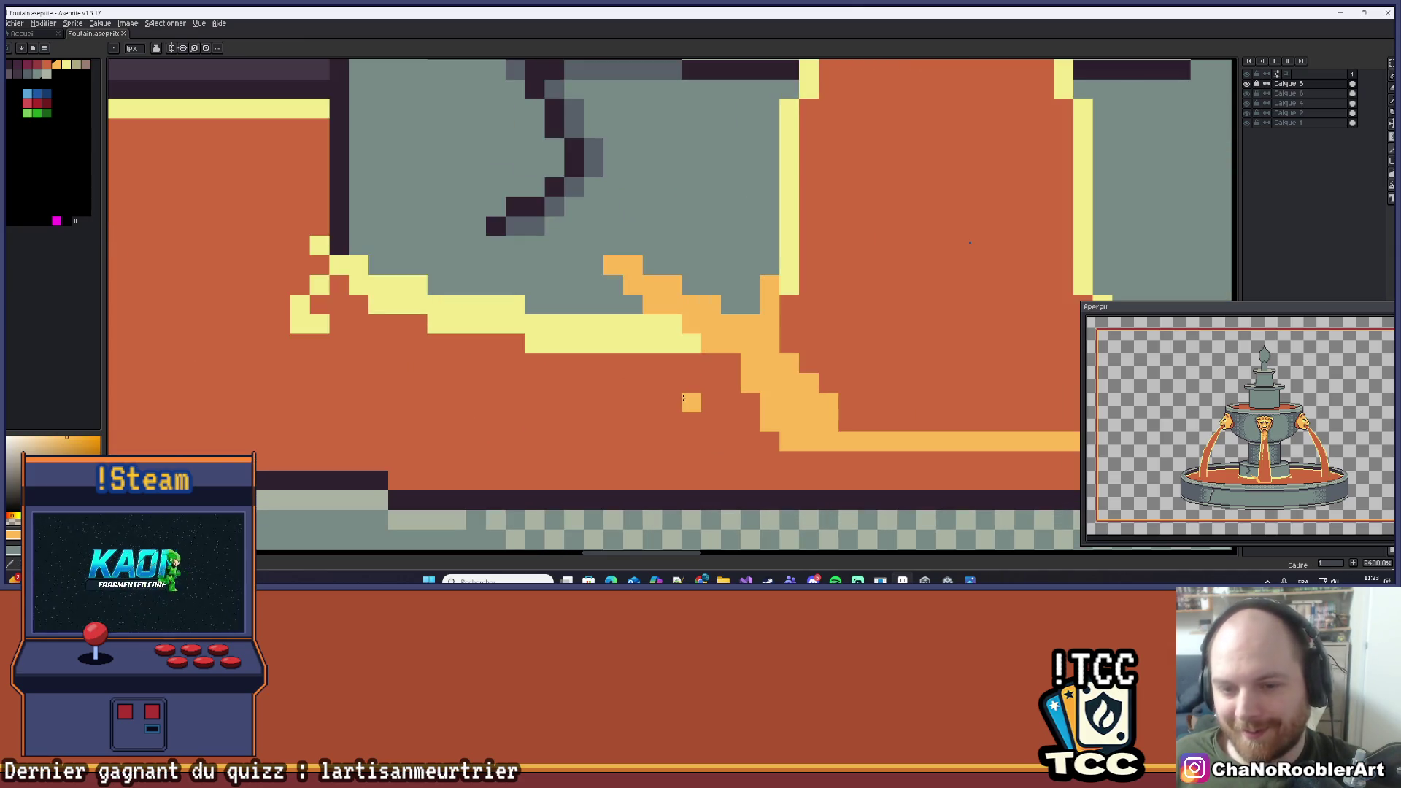
pyautogui.moveTo(681, 398); pyautogui.dragTo(778, 441)
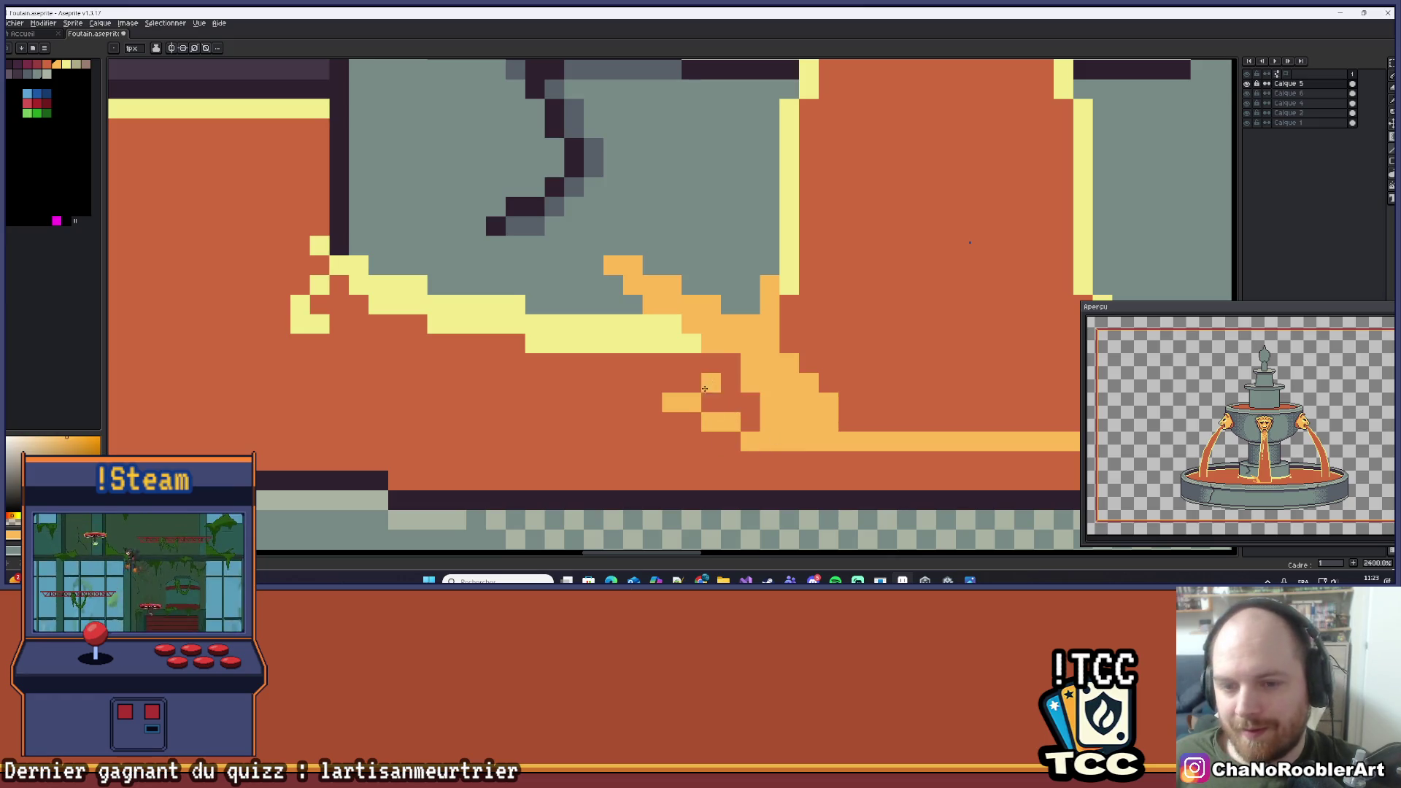
pyautogui.moveTo(671, 324); pyautogui.dragTo(742, 421)
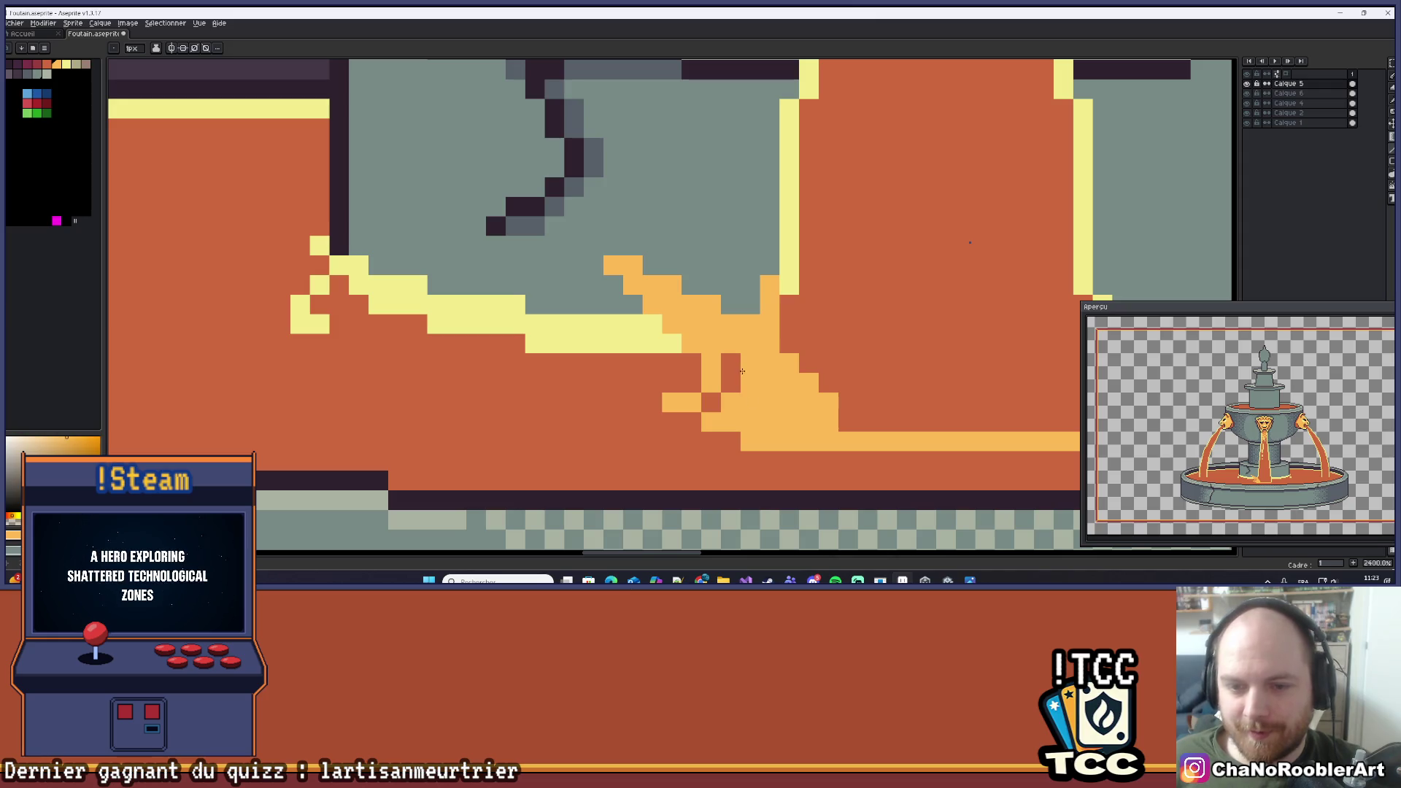
pyautogui.scroll(-6, 736, 368)
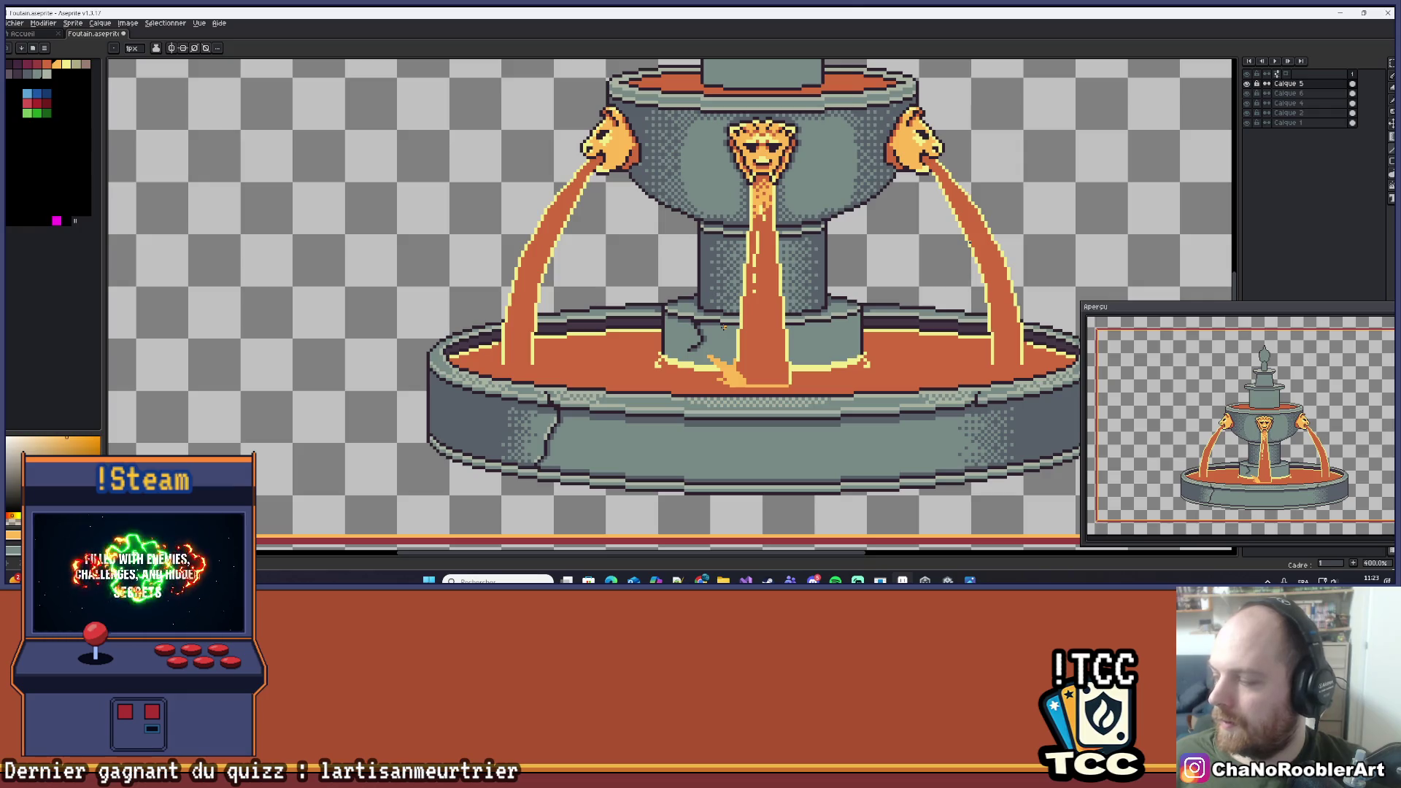
# Place a single orange droplet on the grey basin beside the splash.
pyautogui.moveTo(796, 339); pyautogui.dragTo(754, 358)
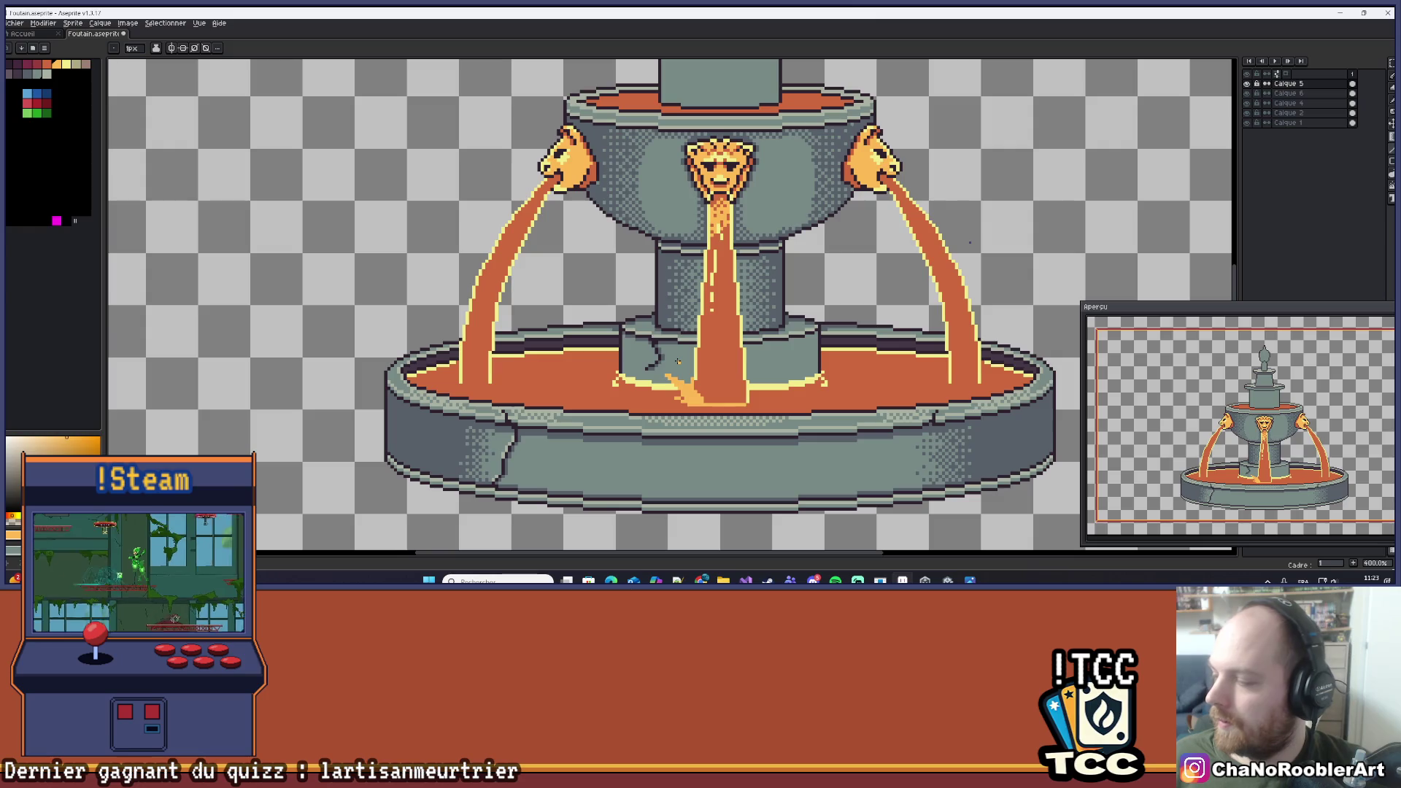
pyautogui.scroll(5, 678, 362)
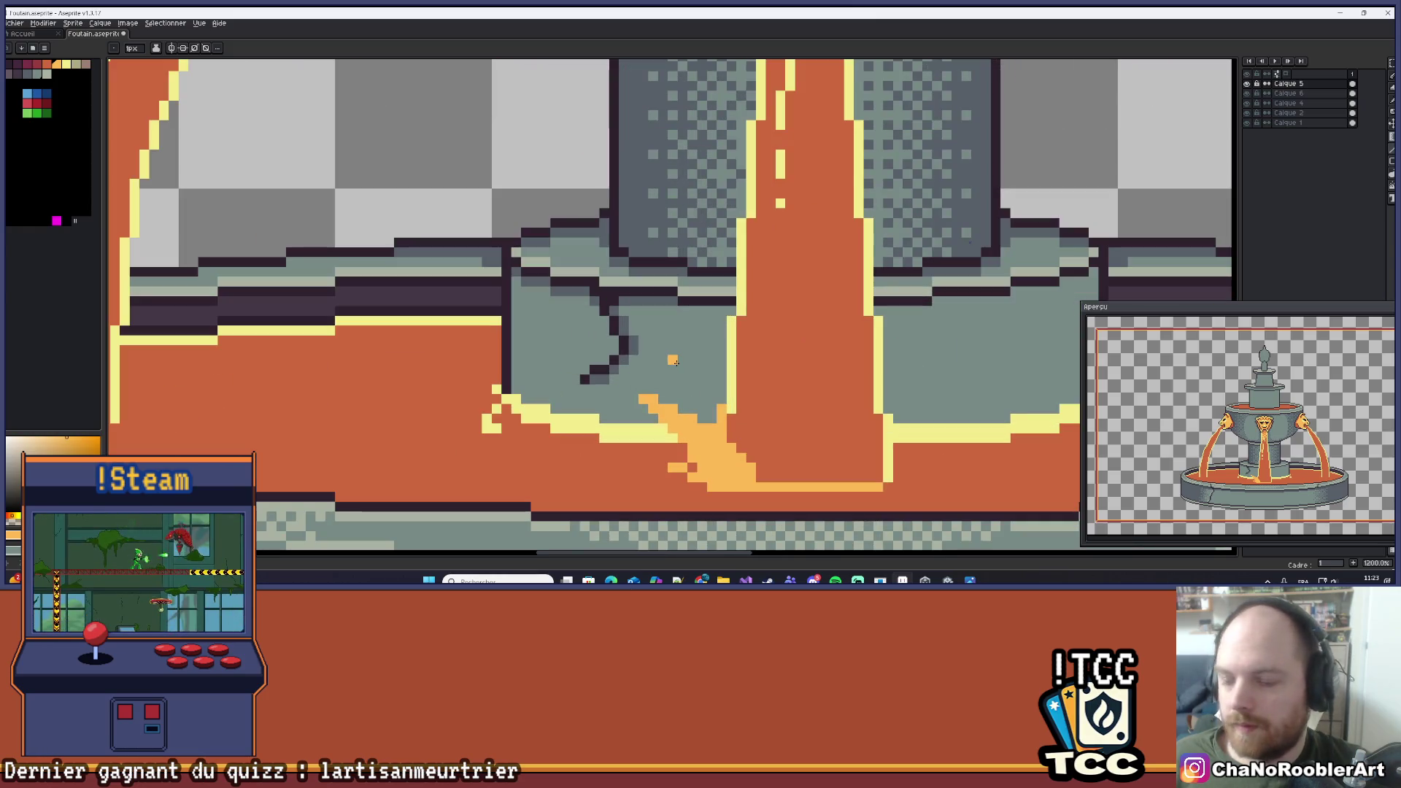
pyautogui.moveTo(675, 360); pyautogui.dragTo(646, 331)
pyautogui.scroll(1, 650, 332)
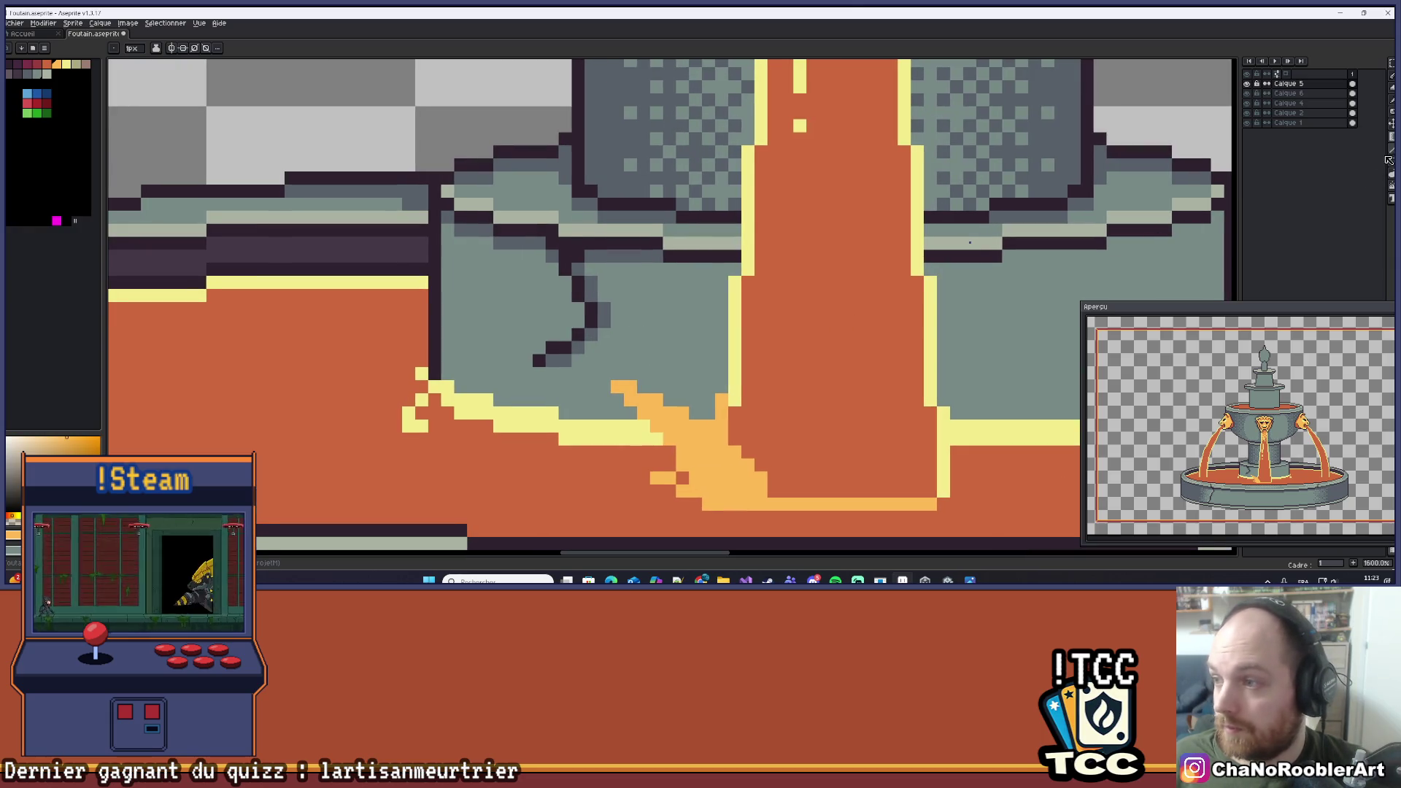
pyautogui.click(706, 386)
# Draw another diagonal orange spray streak down-right to the basin edge.
pyautogui.scroll(2, 705, 380)
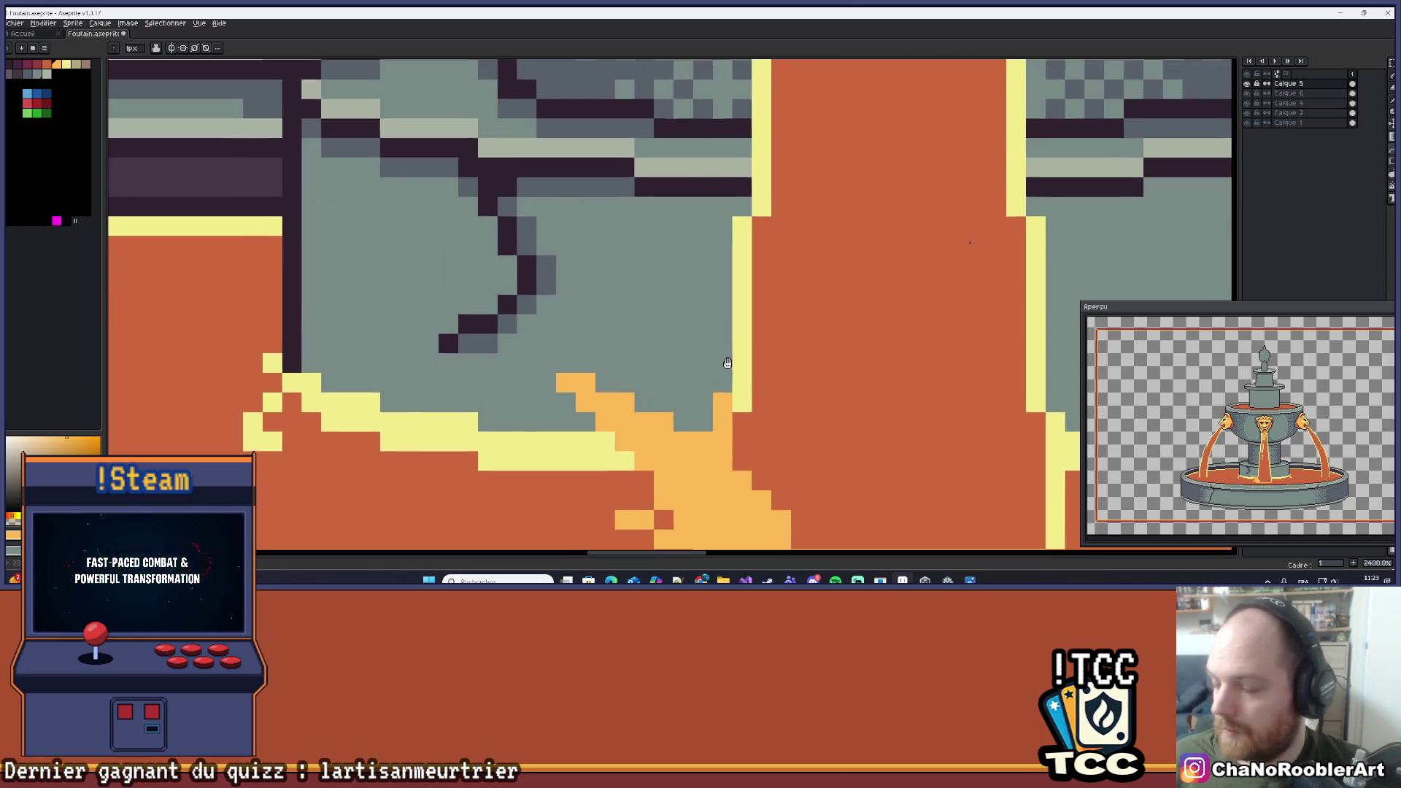
pyautogui.moveTo(620, 312)
pyautogui.mouseDown()
pyautogui.moveTo(726, 399)
pyautogui.moveTo(681, 418)
pyautogui.mouseUp()
pyautogui.scroll(-6, 915, 385)
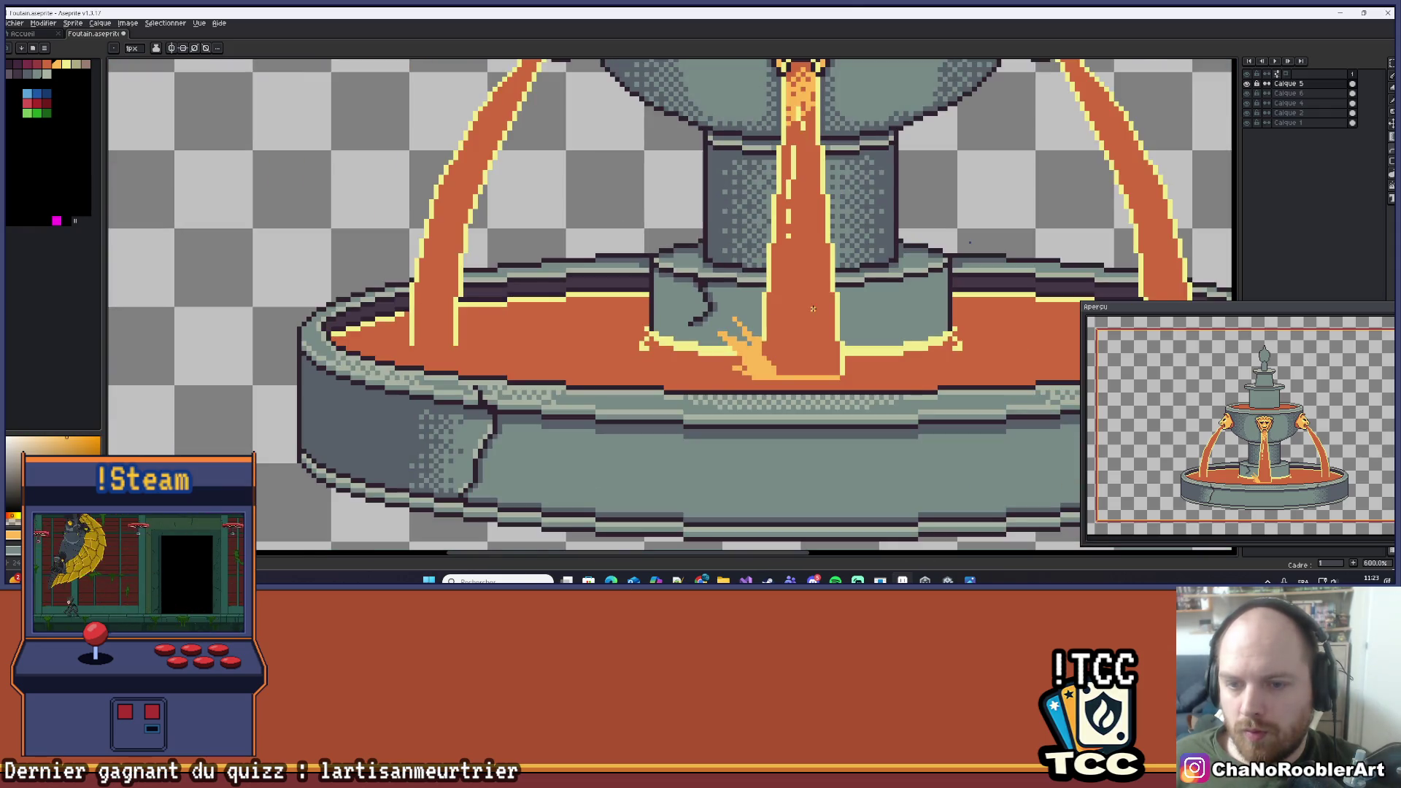
pyautogui.moveTo(723, 353); pyautogui.dragTo(612, 375)
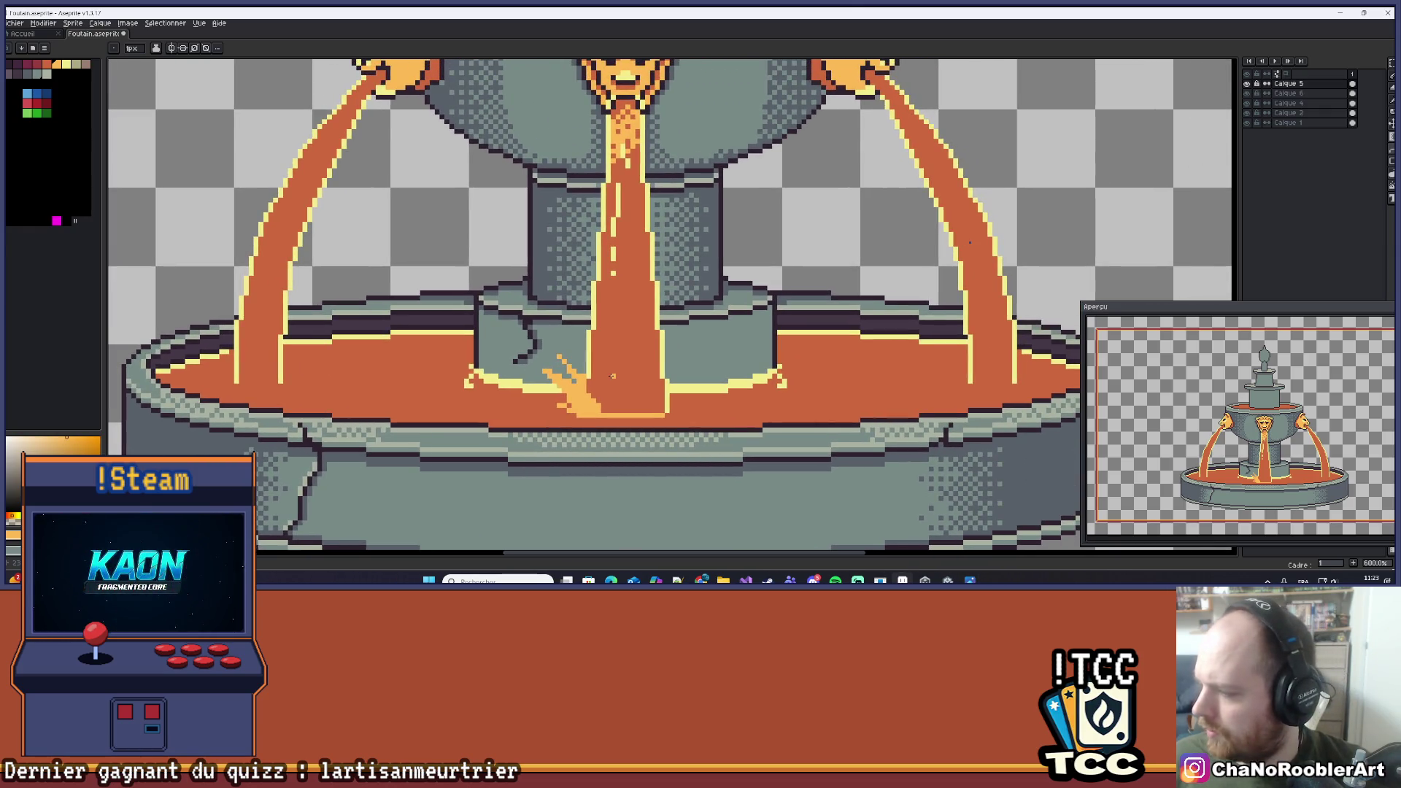
pyautogui.scroll(4, 612, 376)
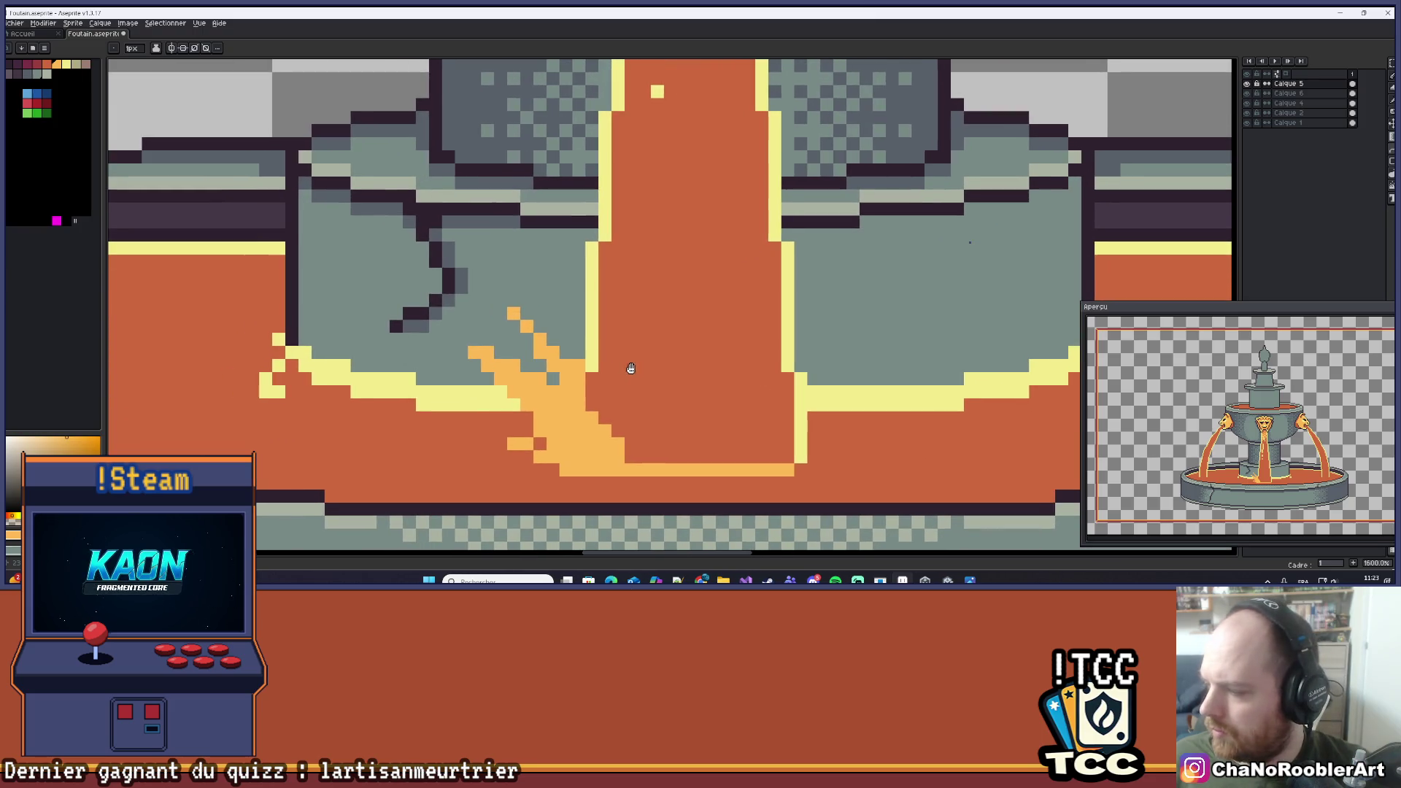
pyautogui.scroll(-4, 762, 377)
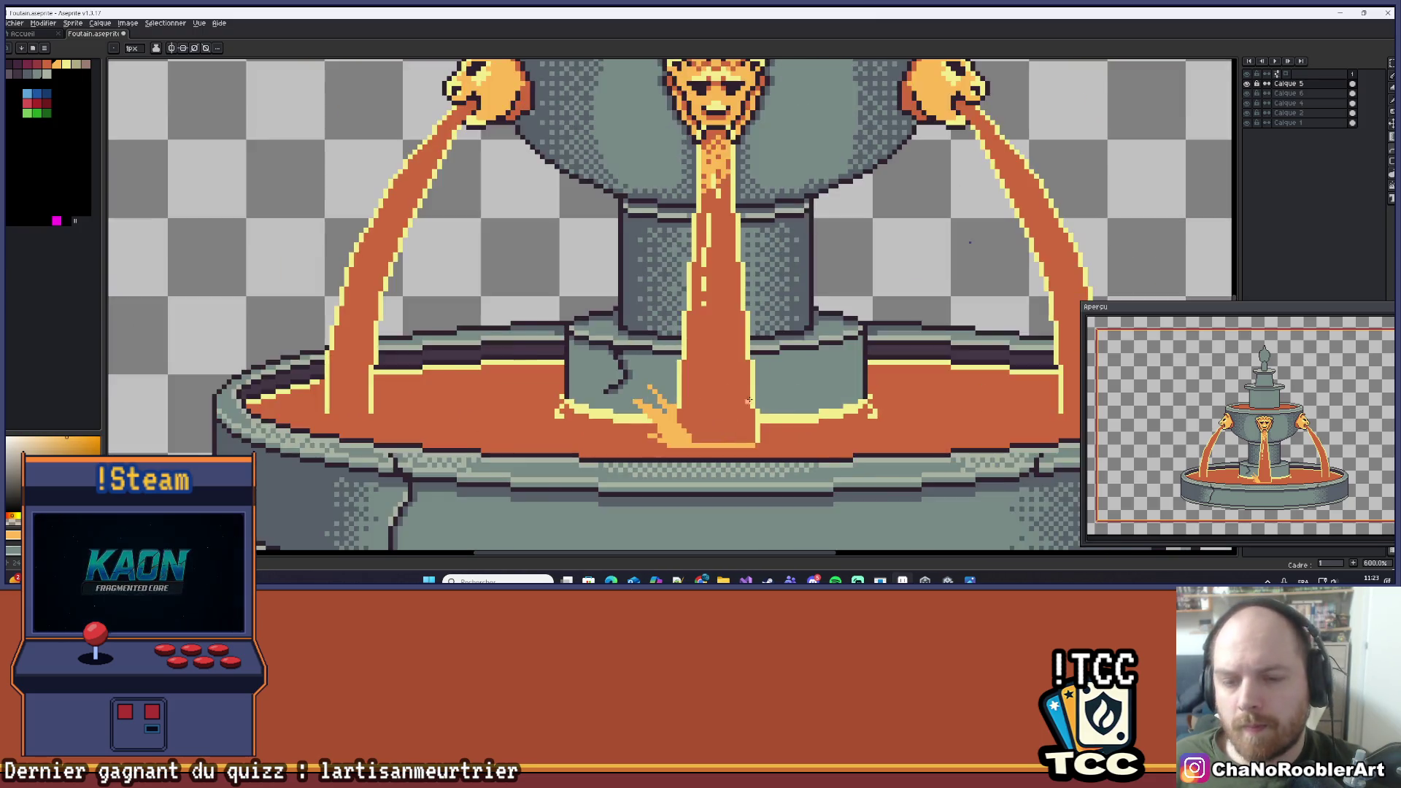
pyautogui.scroll(-2, 762, 377)
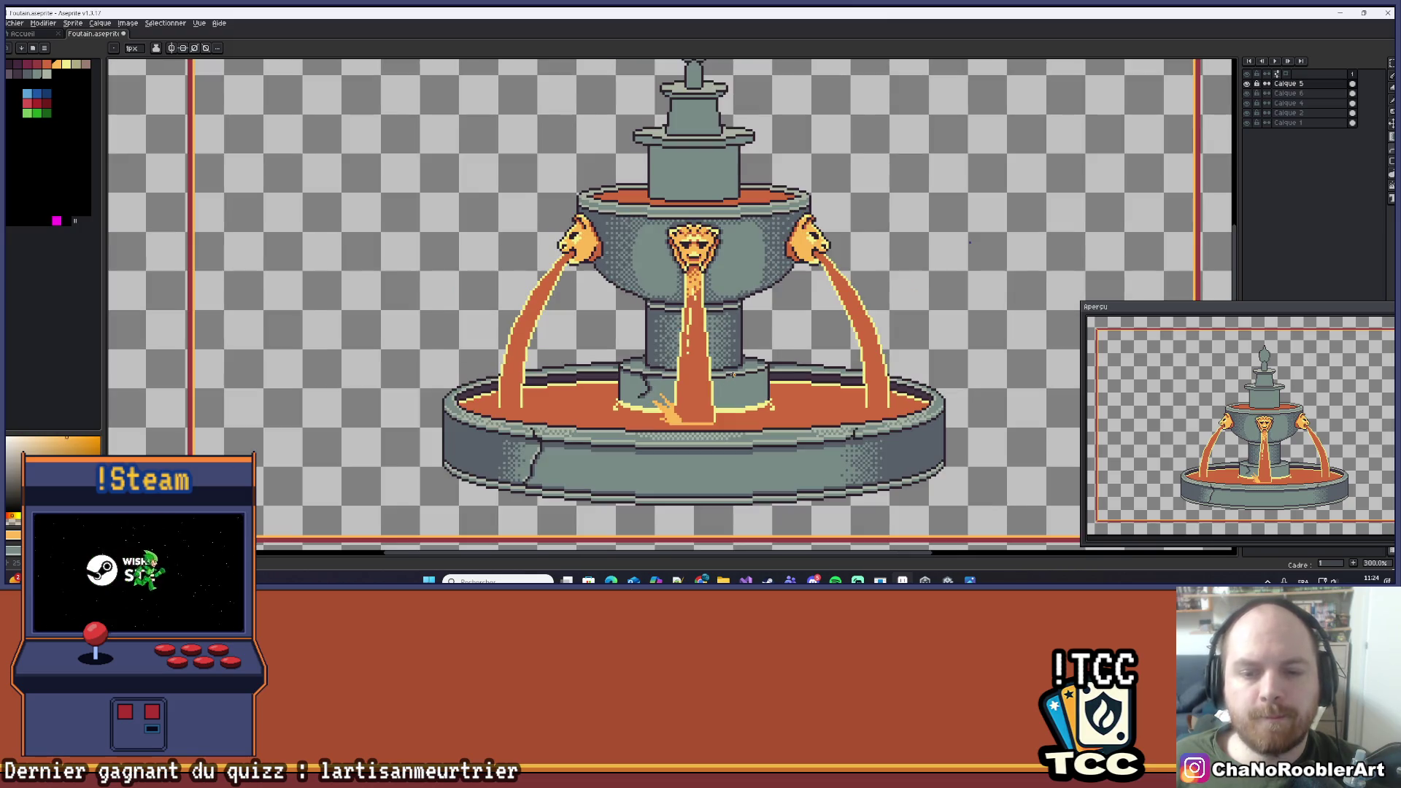
# Zoom in and centre the view on the splash at the central stream's base.
pyautogui.scroll(-1, 732, 374)
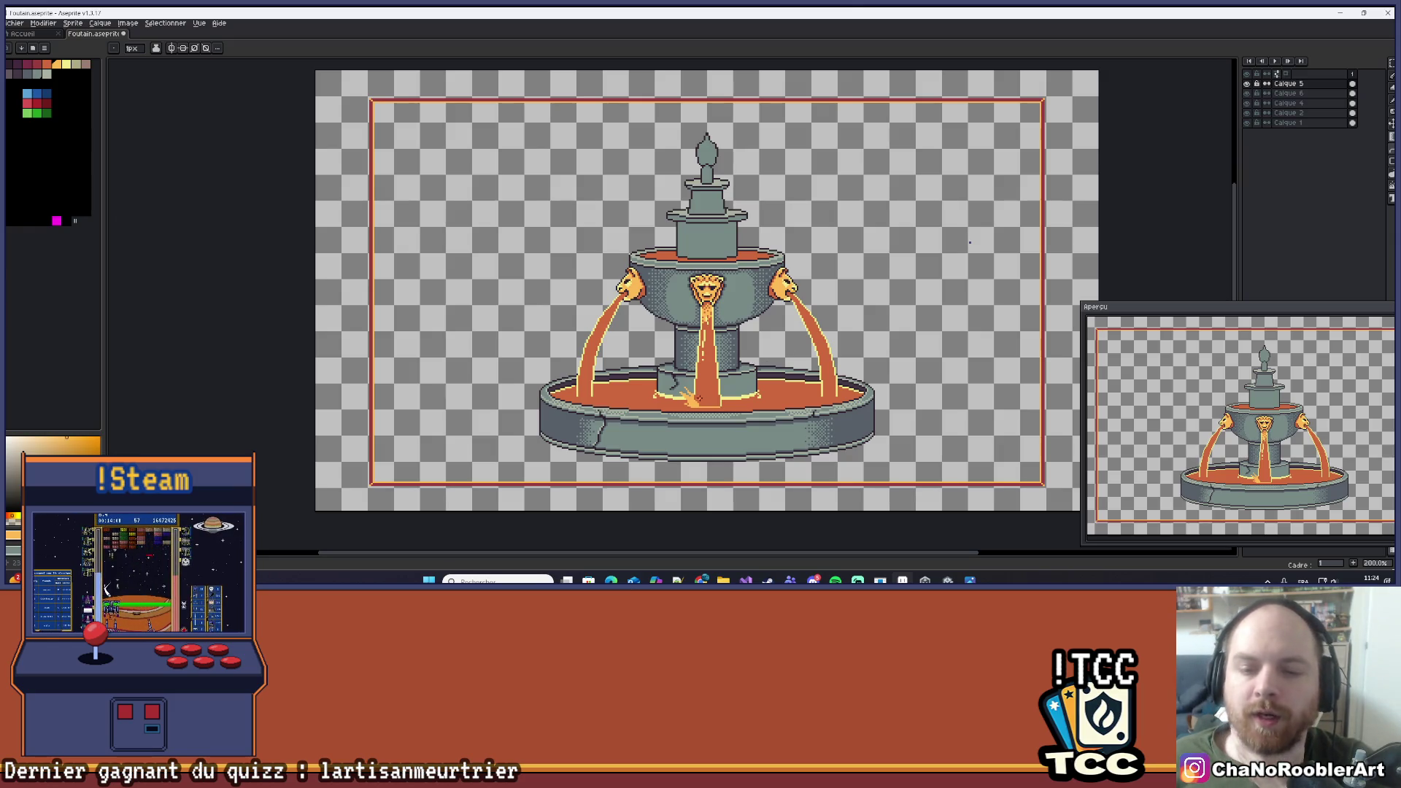
pyautogui.scroll(4, 698, 398)
pyautogui.scroll(3, 701, 391)
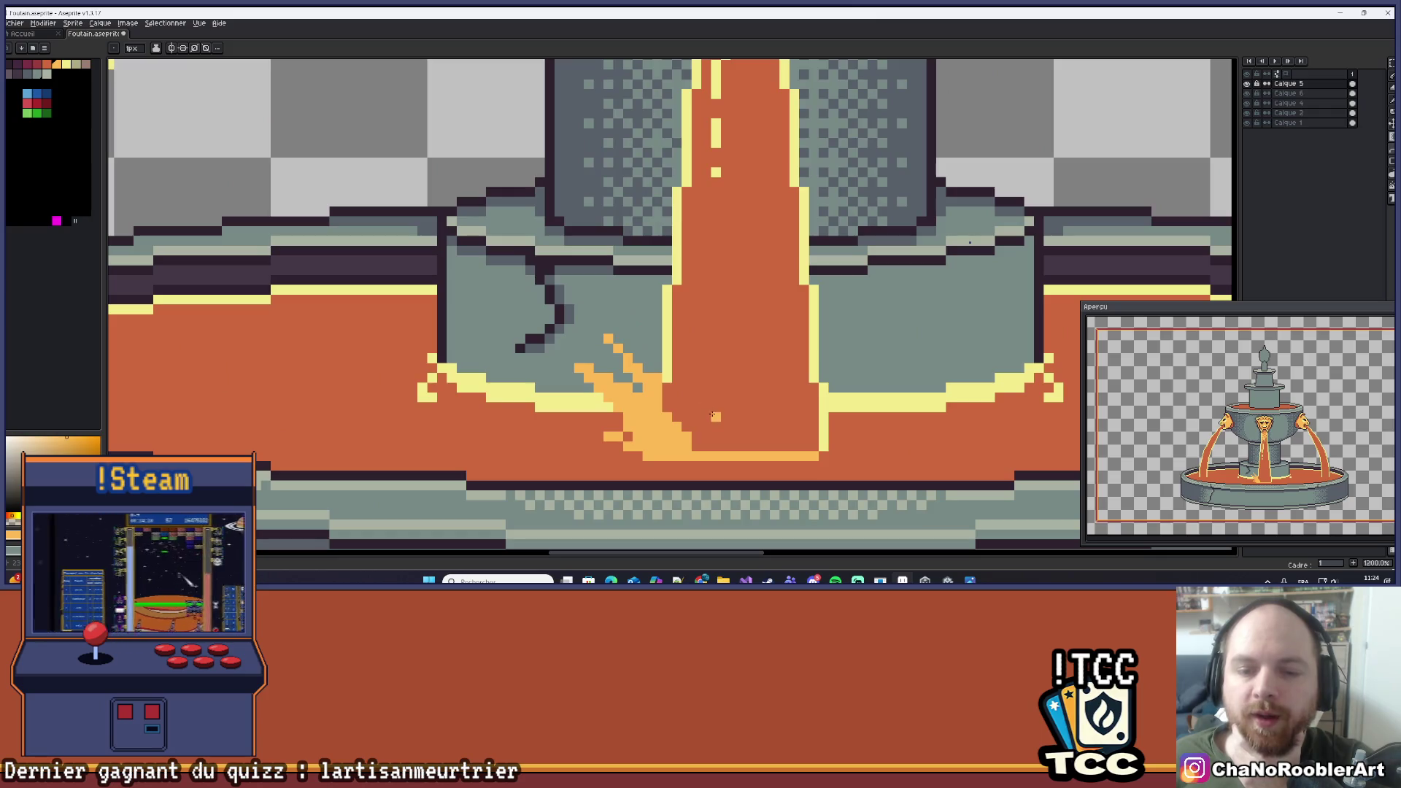
pyautogui.moveTo(702, 398); pyautogui.dragTo(739, 425)
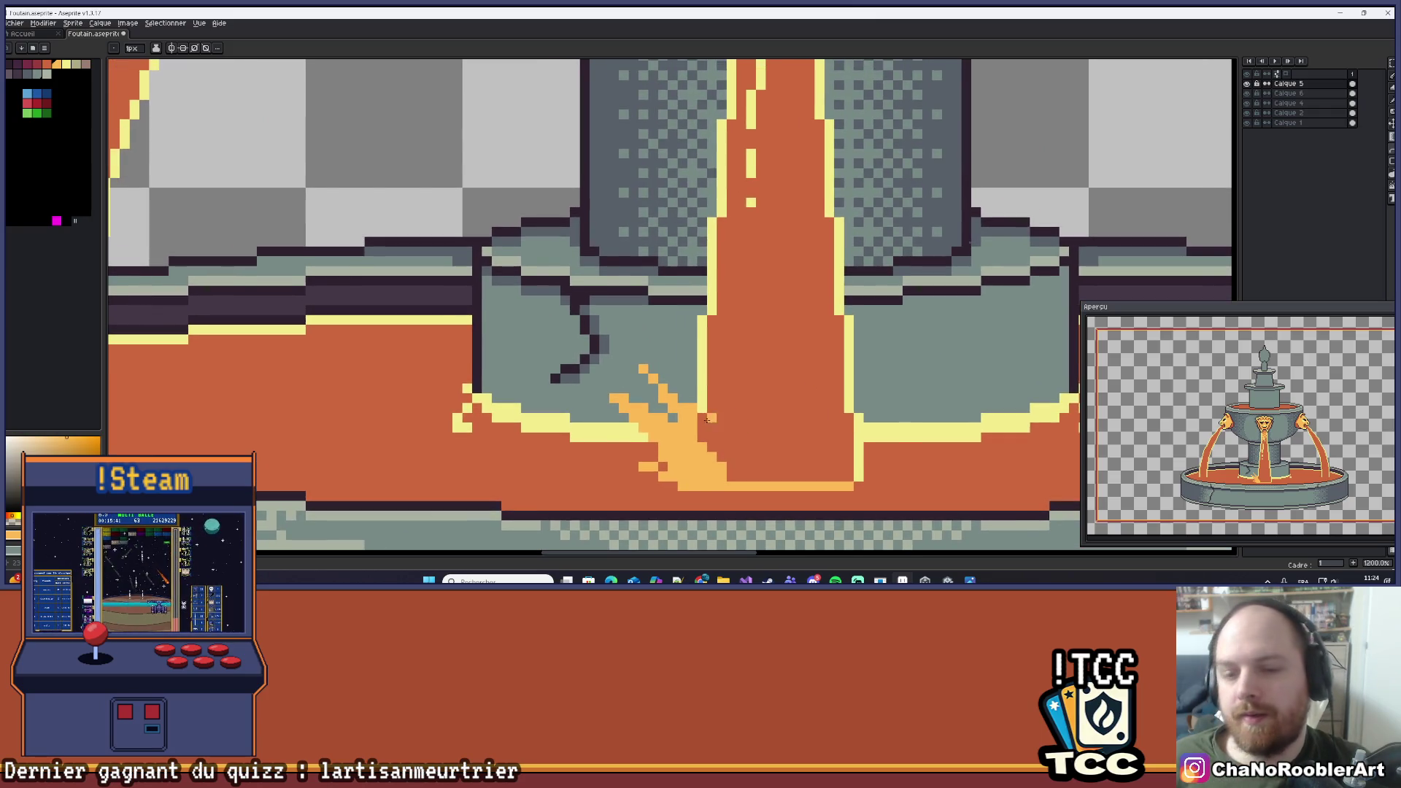
pyautogui.scroll(1, 706, 408)
pyautogui.scroll(-4, 691, 395)
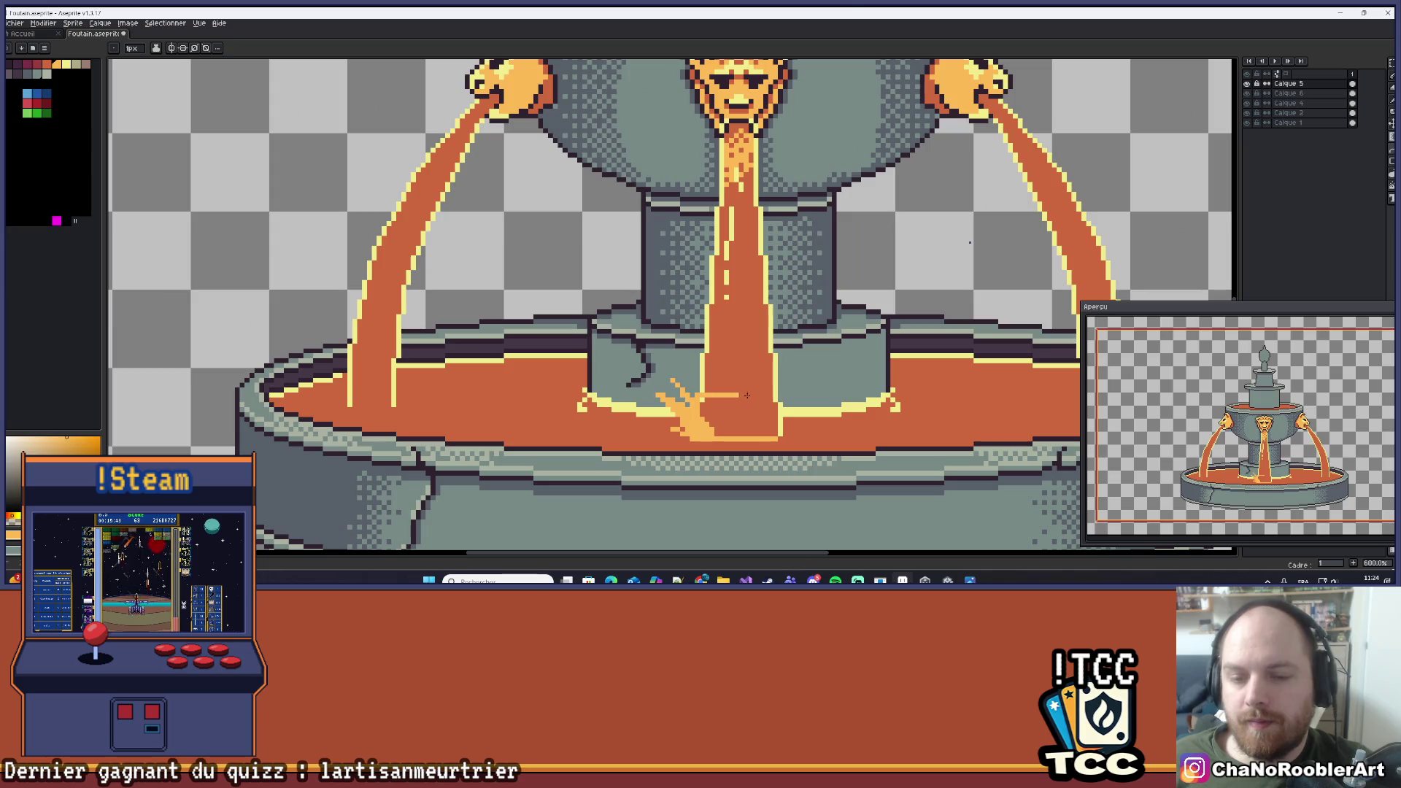
pyautogui.scroll(3, 693, 398)
# Switch back to the Pencil and zoom out to review the whole fountain sprite.
pyautogui.press('b')
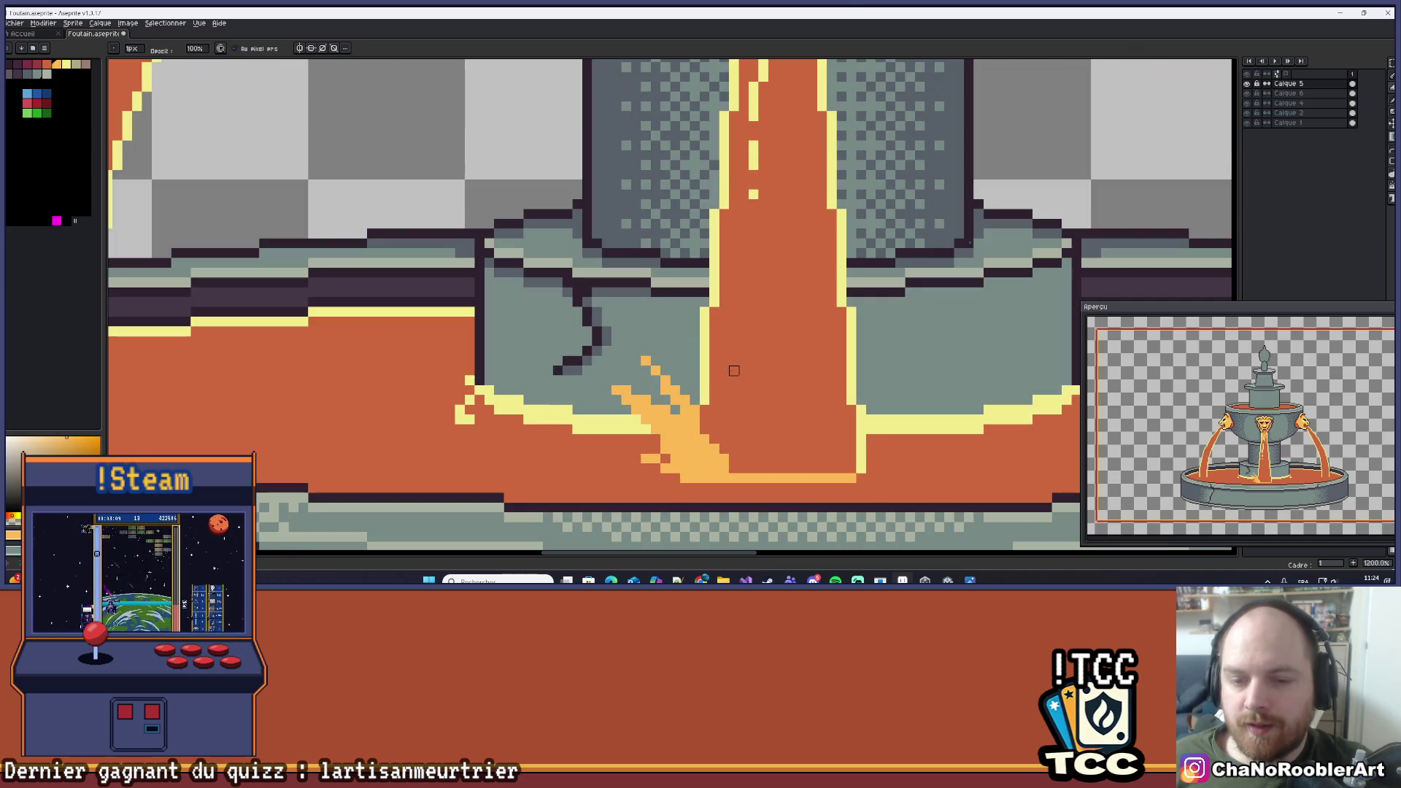
pyautogui.scroll(-3, 759, 362)
pyautogui.scroll(-3, 770, 362)
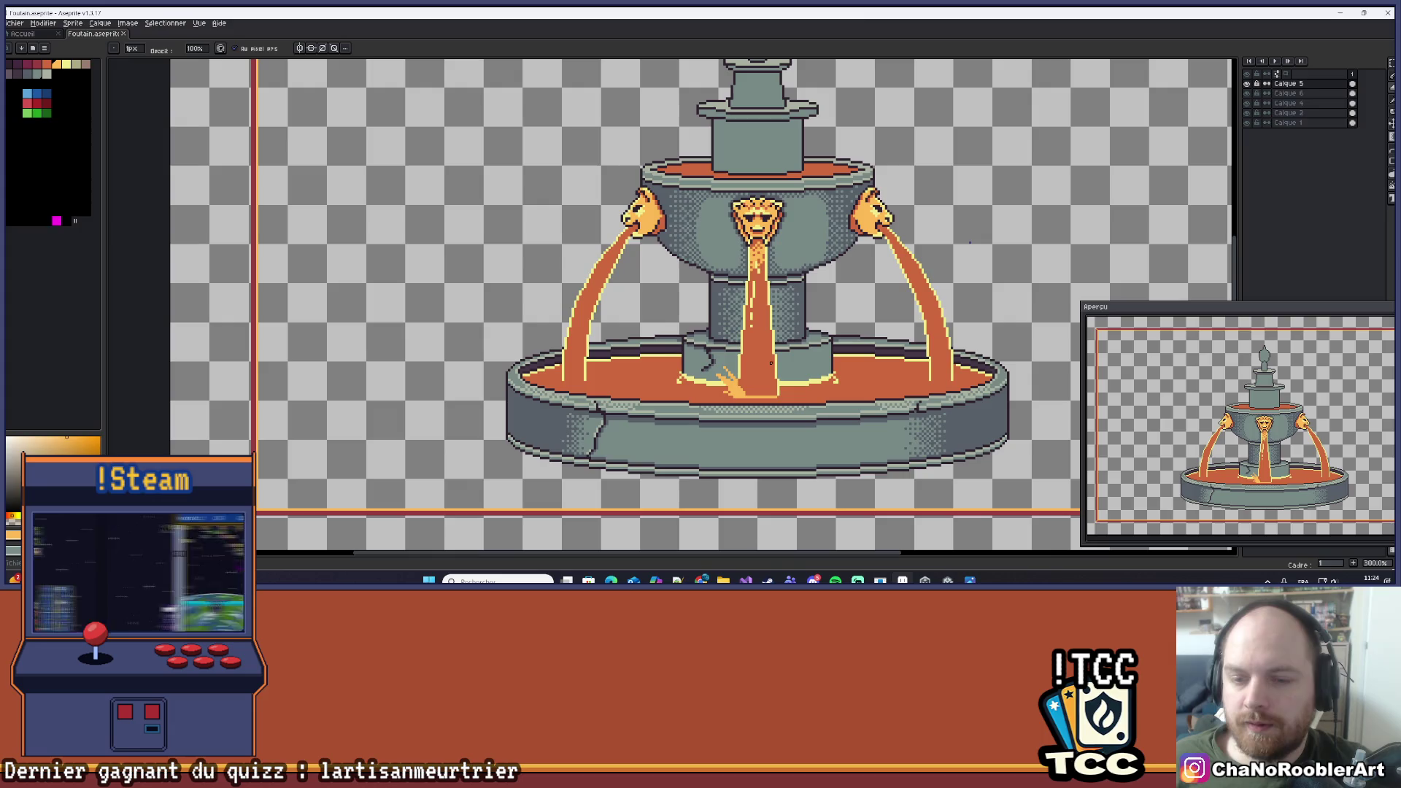
pyautogui.moveTo(770, 362); pyautogui.dragTo(726, 370)
pyautogui.scroll(5, 726, 370)
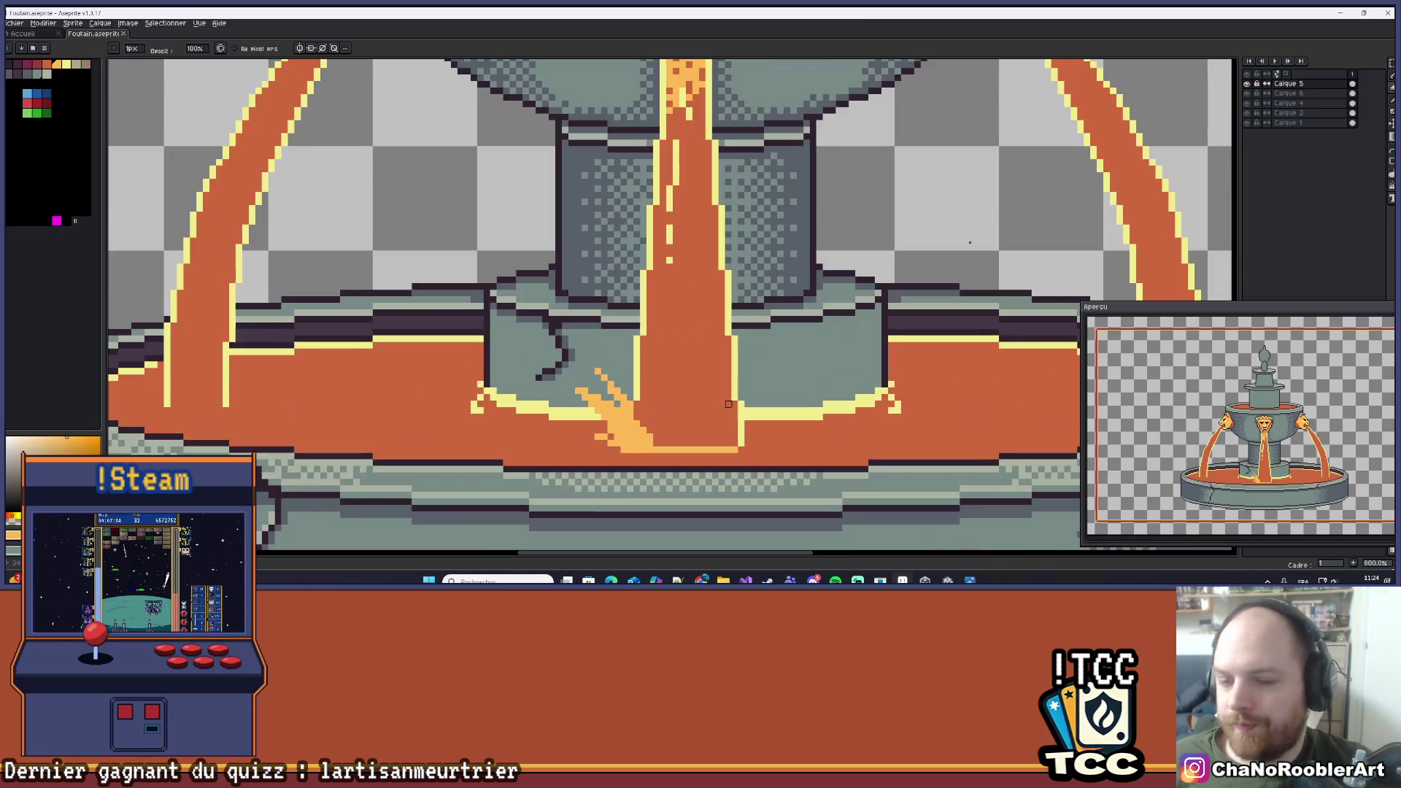
pyautogui.scroll(1, 673, 423)
pyautogui.scroll(-1, 675, 446)
pyautogui.scroll(-3, 675, 447)
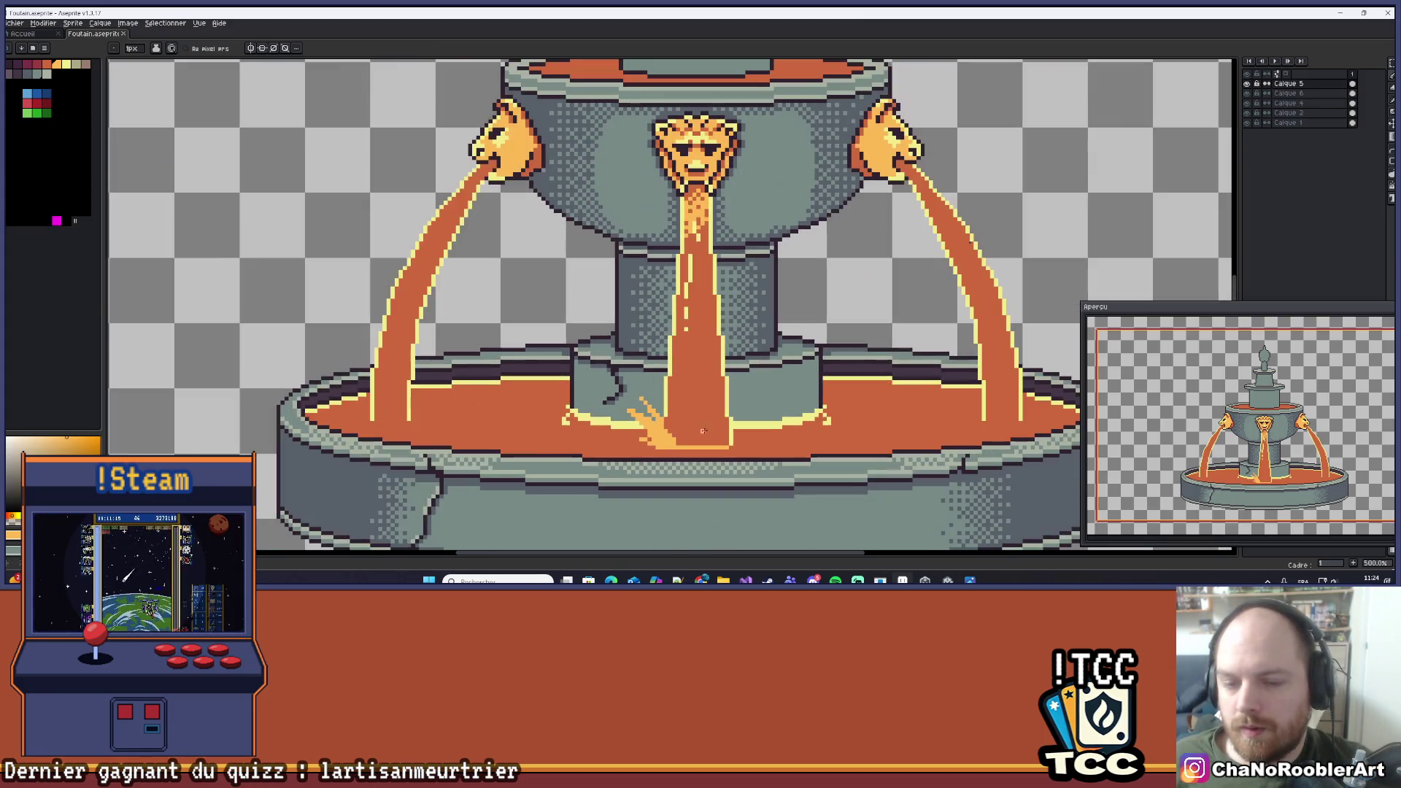
pyautogui.moveTo(700, 432); pyautogui.dragTo(729, 416)
pyautogui.scroll(-3, 728, 417)
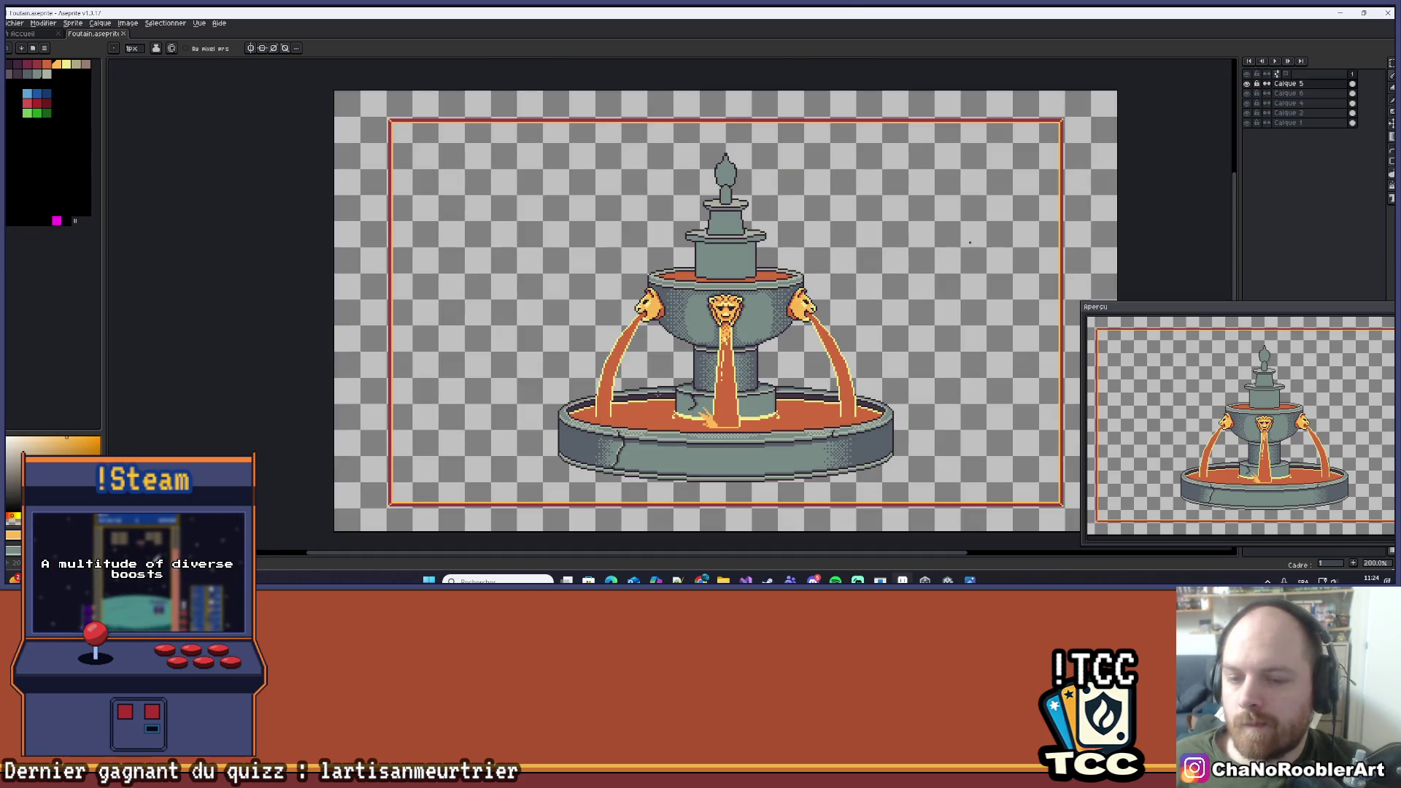
pyautogui.scroll(7, 763, 421)
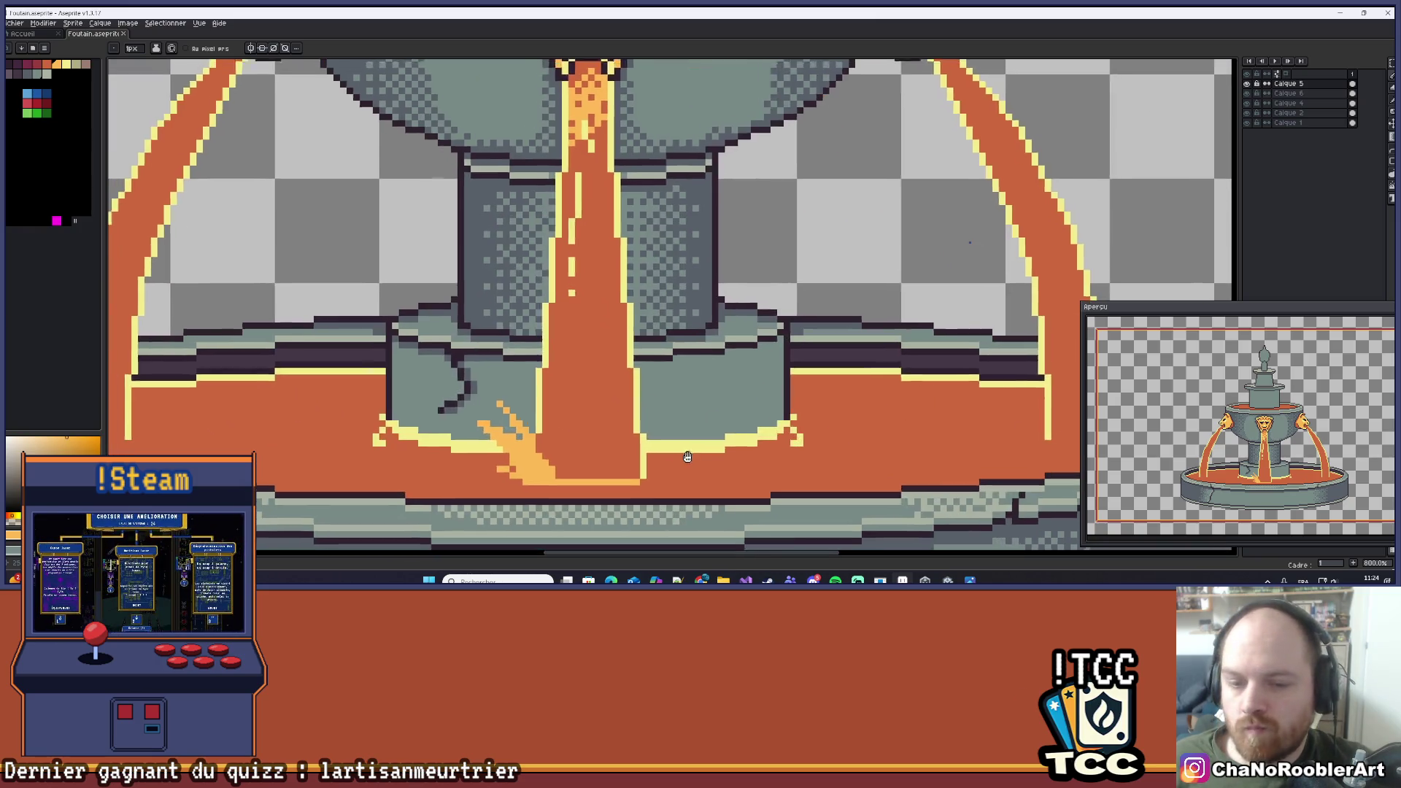
# Start the right splash with light-orange pixels and a short diagonal stroke beside the stream.
pyautogui.scroll(1, 645, 492)
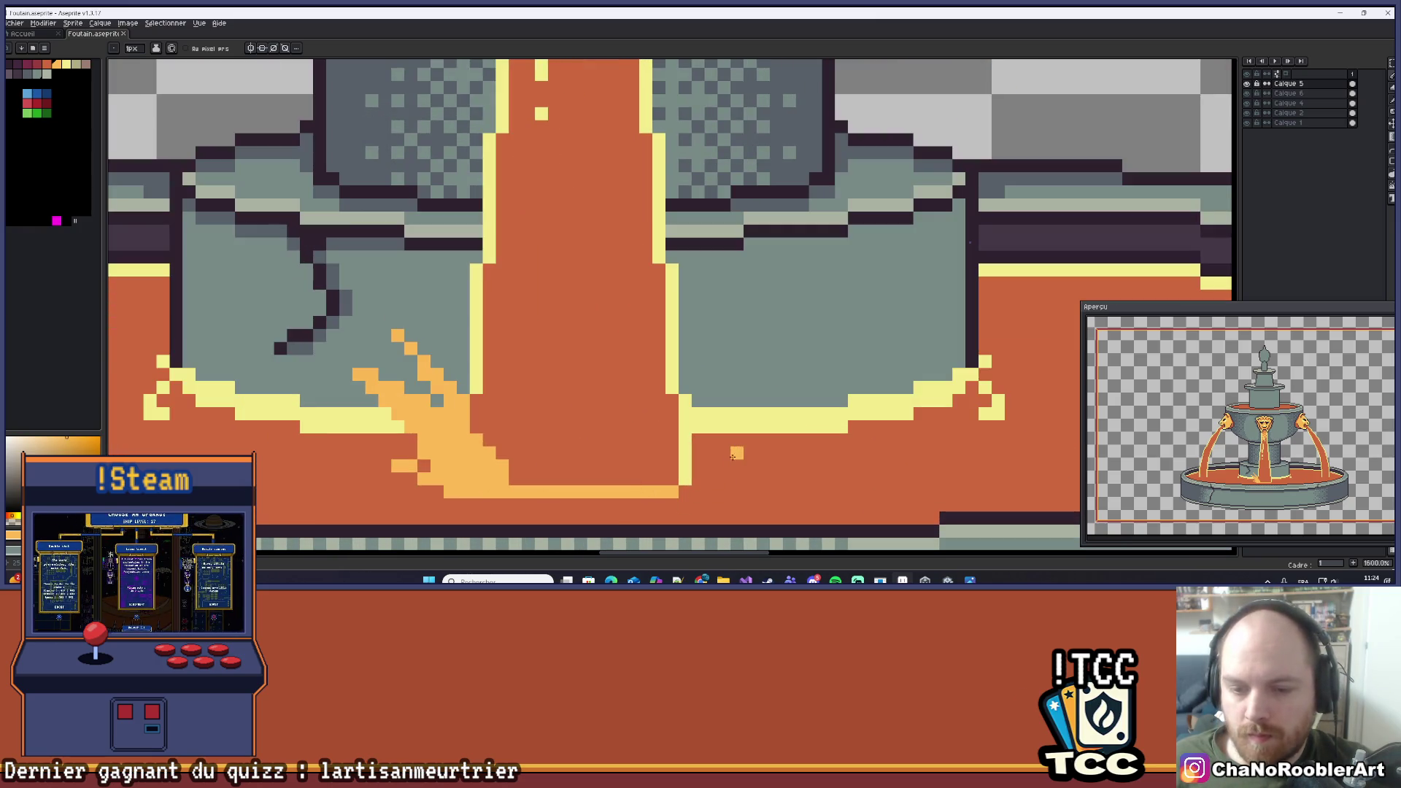
pyautogui.click(724, 465)
pyautogui.click(737, 453)
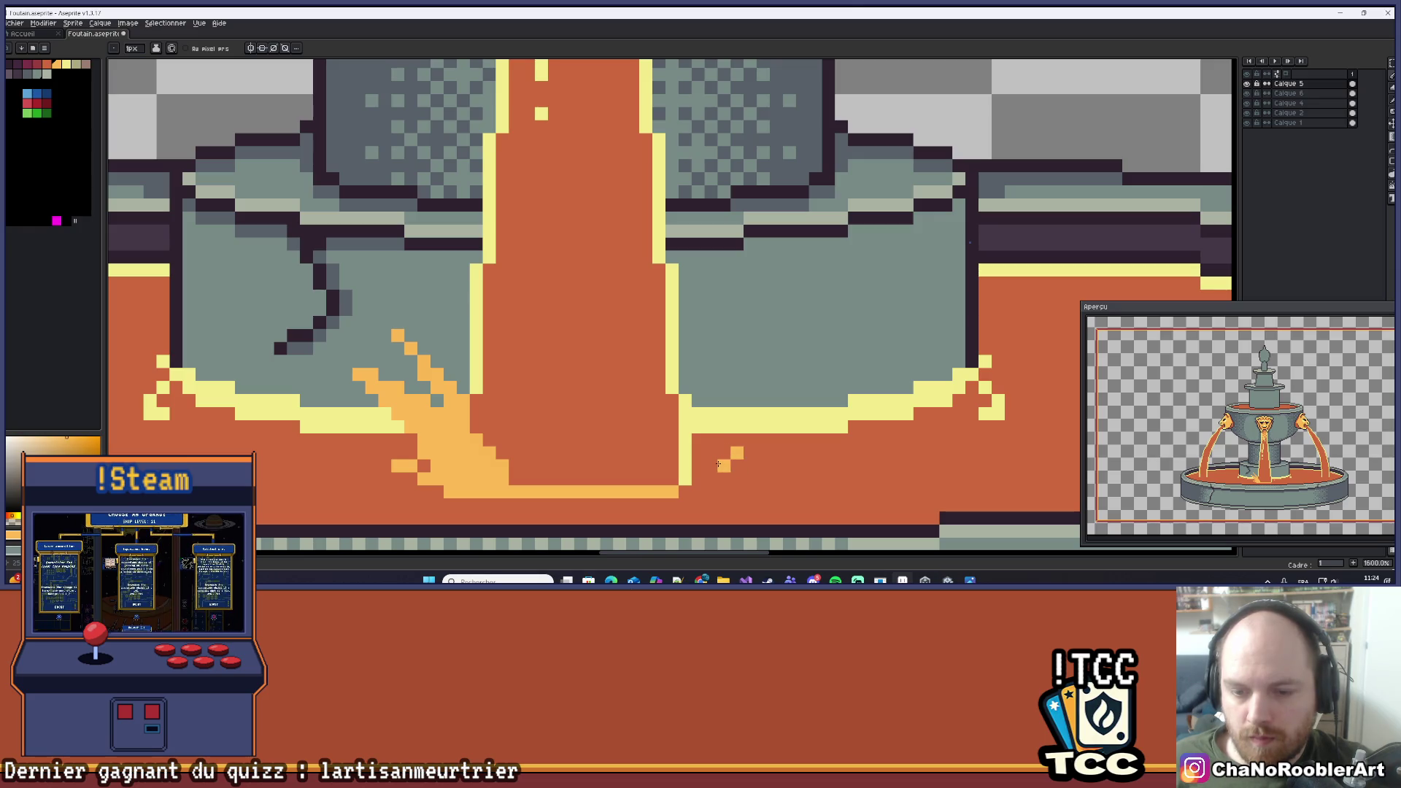
pyautogui.click(698, 479)
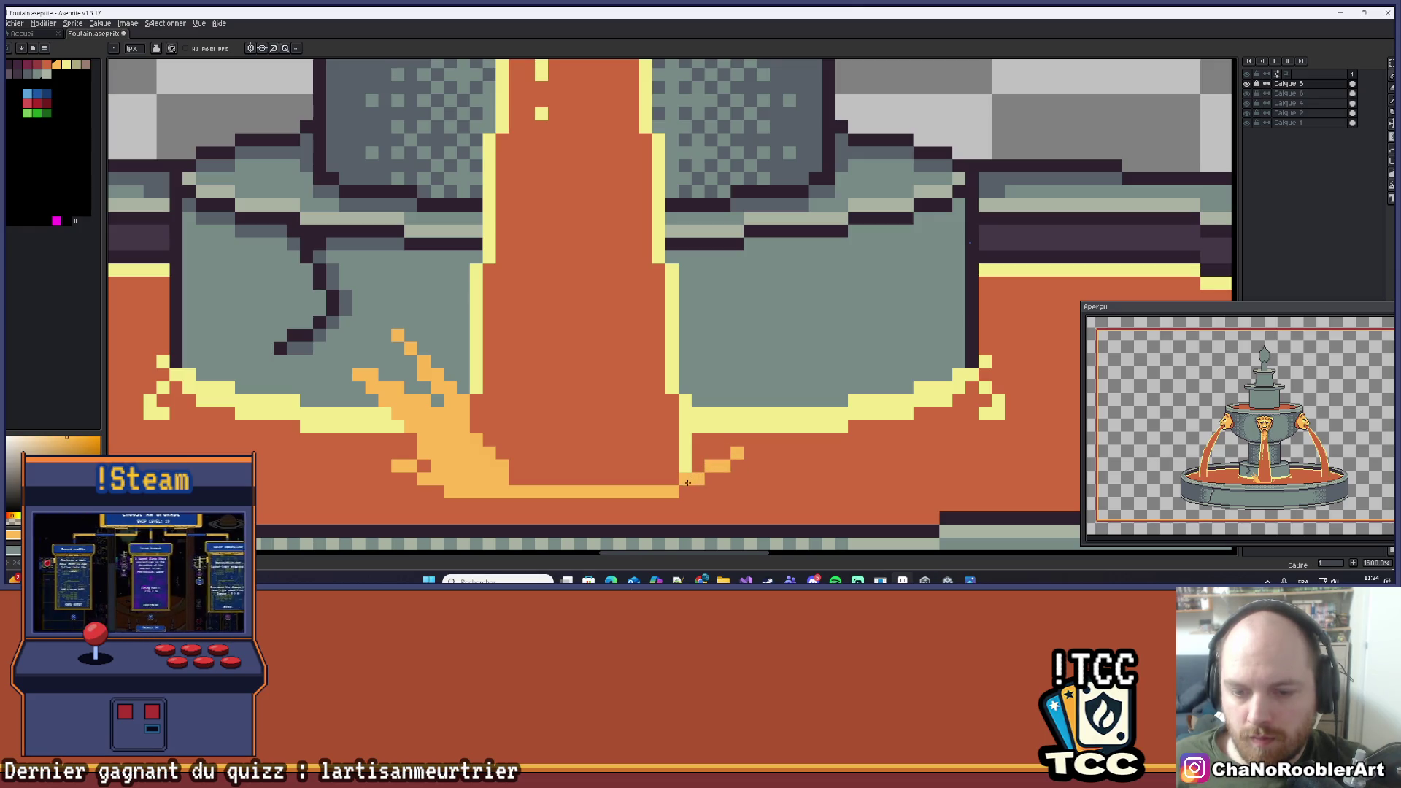
pyautogui.click(686, 488)
pyautogui.hotkey('ctrl', 'z')
pyautogui.click(685, 481)
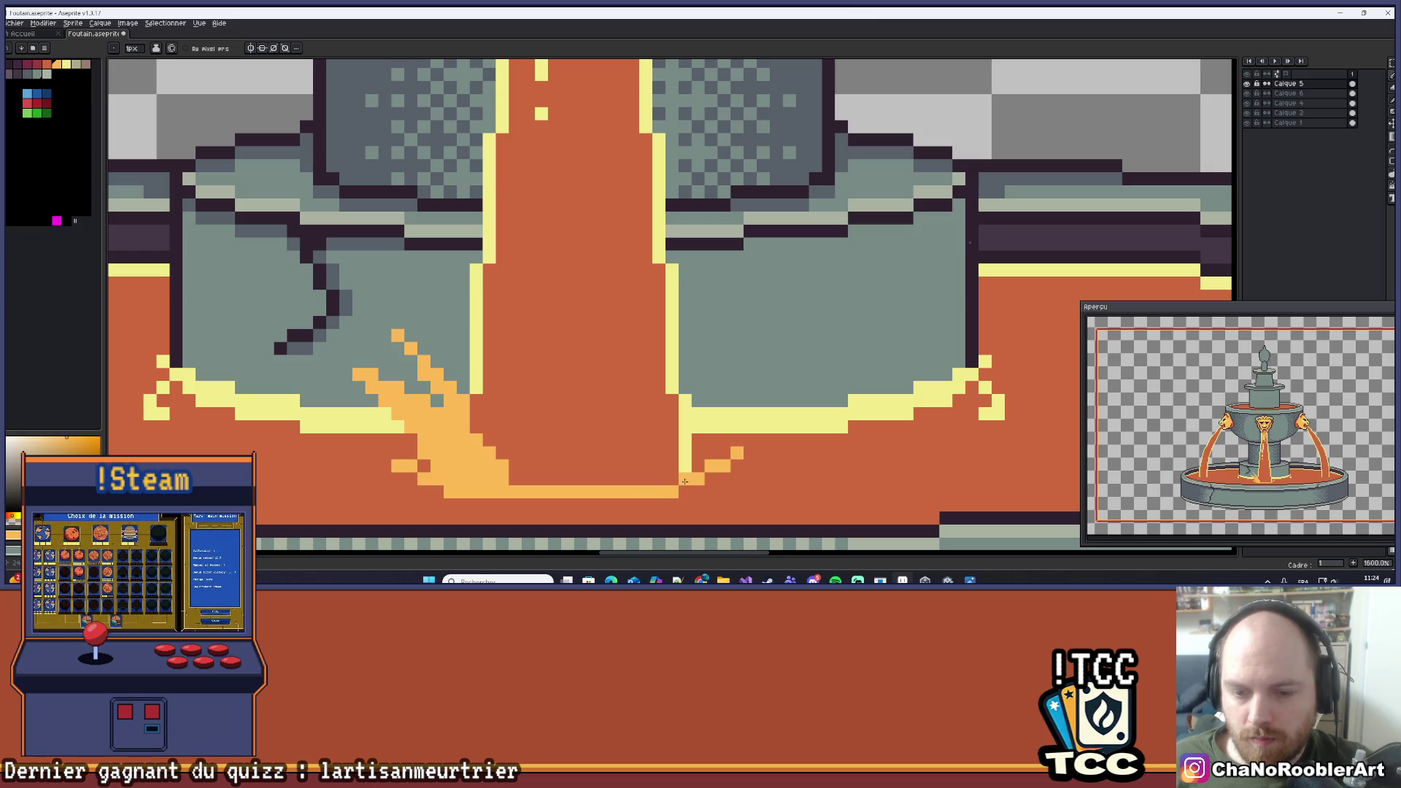
pyautogui.scroll(-3, 762, 401)
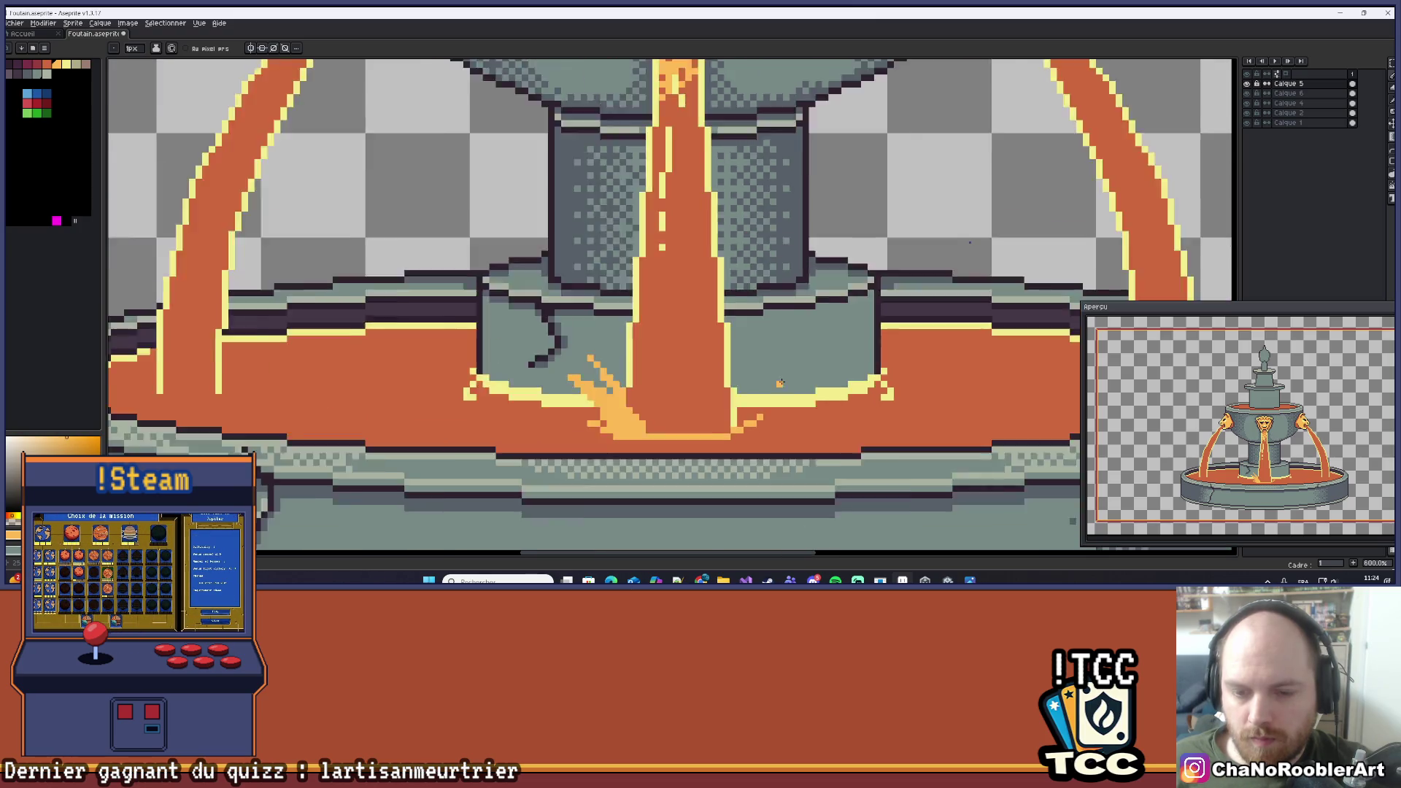
pyautogui.scroll(3, 779, 378)
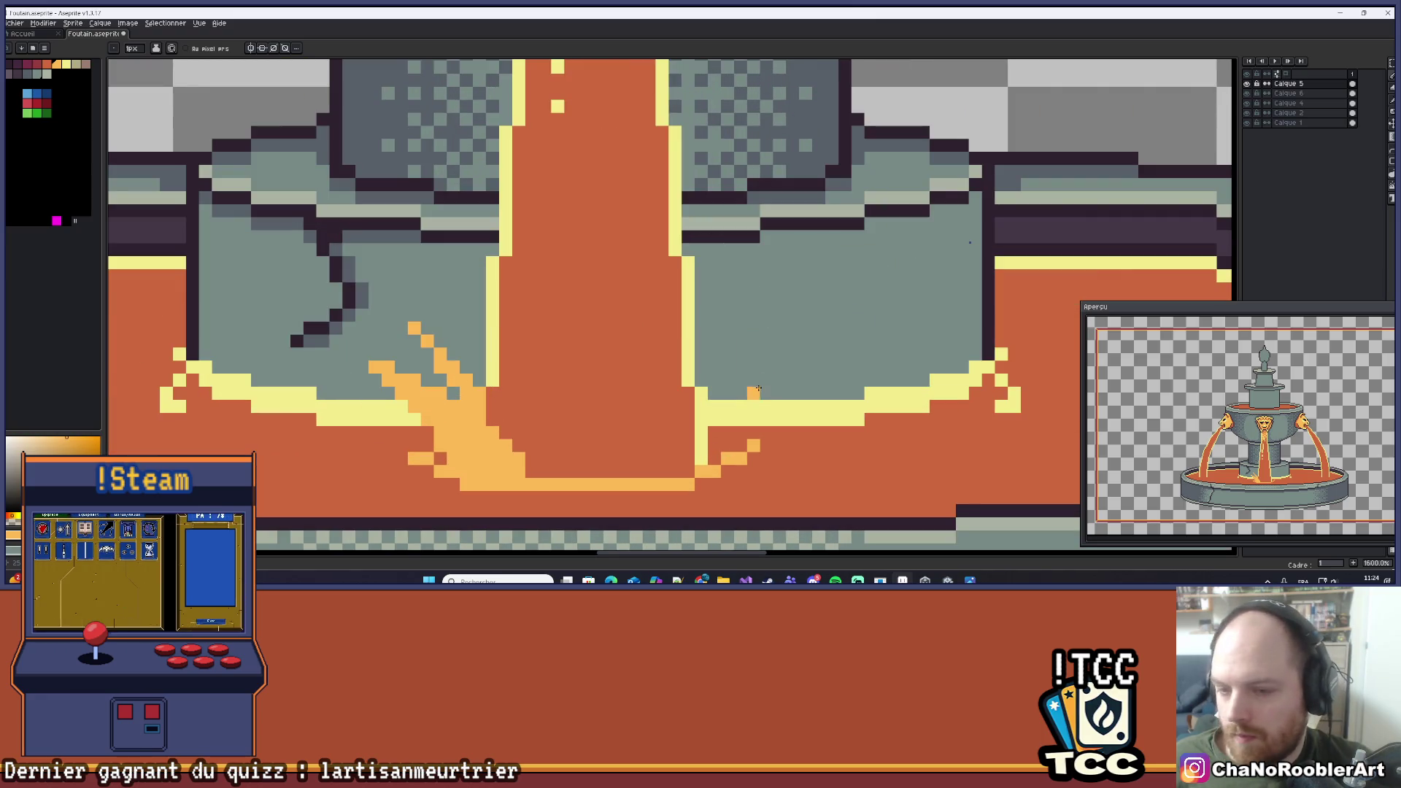
pyautogui.moveTo(764, 367)
pyautogui.mouseDown()
pyautogui.moveTo(741, 390)
pyautogui.moveTo(742, 427)
pyautogui.mouseUp()
pyautogui.hotkey('ctrl', 'z')
# Draw a diagonal splash line down-left from the right stream edge, retrying until it fits.
pyautogui.scroll(2, 729, 438)
pyautogui.click(1390, 156)
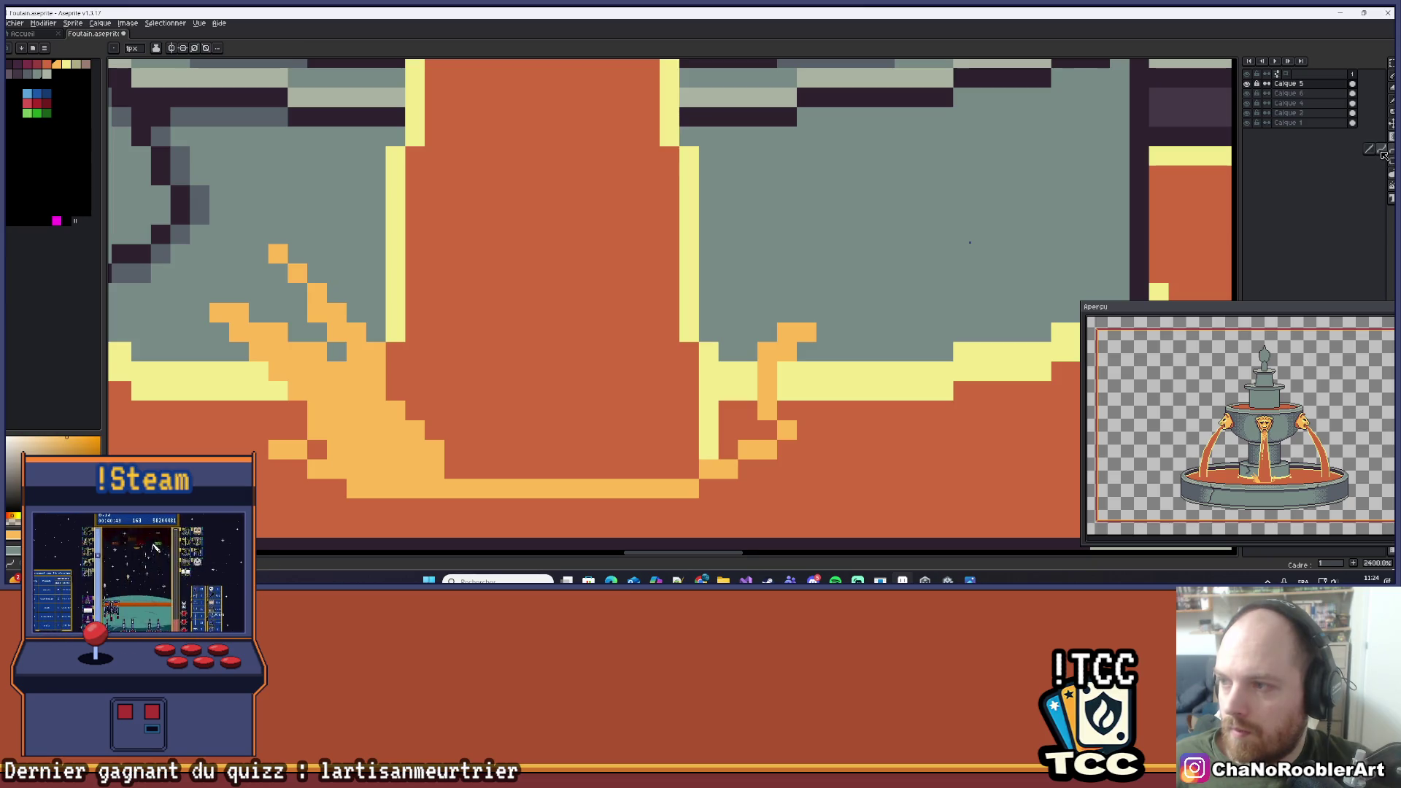
pyautogui.click(810, 312)
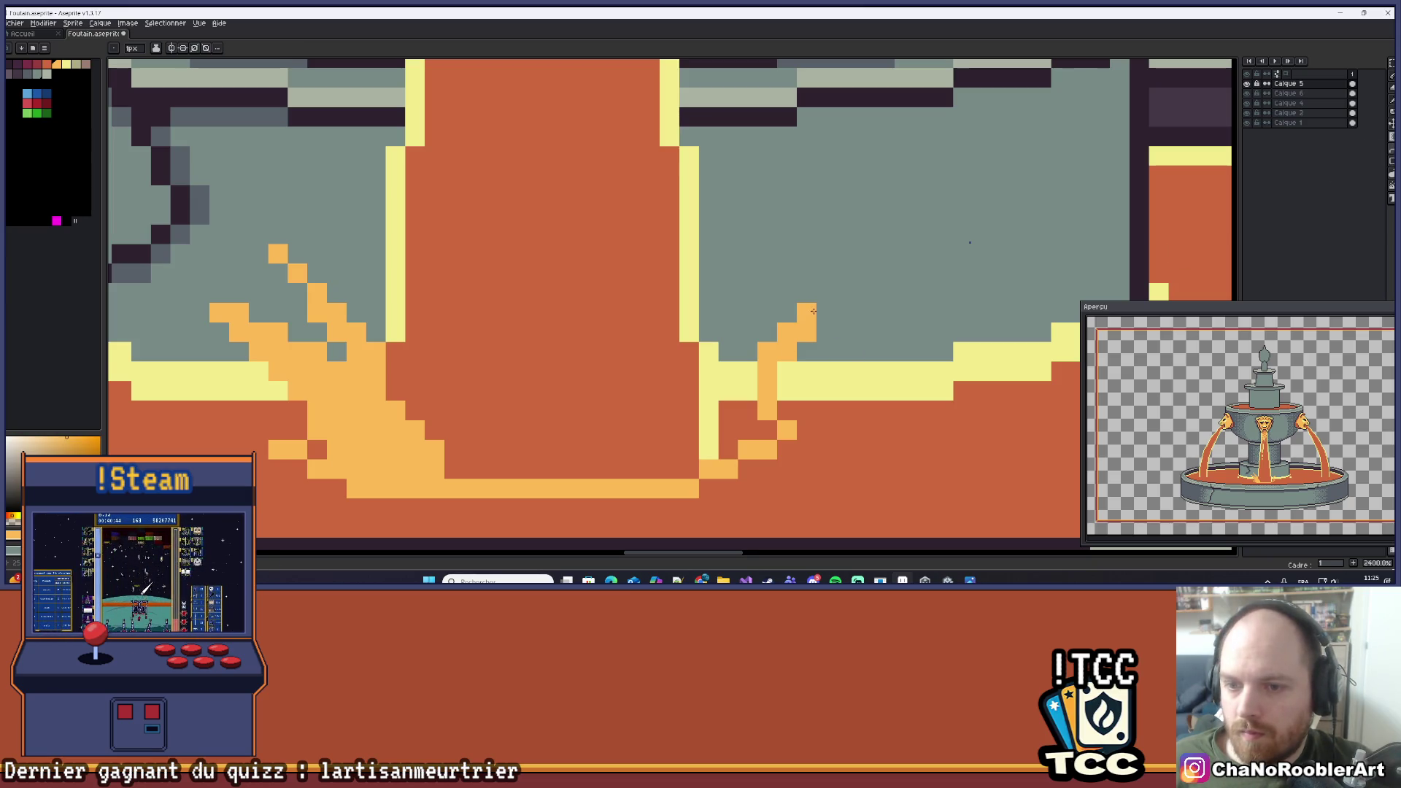
pyautogui.keyDown('shift'); pyautogui.click(680, 422); pyautogui.keyUp('shift')
pyautogui.hotkey('ctrl', 'z')
pyautogui.keyDown('shift'); pyautogui.click(680, 417); pyautogui.keyUp('shift')
pyautogui.hotkey('ctrl', 'z')
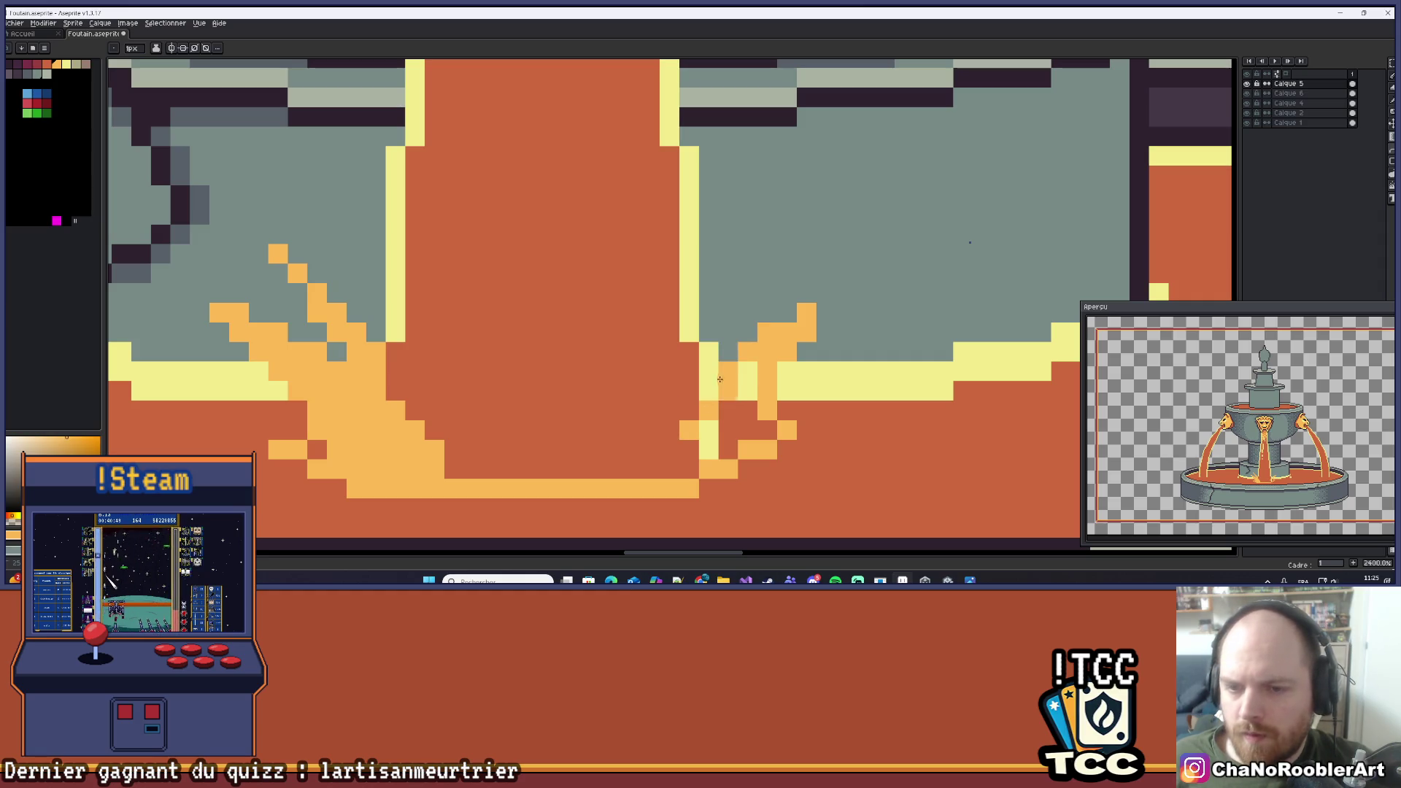
pyautogui.keyDown('shift'); pyautogui.click(732, 396); pyautogui.keyUp('shift')
pyautogui.hotkey('ctrl', 'z')
pyautogui.keyDown('shift'); pyautogui.click(725, 378); pyautogui.keyUp('shift')
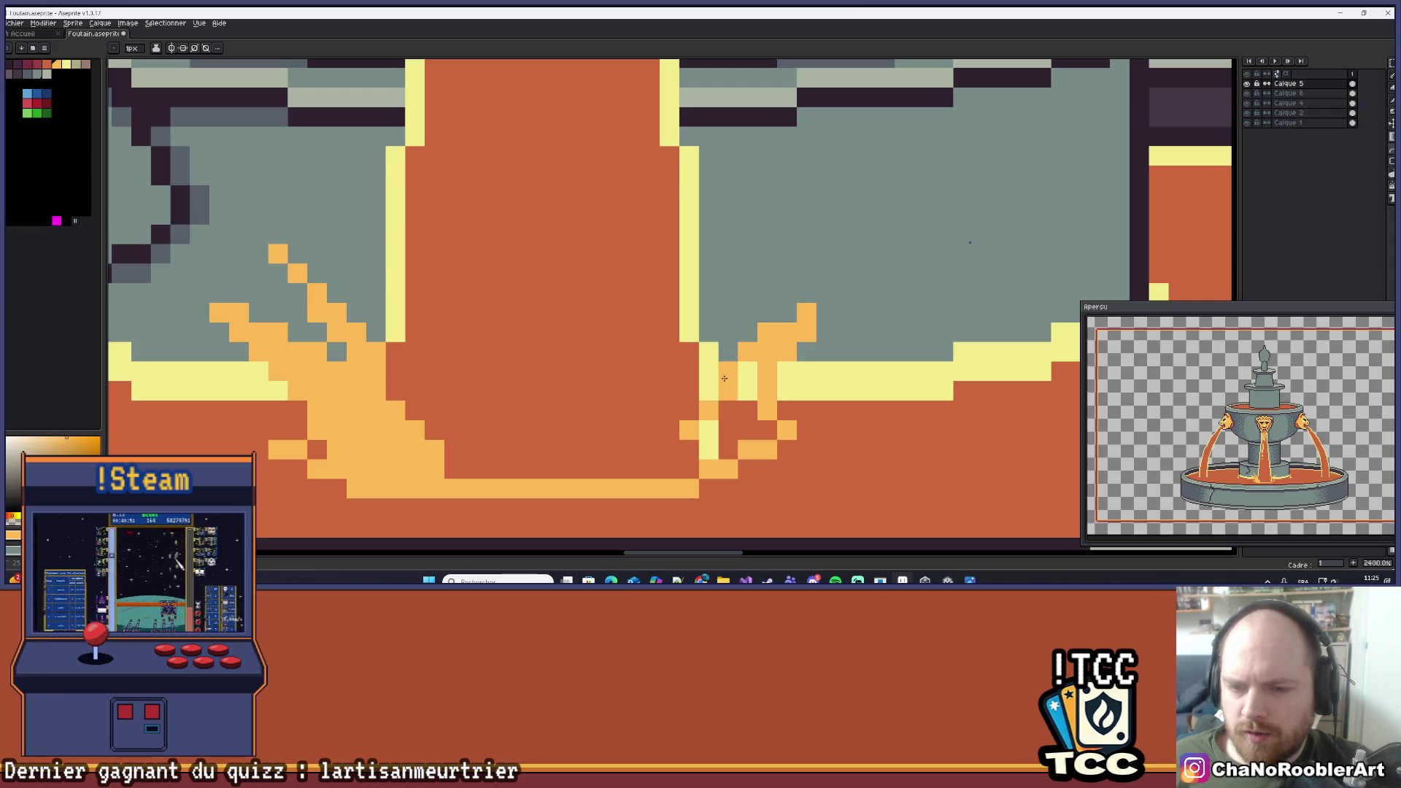
pyautogui.scroll(-3, 724, 378)
pyautogui.scroll(3, 759, 372)
# Paint more light-orange splash pixels along the stream's right side.
pyautogui.moveTo(762, 371)
pyautogui.mouseDown()
pyautogui.moveTo(762, 398)
pyautogui.moveTo(780, 409)
pyautogui.moveTo(743, 431)
pyautogui.moveTo(724, 411)
pyautogui.moveTo(681, 453)
pyautogui.mouseUp()
pyautogui.scroll(-5, 803, 386)
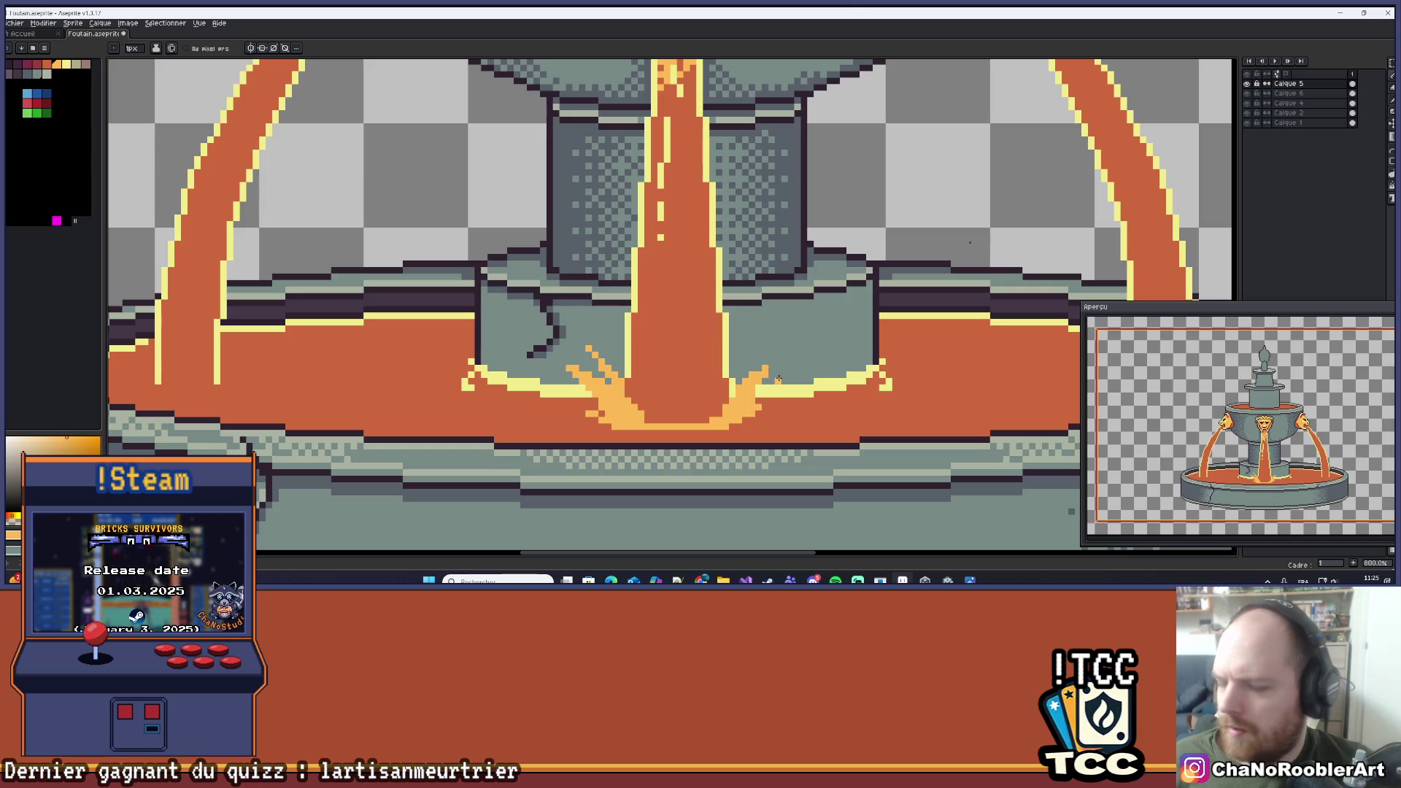
pyautogui.scroll(3, 752, 370)
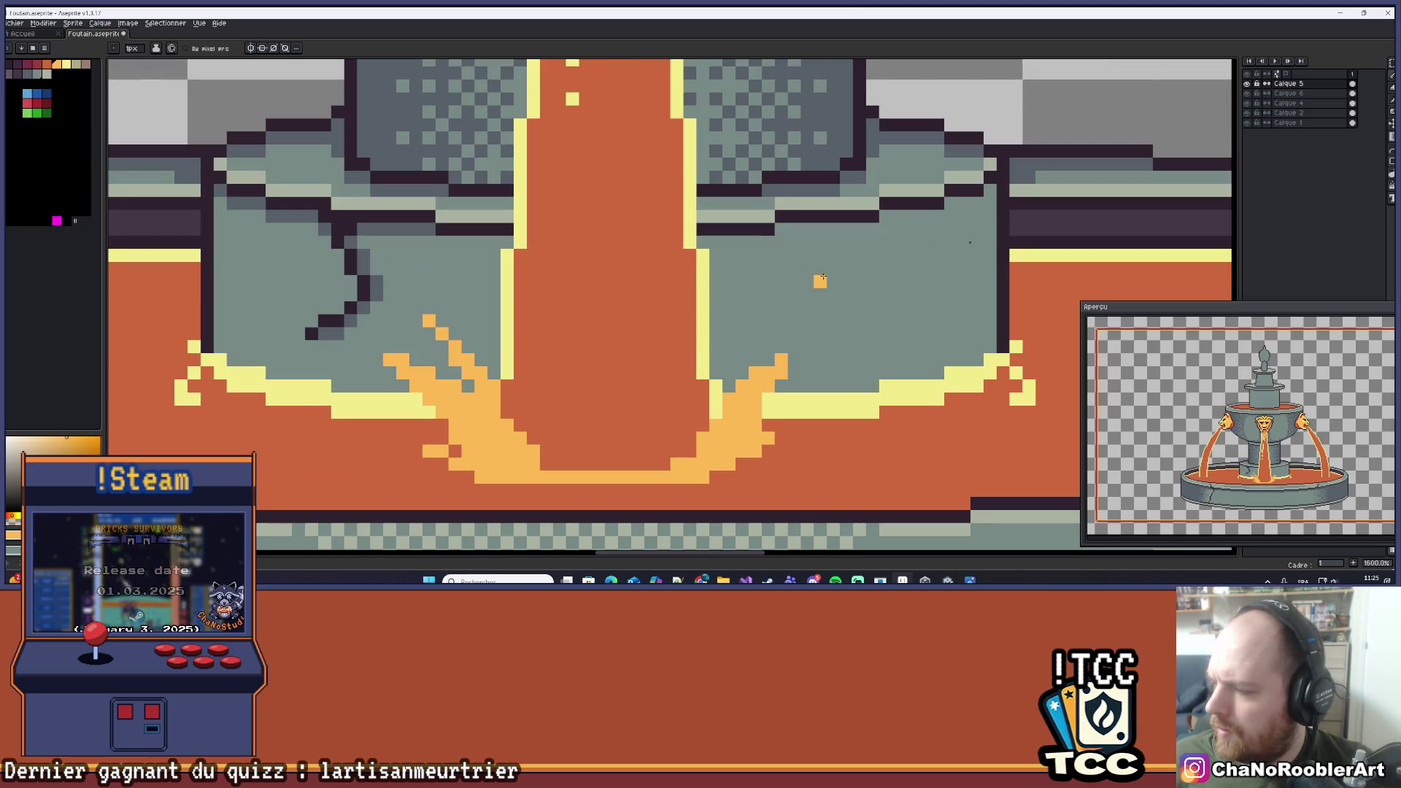
pyautogui.scroll(-3, 733, 277)
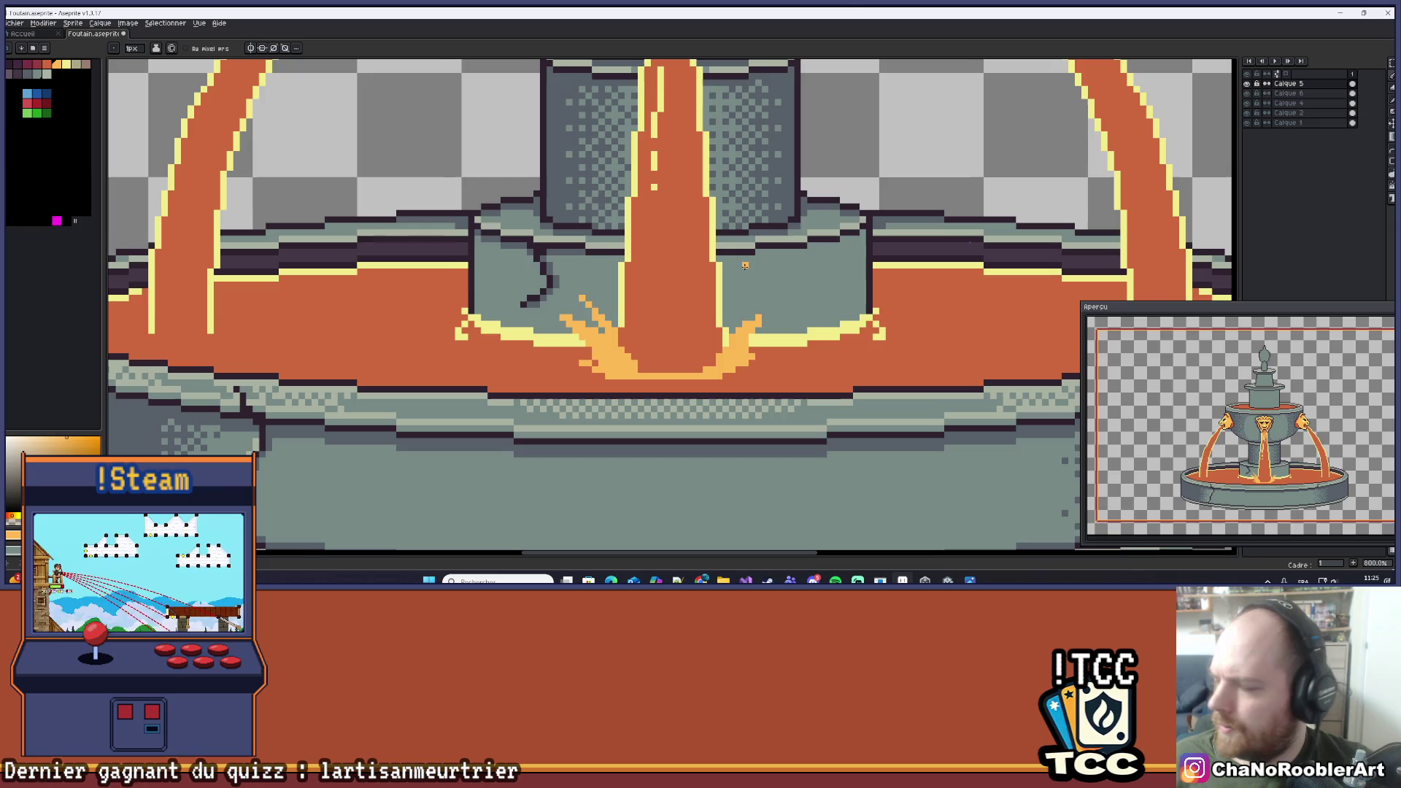
pyautogui.scroll(2, 732, 277)
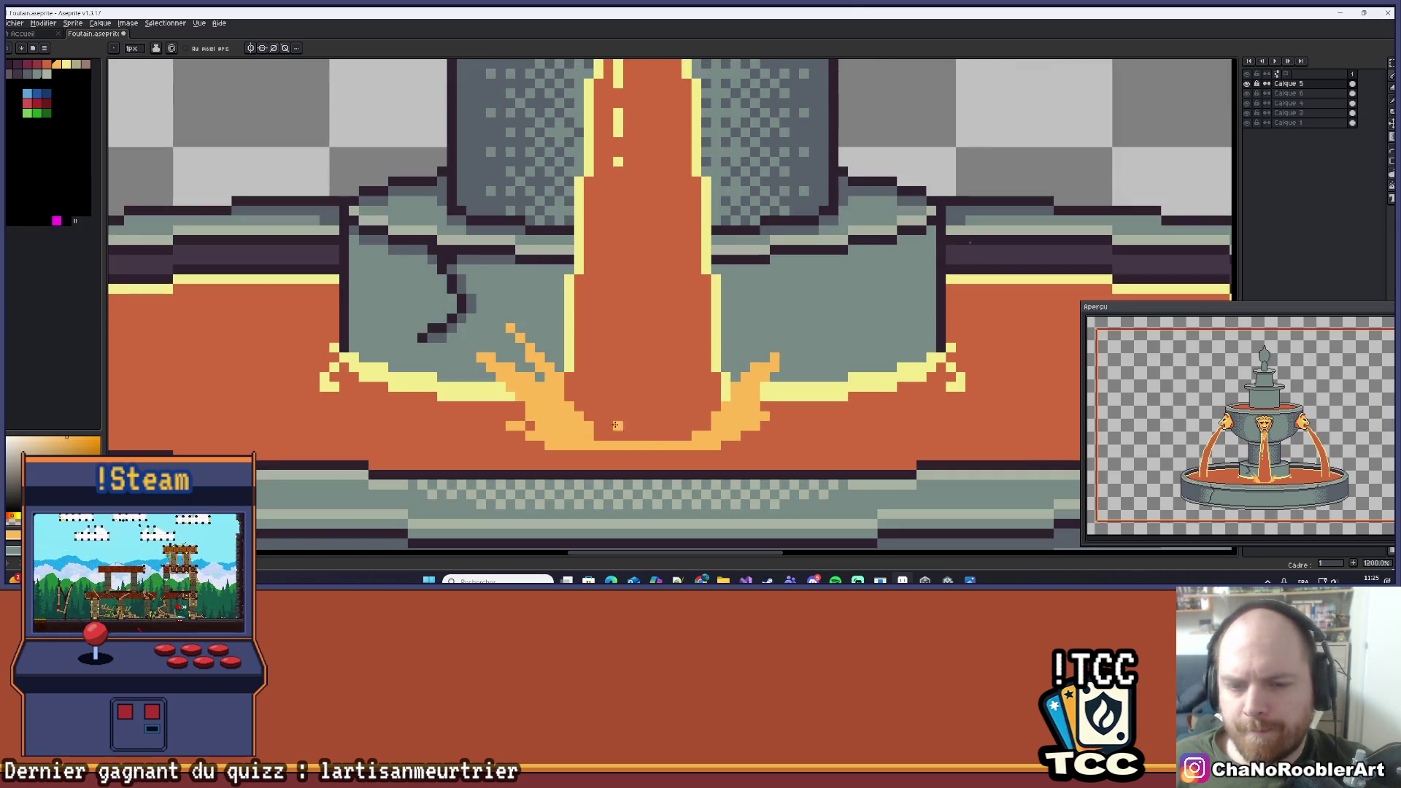
pyautogui.scroll(3, 640, 421)
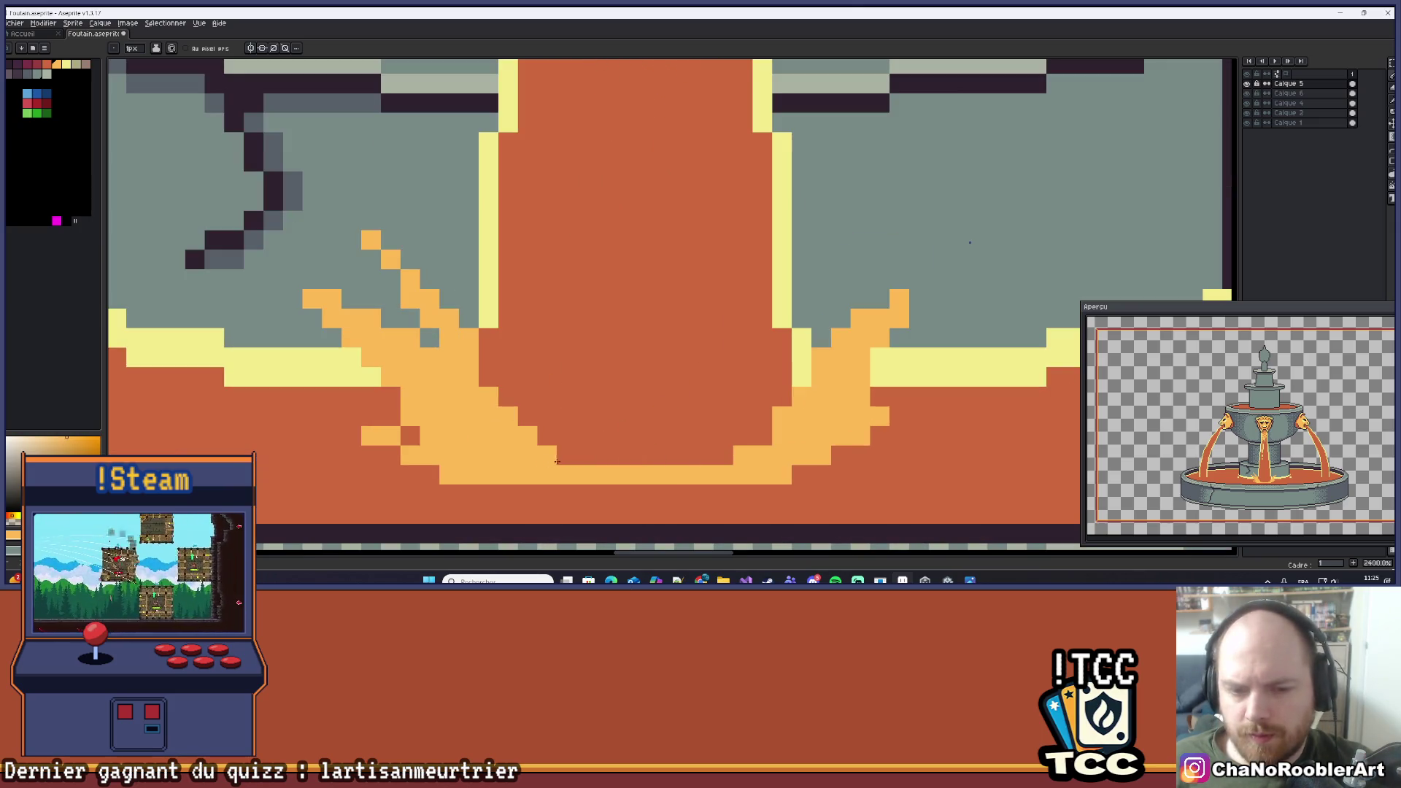
# Add a light-orange row along the splash base and curl the right edge upward.
pyautogui.moveTo(548, 455); pyautogui.dragTo(761, 440)
pyautogui.click(750, 437)
pyautogui.click(724, 435)
pyautogui.click(762, 416)
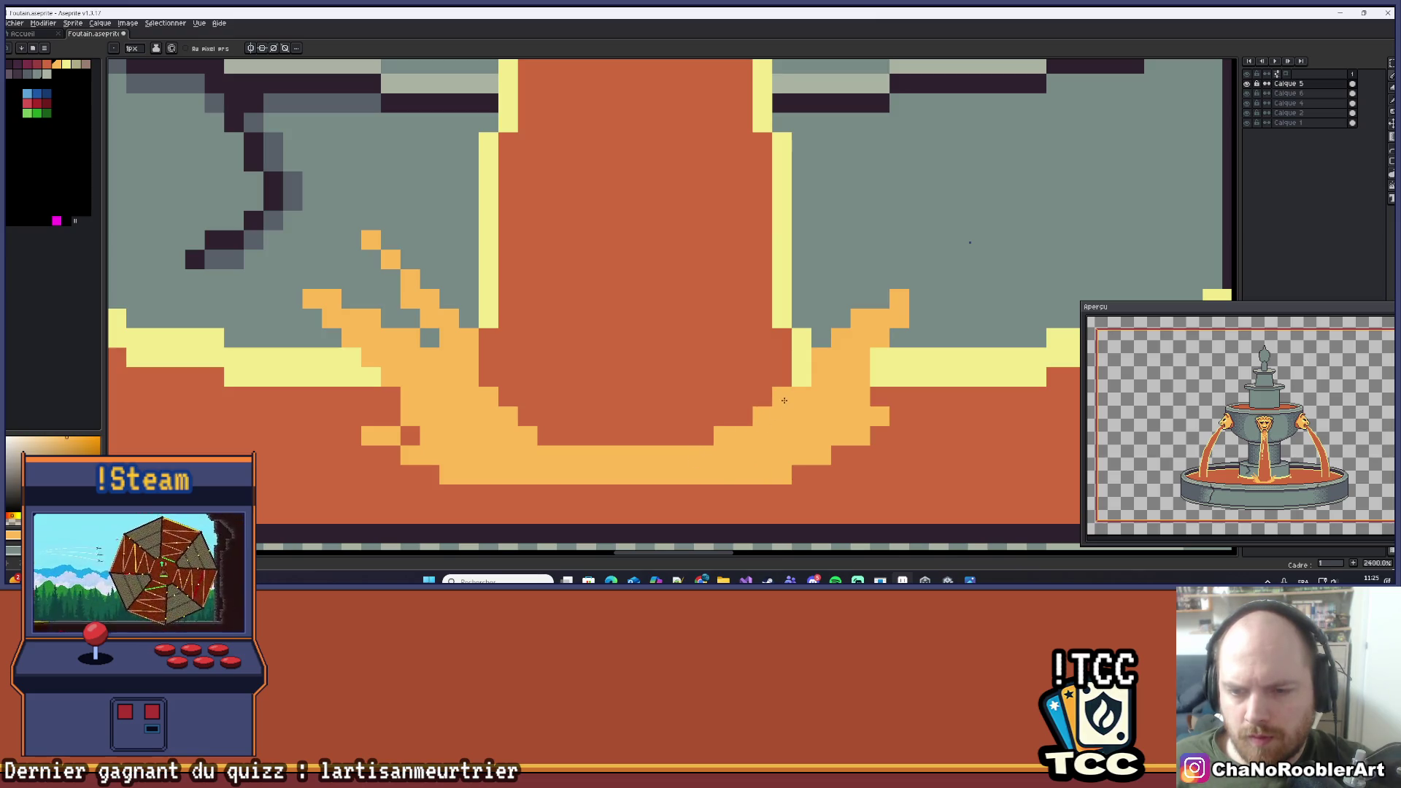
pyautogui.scroll(-3, 783, 400)
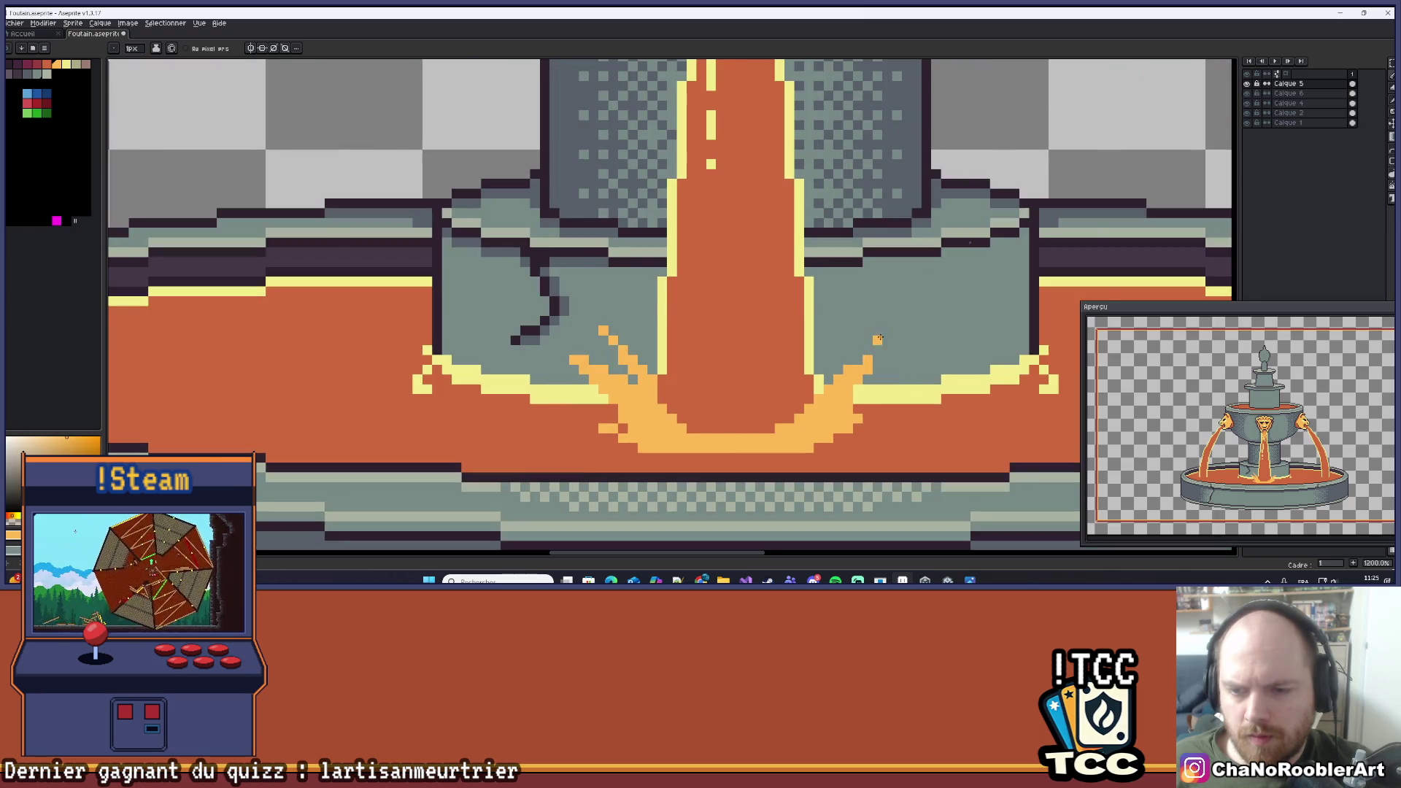
pyautogui.scroll(-2, 878, 340)
pyautogui.scroll(2, 834, 347)
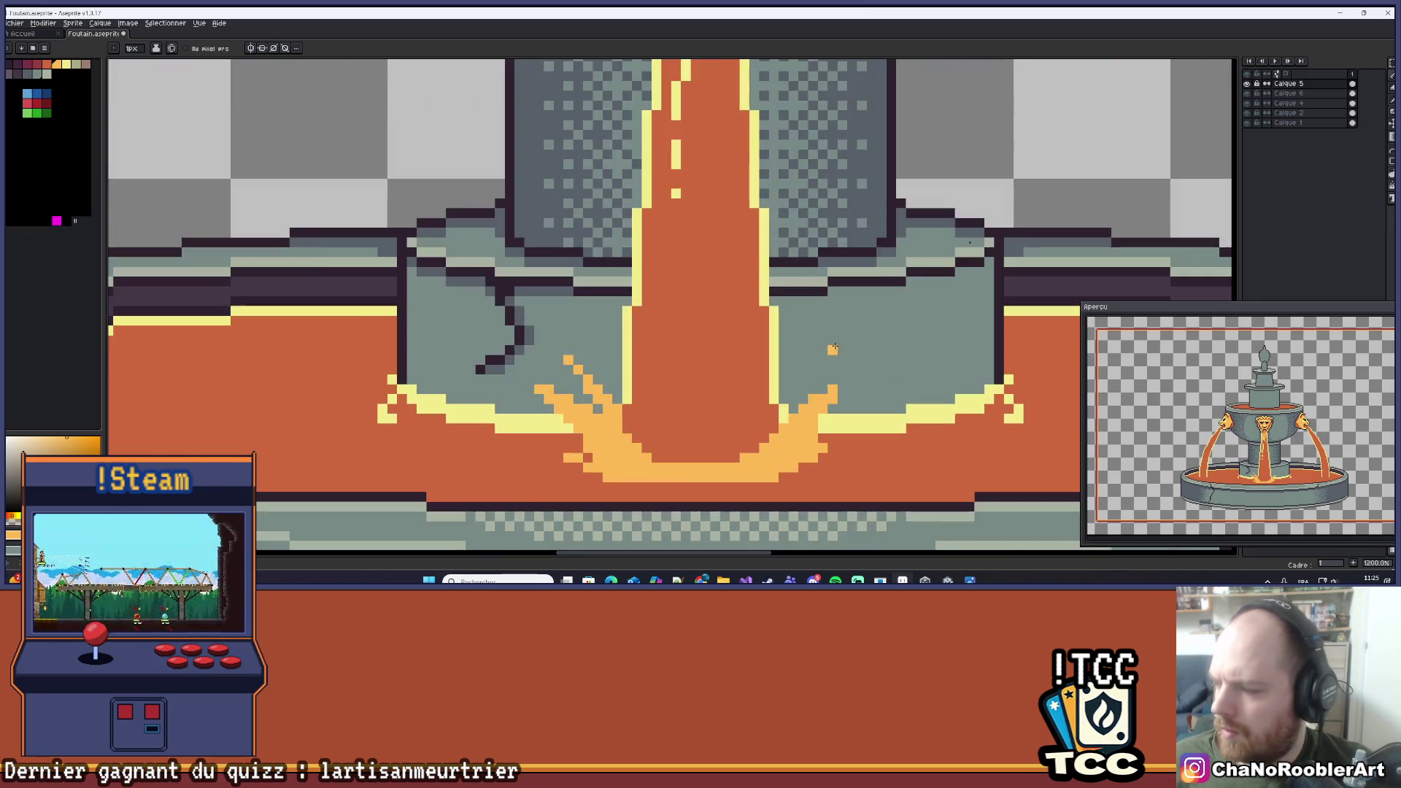
pyautogui.scroll(-3, 857, 333)
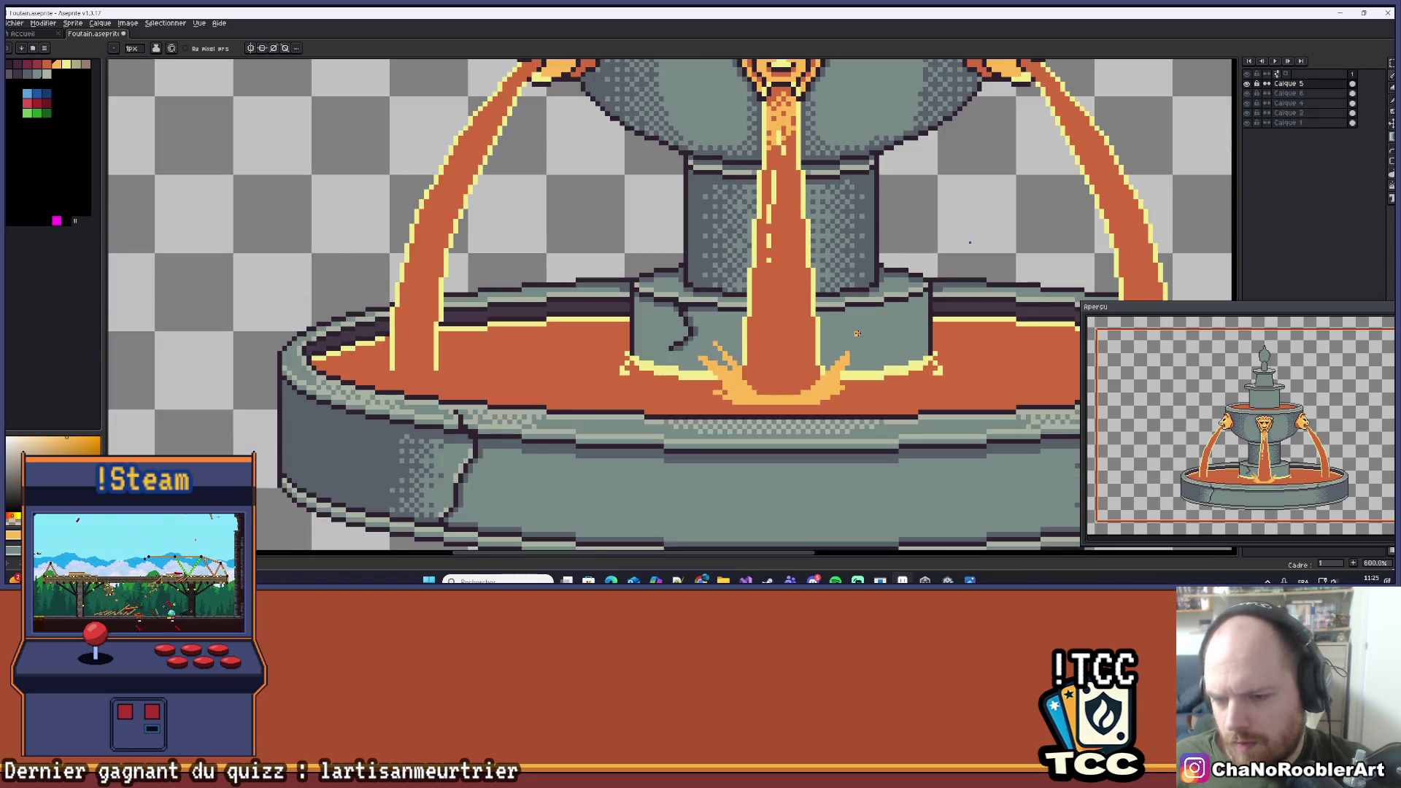
pyautogui.scroll(-4, 857, 334)
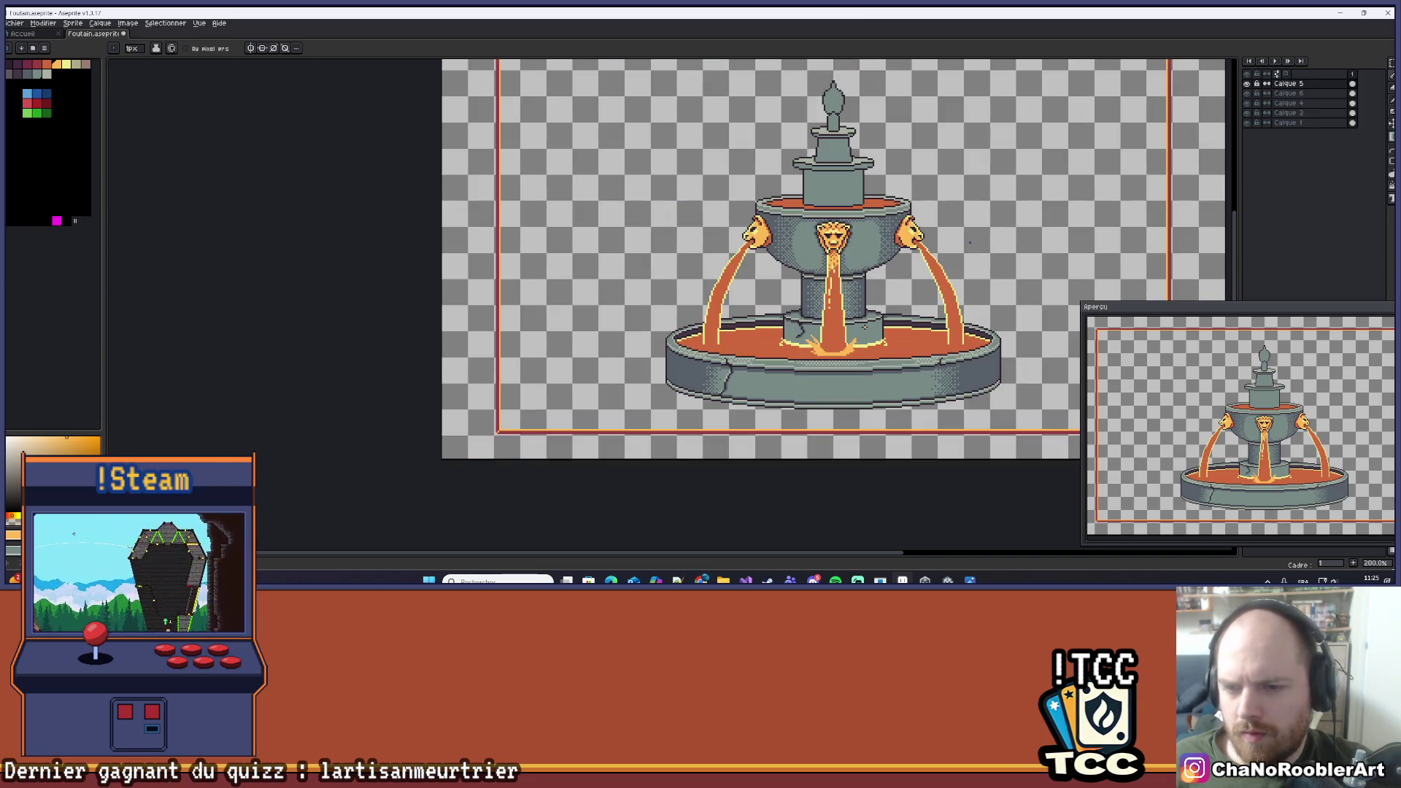
# Centre the fountain and place a light-orange droplet pixel above the right splash.
pyautogui.moveTo(864, 325); pyautogui.dragTo(761, 335)
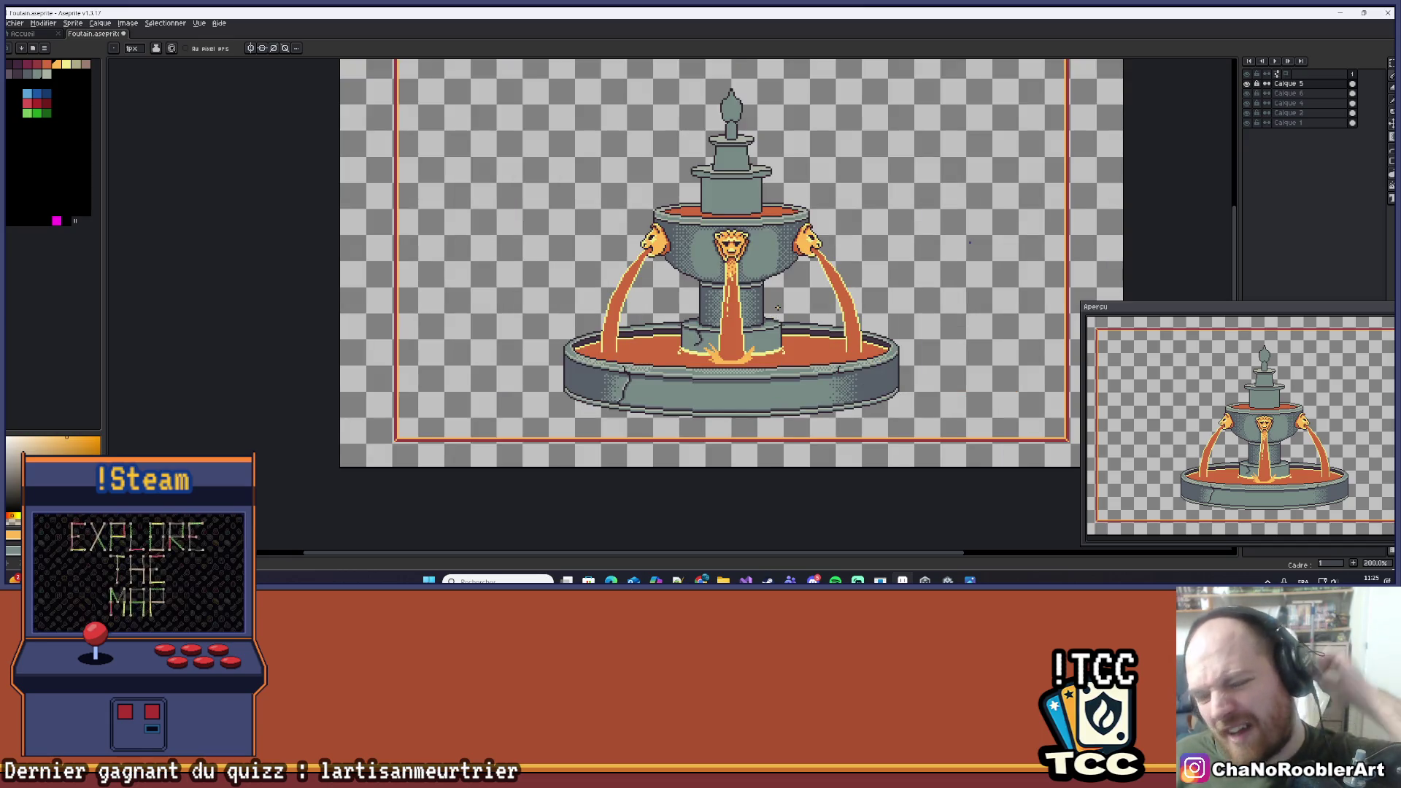
pyautogui.scroll(7, 761, 344)
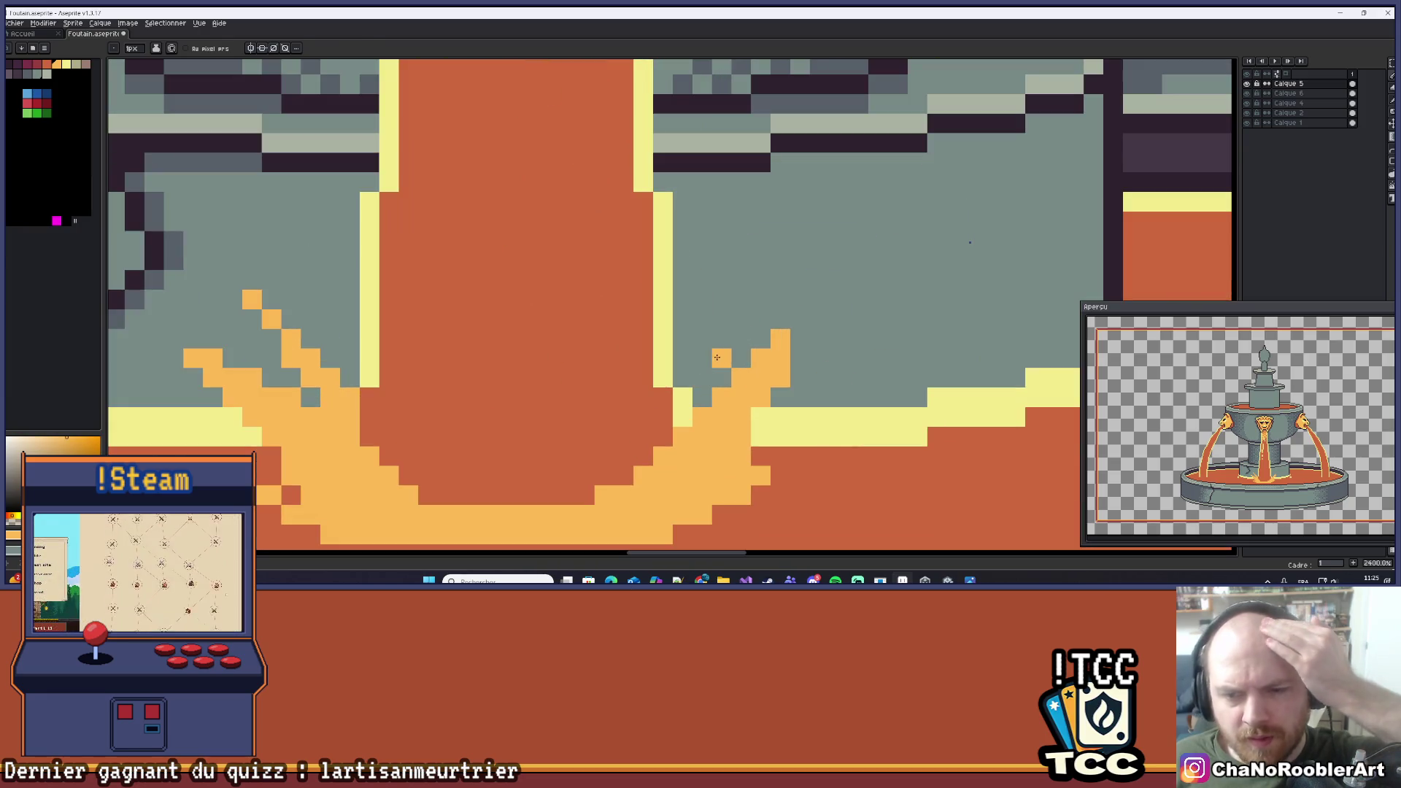
pyautogui.click(701, 358)
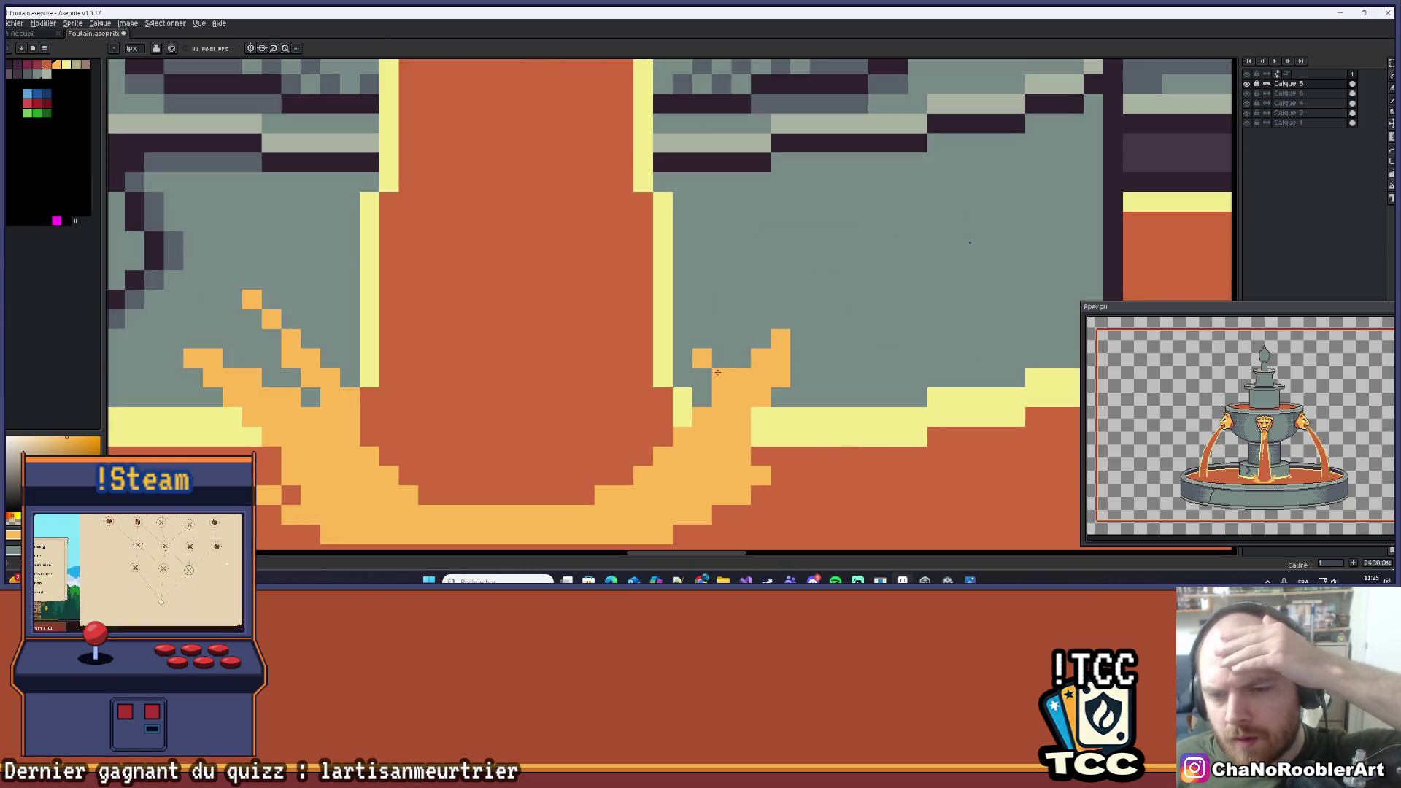
# Paint more droplet pixels above the right splash, undoing once to reshape them diagonally.
pyautogui.scroll(-5, 754, 334)
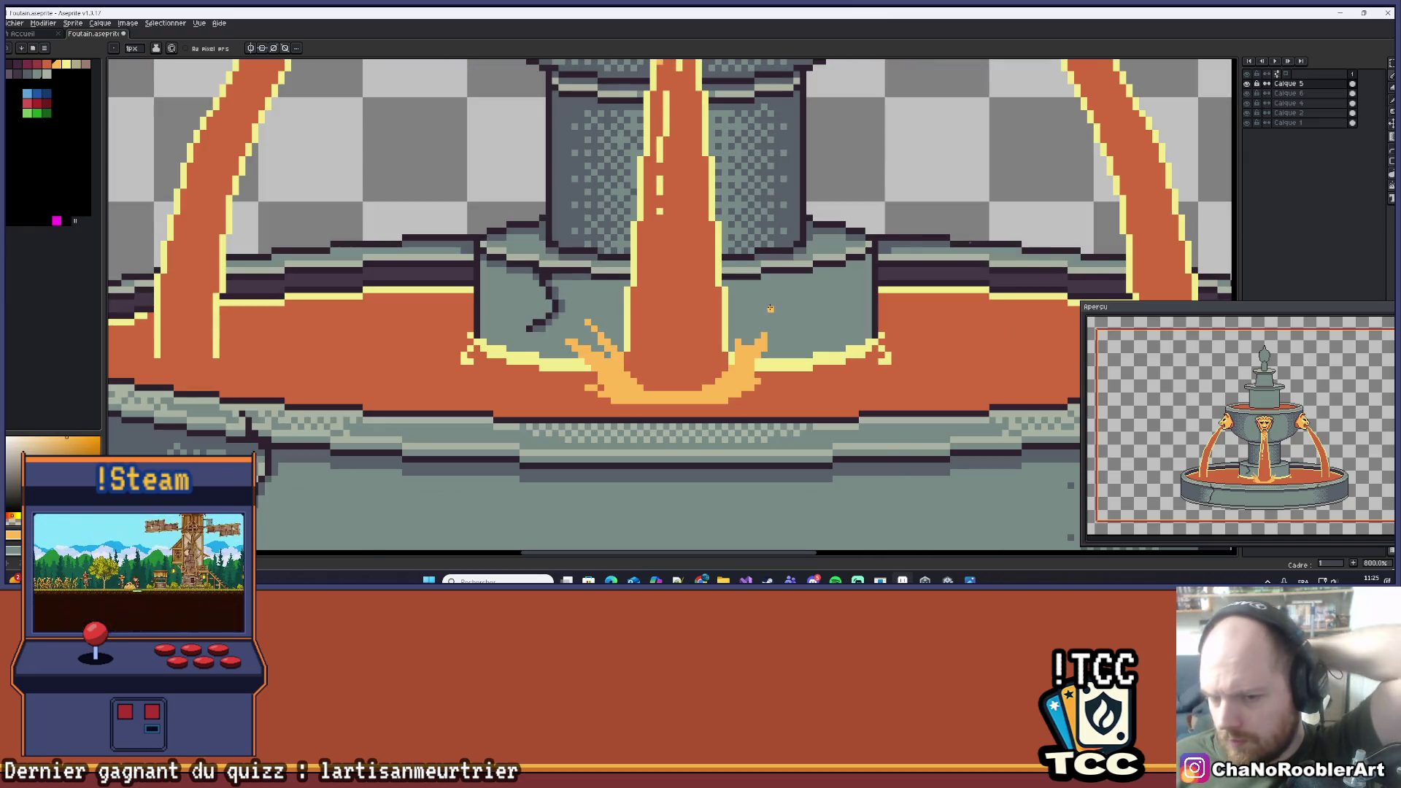
pyautogui.scroll(-1, 770, 309)
pyautogui.scroll(2, 759, 328)
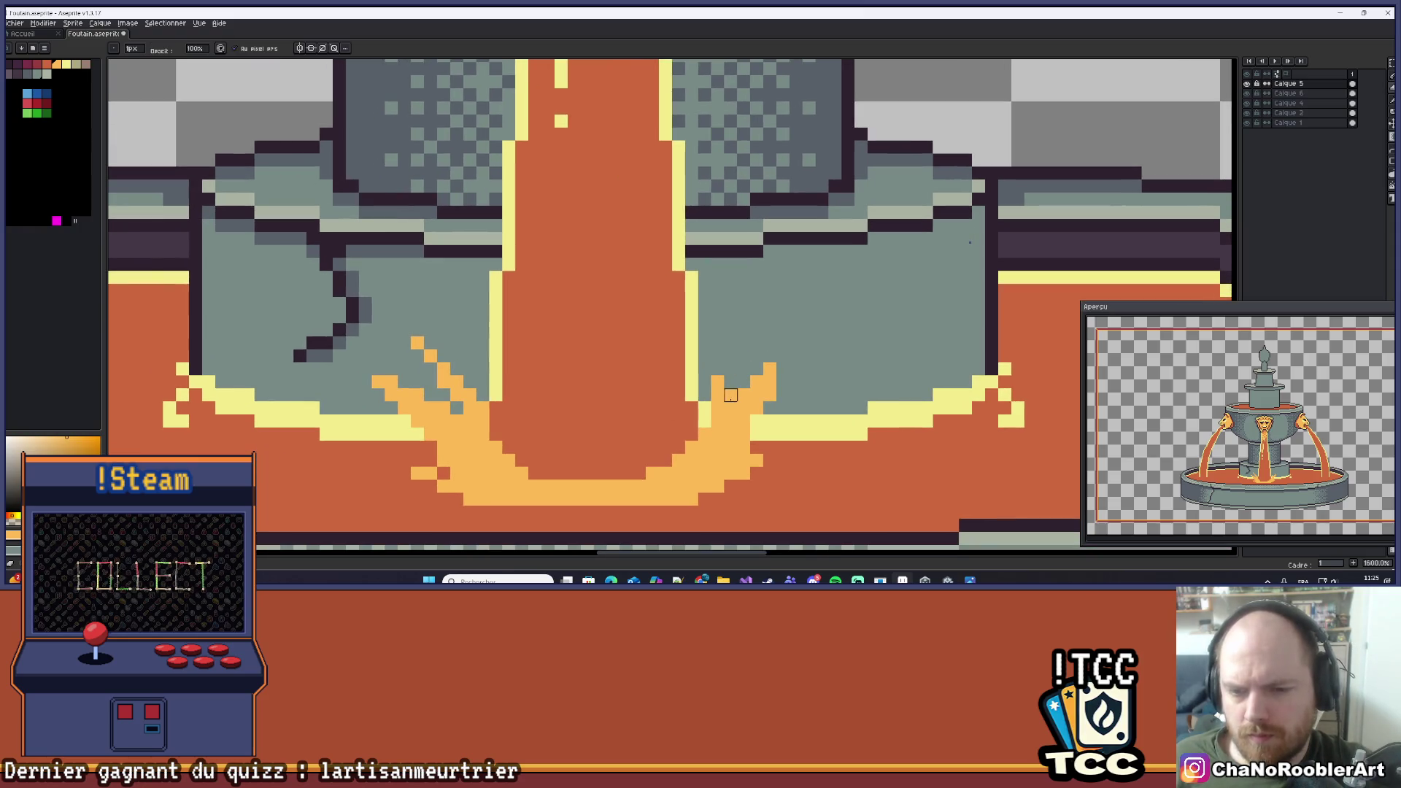
pyautogui.scroll(-5, 730, 395)
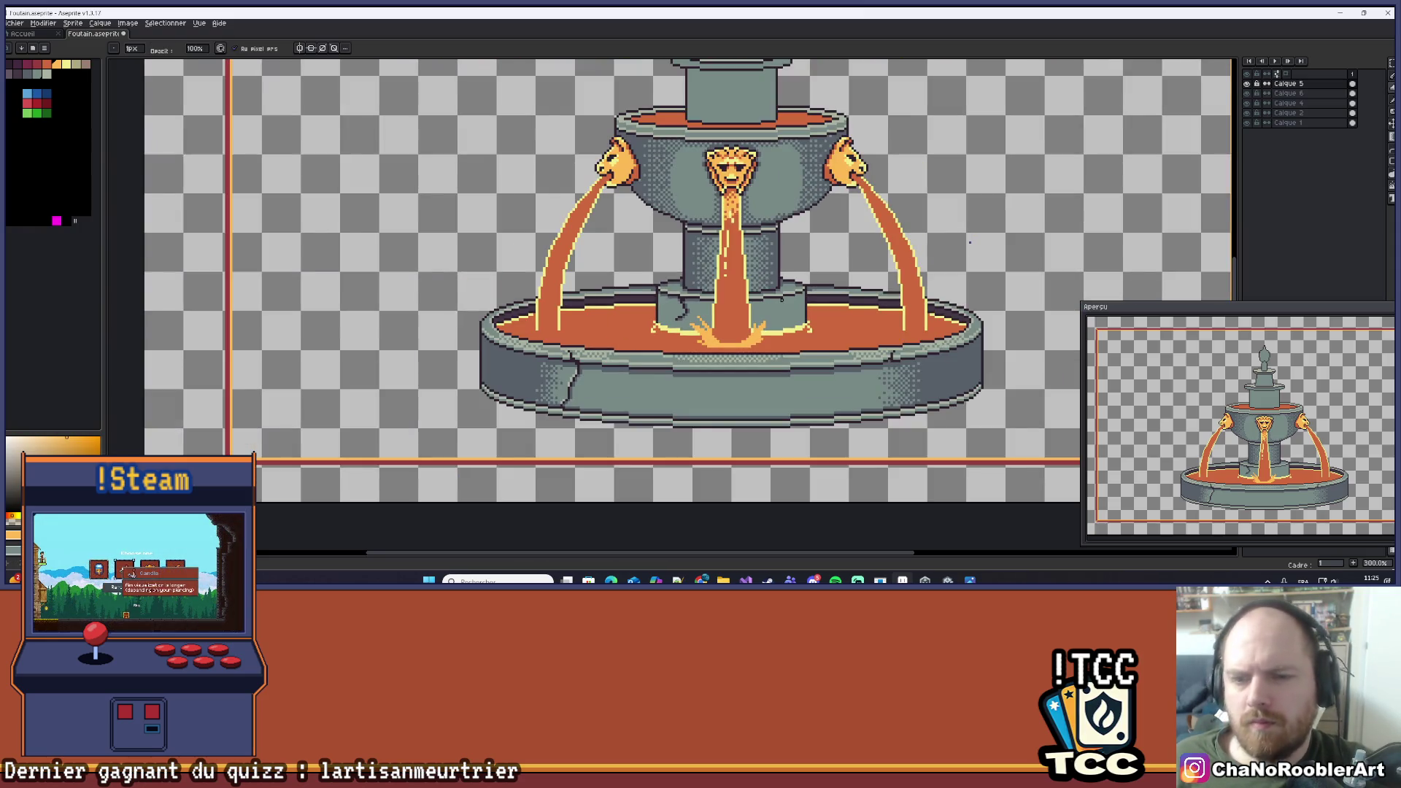
pyautogui.scroll(4, 758, 310)
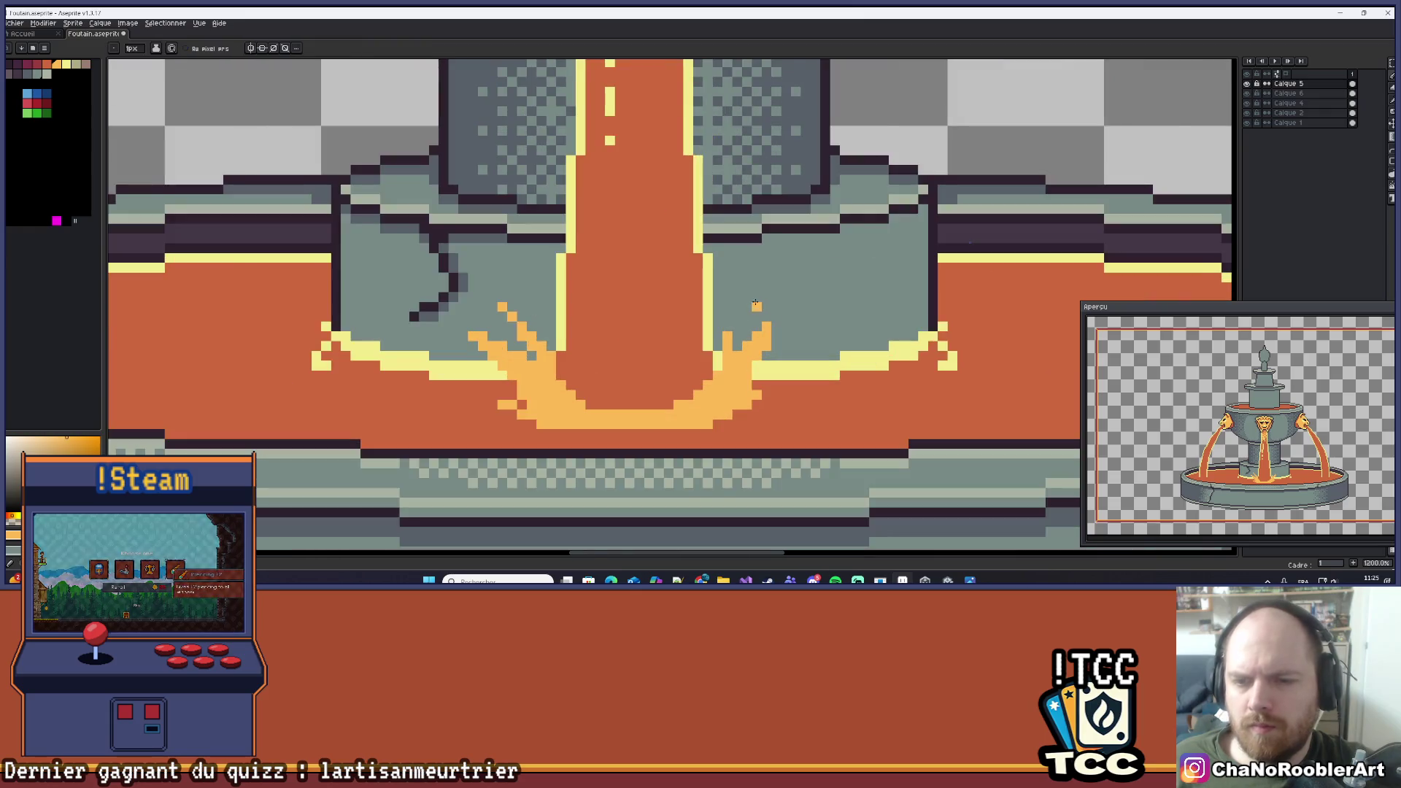
pyautogui.scroll(3, 757, 304)
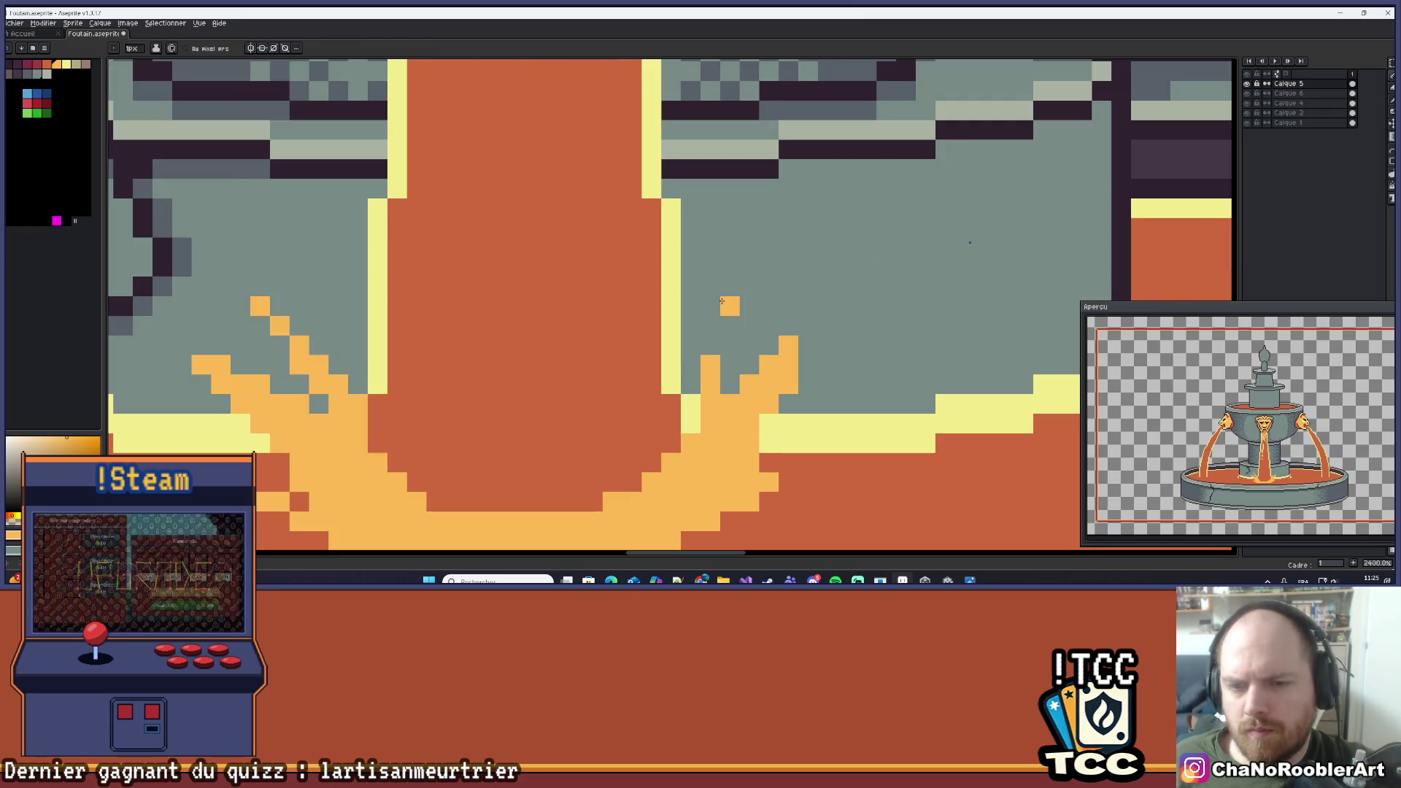
pyautogui.moveTo(729, 286); pyautogui.dragTo(767, 271)
pyautogui.hotkey('ctrl', 'z')
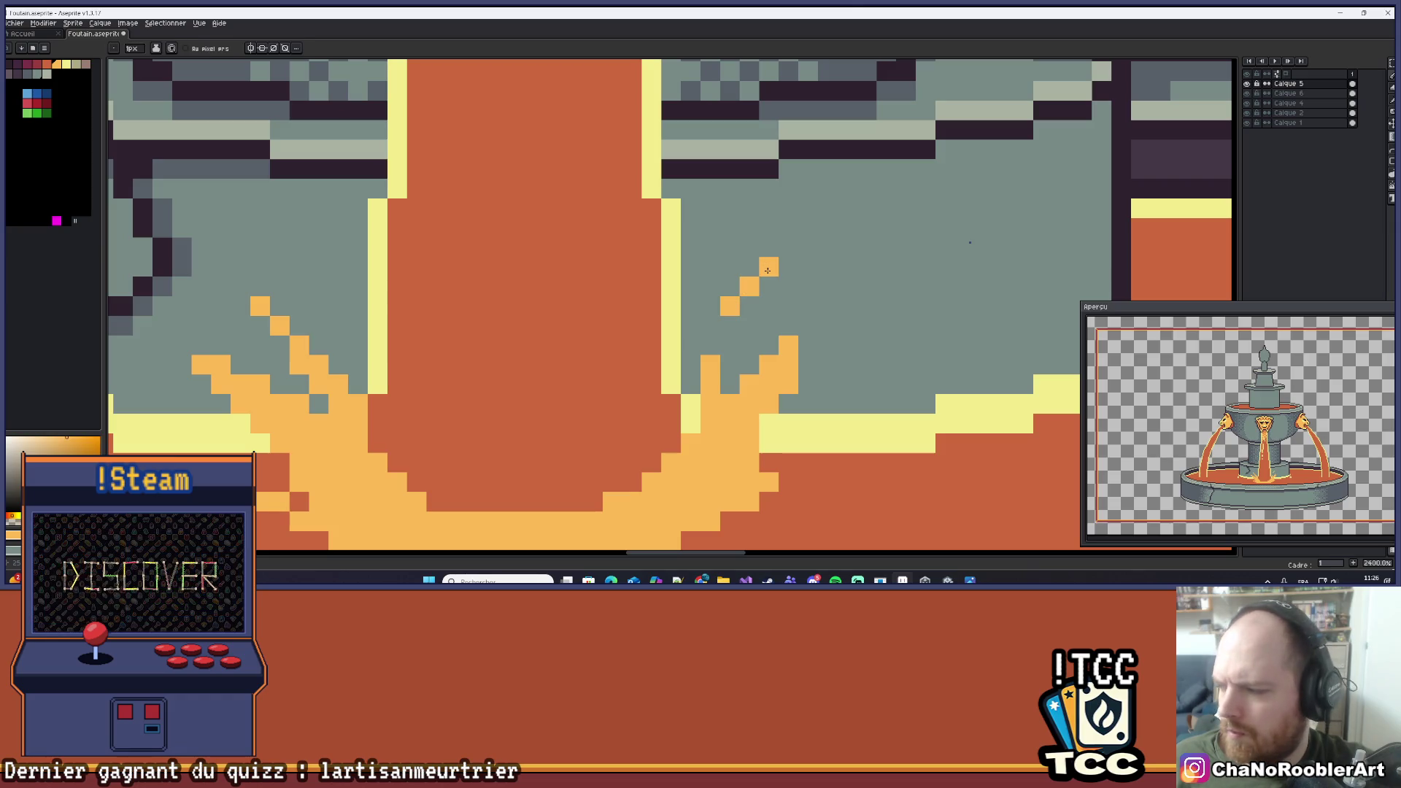
pyautogui.scroll(-6, 769, 259)
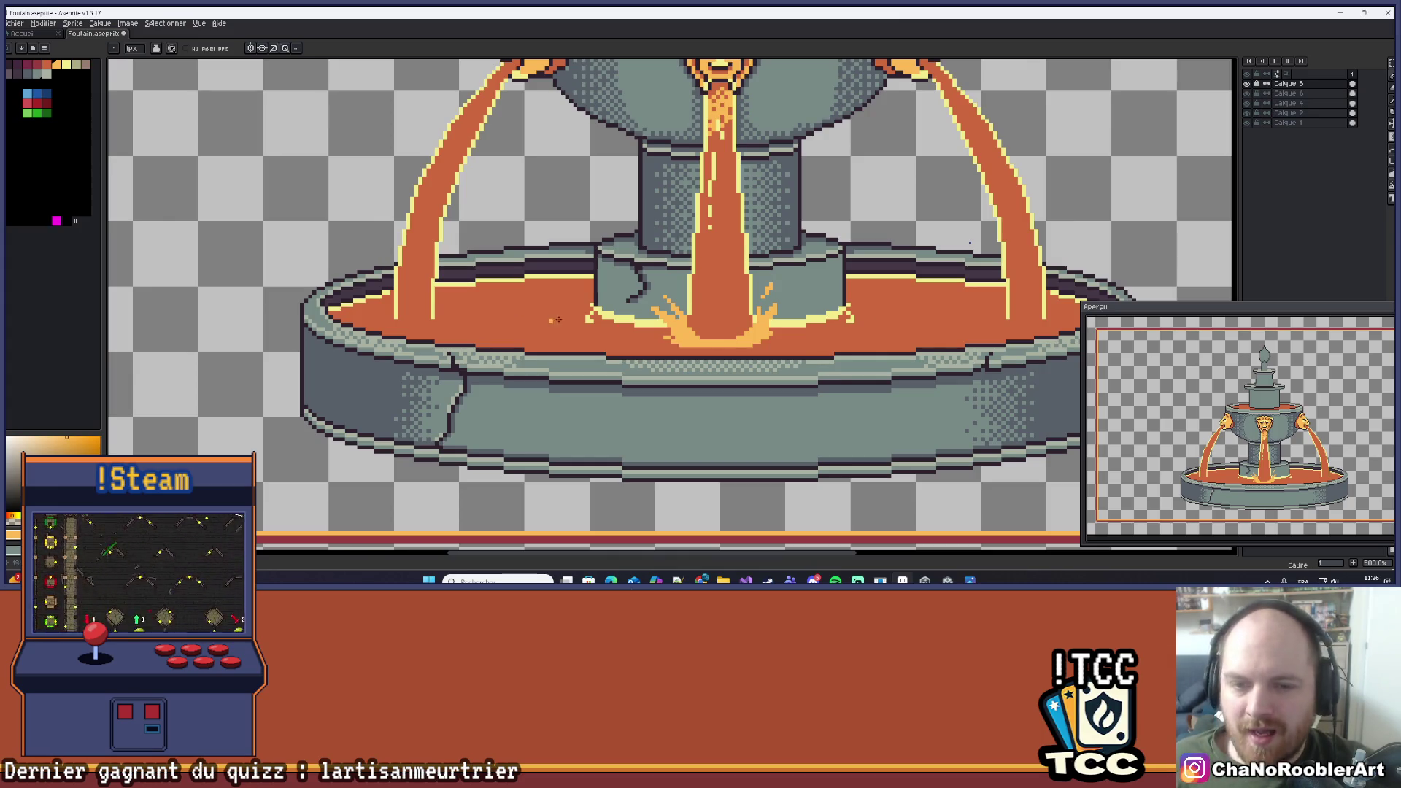
pyautogui.scroll(7, 789, 304)
pyautogui.press('i')
pyautogui.press('b')
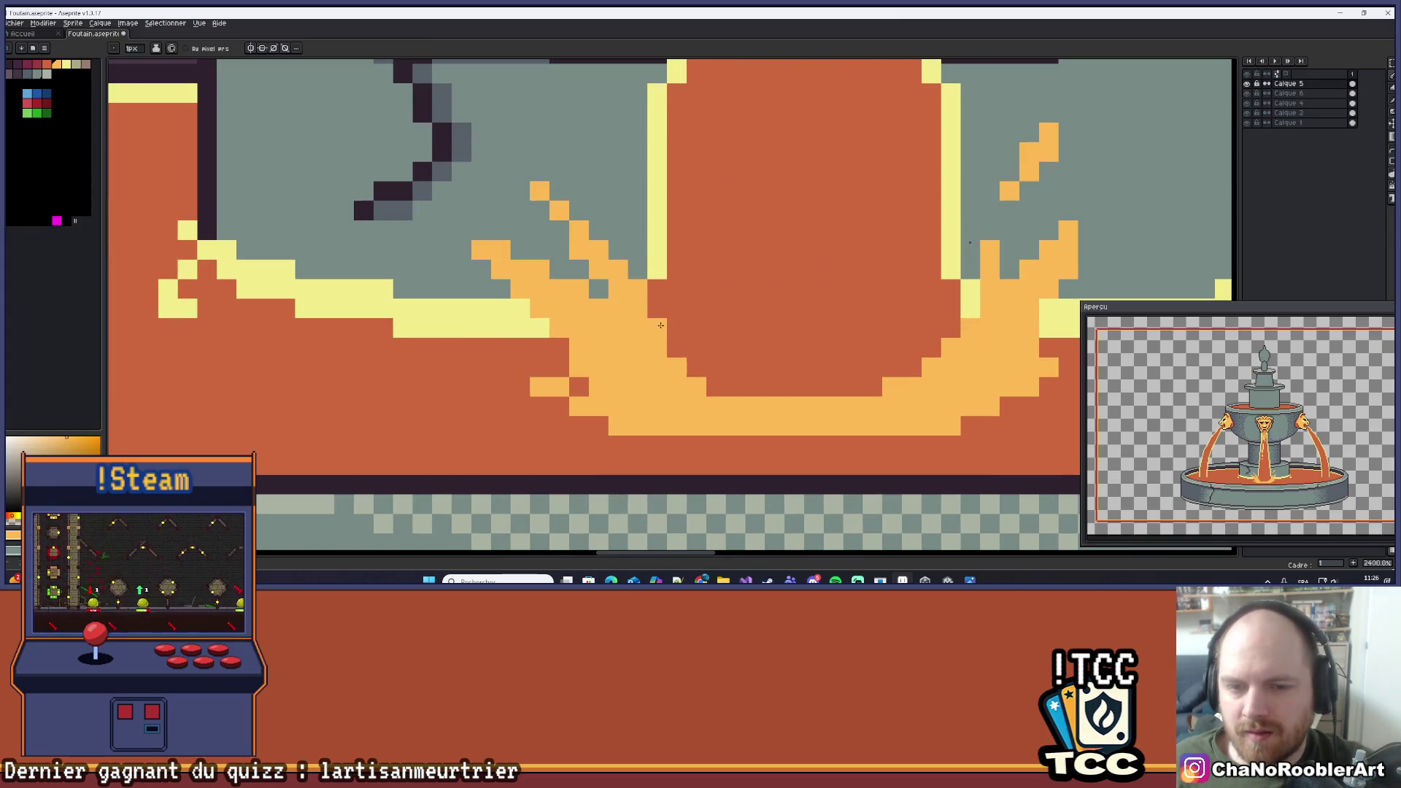
pyautogui.scroll(-2, 796, 368)
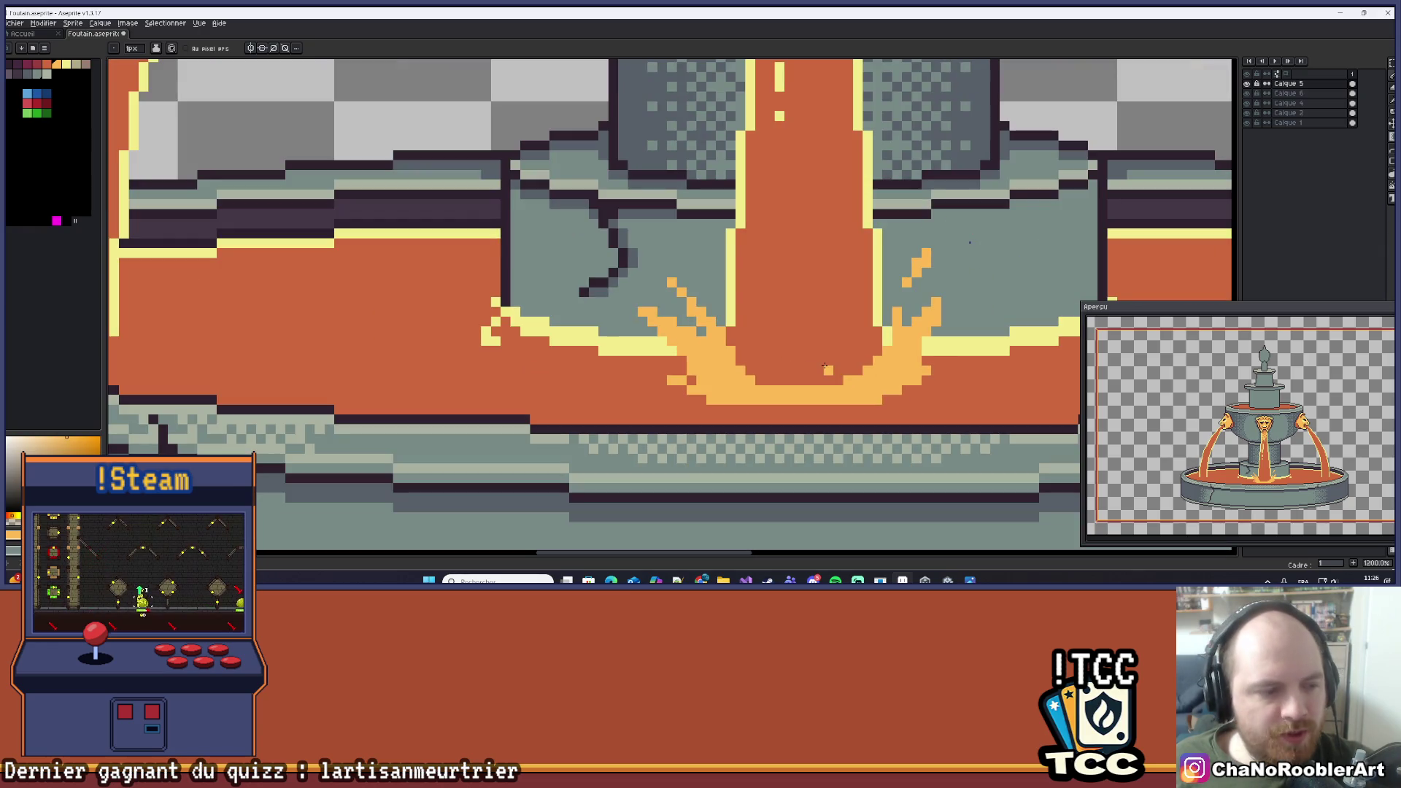
pyautogui.scroll(-3, 698, 349)
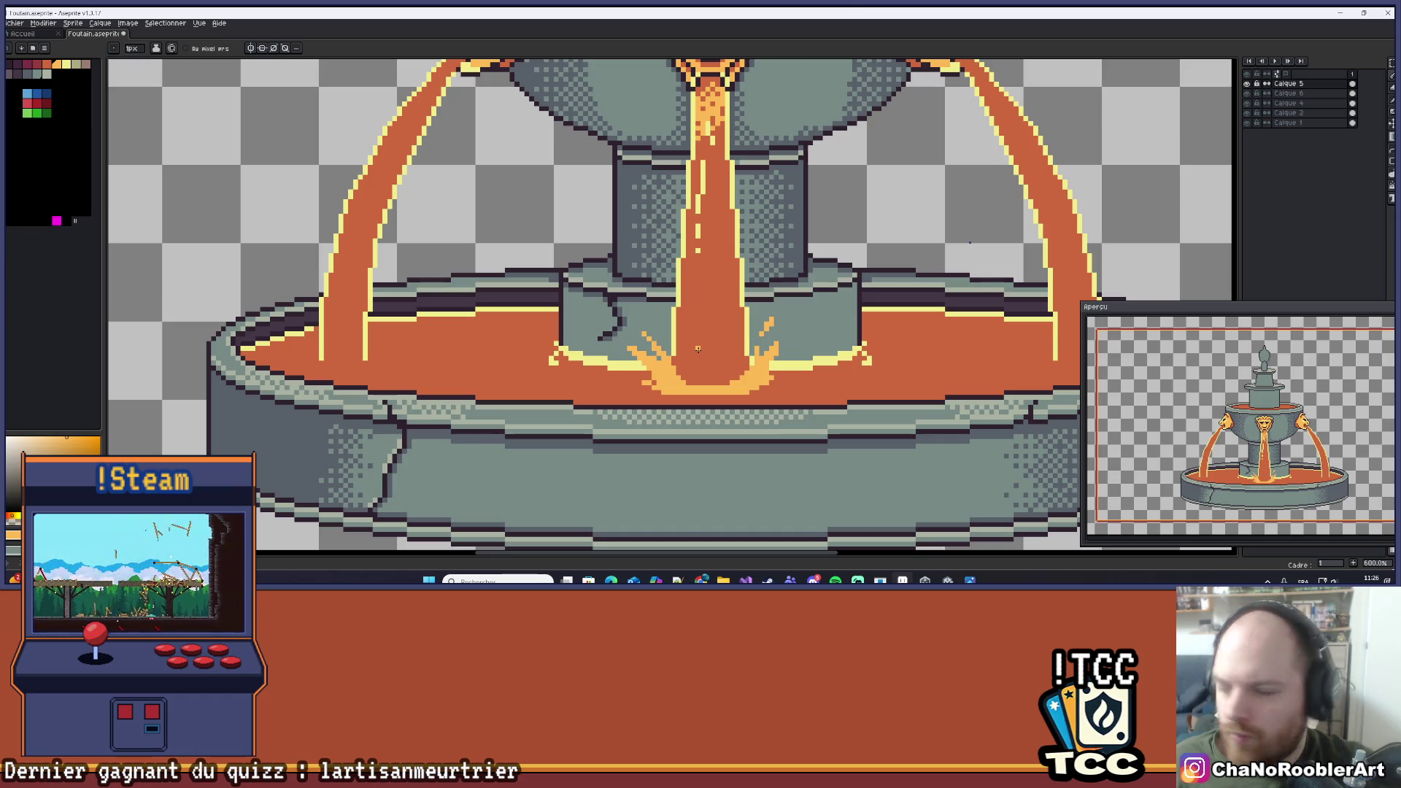
pyautogui.scroll(5, 615, 332)
pyautogui.scroll(-3, 614, 332)
pyautogui.moveTo(687, 334); pyautogui.dragTo(645, 332)
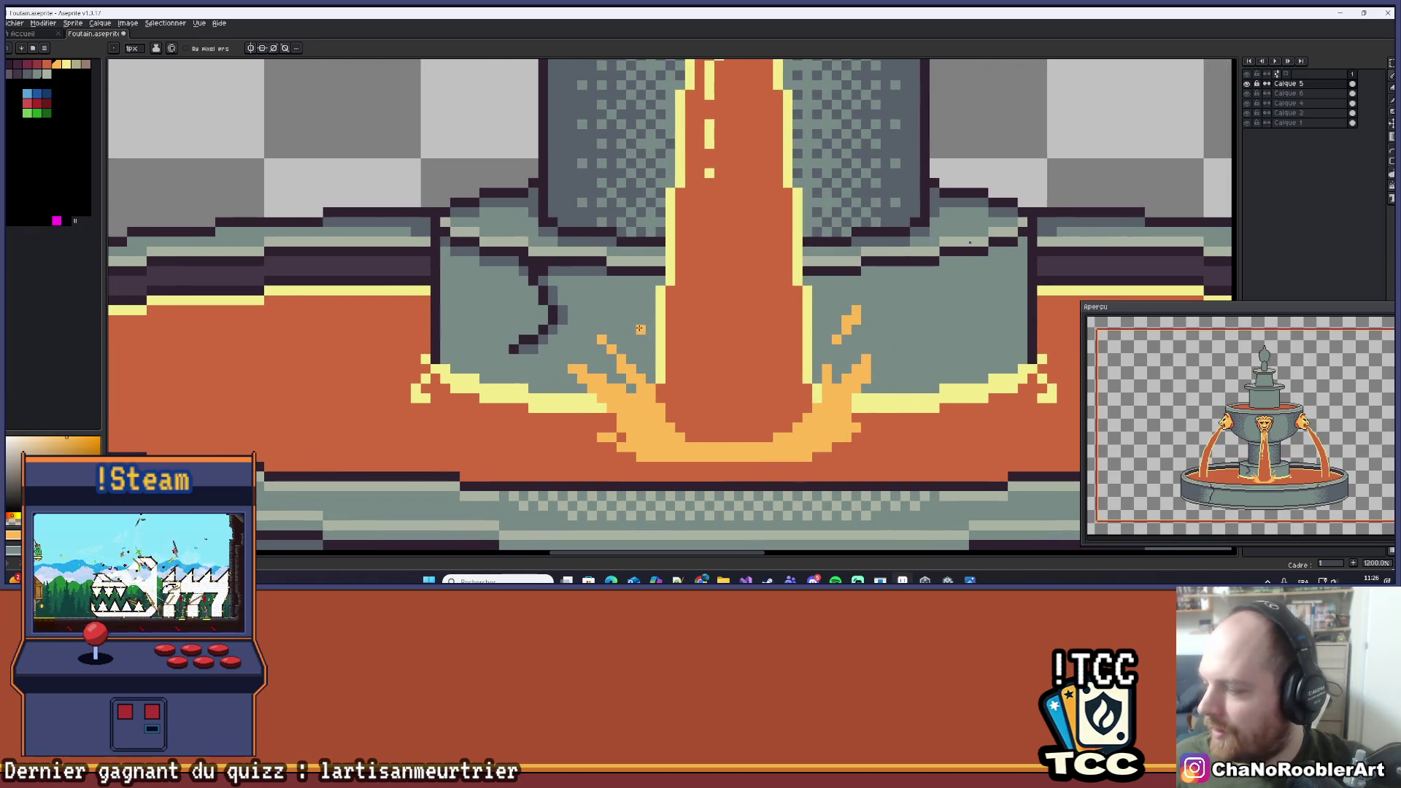
pyautogui.scroll(4, 642, 330)
pyautogui.scroll(-4, 648, 316)
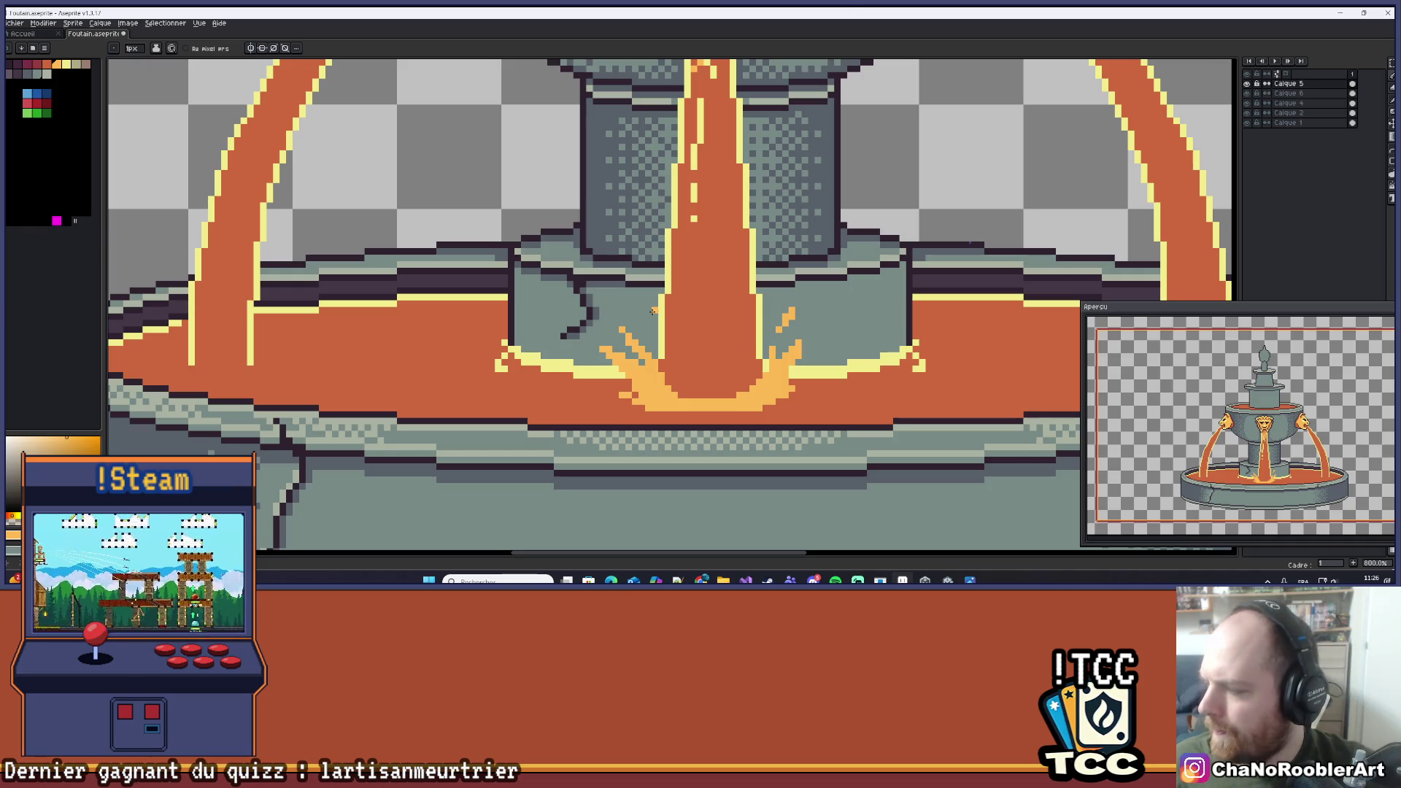
pyautogui.scroll(-2, 707, 334)
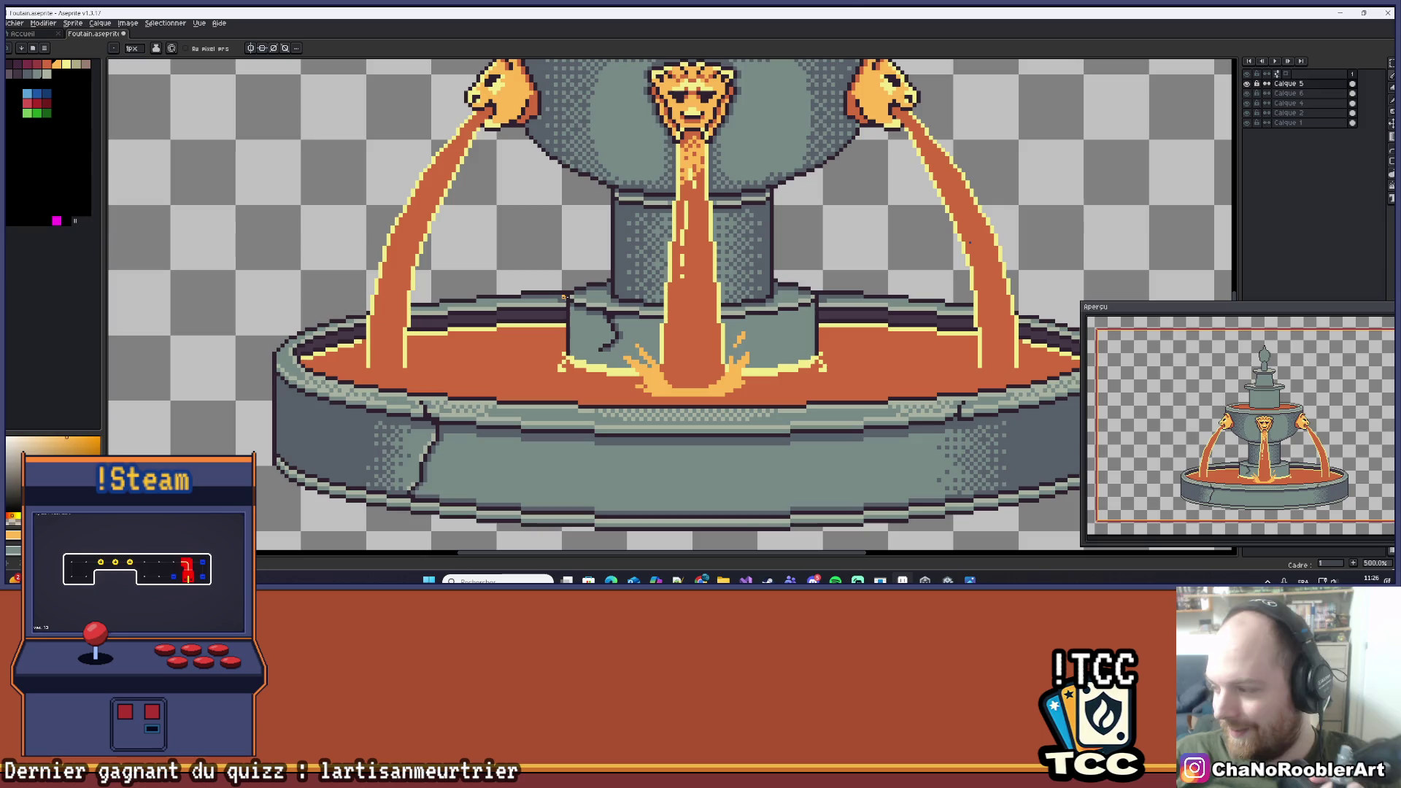
# Draw a small orange droplet stroke above the splash, undoing the misplaced stroke.
pyautogui.scroll(7, 631, 361)
pyautogui.scroll(-2, 631, 365)
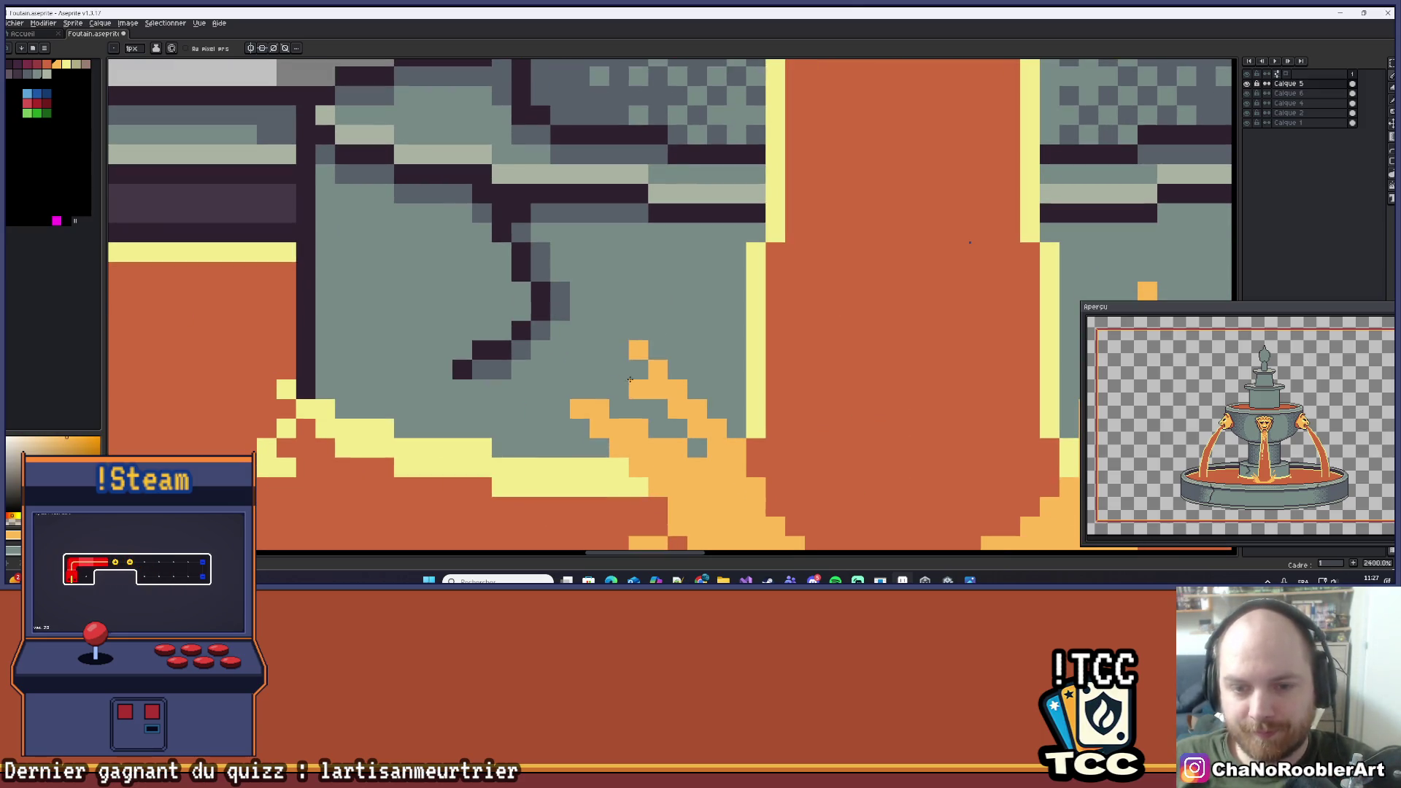
pyautogui.scroll(-2, 673, 324)
pyautogui.scroll(-3, 673, 323)
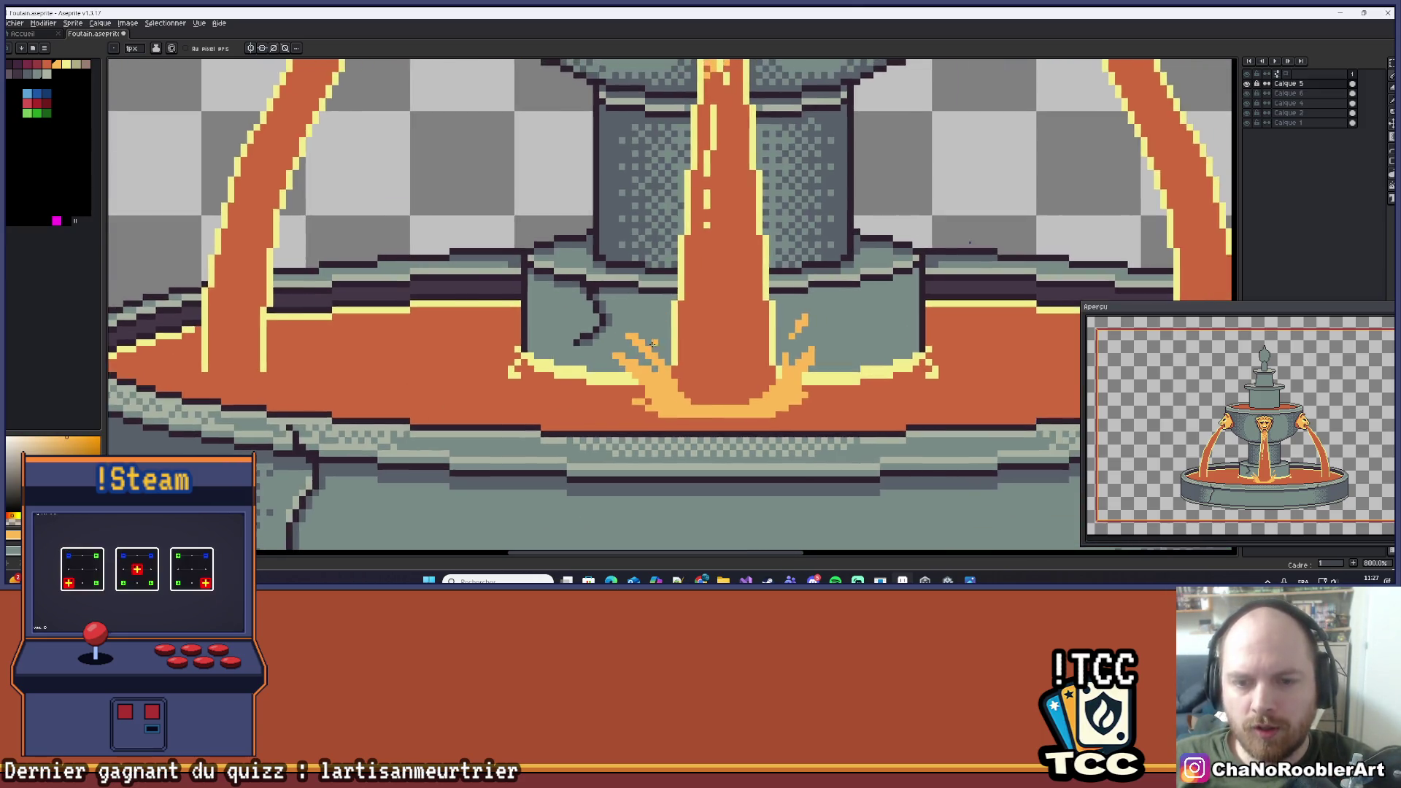
pyautogui.scroll(8, 624, 315)
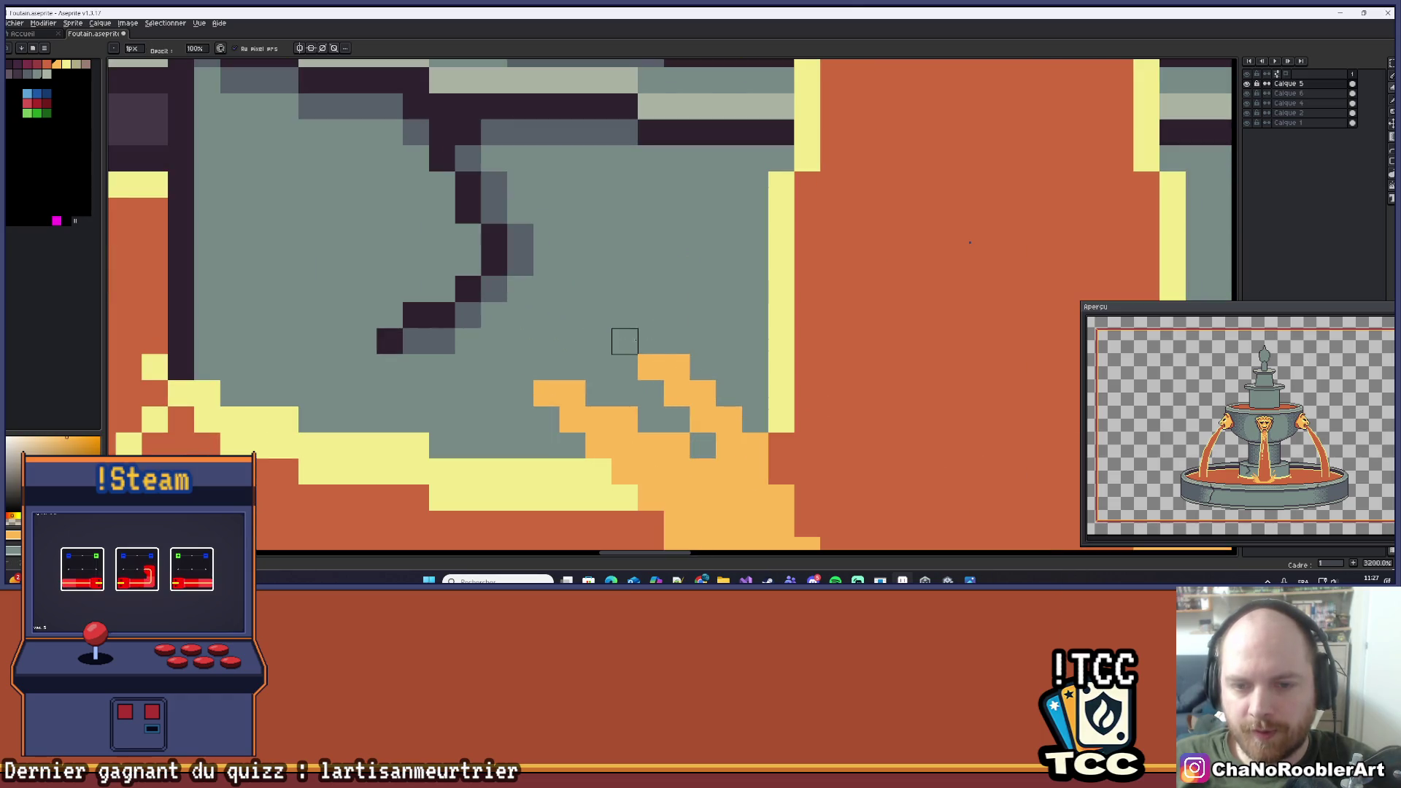
pyautogui.scroll(-3, 672, 332)
pyautogui.scroll(4, 678, 321)
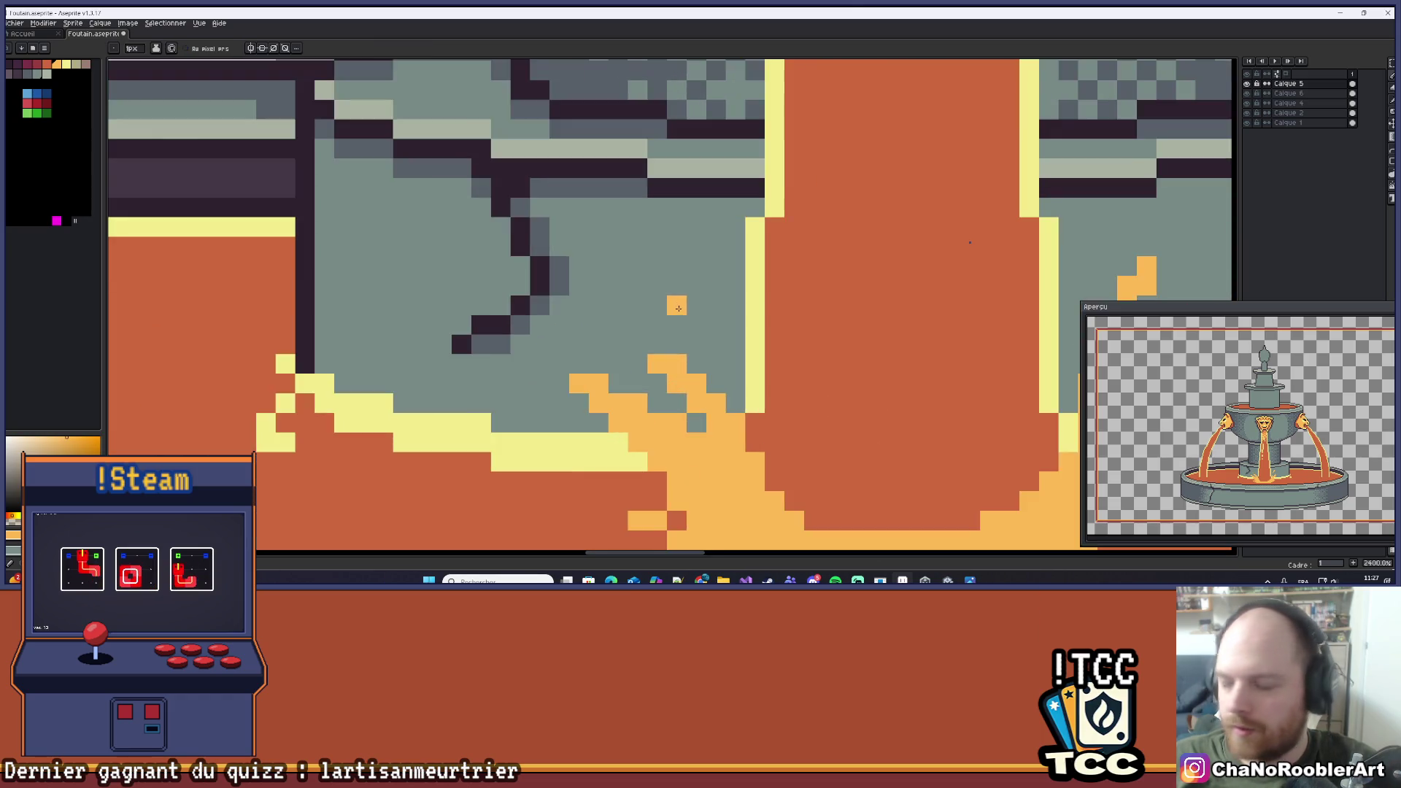
pyautogui.moveTo(616, 298); pyautogui.dragTo(666, 321)
pyautogui.hotkey('ctrl', 'z')
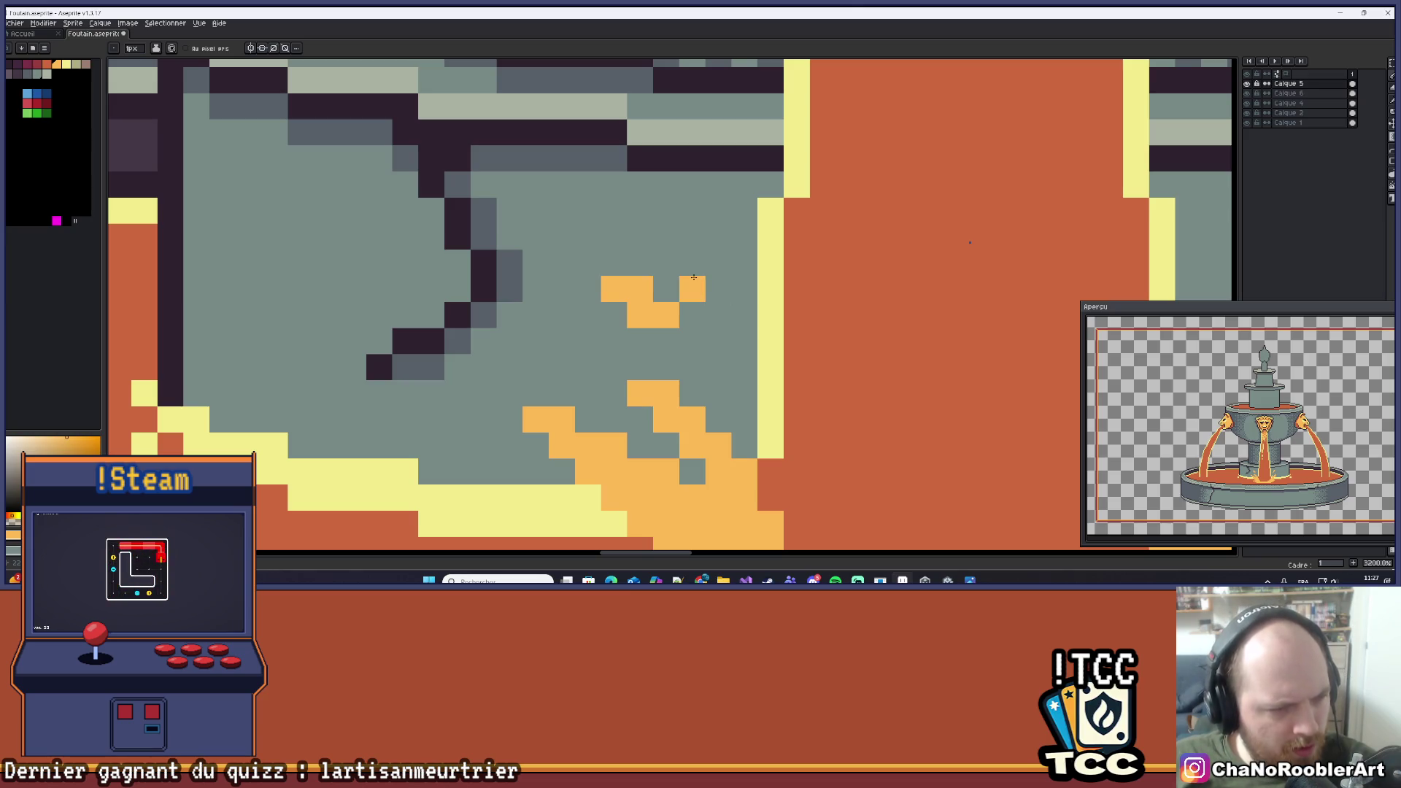
# Add a pixel to the top of the stepped droplet left of the stream.
pyautogui.moveTo(610, 256); pyautogui.dragTo(578, 303)
pyautogui.click(581, 310)
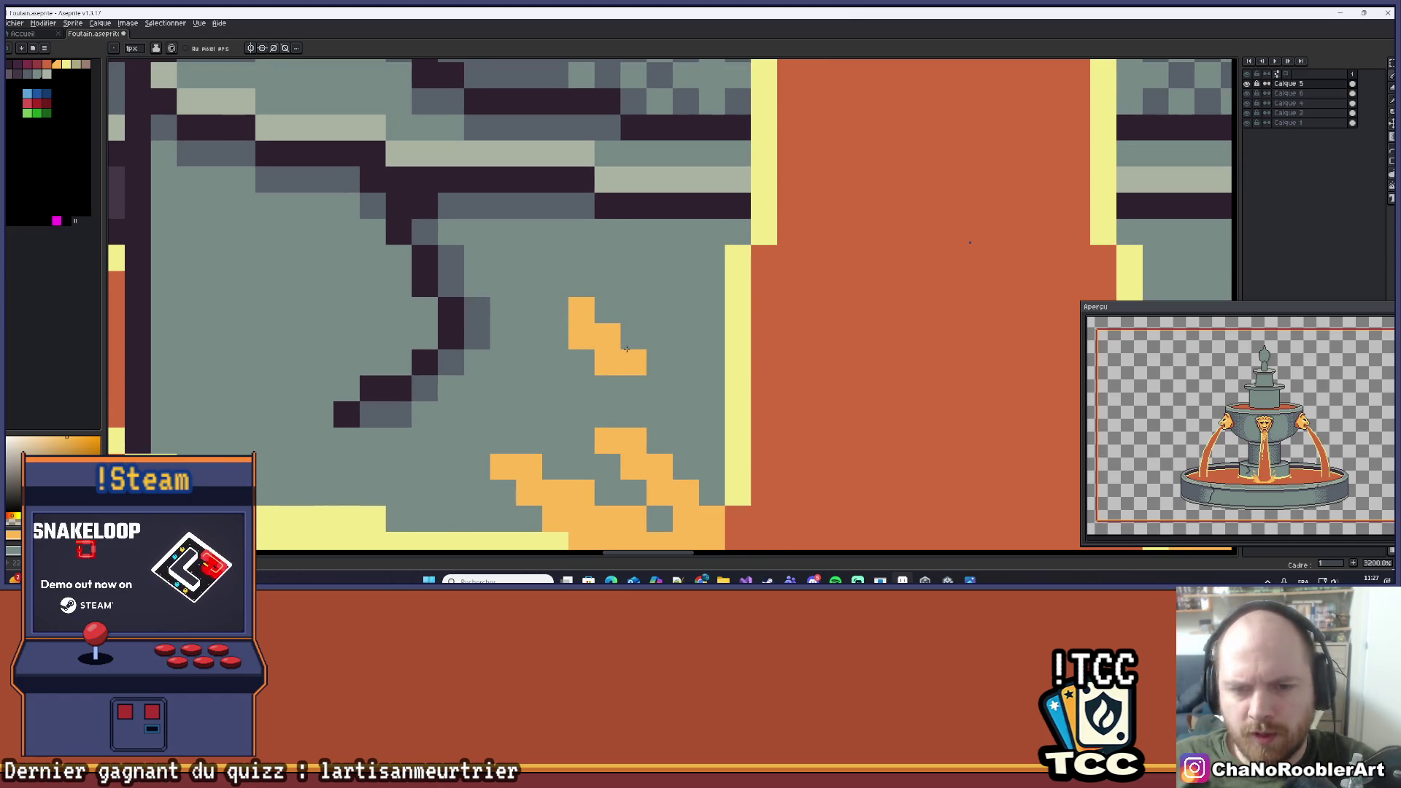
pyautogui.scroll(-6, 658, 407)
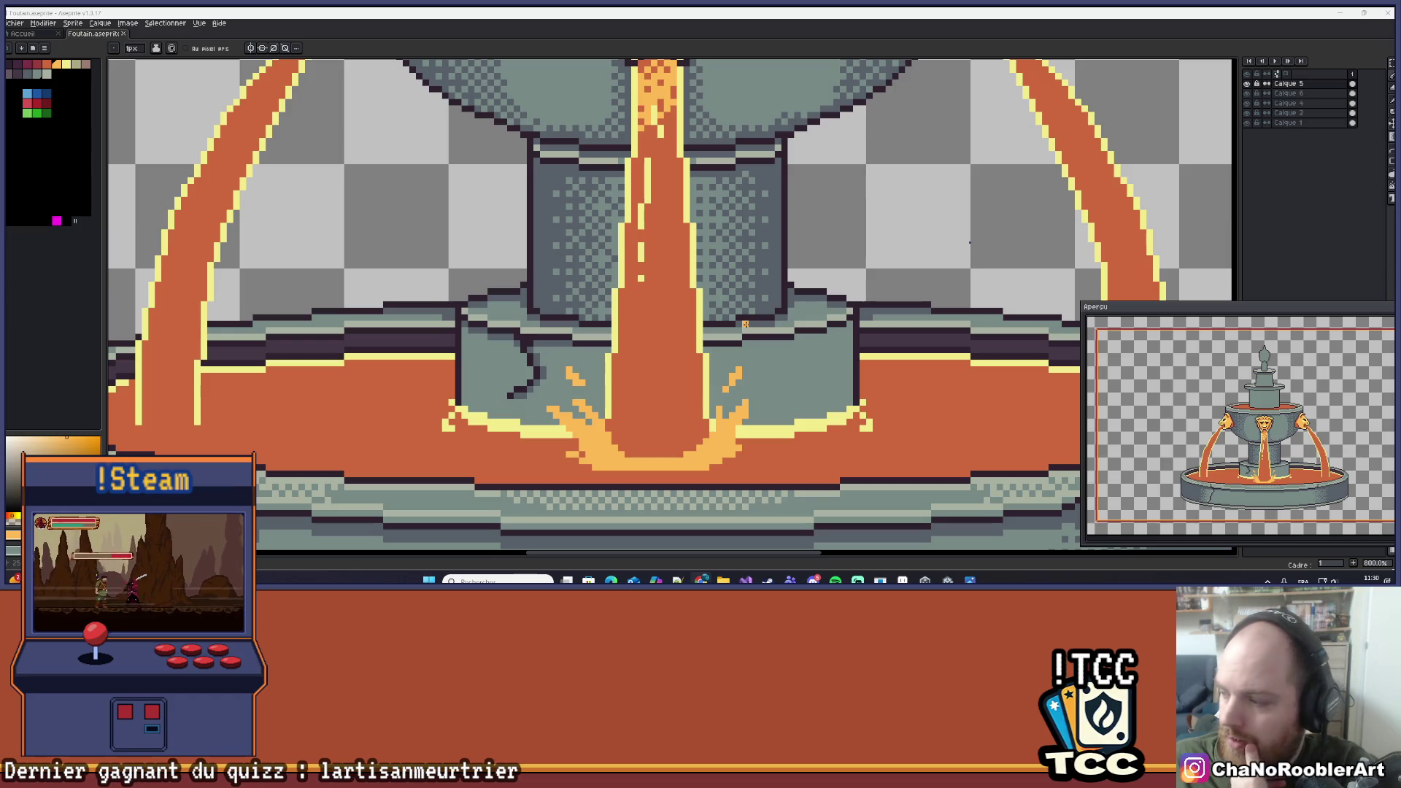
pyautogui.scroll(-2, 744, 318)
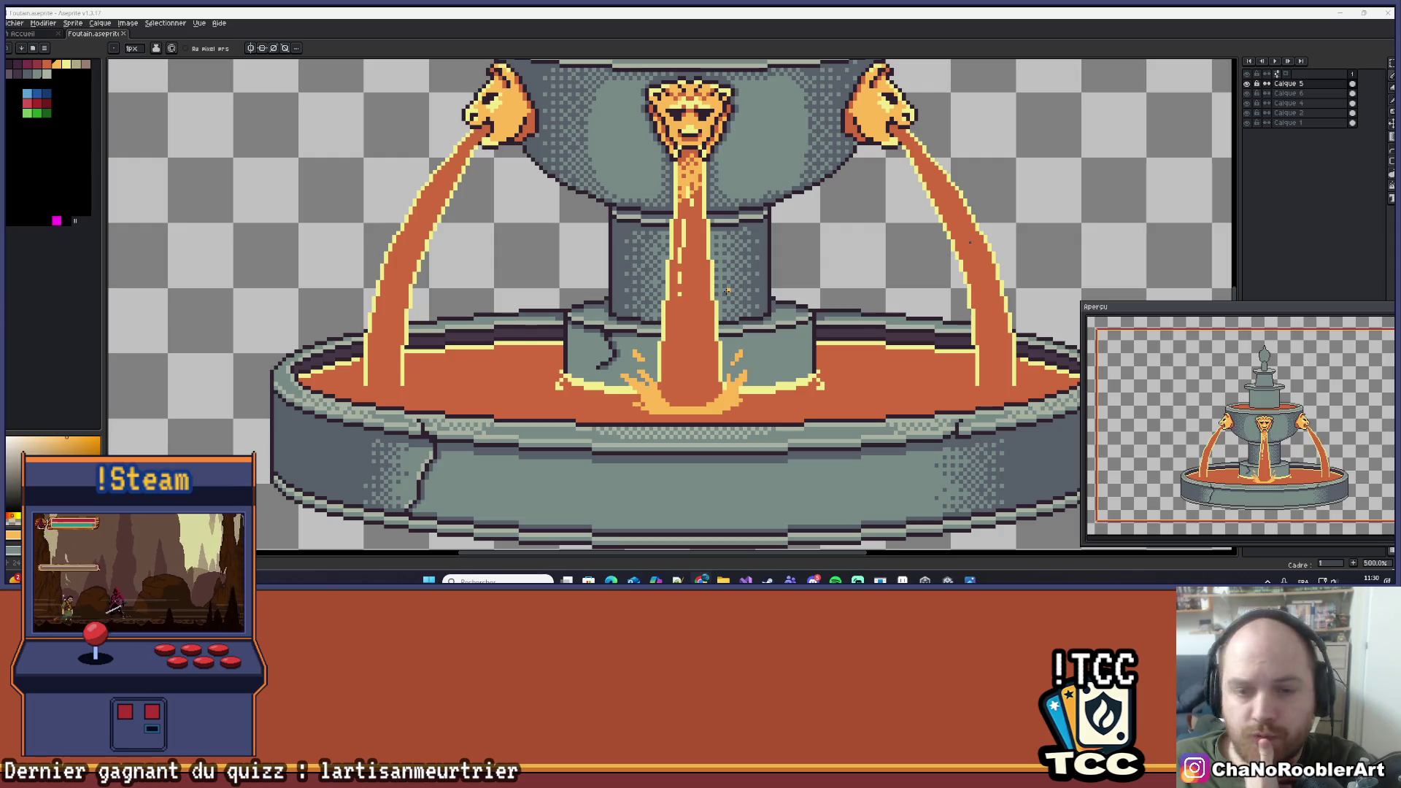
pyautogui.scroll(2, 727, 290)
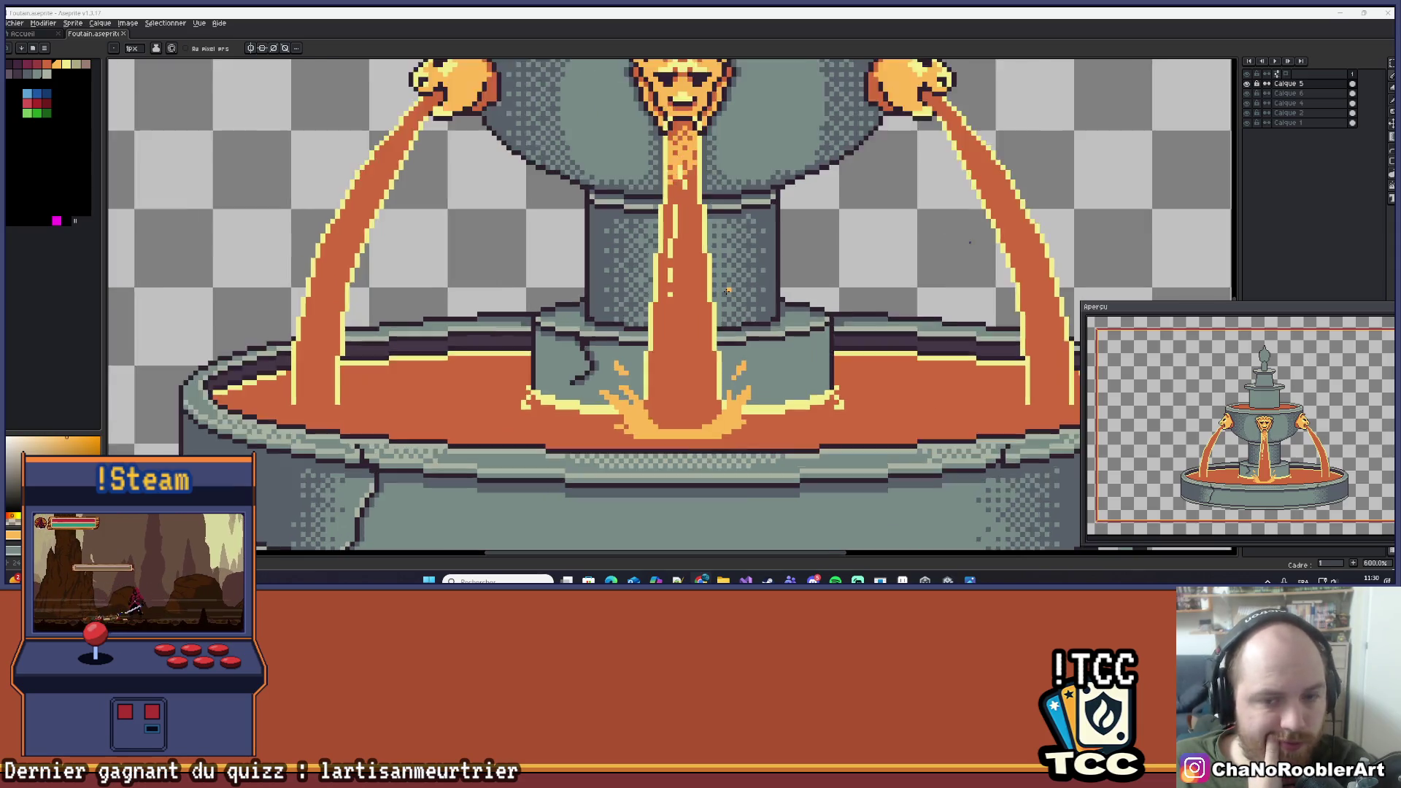
pyautogui.scroll(-3, 726, 290)
pyautogui.moveTo(747, 292); pyautogui.dragTo(707, 353)
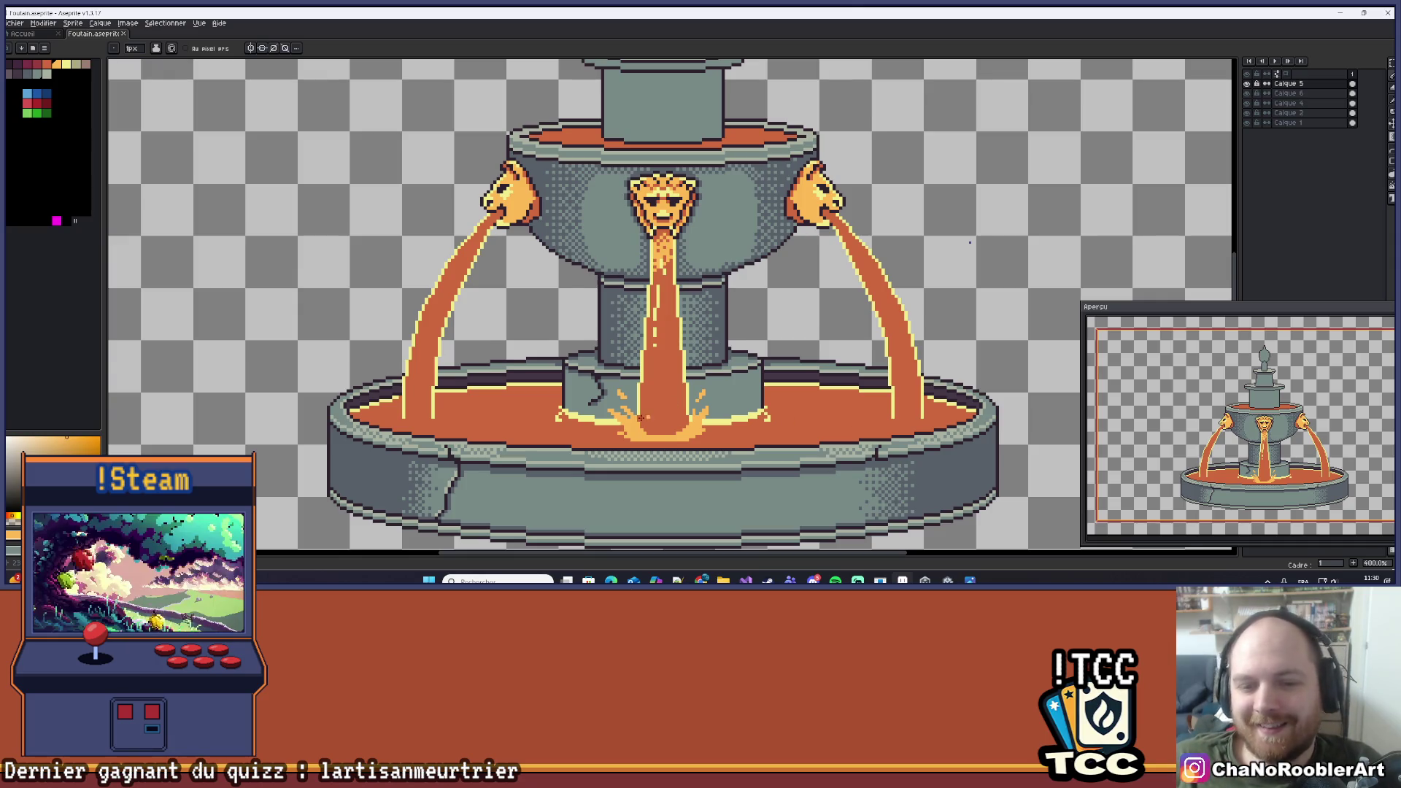
# Undo a stray orange pixel and highlight the droplet's tip in pale yellow.
pyautogui.scroll(6, 657, 412)
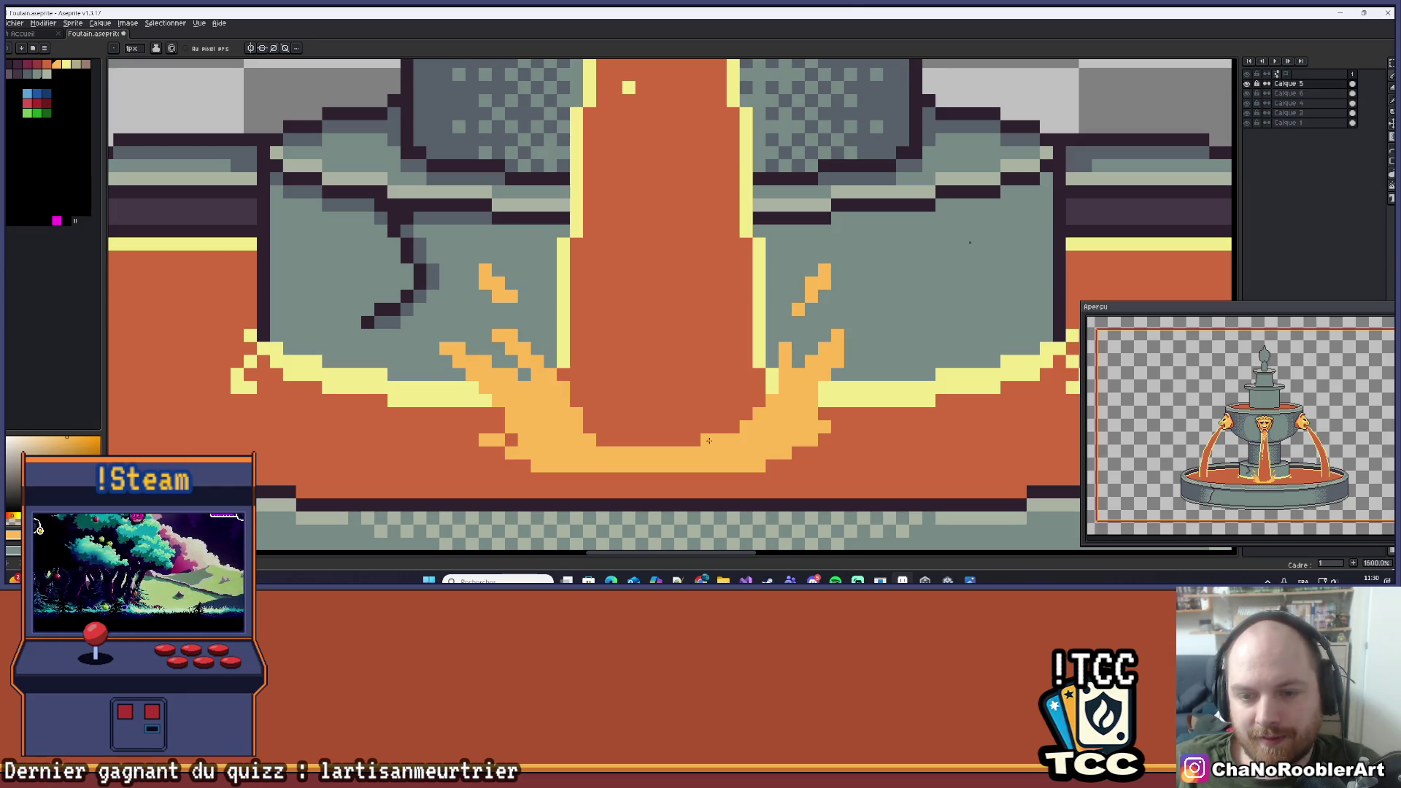
pyautogui.click(786, 269)
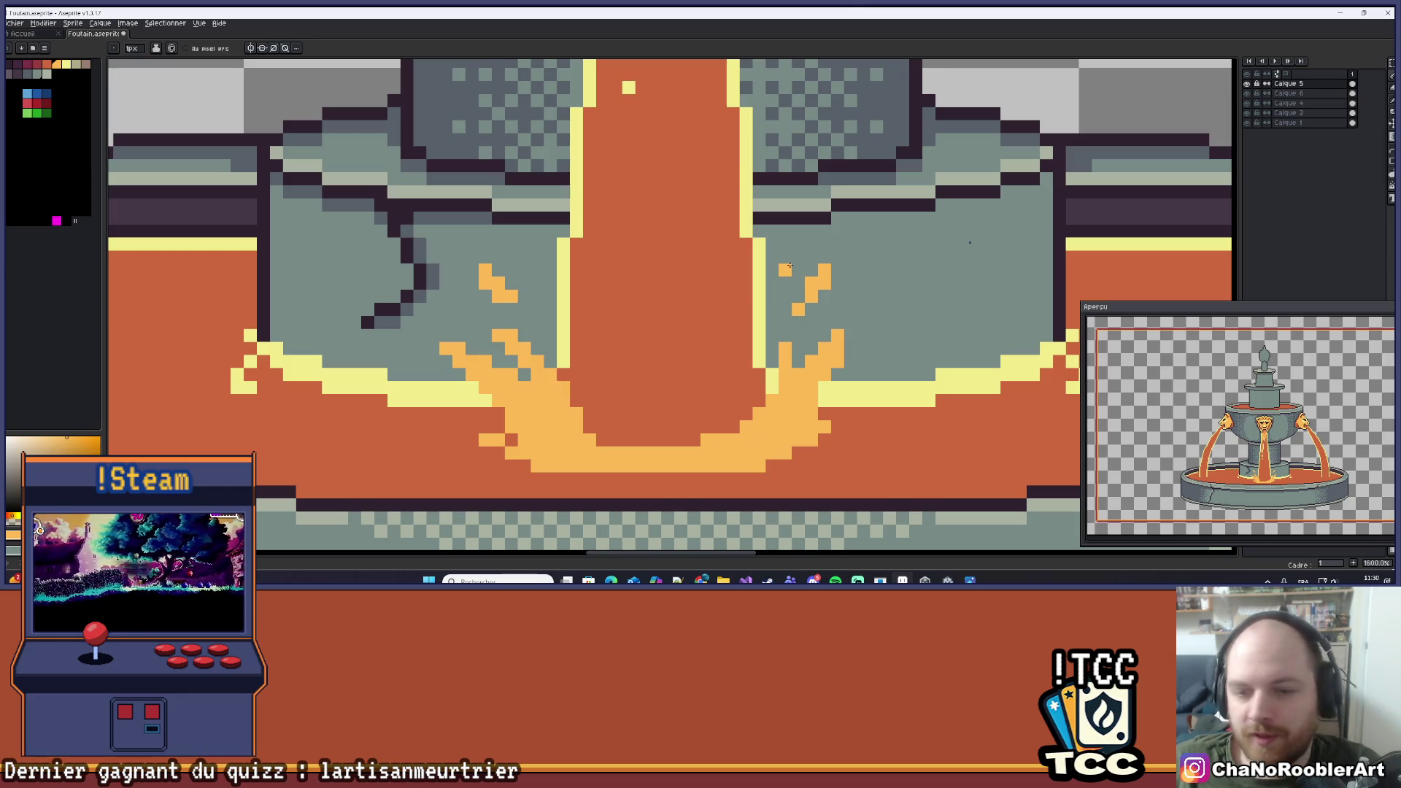
pyautogui.hotkey('ctrl', 'z')
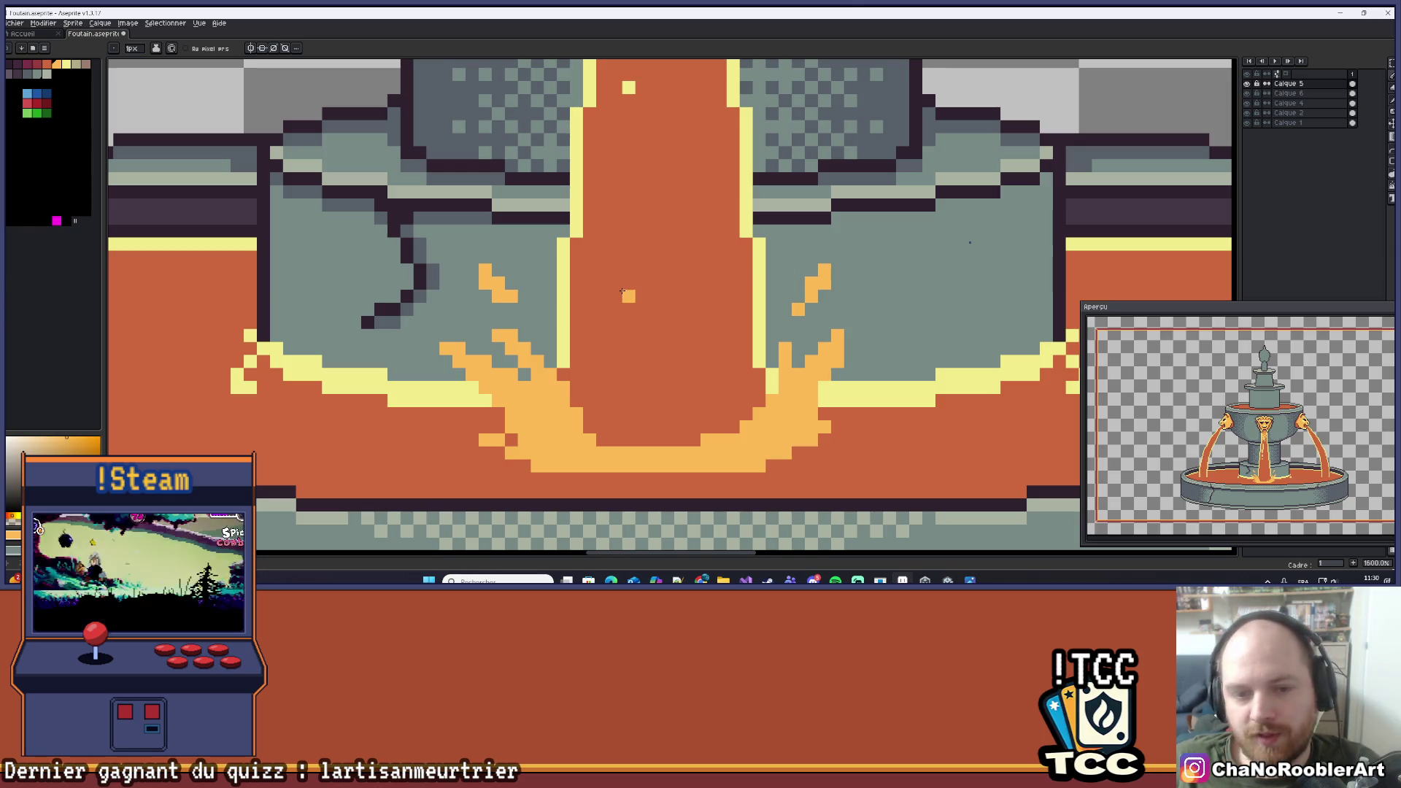
pyautogui.scroll(1, 468, 321)
pyautogui.scroll(1, 468, 320)
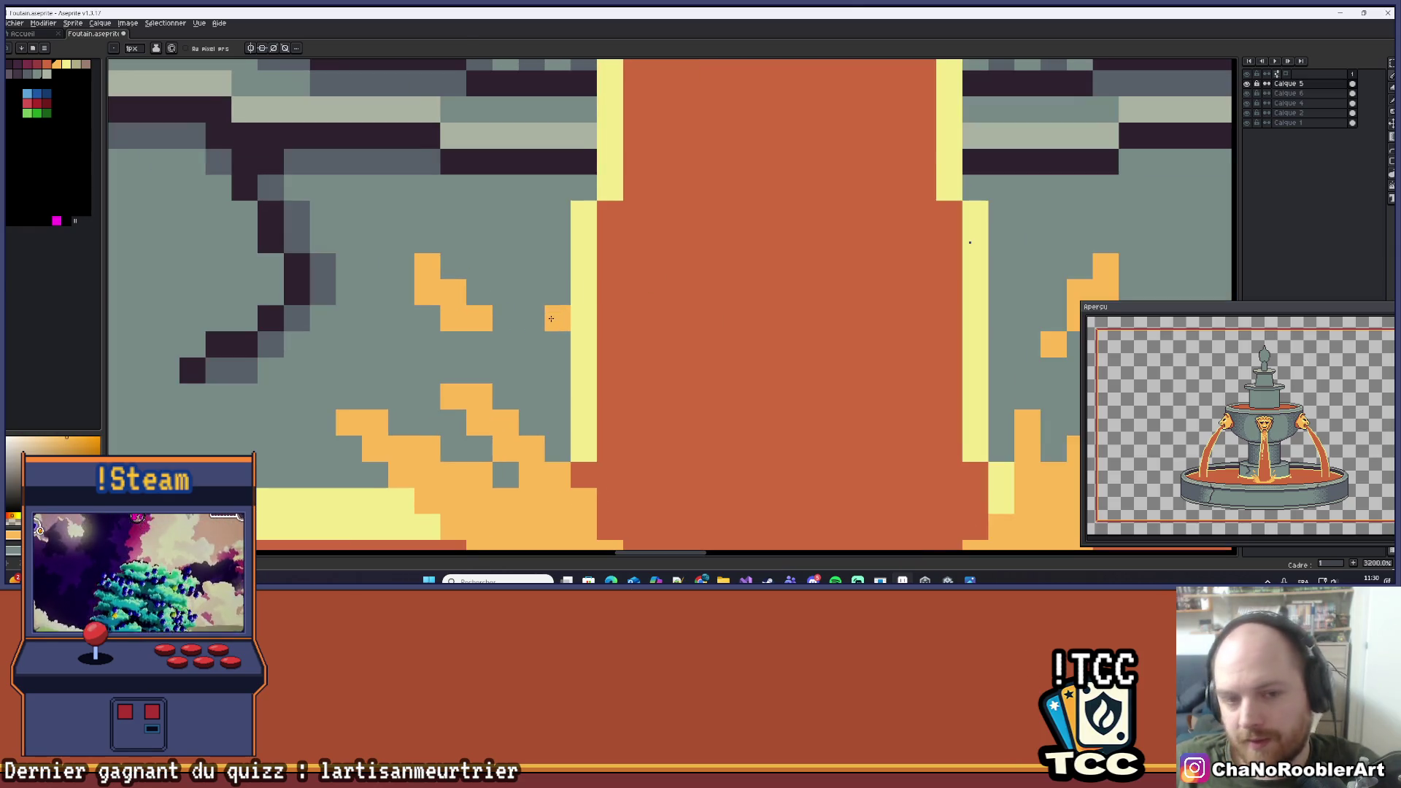
pyautogui.keyDown('alt'); pyautogui.click(576, 318); pyautogui.keyUp('alt')
pyautogui.click(429, 266)
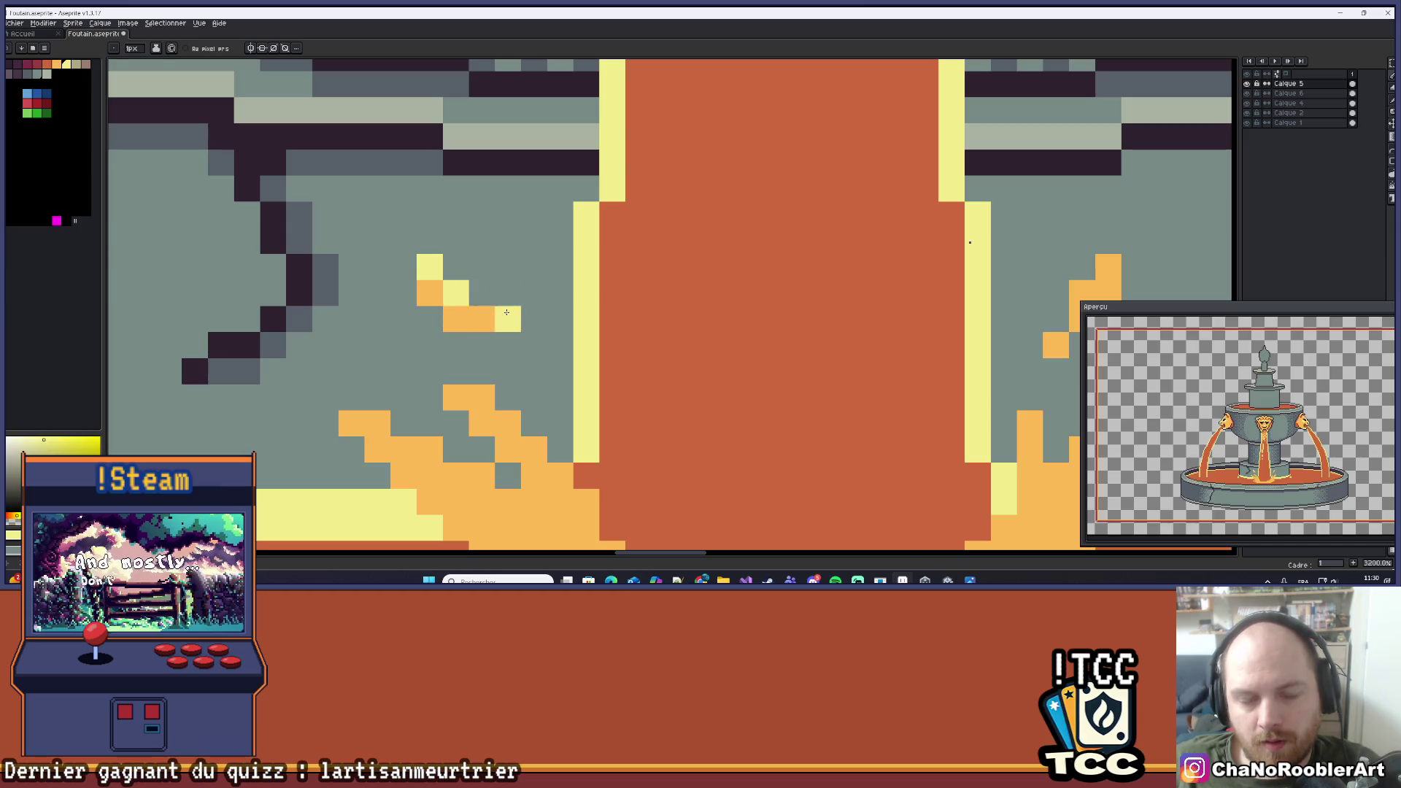
# Add a yellow highlight along the splash edge and return to the Pencil.
pyautogui.scroll(-5, 511, 299)
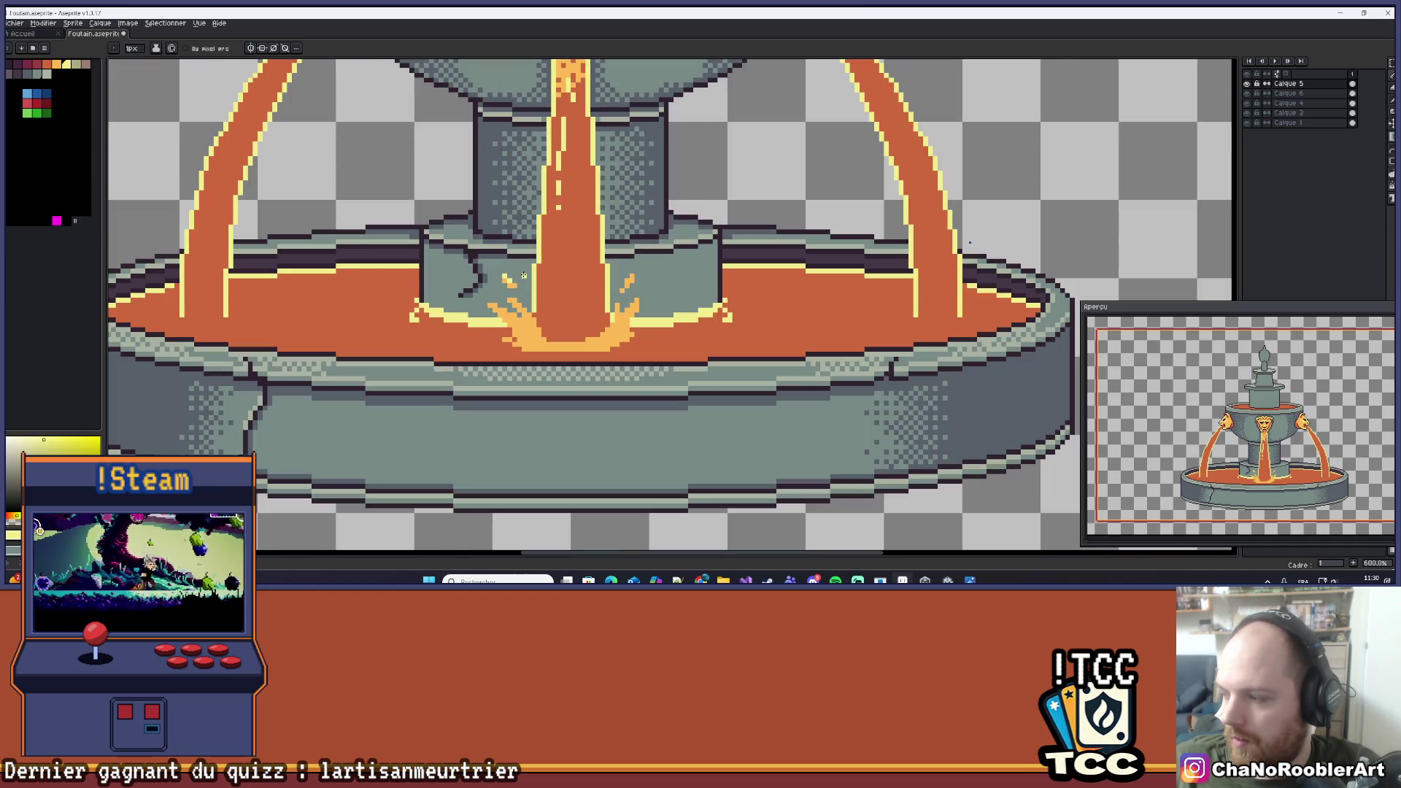
pyautogui.scroll(2, 523, 274)
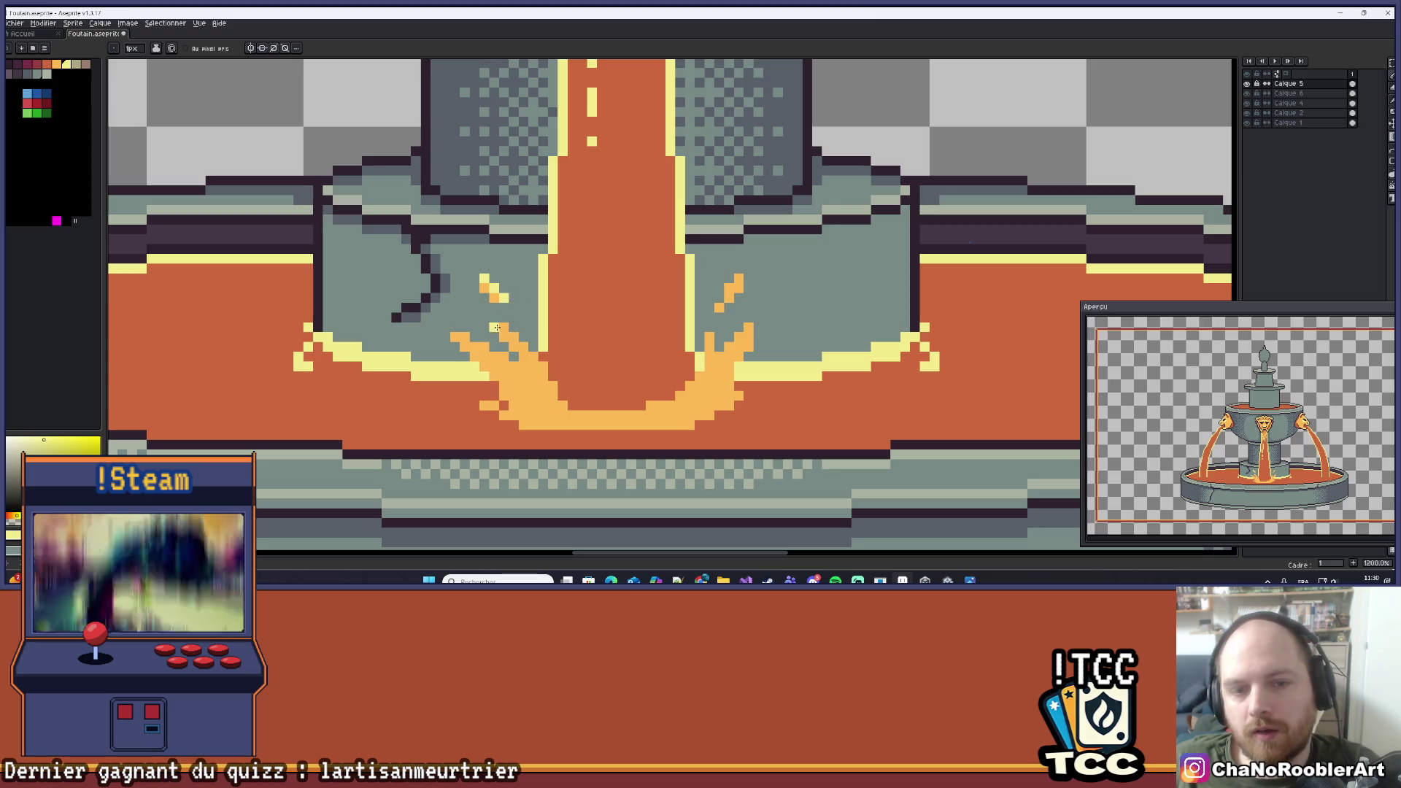
pyautogui.scroll(3, 502, 329)
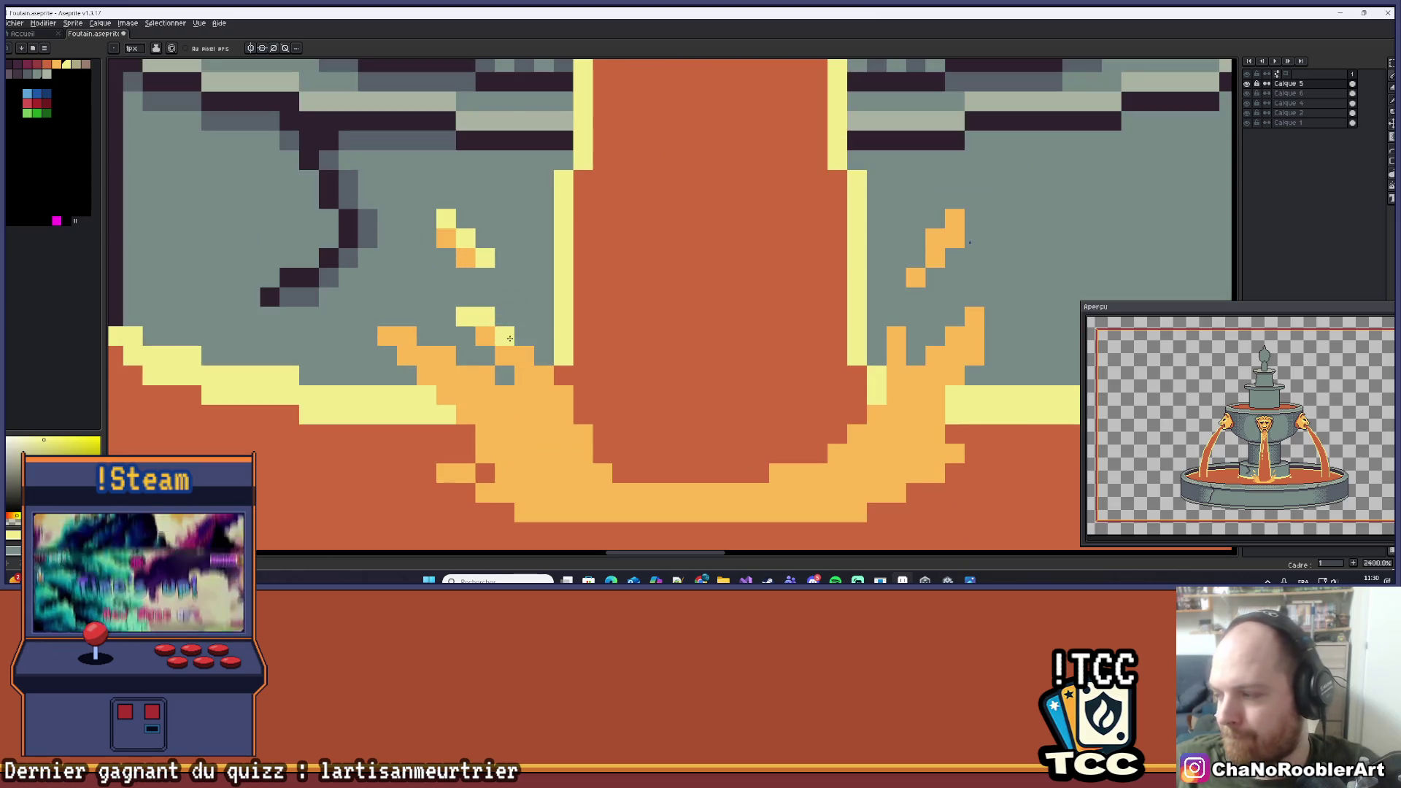
pyautogui.moveTo(517, 344); pyautogui.dragTo(535, 377)
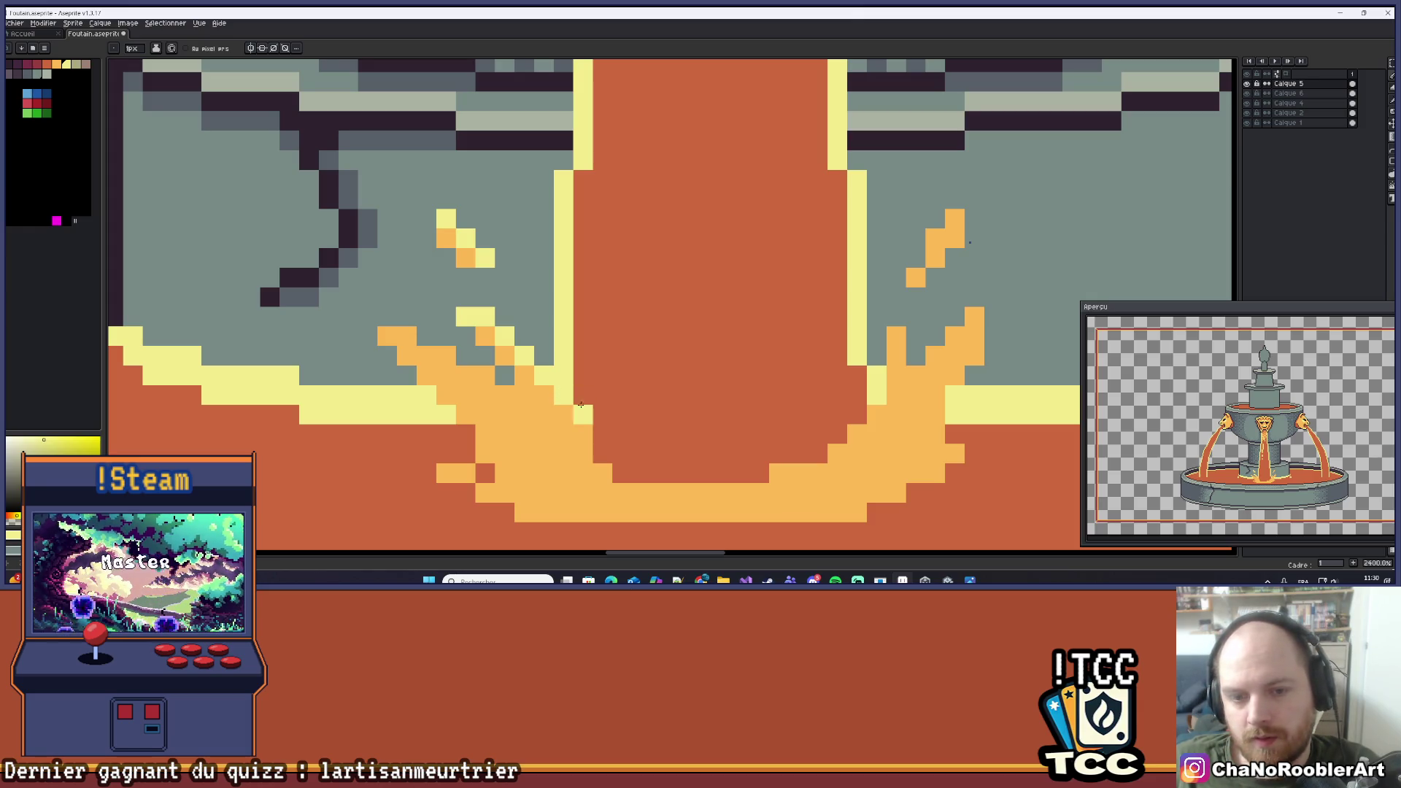
pyautogui.scroll(-2, 613, 373)
pyautogui.press('b')
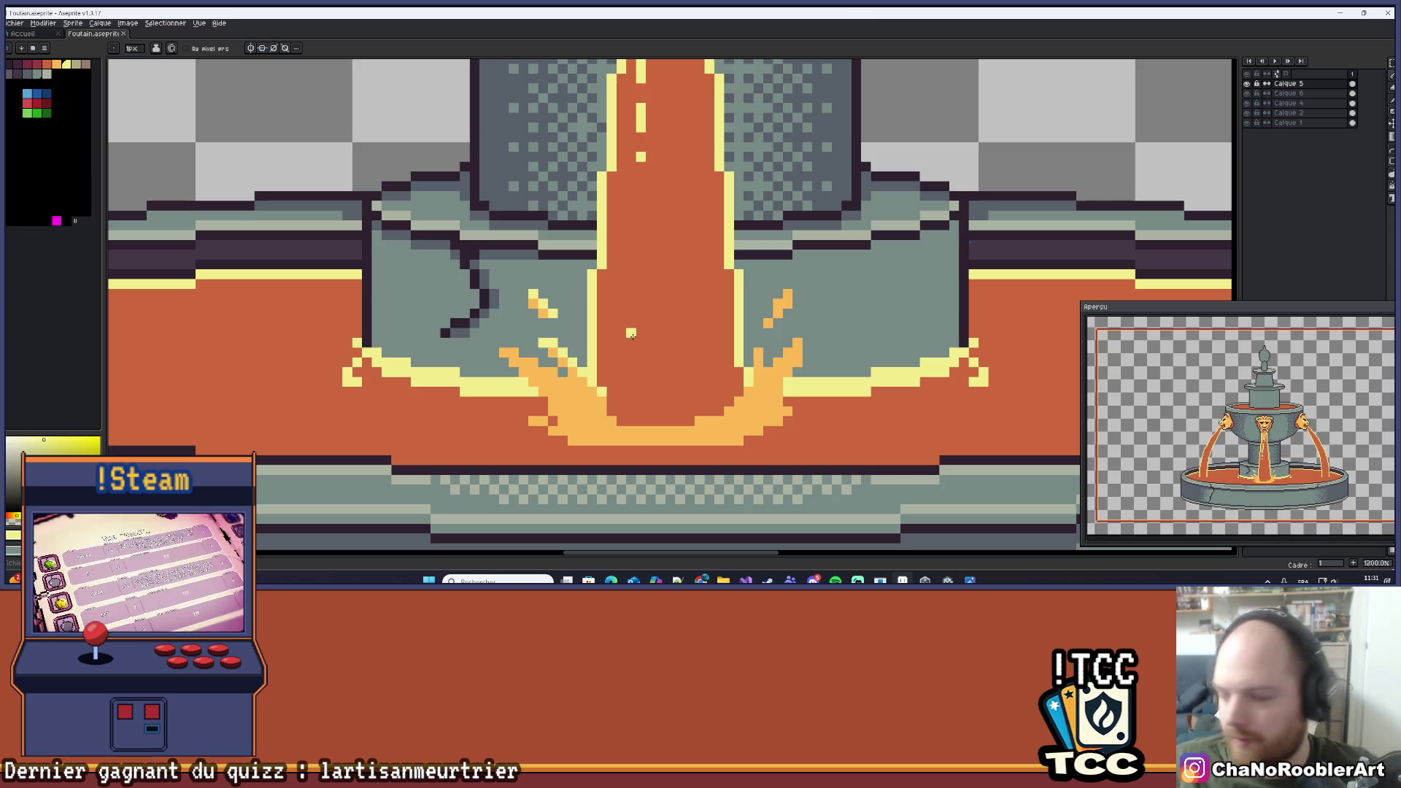
# Recolour two orange splash pixels yellow and extend the yellow highlight across the splash.
pyautogui.scroll(4, 641, 351)
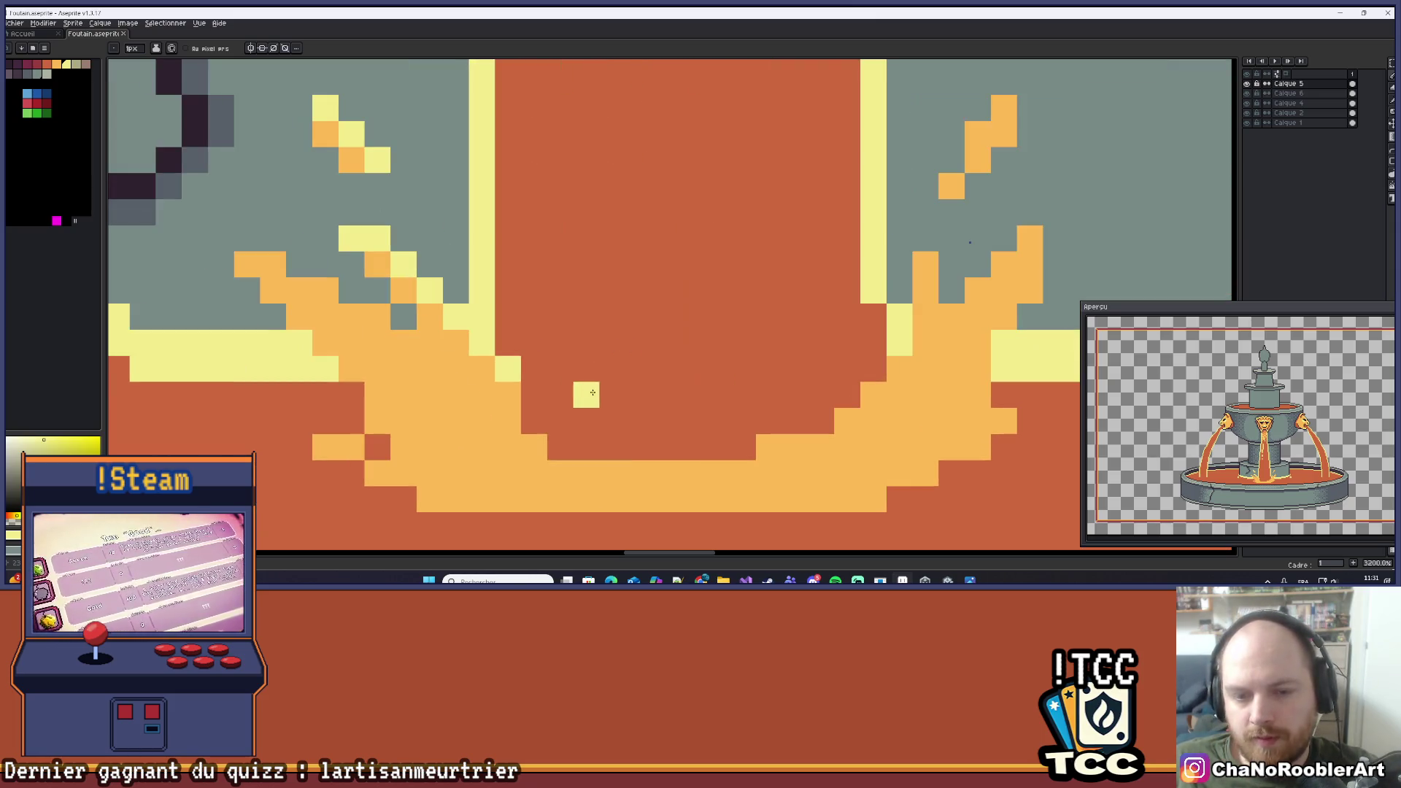
pyautogui.moveTo(503, 400)
pyautogui.mouseDown()
pyautogui.moveTo(594, 403)
pyautogui.moveTo(676, 433)
pyautogui.mouseUp()
pyautogui.moveTo(392, 270); pyautogui.dragTo(416, 284)
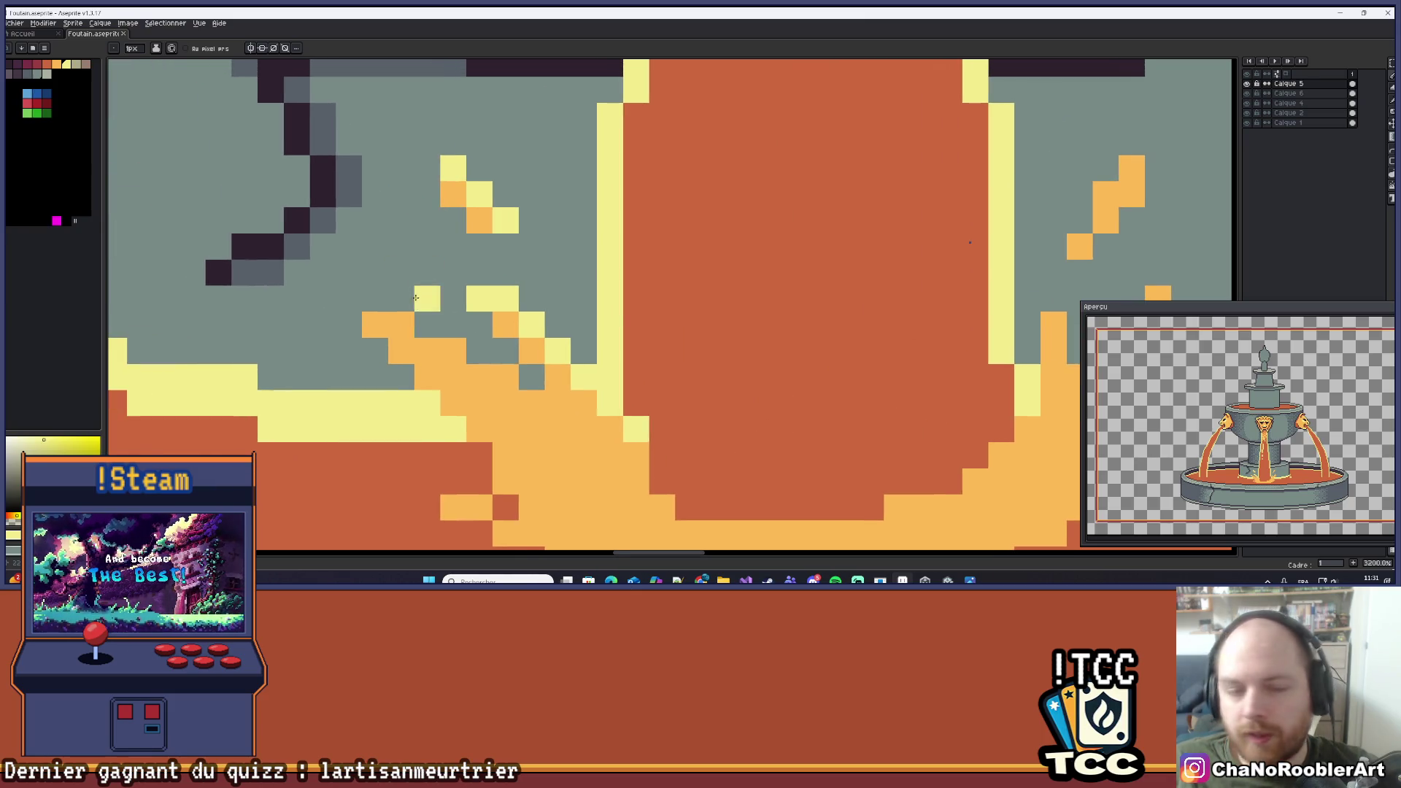
pyautogui.scroll(1, 413, 292)
pyautogui.moveTo(354, 338)
pyautogui.mouseDown()
pyautogui.moveTo(394, 337)
pyautogui.moveTo(511, 414)
pyautogui.moveTo(590, 415)
pyautogui.moveTo(512, 314)
pyautogui.mouseUp()
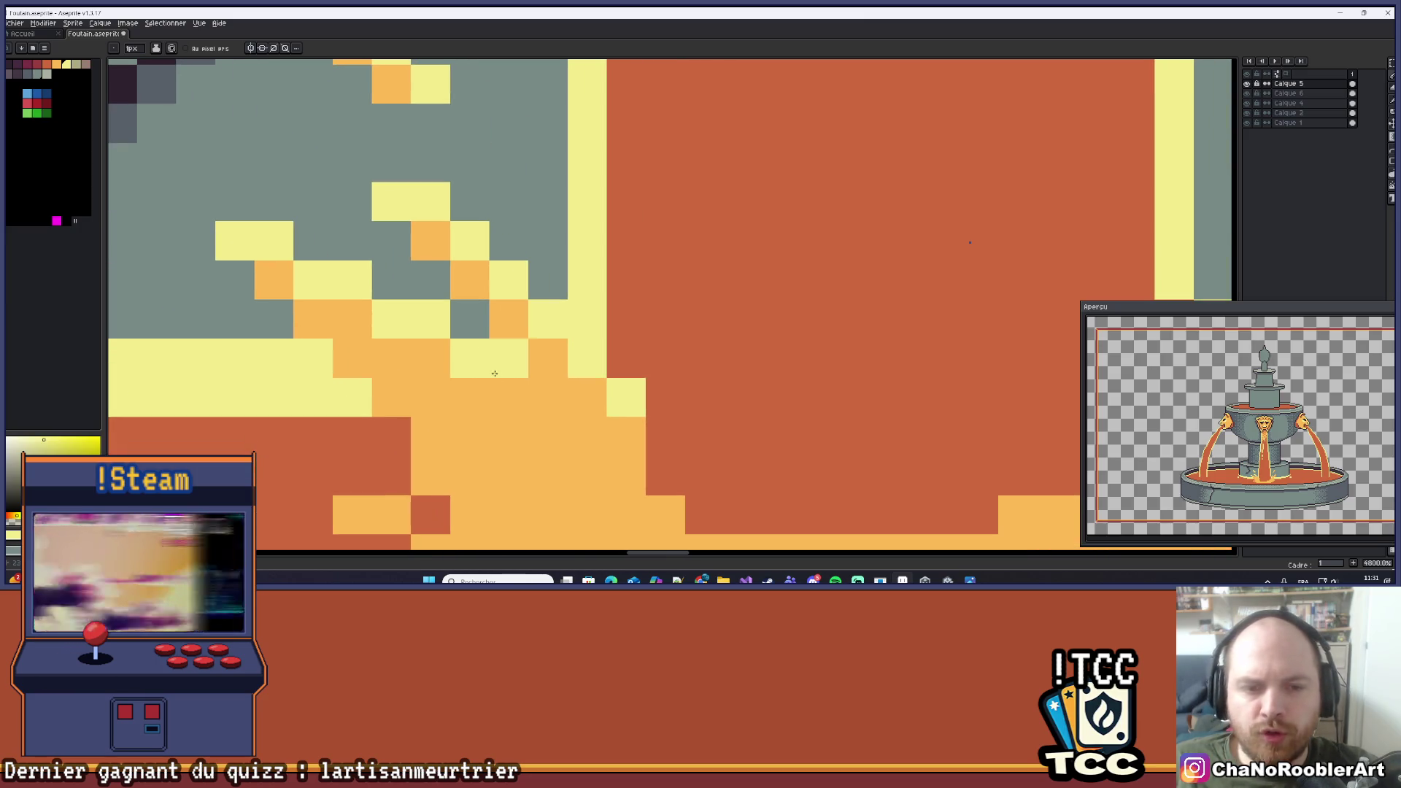
# Retouch the splash's lower-left edge, replacing an undone yellow pixel with orange and brighter pixels.
pyautogui.scroll(-4, 666, 288)
pyautogui.scroll(-2, 666, 289)
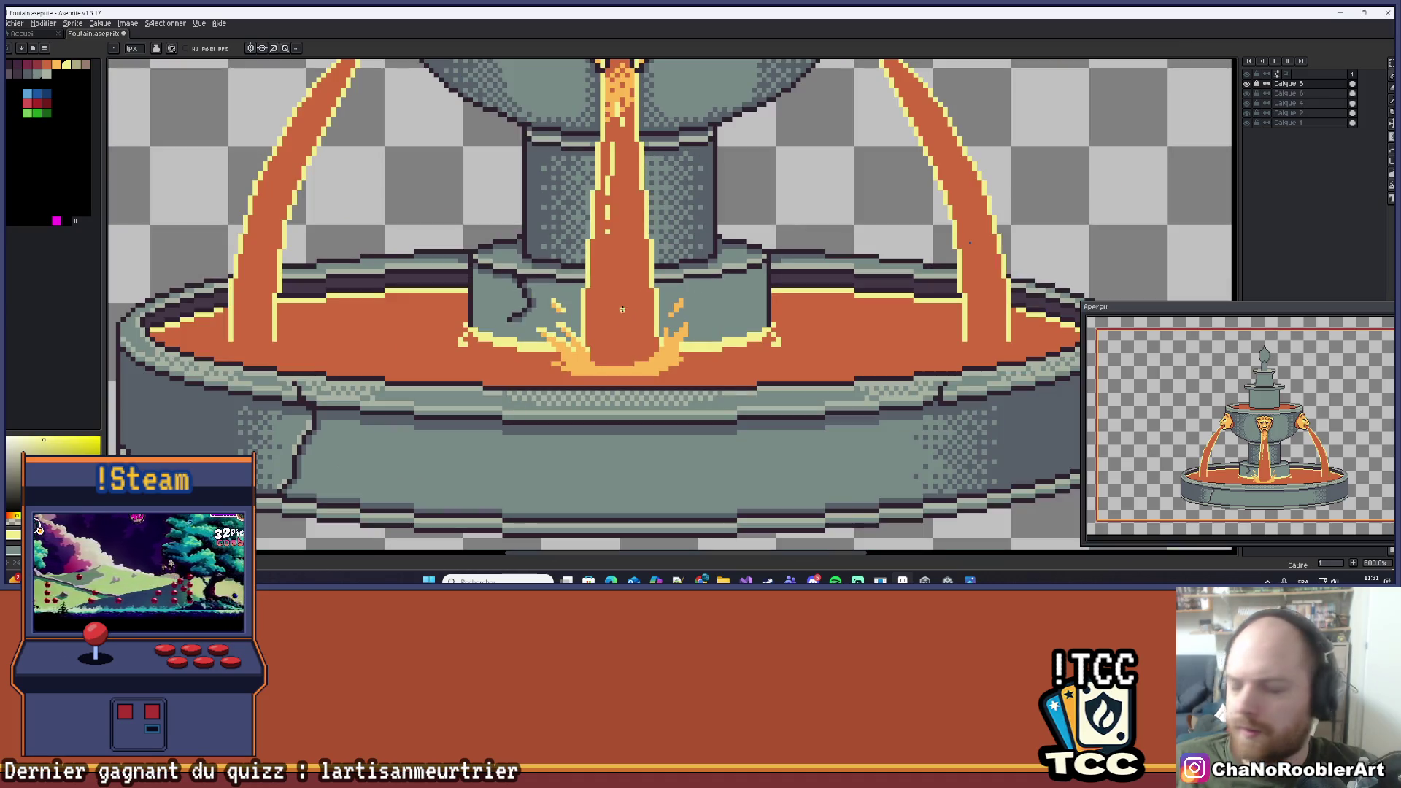
pyautogui.scroll(4, 592, 344)
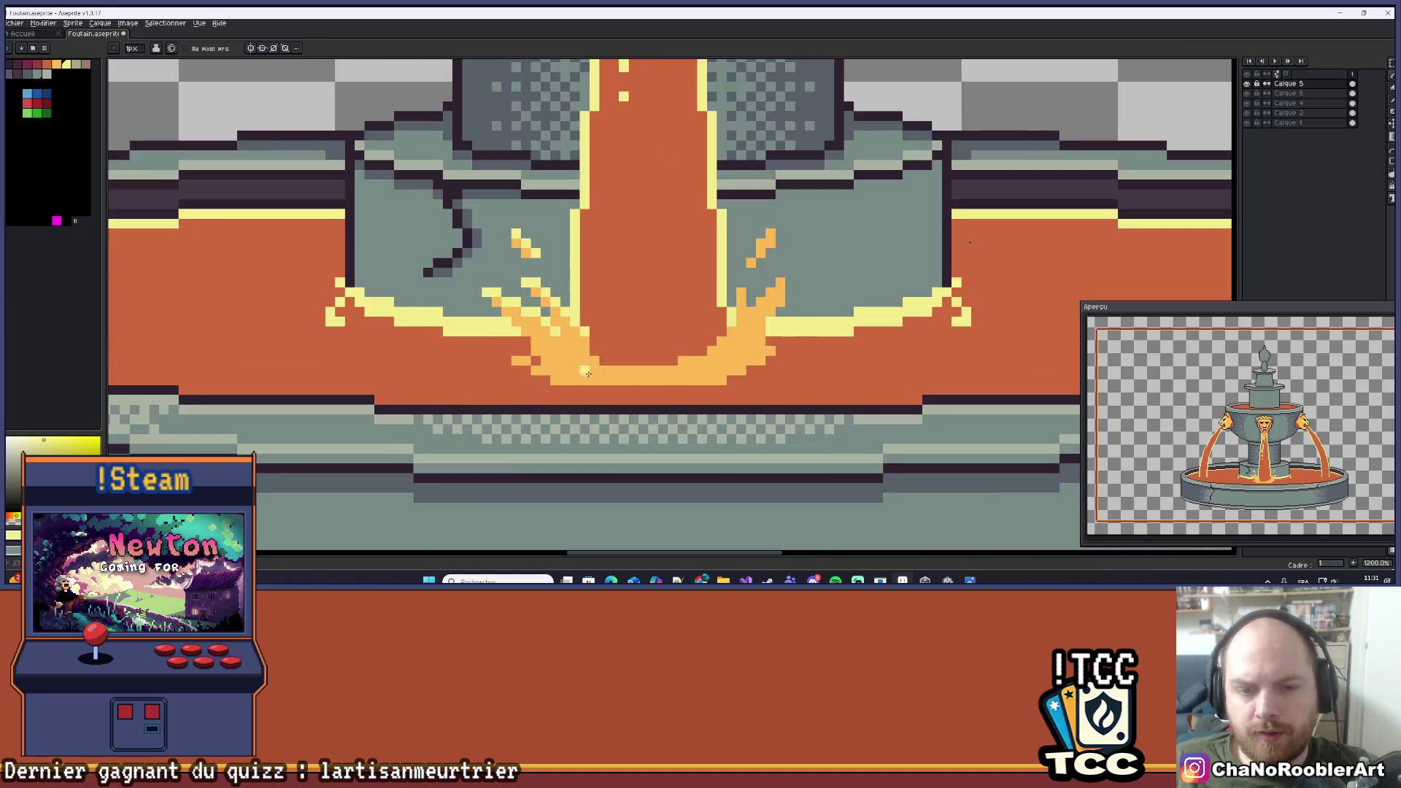
pyautogui.moveTo(484, 352)
pyautogui.mouseDown()
pyautogui.moveTo(469, 343)
pyautogui.moveTo(542, 389)
pyautogui.moveTo(592, 383)
pyautogui.mouseUp()
pyautogui.hotkey('ctrl', 'z')
pyautogui.keyDown('alt'); pyautogui.click(591, 383); pyautogui.keyUp('alt')
pyautogui.click(553, 402)
pyautogui.click(512, 385)
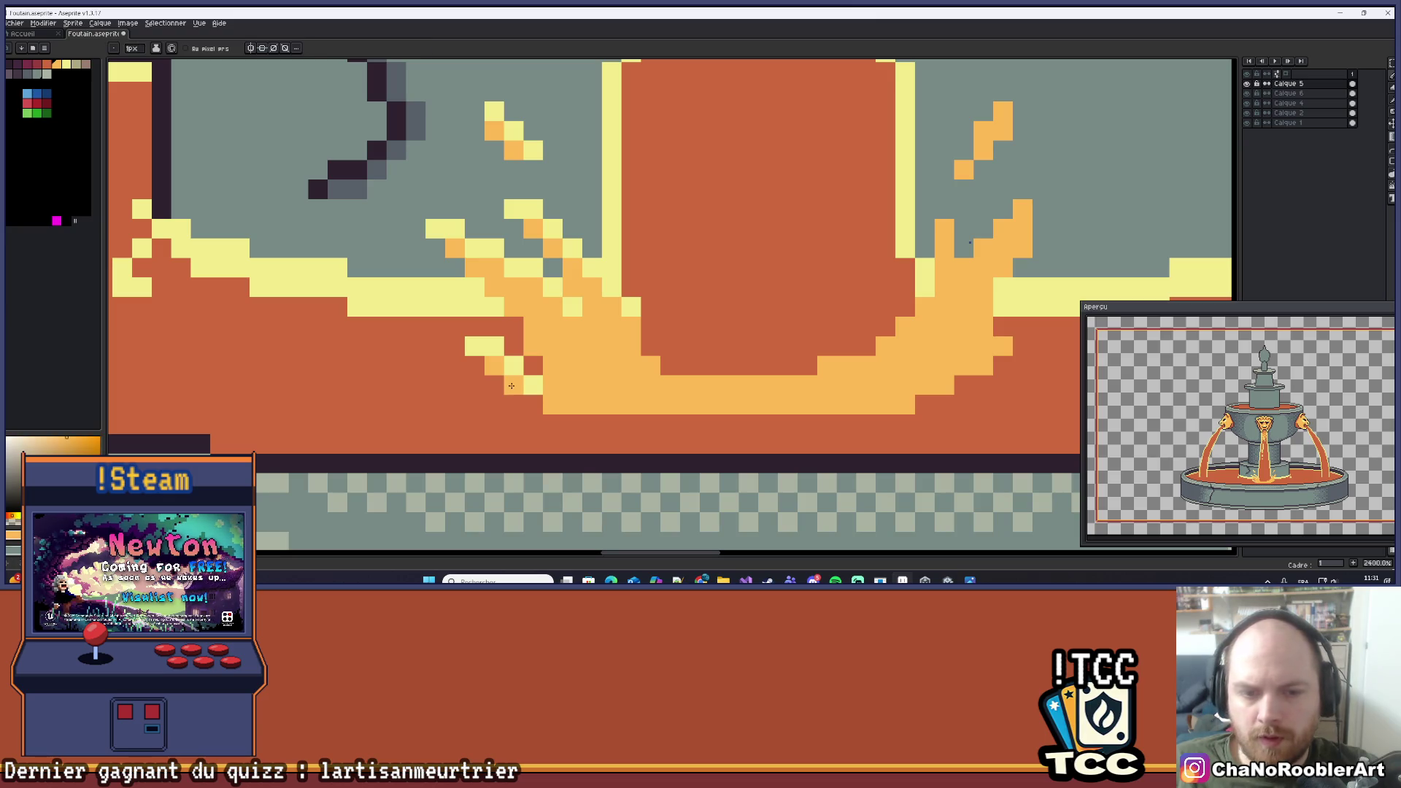
# Pick the orange water colour and paint an orange pixel on the right droplet.
pyautogui.scroll(-4, 578, 350)
pyautogui.scroll(4, 615, 365)
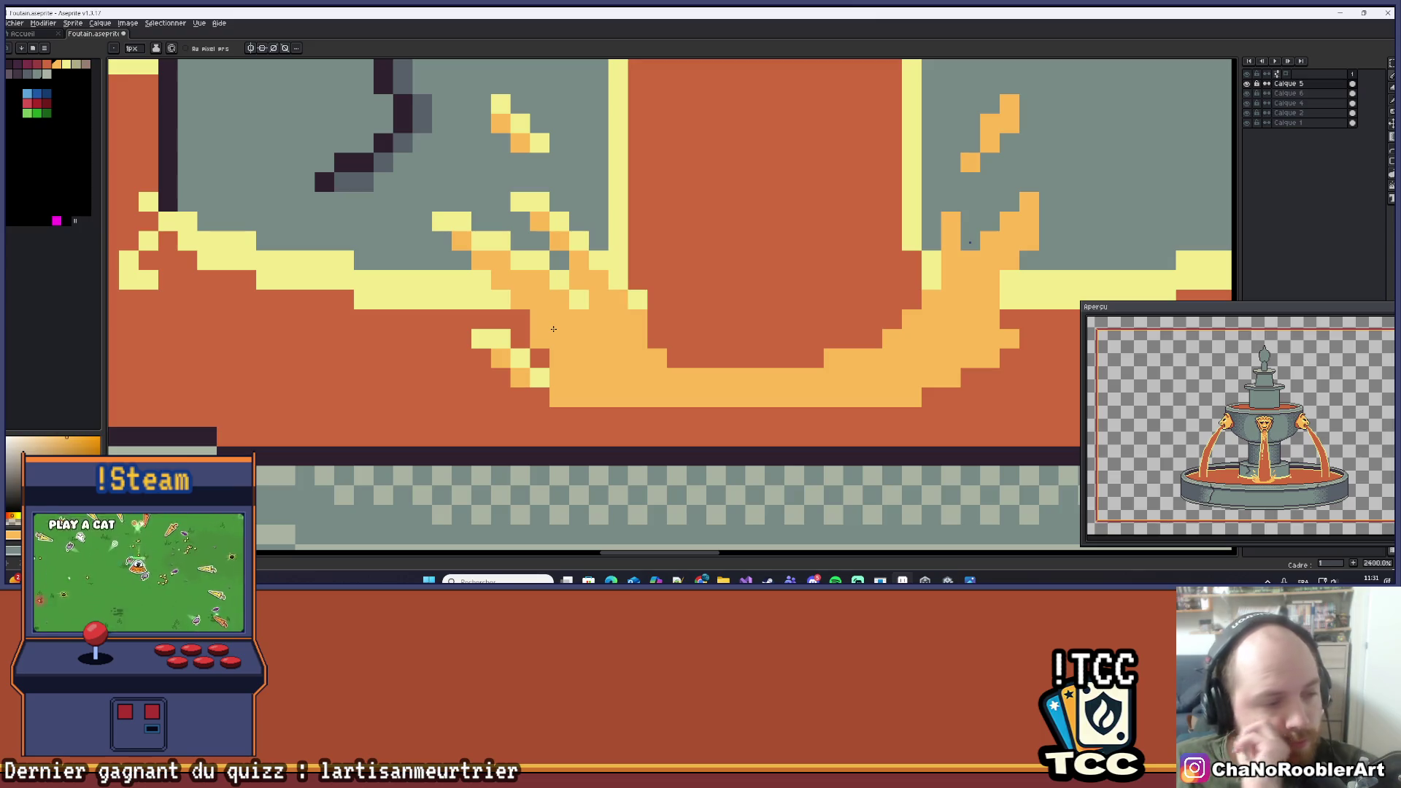
pyautogui.scroll(-1, 553, 329)
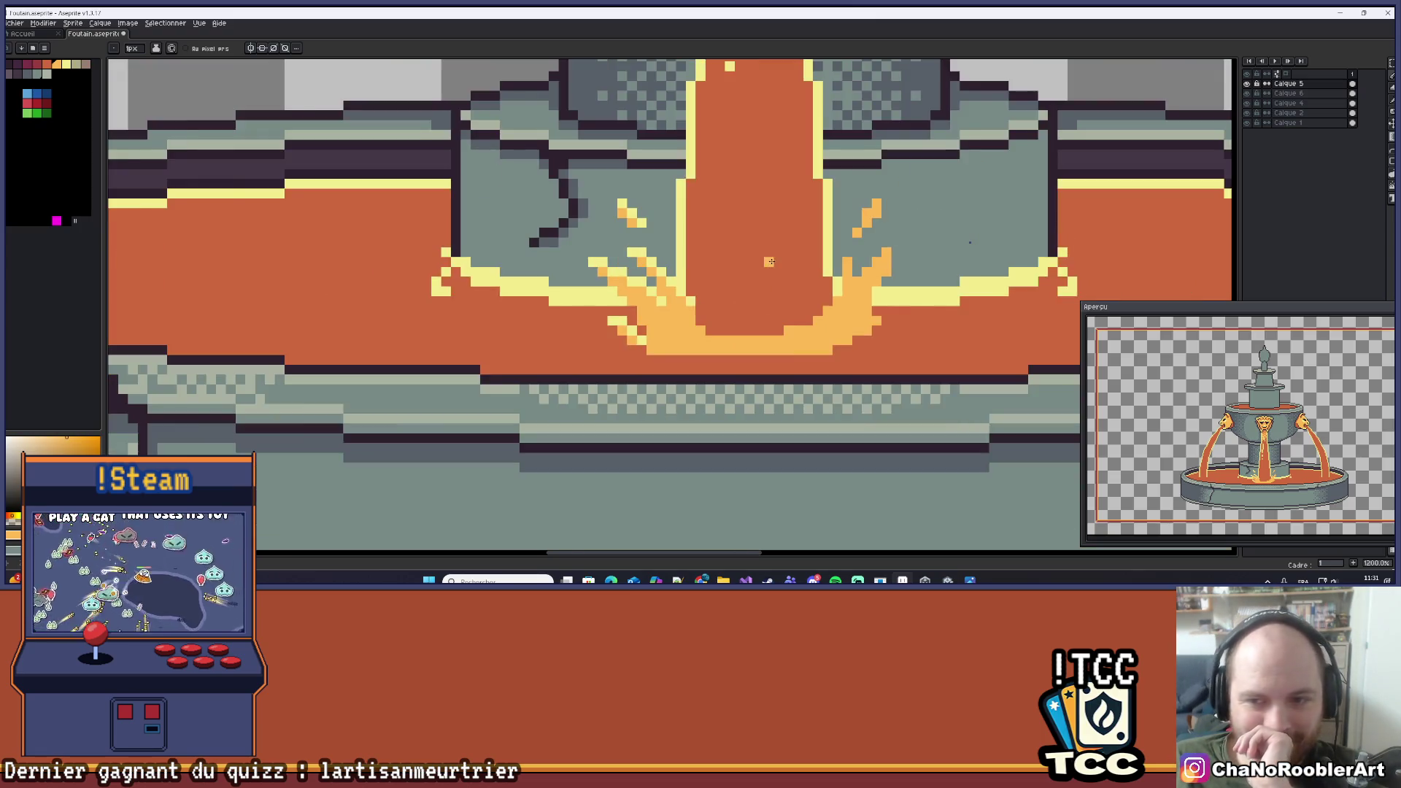
pyautogui.scroll(-1, 620, 314)
pyautogui.scroll(1, 682, 301)
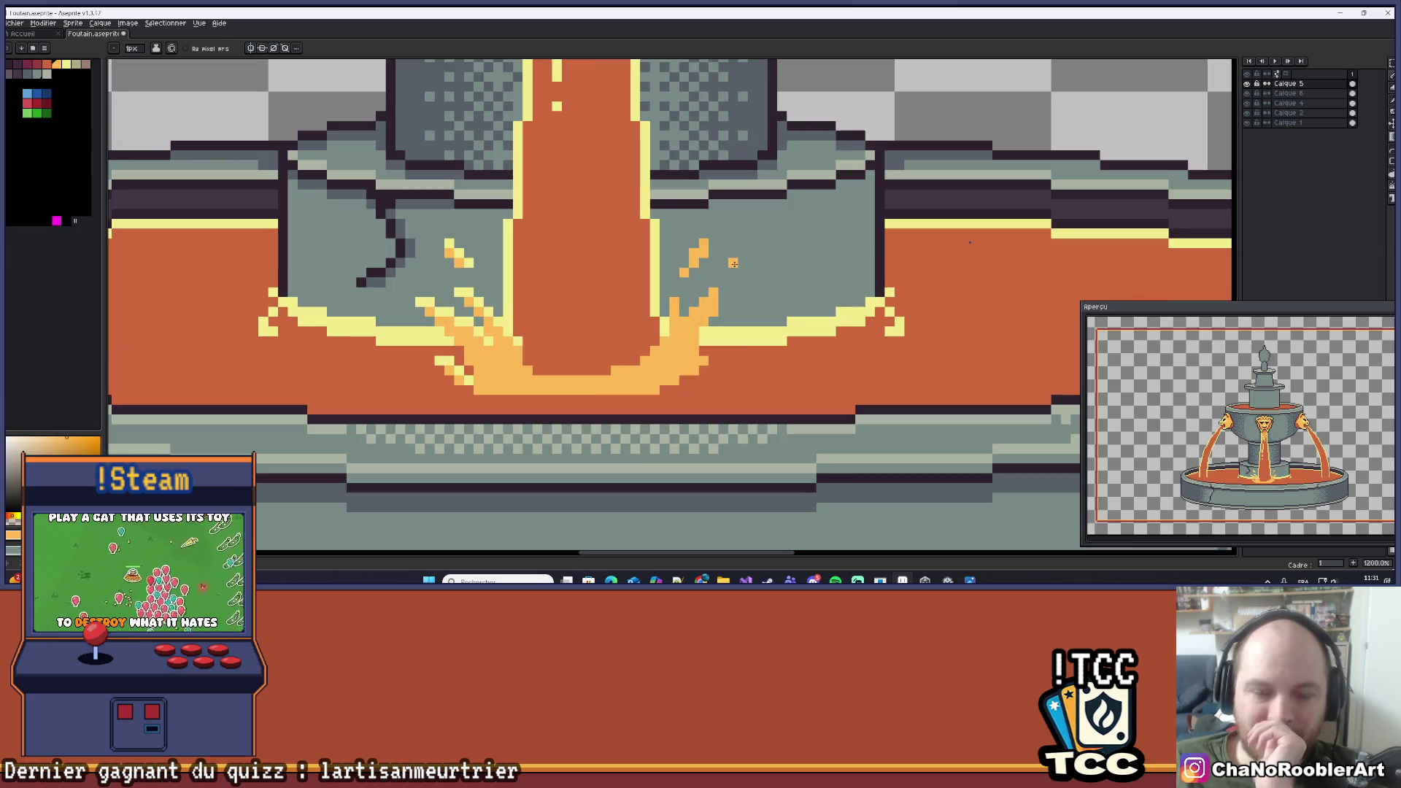
pyautogui.scroll(3, 497, 274)
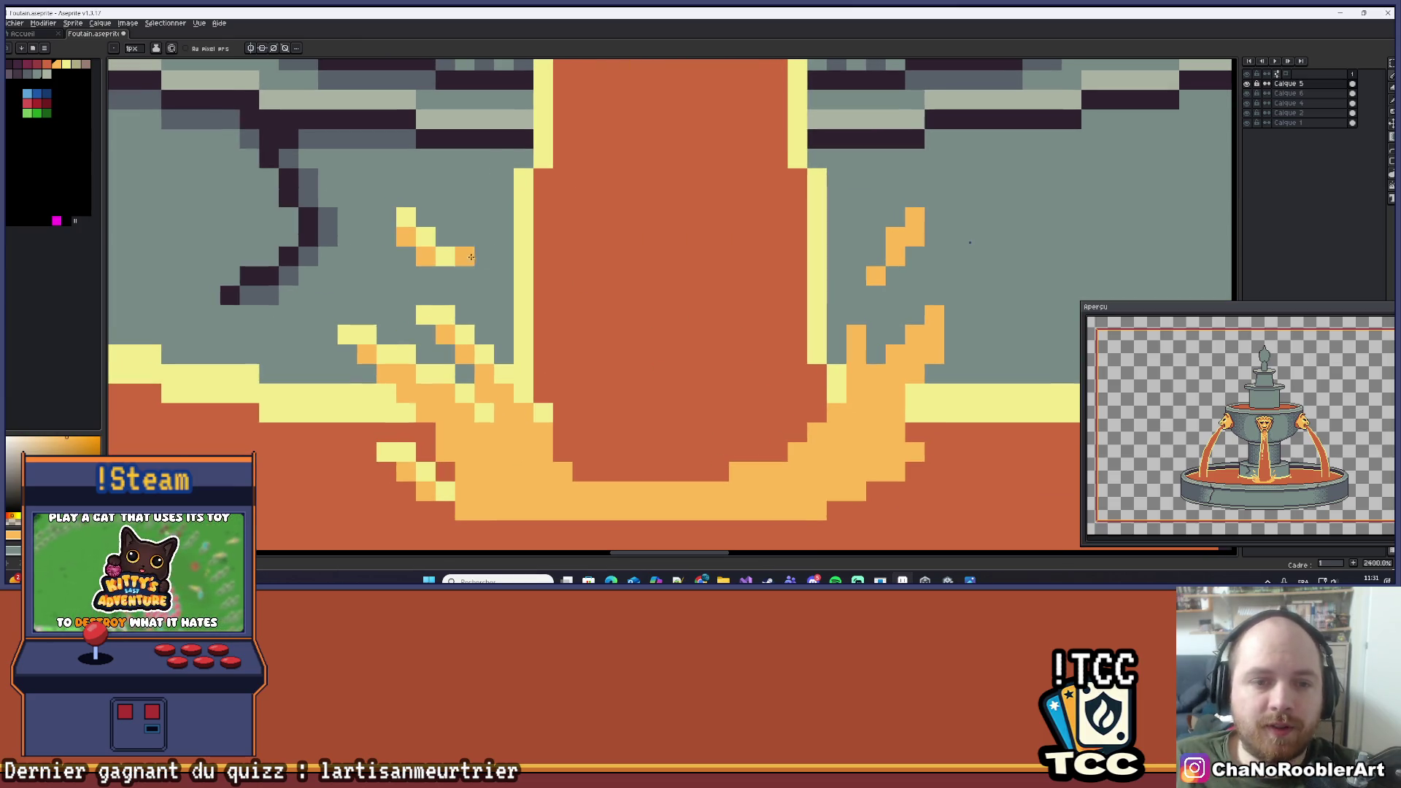
pyautogui.moveTo(934, 252); pyautogui.dragTo(848, 264)
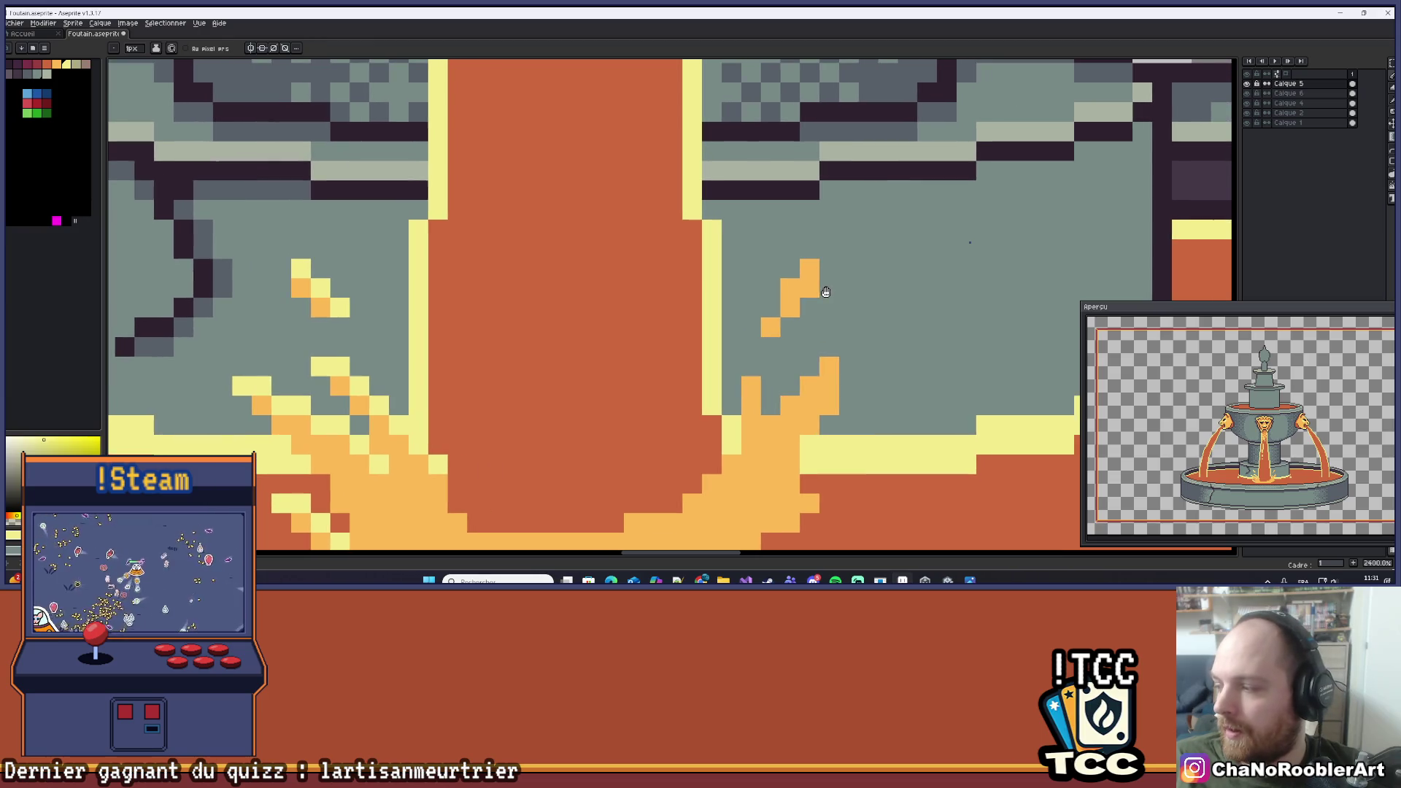
pyautogui.keyDown('alt'); pyautogui.click(790, 308); pyautogui.keyUp('alt')
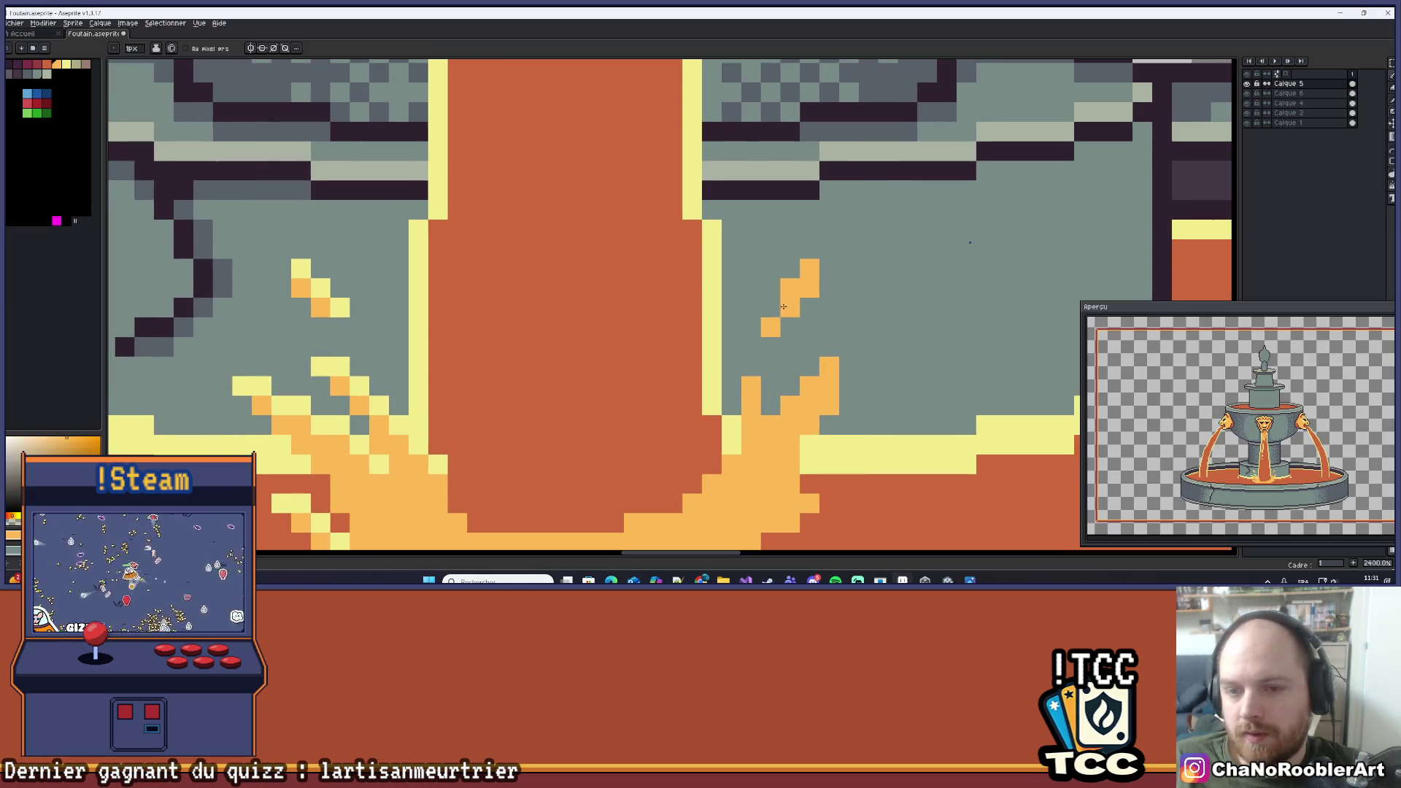
pyautogui.click(770, 307)
# Pick the yellow highlight and paint a yellow stroke along the right splash.
pyautogui.keyDown('alt'); pyautogui.click(714, 363); pyautogui.keyUp('alt')
pyautogui.moveTo(771, 327)
pyautogui.mouseDown()
pyautogui.moveTo(810, 269)
pyautogui.moveTo(864, 290)
pyautogui.mouseUp()
pyautogui.scroll(-4, 810, 268)
pyautogui.scroll(-3, 863, 290)
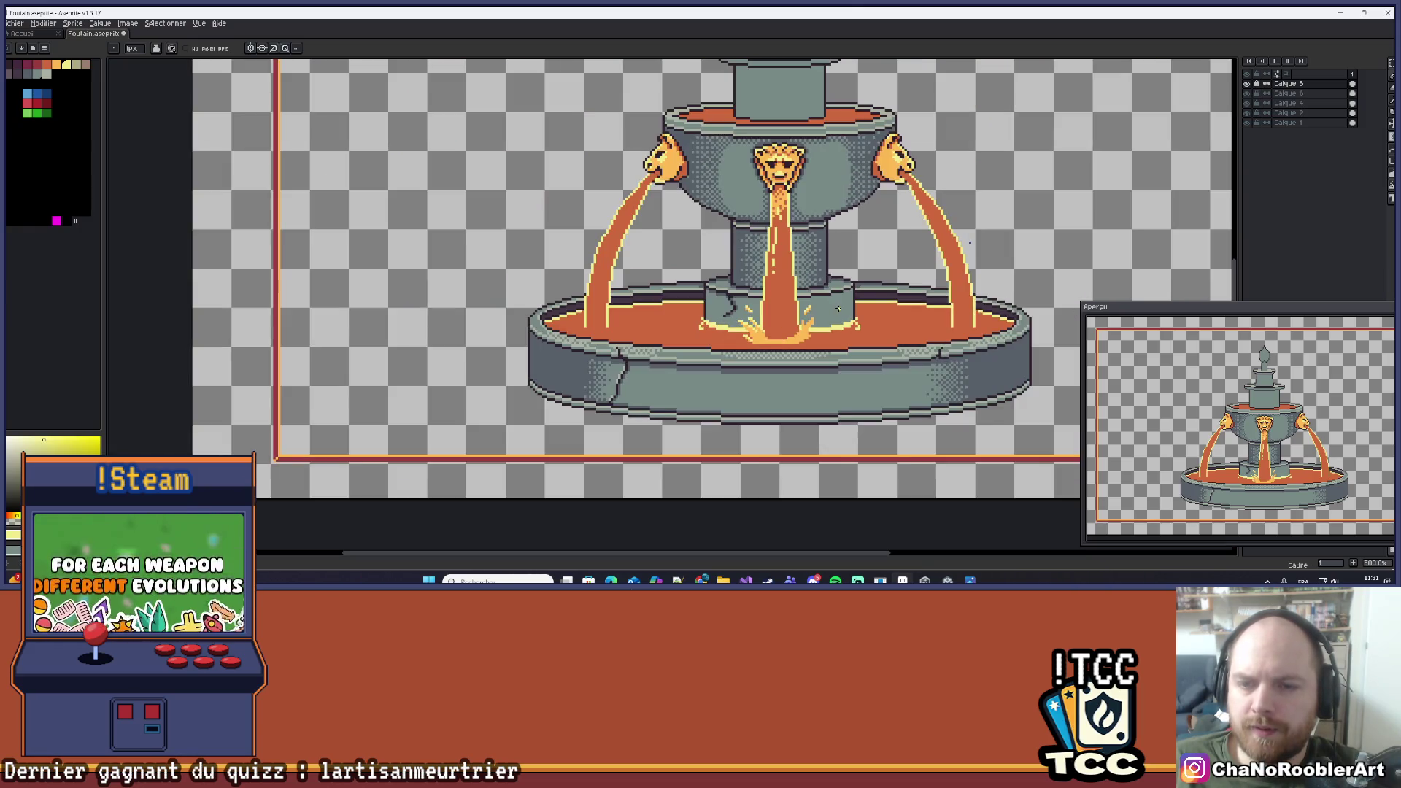
pyautogui.scroll(7, 753, 322)
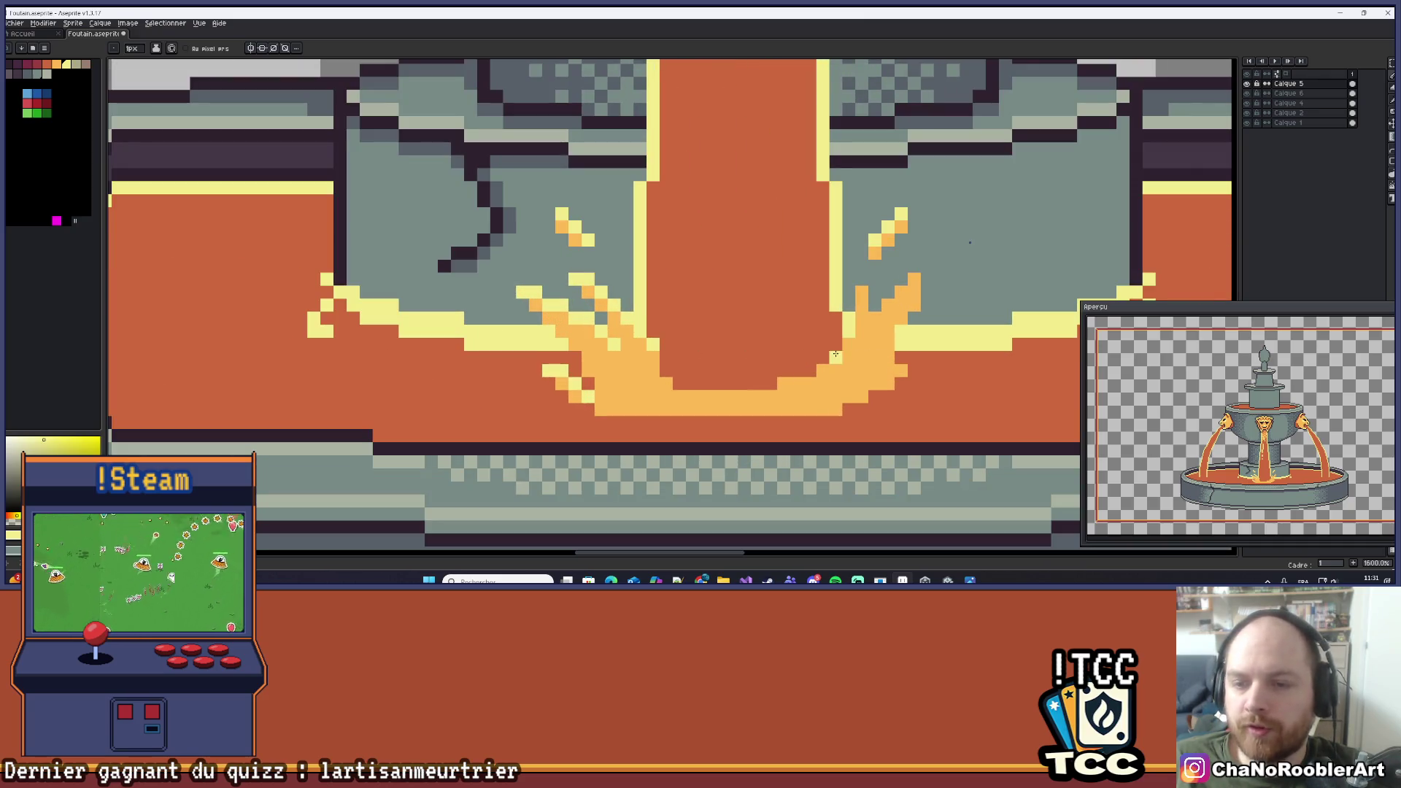
pyautogui.moveTo(865, 353); pyautogui.dragTo(866, 375)
pyautogui.scroll(3, 866, 375)
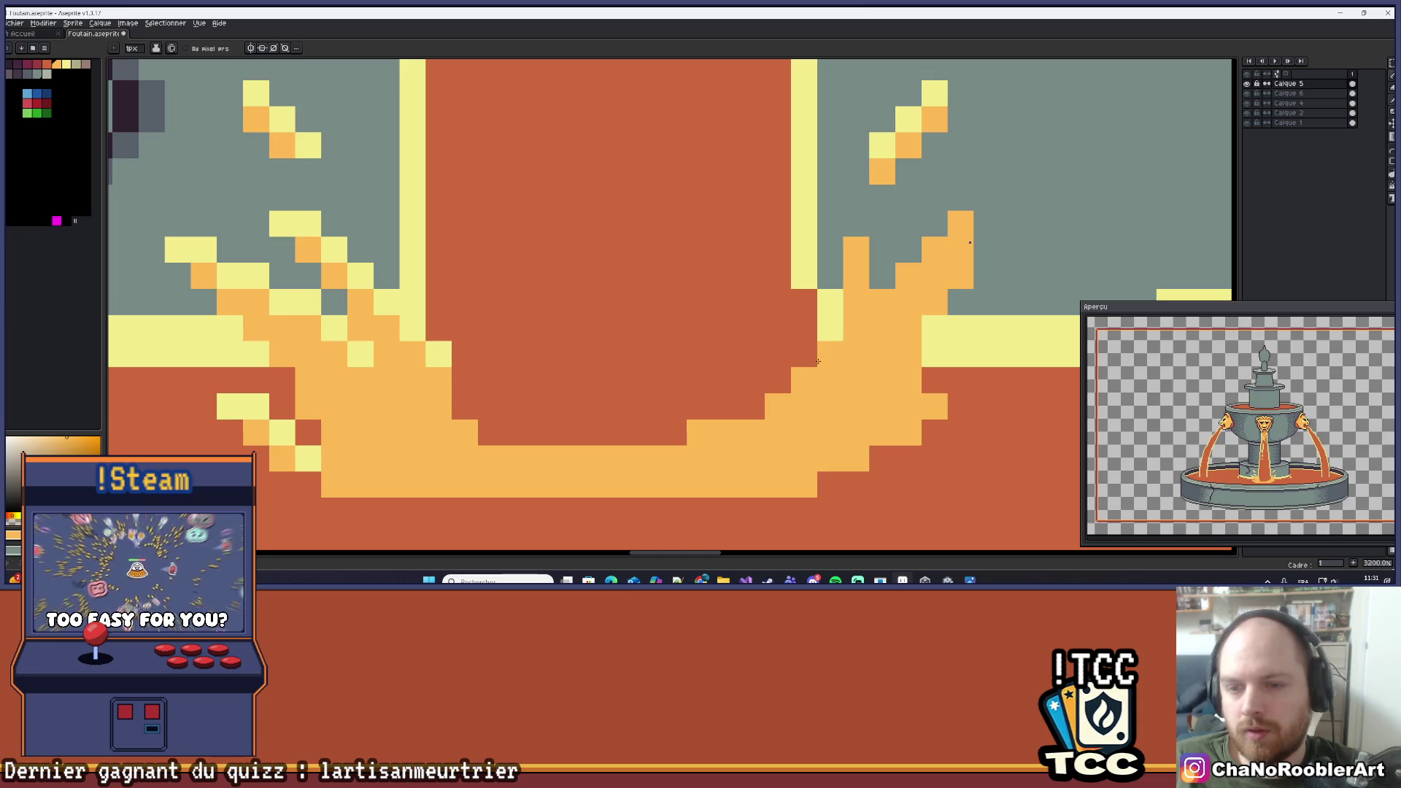
pyautogui.scroll(-2, 673, 432)
pyautogui.scroll(3, 511, 437)
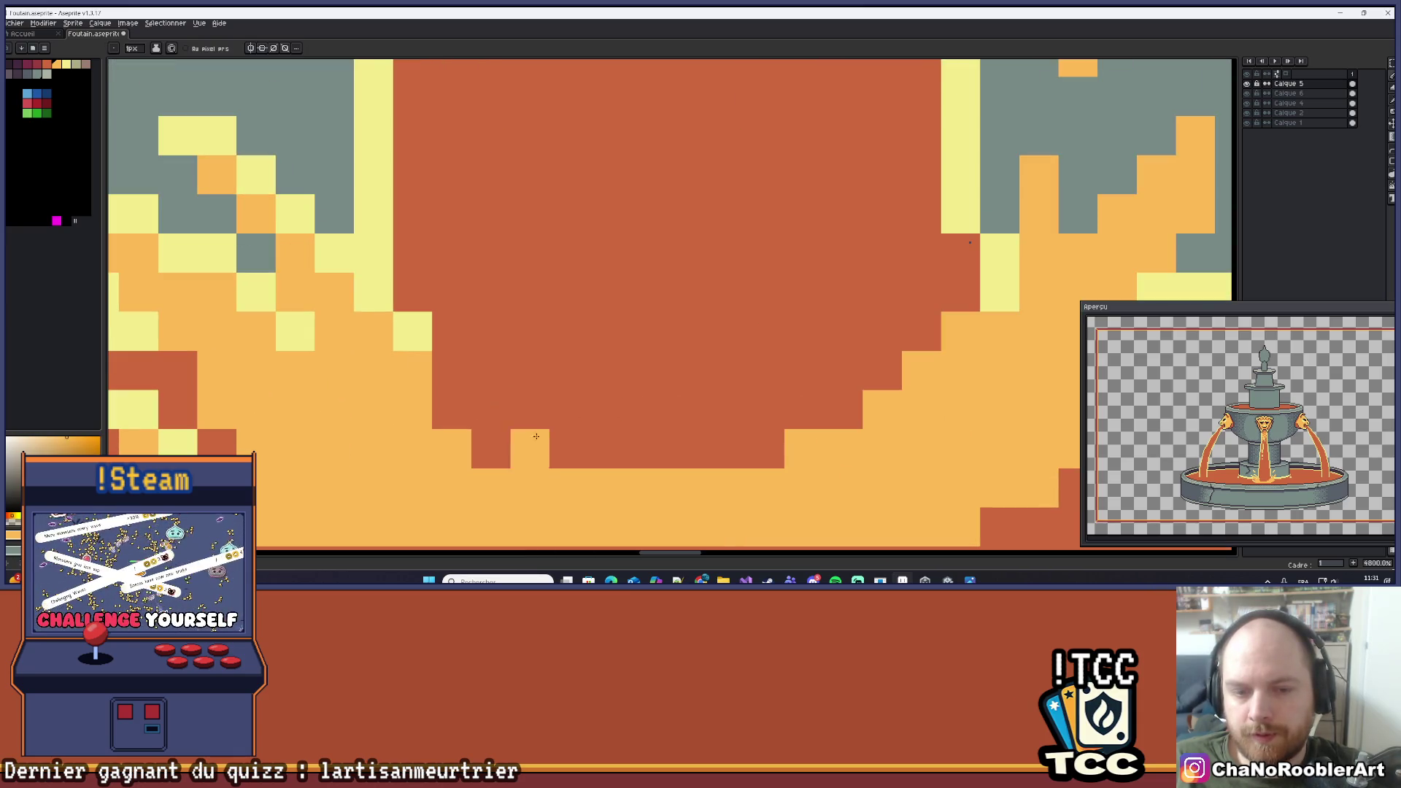
pyautogui.scroll(-6, 448, 420)
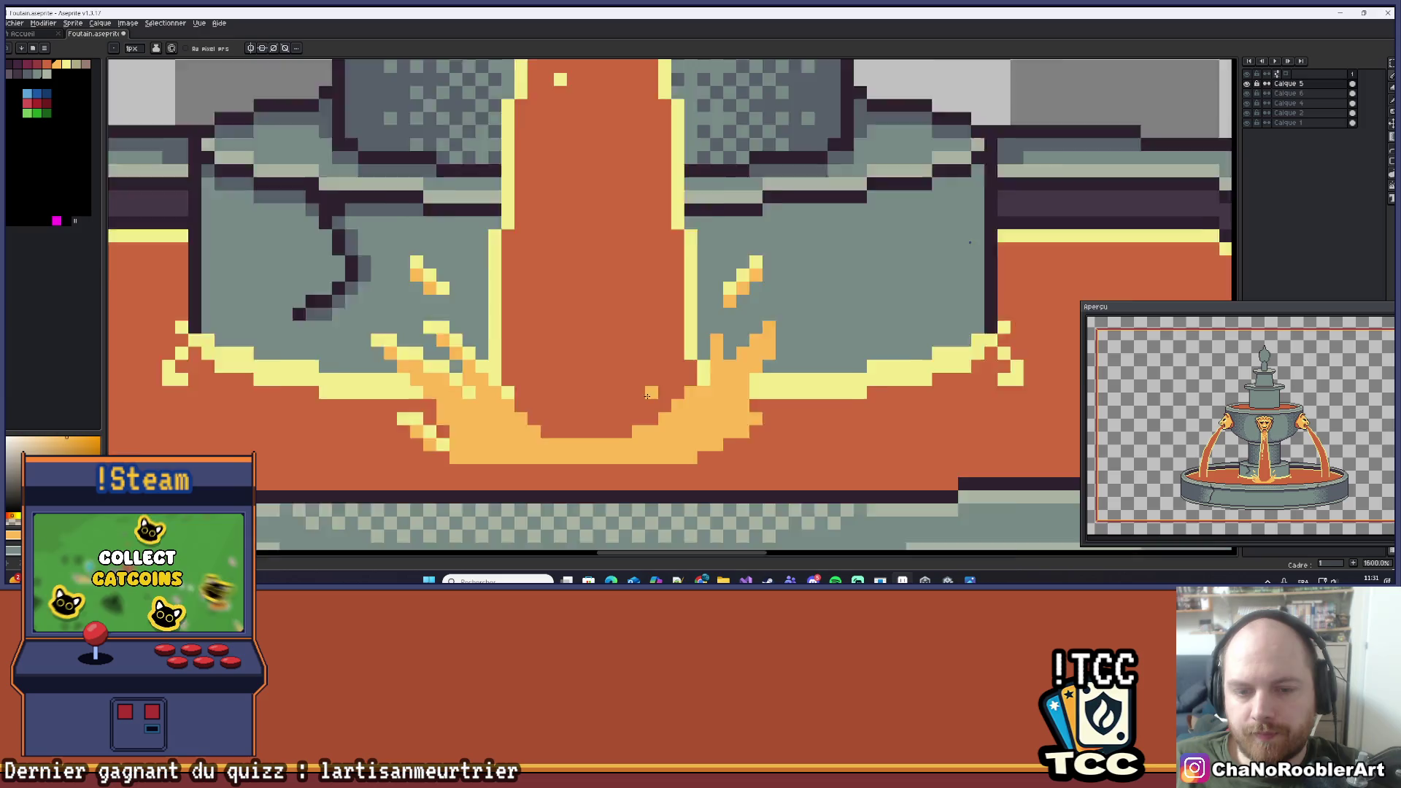
pyautogui.scroll(4, 699, 388)
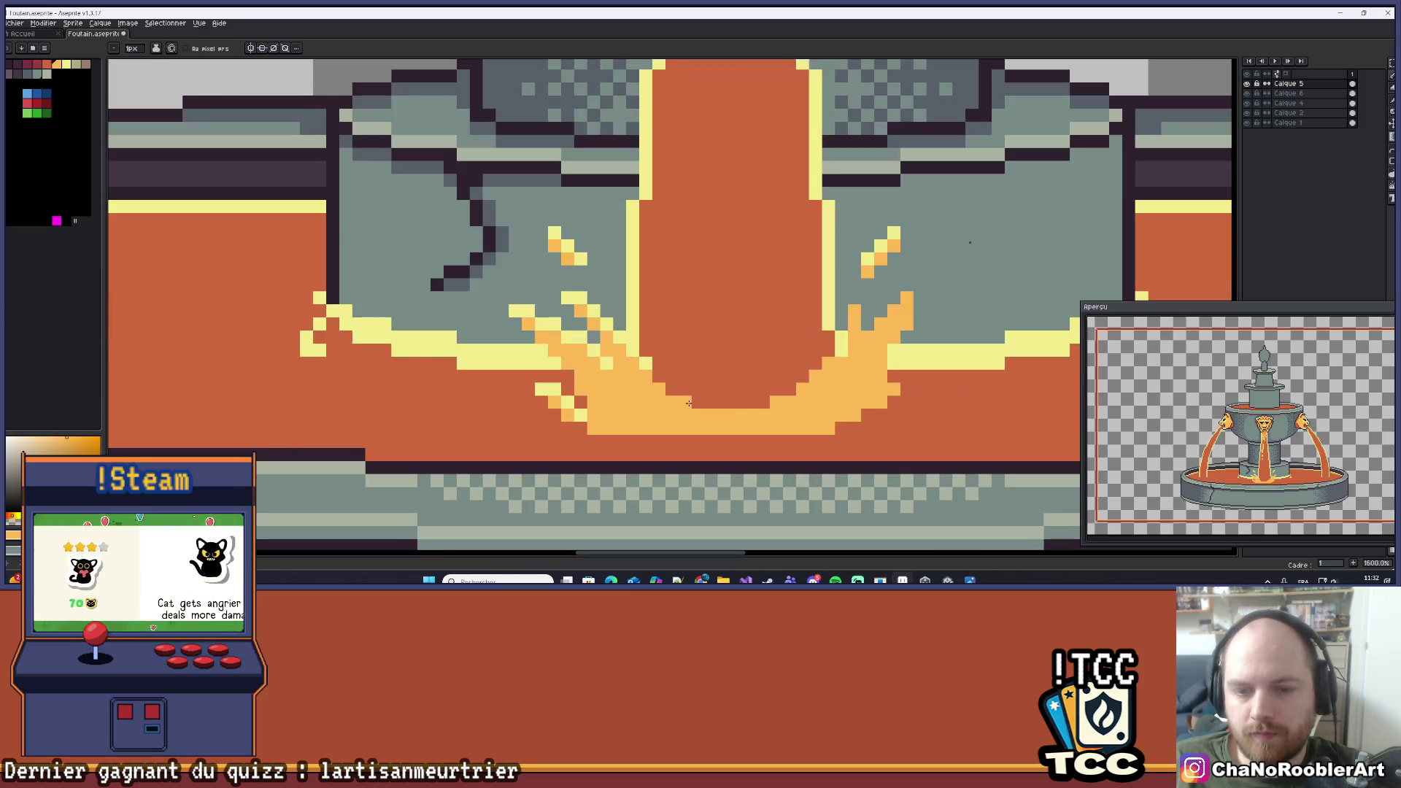
pyautogui.scroll(-2, 737, 360)
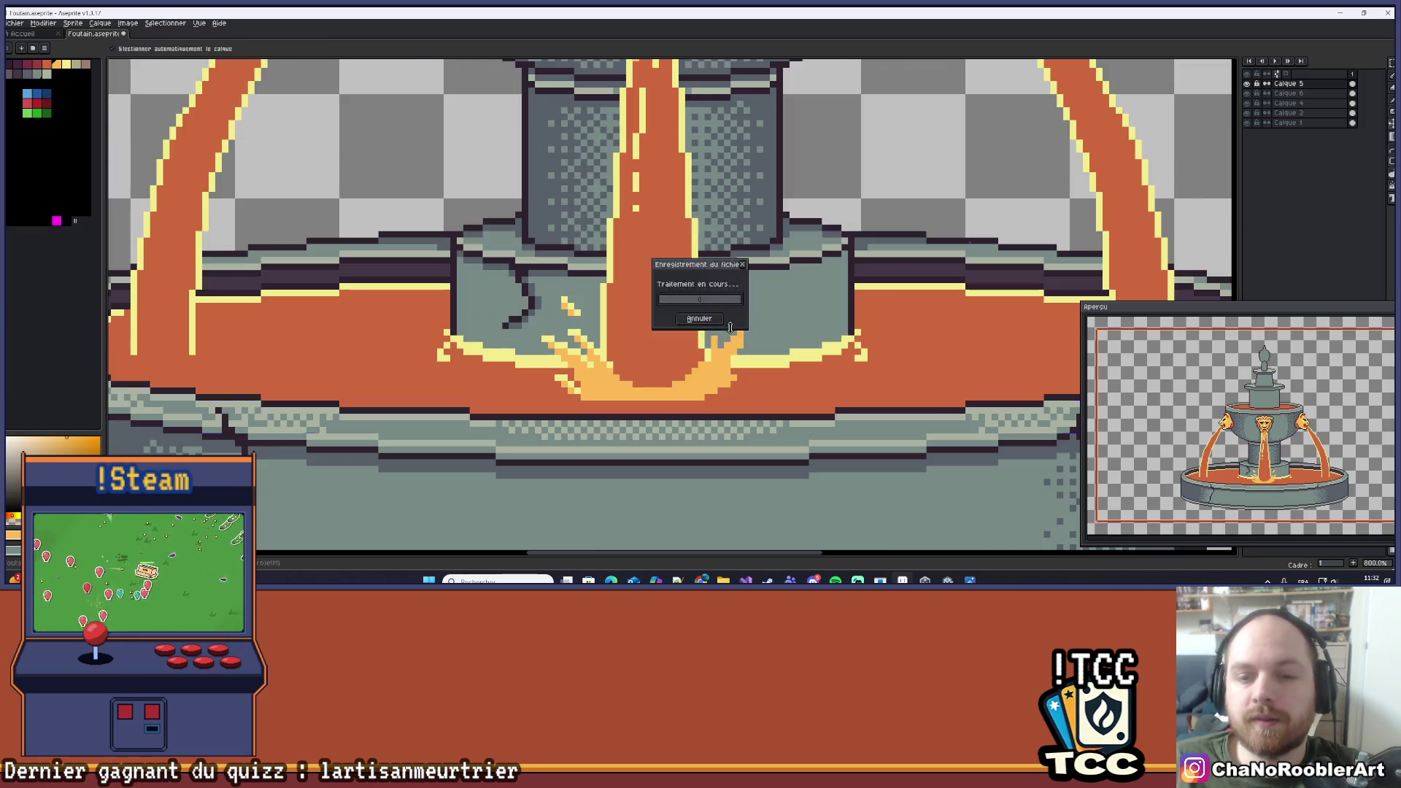
# Add yellow pixels on the right splash tips, undo a stray one, and save the file.
pyautogui.scroll(2, 719, 340)
pyautogui.scroll(1, 718, 340)
pyautogui.click(705, 335)
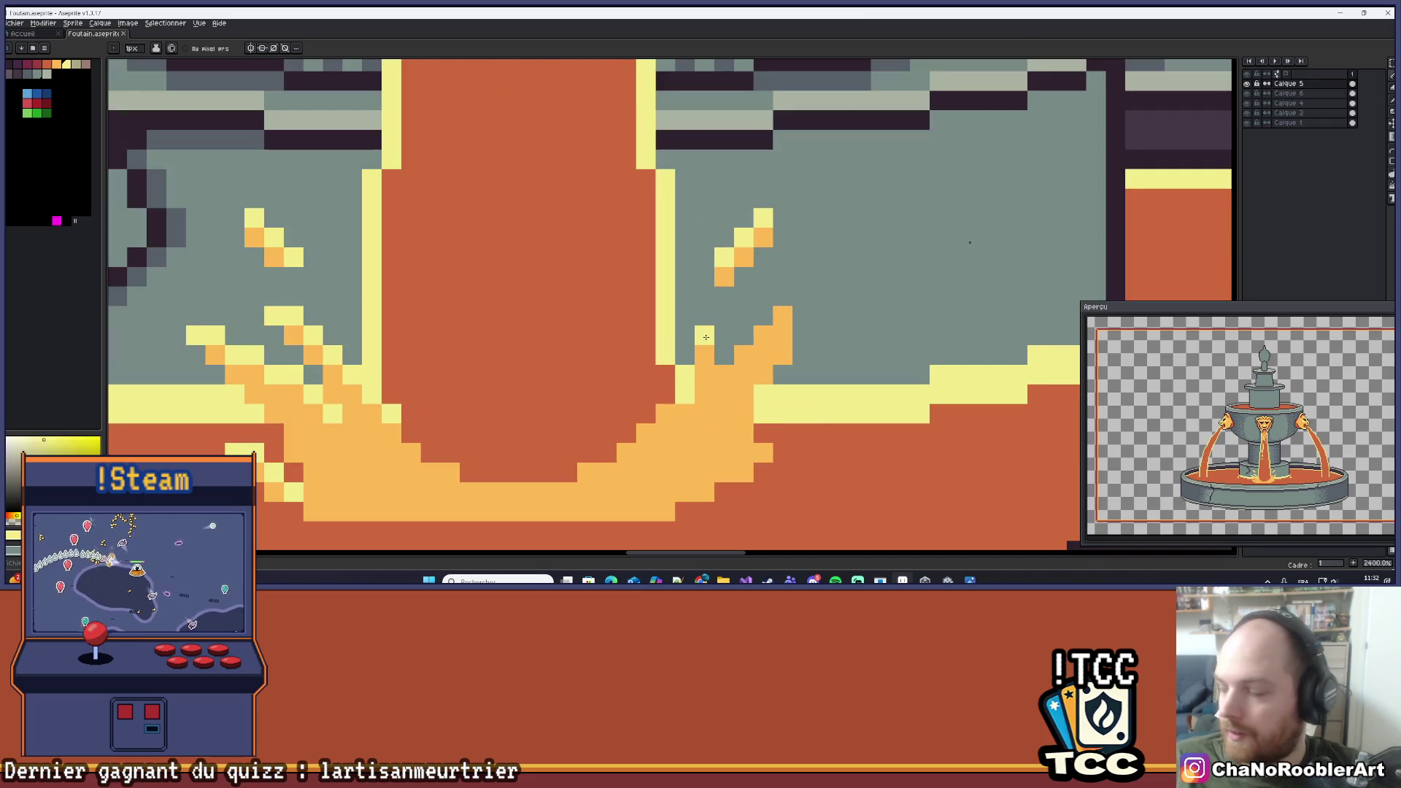
pyautogui.click(822, 297)
pyautogui.hotkey('ctrl', 'z')
pyautogui.moveTo(826, 296); pyautogui.dragTo(797, 318)
pyautogui.click(733, 359)
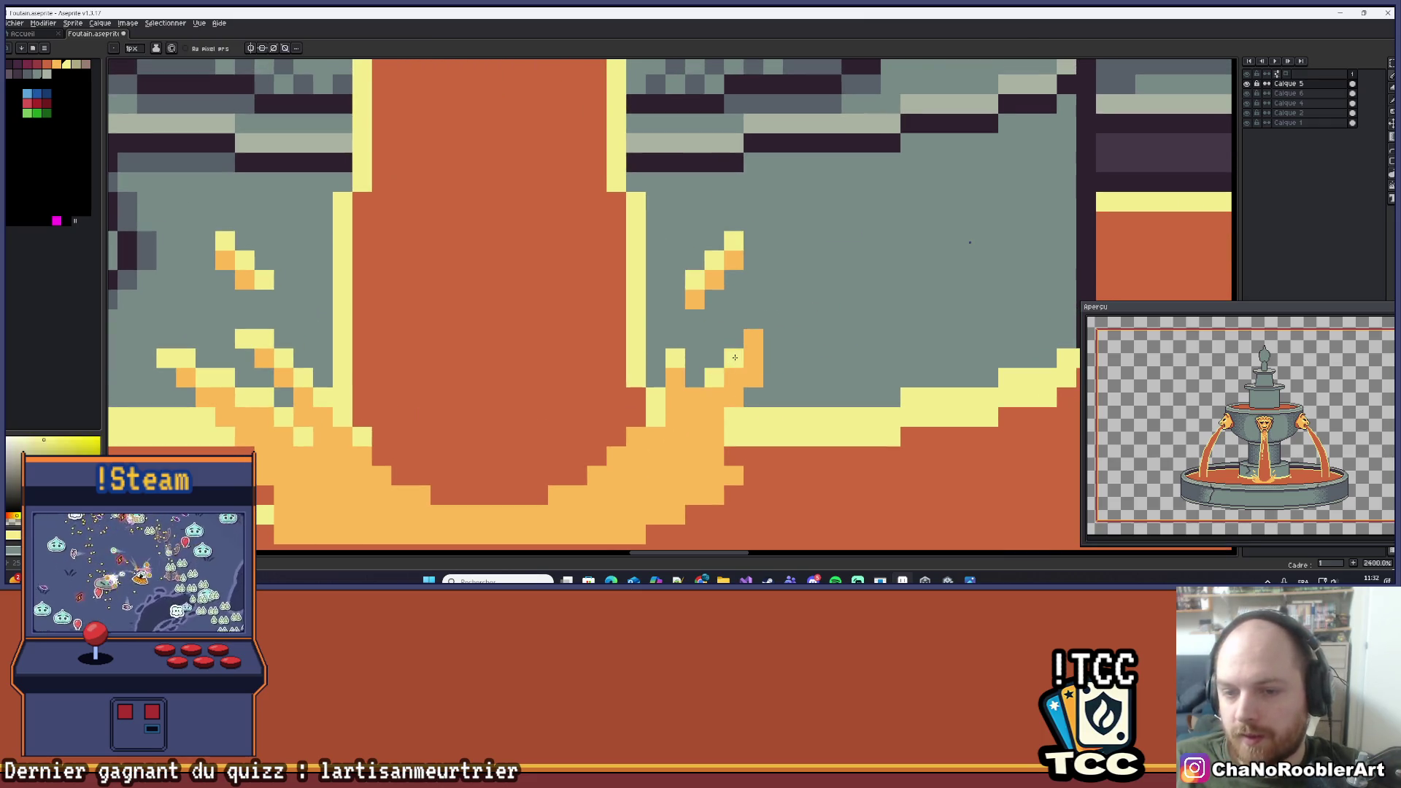
pyautogui.scroll(-5, 792, 324)
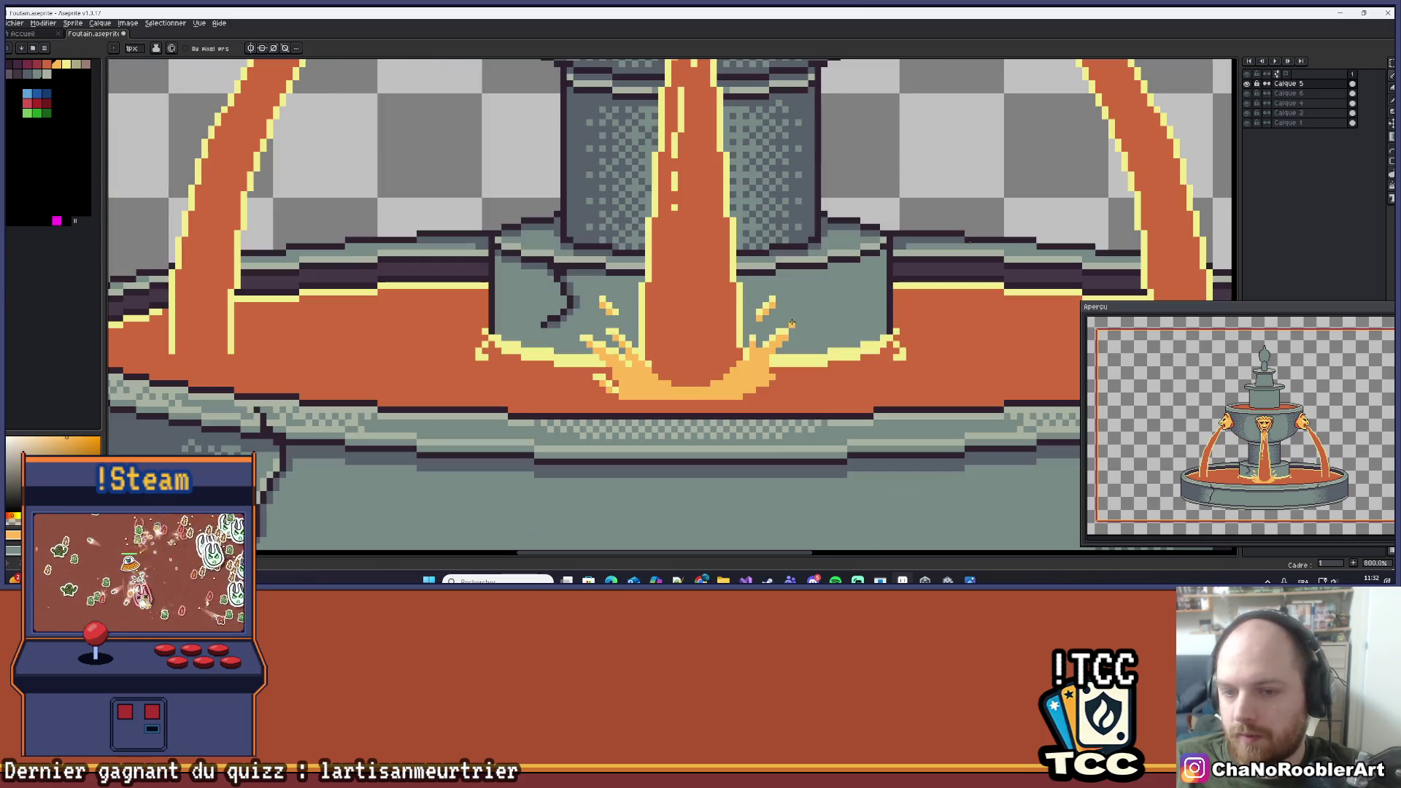
pyautogui.hotkey('ctrl', 's')
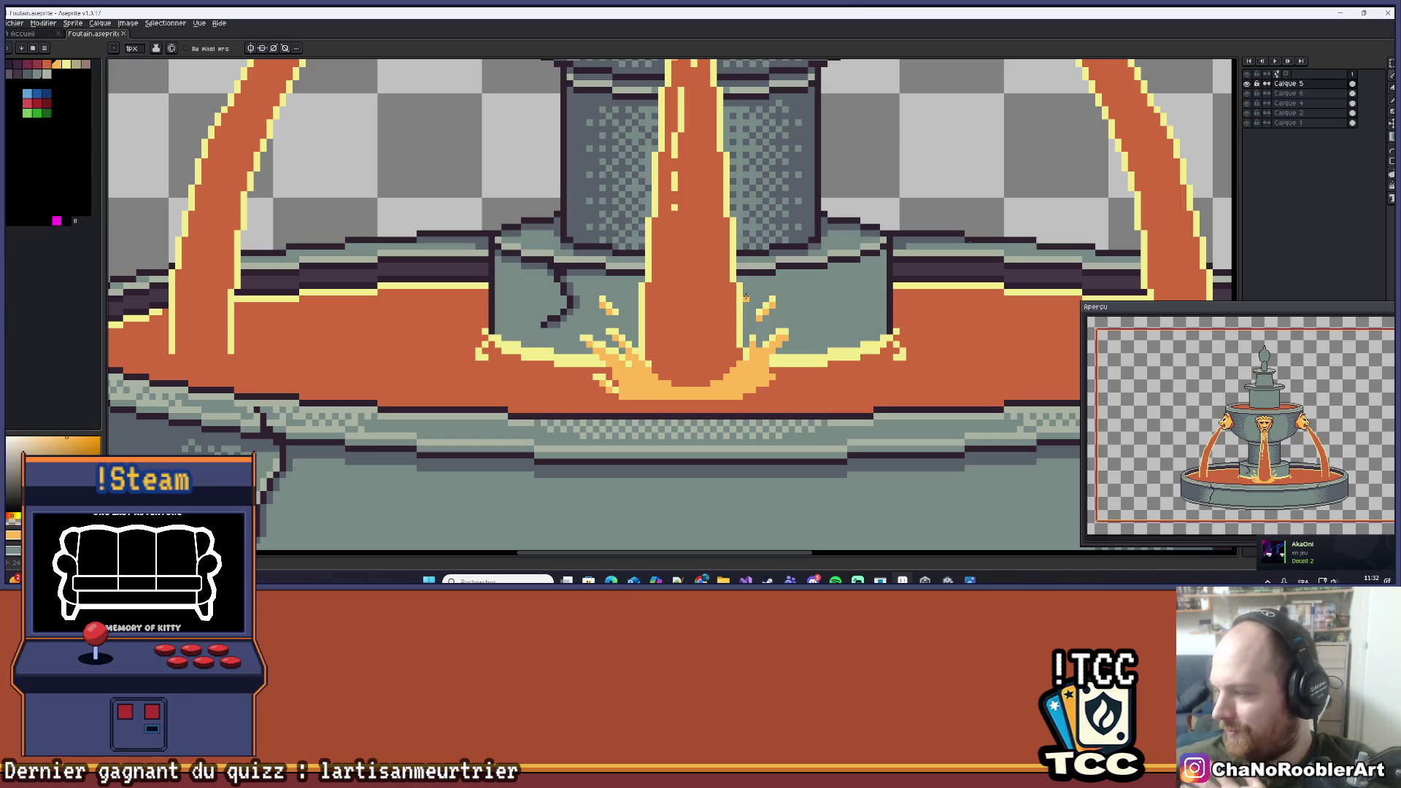
# Pick yellow and pencil a staircase of yellow pixels running down-left along the right splash.
pyautogui.scroll(3, 786, 305)
pyautogui.press('i')
pyautogui.click(883, 162)
pyautogui.press('b')
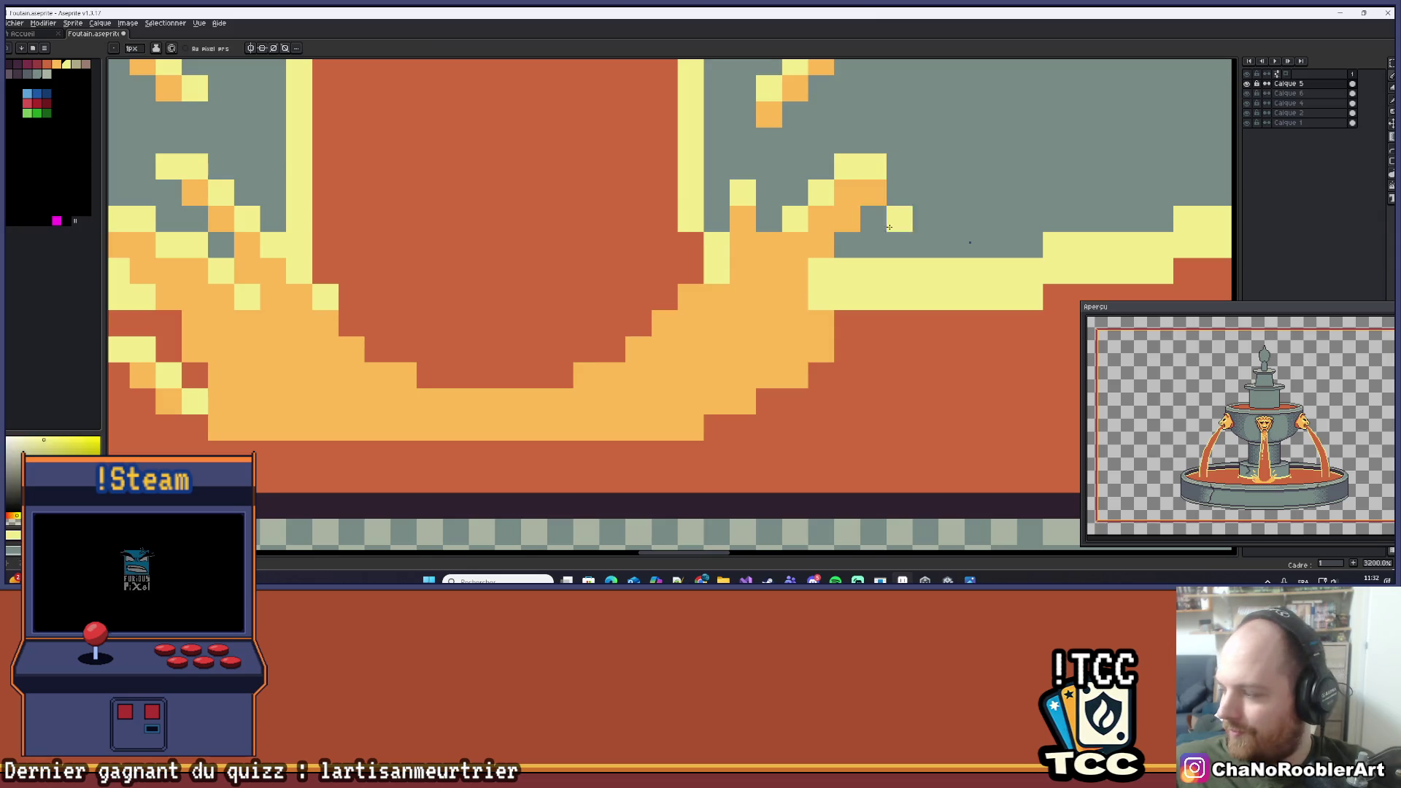
pyautogui.click(793, 384)
pyautogui.click(810, 359)
pyautogui.click(783, 385)
pyautogui.click(757, 386)
pyautogui.click(731, 411)
pyautogui.click(705, 412)
pyautogui.click(679, 438)
# Pick the orange water colour from the artwork and recentre on the fountain basin.
pyautogui.scroll(-6, 675, 437)
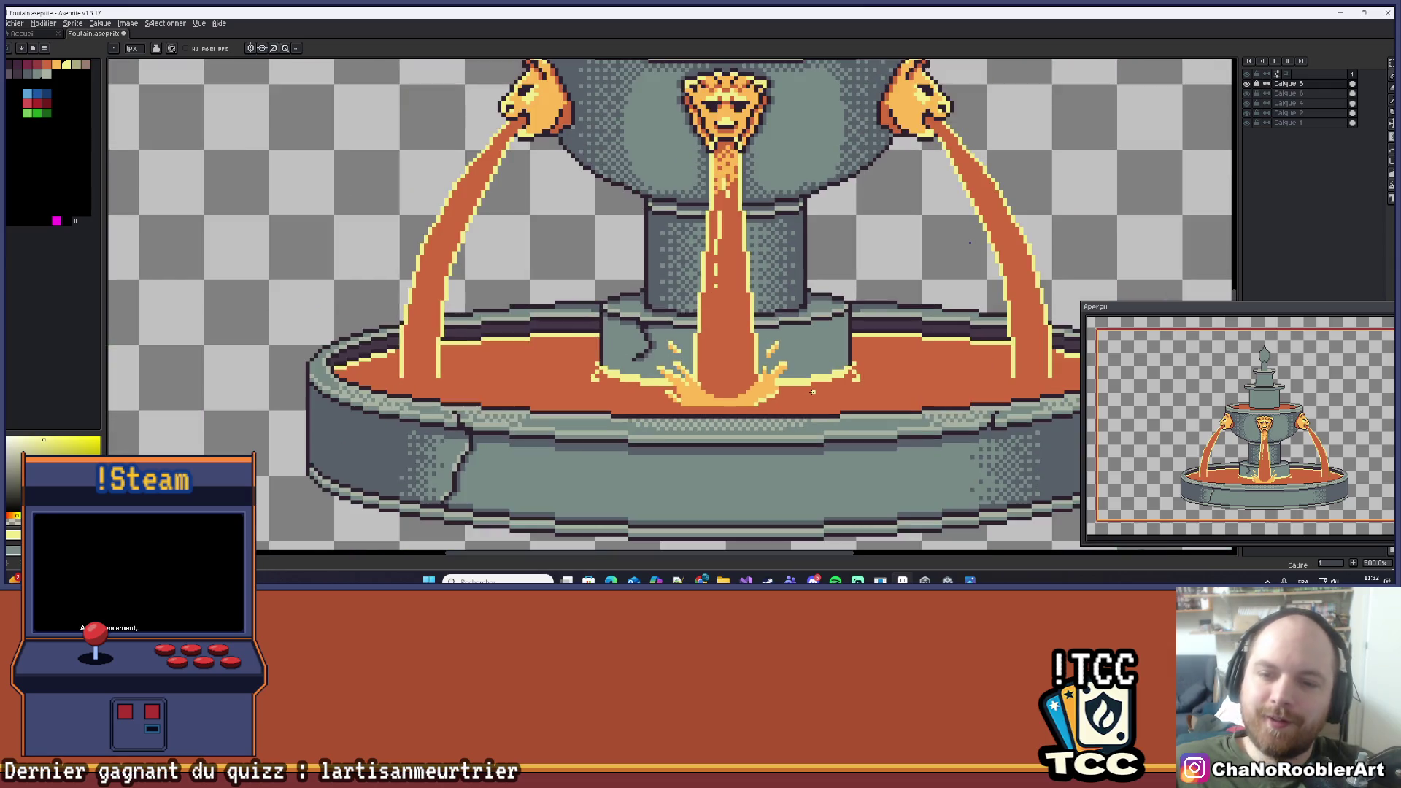
pyautogui.scroll(4, 817, 387)
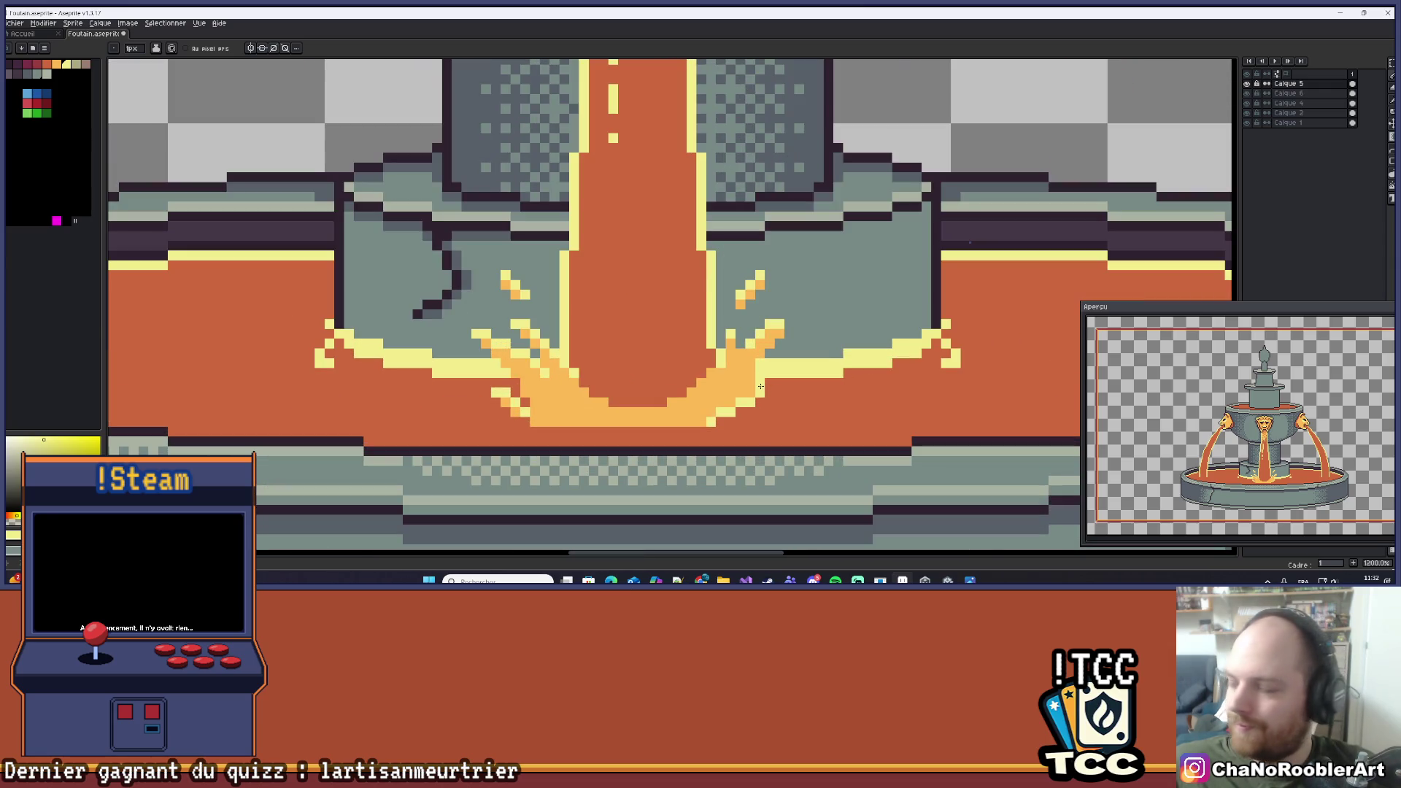
pyautogui.scroll(5, 761, 384)
pyautogui.press('alt')
pyautogui.keyDown('alt'); pyautogui.click(746, 373); pyautogui.keyUp('alt')
pyautogui.scroll(-3, 752, 350)
pyautogui.scroll(1, 774, 306)
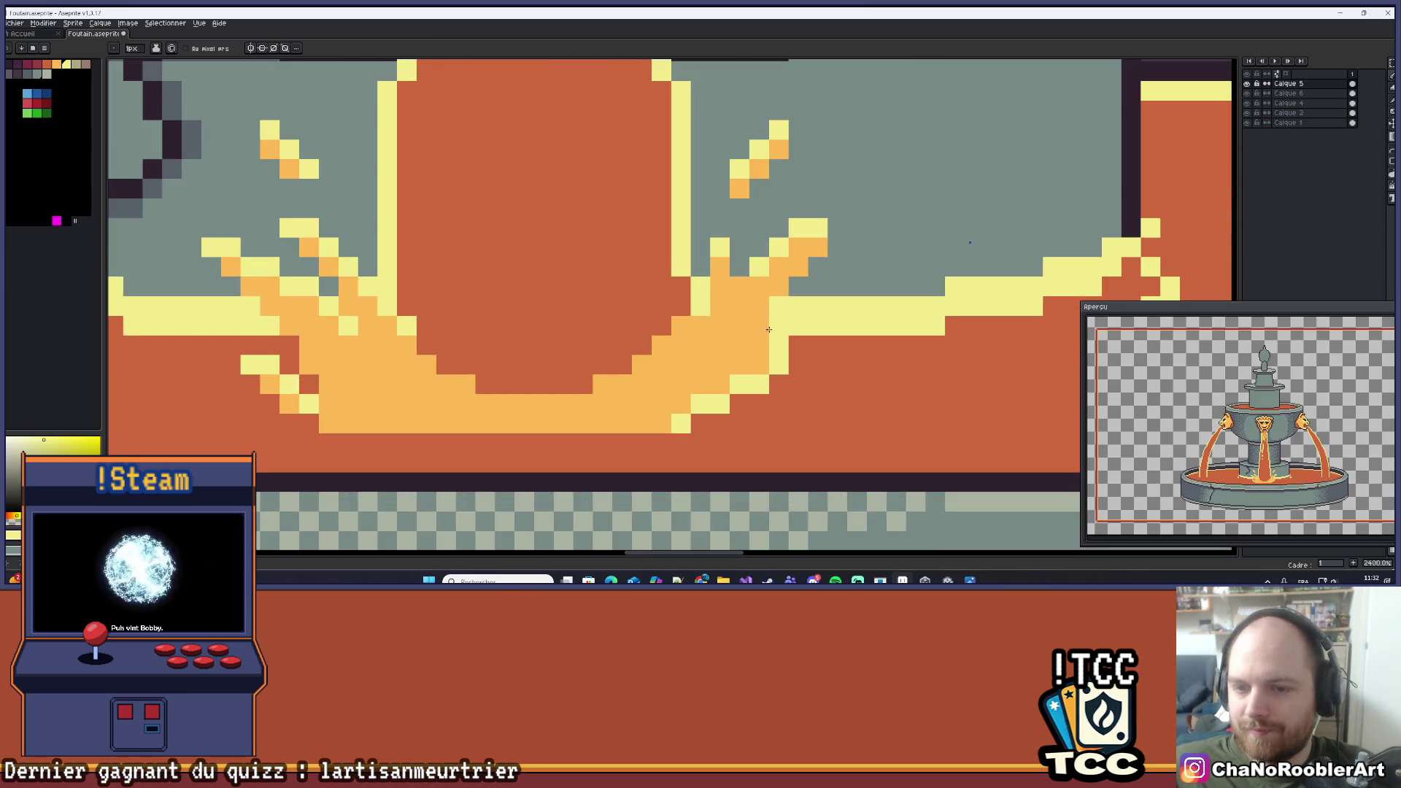
pyautogui.scroll(-7, 775, 301)
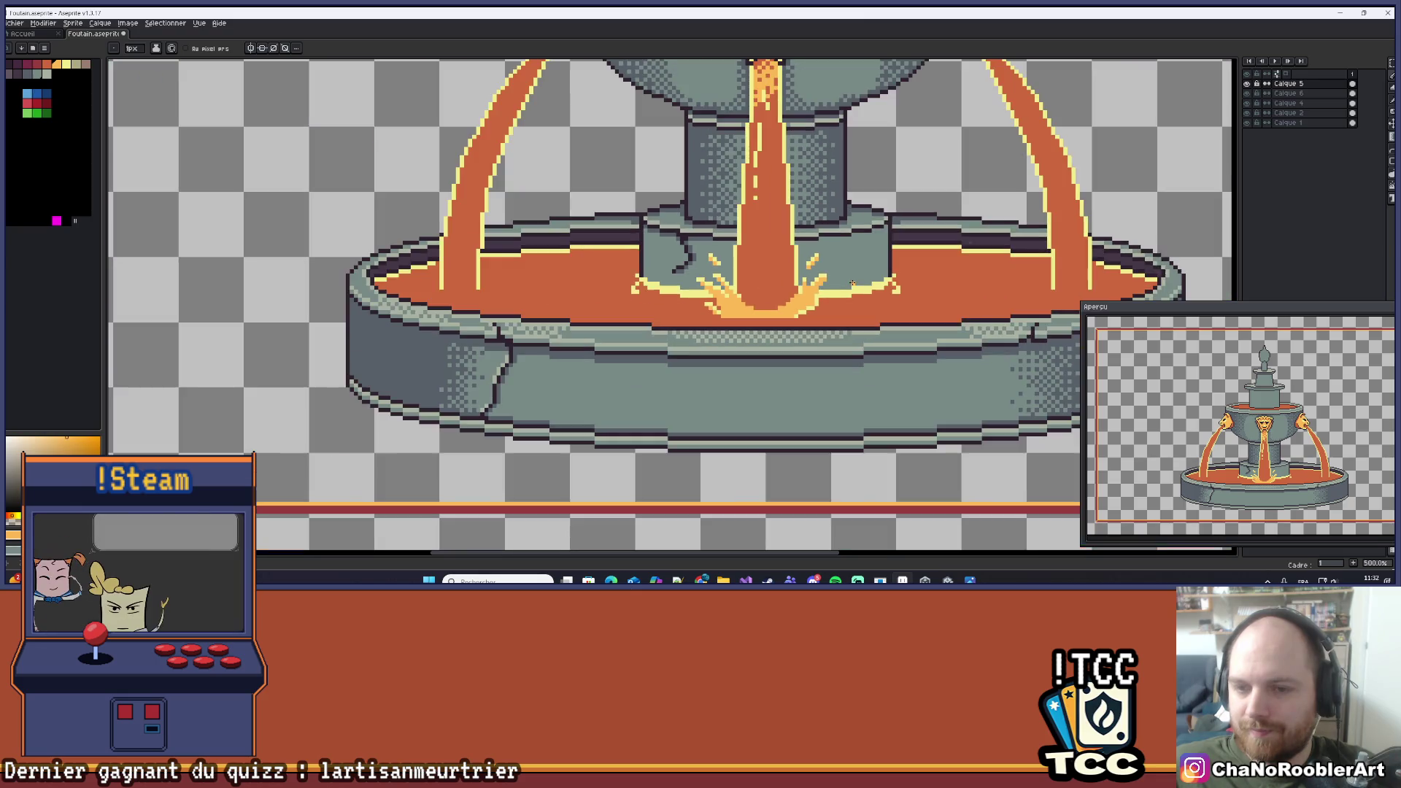
pyautogui.moveTo(853, 282); pyautogui.dragTo(838, 288)
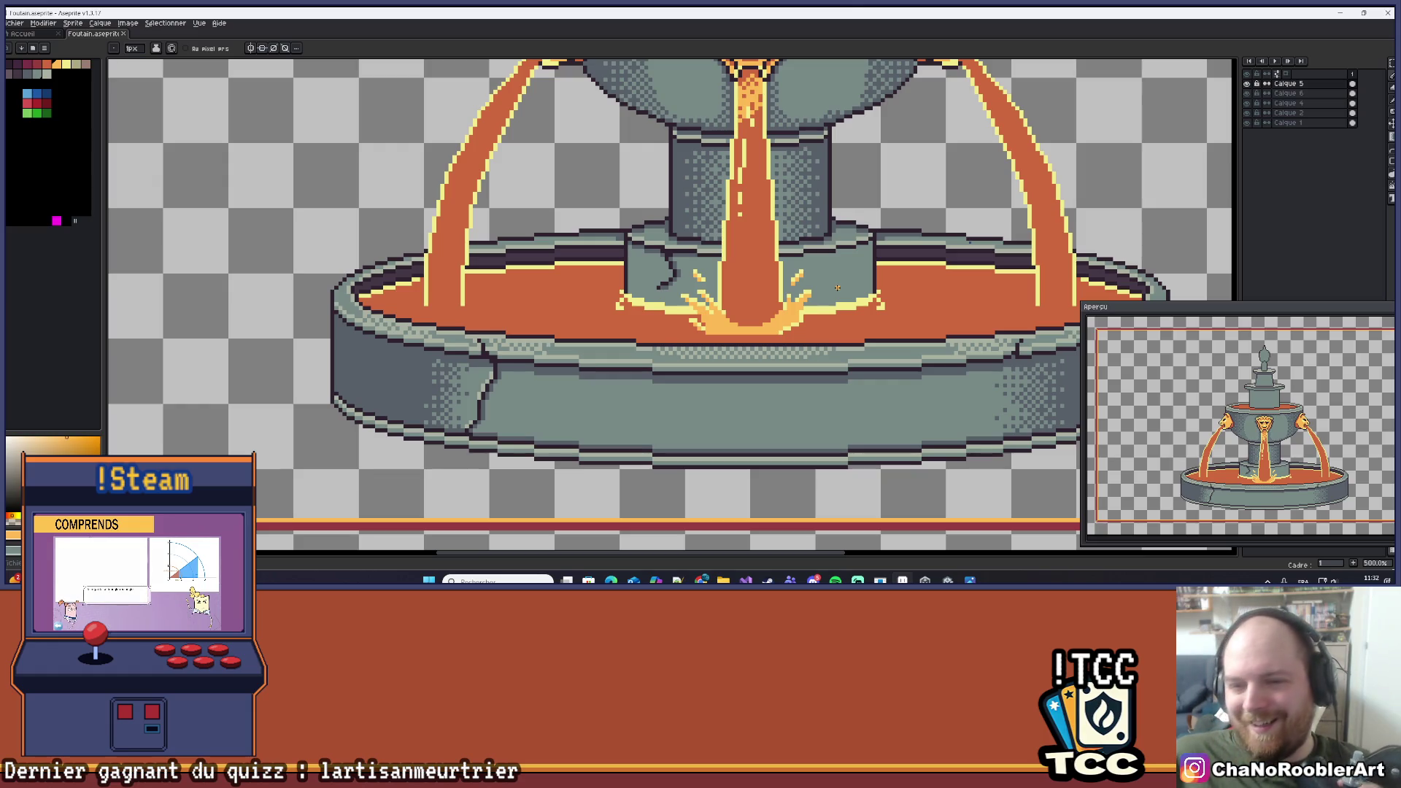
pyautogui.scroll(7, 751, 284)
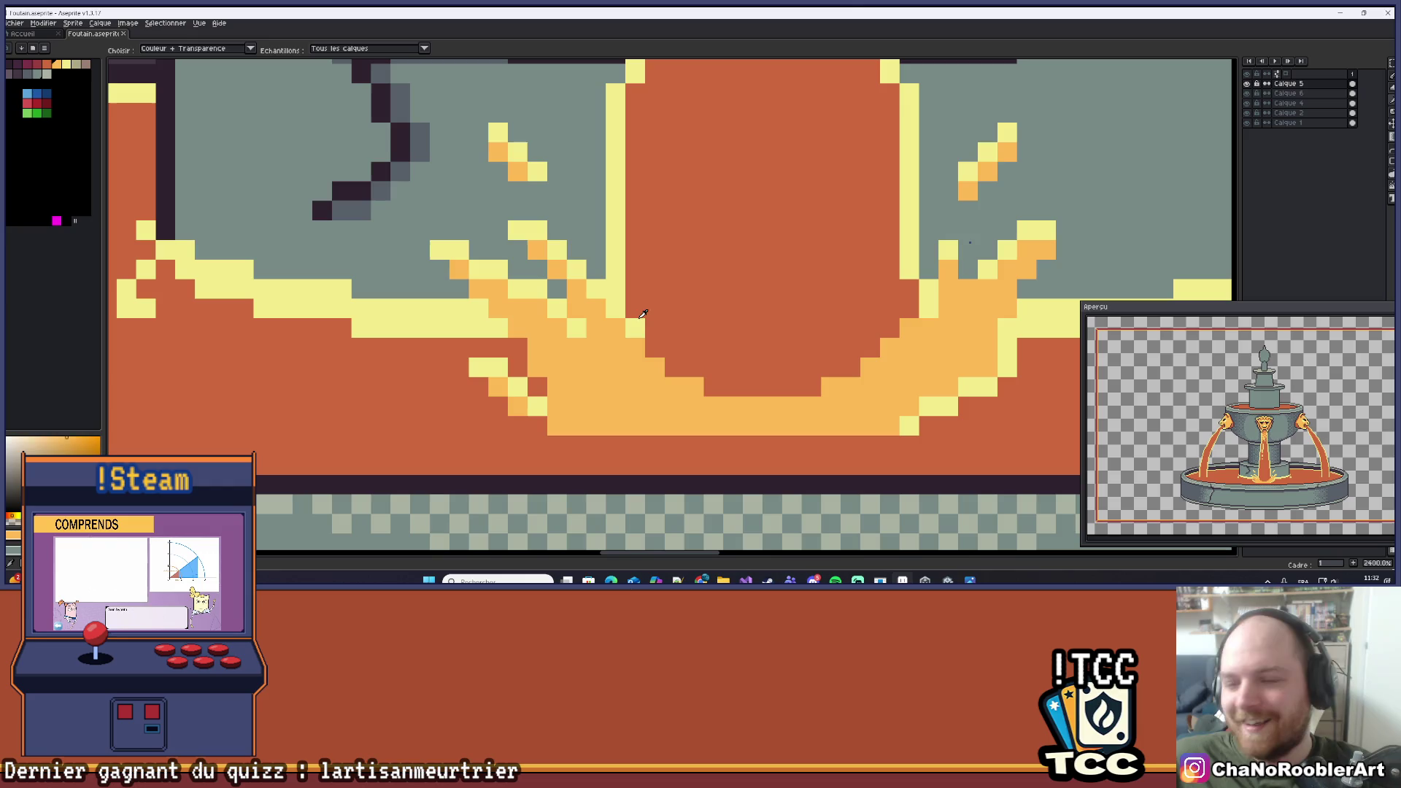
# Switch to the next yellow and paint a short yellow pixel column in the central stream.
pyautogui.press('0')
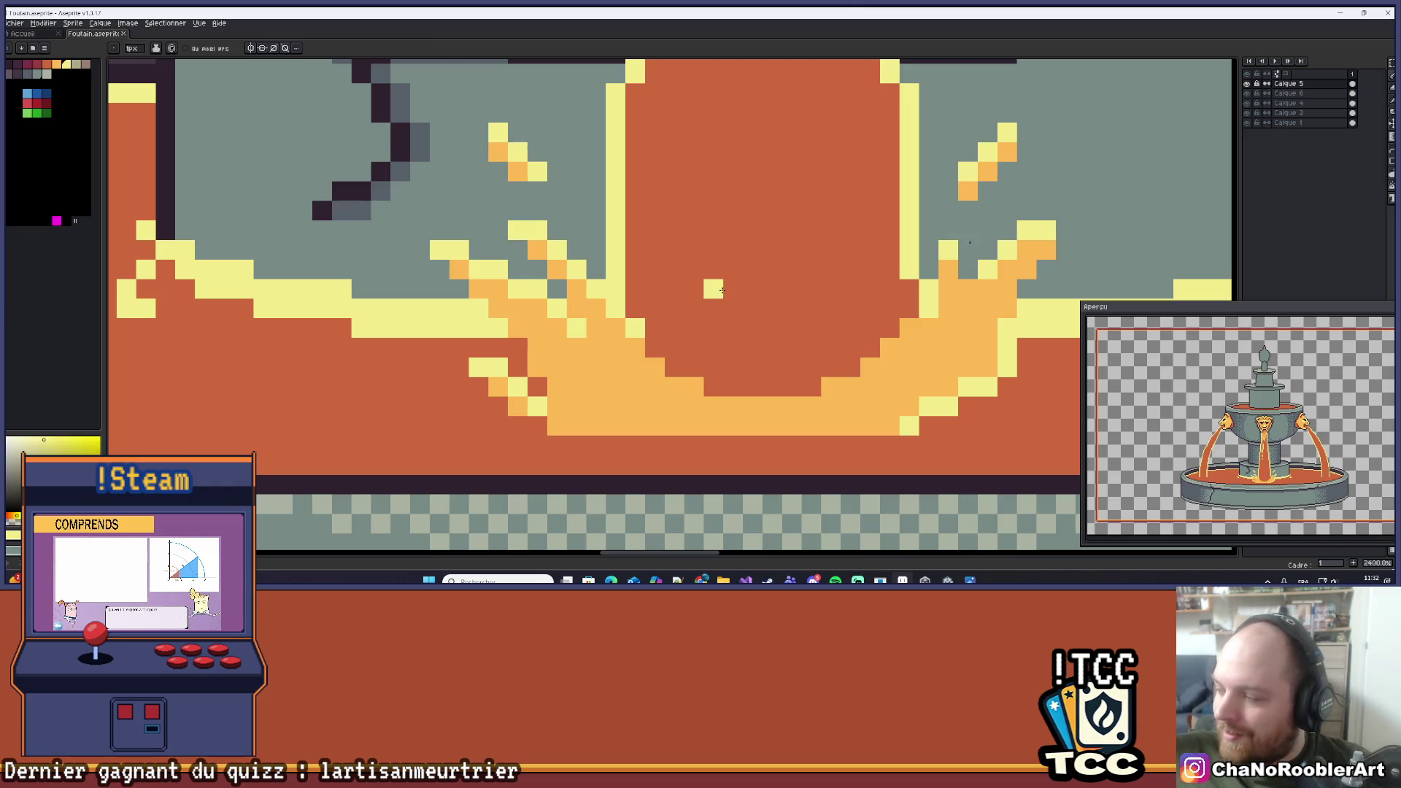
pyautogui.moveTo(799, 295)
pyautogui.mouseDown()
pyautogui.moveTo(766, 260)
pyautogui.moveTo(647, 322)
pyautogui.moveTo(615, 293)
pyautogui.mouseUp()
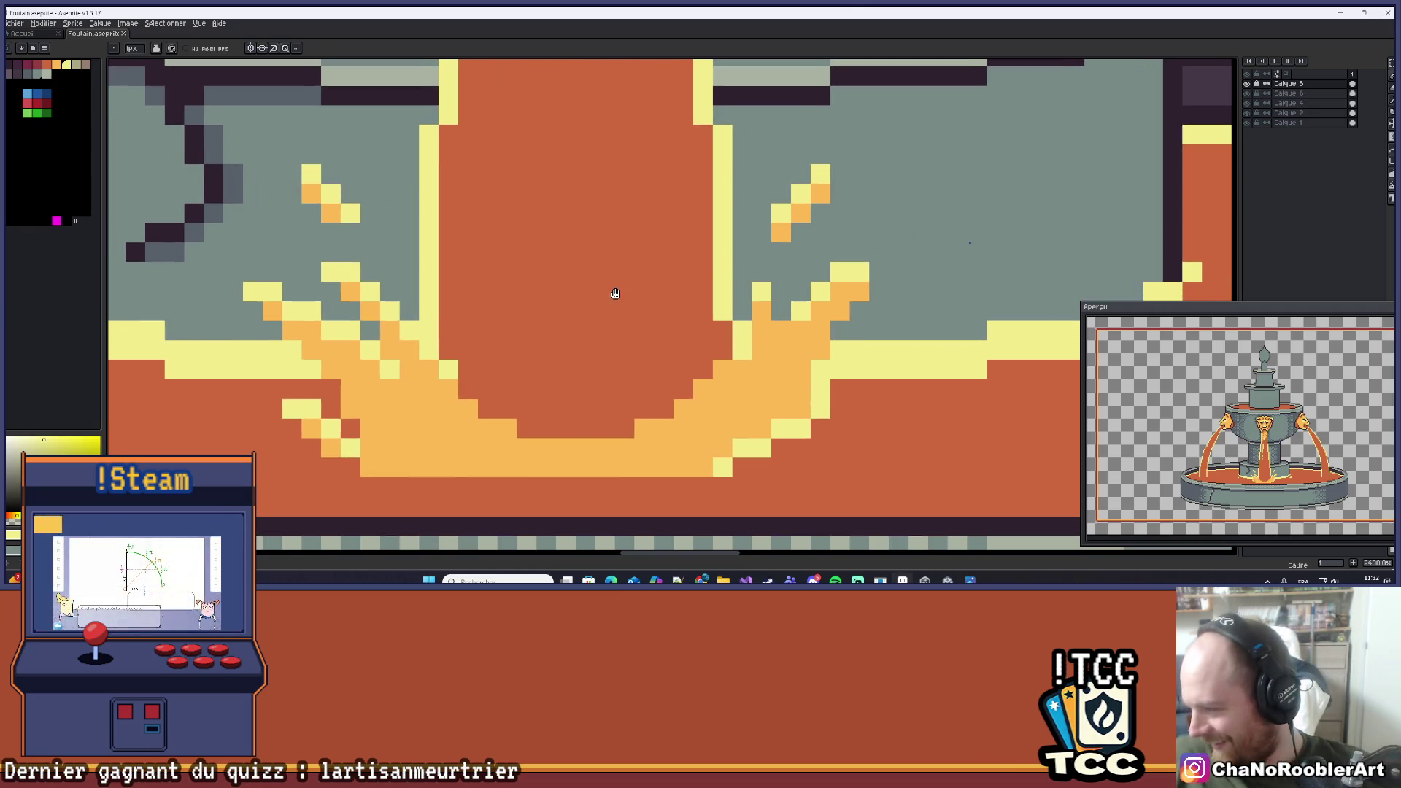
pyautogui.scroll(3, 657, 313)
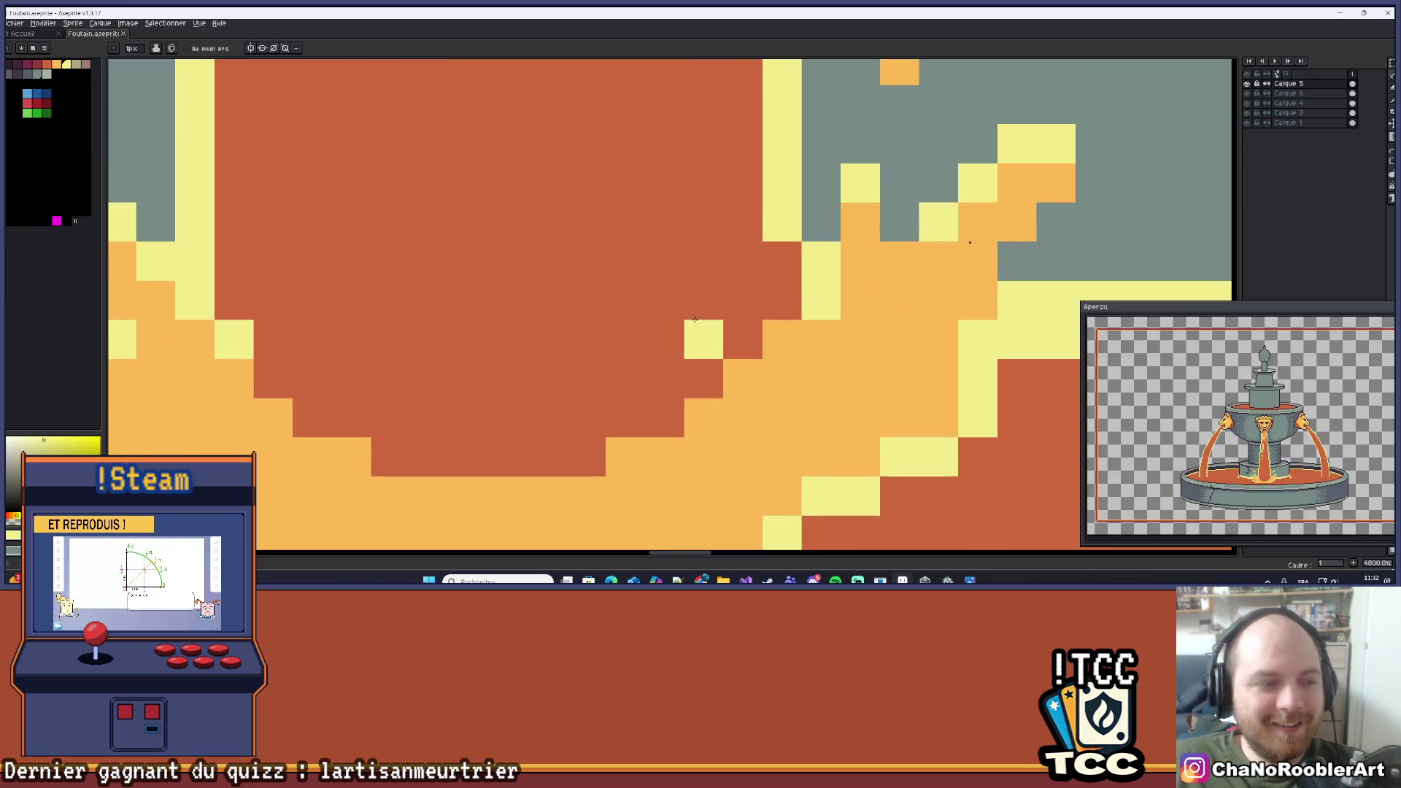
pyautogui.click(704, 299)
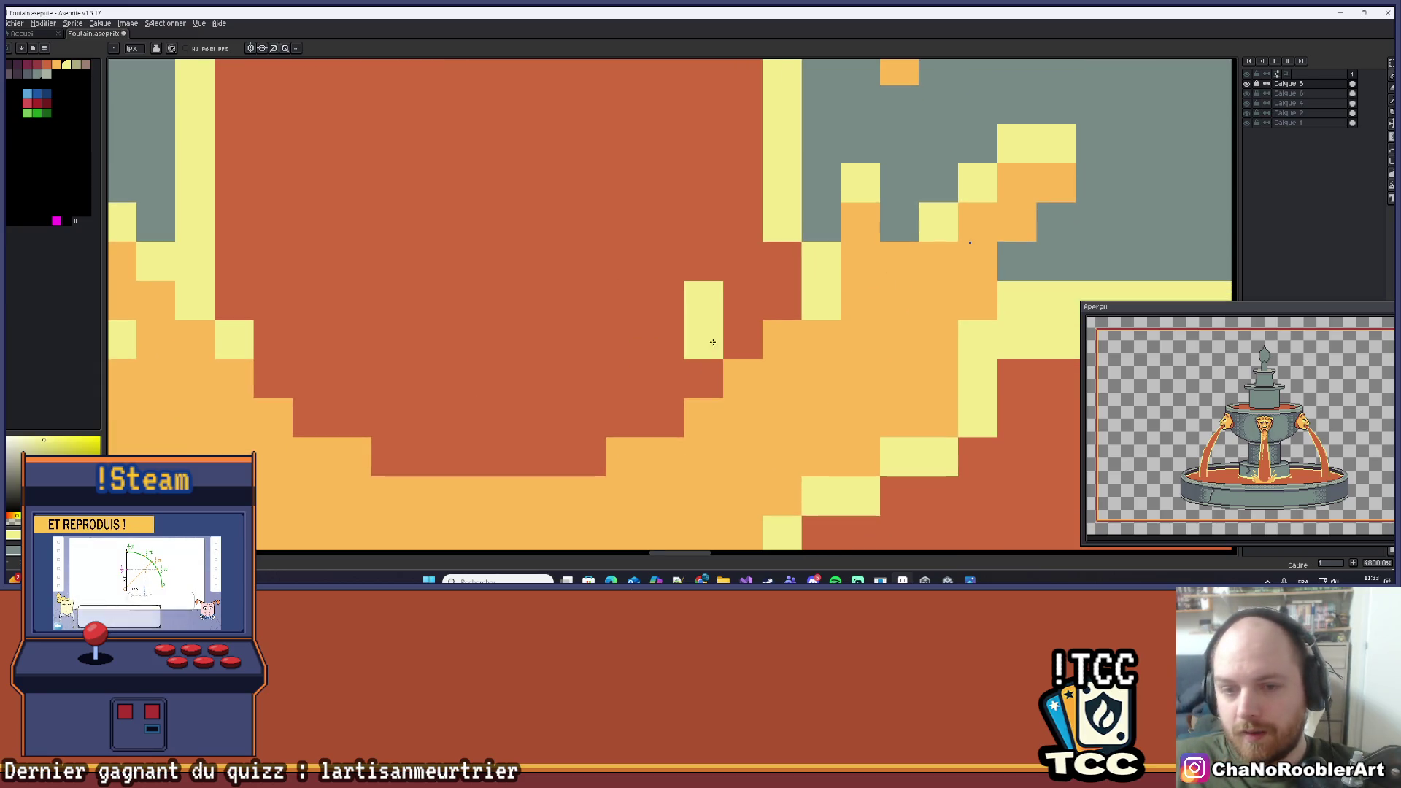
pyautogui.click(691, 380)
pyautogui.moveTo(713, 391)
pyautogui.mouseDown()
pyautogui.moveTo(751, 329)
pyautogui.moveTo(769, 375)
pyautogui.moveTo(750, 407)
pyautogui.mouseUp()
pyautogui.scroll(-5, 776, 375)
pyautogui.scroll(4, 776, 375)
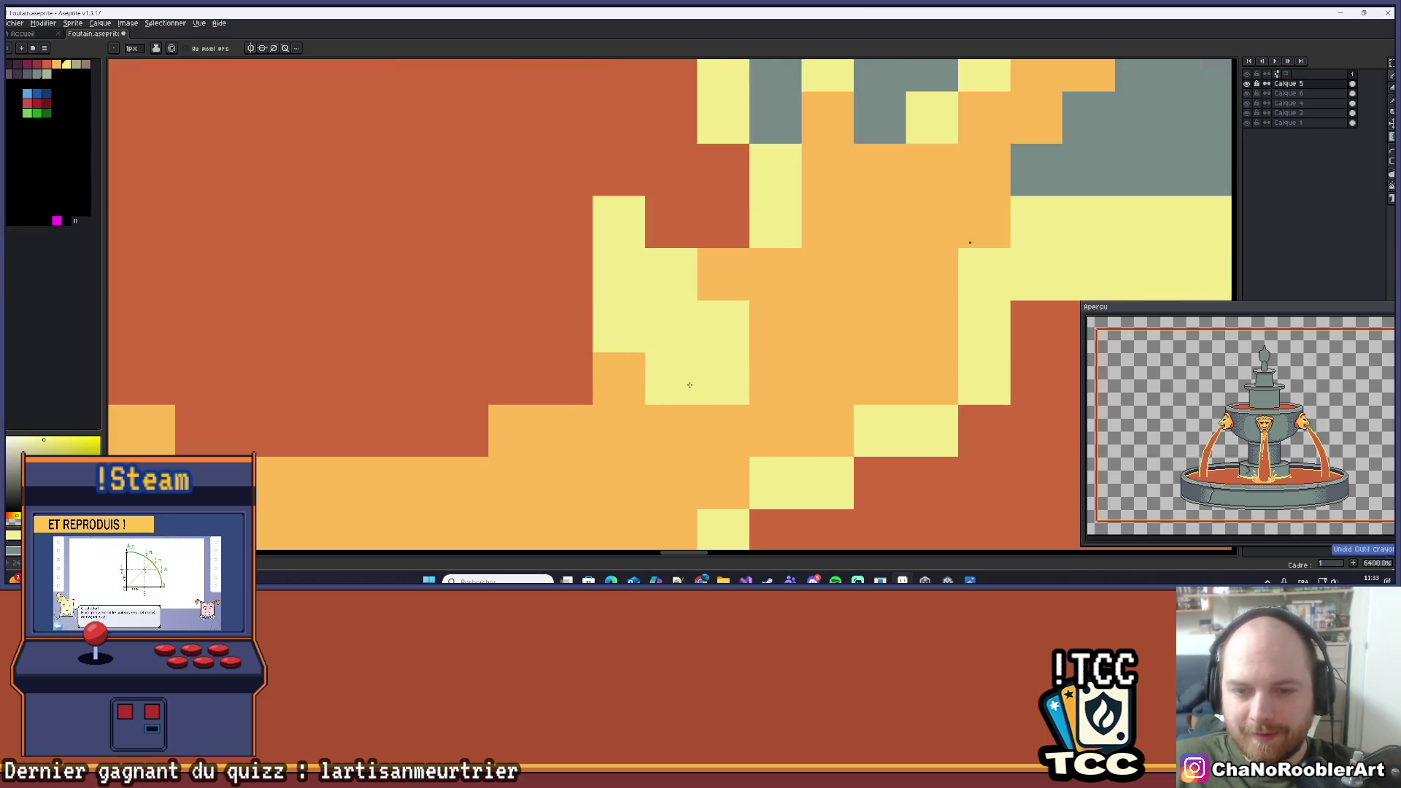
pyautogui.scroll(-4, 788, 322)
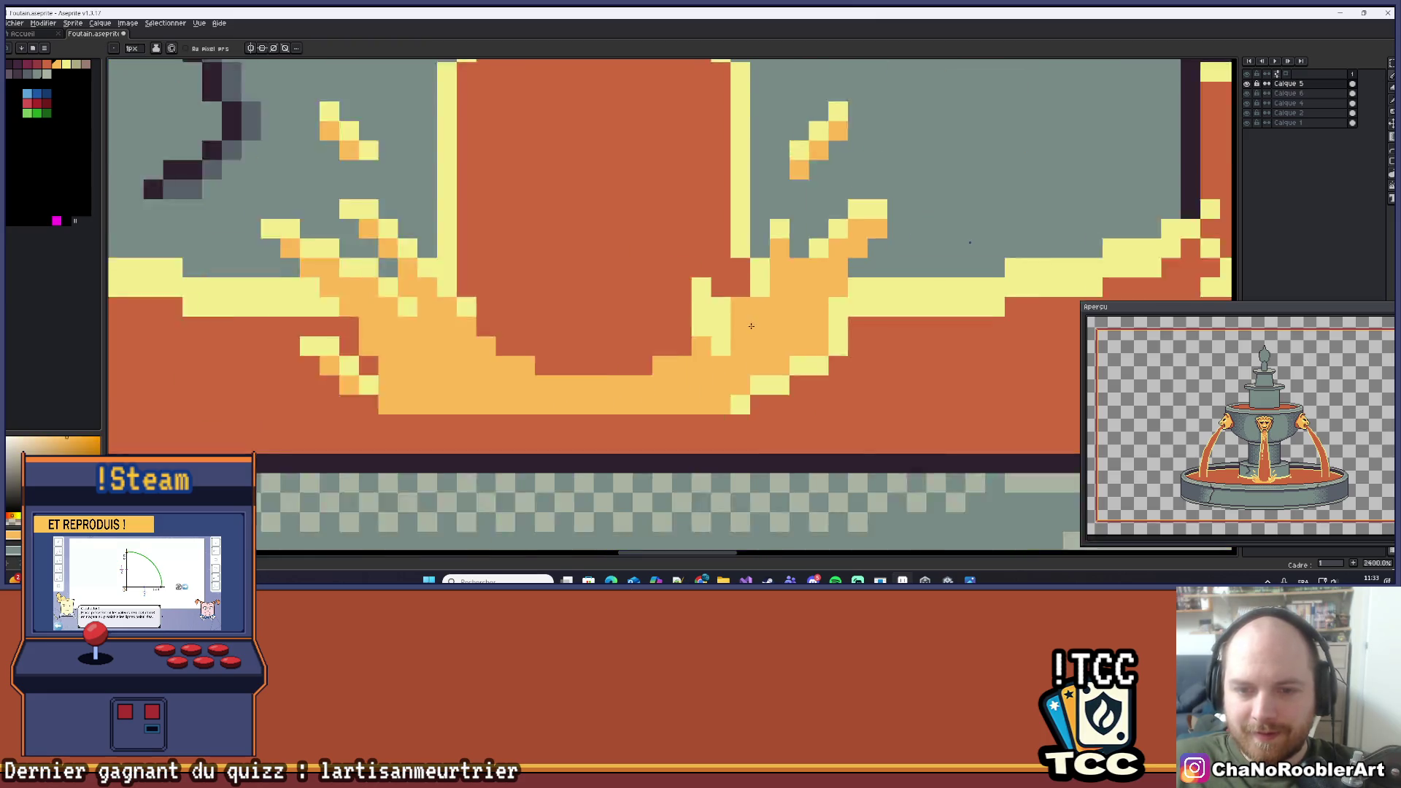
# Zoom in on the splash and repaint three lava pixels around it.
pyautogui.moveTo(788, 343)
pyautogui.mouseDown()
pyautogui.moveTo(856, 342)
pyautogui.moveTo(847, 313)
pyautogui.mouseUp()
pyautogui.scroll(1, 760, 312)
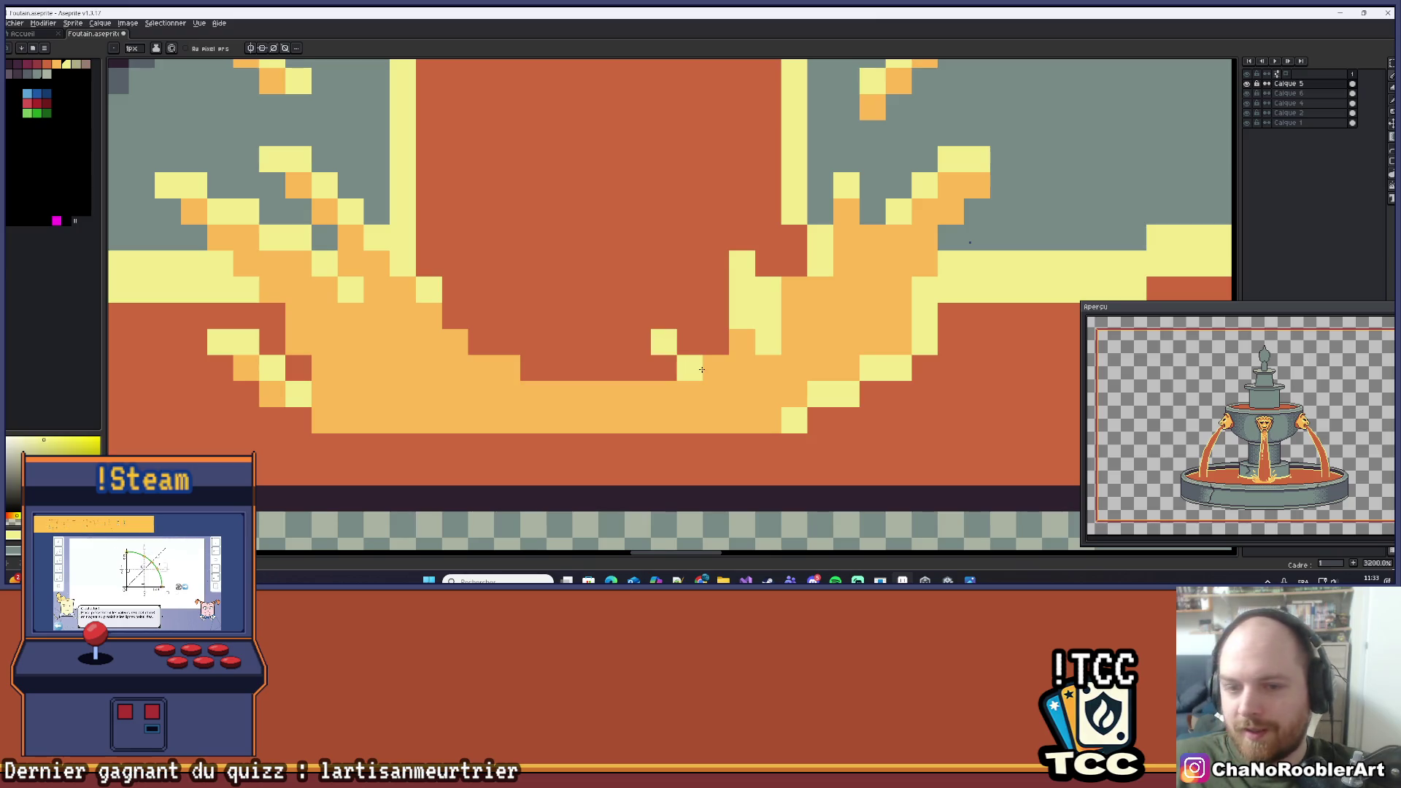
pyautogui.scroll(-4, 661, 248)
pyautogui.scroll(-2, 662, 248)
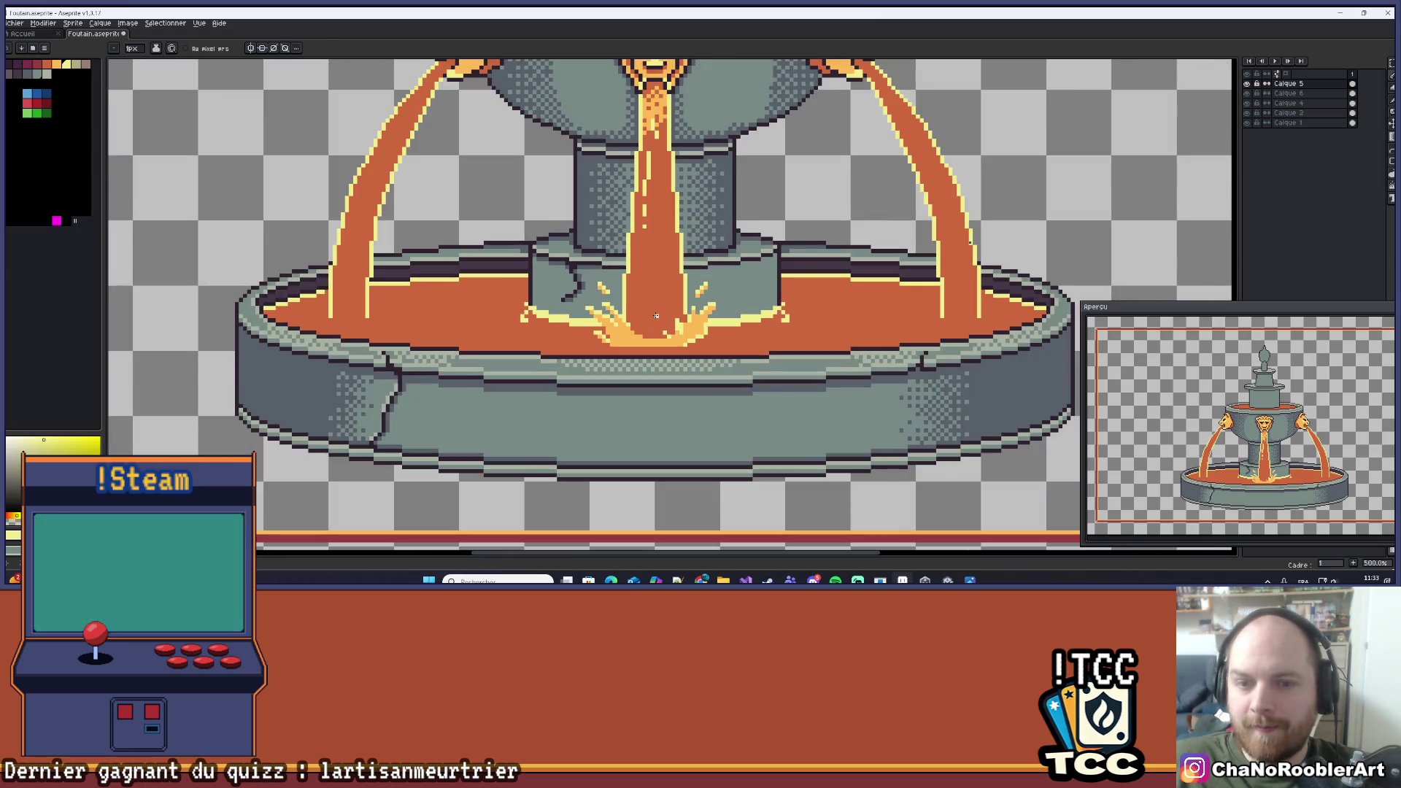
pyautogui.scroll(3, 663, 311)
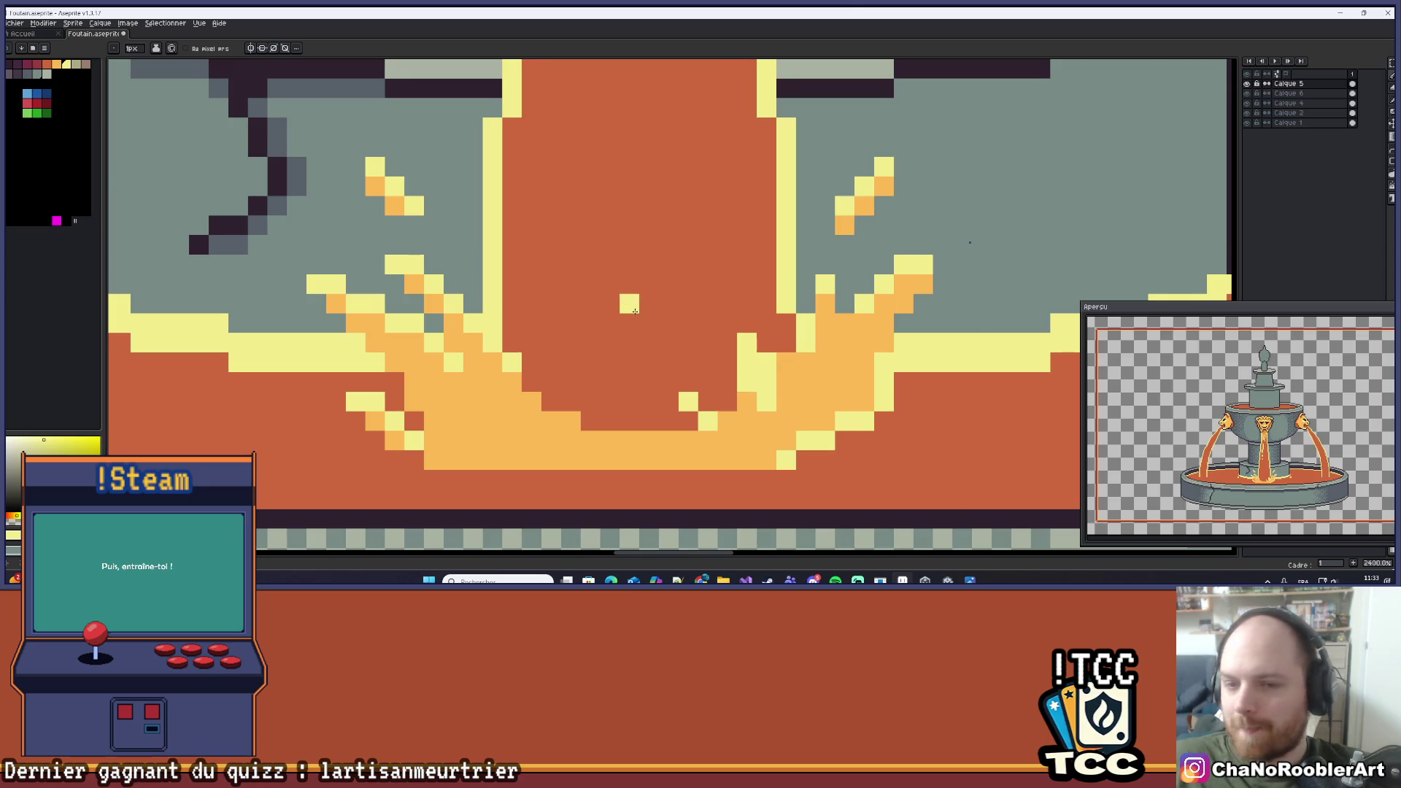
pyautogui.scroll(-3, 631, 303)
pyautogui.moveTo(667, 285); pyautogui.dragTo(646, 302)
pyautogui.scroll(-2, 645, 302)
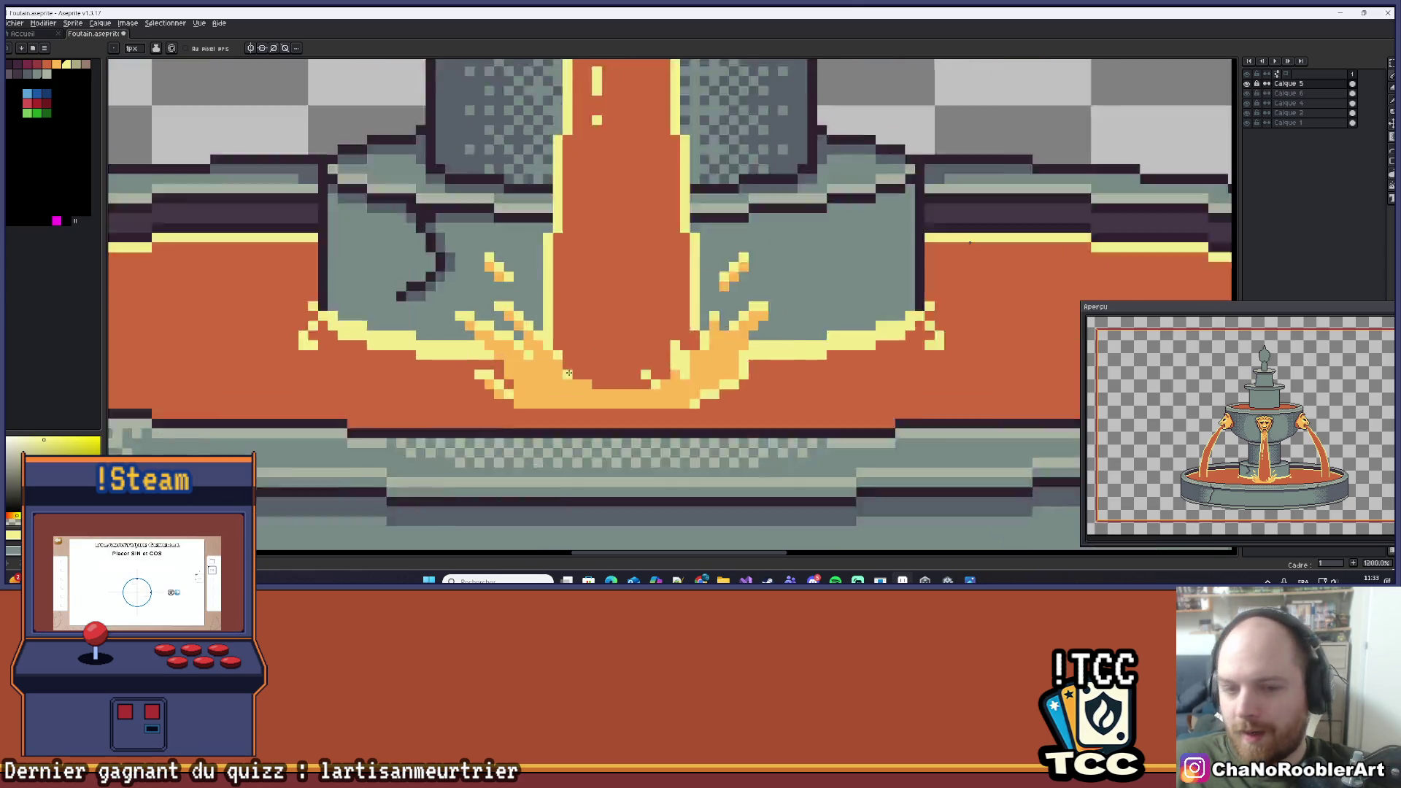
pyautogui.scroll(7, 642, 300)
pyautogui.click(641, 308)
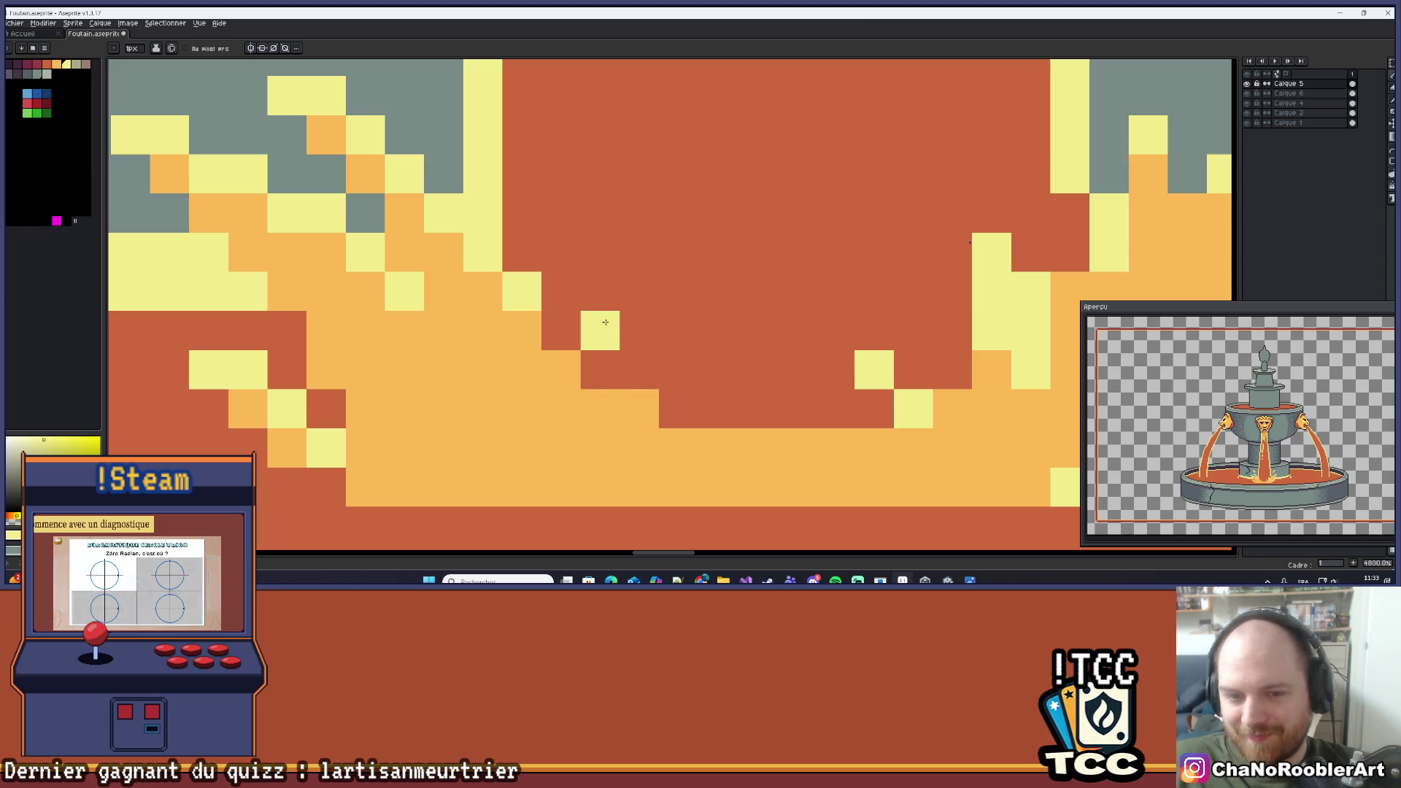
pyautogui.click(600, 370)
pyautogui.click(639, 370)
pyautogui.scroll(-3, 671, 346)
pyautogui.scroll(-3, 670, 346)
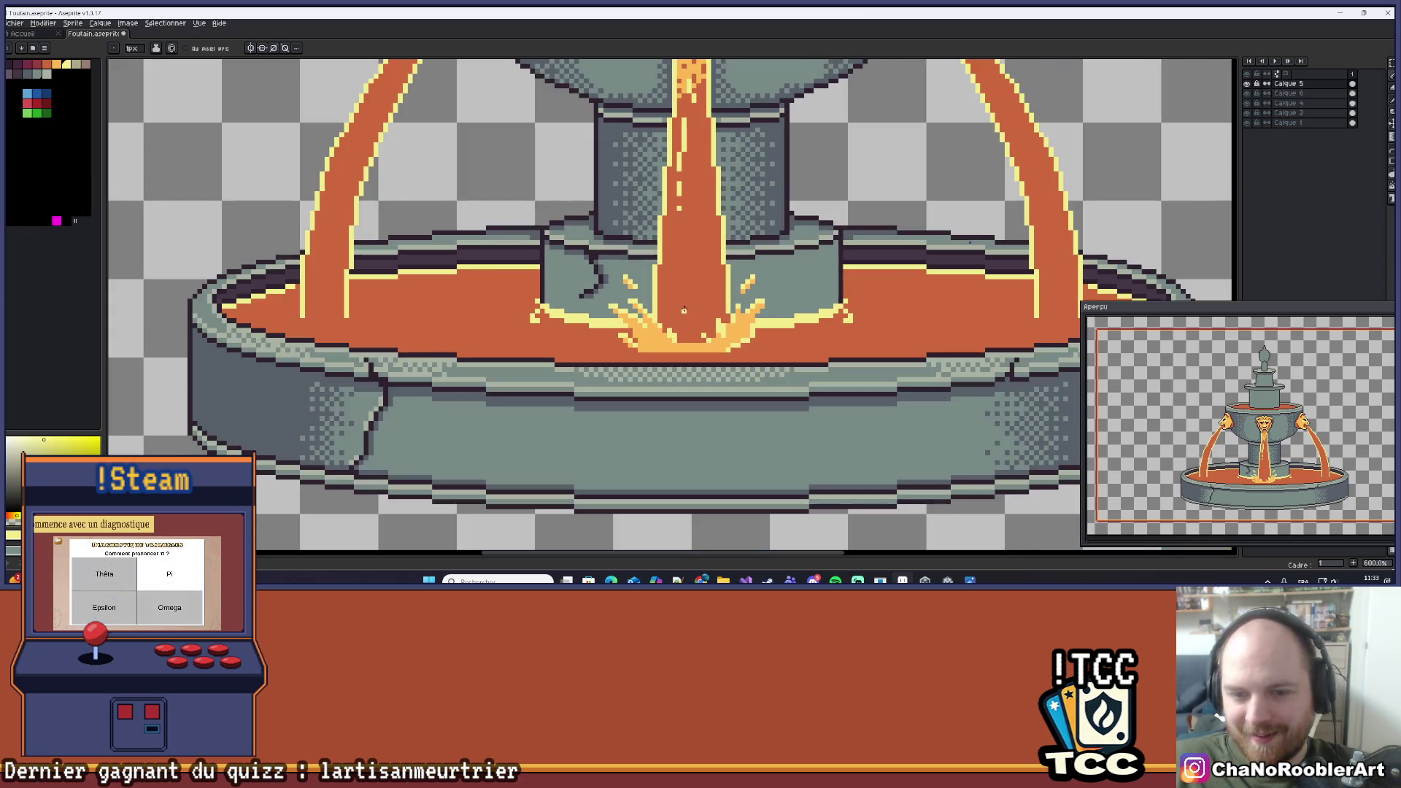
pyautogui.scroll(-1, 668, 332)
pyautogui.scroll(-1, 668, 325)
pyautogui.scroll(1, 666, 319)
pyautogui.scroll(3, 666, 319)
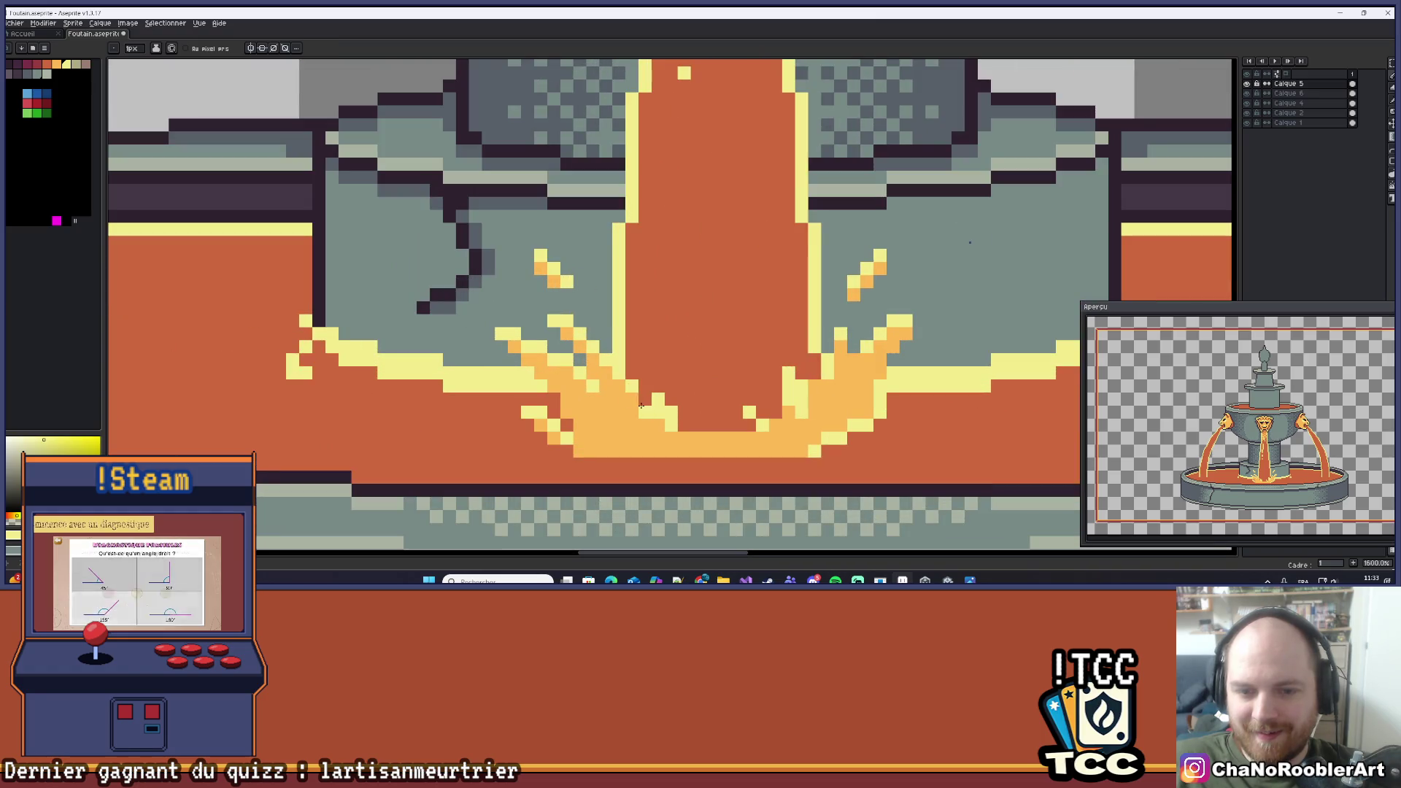
pyautogui.scroll(-4, 682, 331)
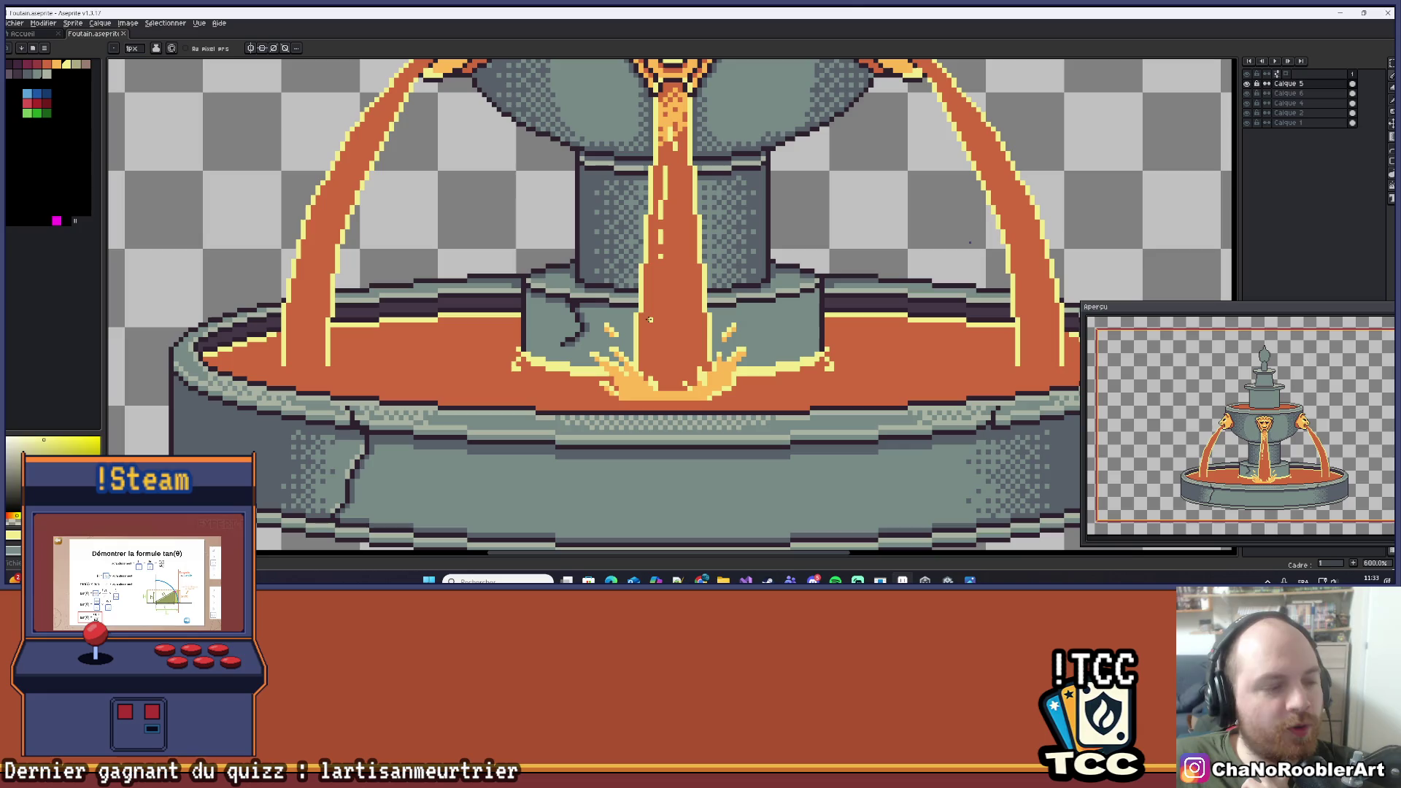
pyautogui.scroll(9, 649, 319)
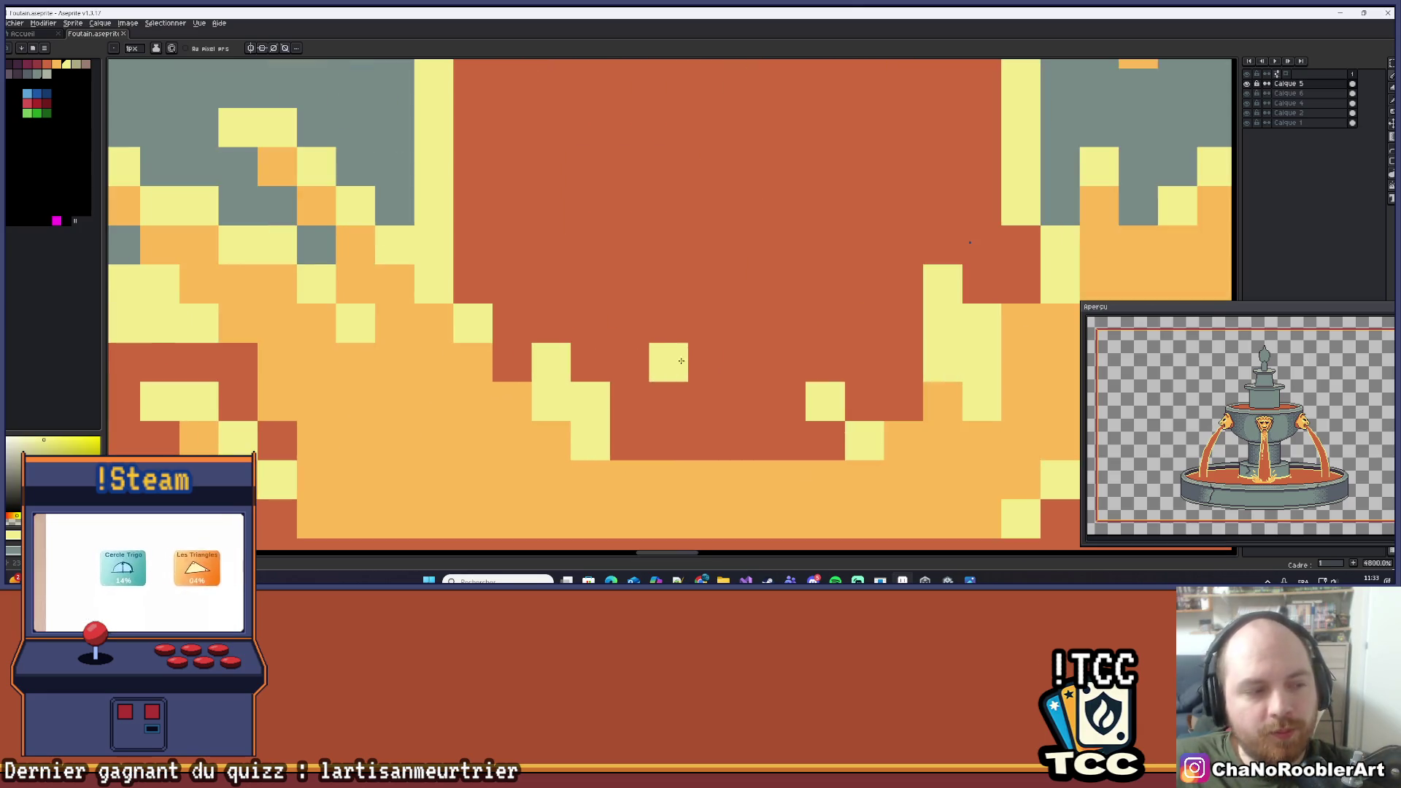
# Add an orange droplet pixel in the stream and turn the yellow pixel back to lava.
pyautogui.keyDown('alt'); pyautogui.click(632, 435); pyautogui.keyUp('alt')
pyautogui.click(626, 397)
pyautogui.click(683, 282)
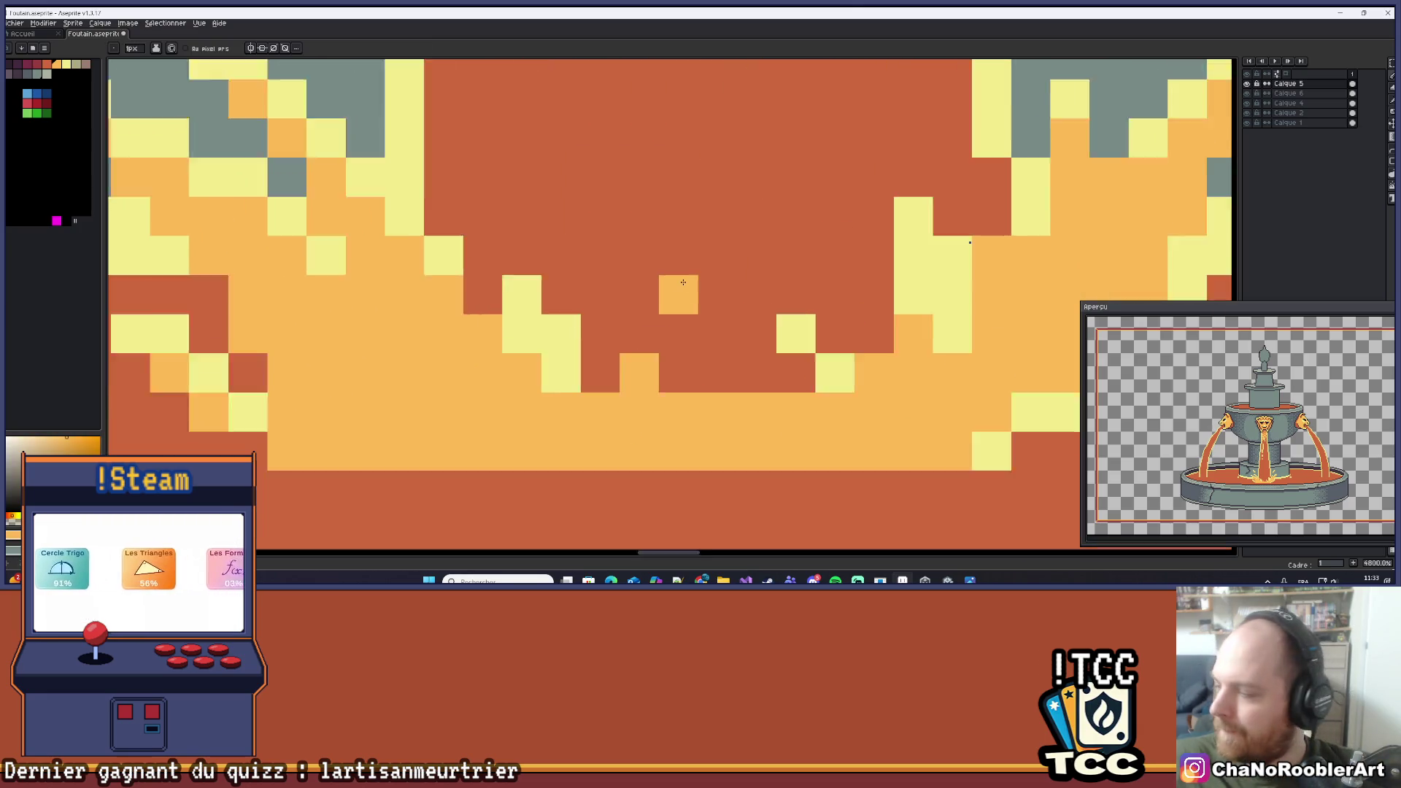
pyautogui.scroll(-6, 686, 270)
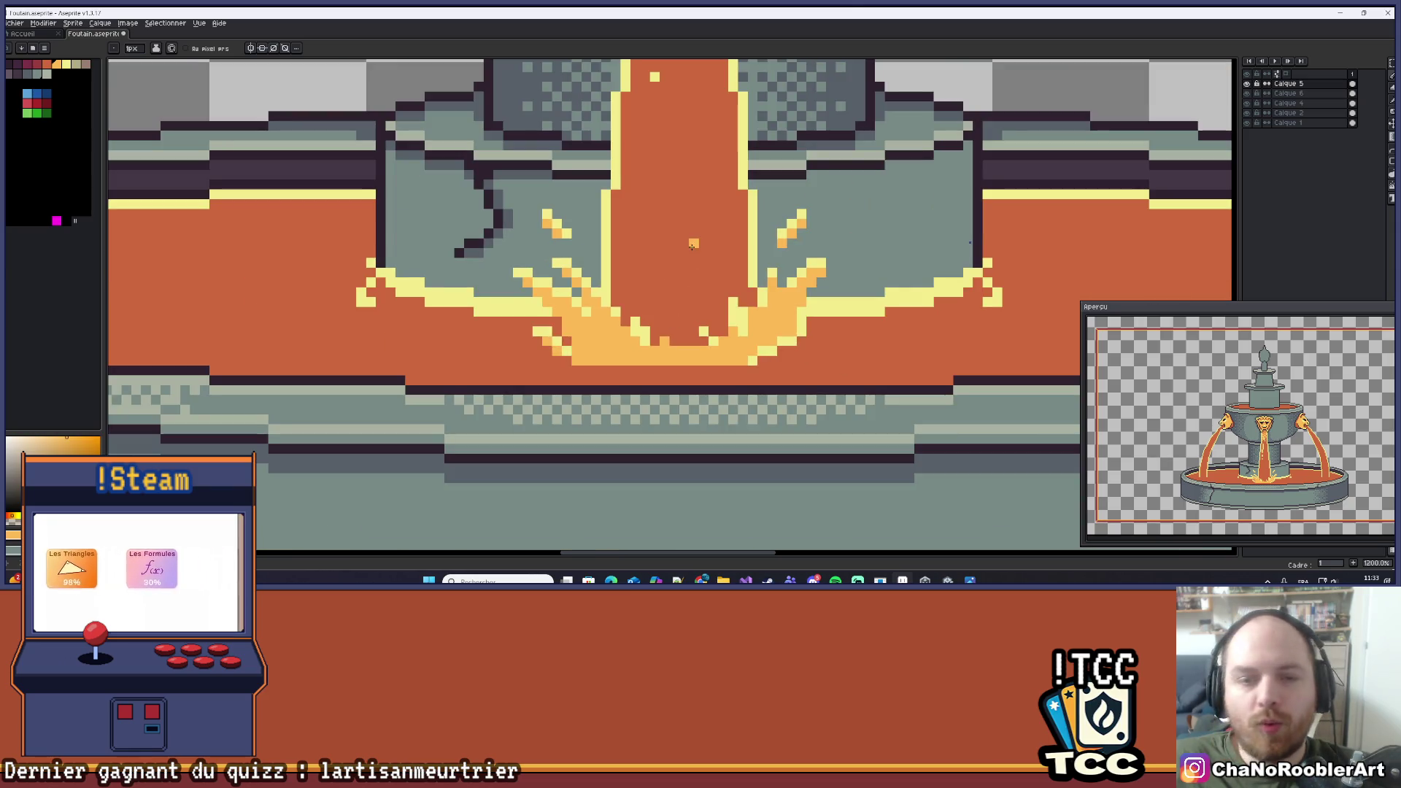
pyautogui.moveTo(692, 246); pyautogui.dragTo(676, 312)
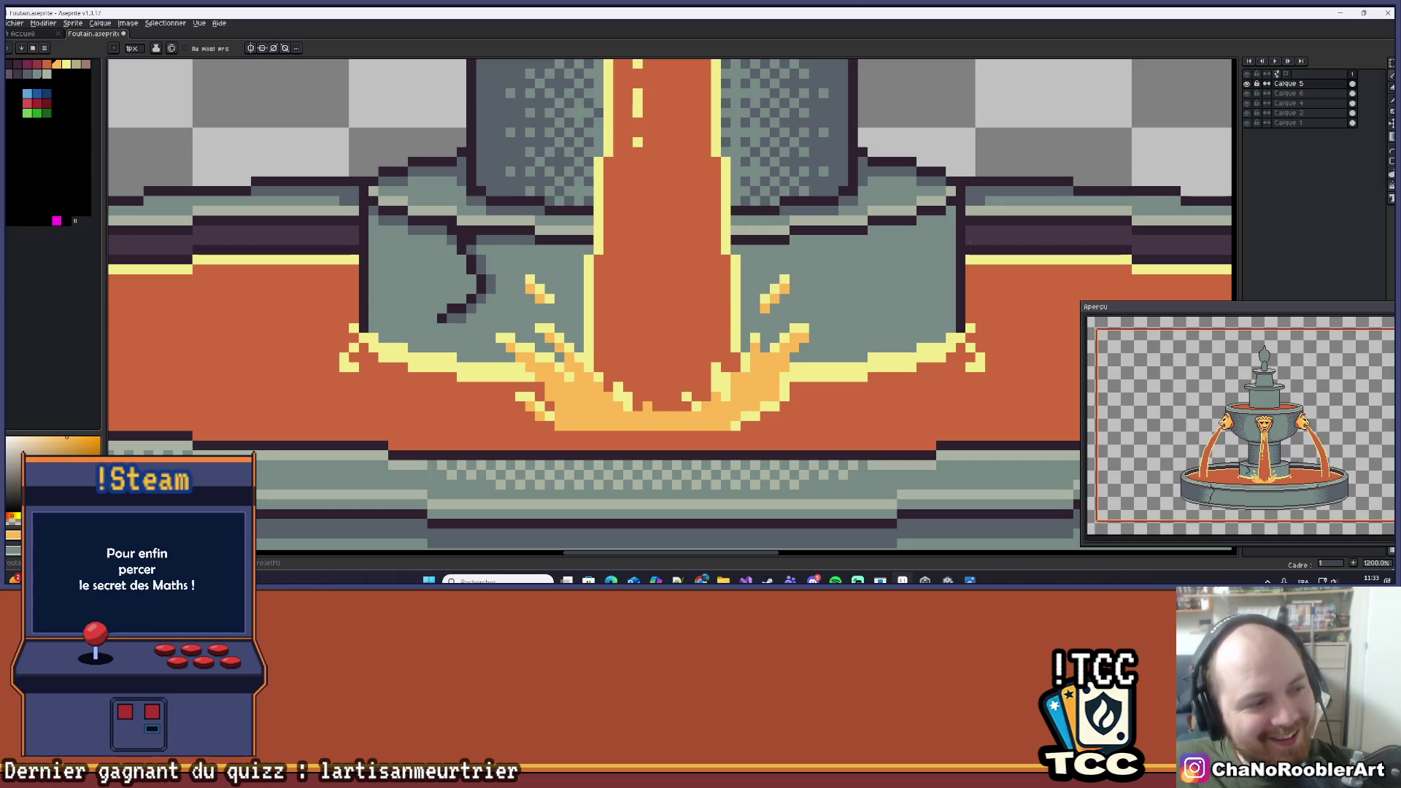
pyautogui.scroll(1, 812, 314)
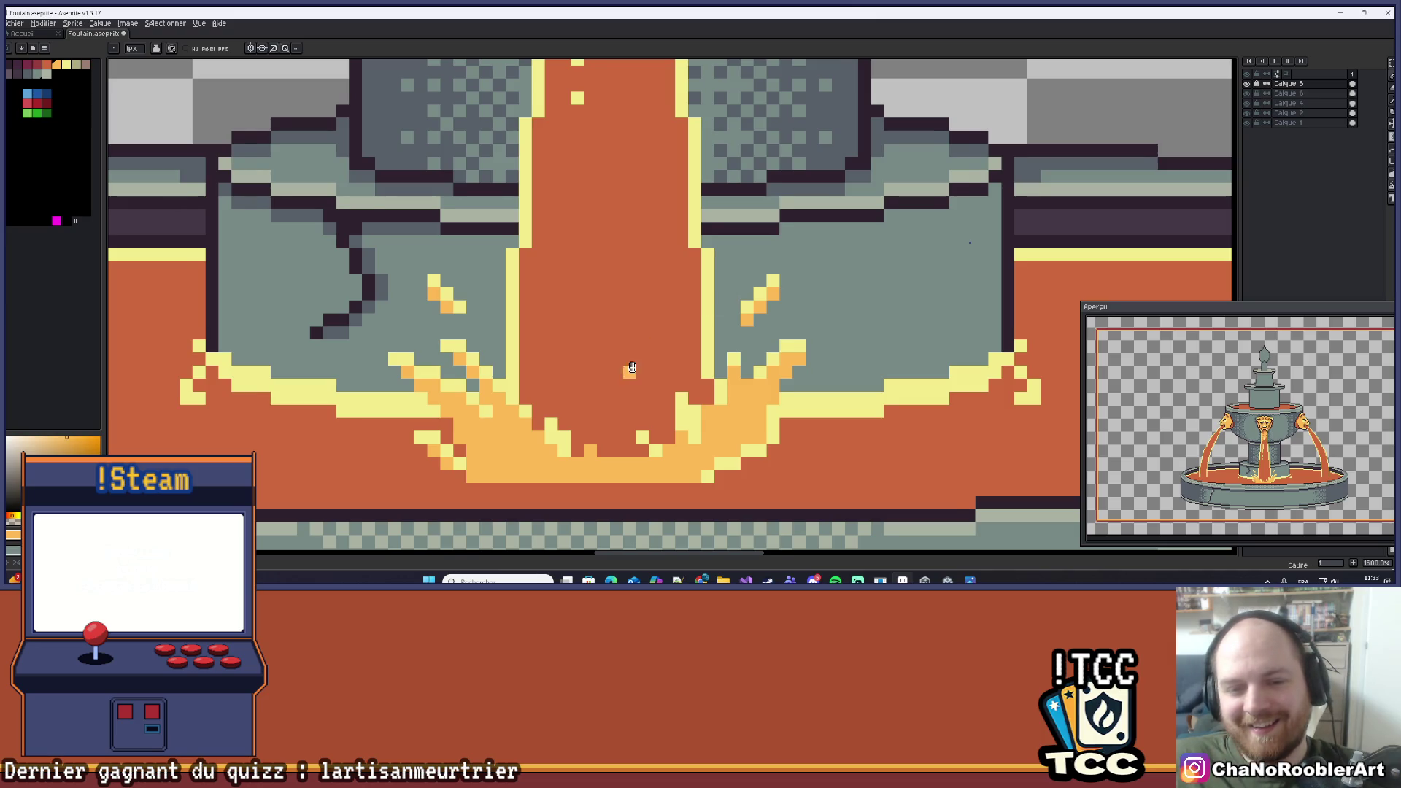
pyautogui.scroll(2, 632, 368)
pyautogui.scroll(3, 587, 342)
# Erase the orange pixel and place a lightened yellow droplet pixel in the stream.
pyautogui.click(586, 341)
pyautogui.moveTo(566, 532); pyautogui.dragTo(584, 282)
pyautogui.scroll(1, 584, 281)
pyautogui.click(467, 282)
pyautogui.moveTo(532, 455); pyautogui.dragTo(533, 402)
pyautogui.scroll(-8, 614, 321)
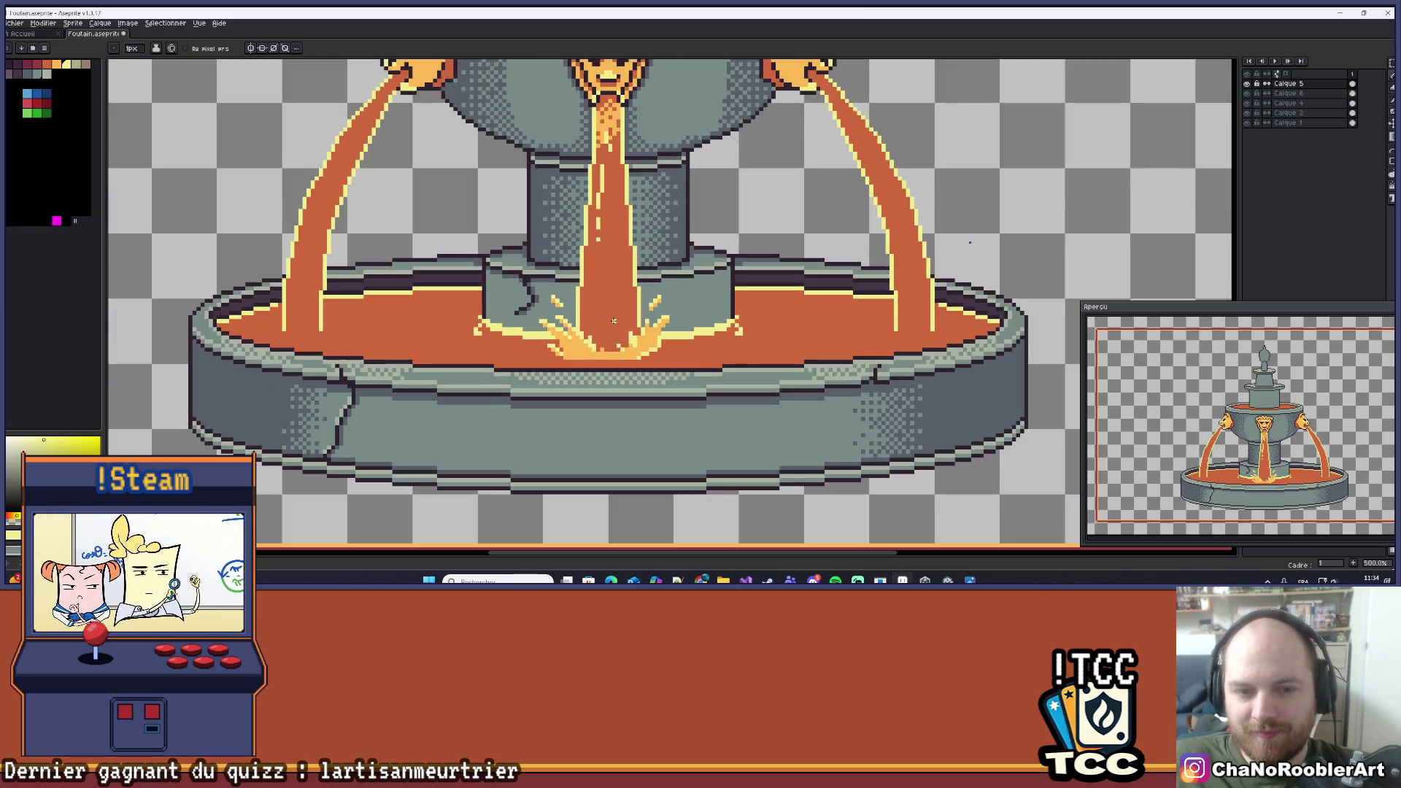
pyautogui.scroll(9, 614, 321)
pyautogui.scroll(-8, 573, 316)
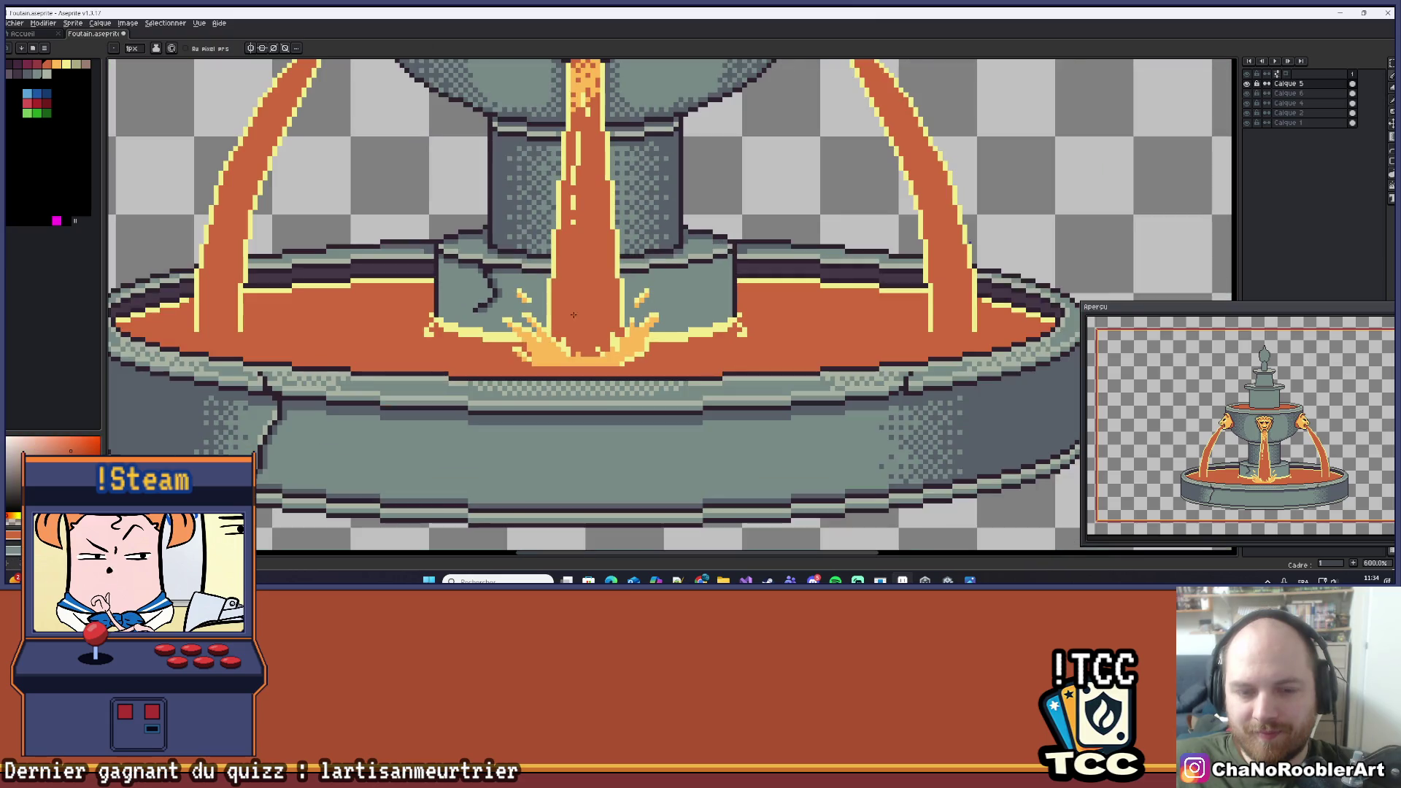
pyautogui.scroll(-1, 572, 316)
pyautogui.scroll(1, 583, 298)
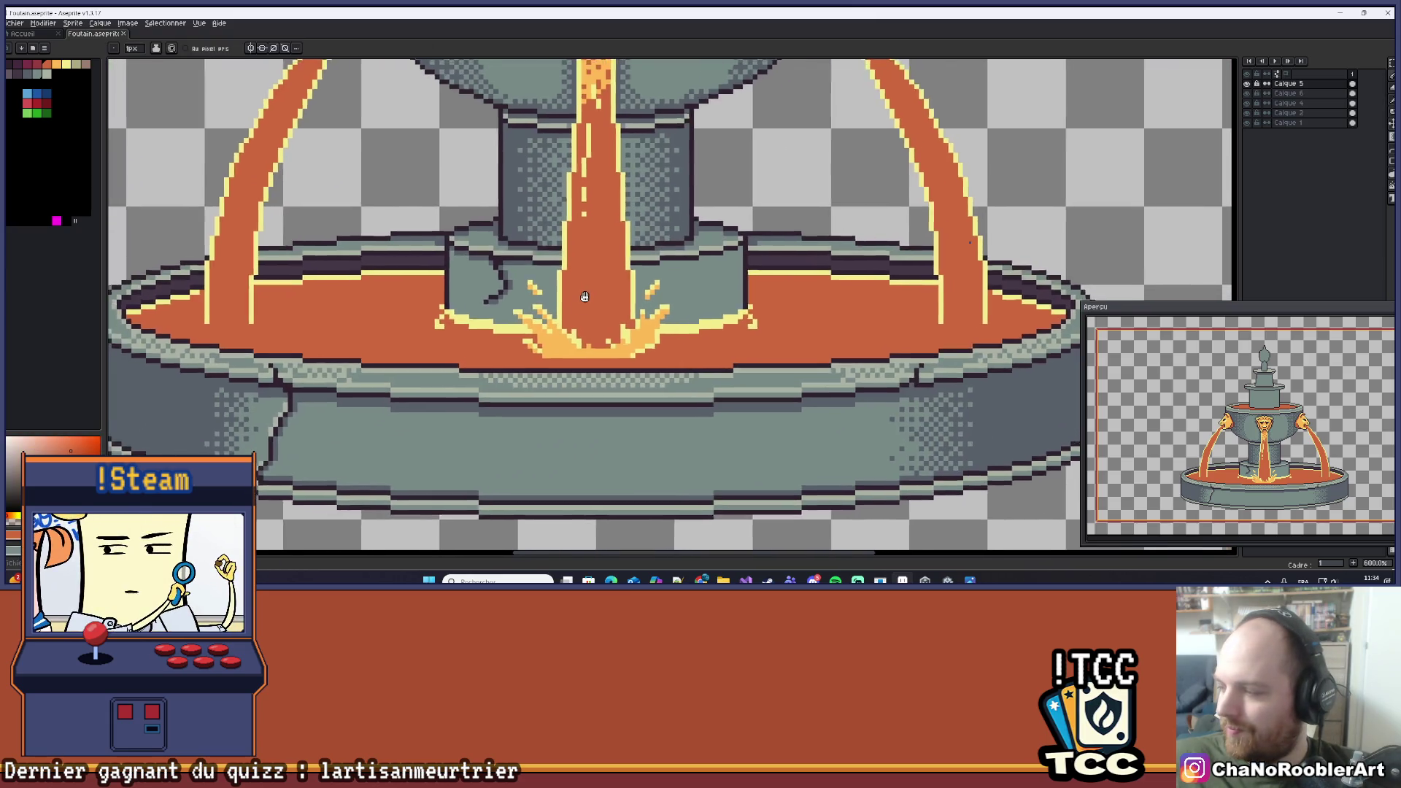
pyautogui.moveTo(583, 298); pyautogui.dragTo(598, 287)
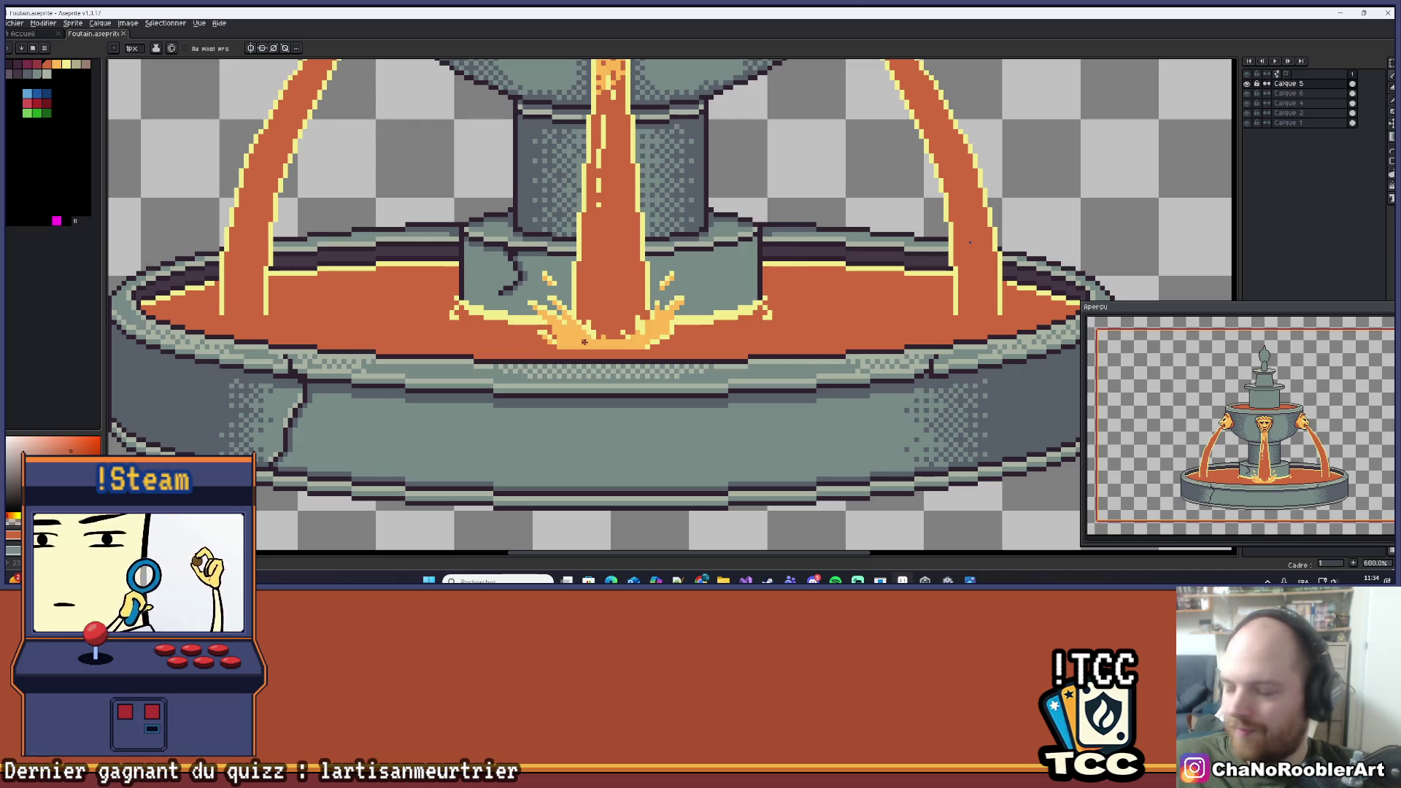
pyautogui.scroll(6, 581, 343)
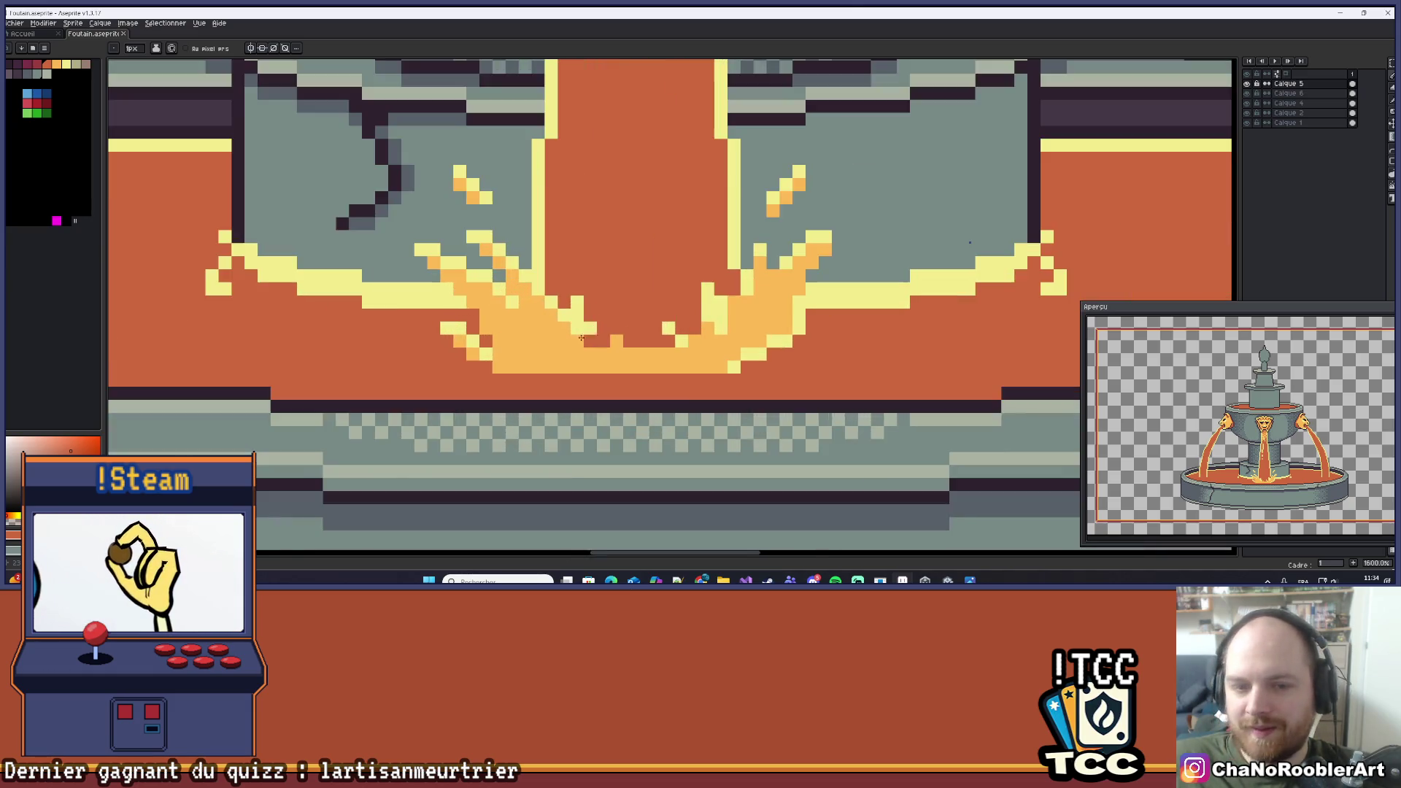
pyautogui.press('i')
pyautogui.press('h')
pyautogui.scroll(-5, 511, 350)
pyautogui.scroll(-4, 588, 278)
pyautogui.scroll(-3, 695, 277)
pyautogui.scroll(1, 728, 319)
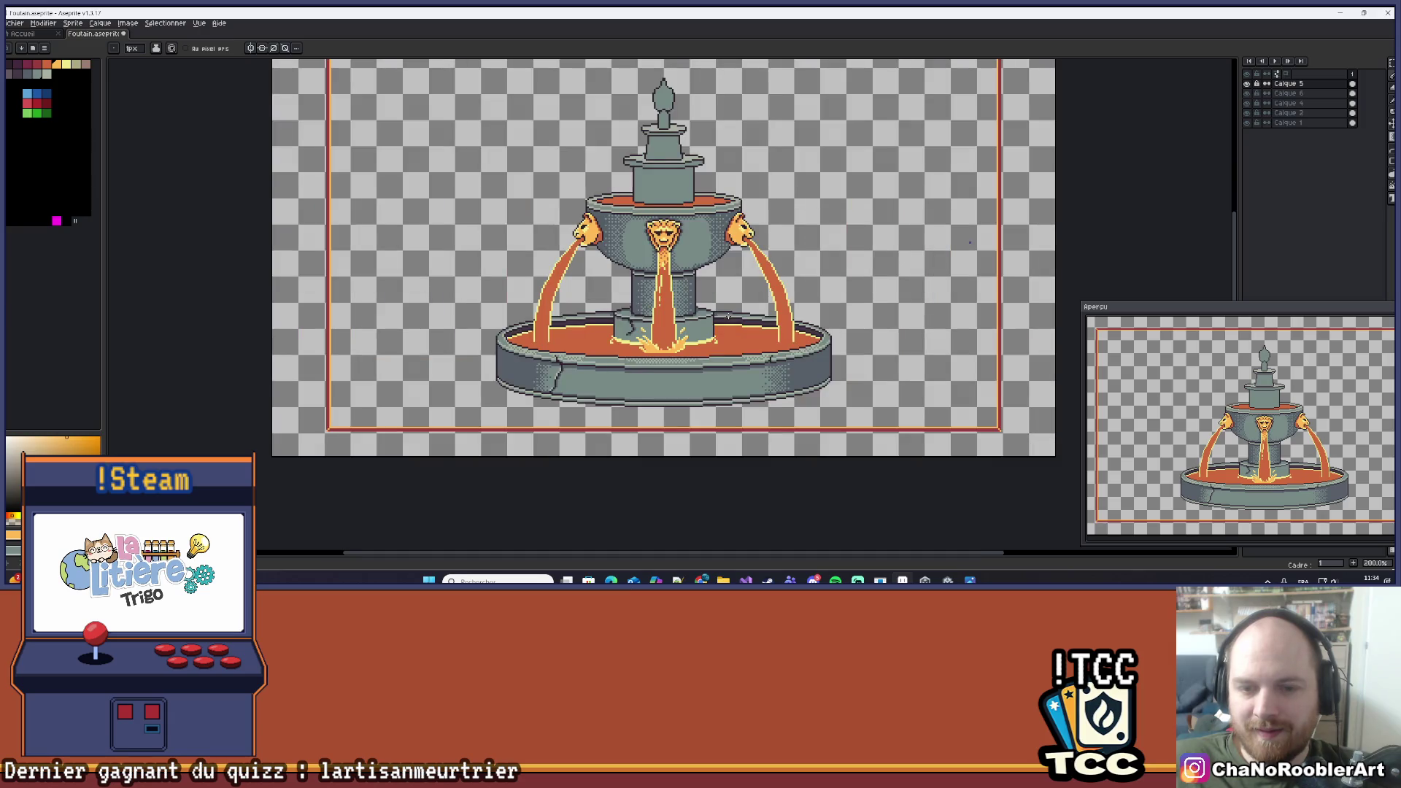
pyautogui.scroll(1, 651, 335)
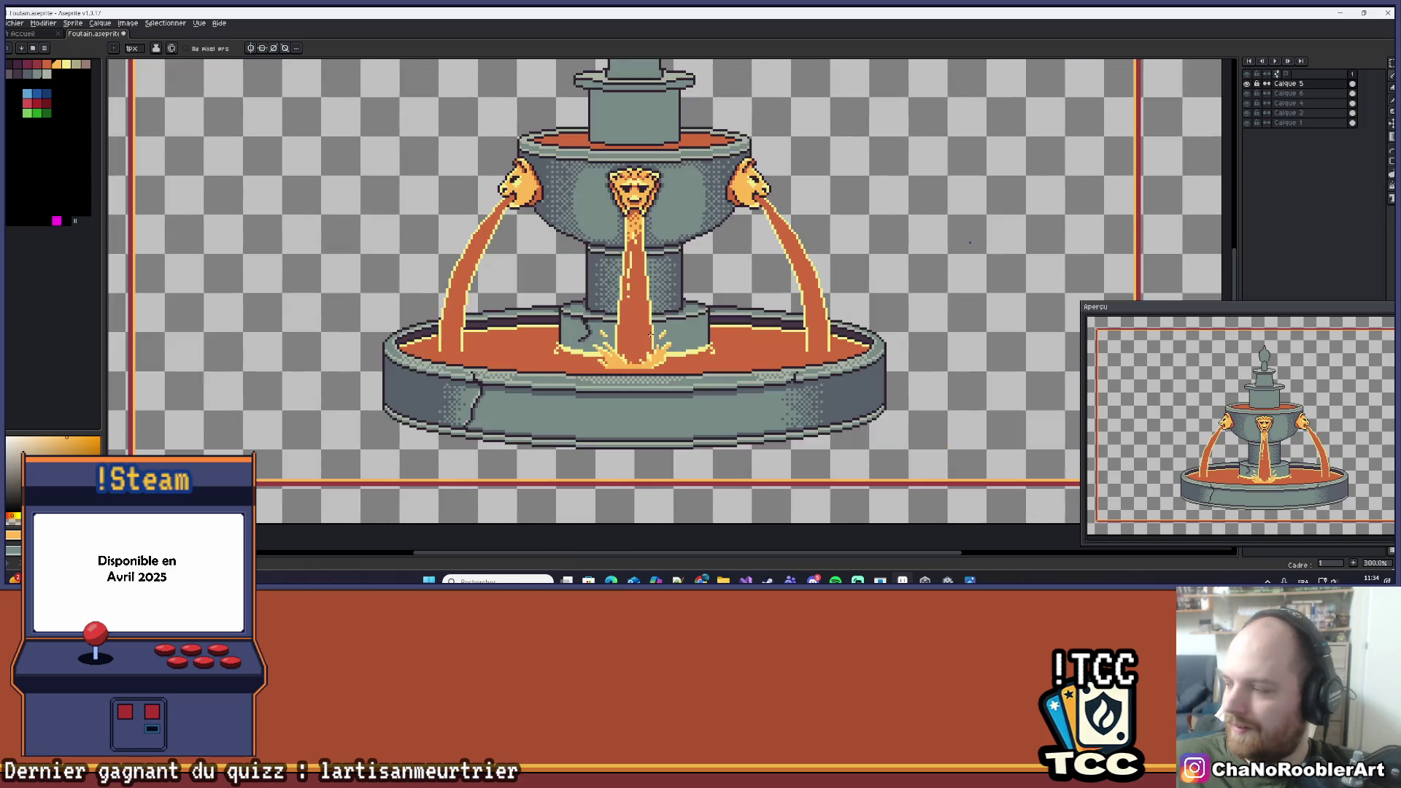
pyautogui.scroll(6, 652, 333)
# Eyedrop the yellow highlight, pencil a first ring beside the droplet, then undo it.
pyautogui.press('alt')
pyautogui.click(640, 356)
pyautogui.scroll(6, 641, 356)
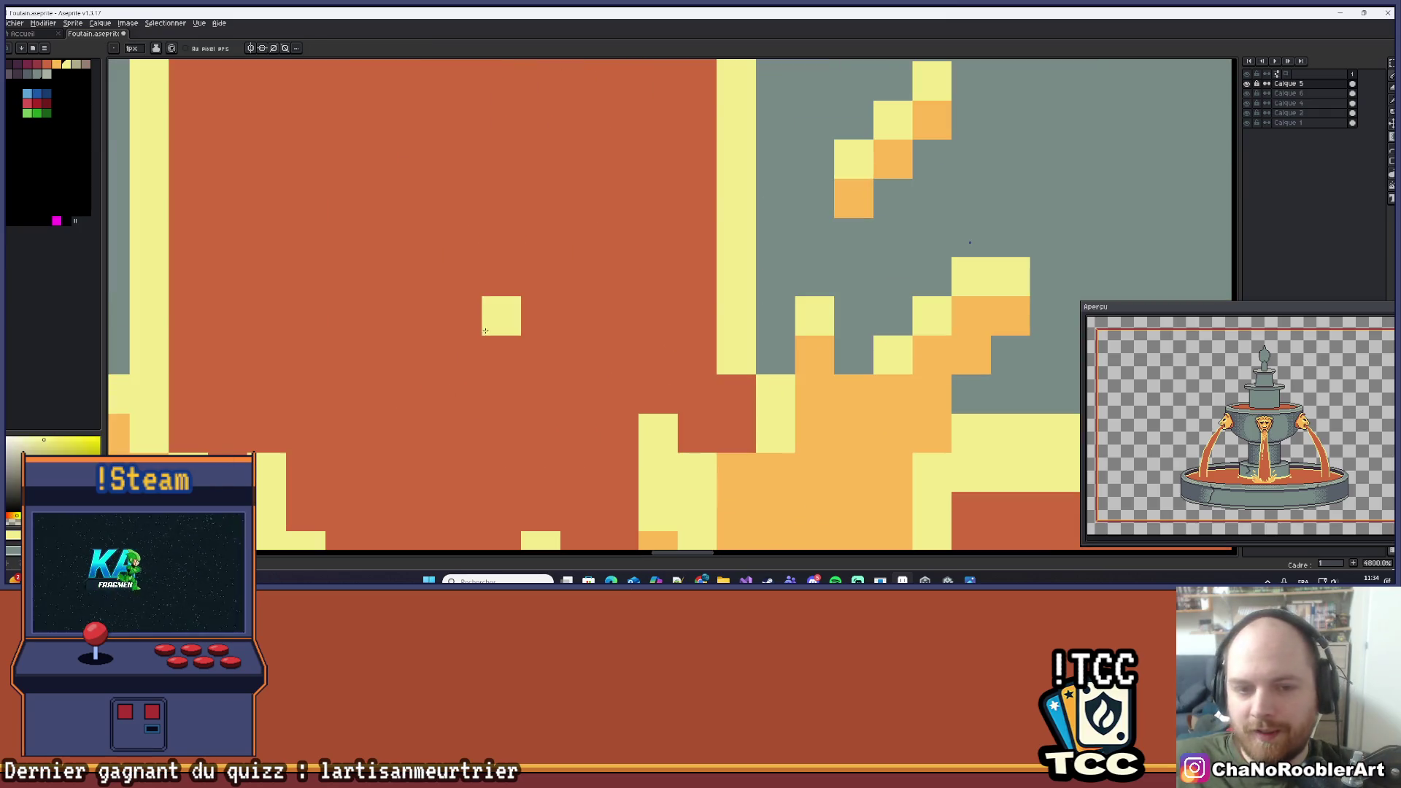
pyautogui.click(501, 277)
pyautogui.click(423, 316)
pyautogui.click(423, 355)
pyautogui.moveTo(472, 330); pyautogui.dragTo(561, 354)
pyautogui.click(552, 417)
pyautogui.click(591, 417)
pyautogui.click(630, 378)
pyautogui.click(631, 339)
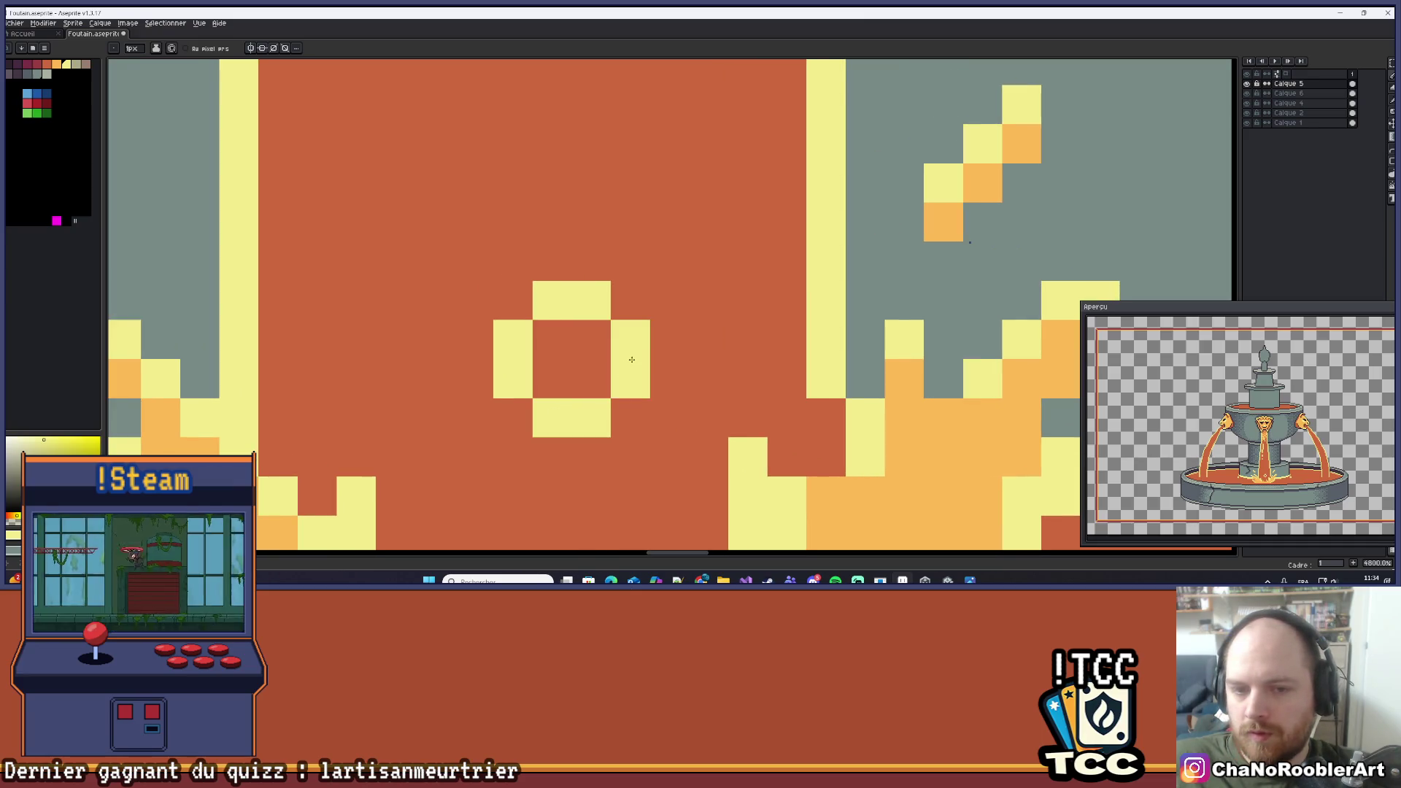
pyautogui.hotkey('ctrl', 'z')
pyautogui.hotkey('ctrl', 'z')
pyautogui.hotkey('ctrl', 'z')
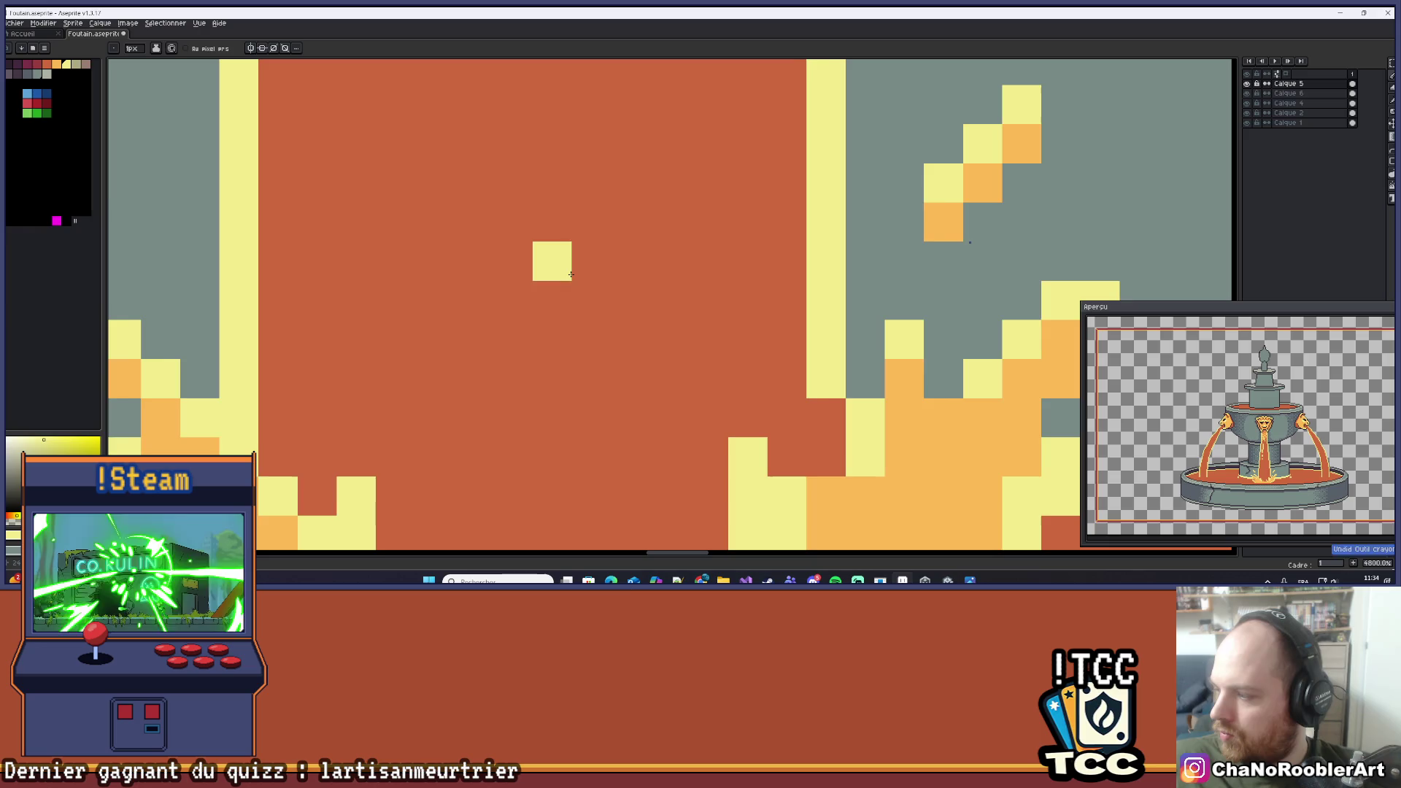
# Redraw the small yellow bubble ring top, sides and bottom, and add a short streak above.
pyautogui.click(604, 260)
pyautogui.click(645, 259)
pyautogui.click(566, 298)
pyautogui.click(566, 338)
pyautogui.click(684, 299)
pyautogui.click(666, 325)
pyautogui.click(645, 377)
pyautogui.click(605, 377)
pyautogui.scroll(-8, 650, 328)
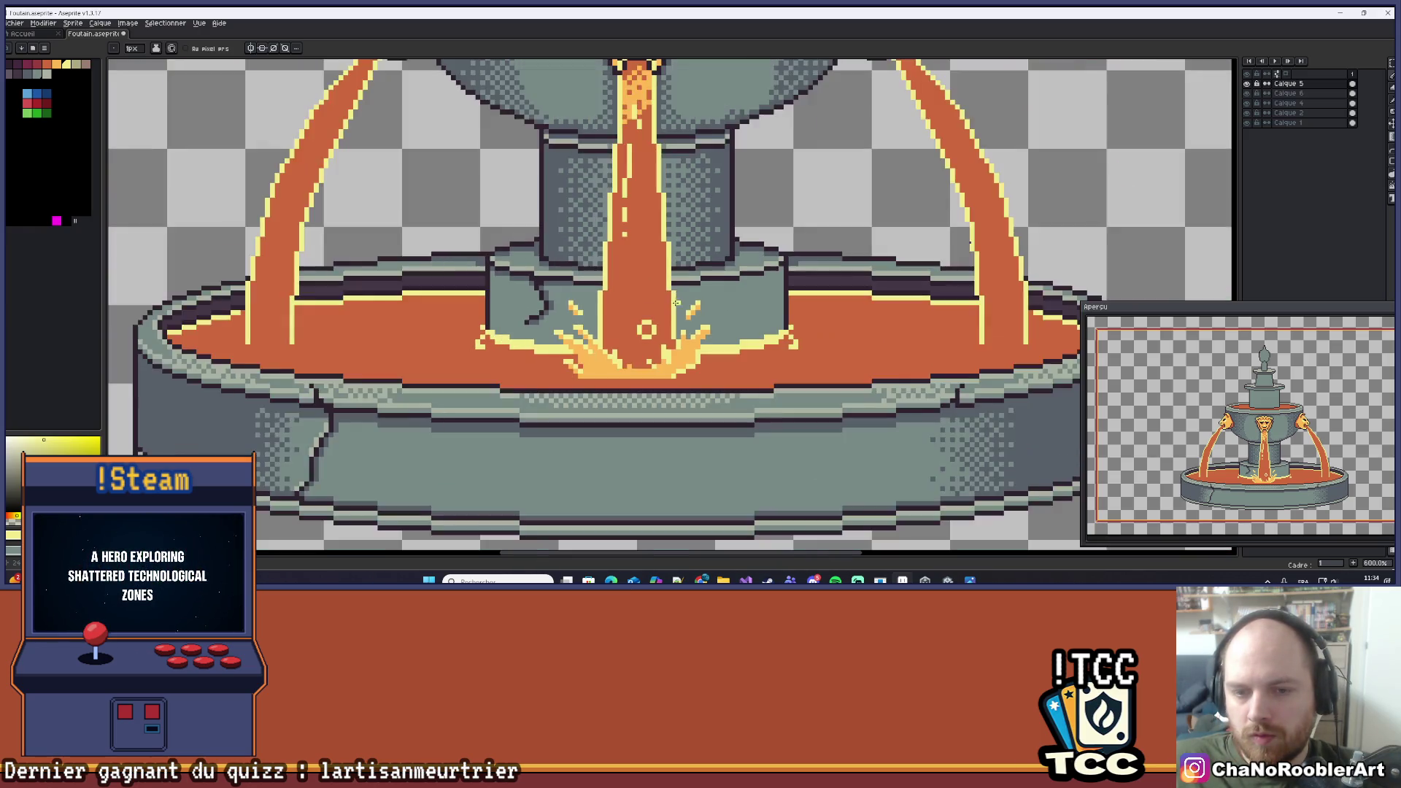
pyautogui.scroll(7, 665, 298)
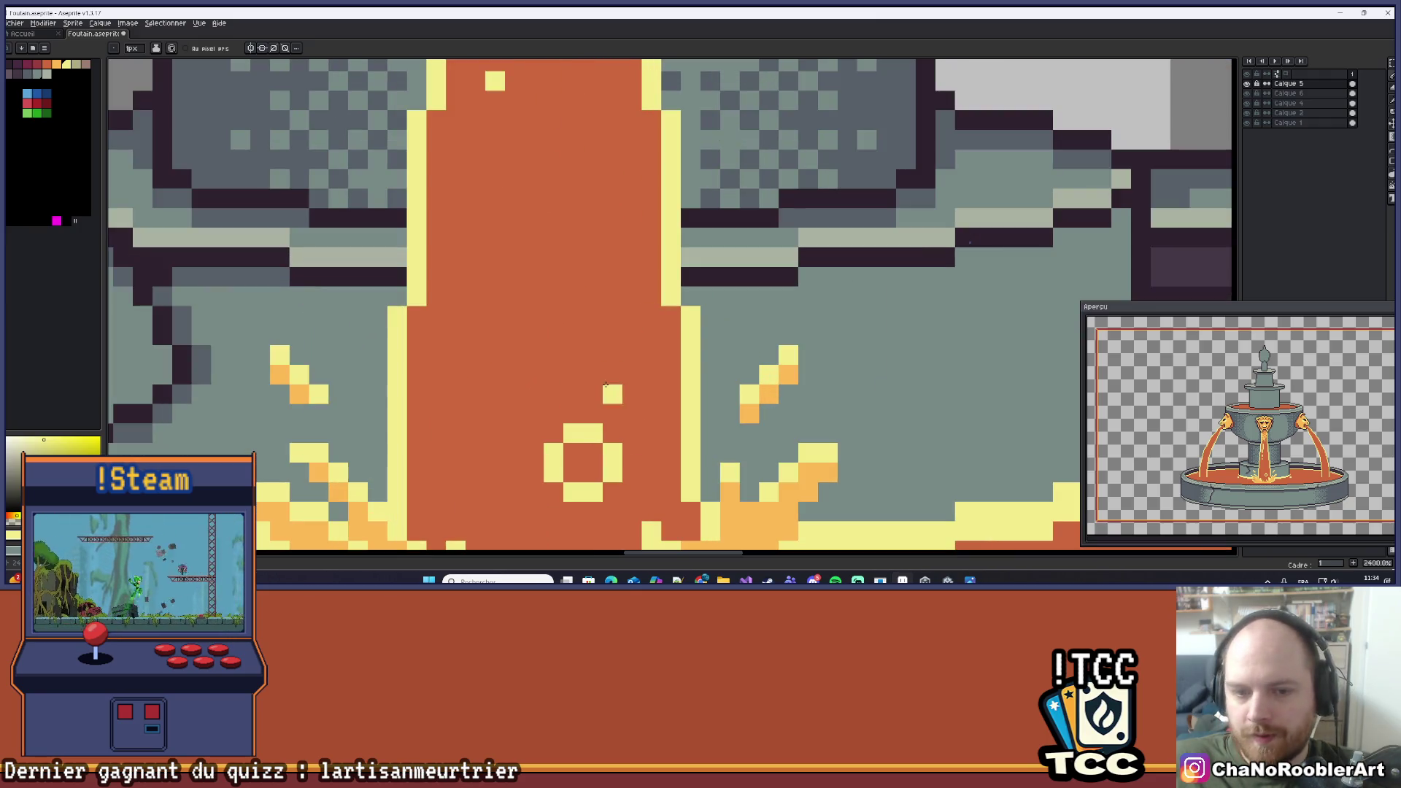
pyautogui.moveTo(612, 374)
pyautogui.mouseDown()
pyautogui.moveTo(612, 314)
pyautogui.moveTo(592, 354)
pyautogui.mouseUp()
pyautogui.hotkey('ctrl', 'z')
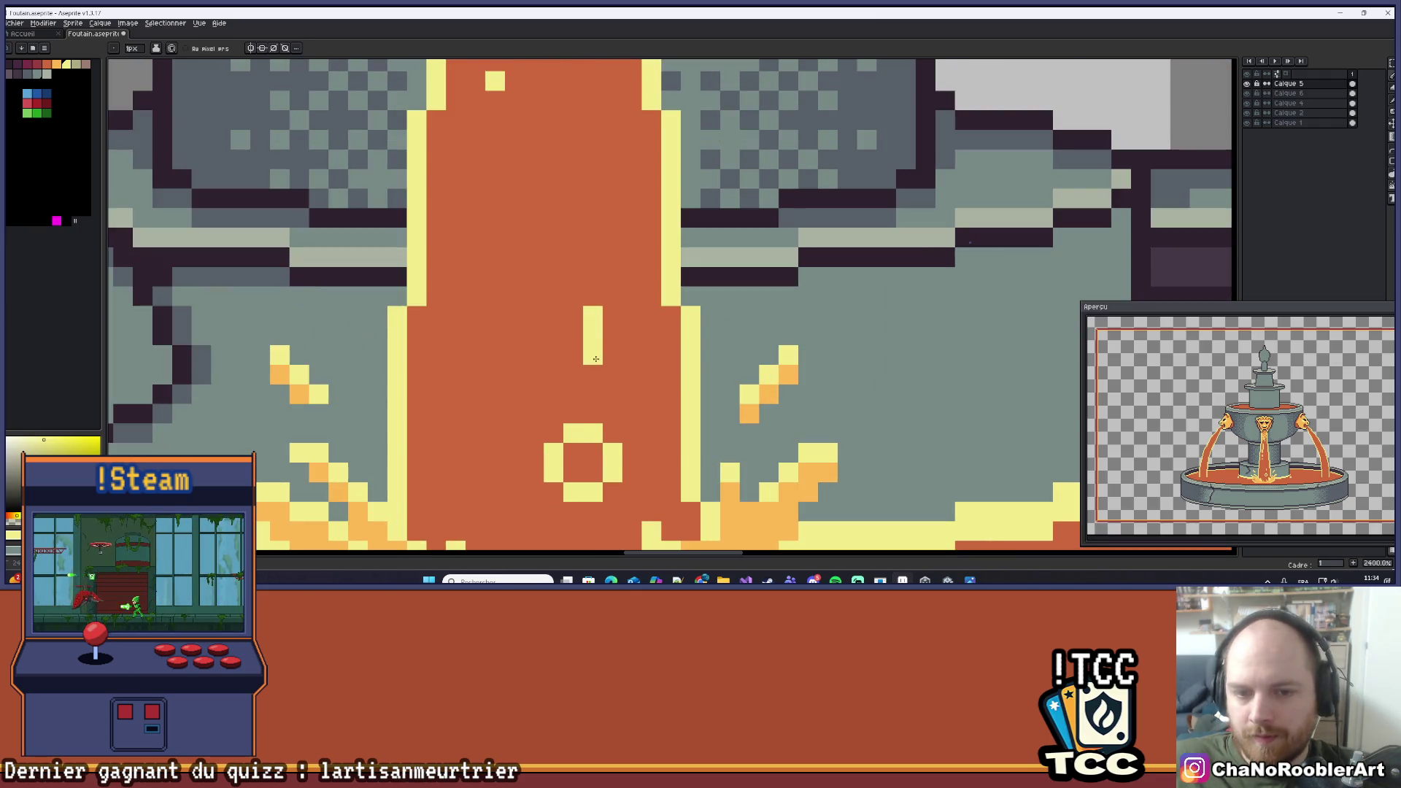
# Try a yellow stroke in the upper stream and undo it.
pyautogui.scroll(-5, 605, 419)
pyautogui.scroll(3, 603, 396)
pyautogui.scroll(-7, 631, 329)
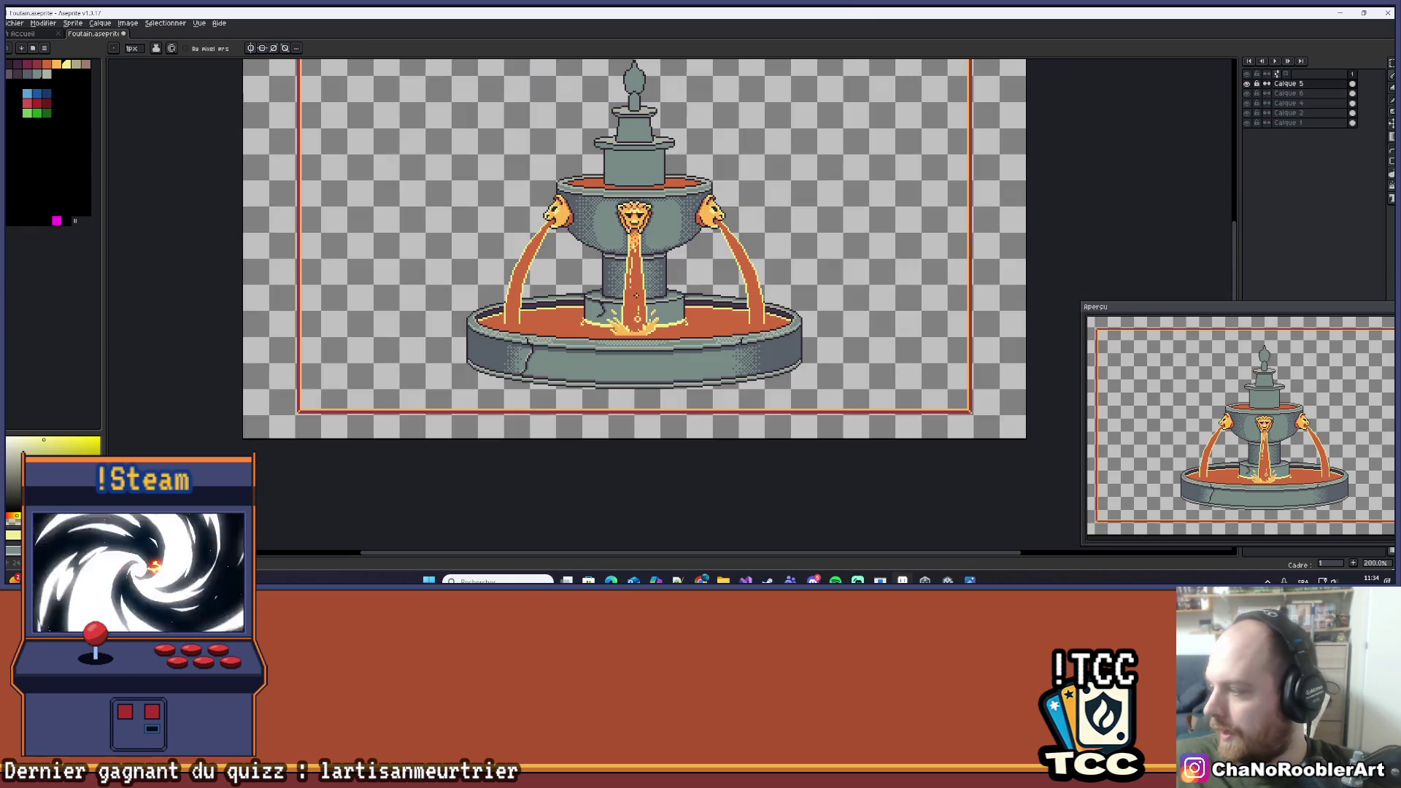
pyautogui.scroll(5, 636, 296)
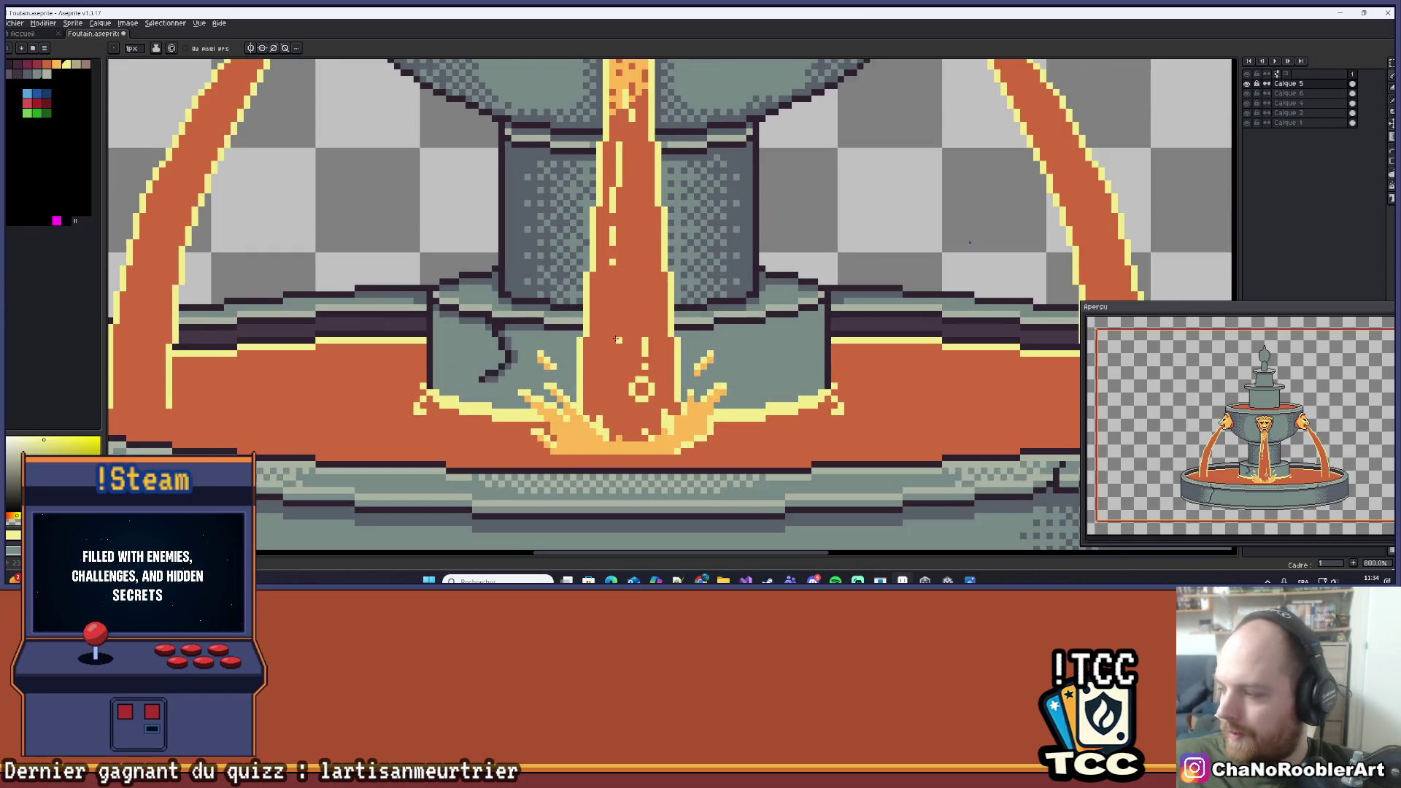
pyautogui.scroll(5, 657, 305)
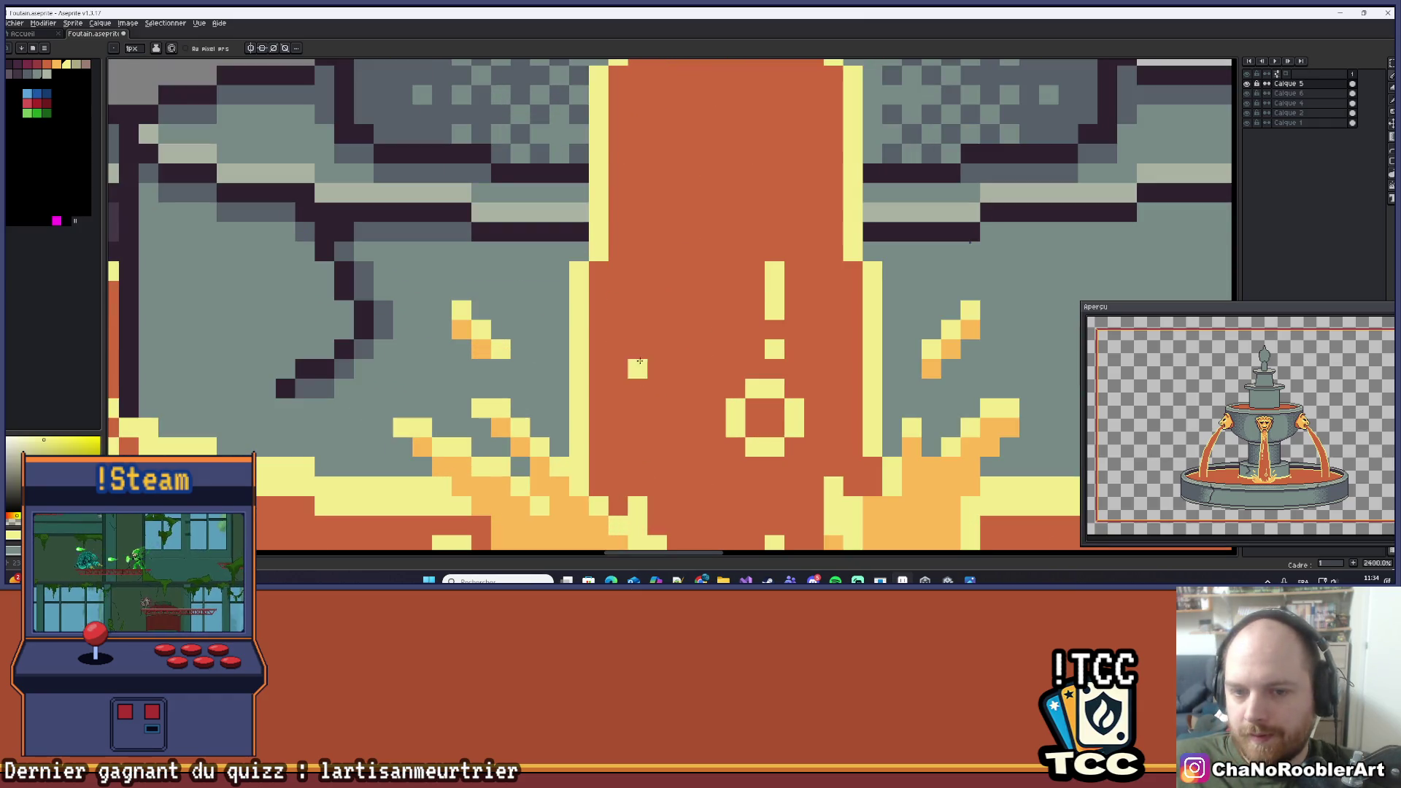
pyautogui.scroll(-1, 661, 305)
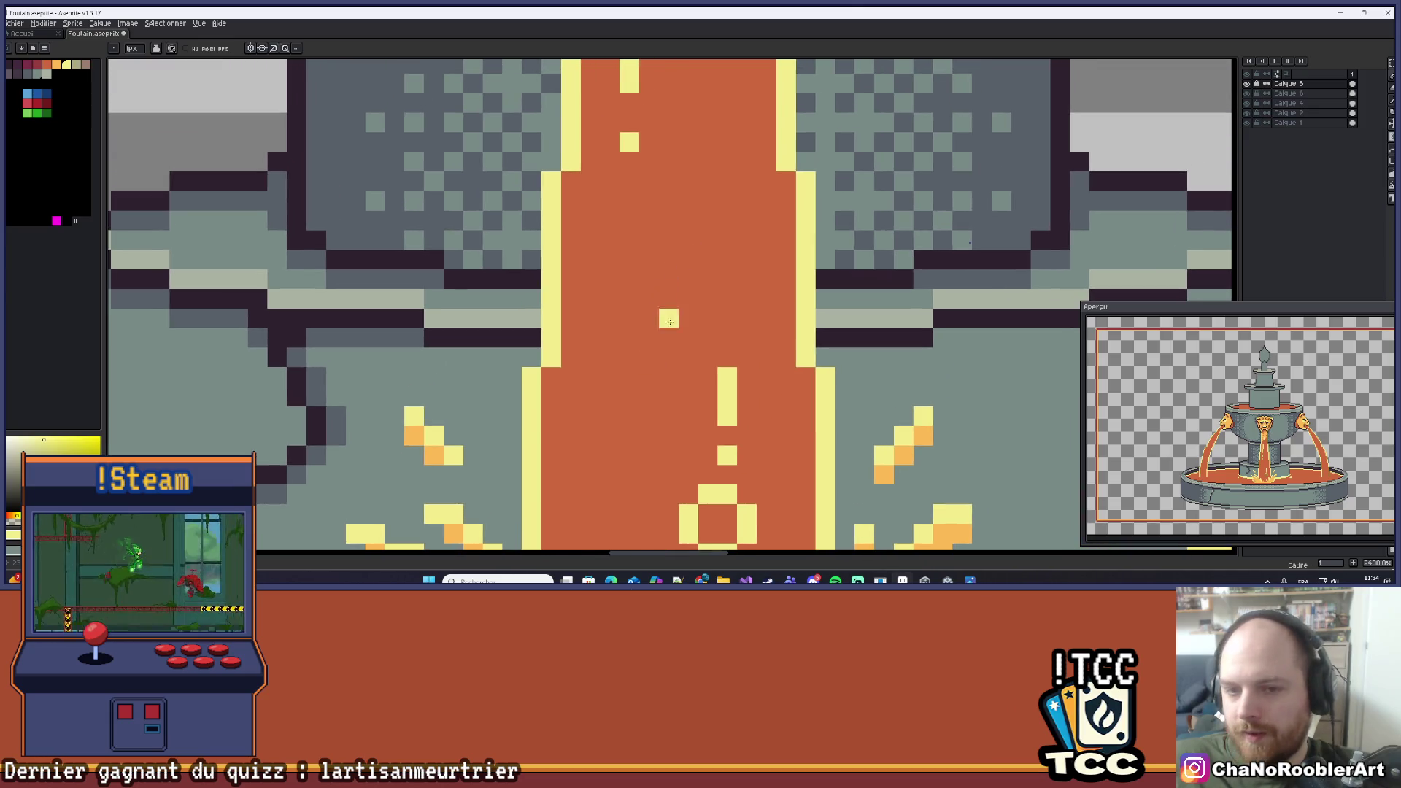
pyautogui.scroll(1, 668, 347)
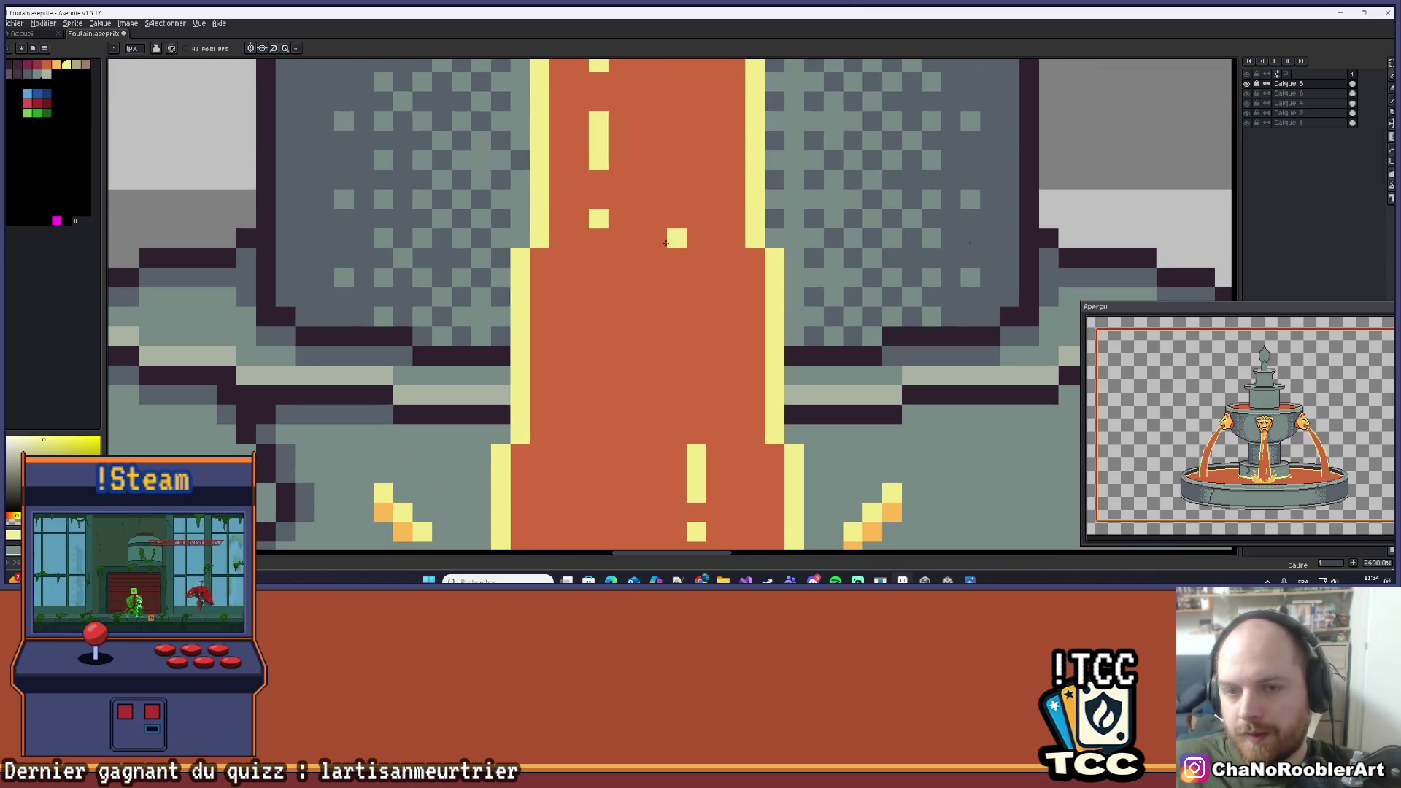
pyautogui.moveTo(676, 258)
pyautogui.mouseDown()
pyautogui.moveTo(716, 278)
pyautogui.moveTo(716, 335)
pyautogui.moveTo(655, 277)
pyautogui.mouseUp()
pyautogui.hotkey('ctrl', 'z')
# Draw a tall yellow bubble outline higher in the central stream, above the first ring.
pyautogui.click(656, 355)
pyautogui.moveTo(677, 375); pyautogui.dragTo(697, 371)
pyautogui.click(715, 355)
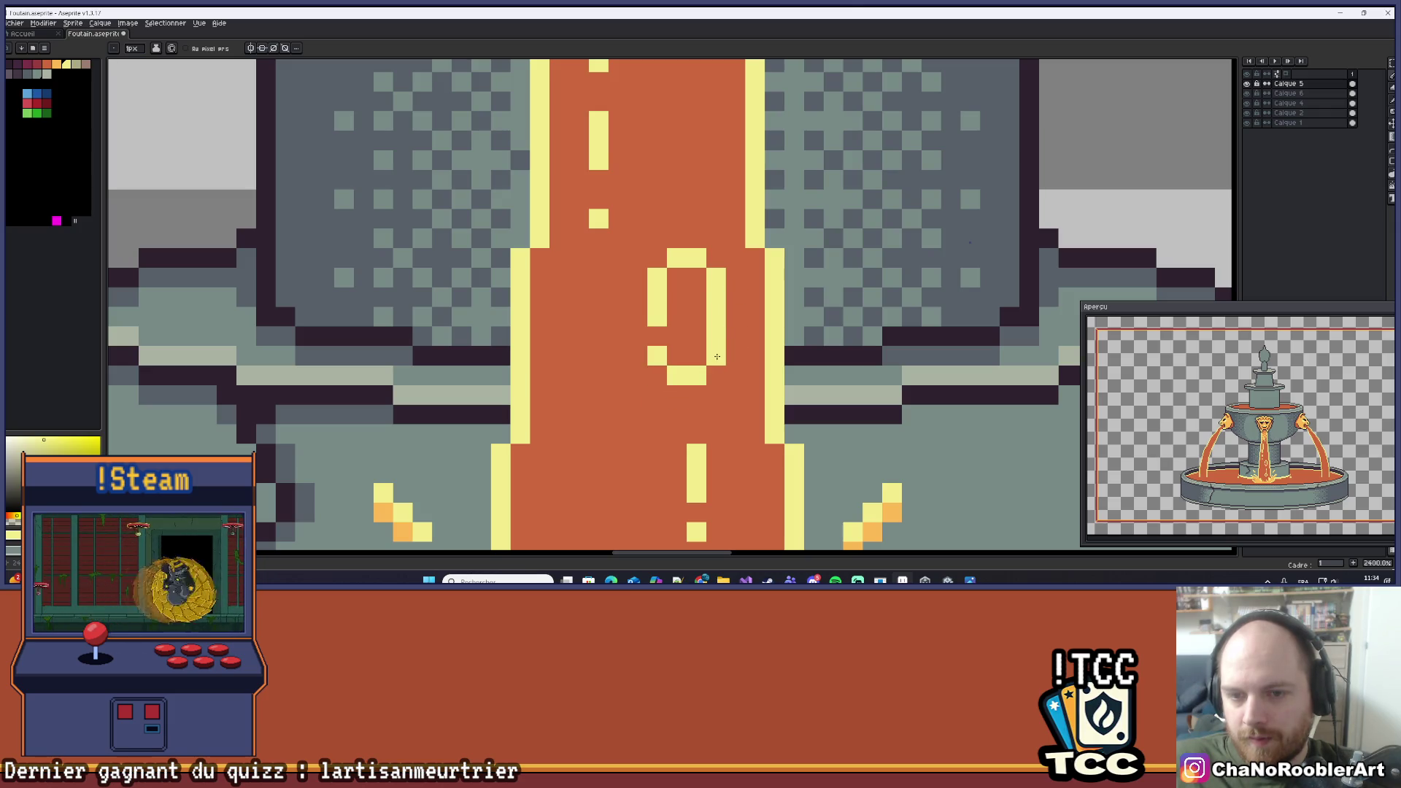
pyautogui.keyDown('alt'); pyautogui.click(730, 302); pyautogui.keyUp('alt')
pyautogui.scroll(-9, 730, 302)
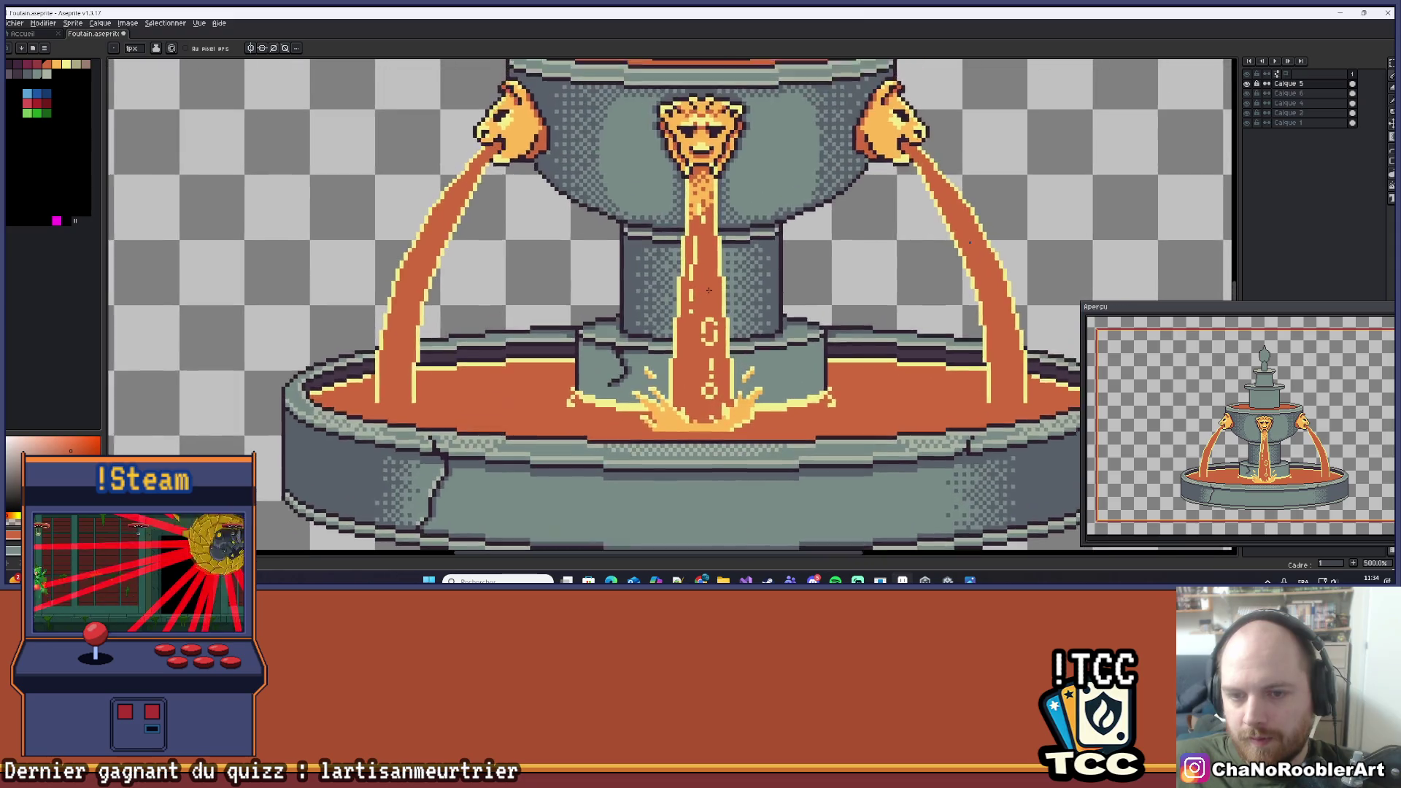
pyautogui.press('v')
pyautogui.press('b')
pyautogui.scroll(2, 704, 293)
pyautogui.scroll(-2, 700, 293)
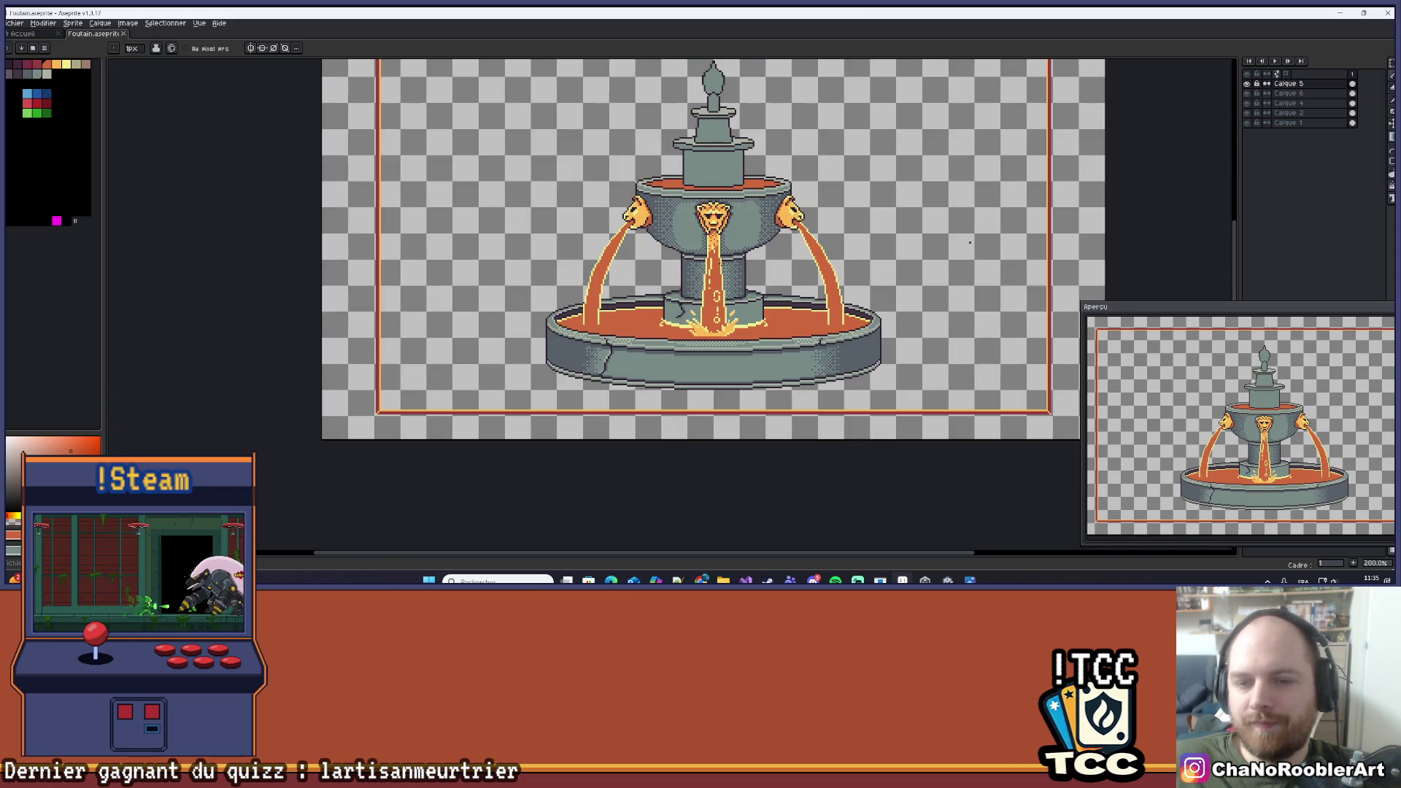
# Eyedrop the pale yellow and pencil a vertical streak plus a lone droplet pixel in the stream.
pyautogui.scroll(7, 699, 293)
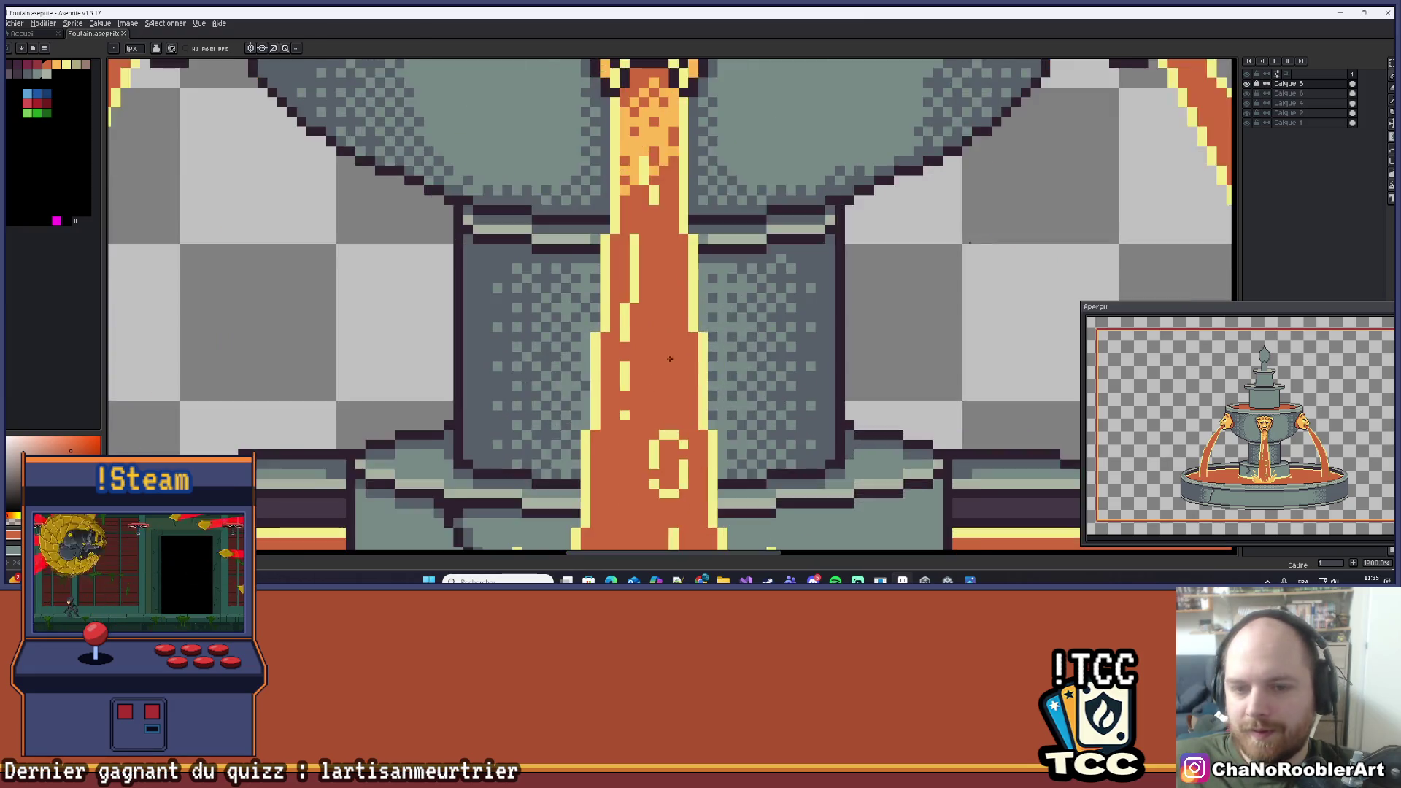
pyautogui.press('i')
pyautogui.click(671, 450)
pyautogui.press('b')
pyautogui.moveTo(661, 301); pyautogui.dragTo(662, 354)
pyautogui.click(661, 405)
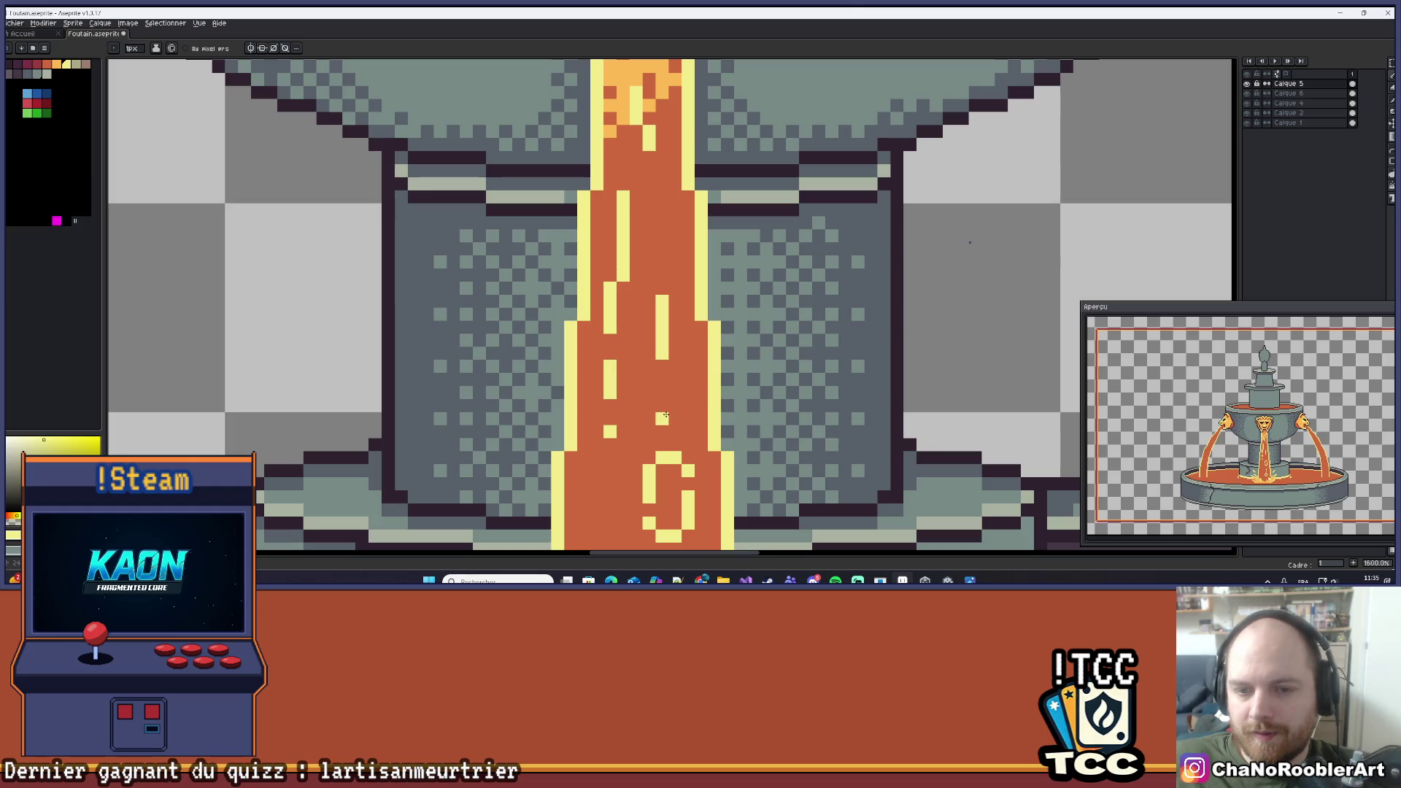
pyautogui.scroll(-6, 666, 413)
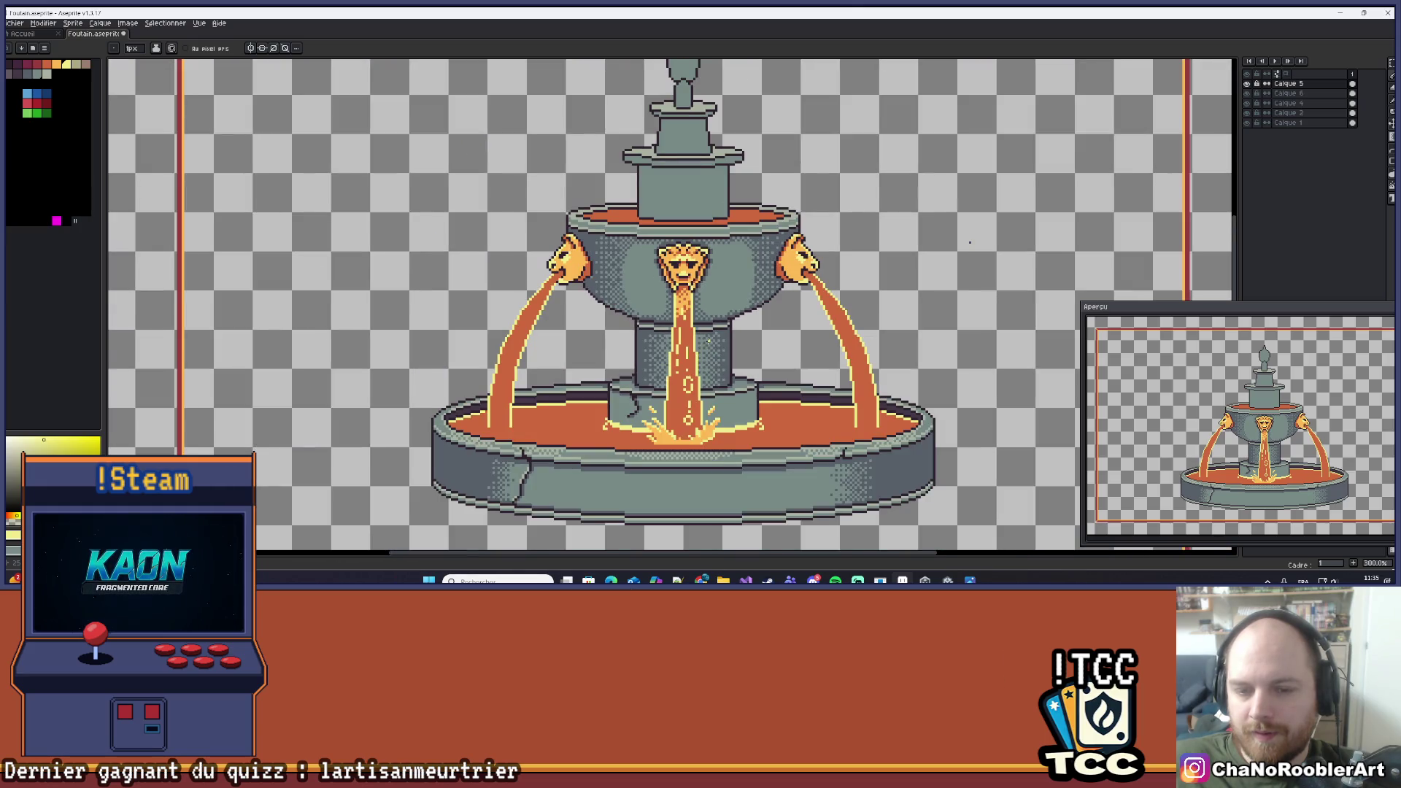
pyautogui.scroll(6, 630, 322)
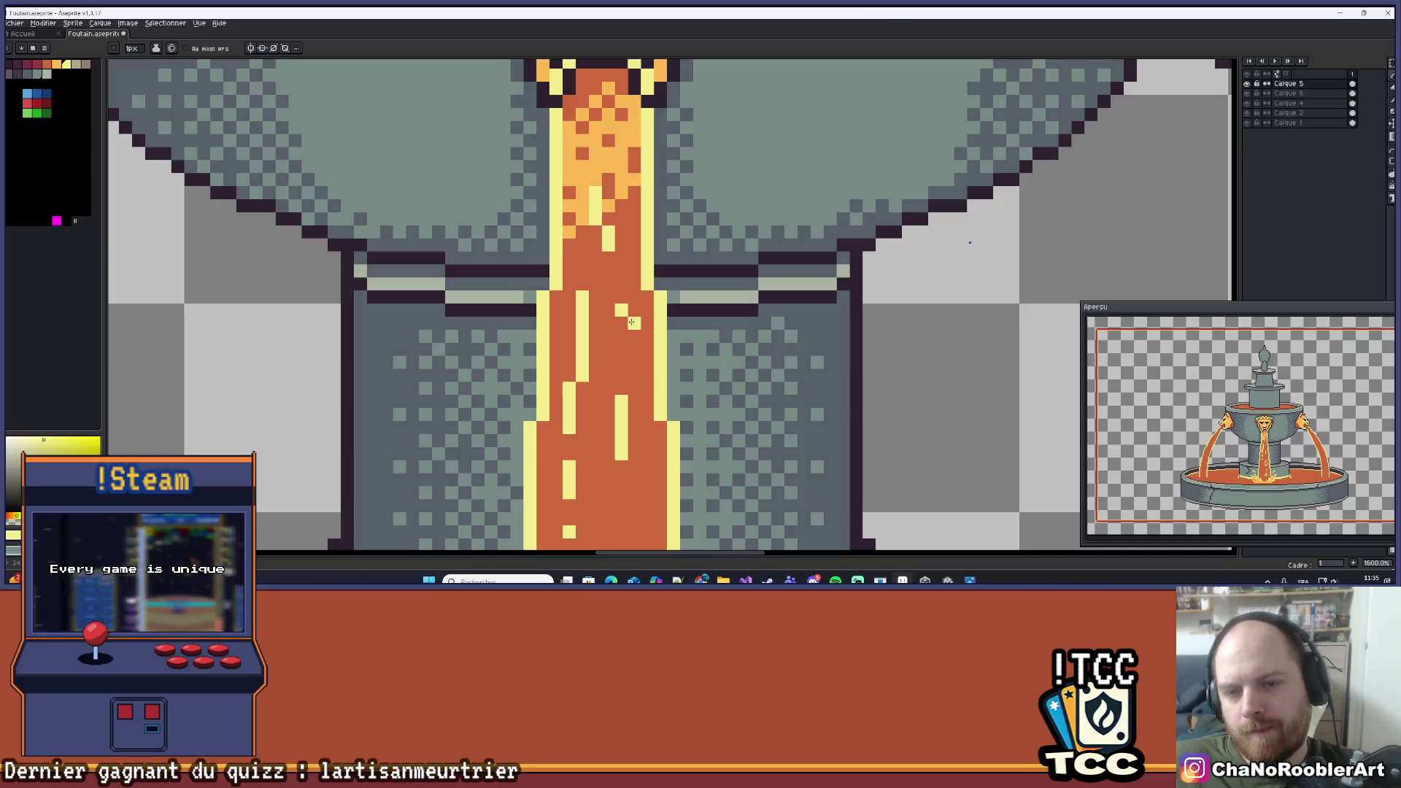
pyautogui.scroll(-7, 621, 323)
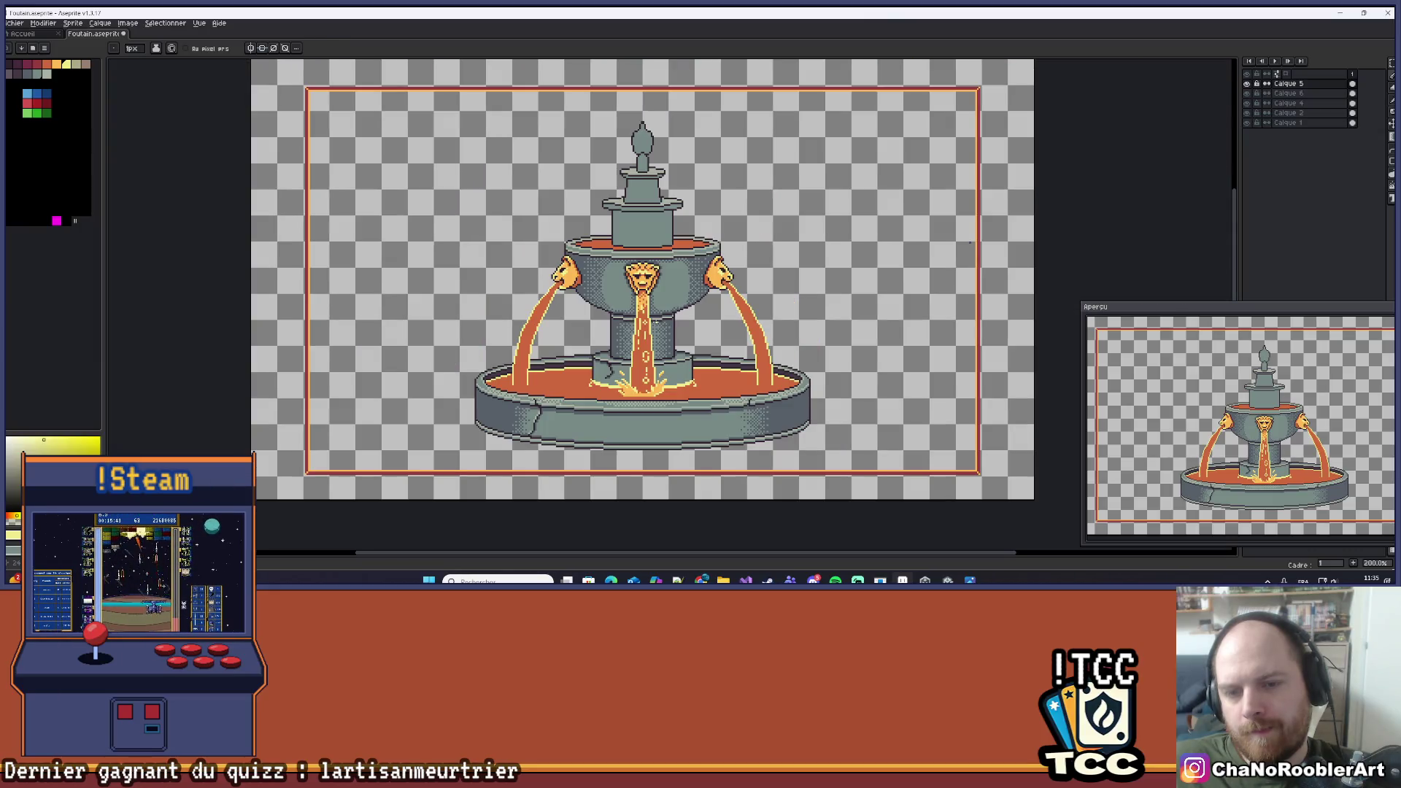
pyautogui.moveTo(664, 319); pyautogui.dragTo(695, 281)
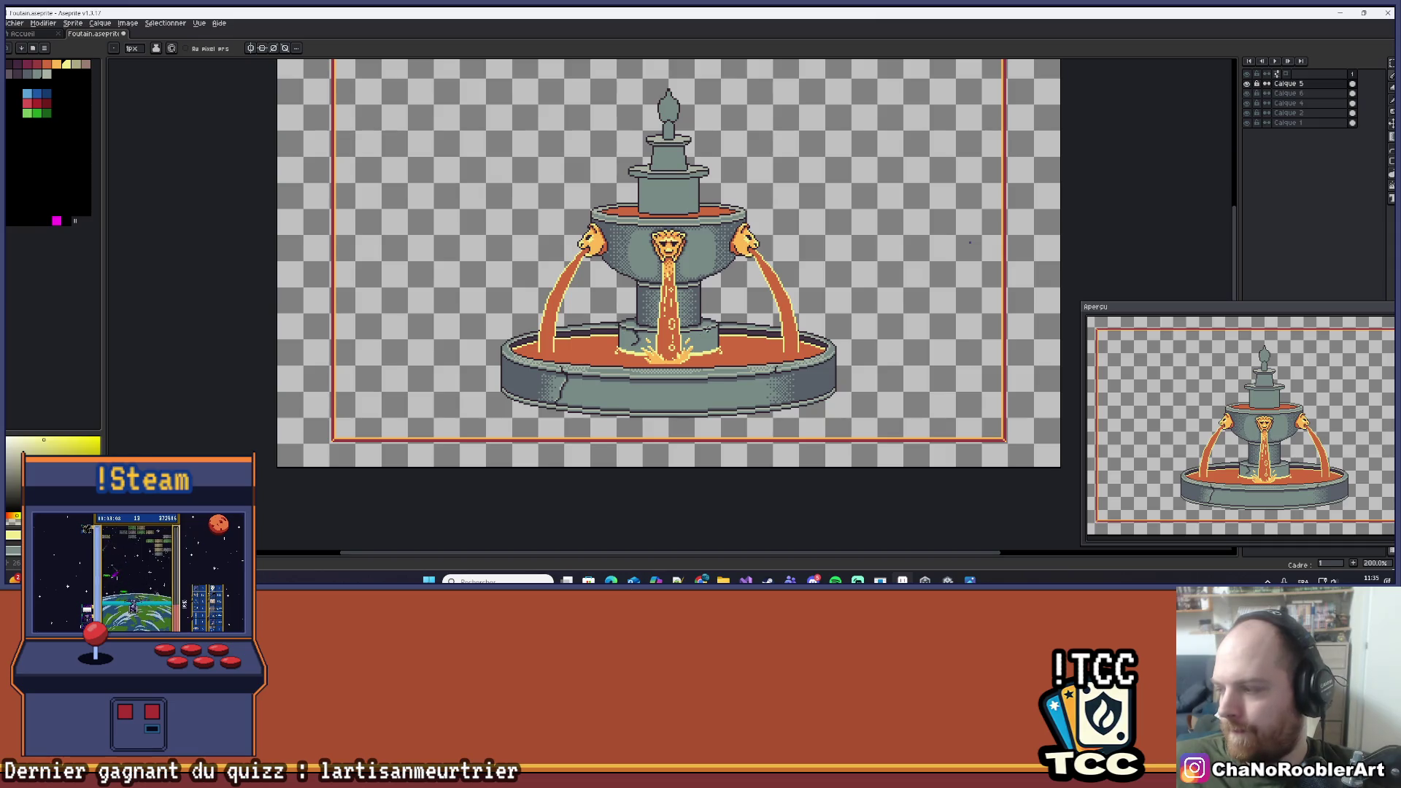
pyautogui.hscroll(2, 970, 242)
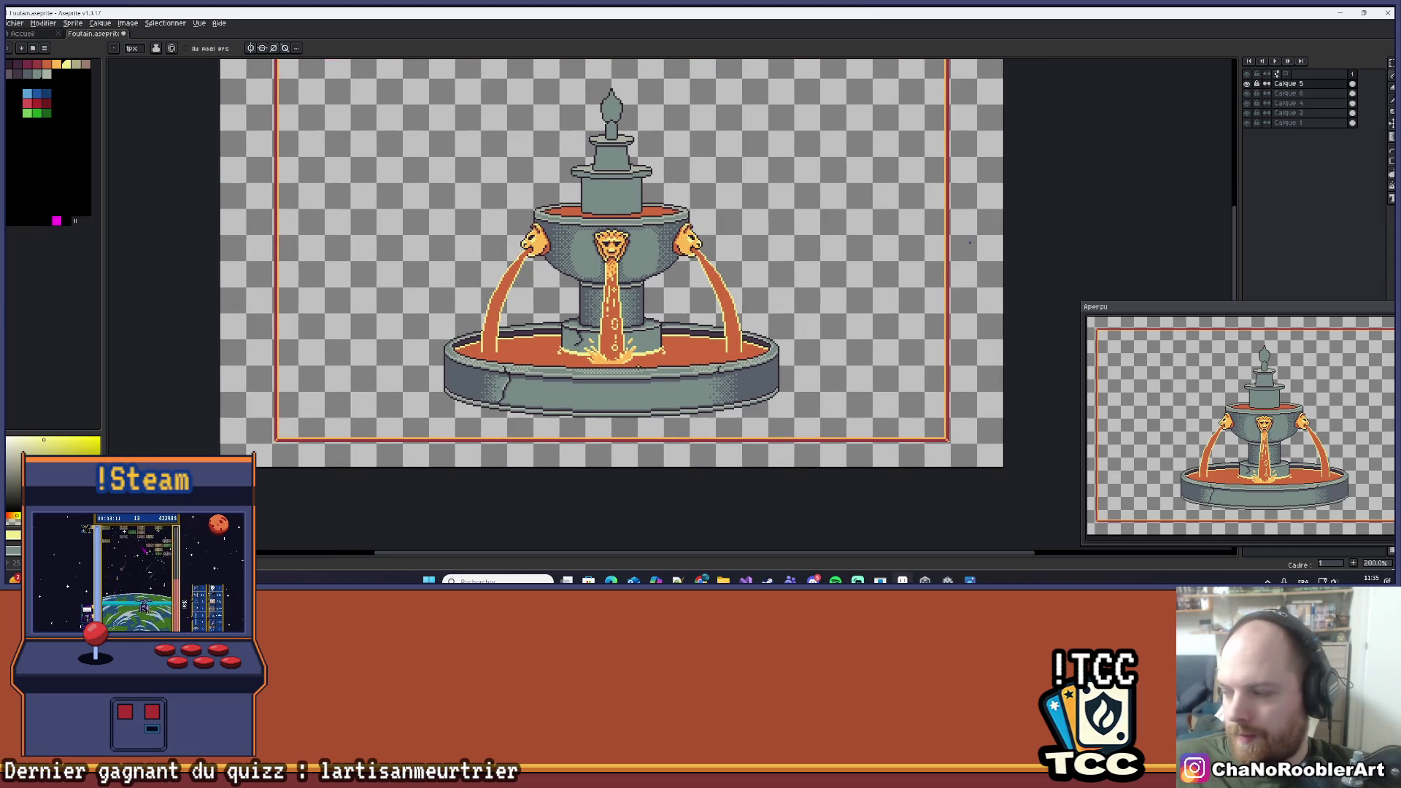
pyautogui.scroll(10, 636, 383)
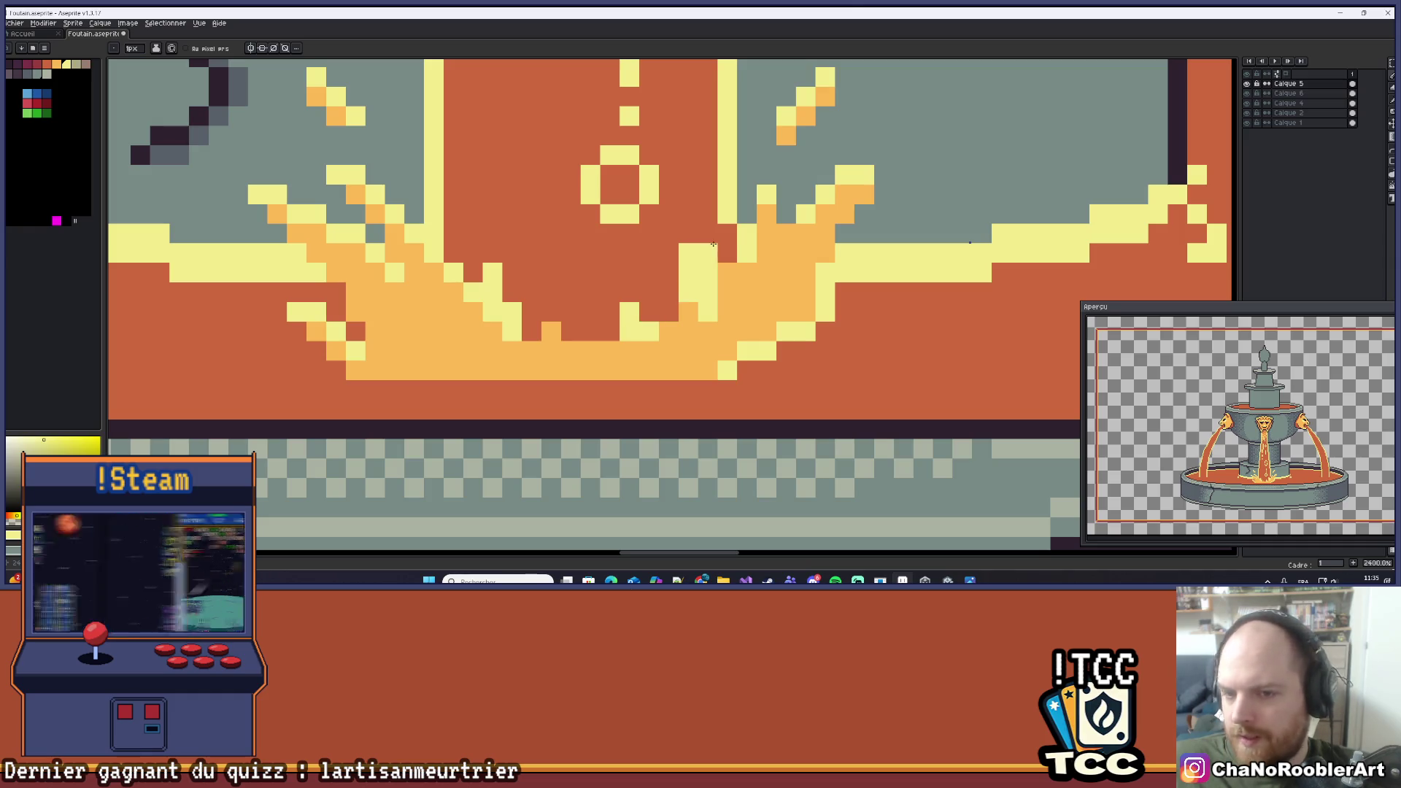
pyautogui.moveTo(672, 260); pyautogui.dragTo(666, 283)
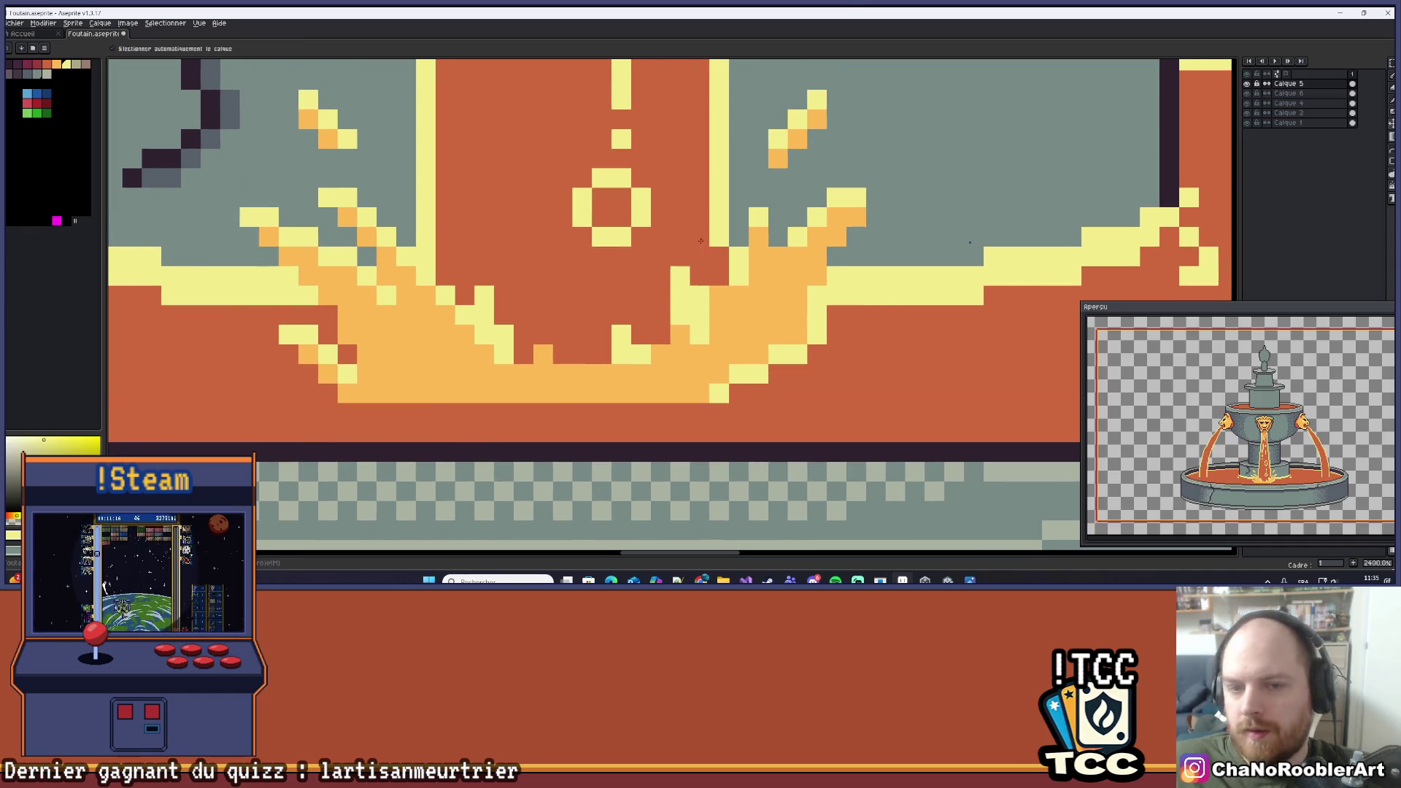
pyautogui.scroll(-5, 688, 239)
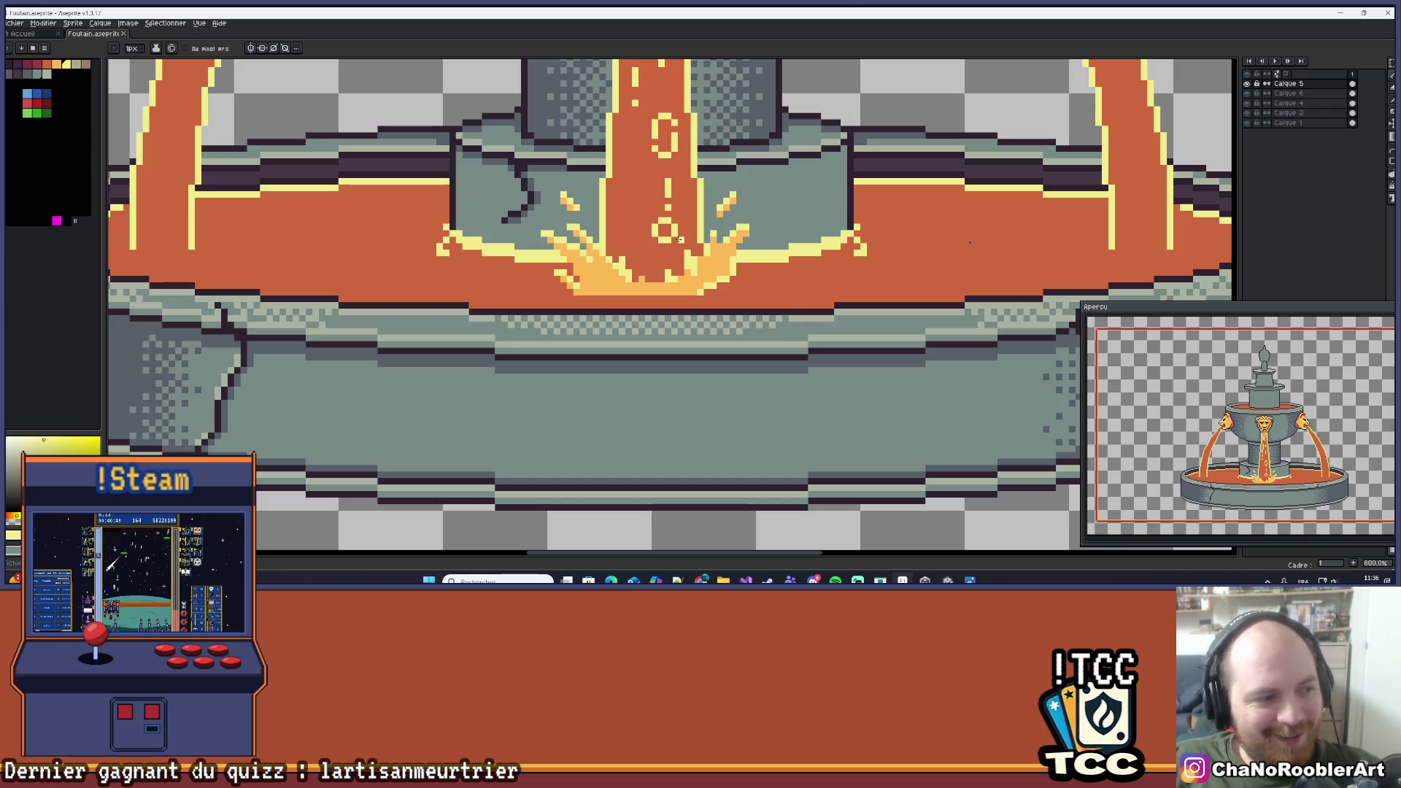
# With the Pencil, sample the splash's light orange for a droplet pixel right of the splash.
pyautogui.moveTo(719, 292); pyautogui.dragTo(700, 321)
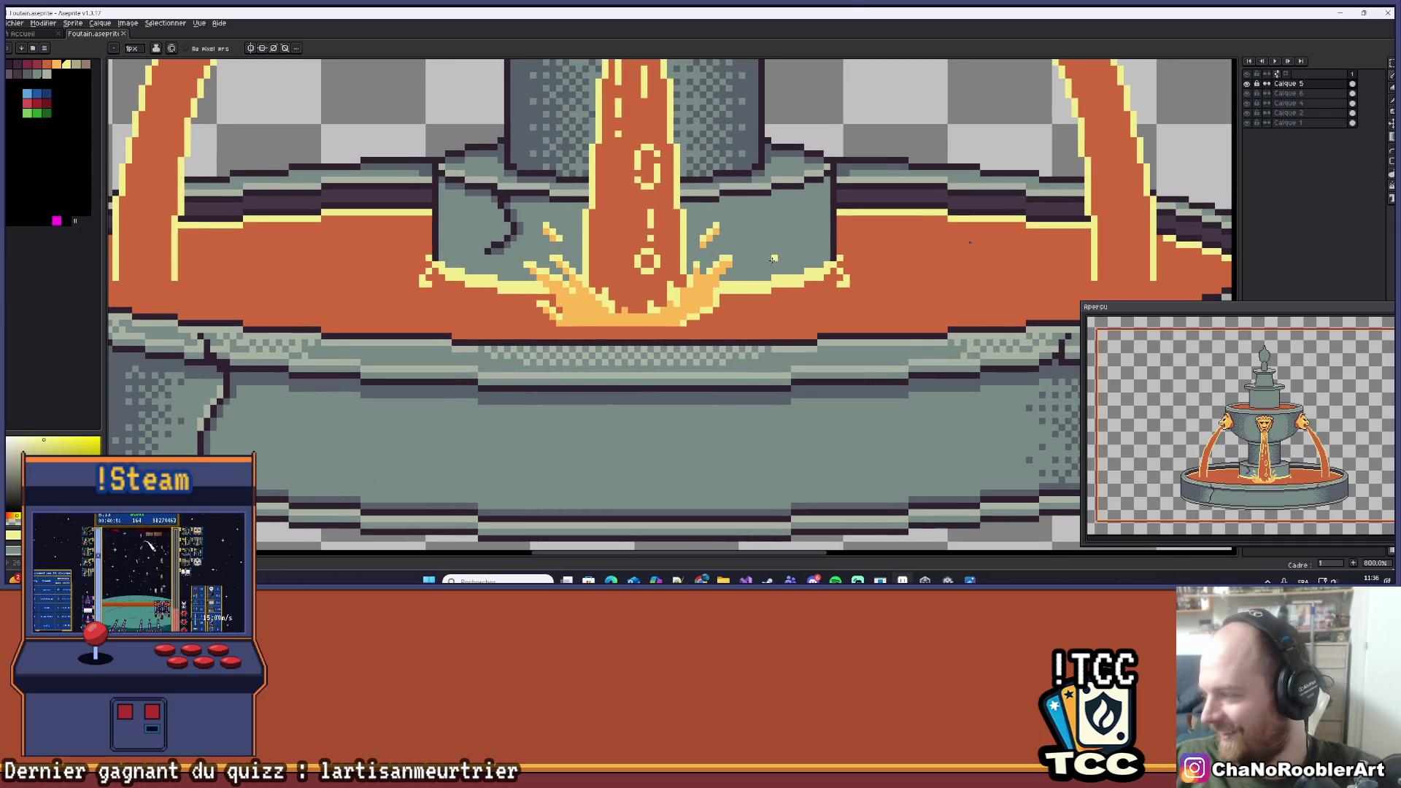
pyautogui.scroll(4, 697, 289)
pyautogui.scroll(-2, 730, 270)
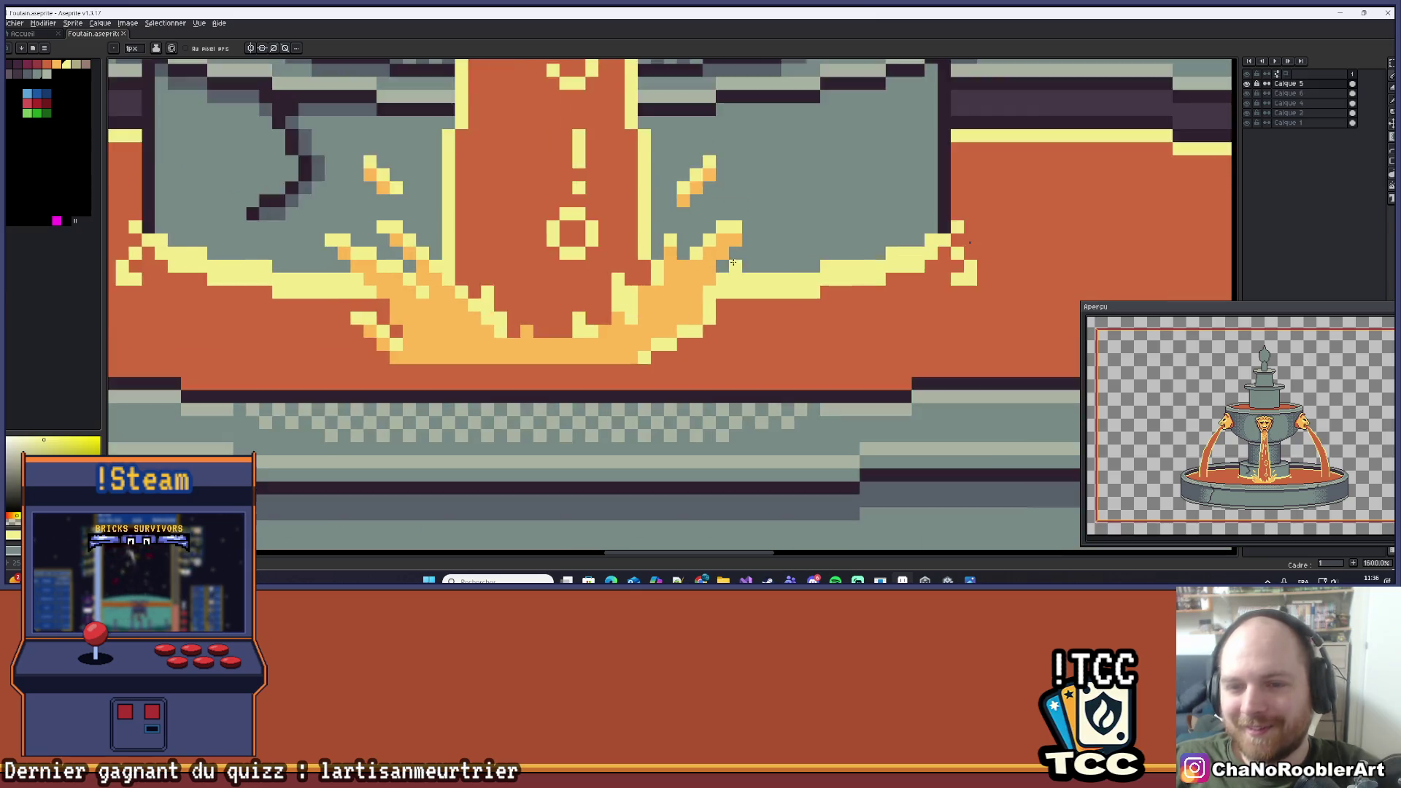
pyautogui.scroll(1, 774, 248)
pyautogui.moveTo(774, 248); pyautogui.dragTo(765, 298)
pyautogui.scroll(1, 686, 329)
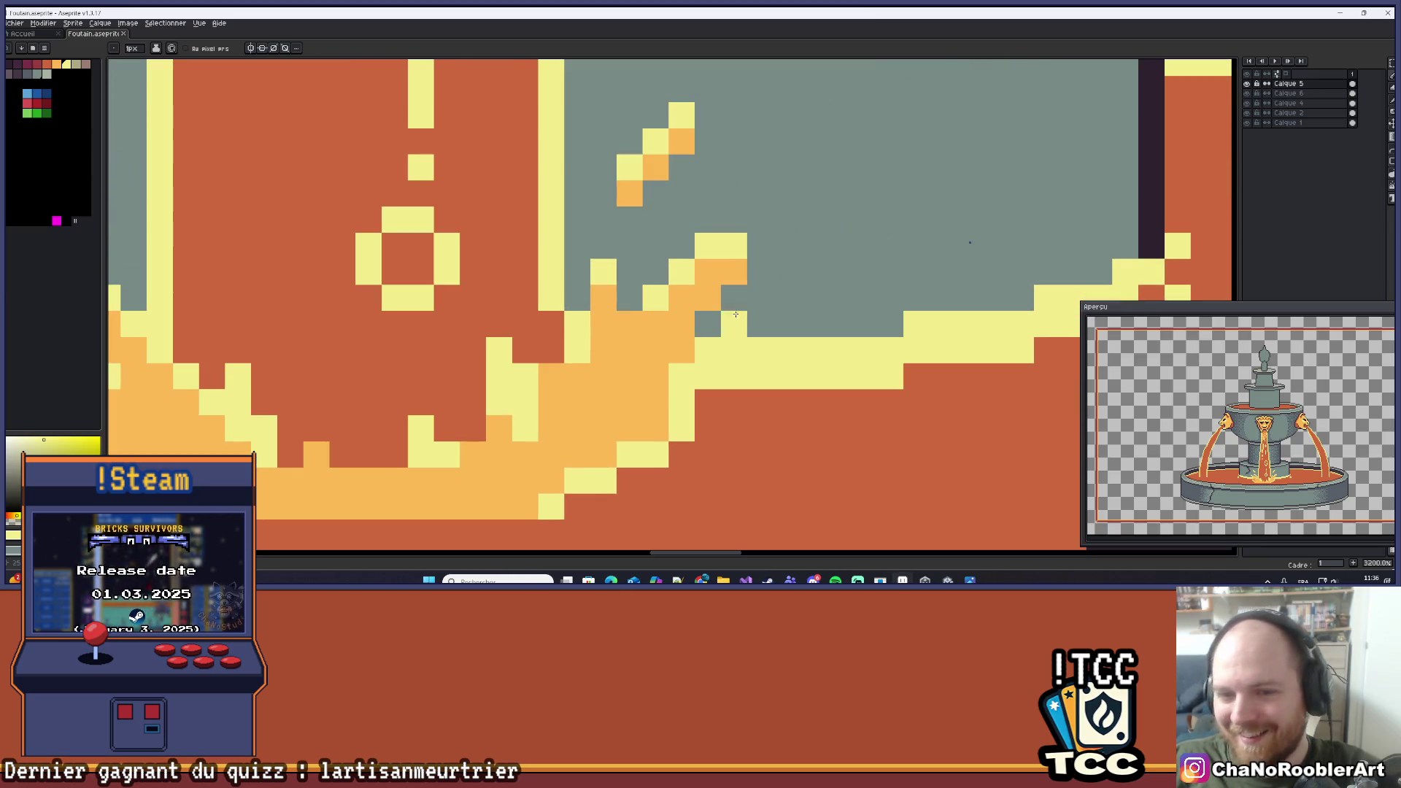
pyautogui.scroll(-5, 694, 307)
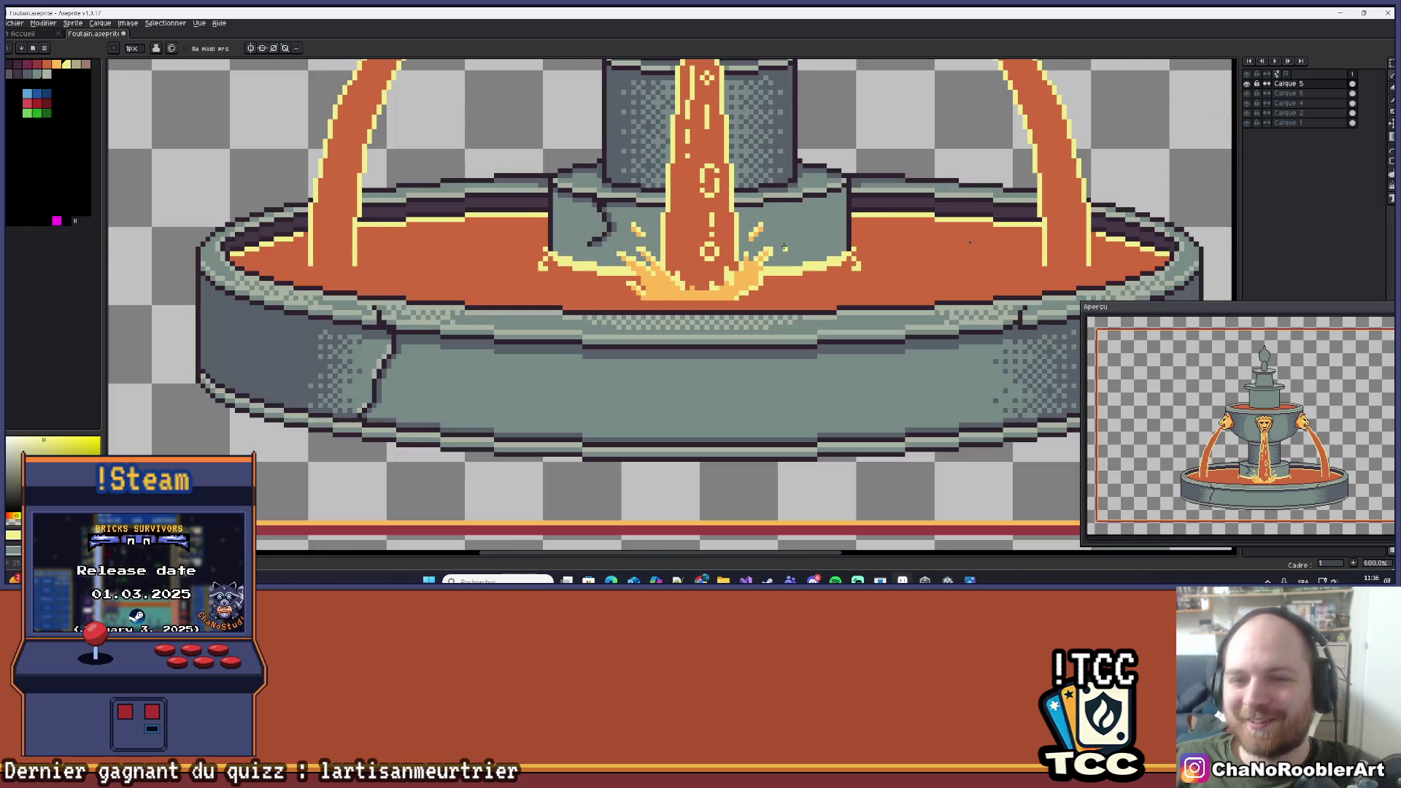
pyautogui.press('b')
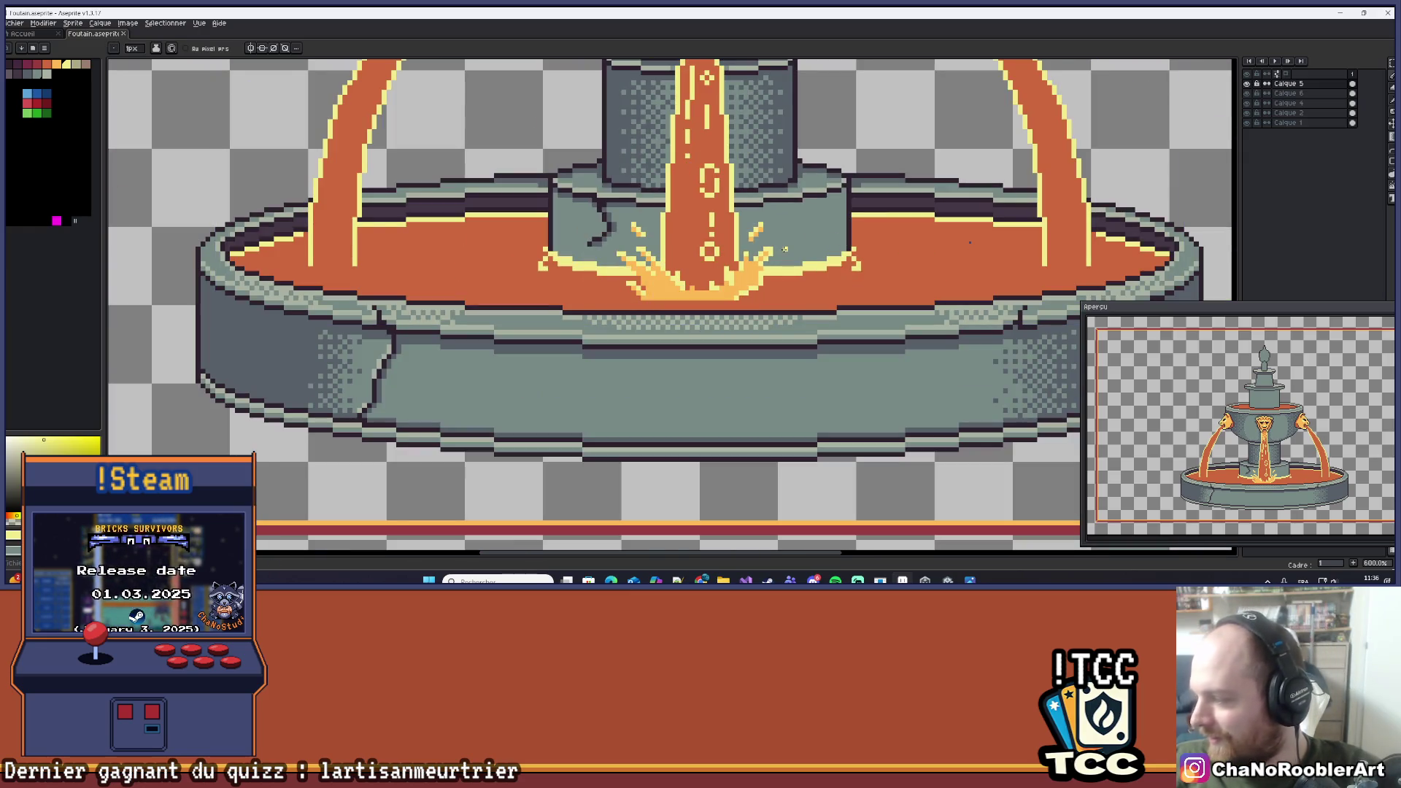
pyautogui.scroll(6, 723, 257)
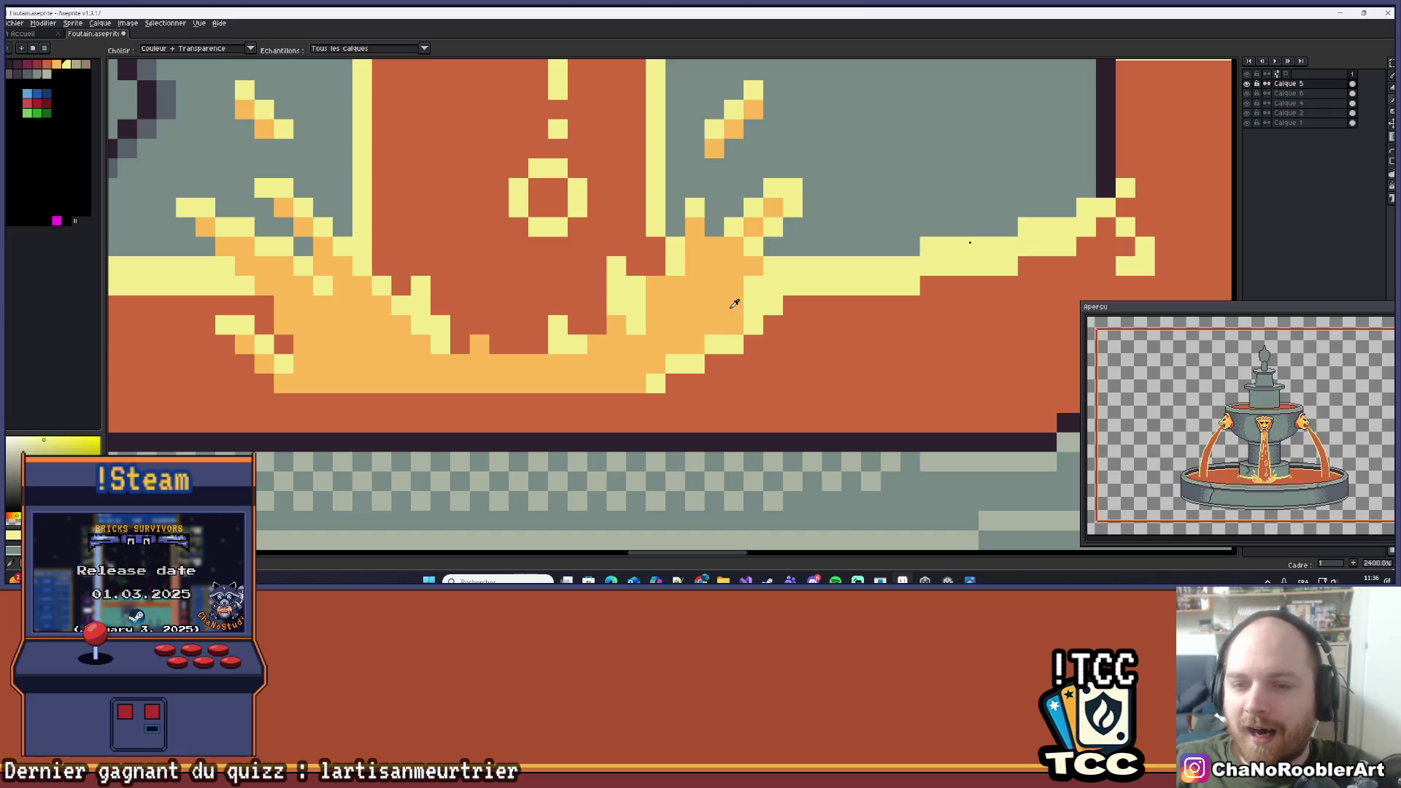
pyautogui.keyDown('alt'); pyautogui.click(746, 290); pyautogui.keyUp('alt')
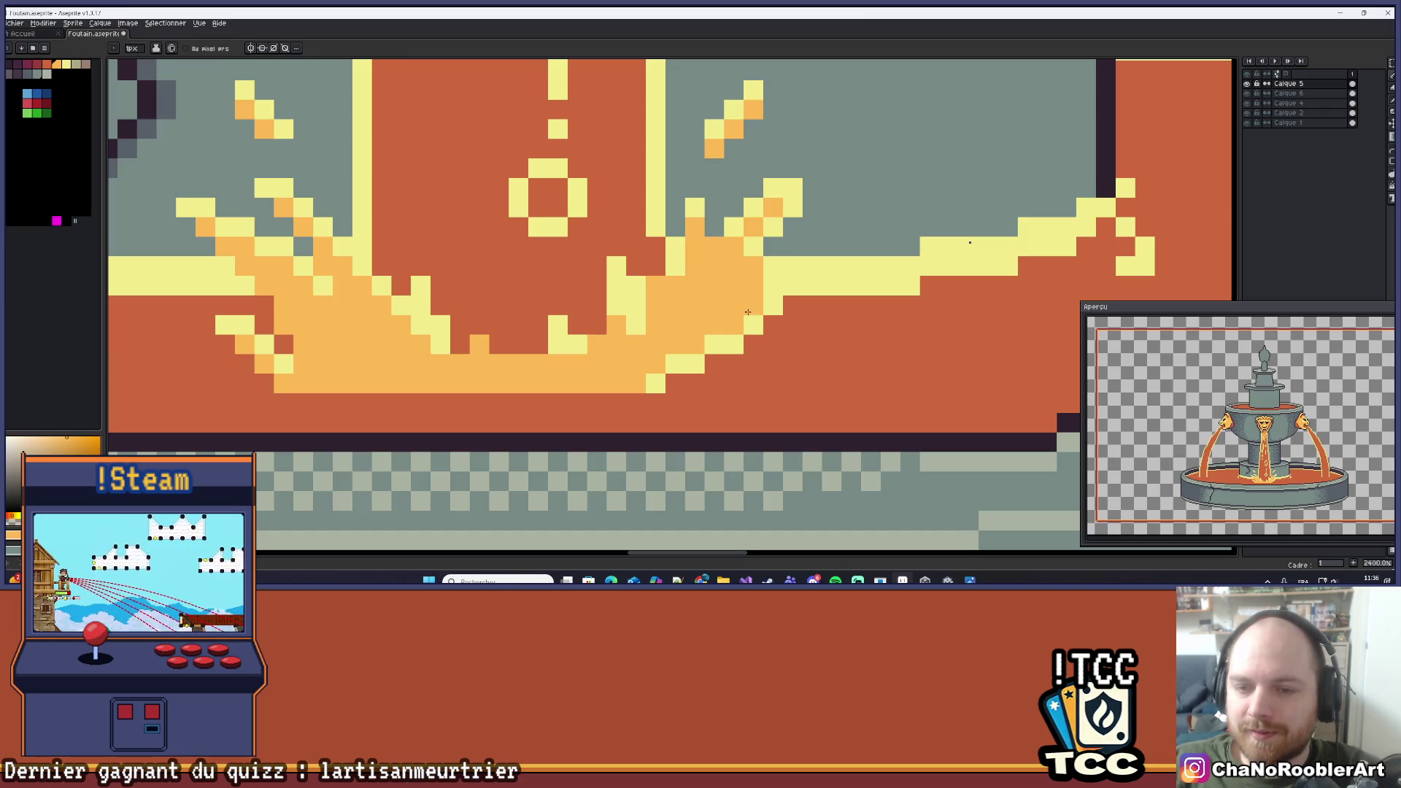
pyautogui.scroll(-6, 750, 294)
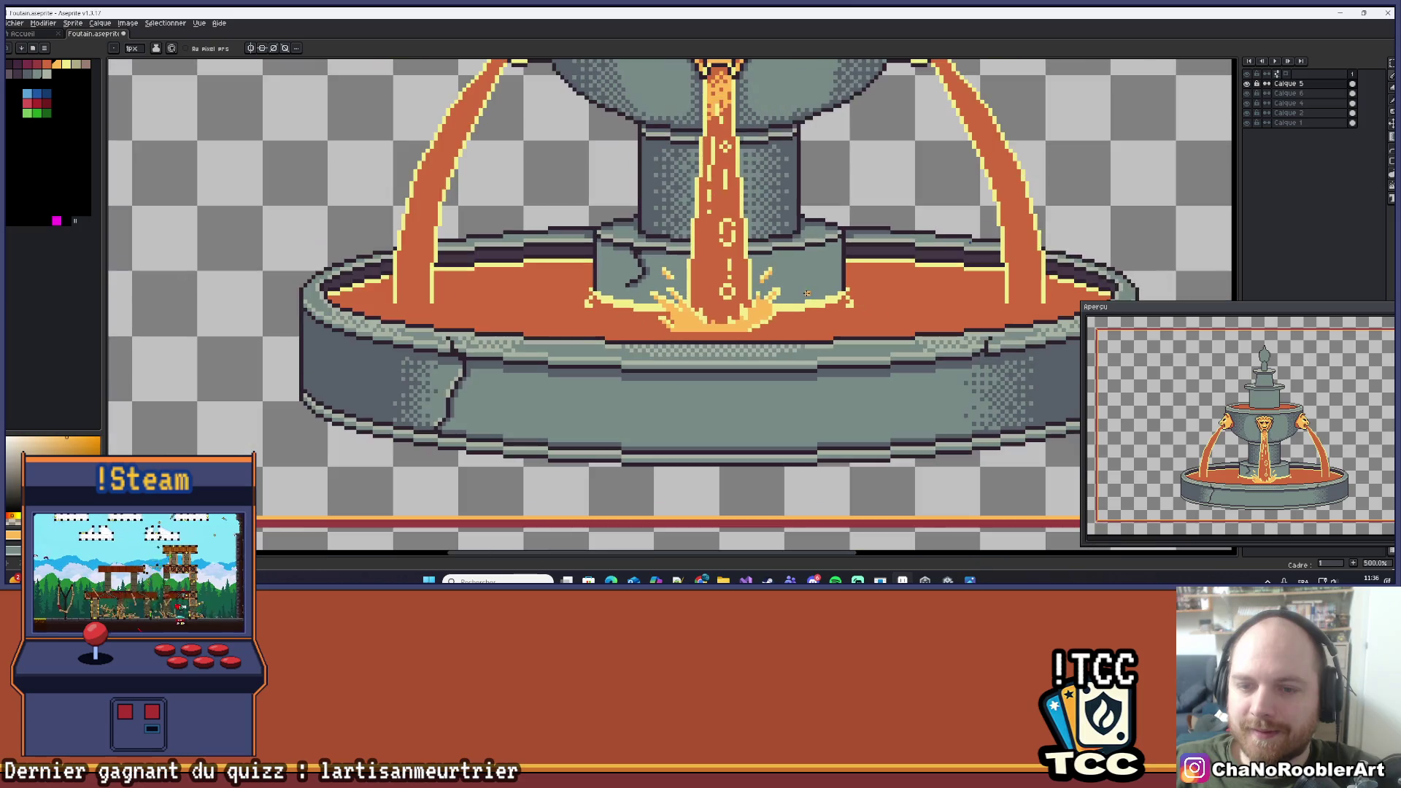
pyautogui.scroll(4, 822, 281)
pyautogui.scroll(-2, 803, 292)
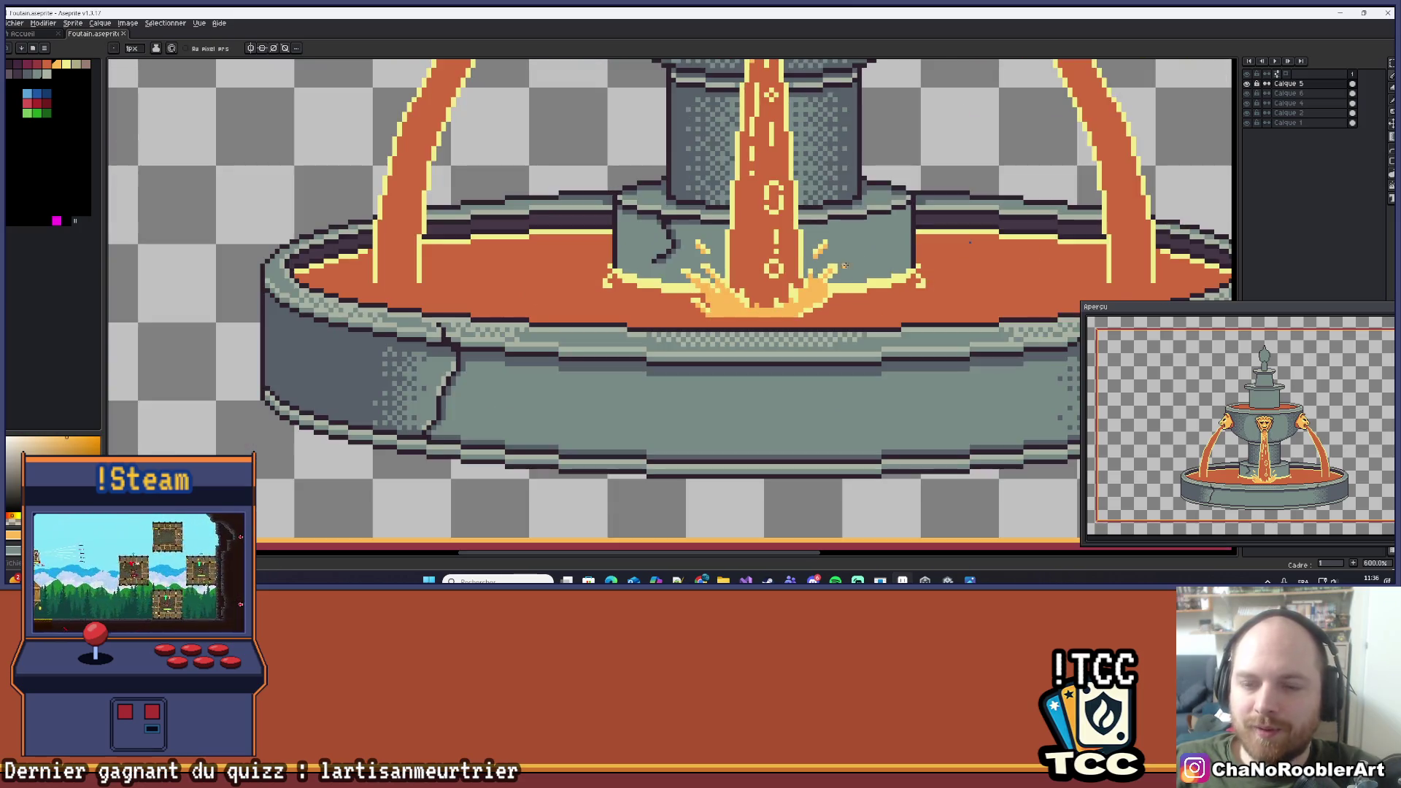
pyautogui.scroll(2, 776, 307)
pyautogui.scroll(-2, 846, 271)
pyautogui.scroll(4, 848, 257)
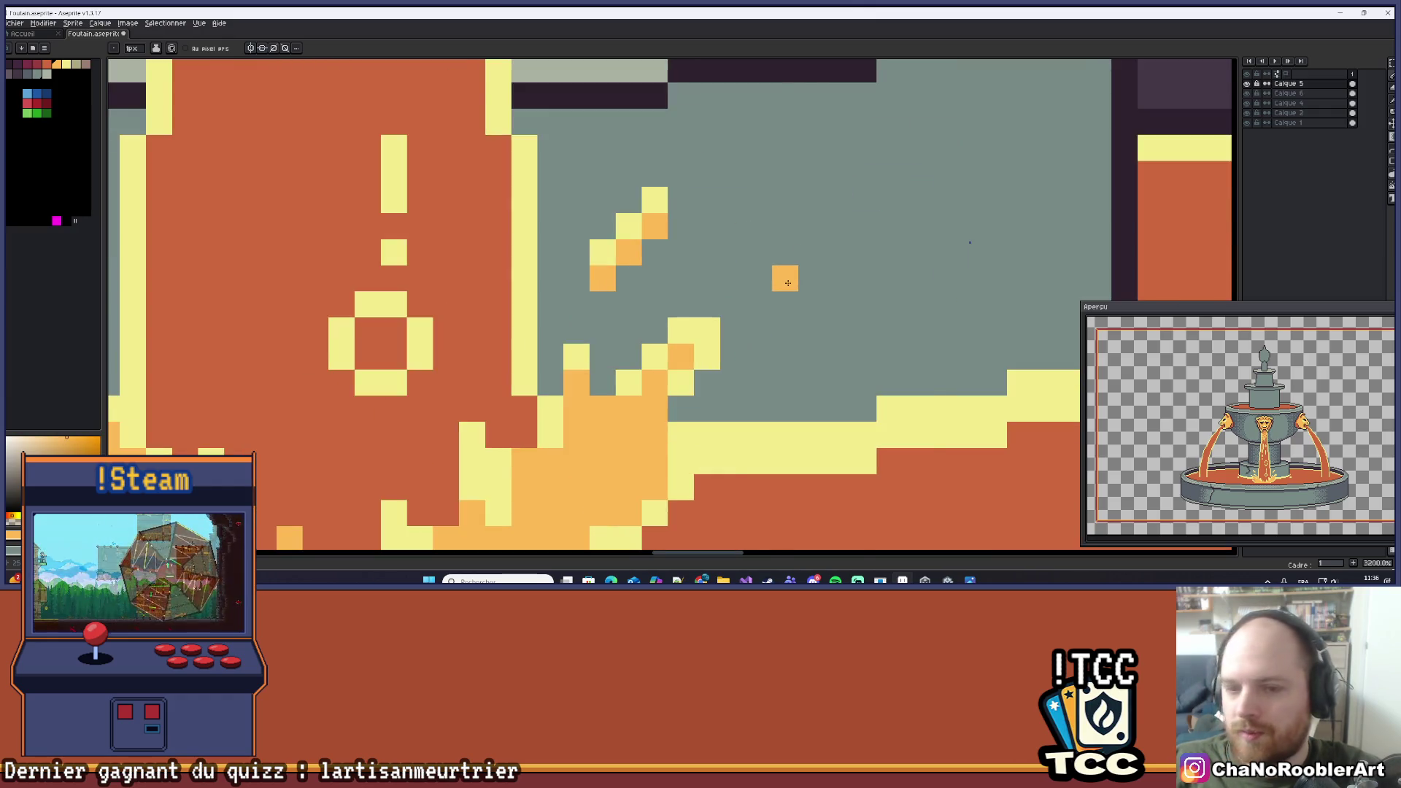
pyautogui.scroll(-2, 779, 281)
pyautogui.scroll(-4, 772, 272)
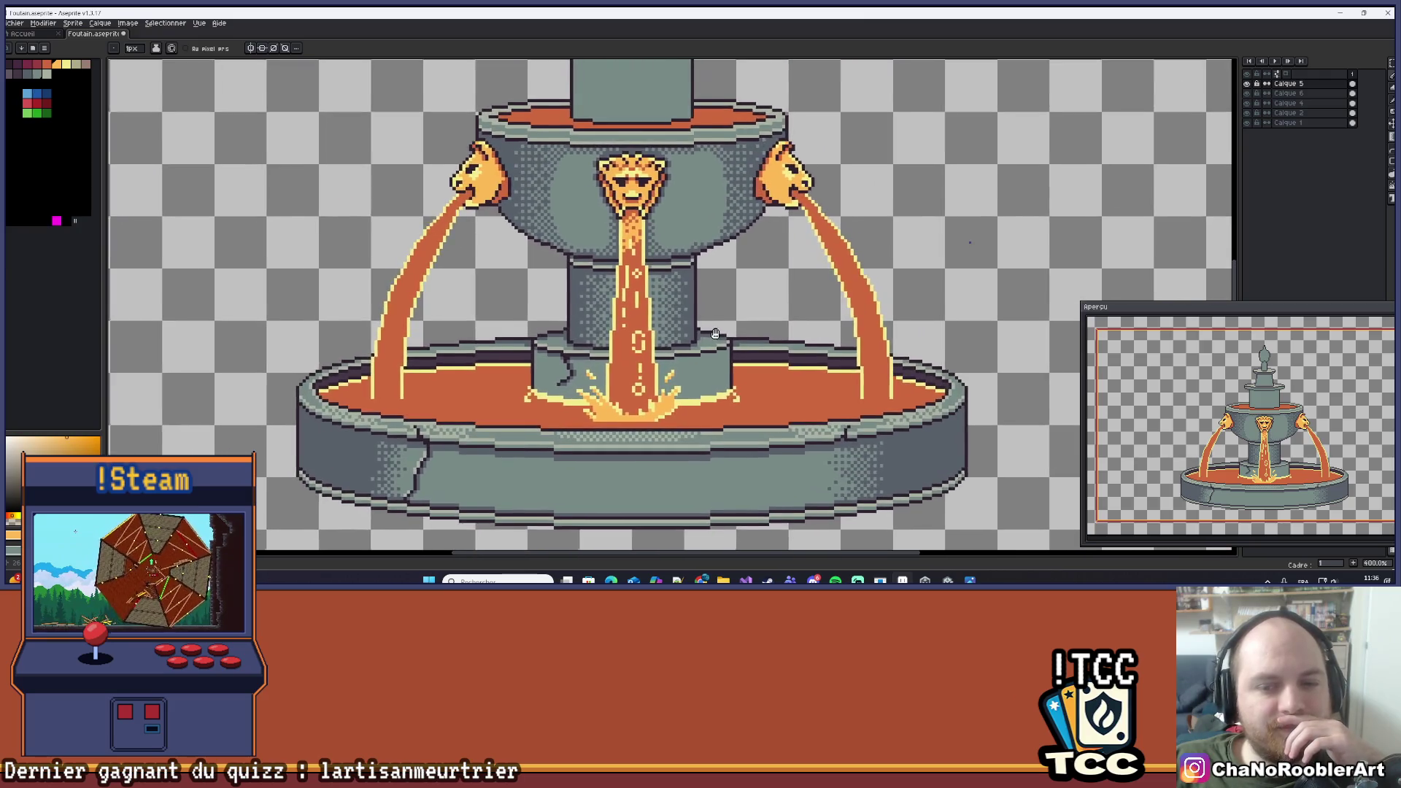
pyautogui.moveTo(715, 334); pyautogui.dragTo(693, 338)
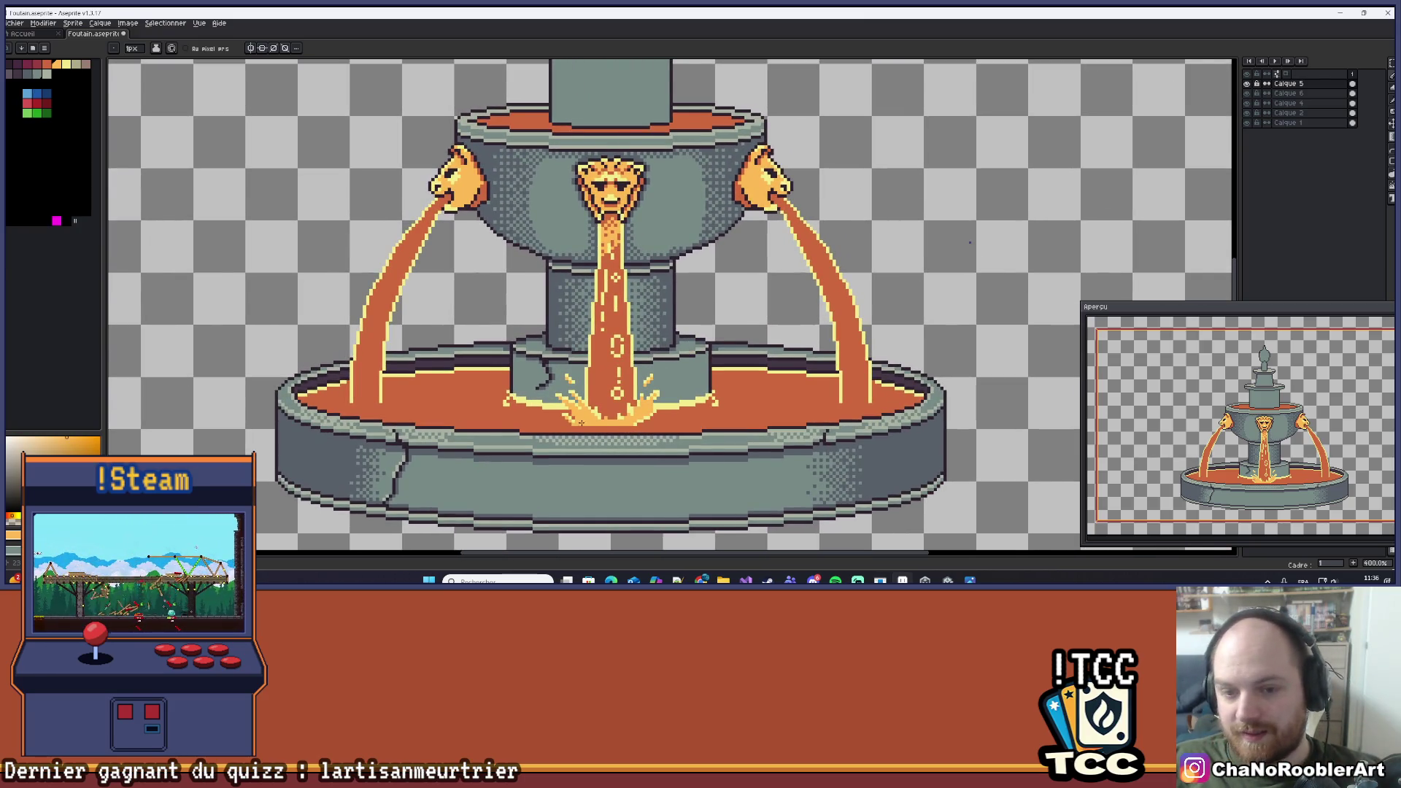
pyautogui.scroll(8, 581, 423)
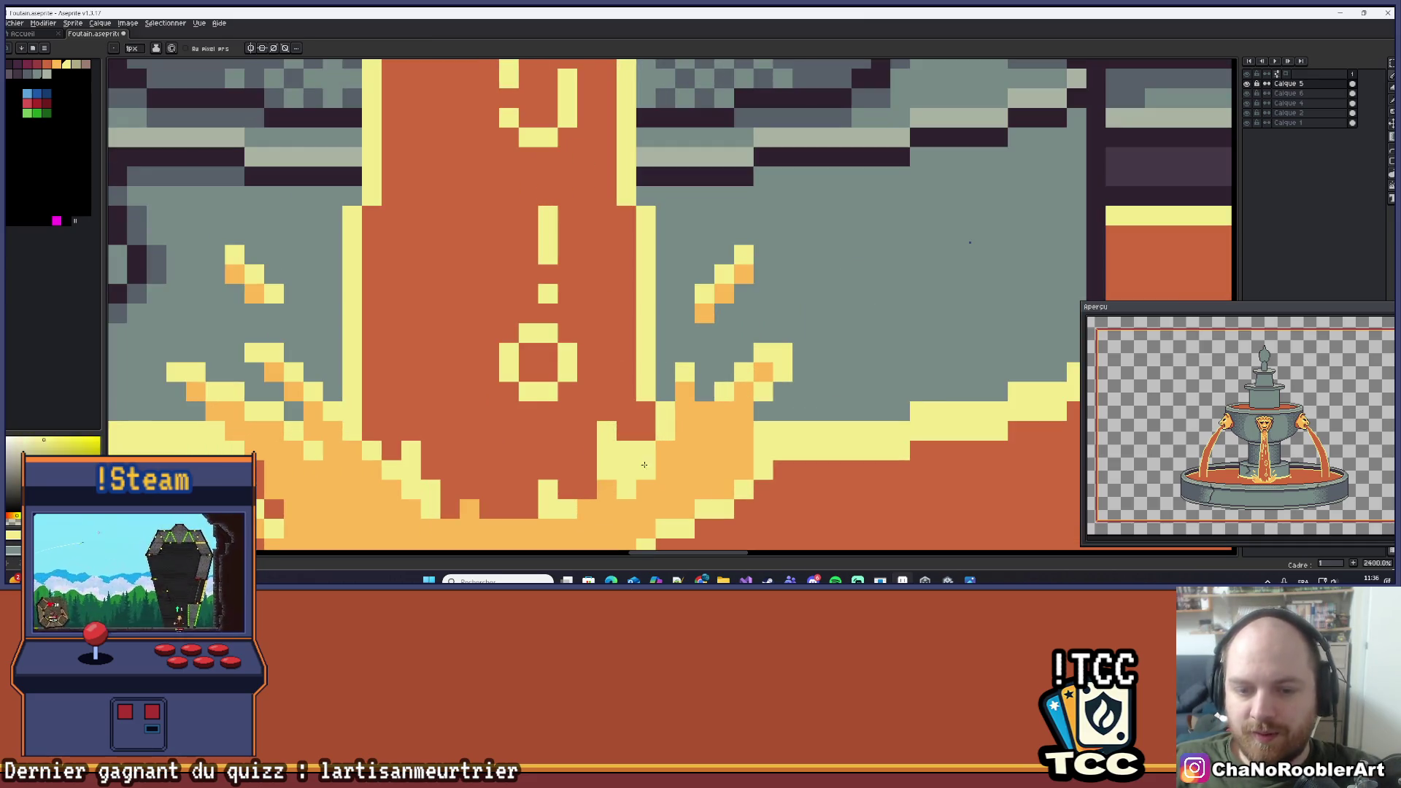
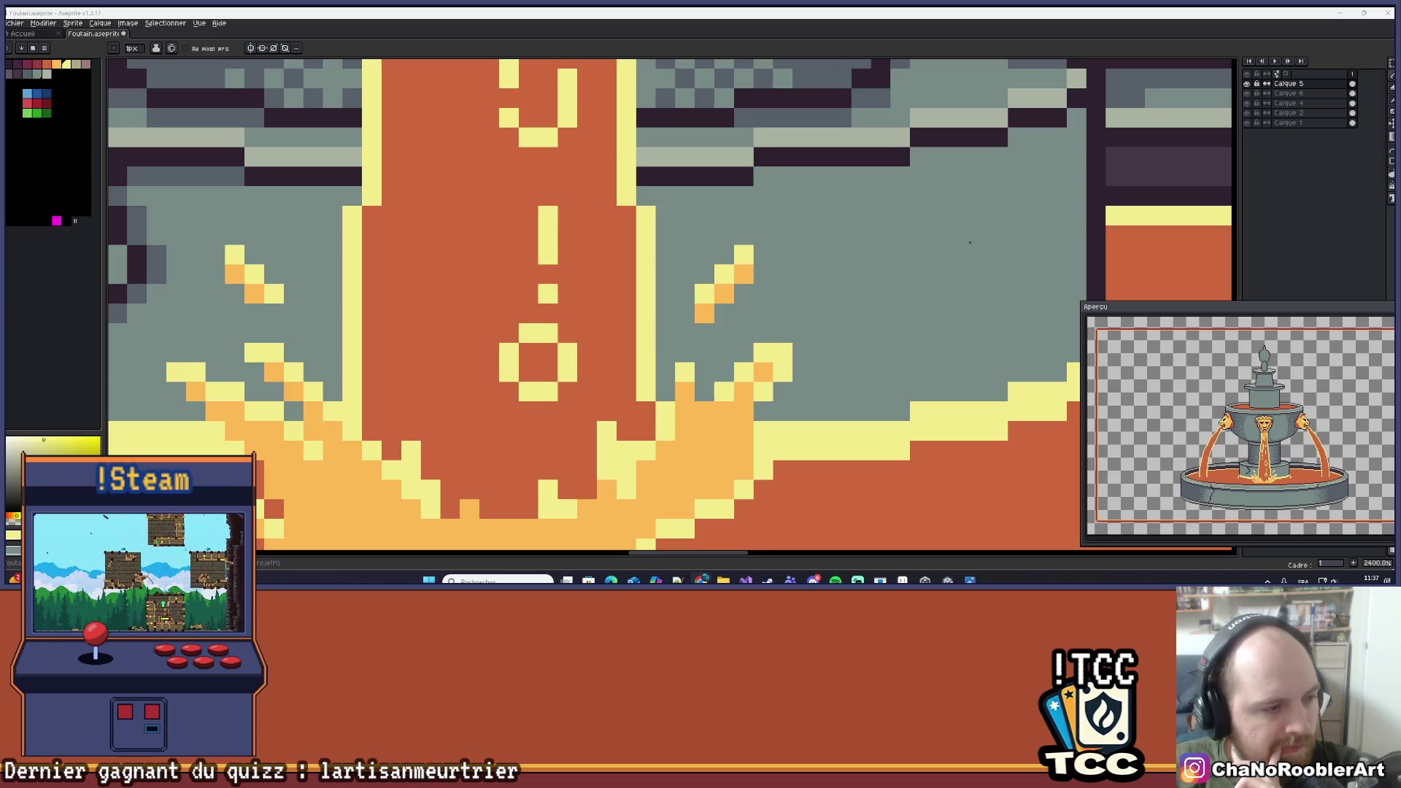
# Sample the orange lava colour and paint three splash pixels orange.
pyautogui.scroll(-5, 540, 315)
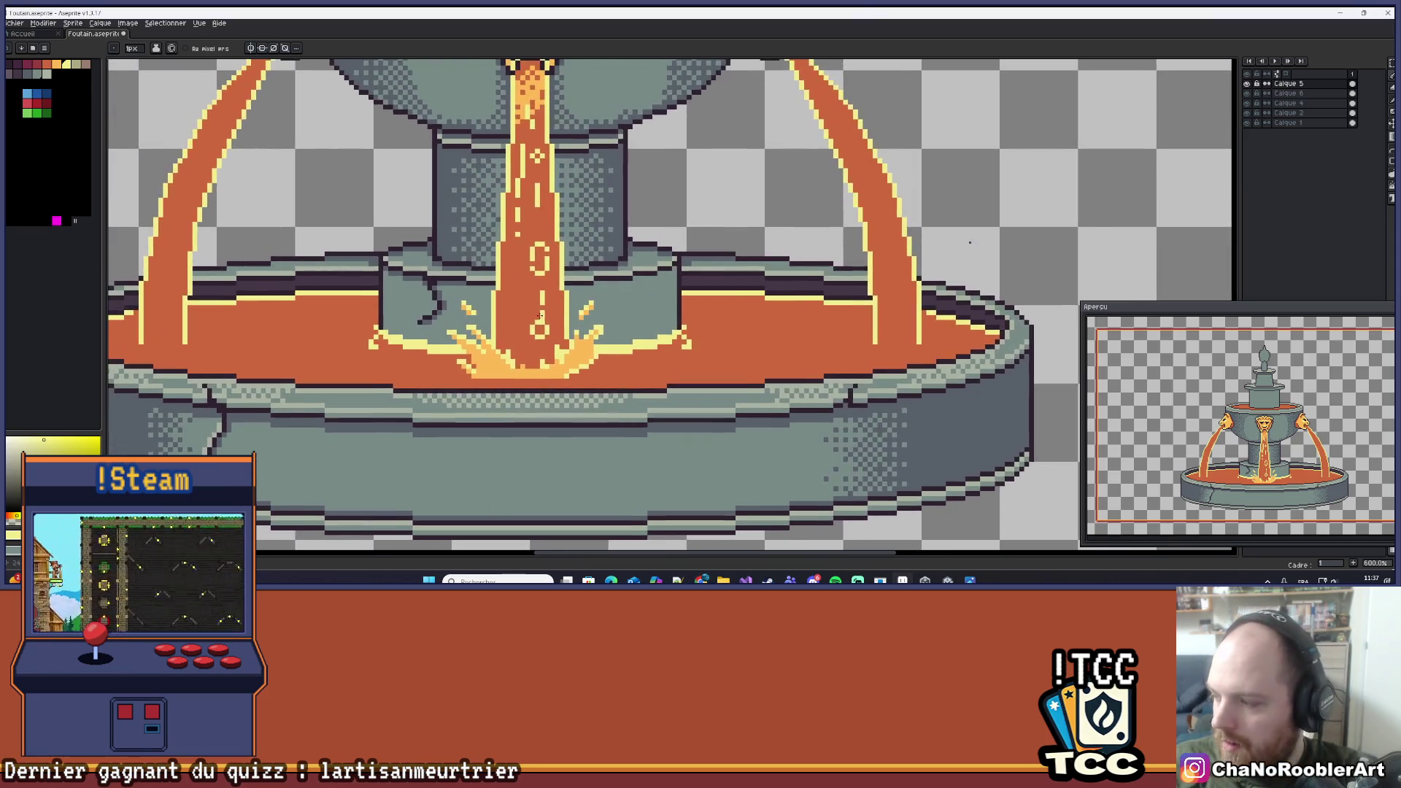
pyautogui.scroll(5, 540, 315)
pyautogui.keyDown('alt'); pyautogui.click(587, 373); pyautogui.keyUp('alt')
pyautogui.click(588, 362)
pyautogui.click(582, 321)
pyautogui.click(581, 295)
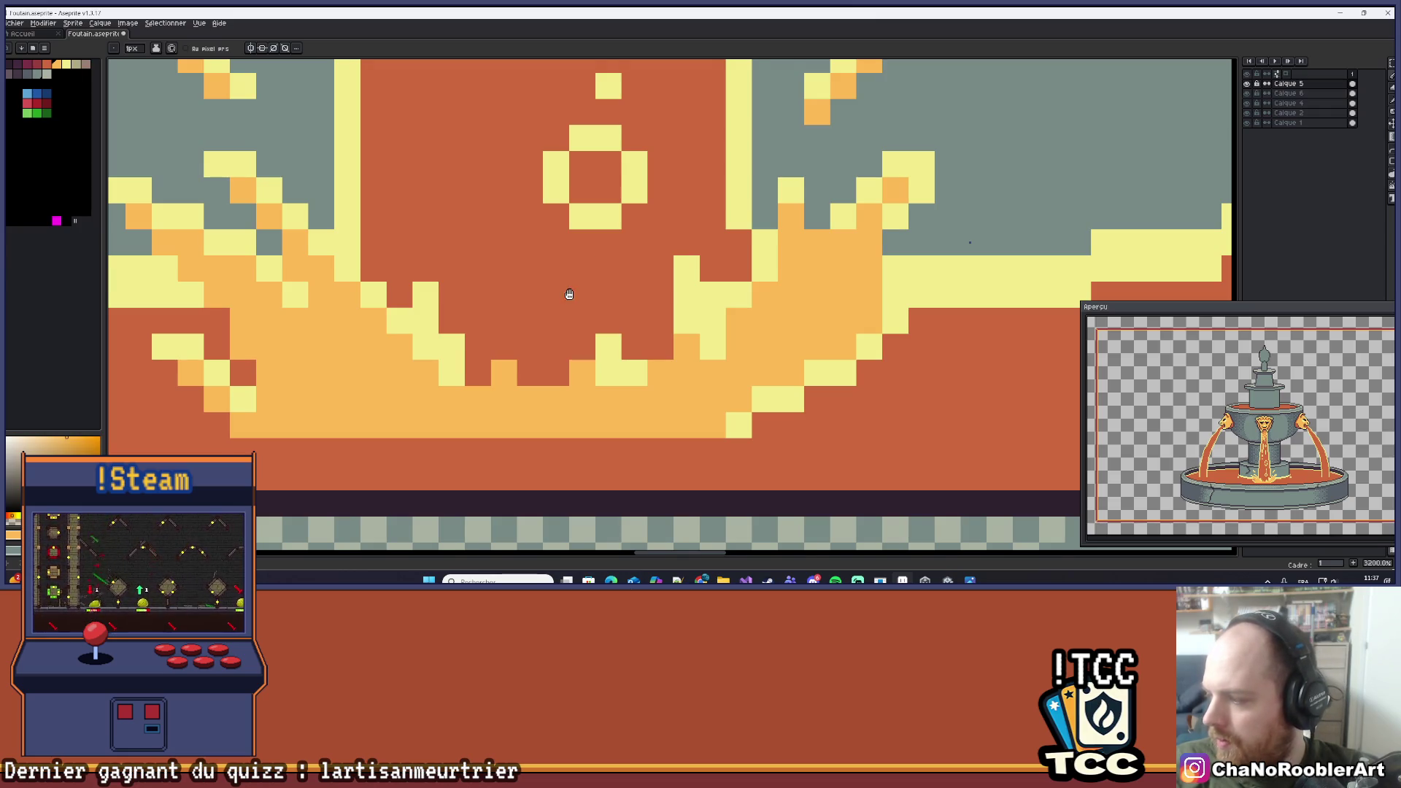
# Paint two pale-yellow pixels on the splash's lower edge, reverting one to orange.
pyautogui.scroll(-2, 620, 266)
pyautogui.moveTo(620, 266); pyautogui.dragTo(663, 275)
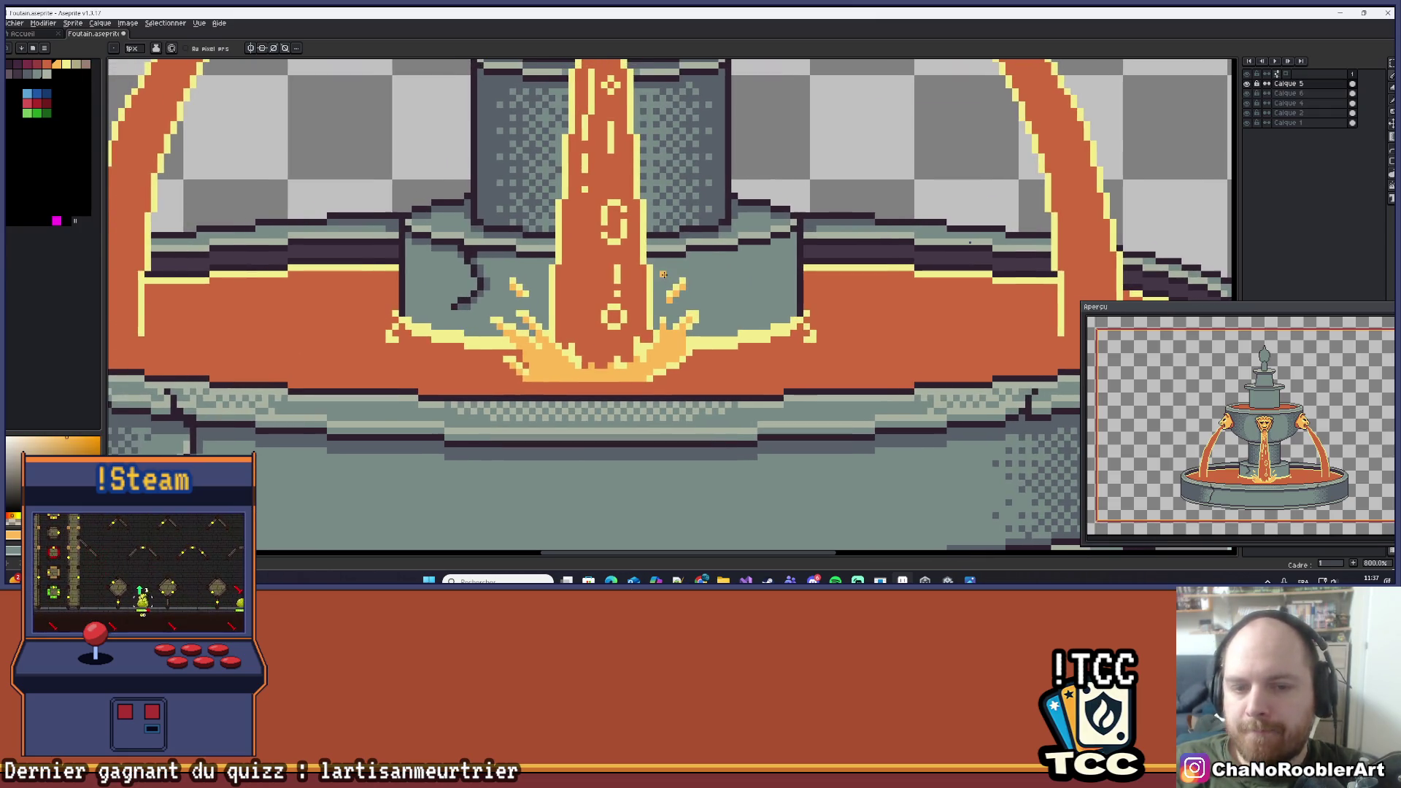
pyautogui.moveTo(609, 357); pyautogui.dragTo(667, 348)
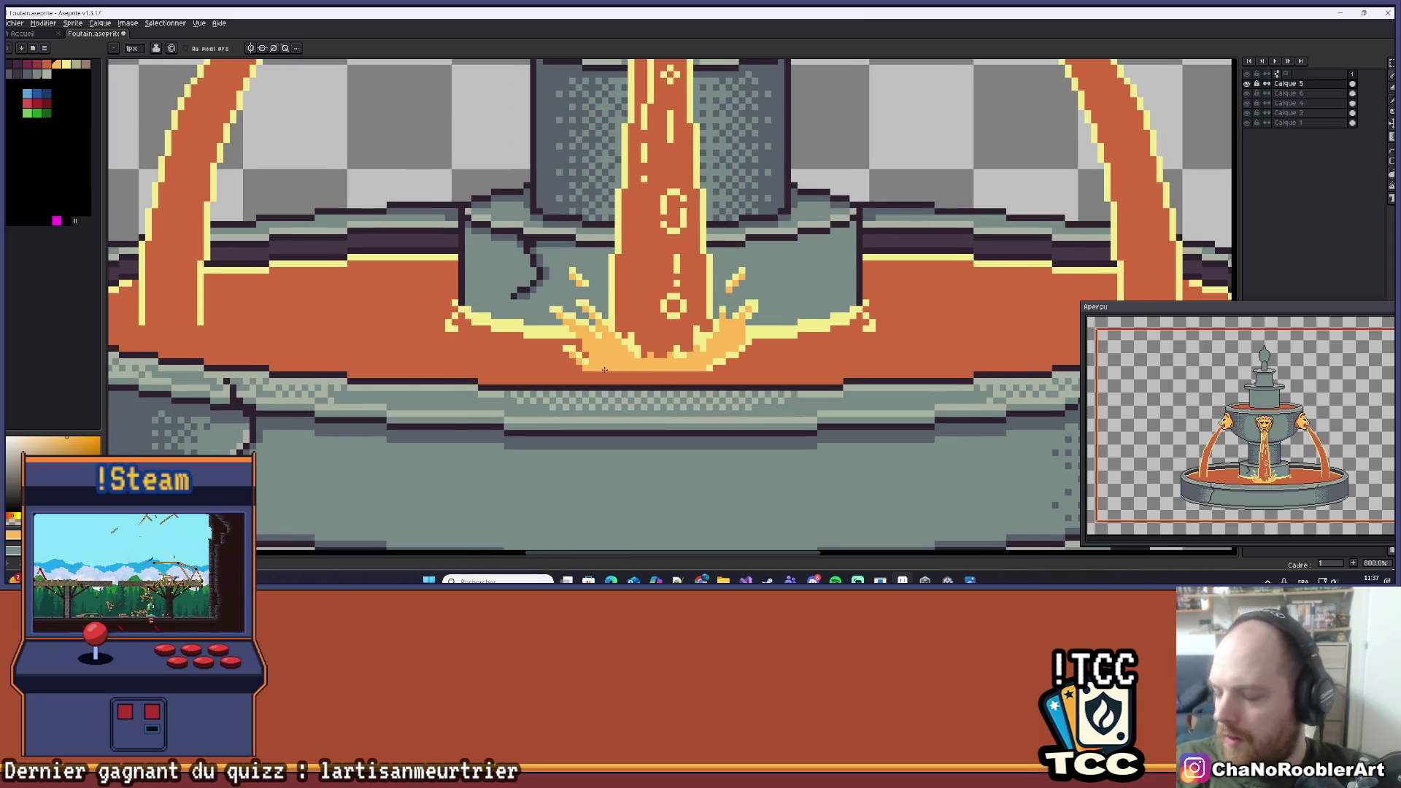
pyautogui.scroll(3, 599, 367)
pyautogui.moveTo(562, 334); pyautogui.dragTo(557, 354)
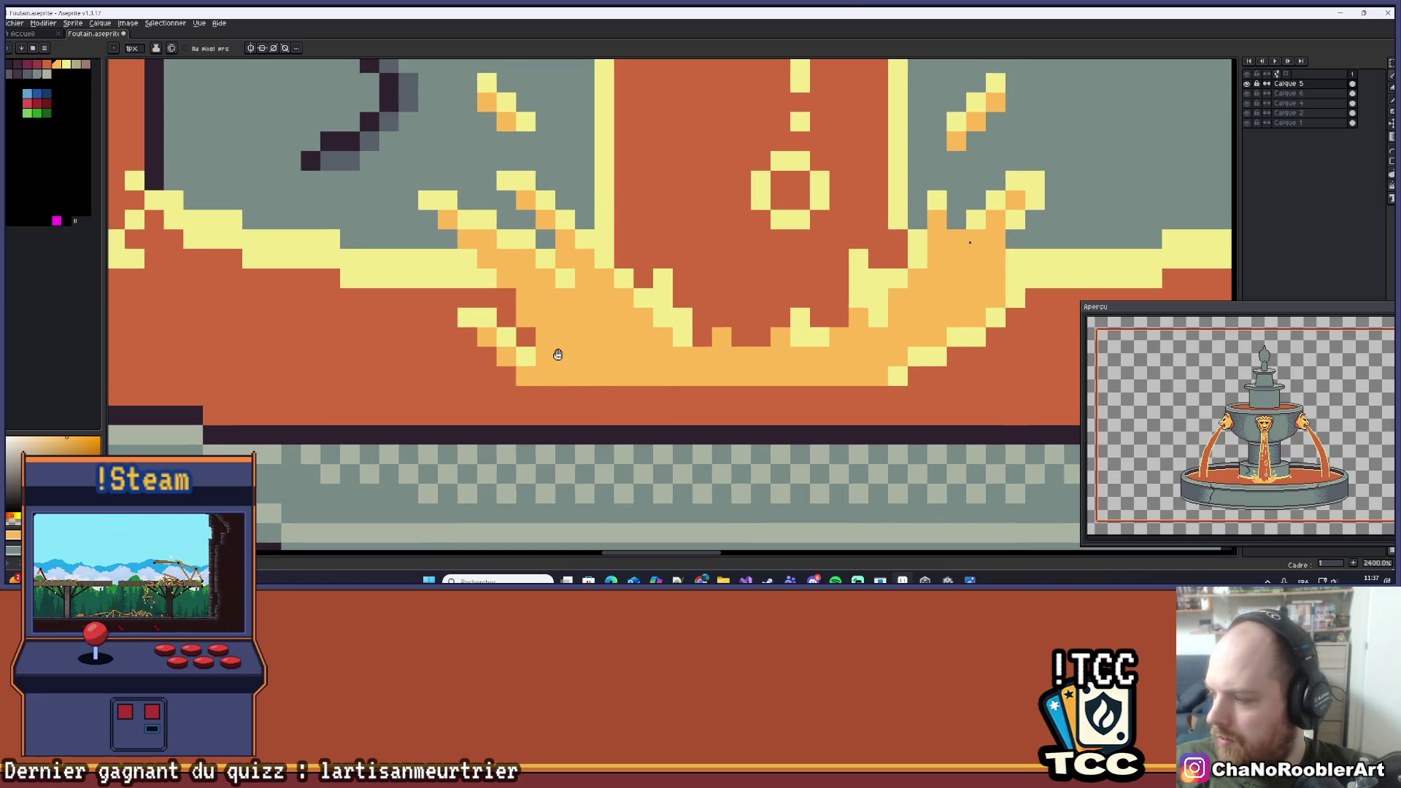
pyautogui.keyDown('alt'); pyautogui.click(533, 350); pyautogui.keyUp('alt')
pyautogui.click(553, 354)
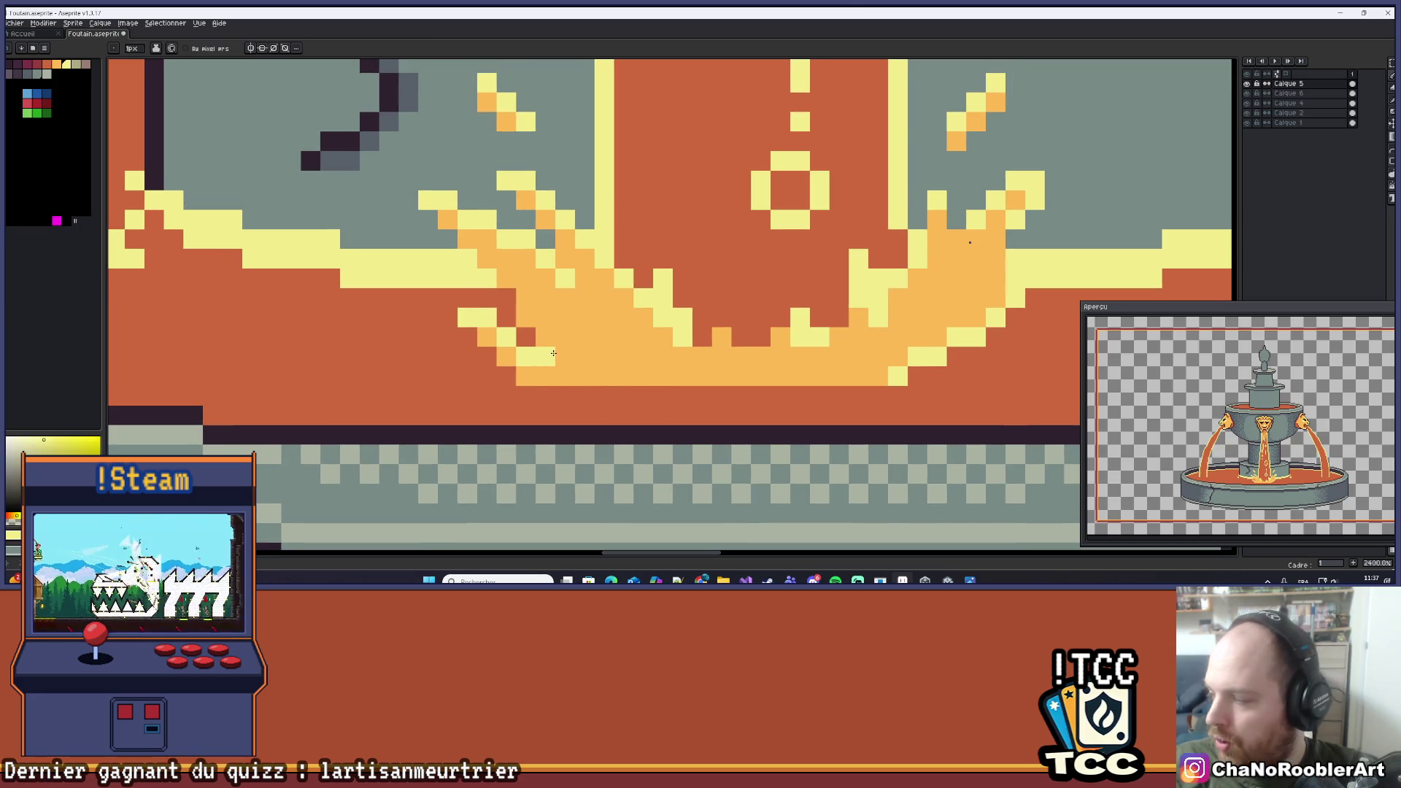
pyautogui.click(572, 371)
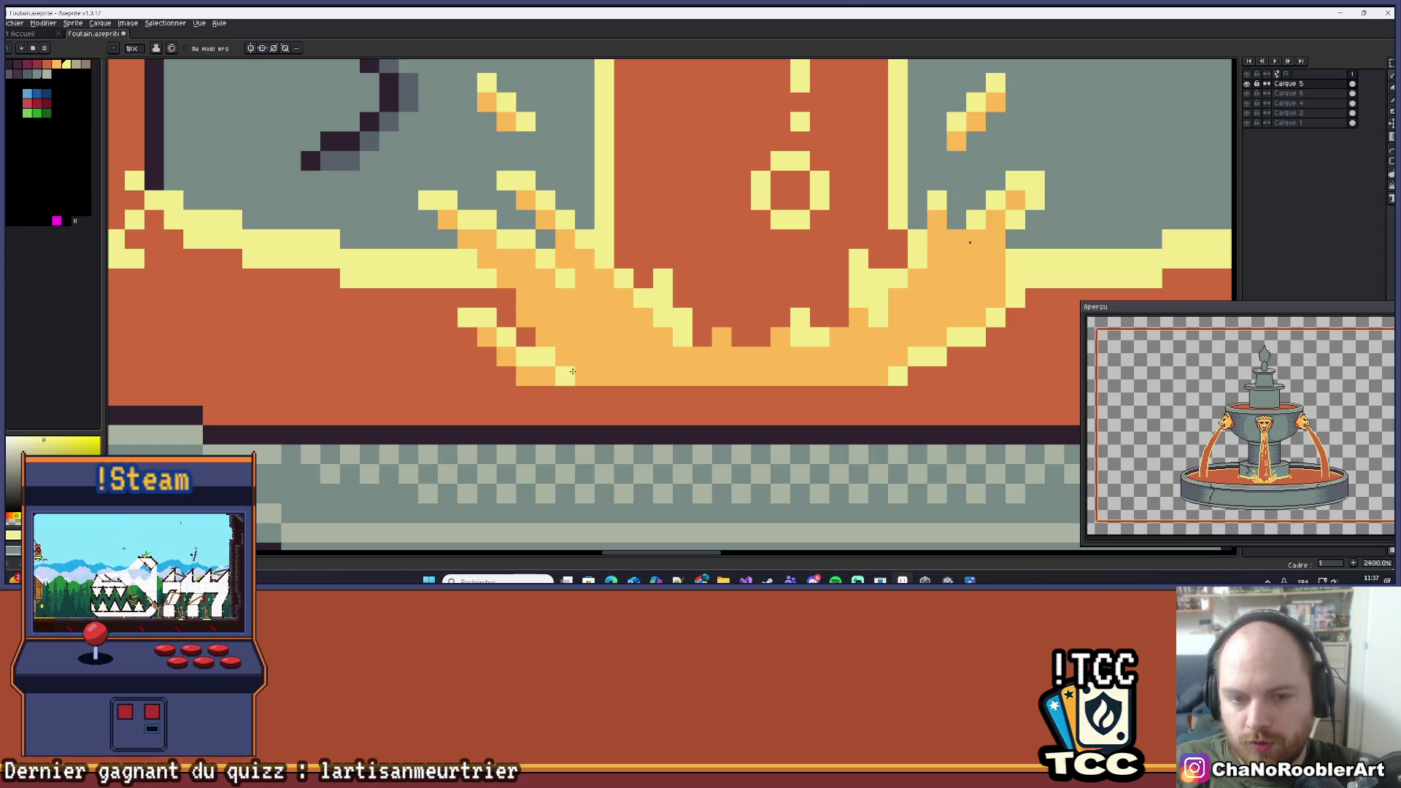
pyautogui.rightClick(562, 389)
# Paint orange pixels along the splash edge, add a dark-orange pixel and one pale-yellow pixel.
pyautogui.keyDown('alt'); pyautogui.click(544, 398); pyautogui.keyUp('alt')
pyautogui.moveTo(526, 376); pyautogui.dragTo(475, 316)
pyautogui.scroll(-2, 506, 336)
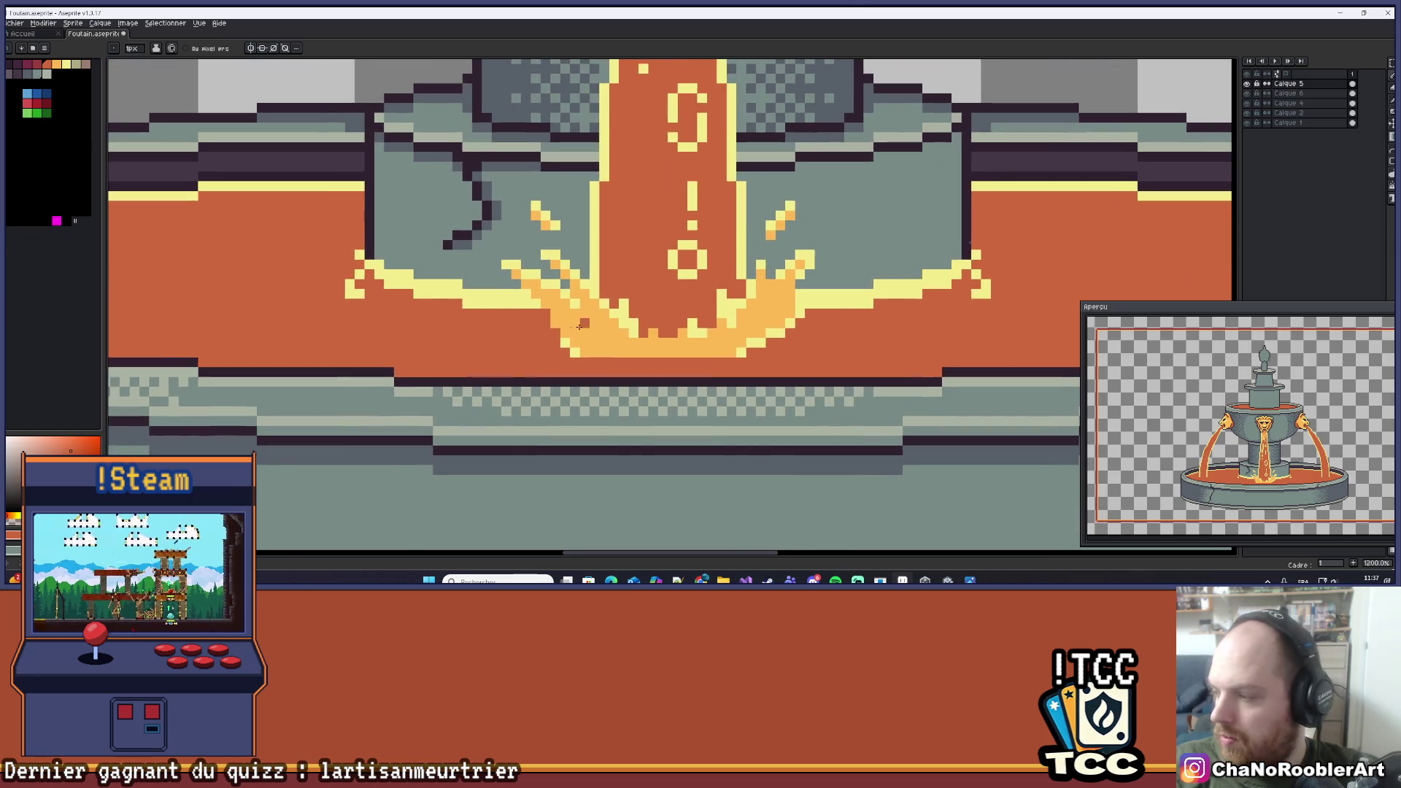
pyautogui.scroll(3, 595, 327)
pyautogui.click(595, 326)
pyautogui.keyDown('alt'); pyautogui.click(557, 354); pyautogui.keyUp('alt')
pyautogui.click(511, 310)
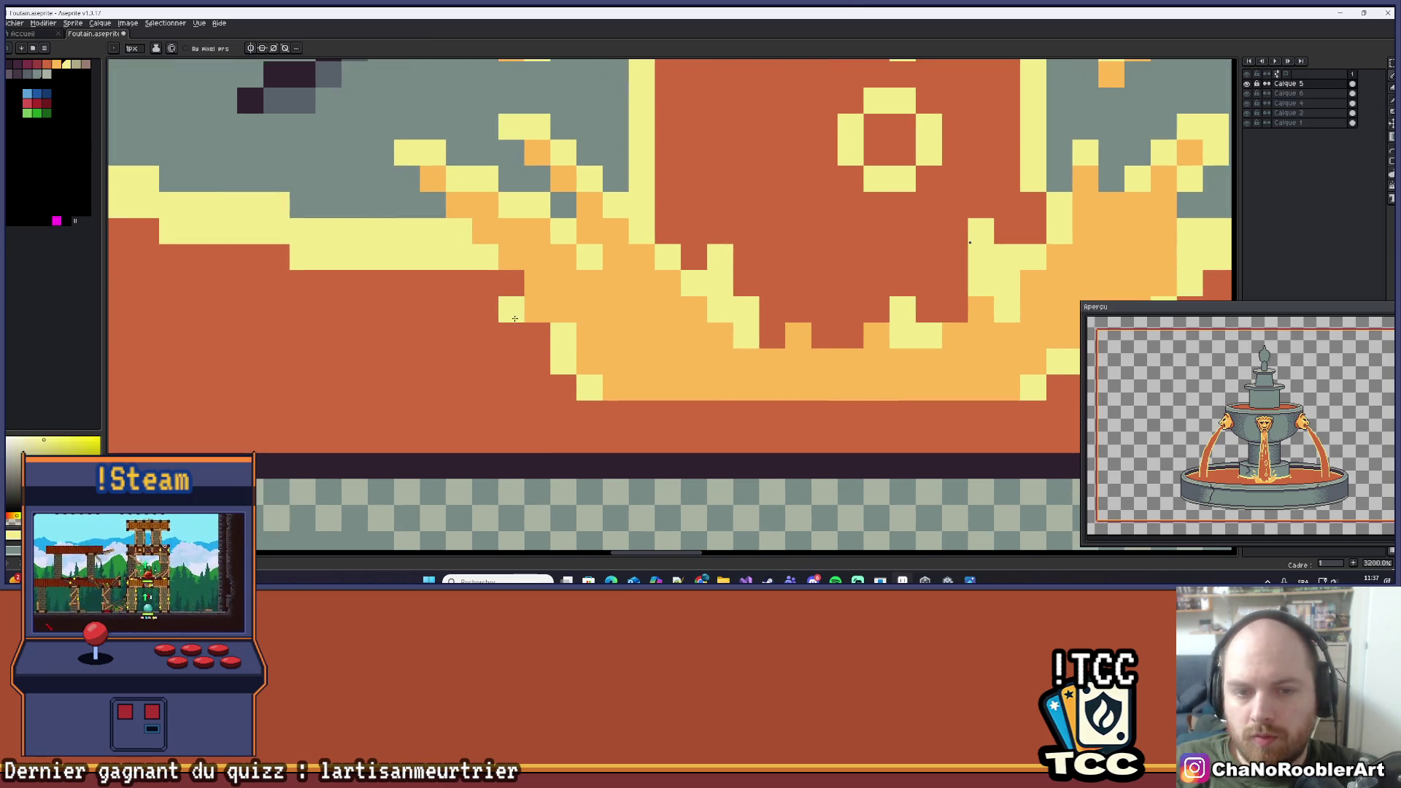
# Turn one splash pixel red-orange, paint its neighbour pale yellow, and repaint two edge pixels.
pyautogui.scroll(-1, 546, 313)
pyautogui.scroll(-5, 546, 313)
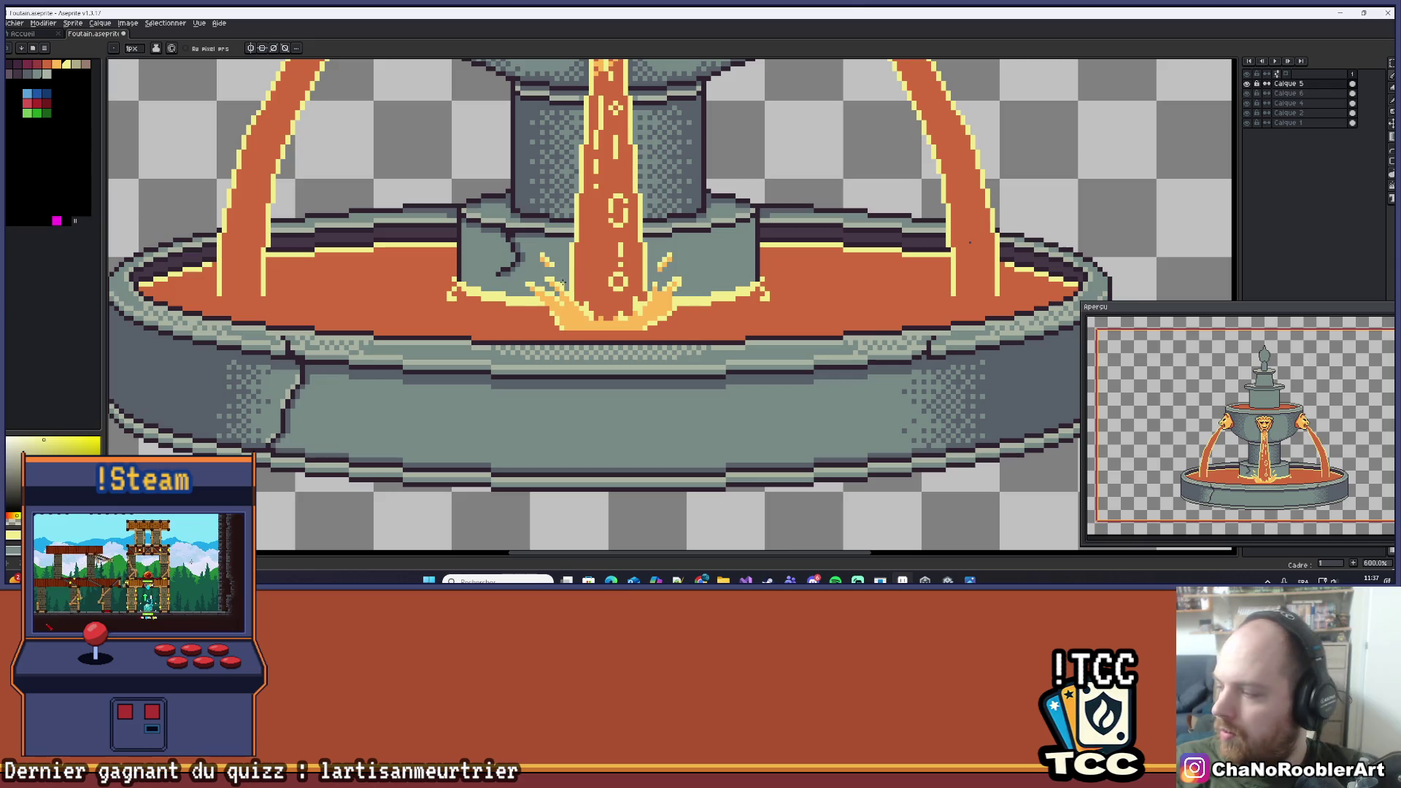
pyautogui.scroll(6, 559, 283)
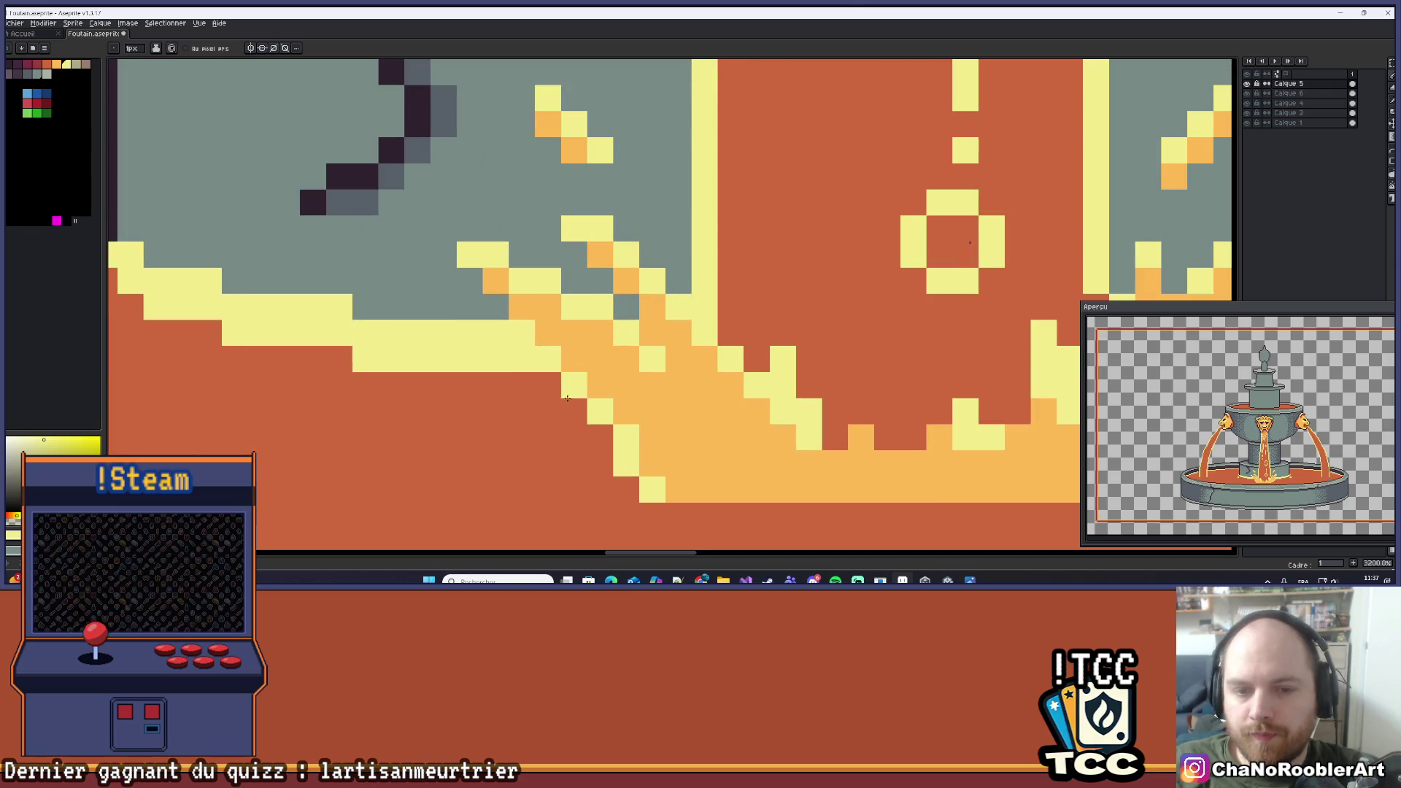
pyautogui.rightClick(565, 388)
pyautogui.click(552, 387)
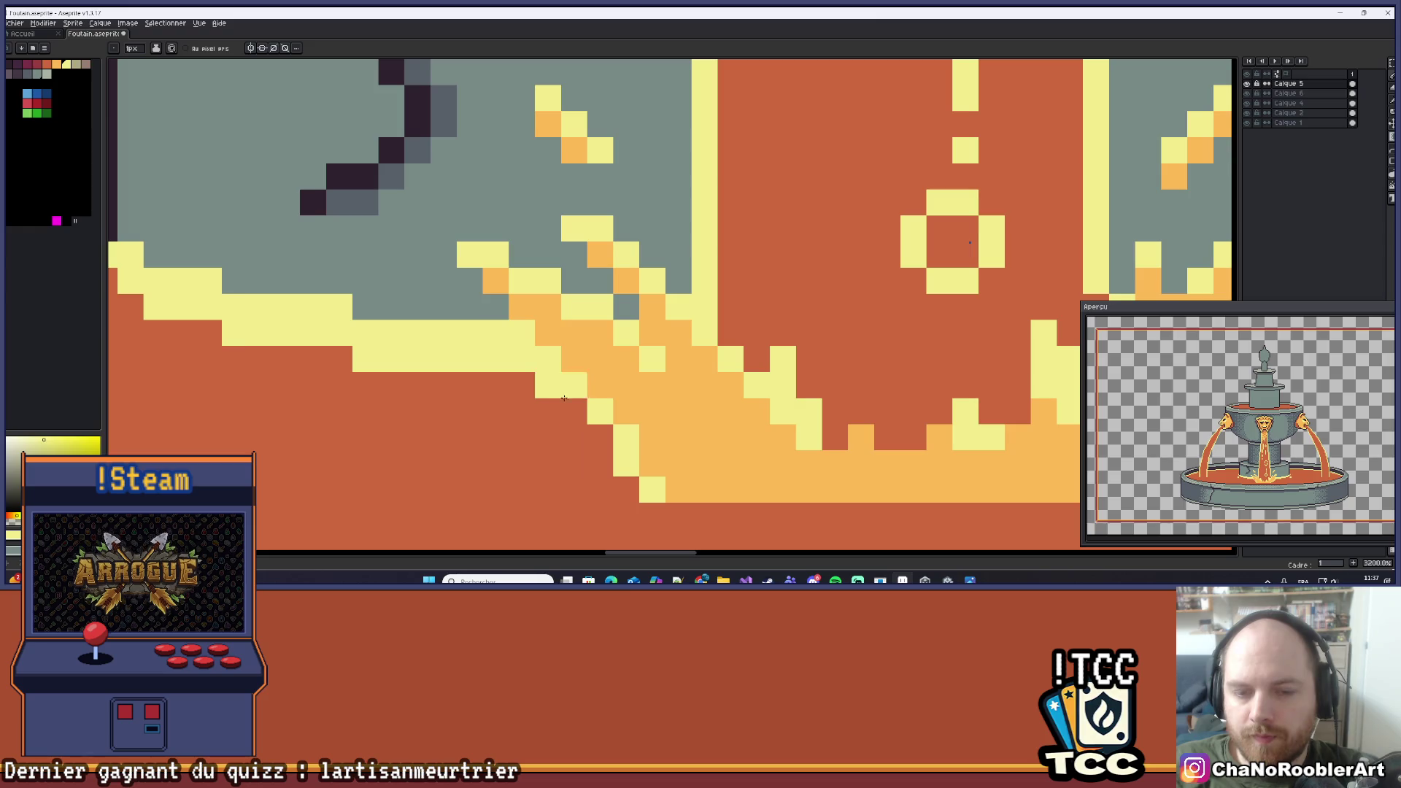
pyautogui.scroll(-4, 608, 355)
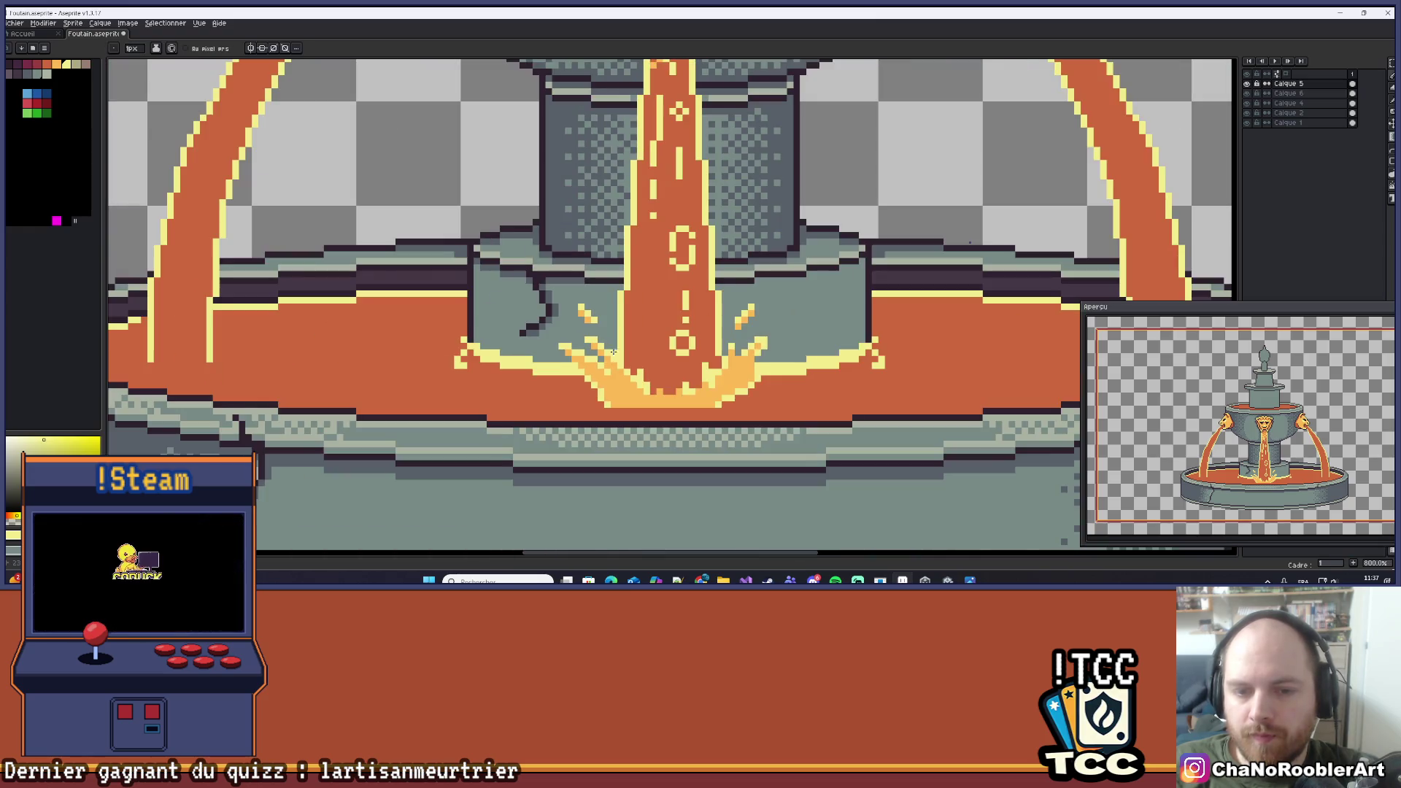
pyautogui.hscroll(3, 608, 355)
pyautogui.scroll(2, 619, 329)
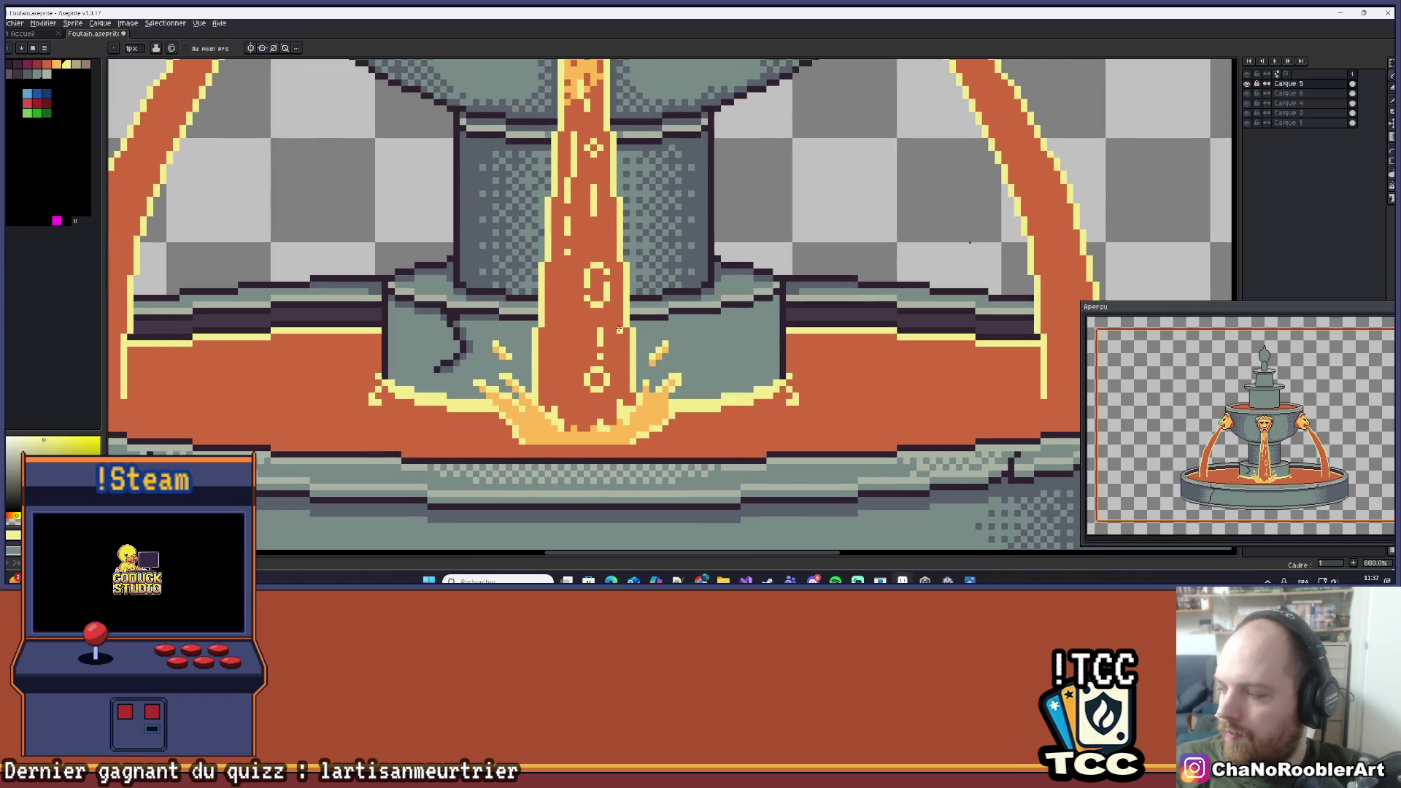
pyautogui.scroll(-2, 618, 329)
pyautogui.hscroll(-1, 671, 361)
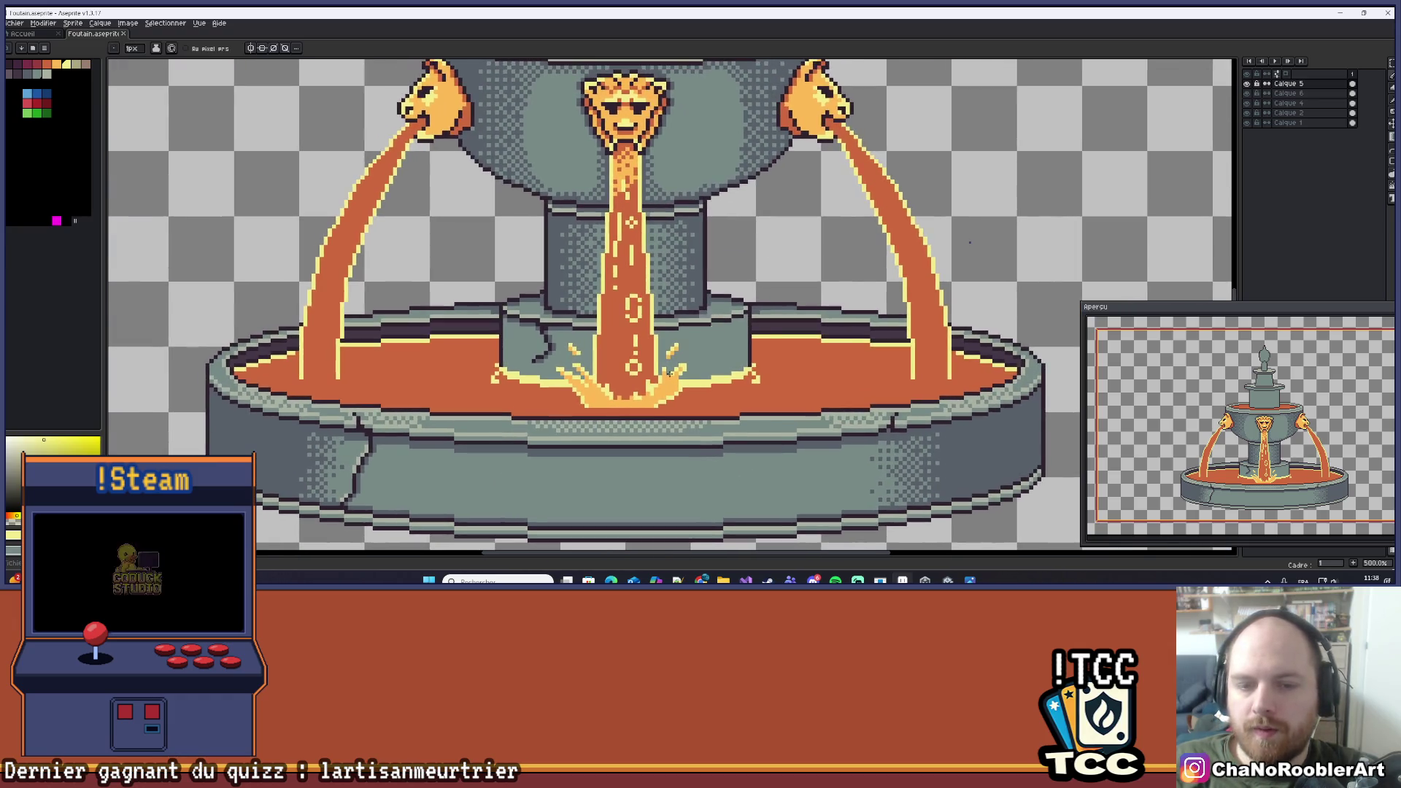
pyautogui.scroll(6, 679, 365)
pyautogui.click(542, 356)
pyautogui.click(517, 407)
# Recolour four splash edge pixels, including the splash tip, light yellow.
pyautogui.click(569, 407)
pyautogui.click(595, 407)
pyautogui.click(622, 381)
pyautogui.click(711, 356)
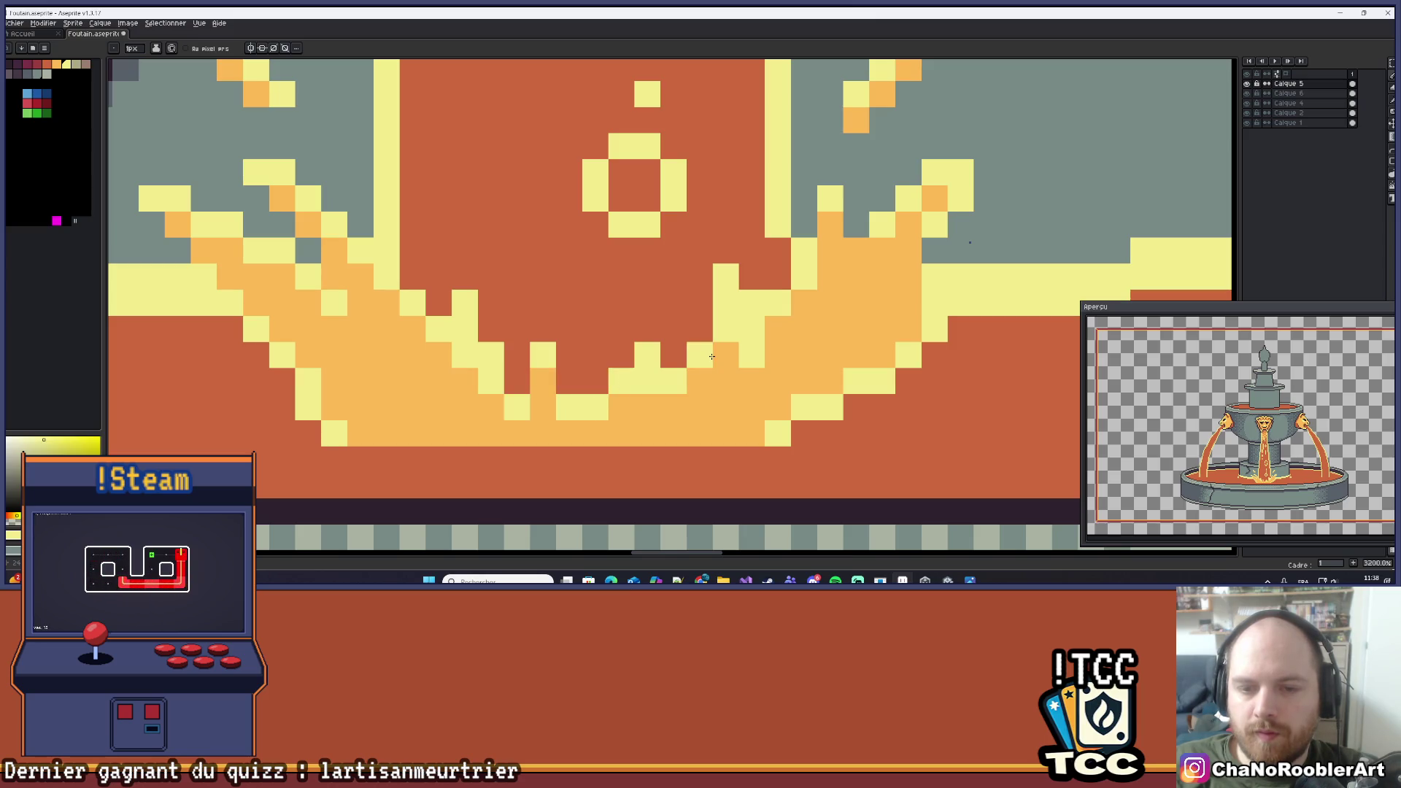
pyautogui.scroll(-3, 711, 356)
pyautogui.scroll(3, 821, 211)
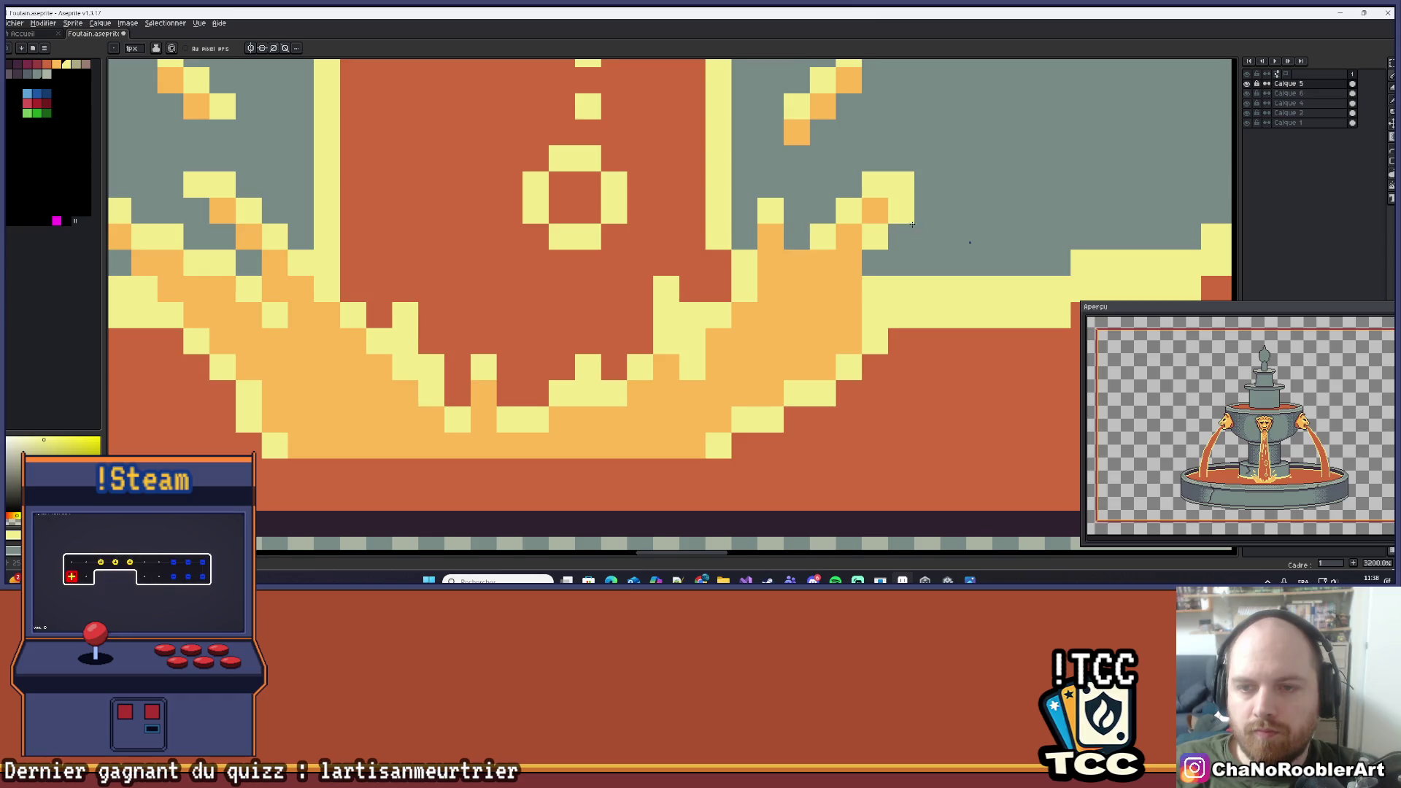
pyautogui.moveTo(925, 211); pyautogui.dragTo(855, 259)
pyautogui.scroll(-3, 855, 259)
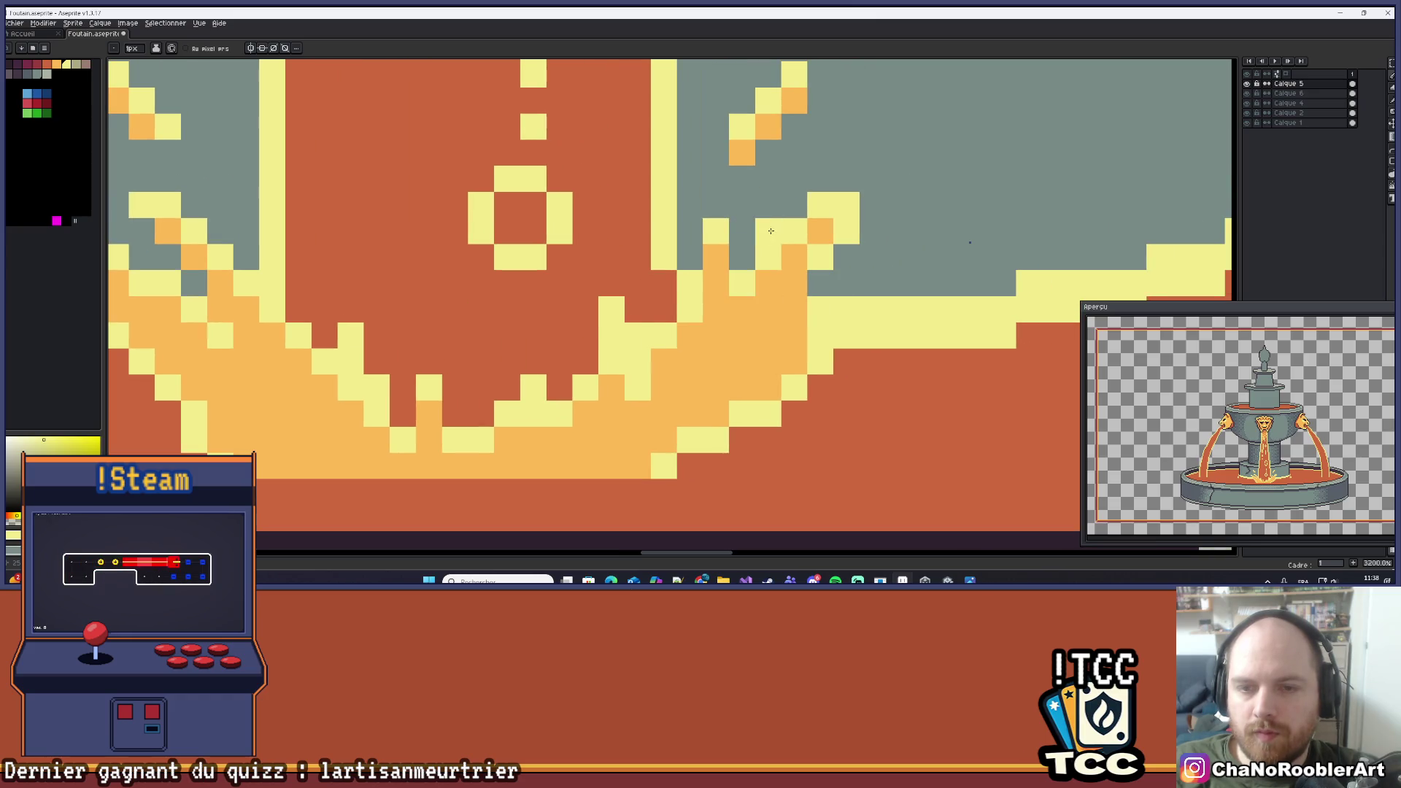
pyautogui.scroll(-2, 821, 251)
pyautogui.scroll(3, 660, 300)
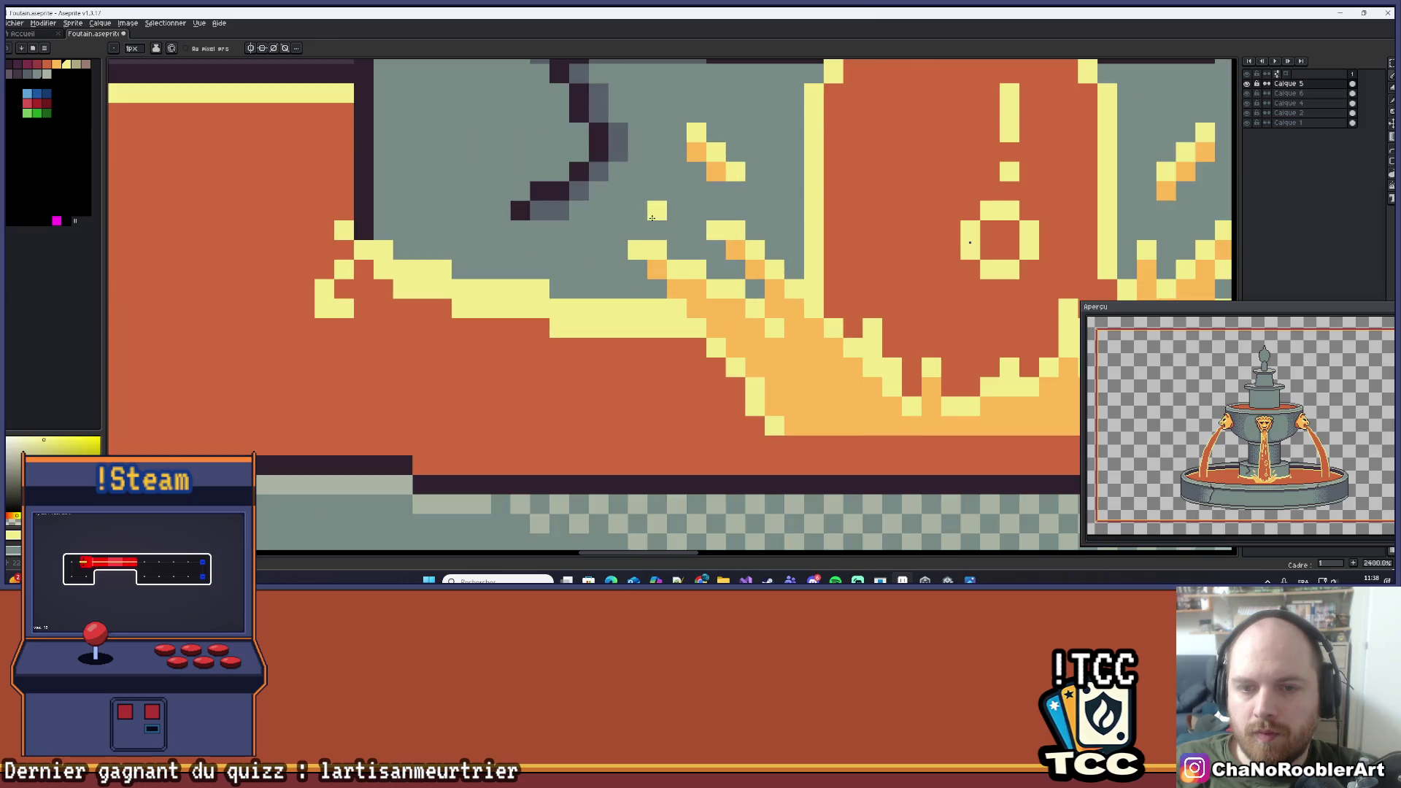
pyautogui.scroll(-3, 627, 259)
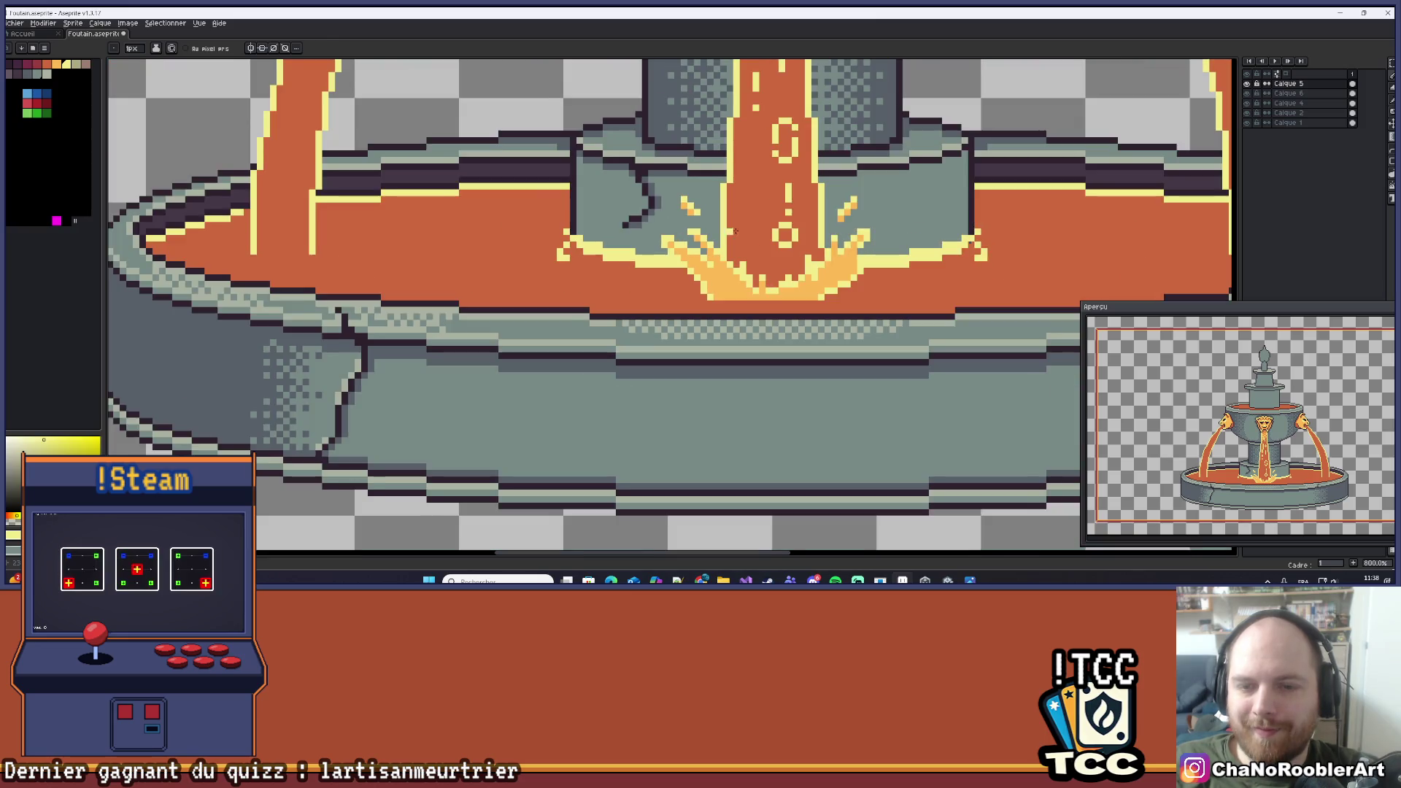
pyautogui.scroll(-2, 762, 234)
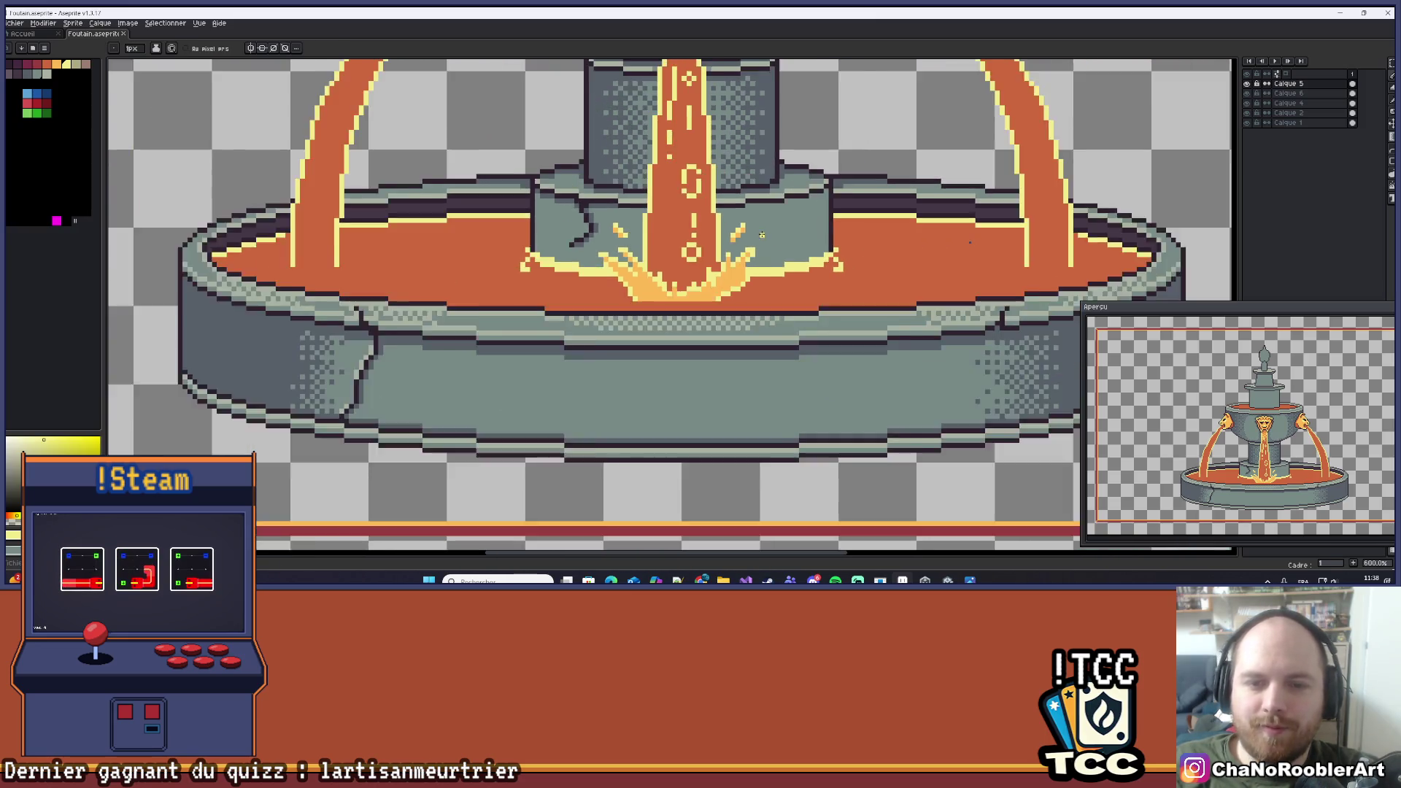
pyautogui.scroll(4, 535, 328)
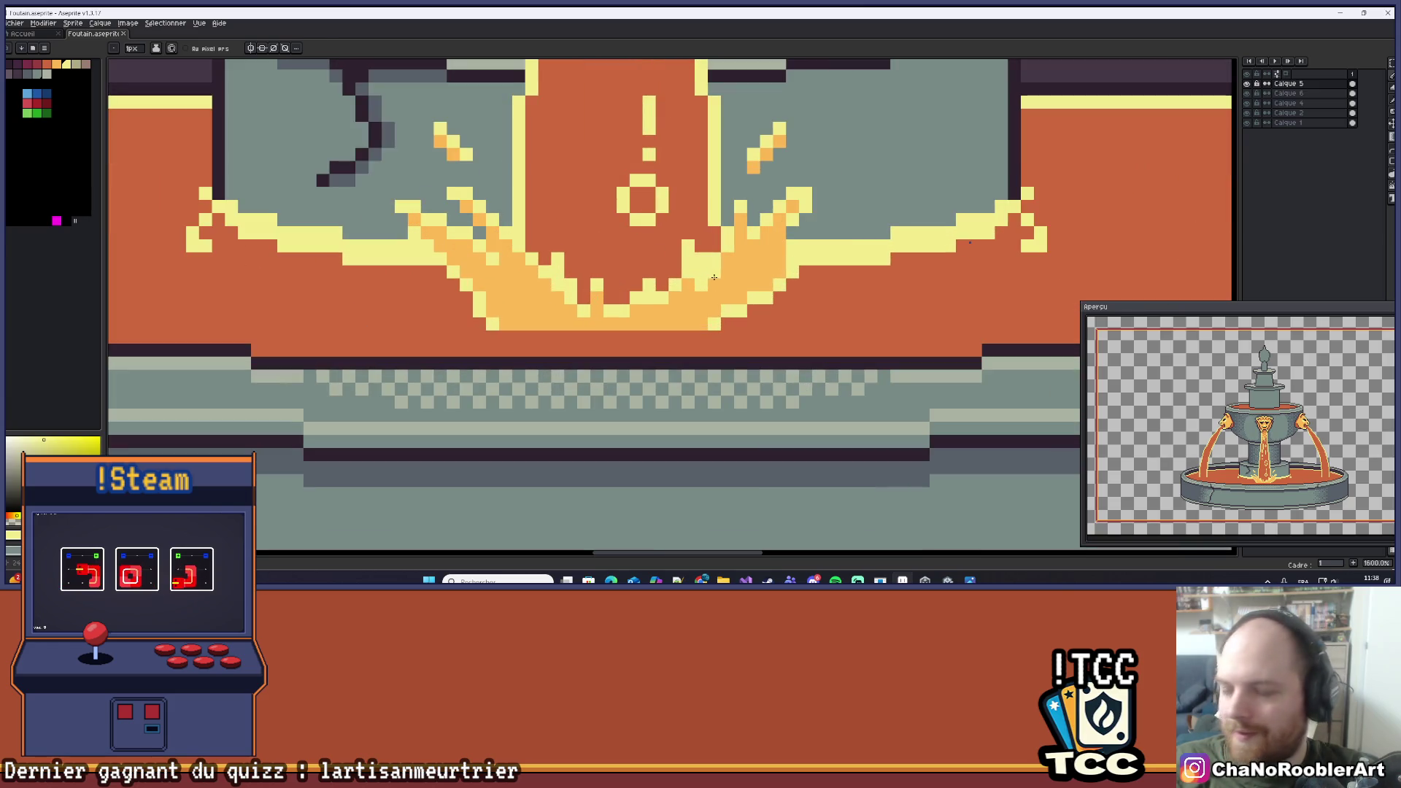
pyautogui.click(509, 335)
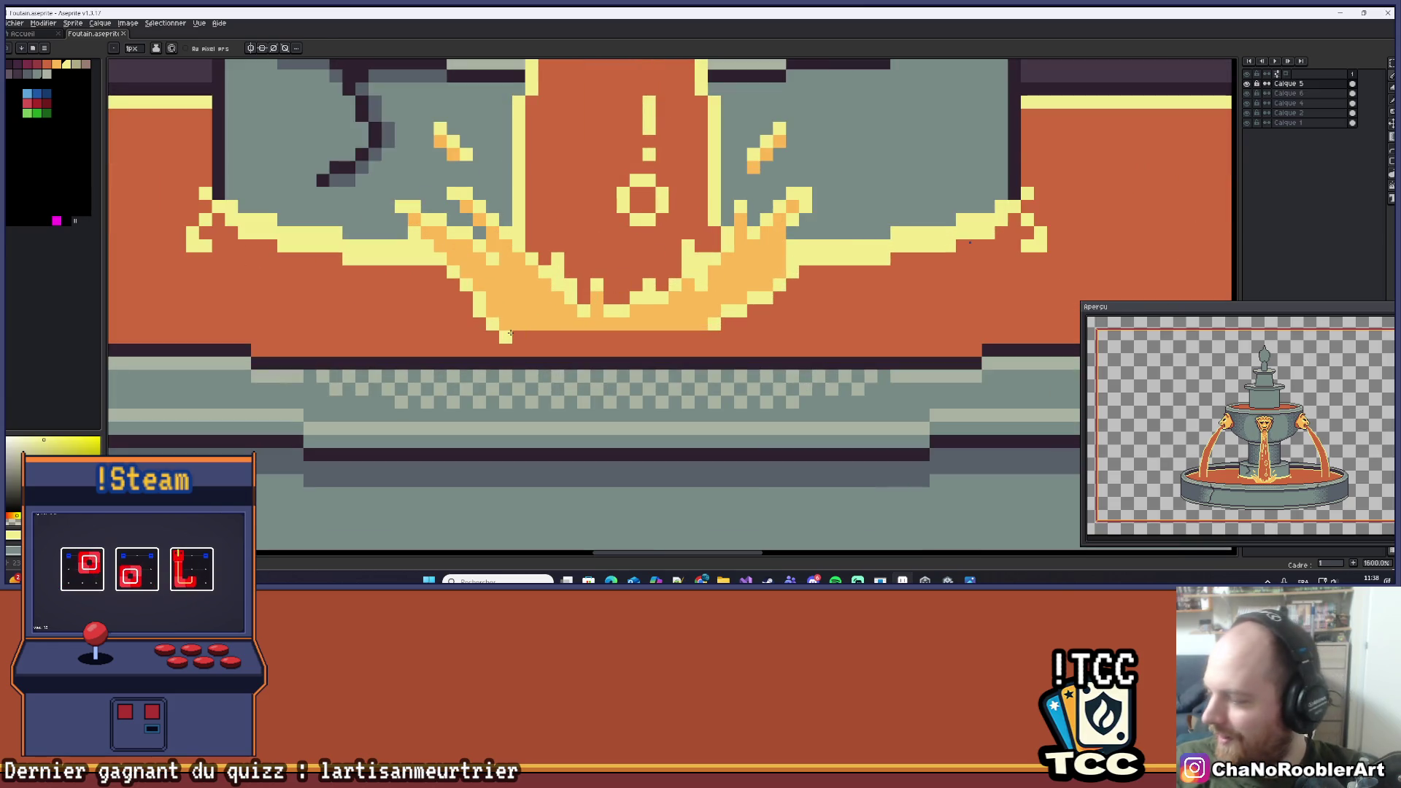
pyautogui.moveTo(509, 334); pyautogui.dragTo(555, 354)
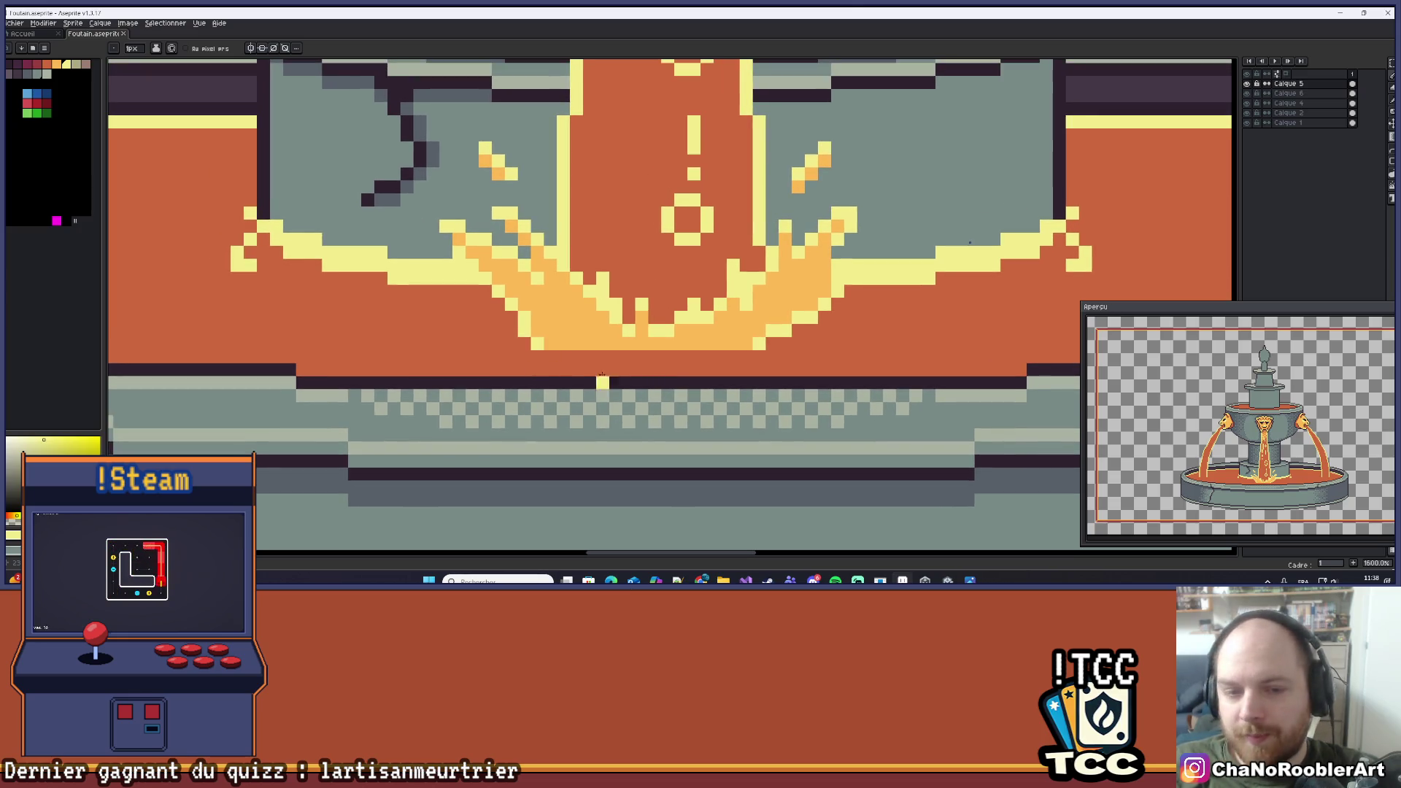
pyautogui.moveTo(532, 368); pyautogui.dragTo(745, 372)
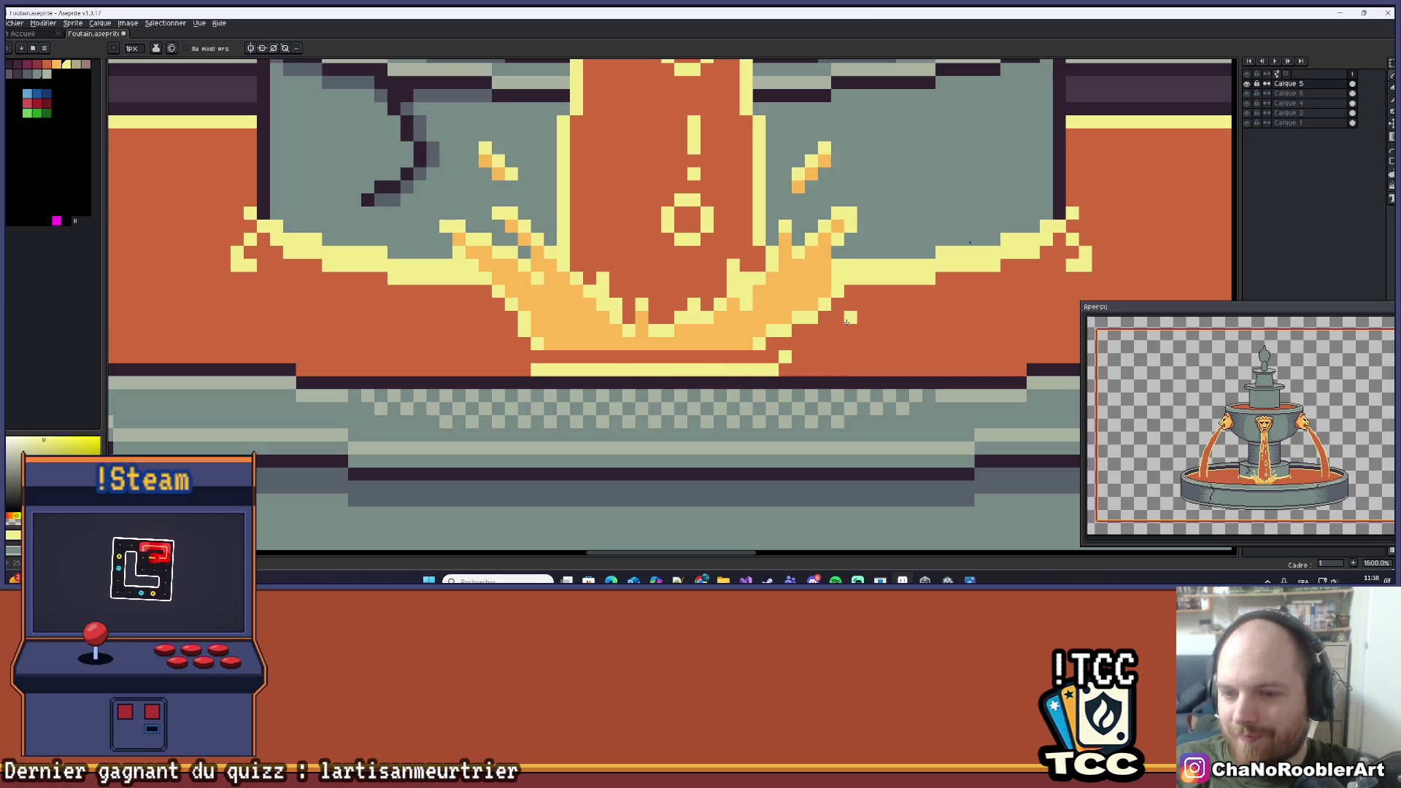
pyautogui.hotkey('ctrl', 'z')
pyautogui.click(810, 356)
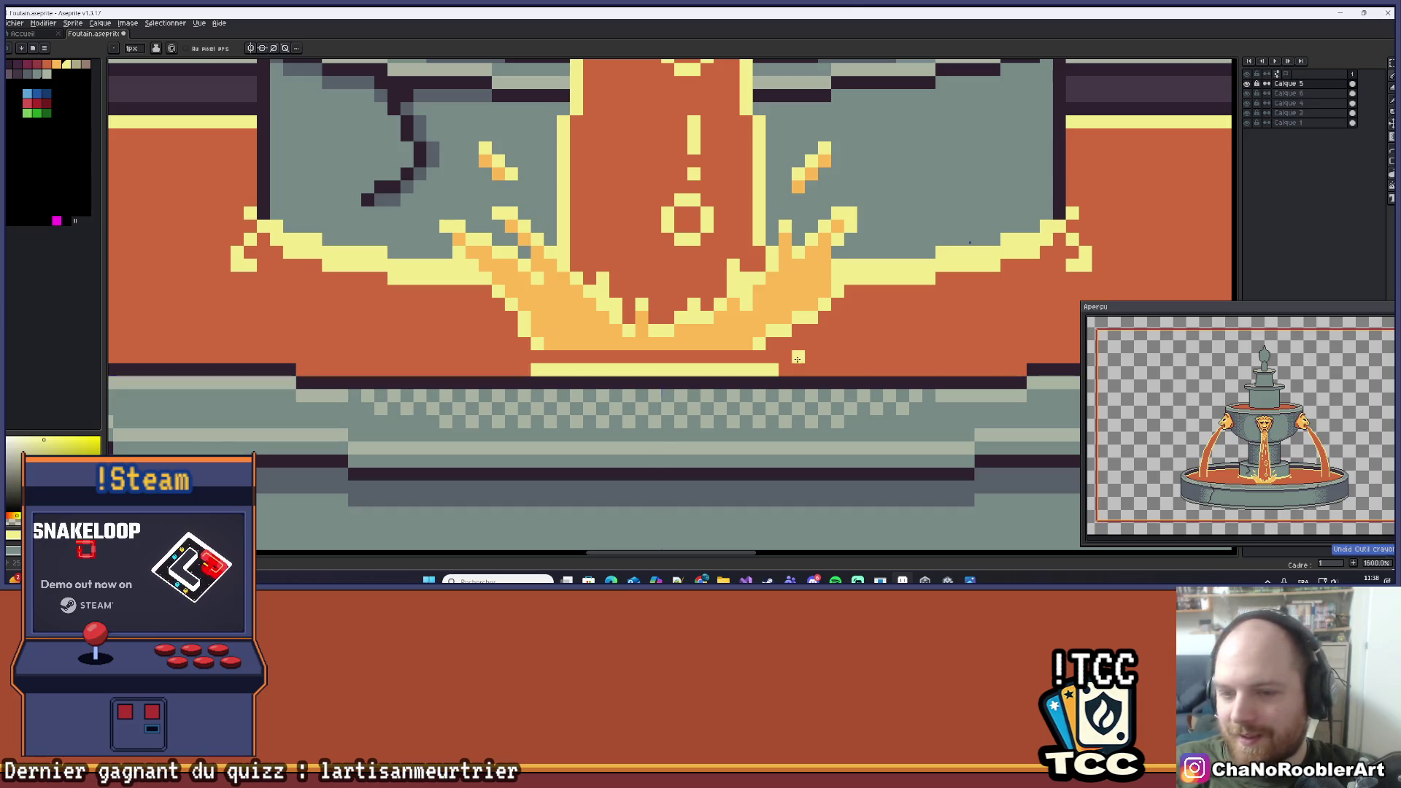
pyautogui.hotkey('ctrl', 'z')
pyautogui.click(785, 358)
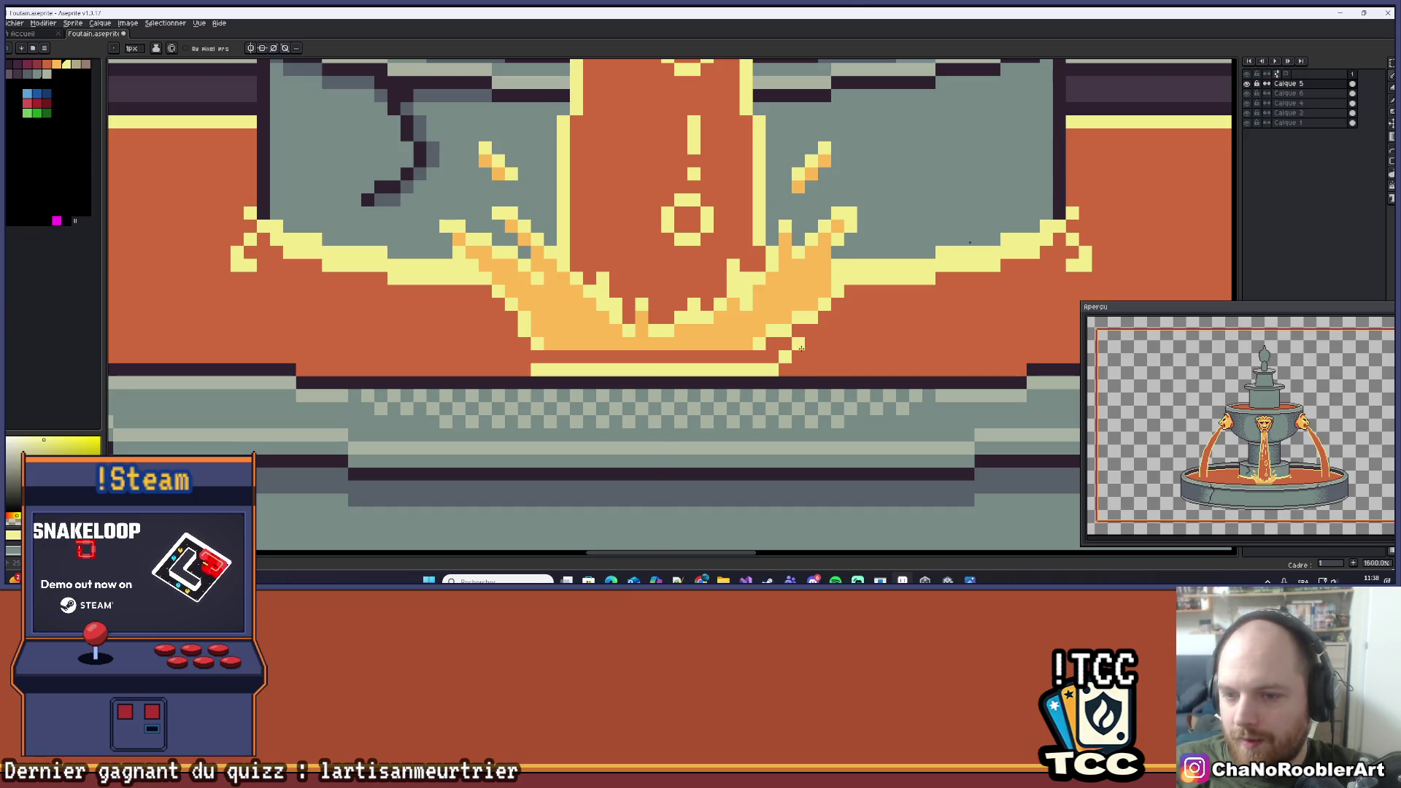
pyautogui.hotkey('ctrl', 'z')
pyautogui.moveTo(785, 369); pyautogui.dragTo(803, 357)
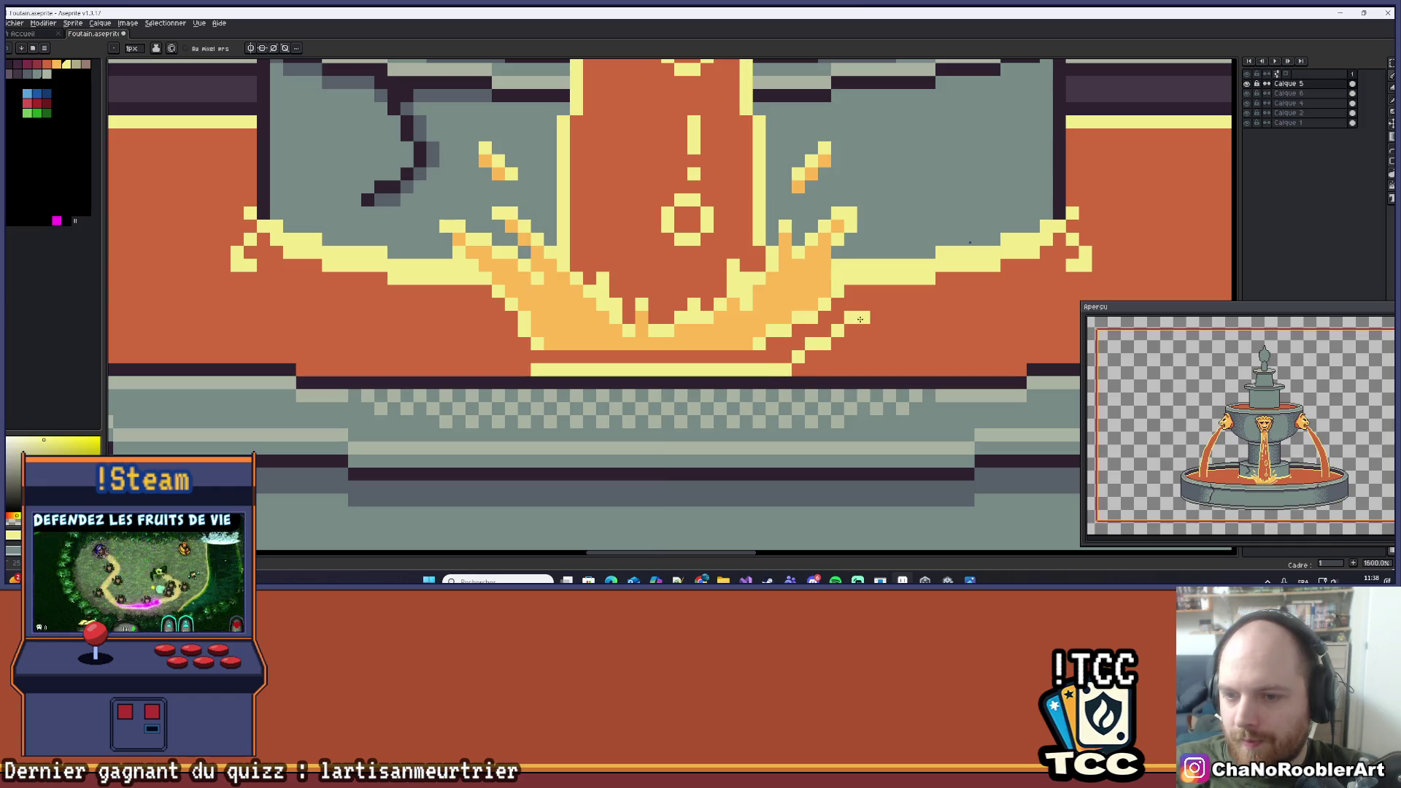
pyautogui.scroll(-5, 856, 319)
pyautogui.scroll(-3, 851, 323)
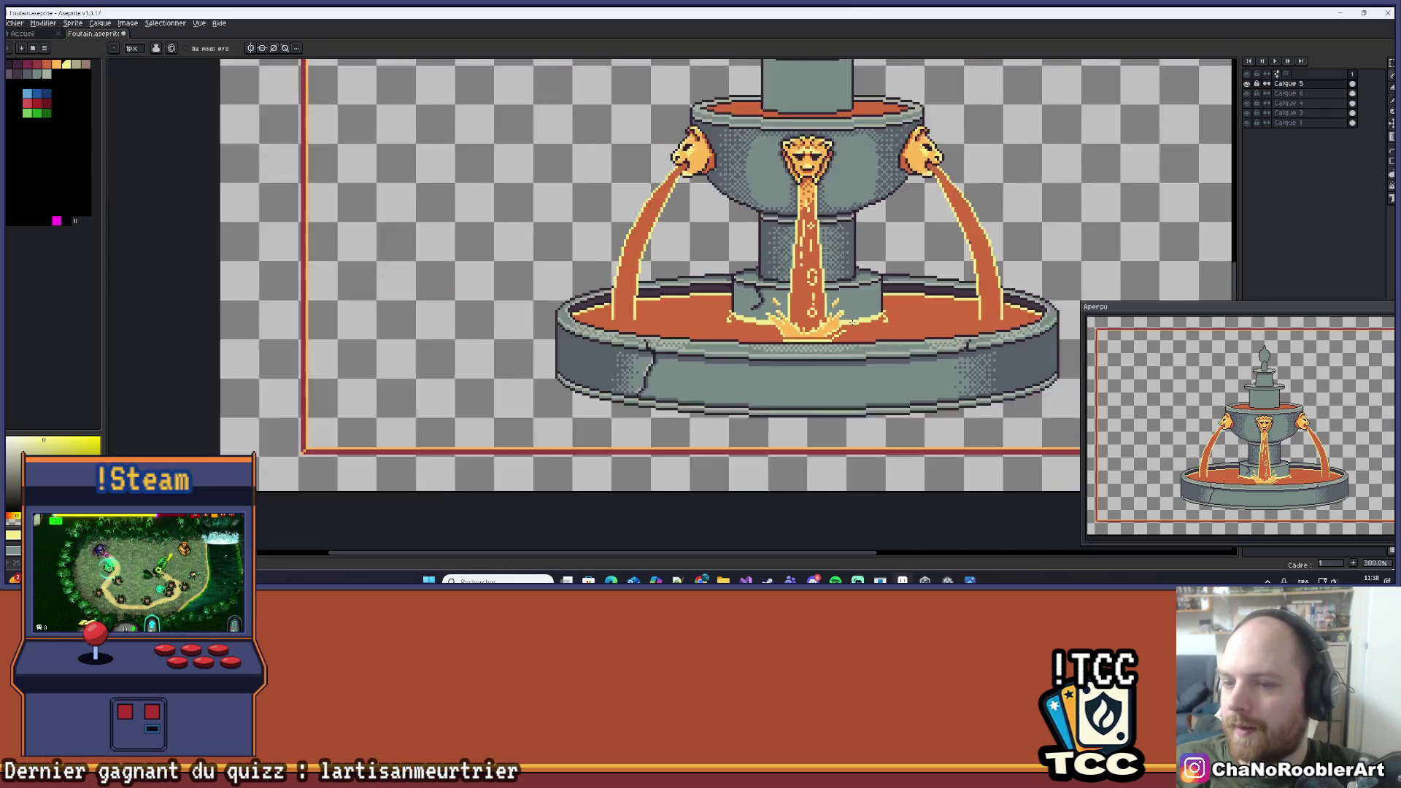
pyautogui.scroll(8, 850, 323)
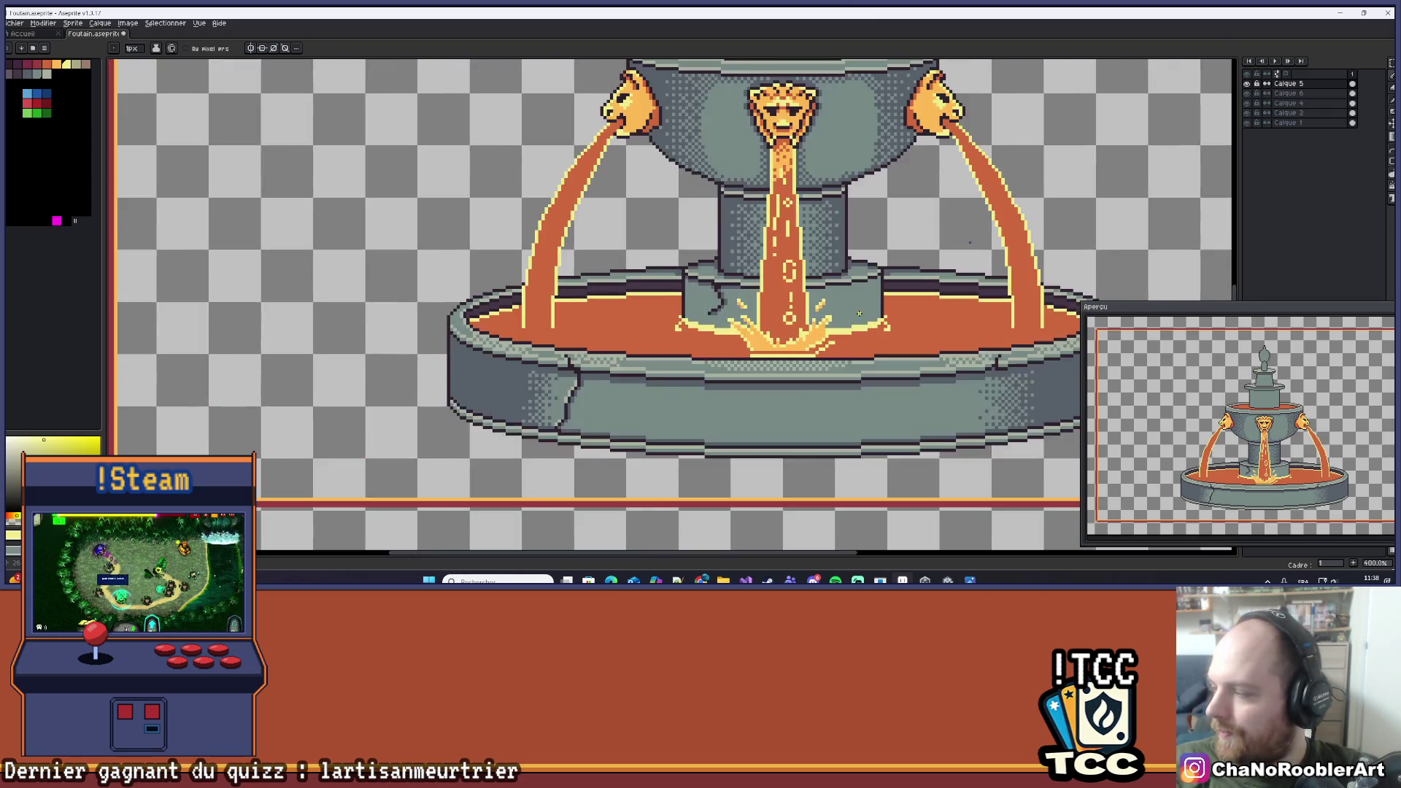
pyautogui.scroll(-8, 781, 365)
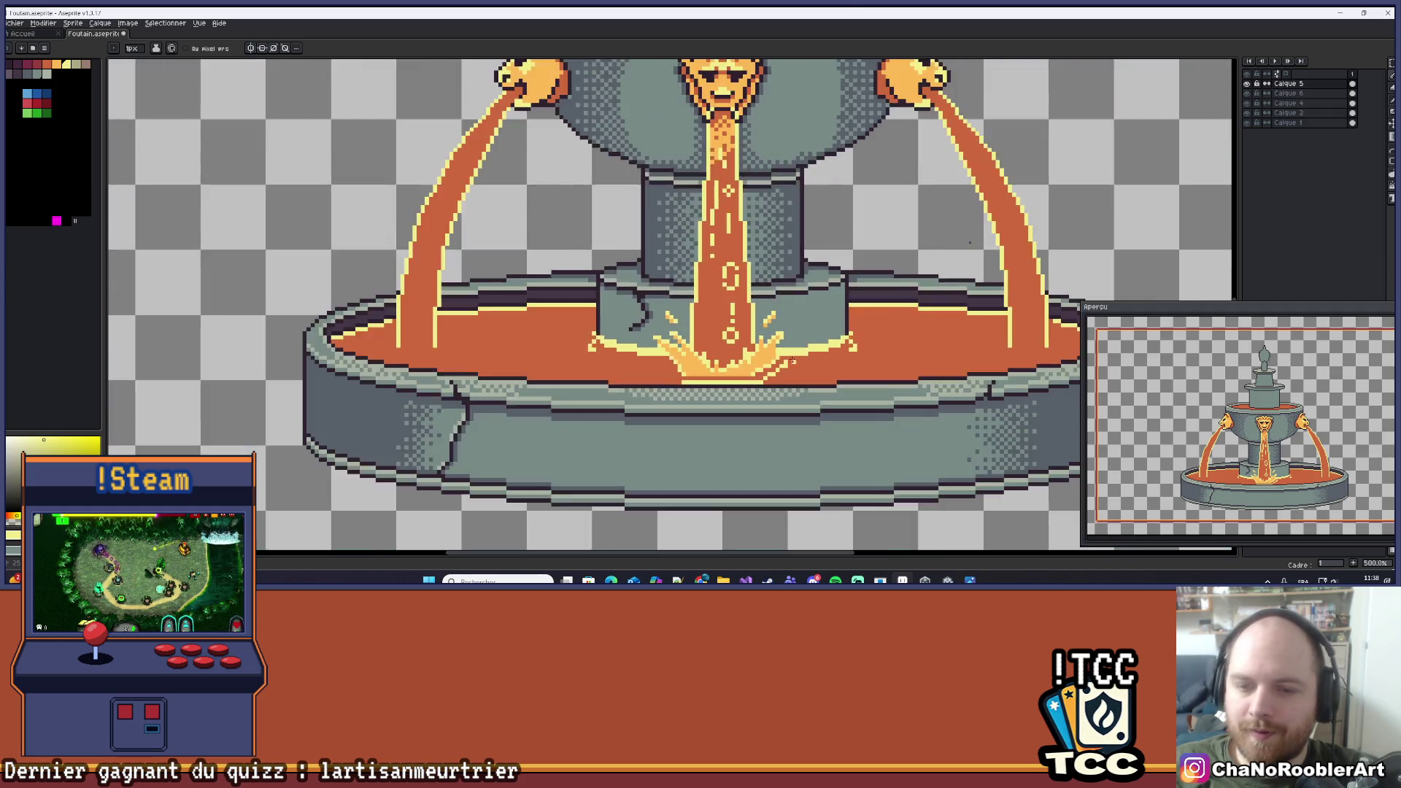
pyautogui.scroll(7, 807, 355)
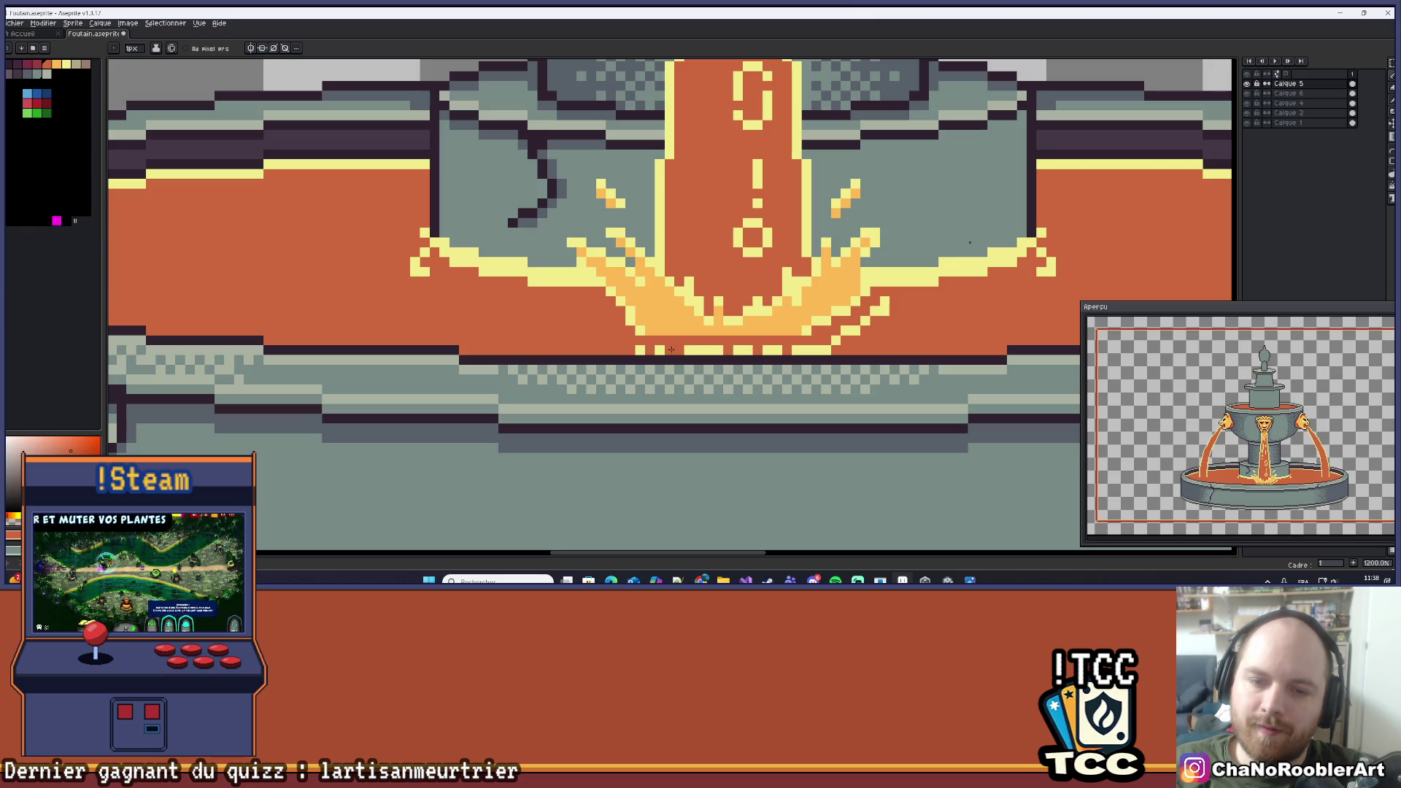
# Add orange pixels along the splash's bottom row and two yellow pixels beside it.
pyautogui.scroll(-7, 702, 350)
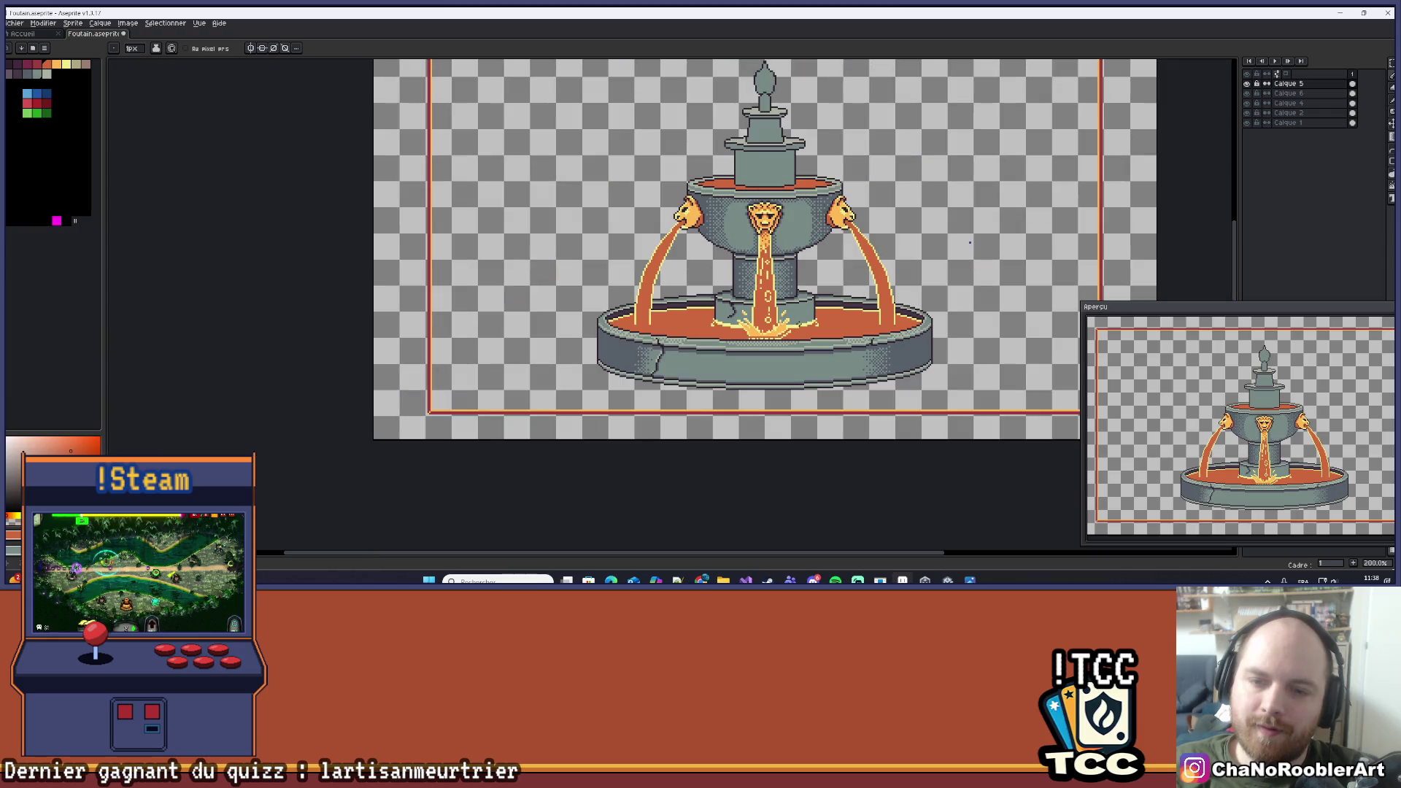
pyautogui.scroll(7, 773, 337)
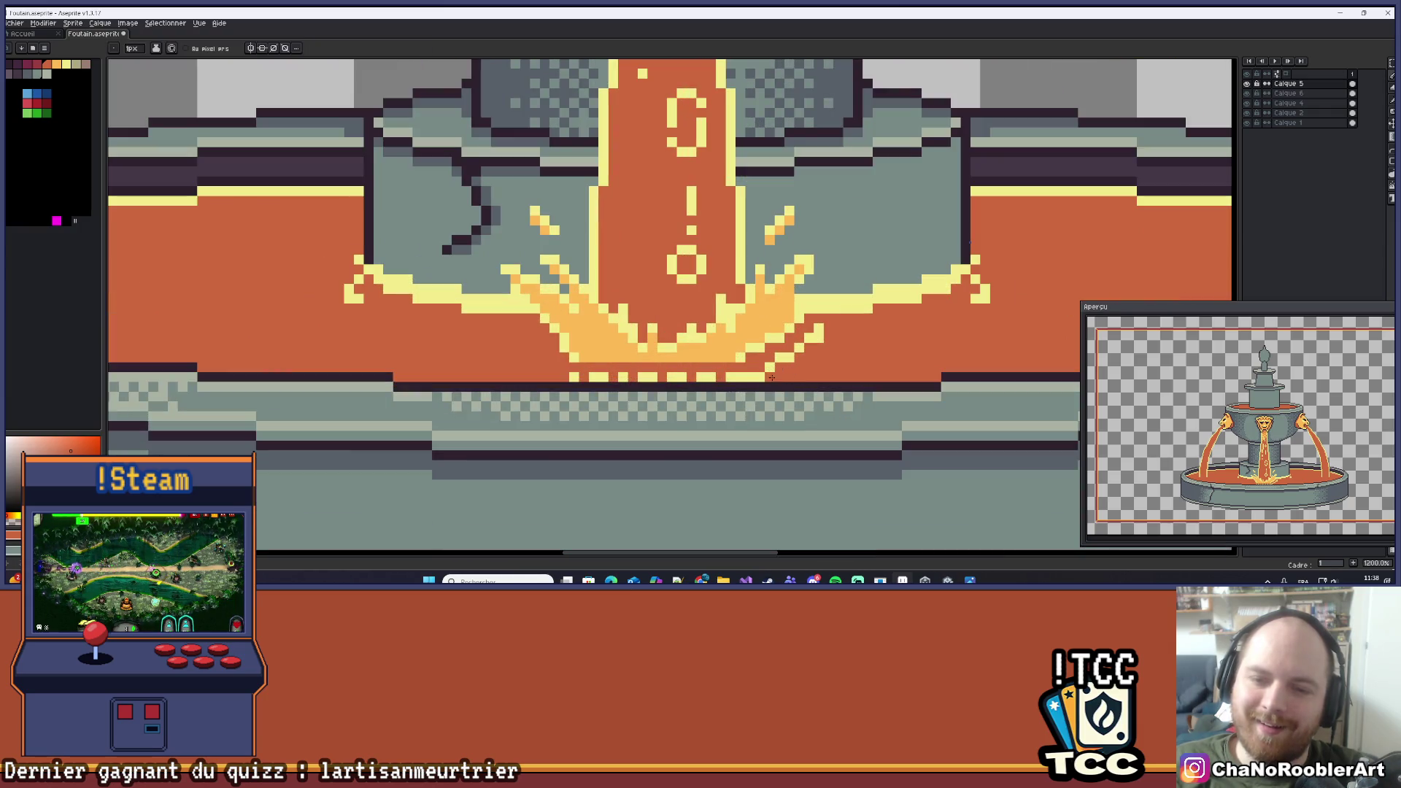
pyautogui.scroll(-5, 800, 346)
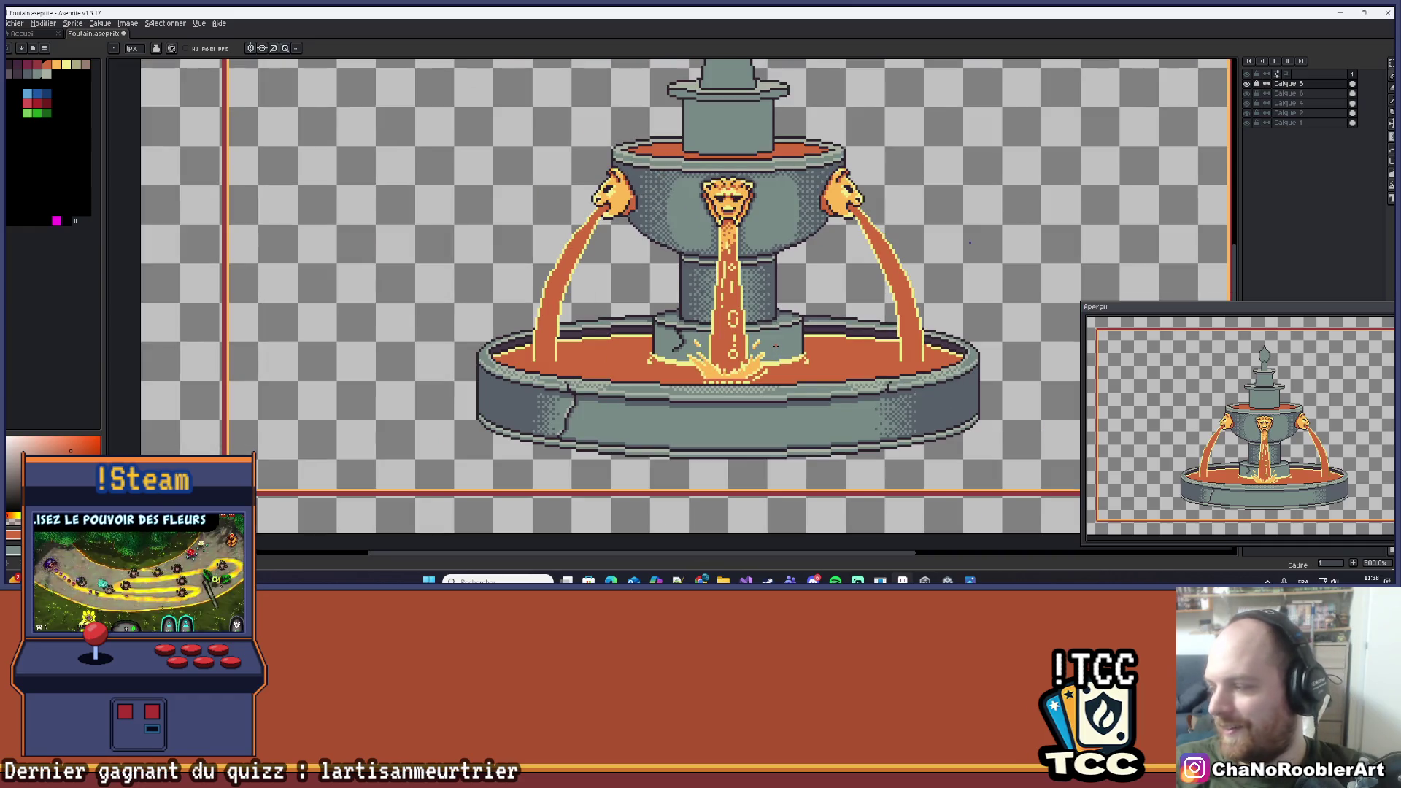
pyautogui.scroll(3, 732, 376)
pyautogui.scroll(6, 731, 377)
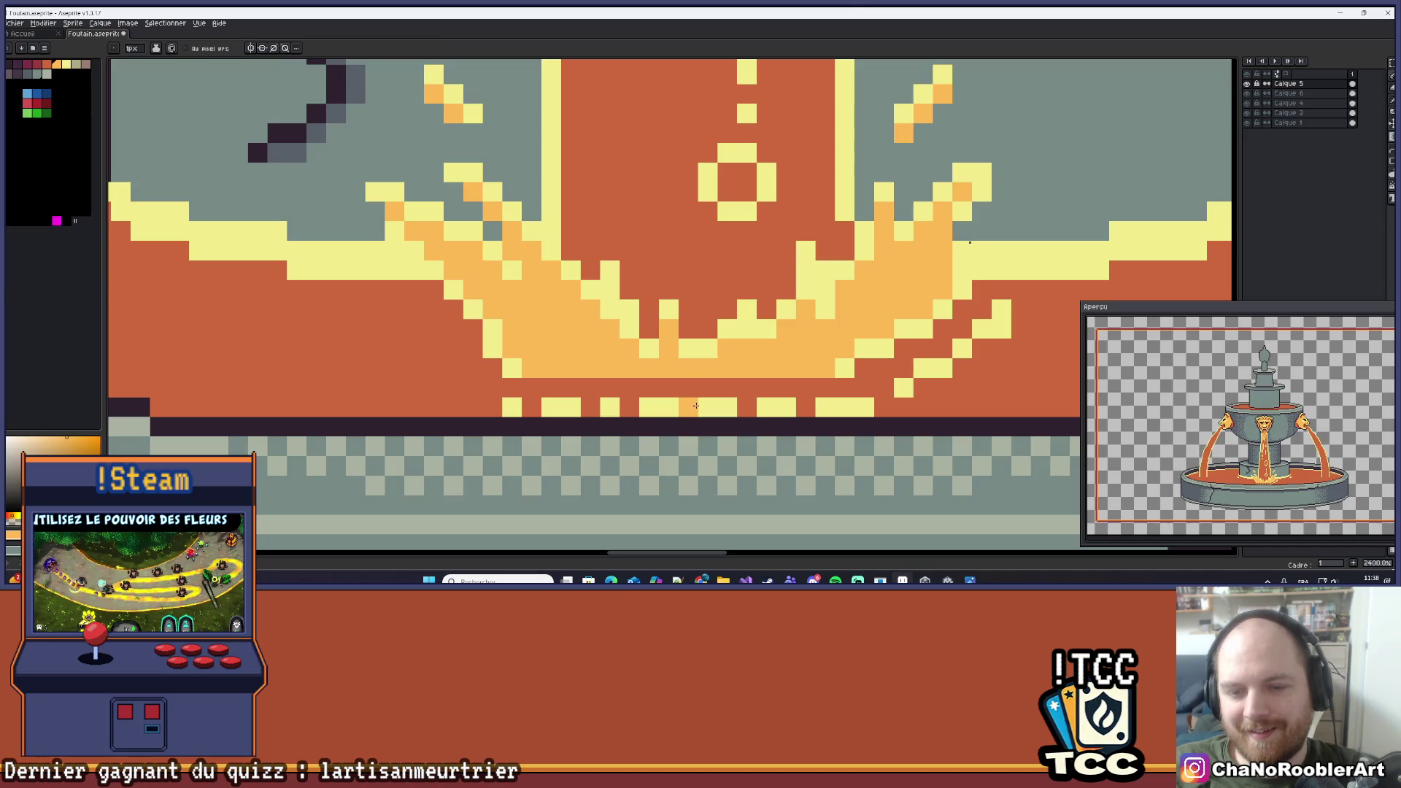
pyautogui.click(590, 407)
pyautogui.click(531, 407)
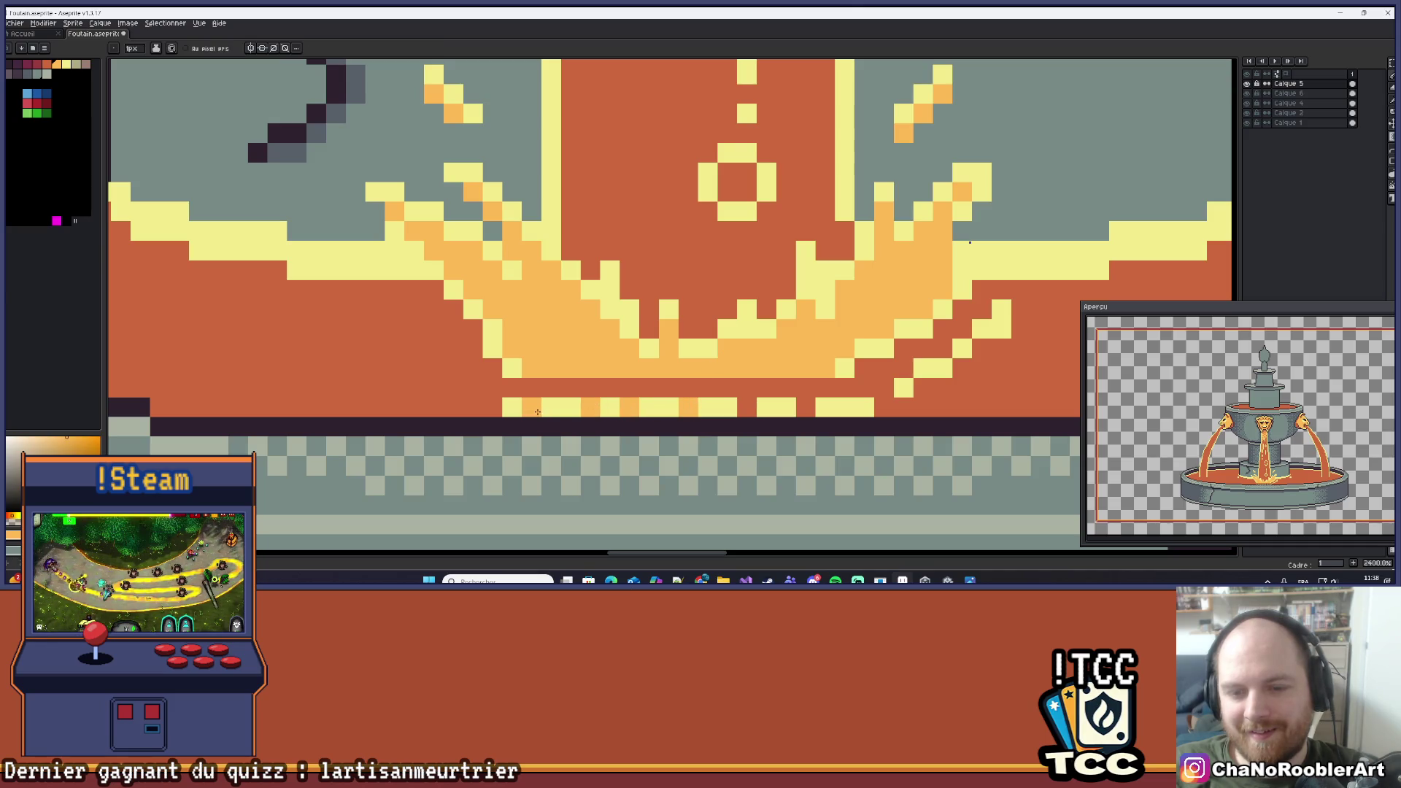
pyautogui.click(806, 408)
pyautogui.click(904, 368)
# Undo a stray pencil stroke drawn across the splash with Ctrl+Z.
pyautogui.scroll(-8, 848, 379)
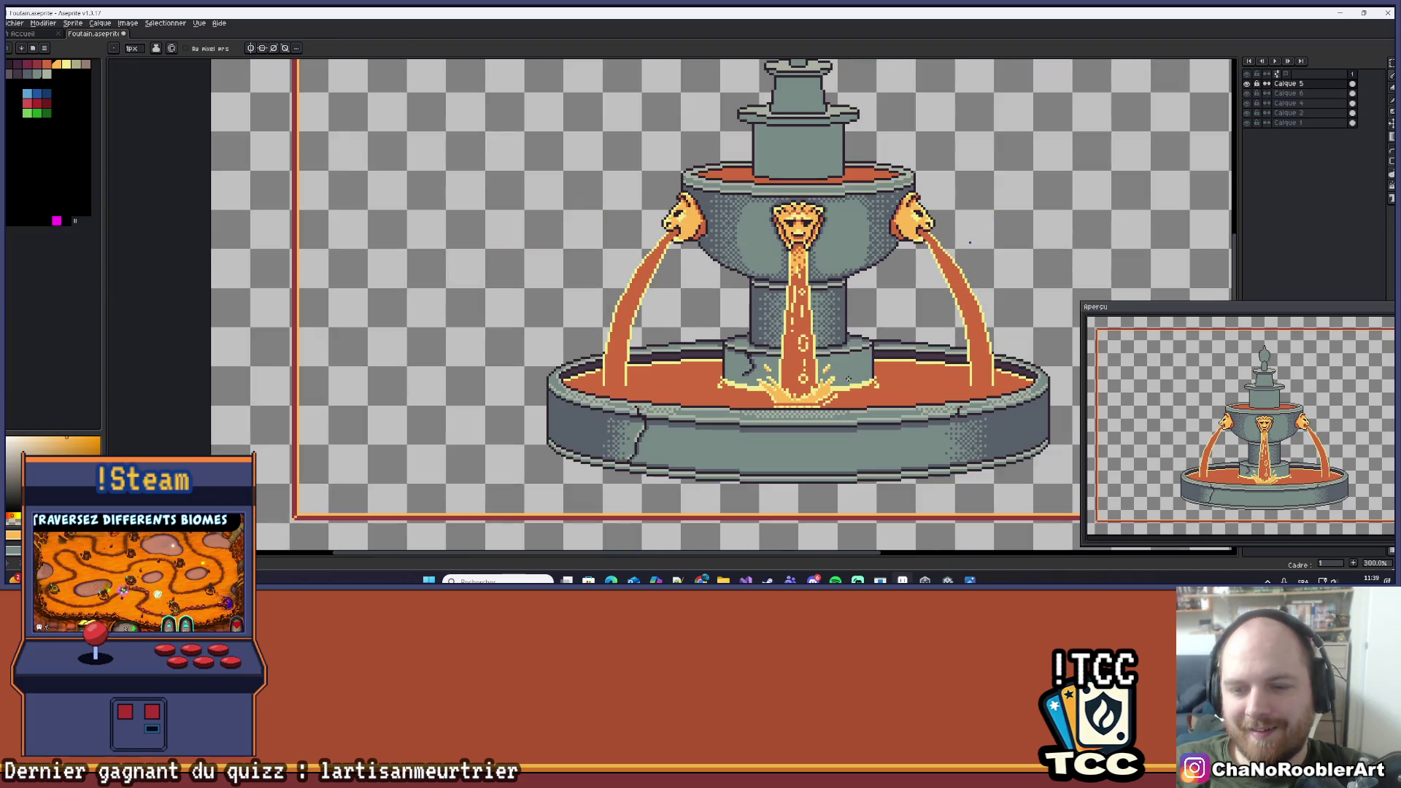
pyautogui.moveTo(848, 378); pyautogui.dragTo(746, 404)
pyautogui.press('ctrl')
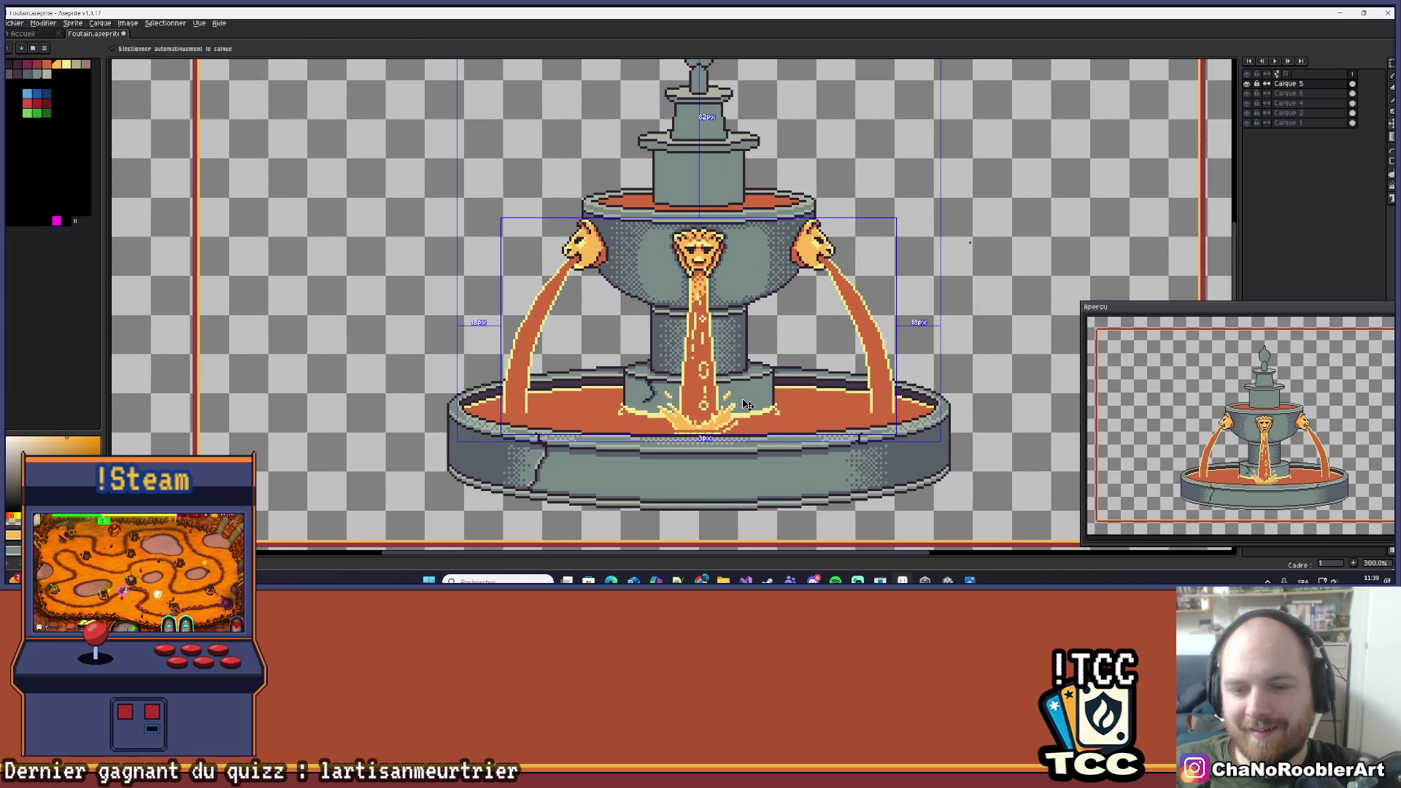
pyautogui.hotkey('ctrl', 'z')
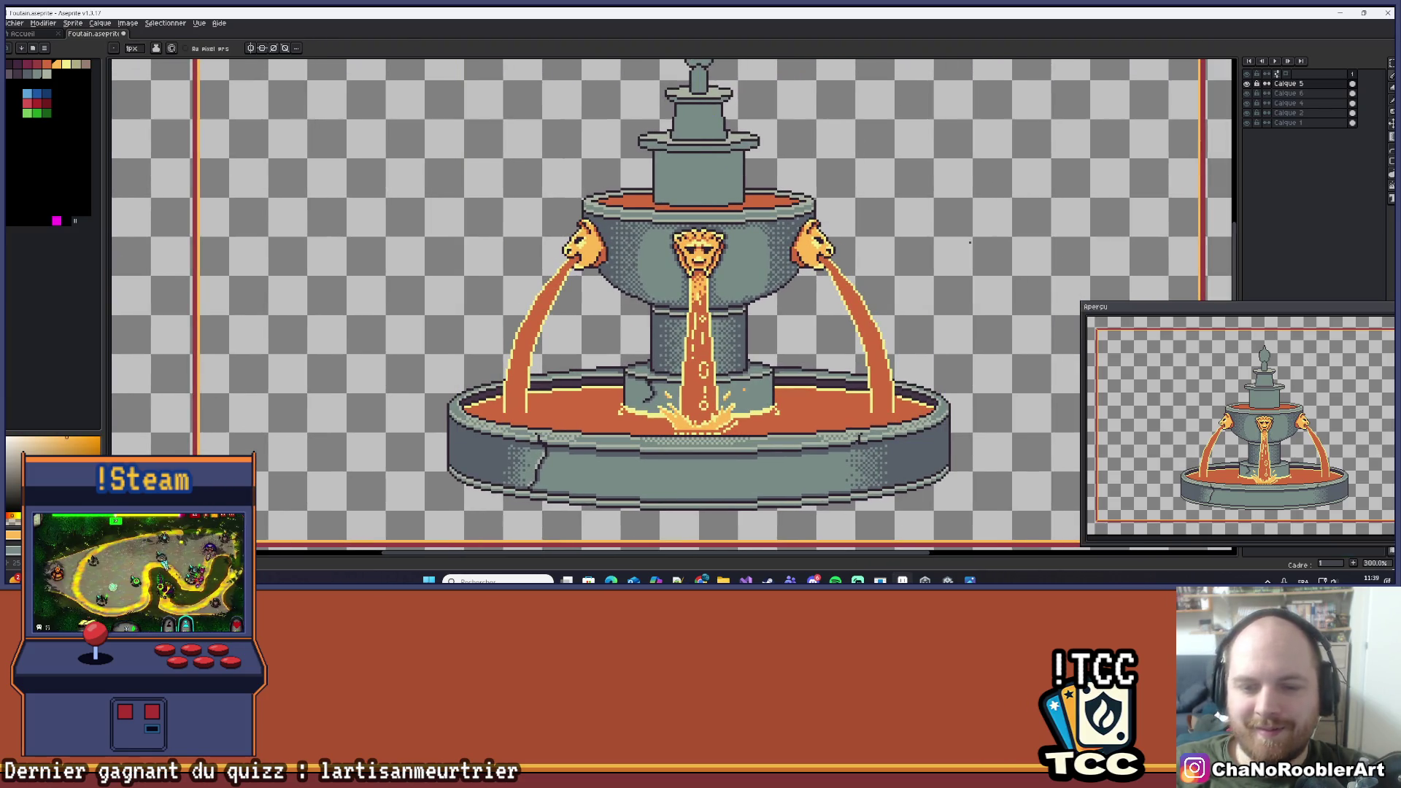
pyautogui.scroll(-2, 745, 389)
pyautogui.scroll(1, 744, 389)
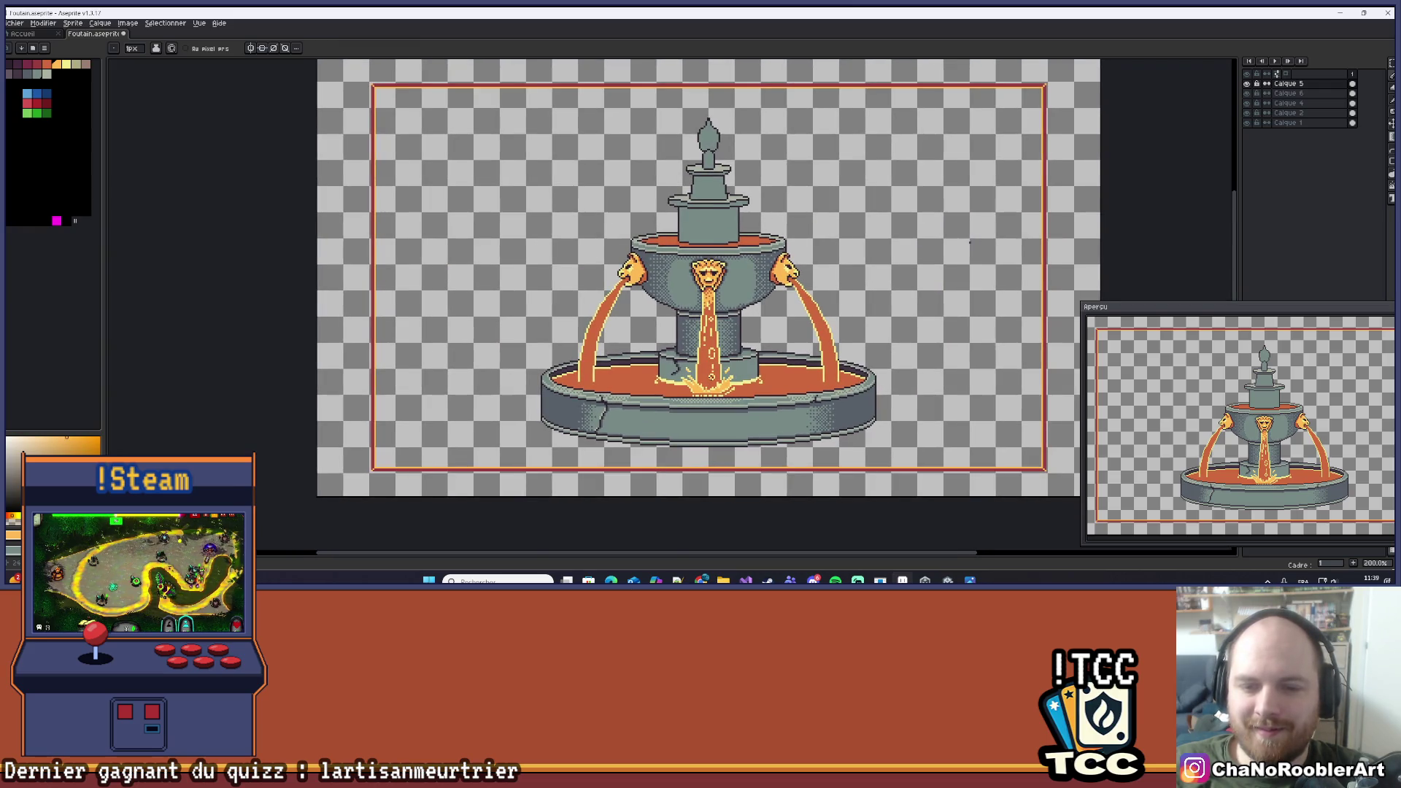
pyautogui.scroll(5, 694, 409)
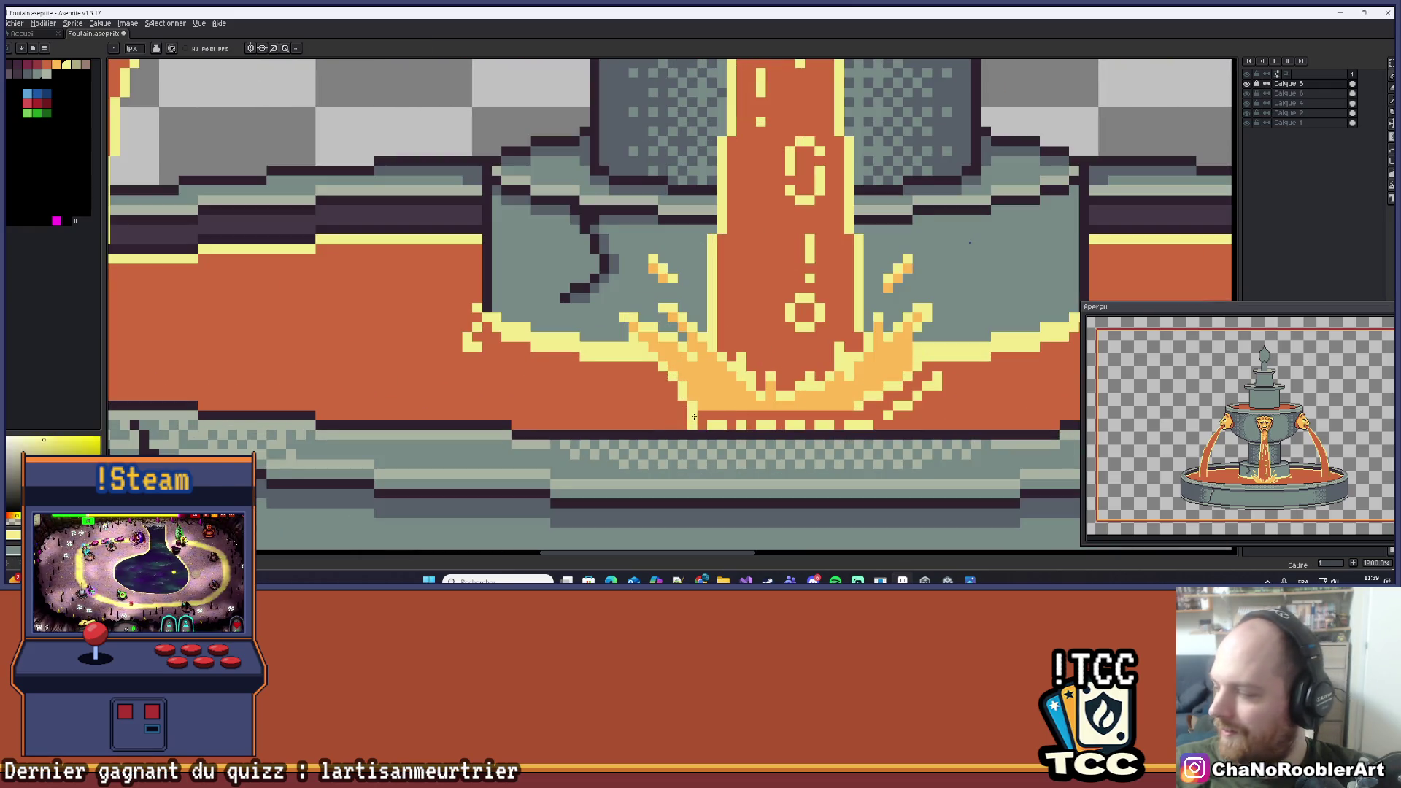
pyautogui.scroll(1, 674, 408)
pyautogui.scroll(-1, 657, 420)
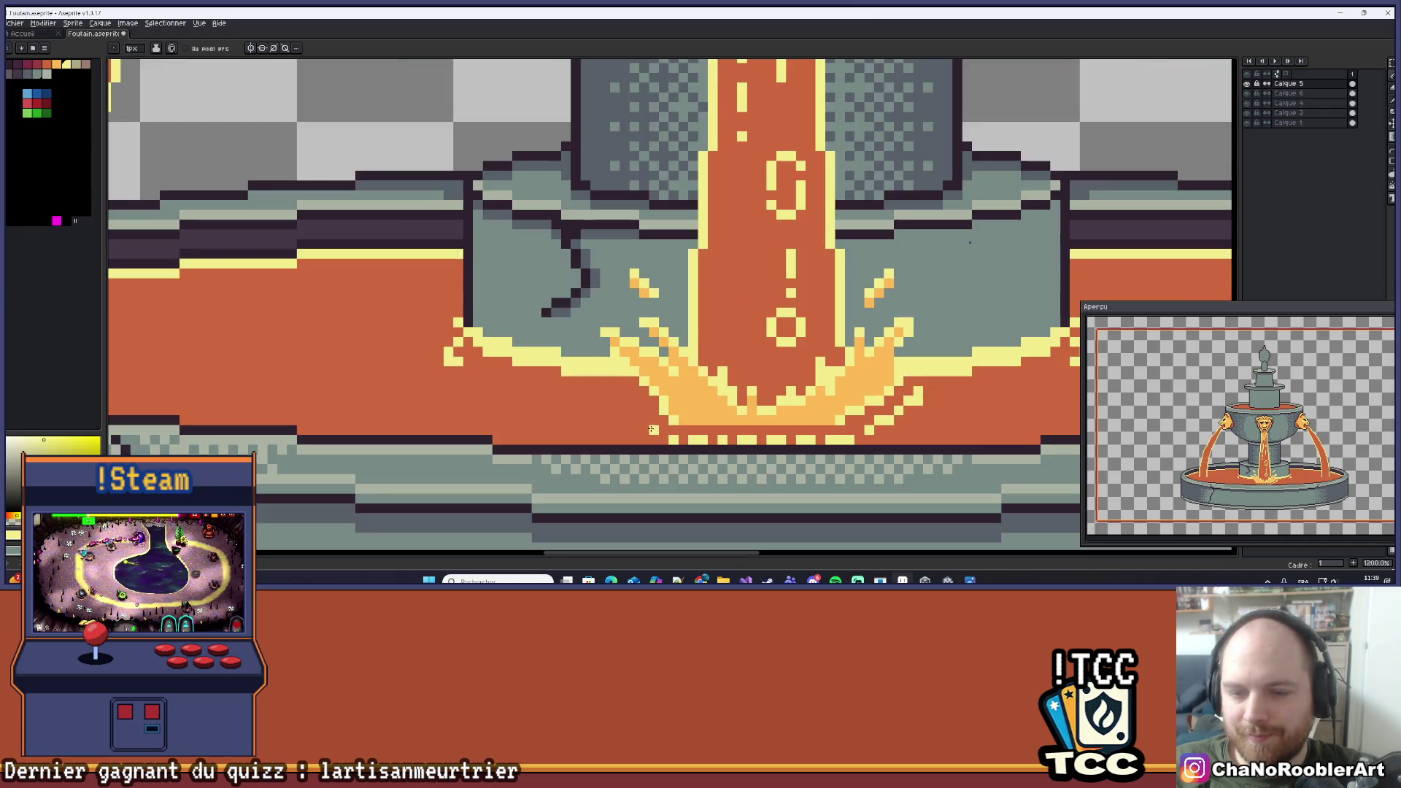
# Draw a light-yellow pixel row across the splash's lower edge.
pyautogui.moveTo(657, 420); pyautogui.dragTo(636, 431)
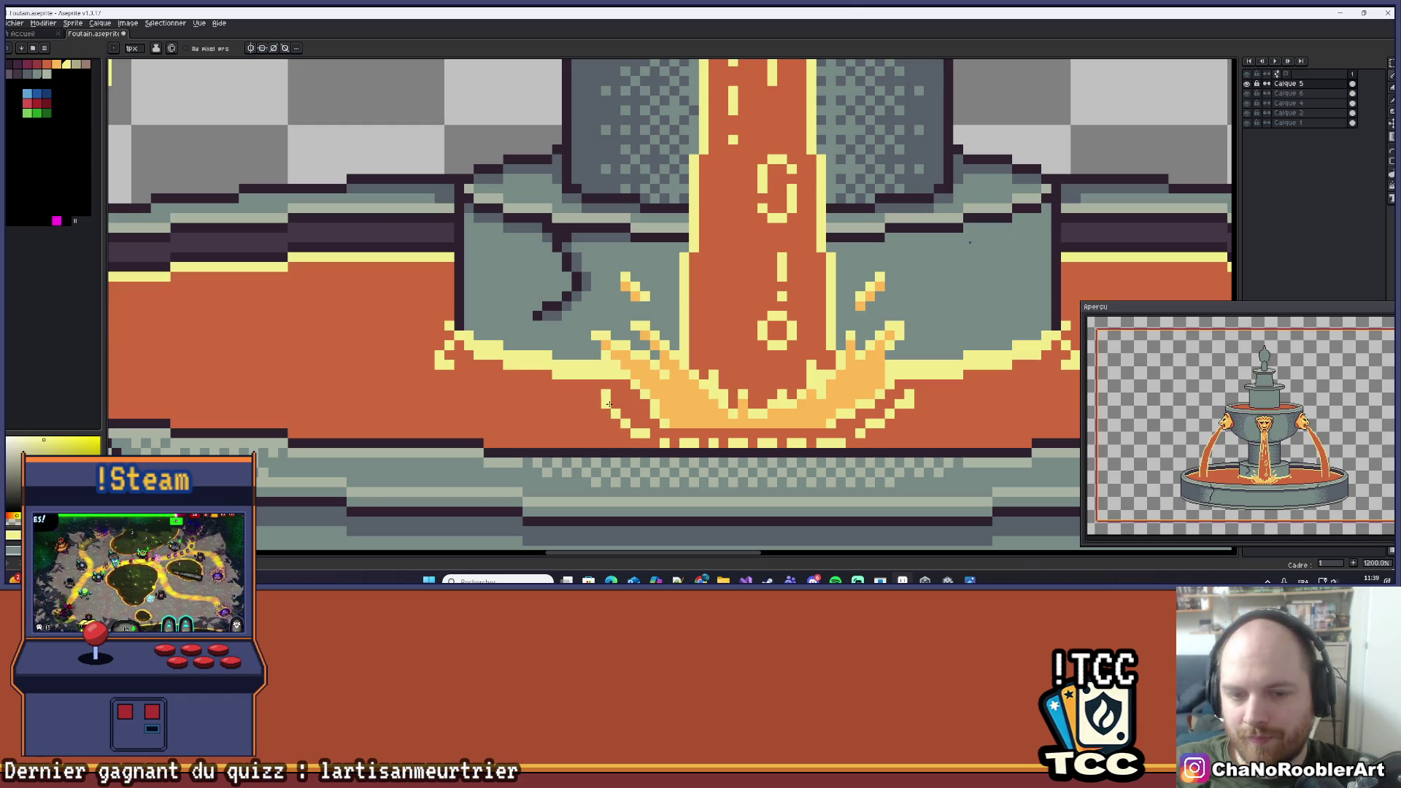
pyautogui.scroll(-4, 632, 429)
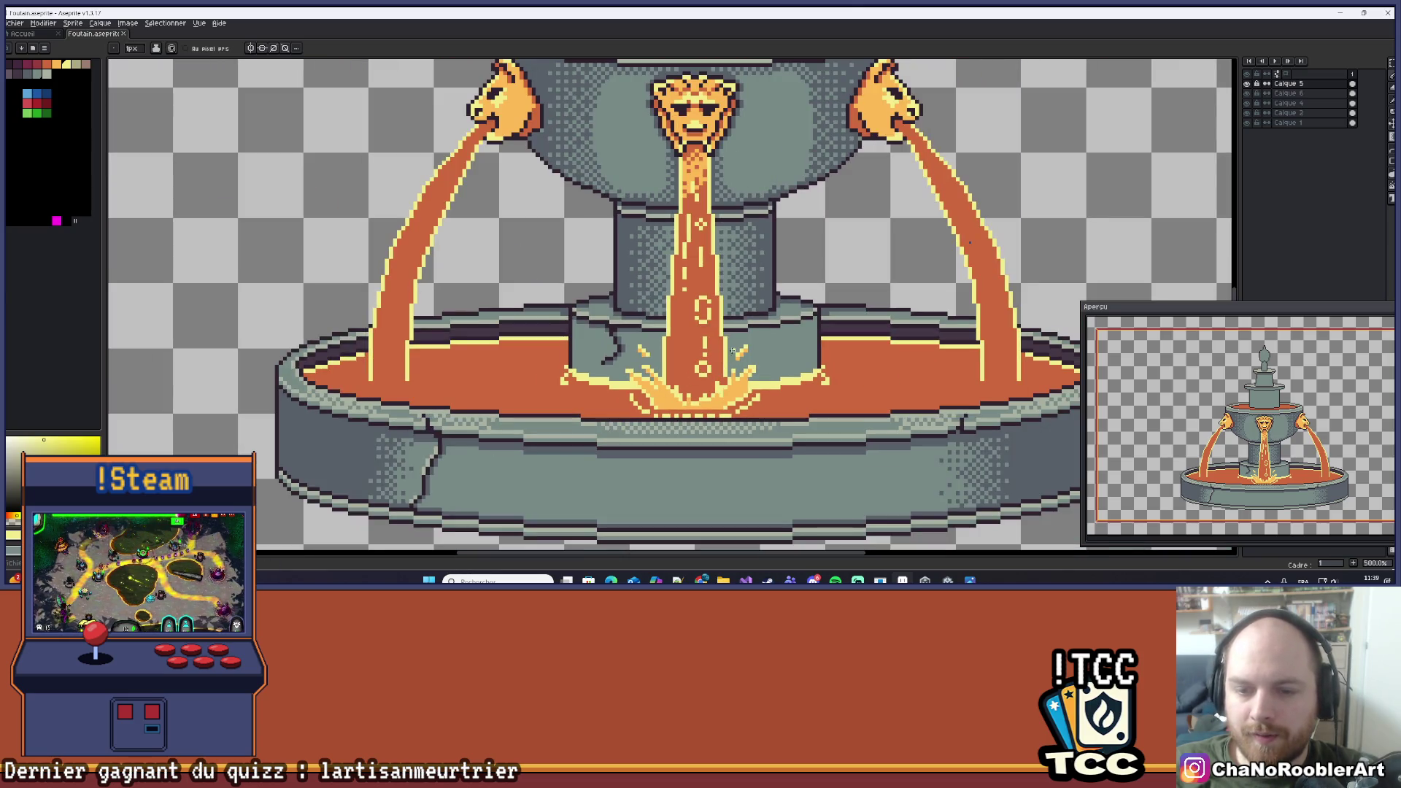
pyautogui.scroll(2, 764, 371)
pyautogui.scroll(1, 742, 422)
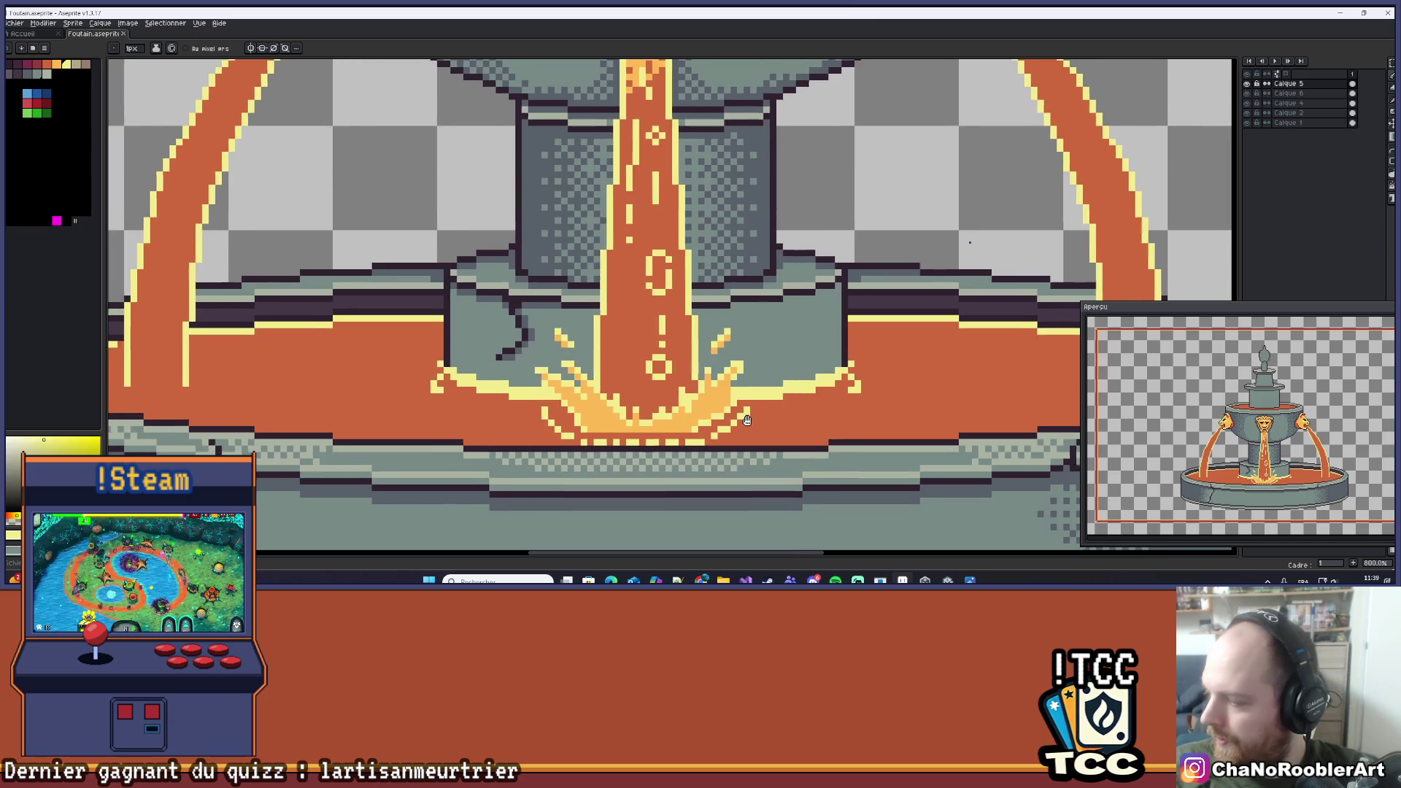
pyautogui.scroll(3, 743, 422)
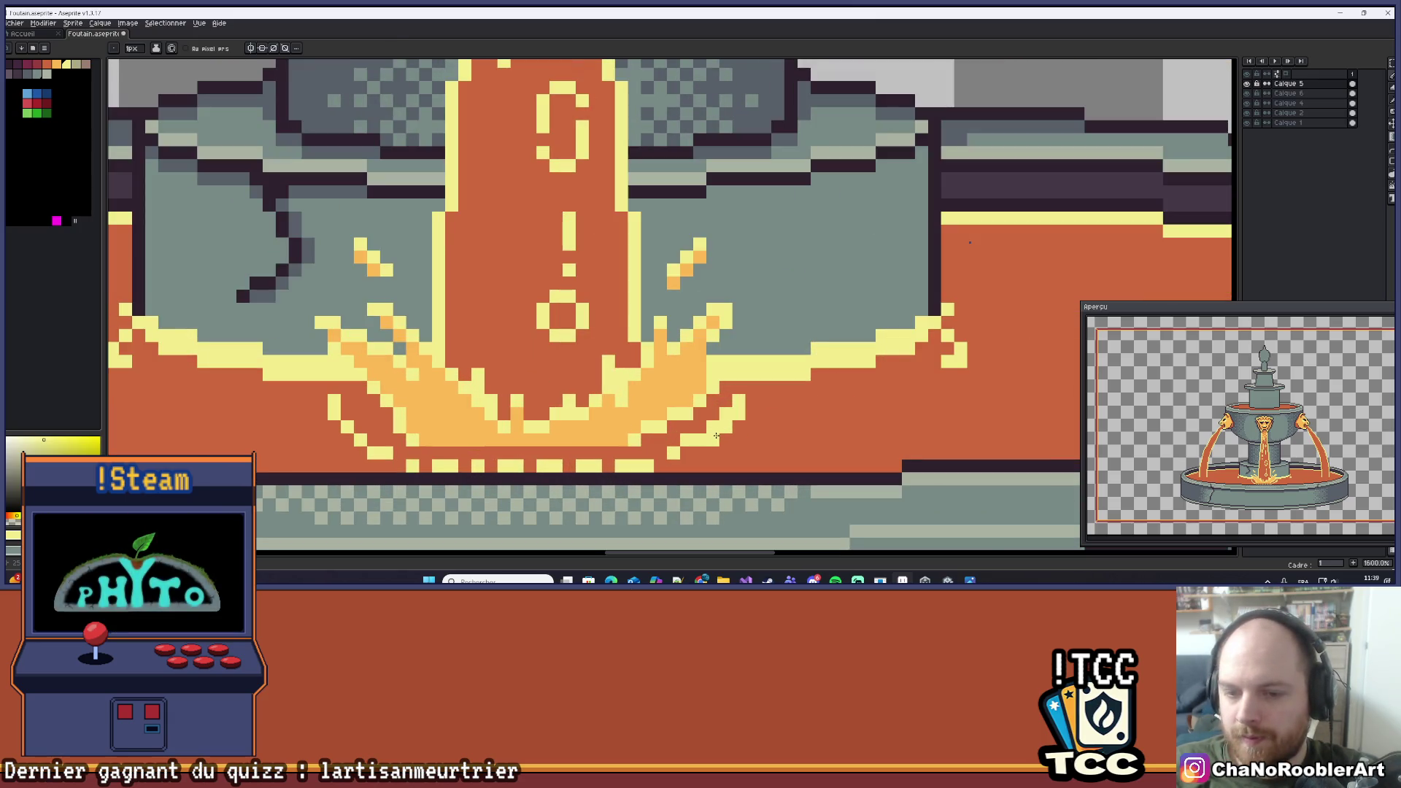
pyautogui.scroll(-2, 755, 400)
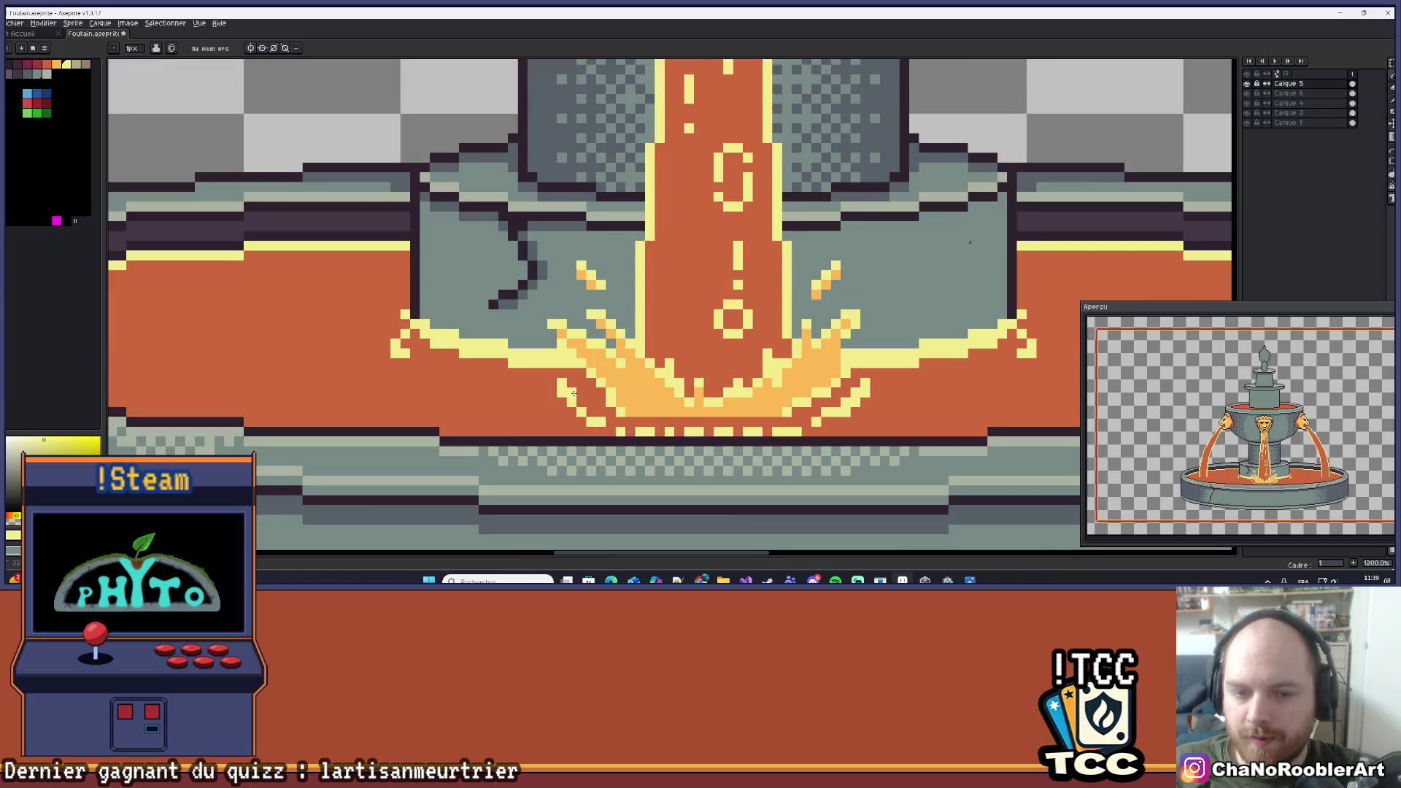
pyautogui.scroll(-2, 615, 376)
pyautogui.scroll(-2, 615, 376)
pyautogui.scroll(1, 628, 379)
pyautogui.scroll(-2, 657, 383)
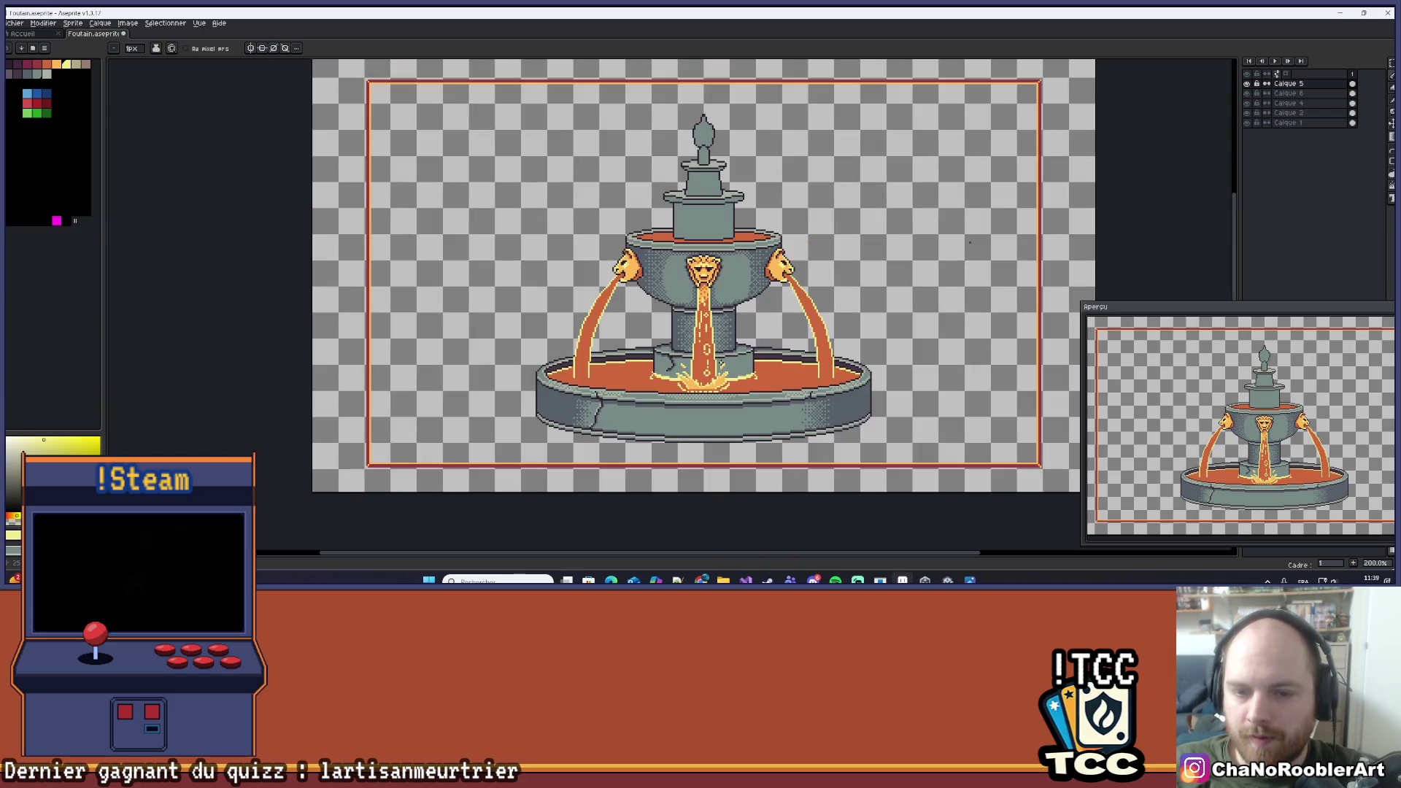
pyautogui.scroll(3, 697, 391)
pyautogui.scroll(5, 697, 392)
pyautogui.click(584, 315)
pyautogui.moveTo(571, 316); pyautogui.dragTo(942, 323)
pyautogui.scroll(-6, 942, 323)
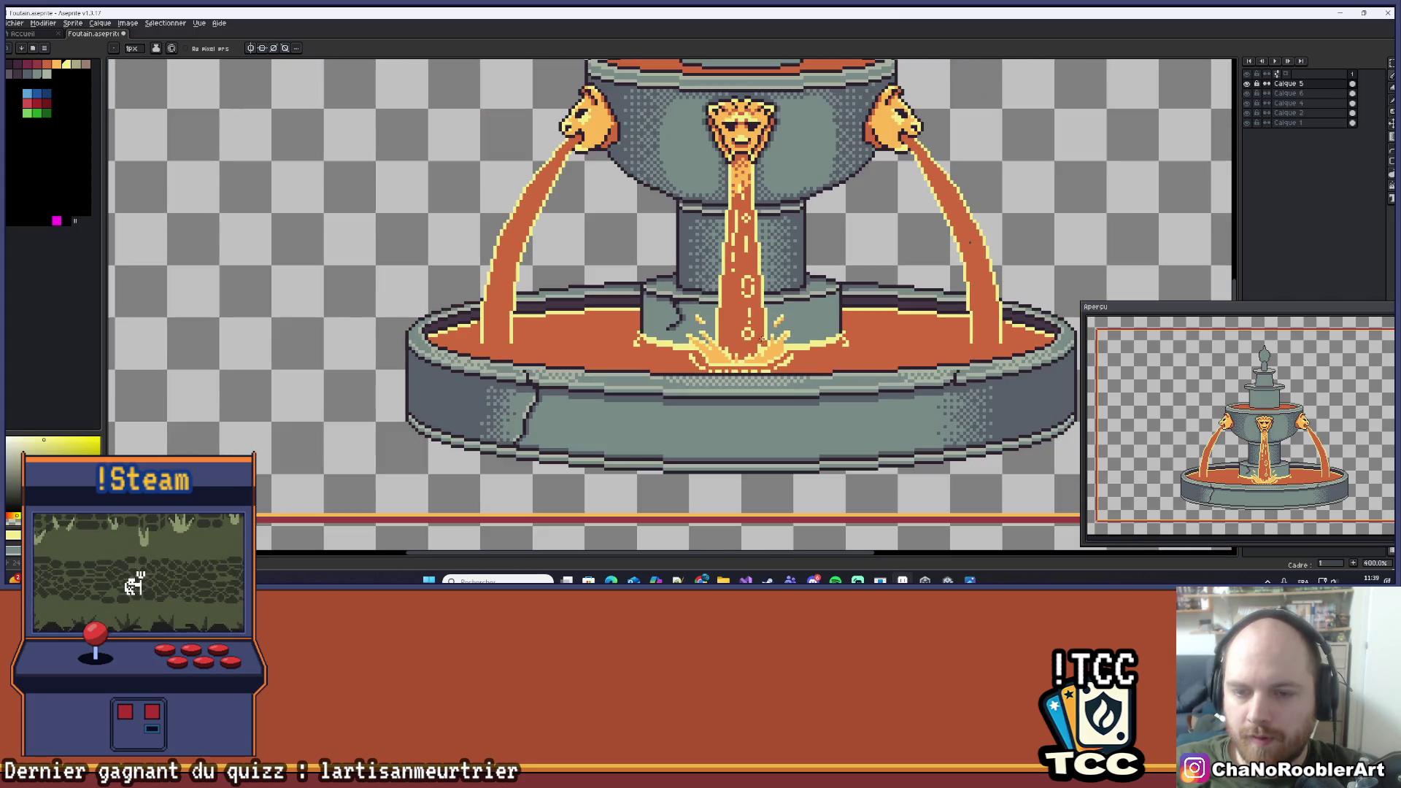
pyautogui.scroll(6, 782, 317)
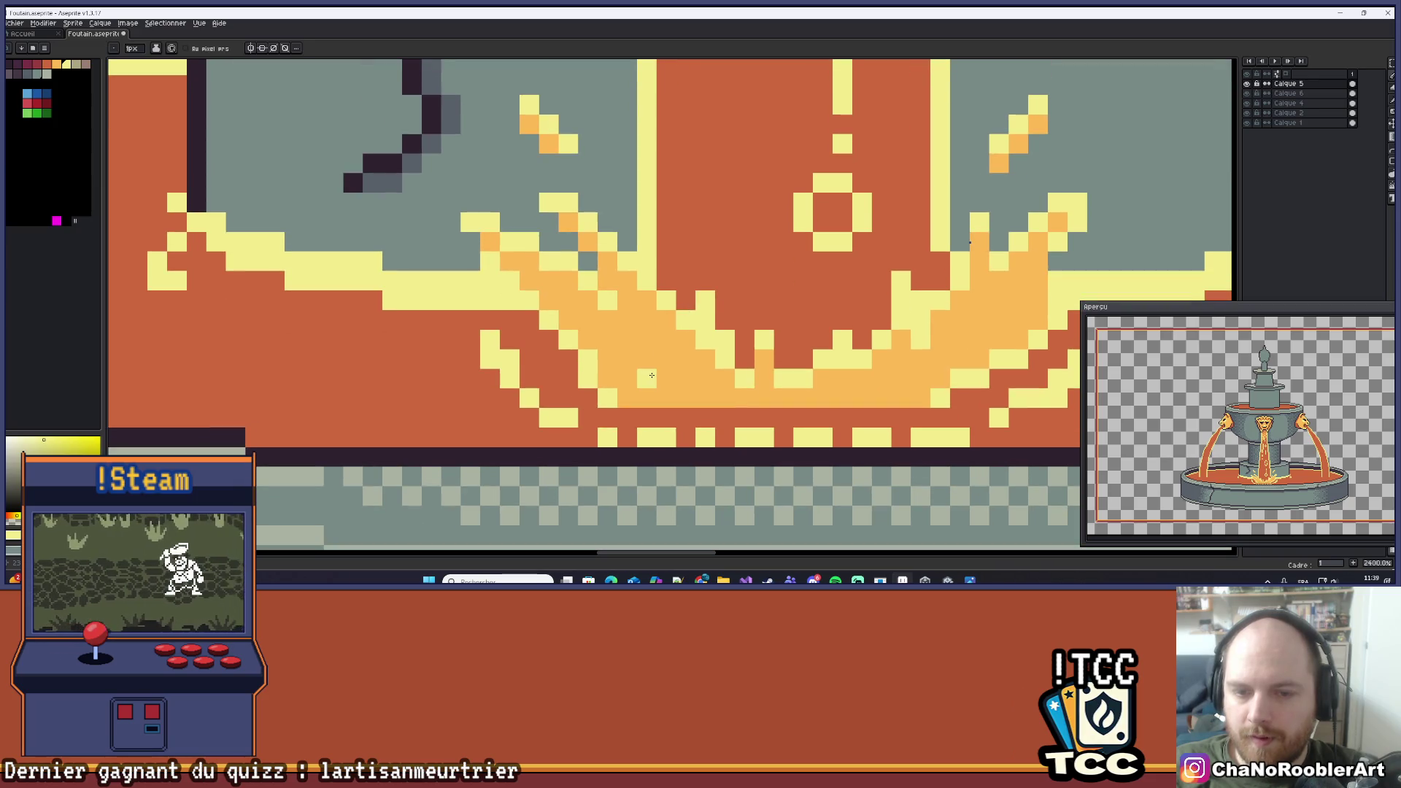
pyautogui.scroll(-4, 657, 386)
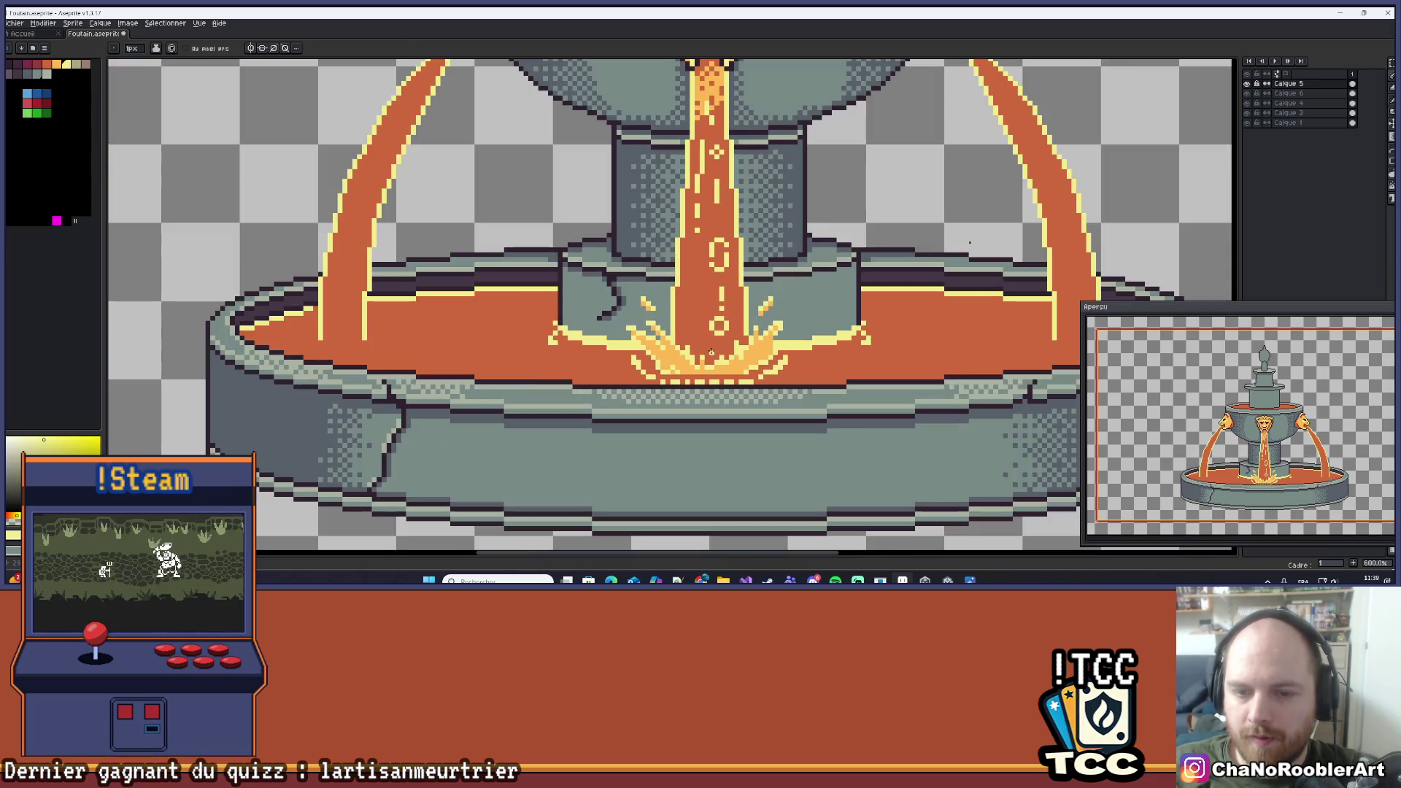
pyautogui.scroll(4, 716, 355)
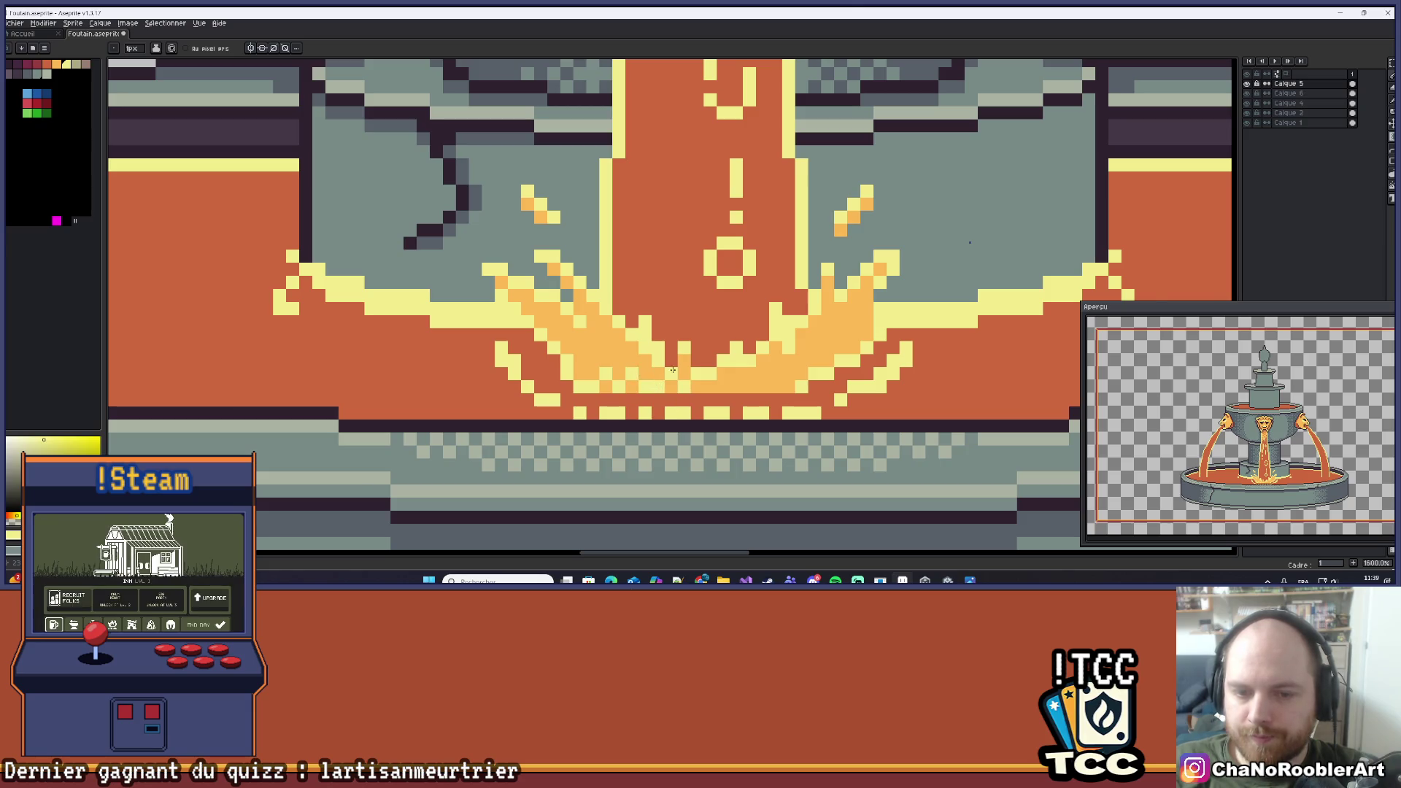
pyautogui.scroll(-6, 709, 370)
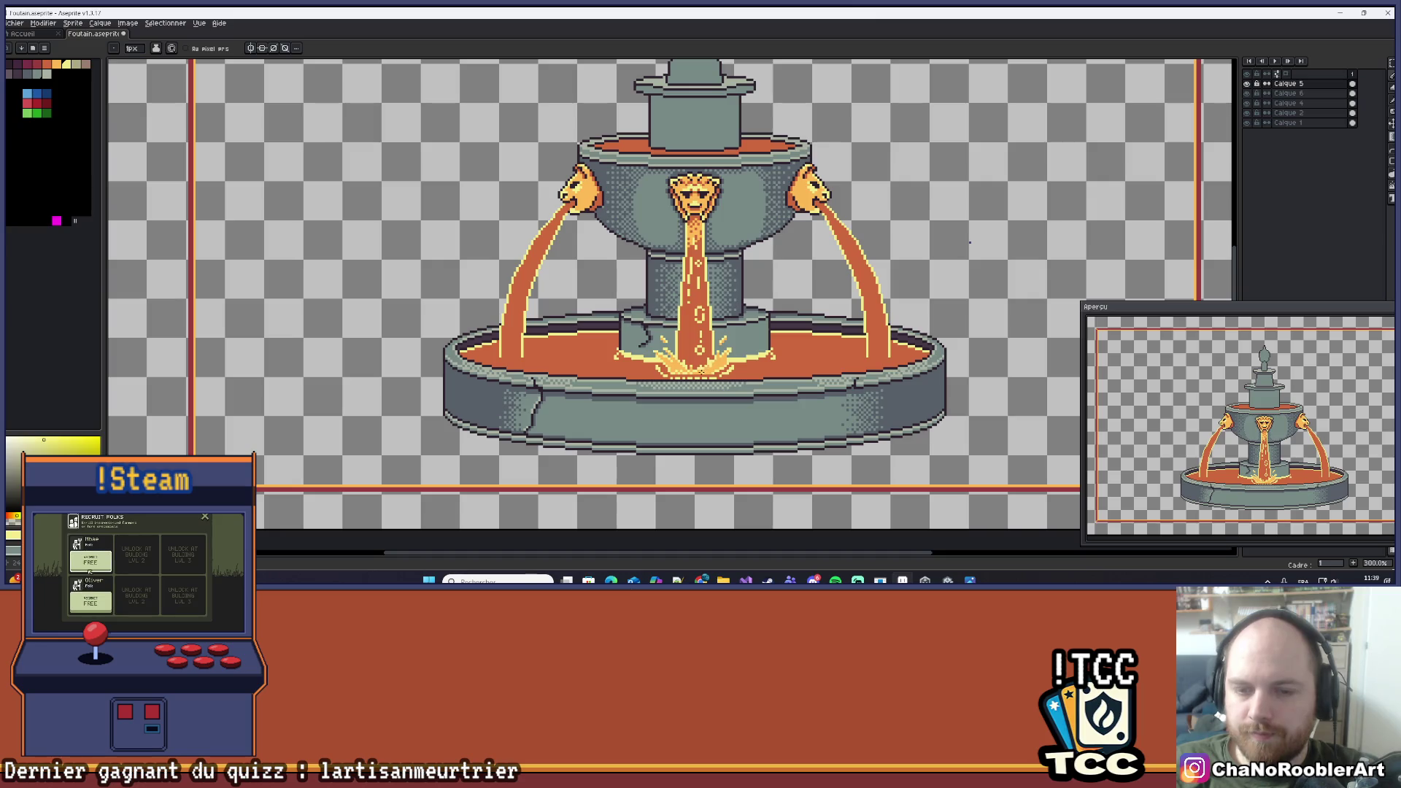
pyautogui.scroll(7, 682, 382)
pyautogui.scroll(2, 683, 382)
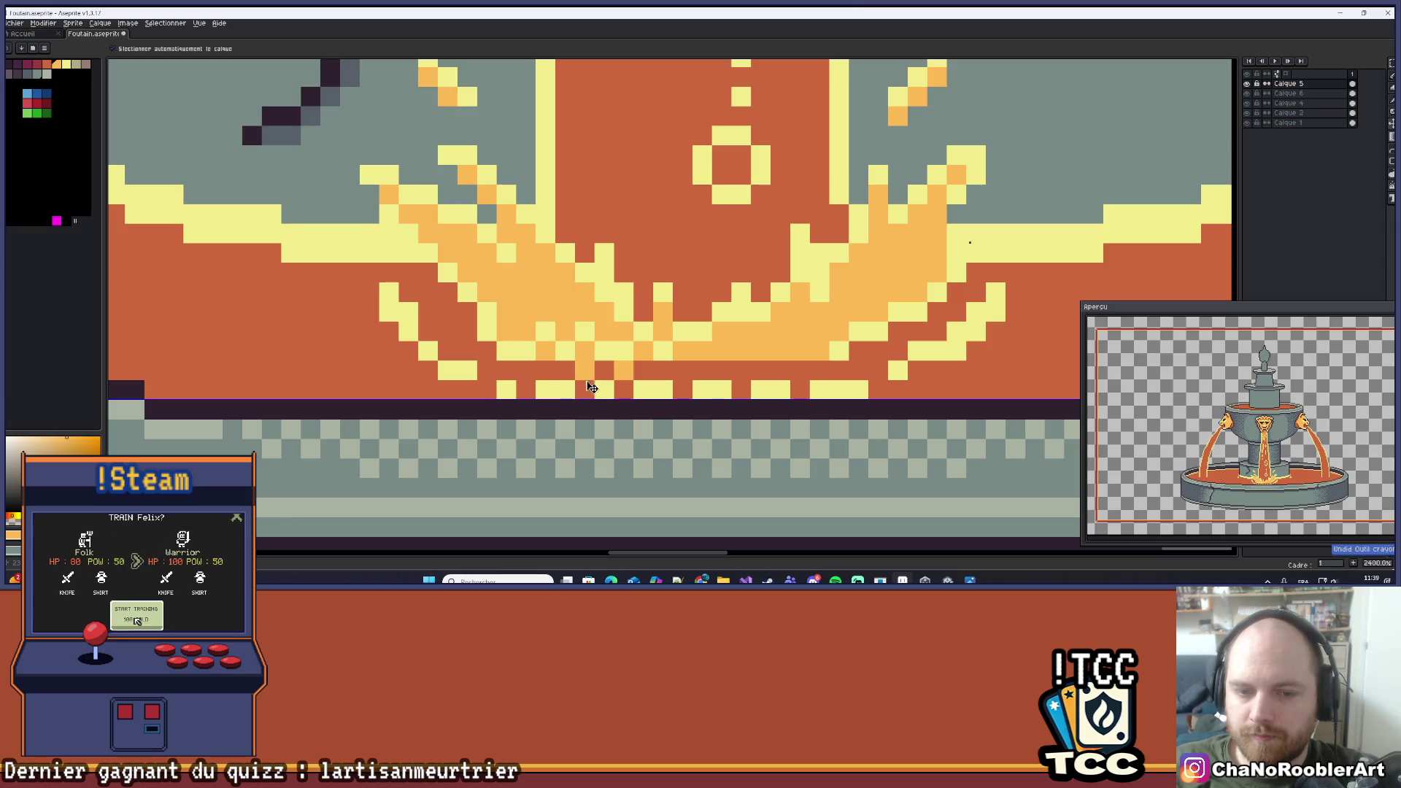
# Recolour pixels along the splash base row, lightening three alternating pixels.
pyautogui.click(605, 370)
pyautogui.click(545, 370)
pyautogui.click(526, 370)
pyautogui.click(643, 370)
pyautogui.click(662, 370)
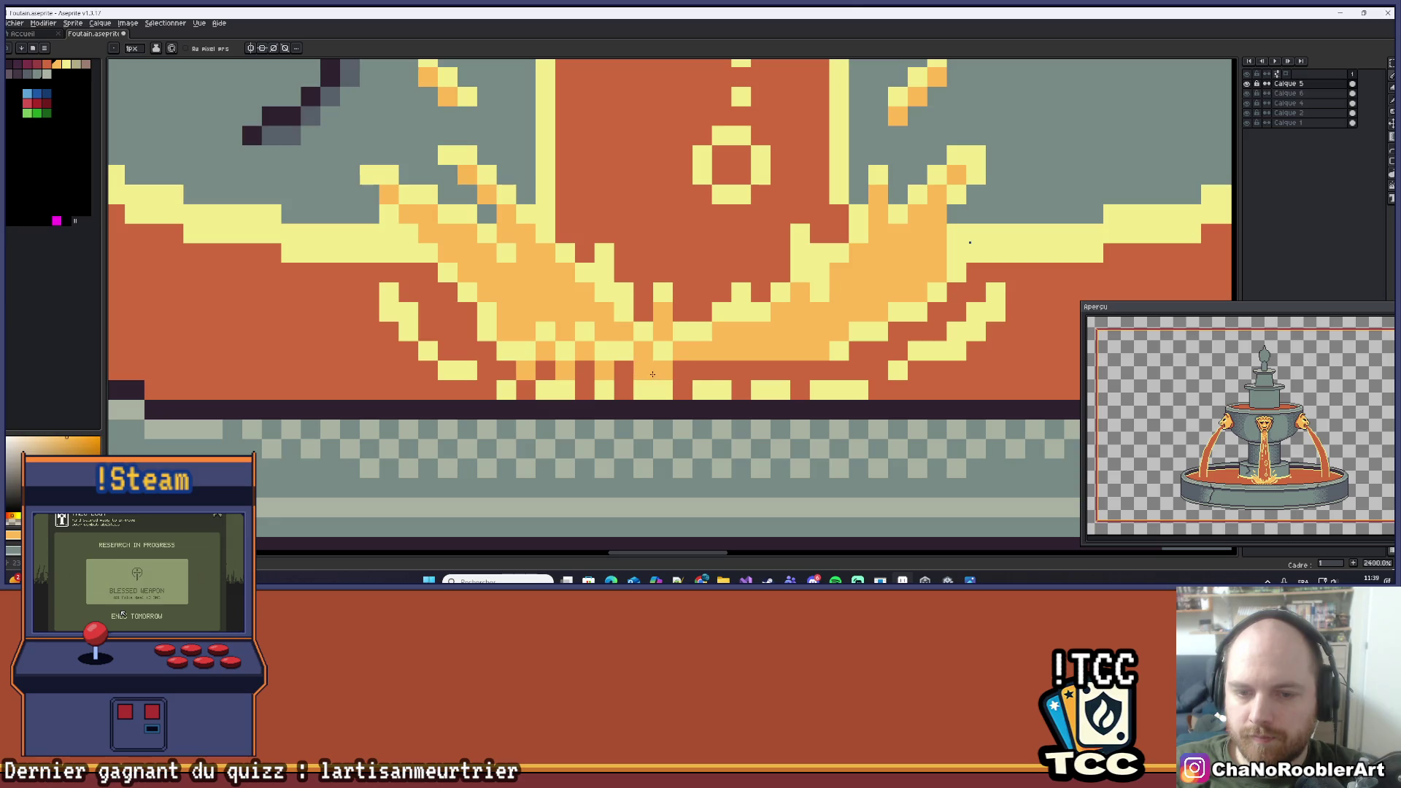
pyautogui.click(701, 370)
pyautogui.click(741, 370)
pyautogui.click(780, 370)
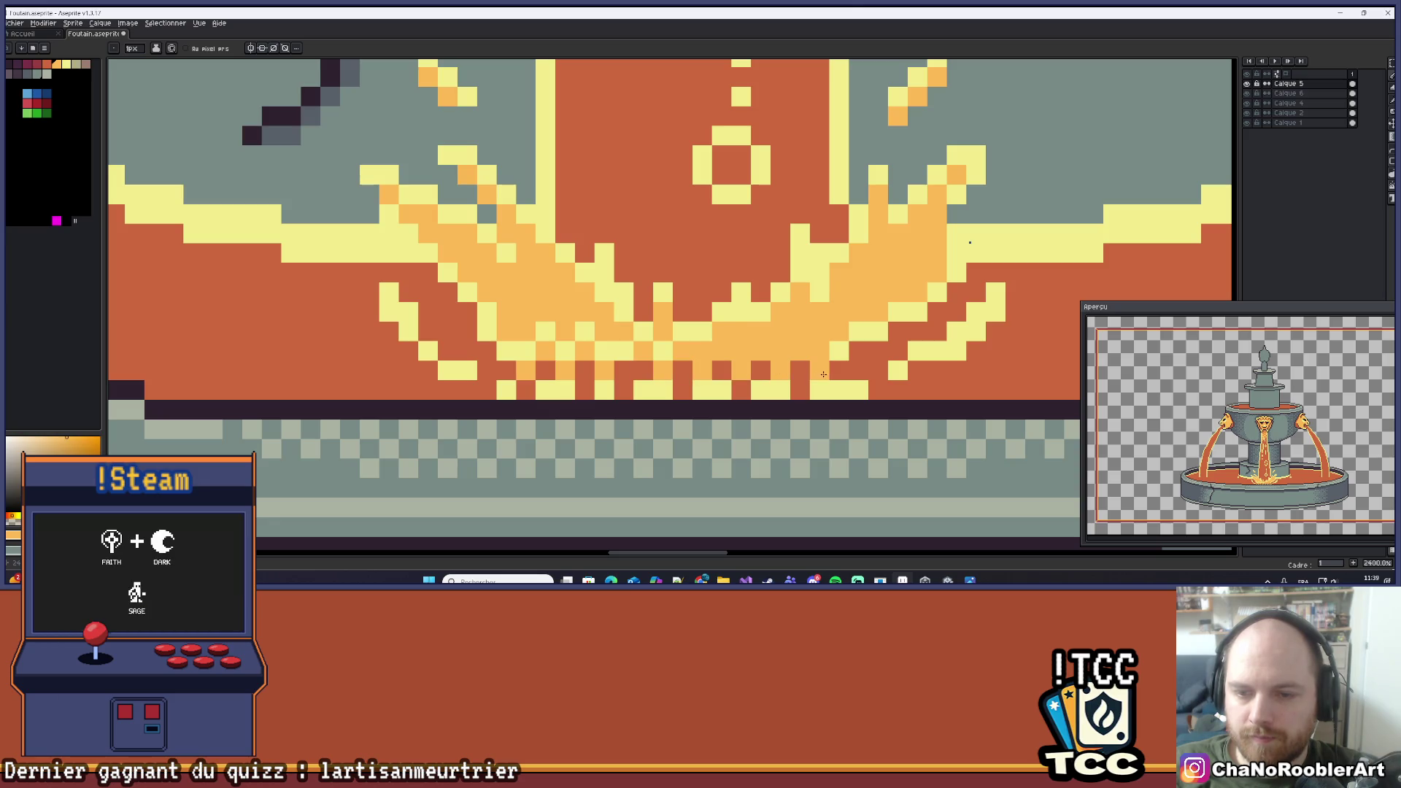
# Undo the last pencil stroke on the splash base with Ctrl+Z.
pyautogui.scroll(-9, 823, 373)
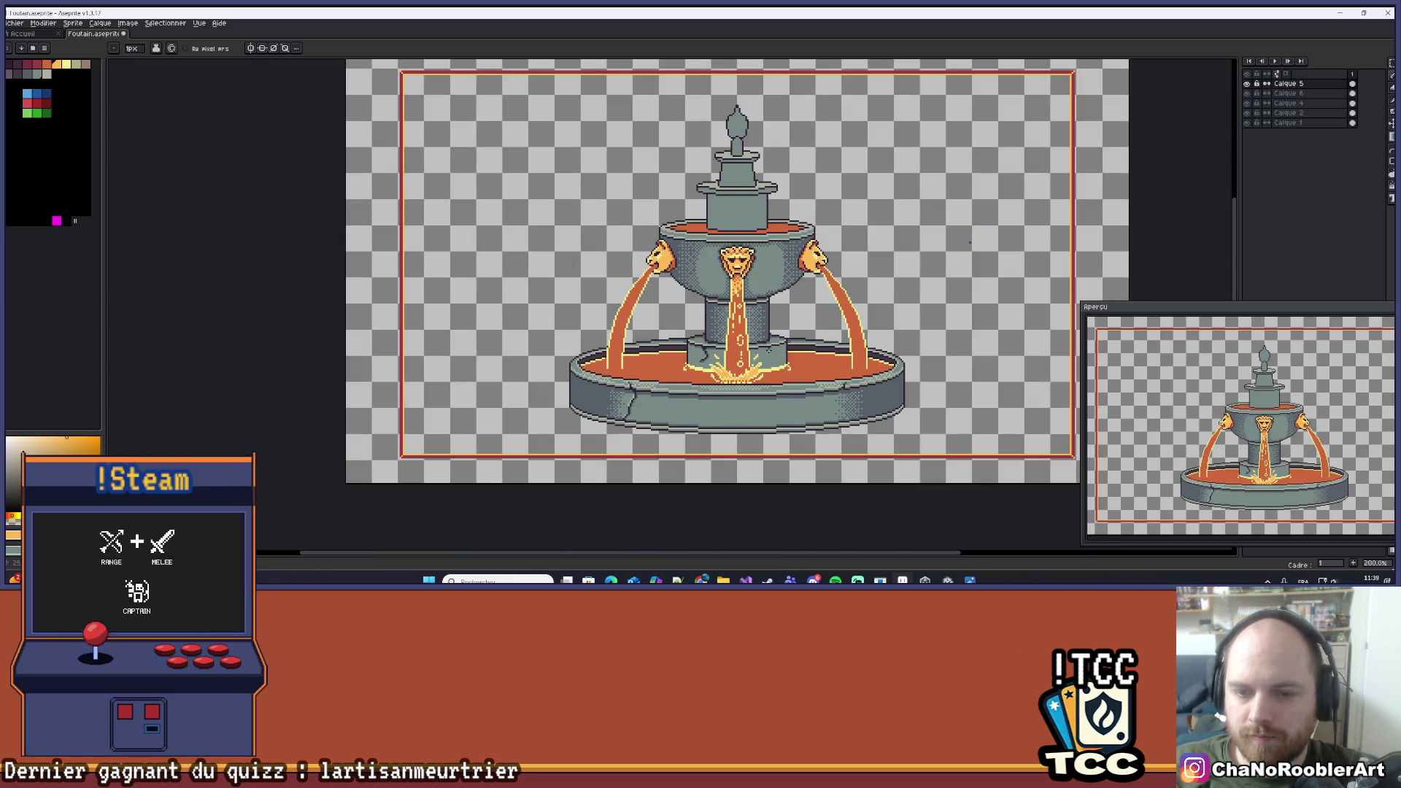
pyautogui.hotkey('ctrl', 'z')
pyautogui.hotkey('ctrl', 'z')
pyautogui.hotkey('ctrl', 'z')
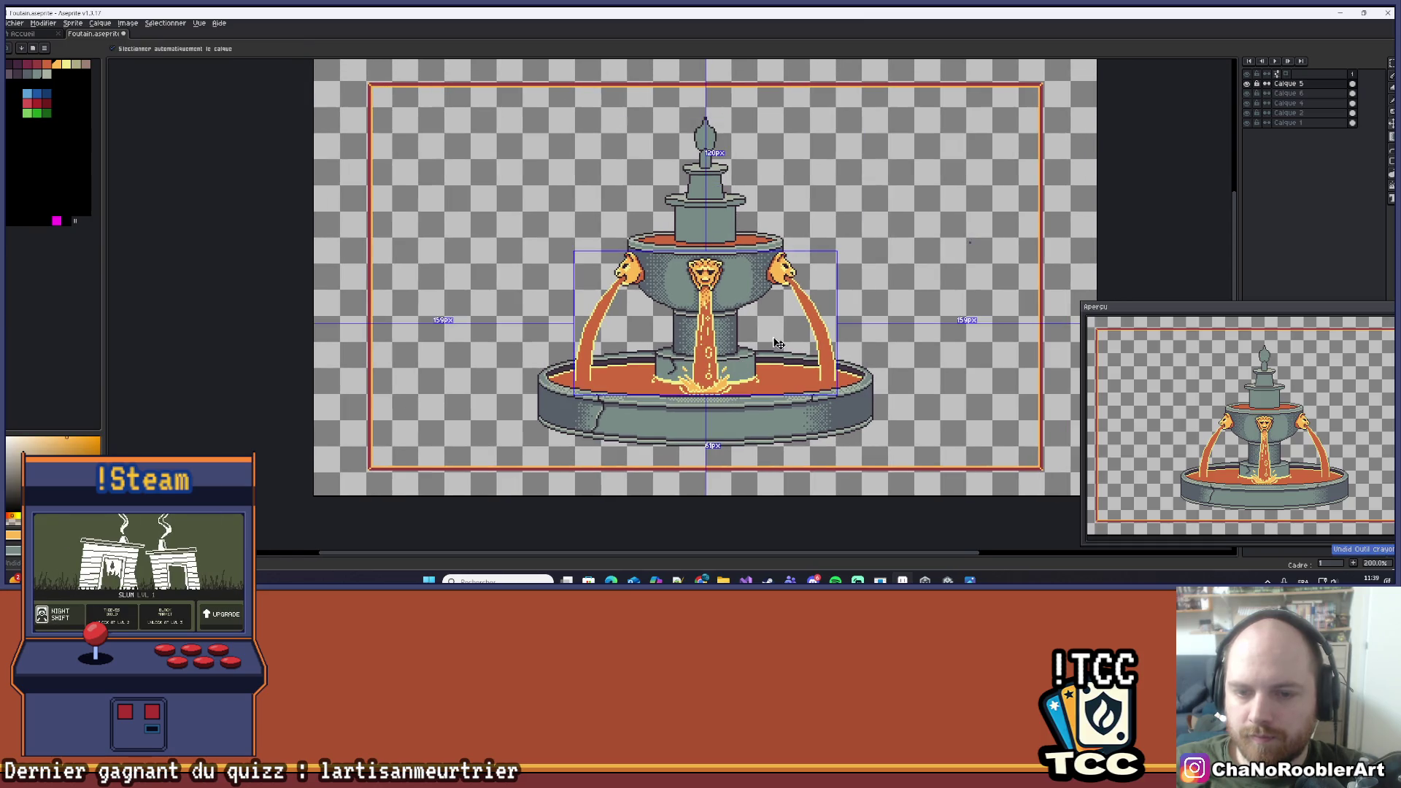
pyautogui.scroll(-1, 758, 360)
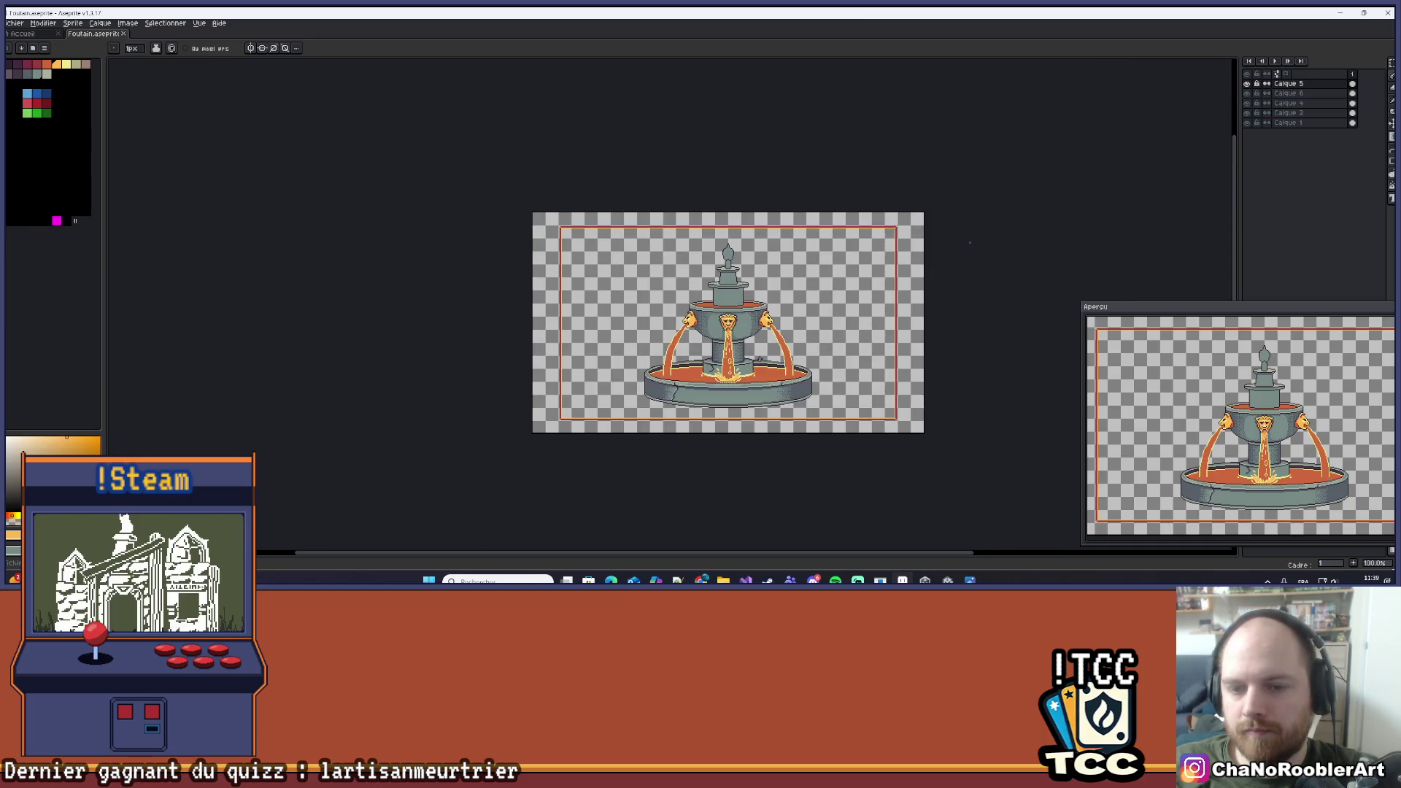
pyautogui.scroll(1, 759, 359)
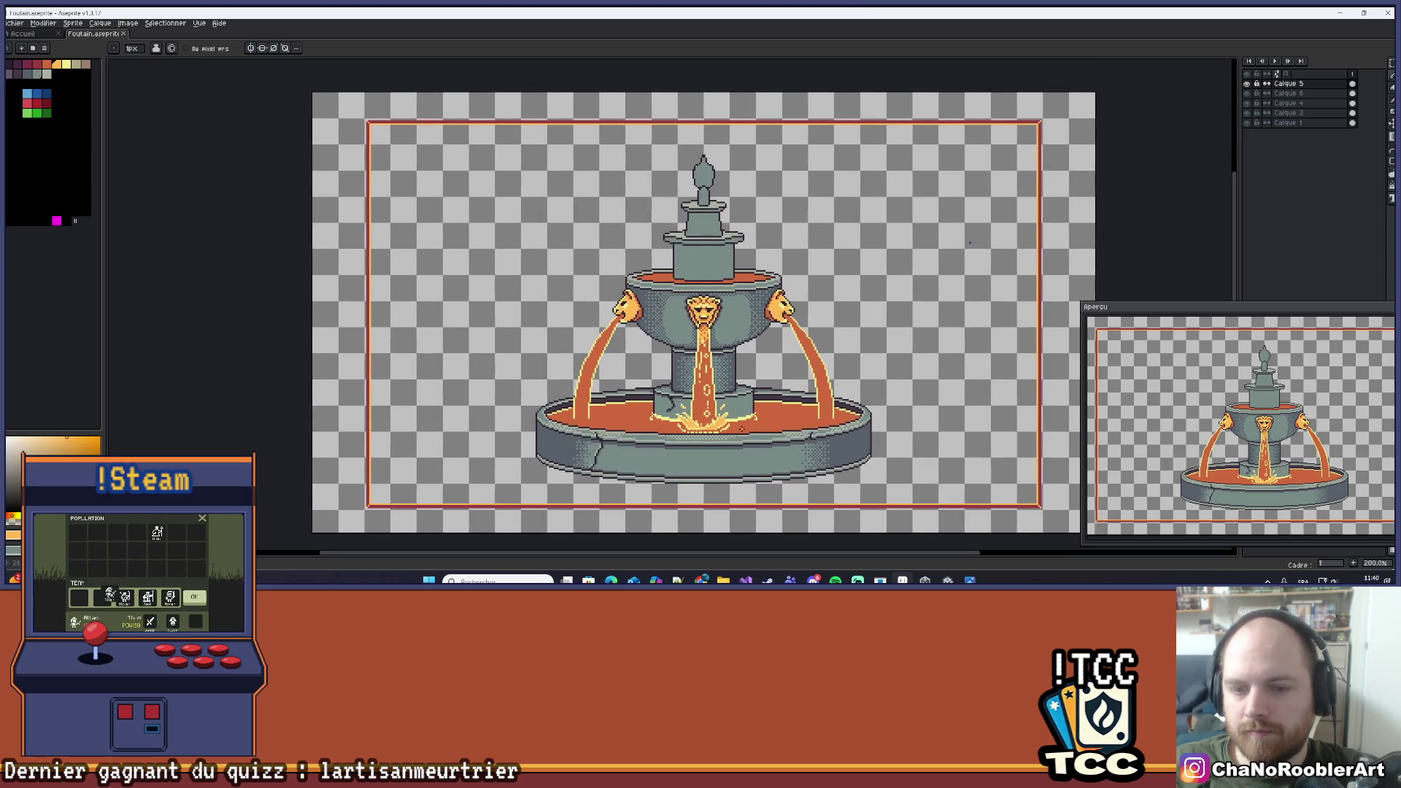
pyautogui.scroll(6, 712, 409)
# Pick the splash's yellow and add three yellow pixels along its bottom row.
pyautogui.keyDown('alt'); pyautogui.click(525, 421); pyautogui.keyUp('alt')
pyautogui.click(523, 422)
pyautogui.click(575, 423)
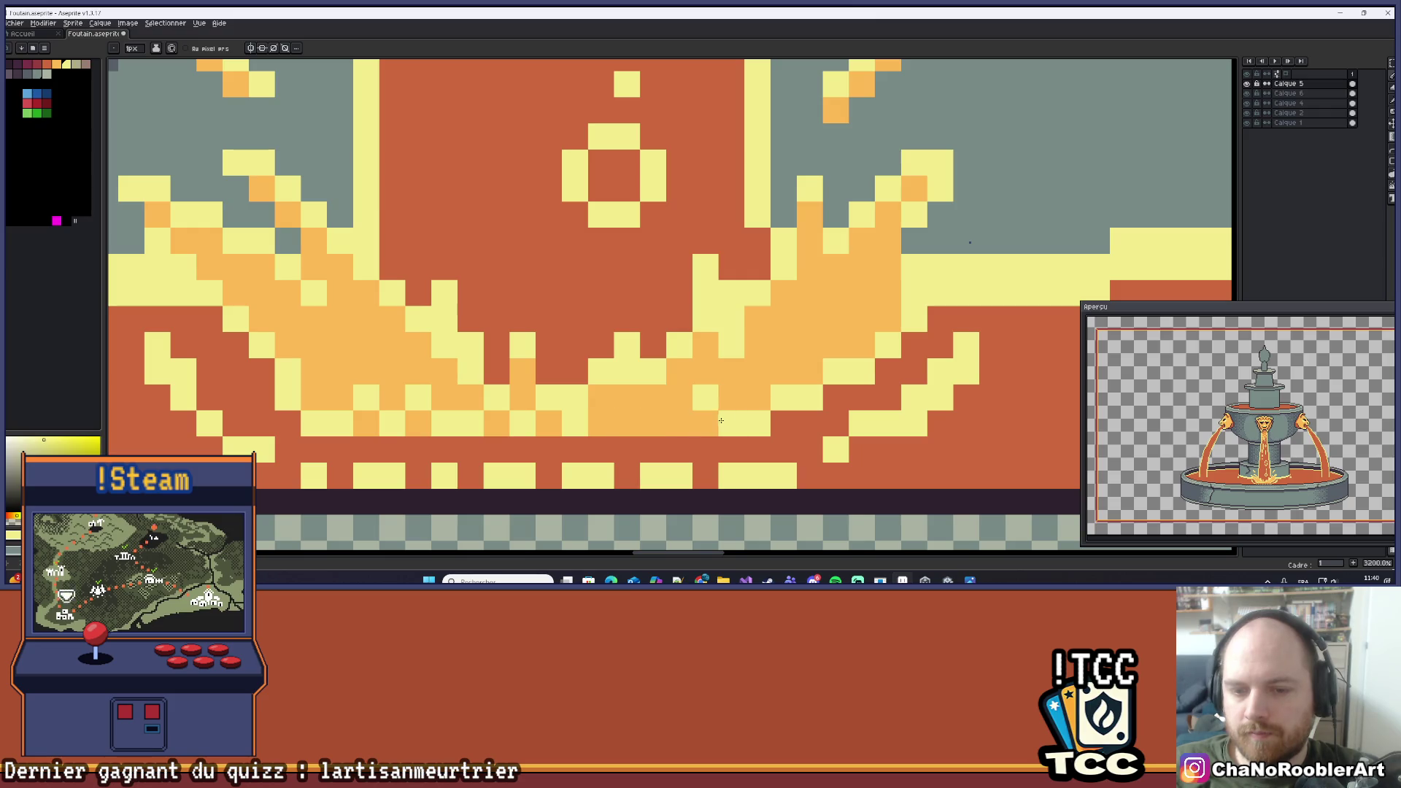
pyautogui.click(626, 423)
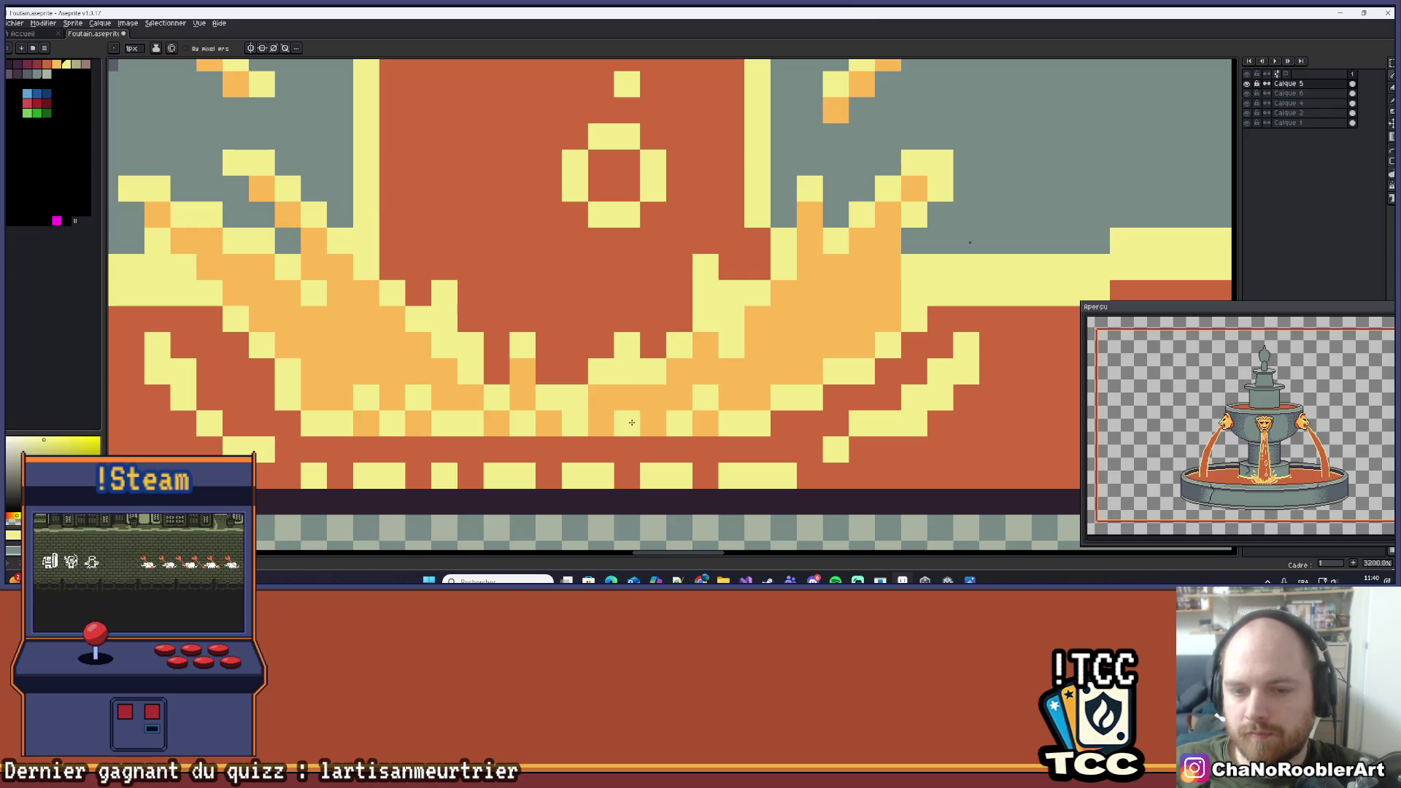
pyautogui.scroll(-8, 674, 373)
pyautogui.moveTo(748, 348); pyautogui.dragTo(757, 359)
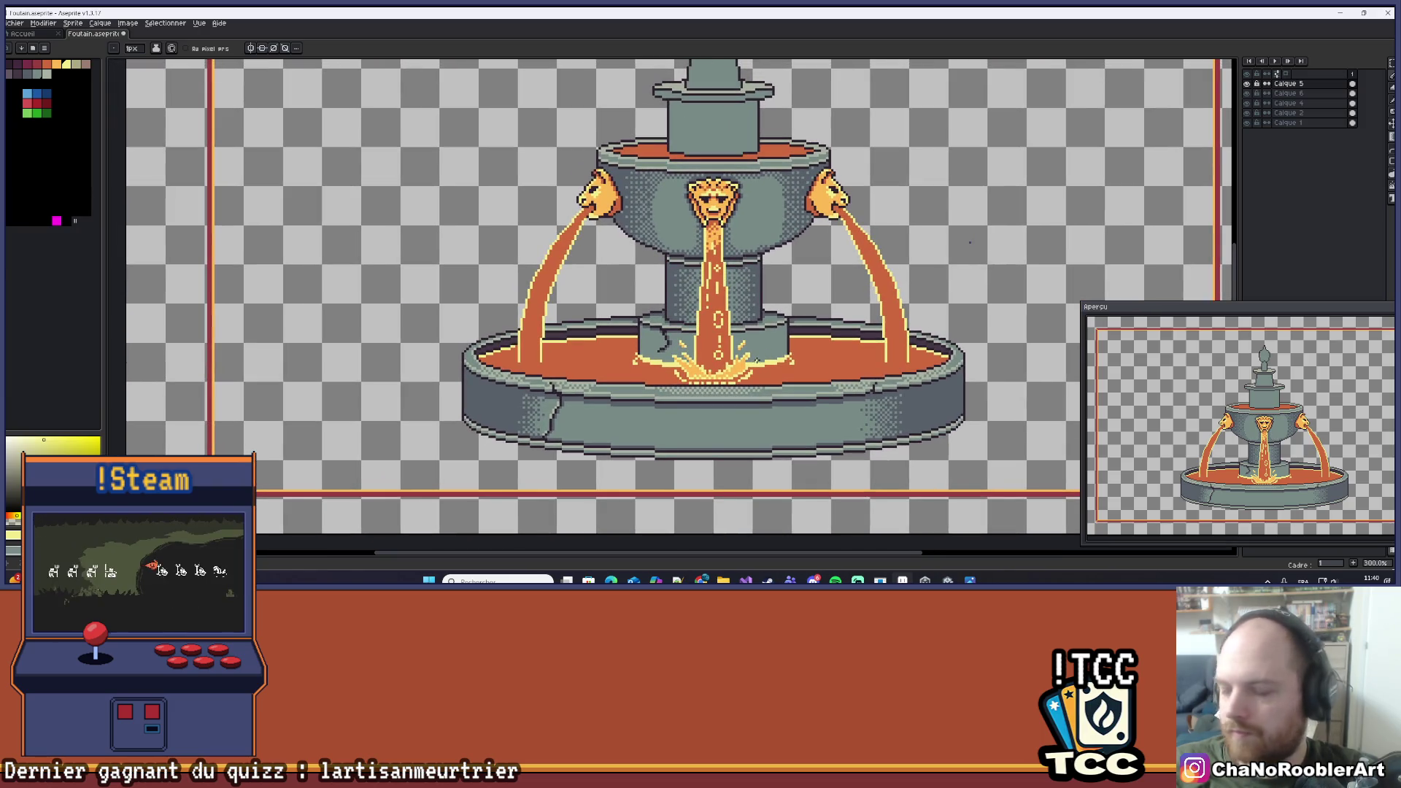
pyautogui.scroll(7, 763, 357)
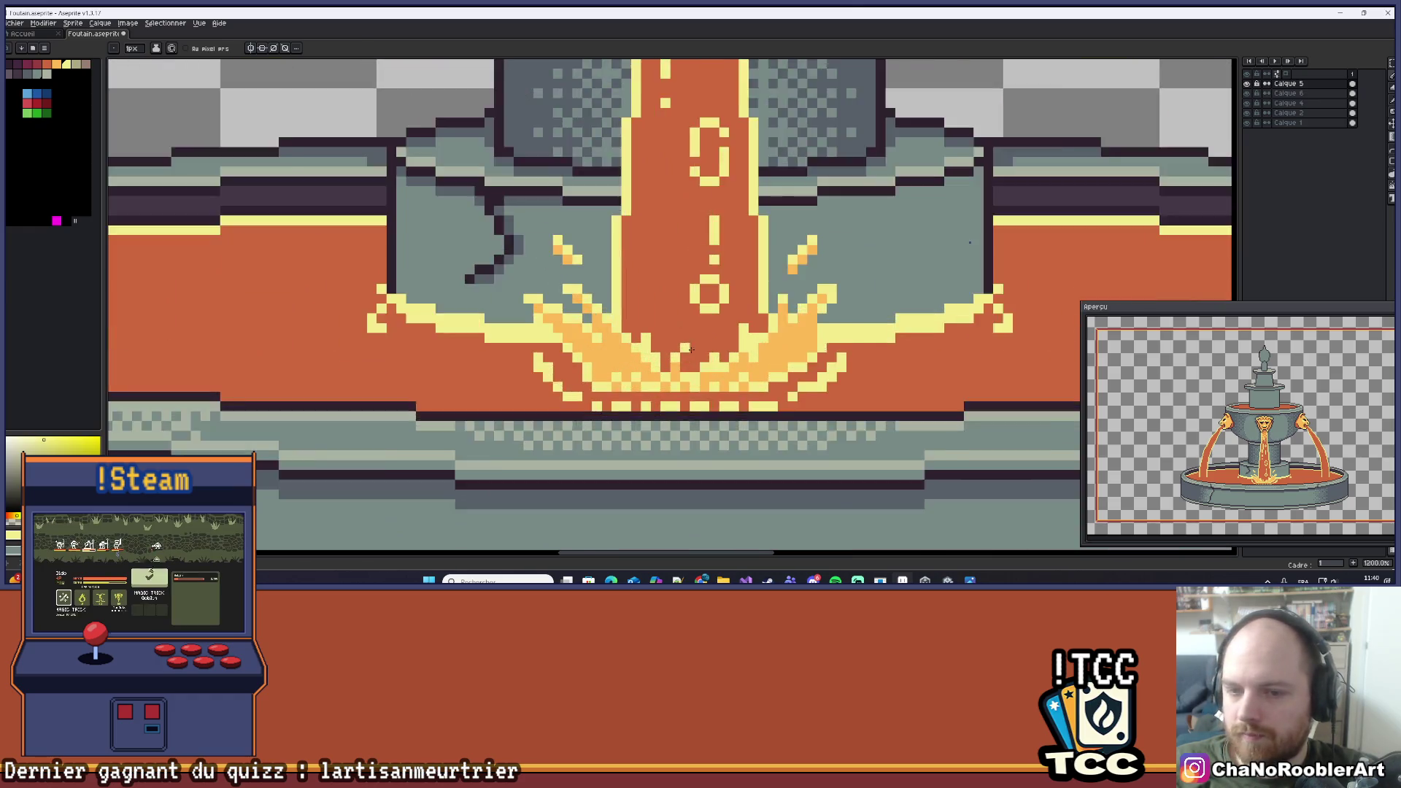
pyautogui.scroll(3, 775, 365)
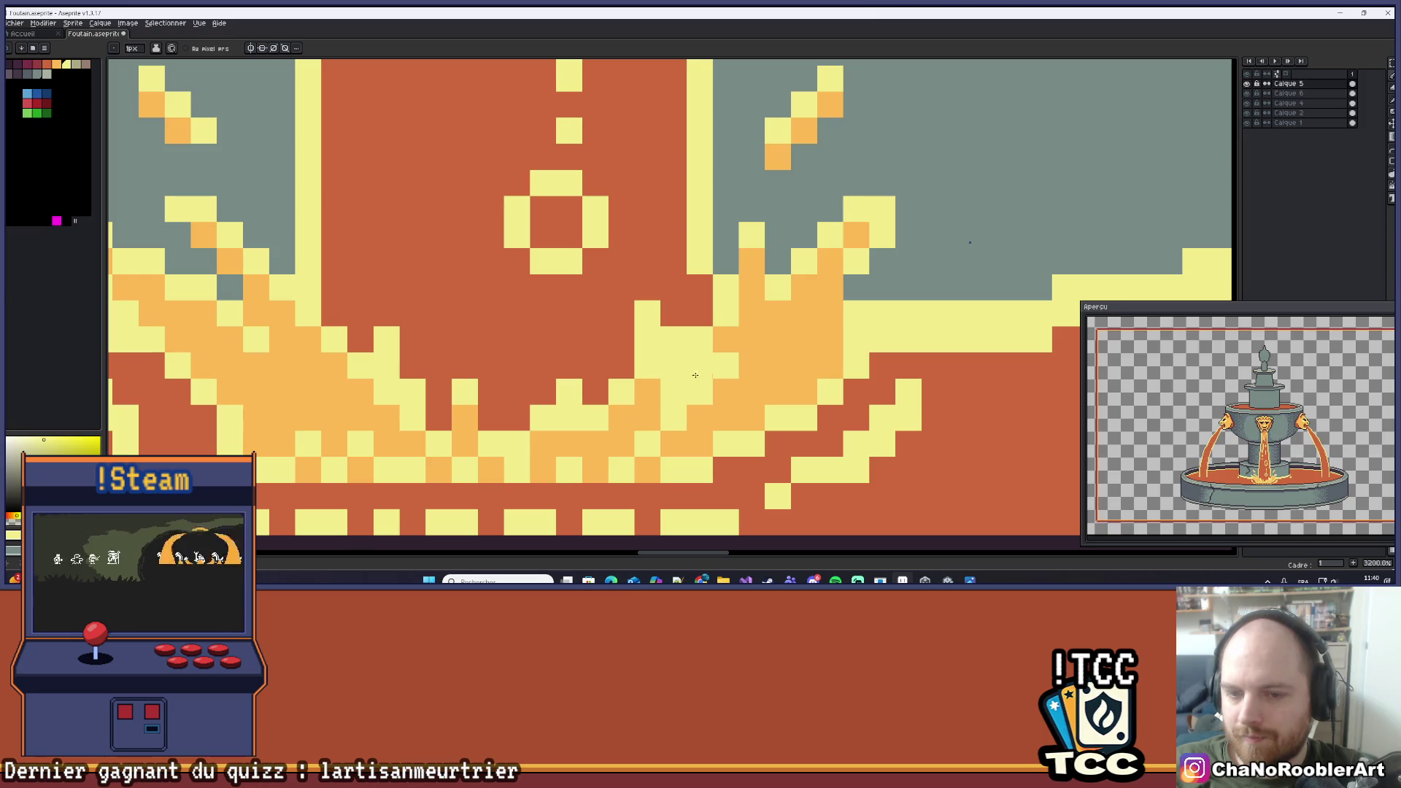
pyautogui.scroll(-5, 694, 391)
pyautogui.scroll(5, 783, 328)
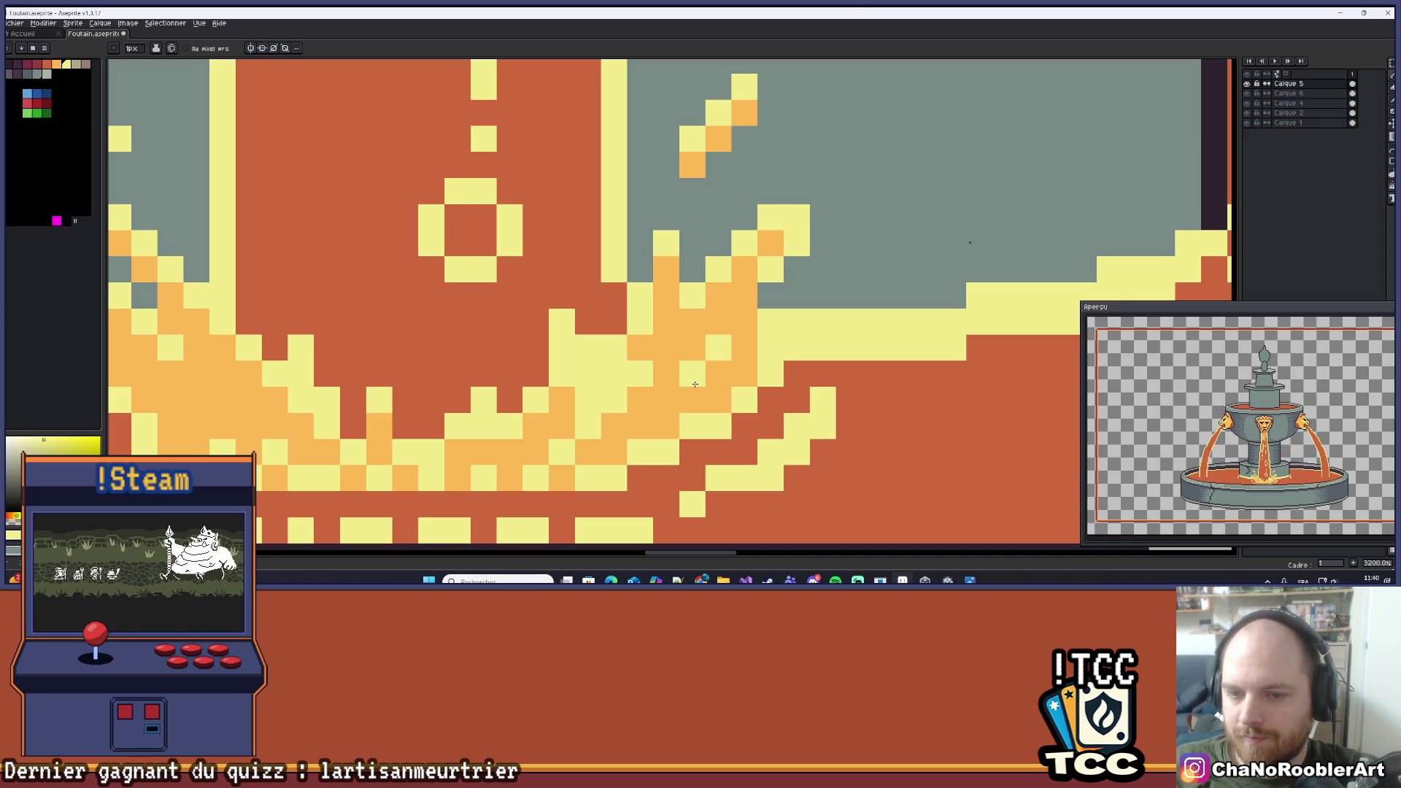
pyautogui.scroll(-7, 695, 384)
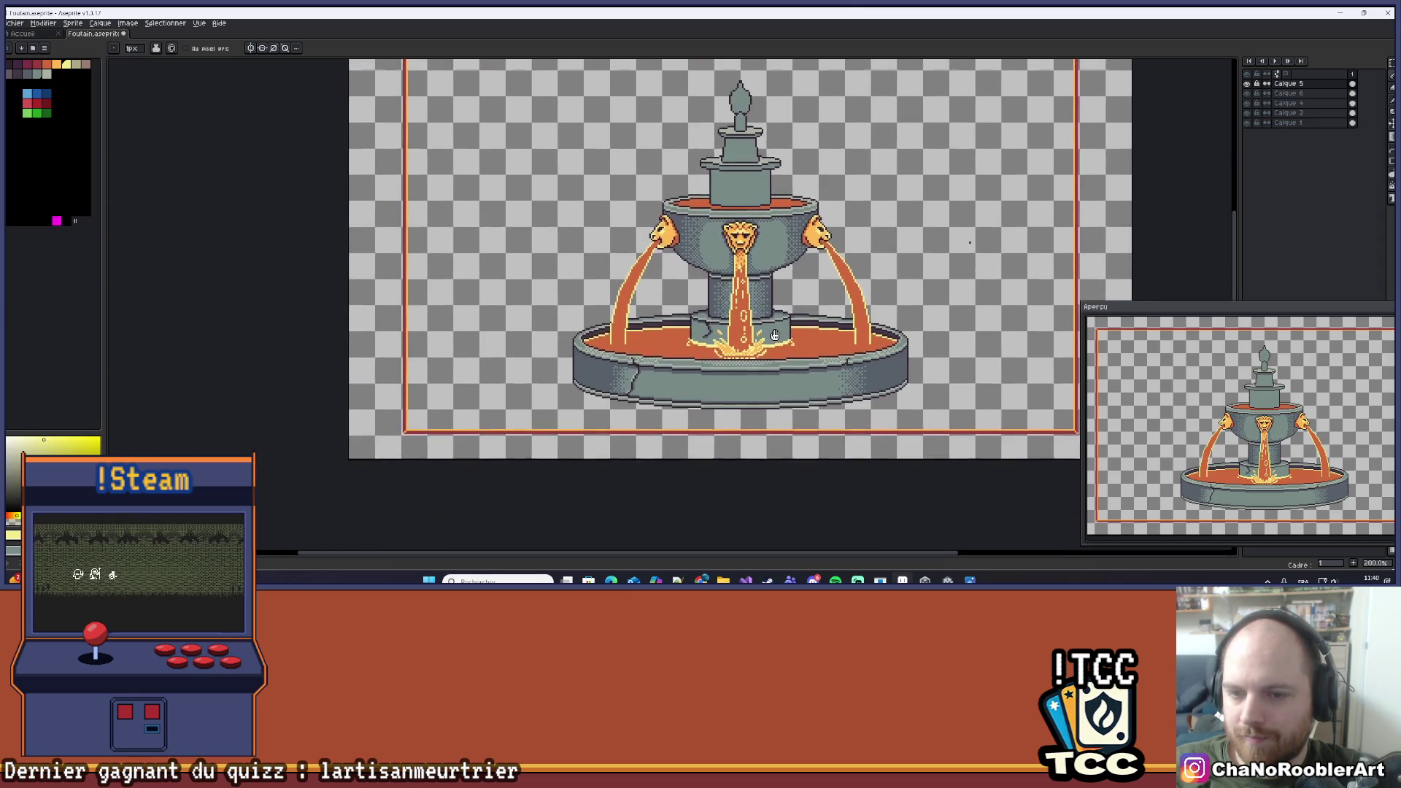
pyautogui.scroll(7, 722, 350)
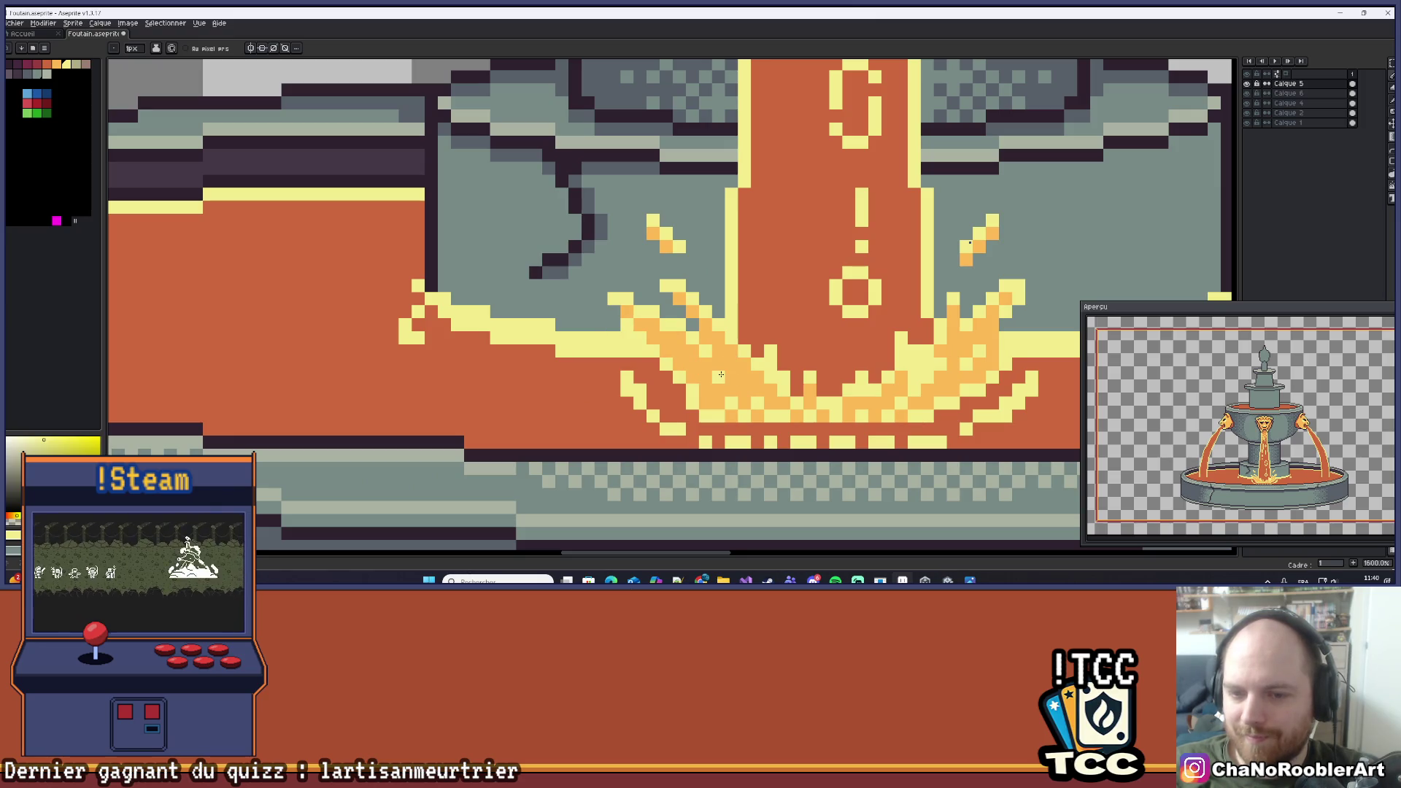
pyautogui.scroll(-2, 782, 290)
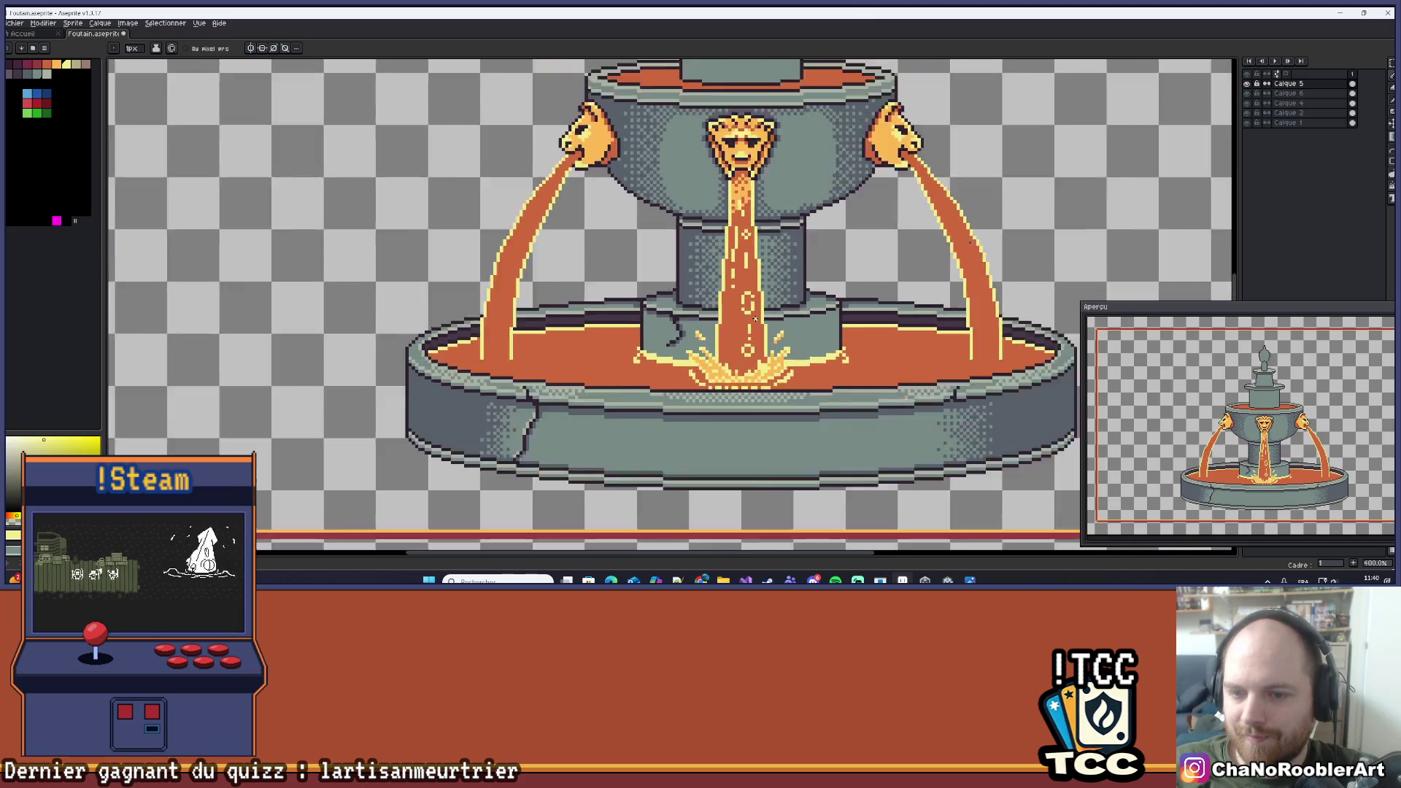
pyautogui.scroll(-1, 782, 335)
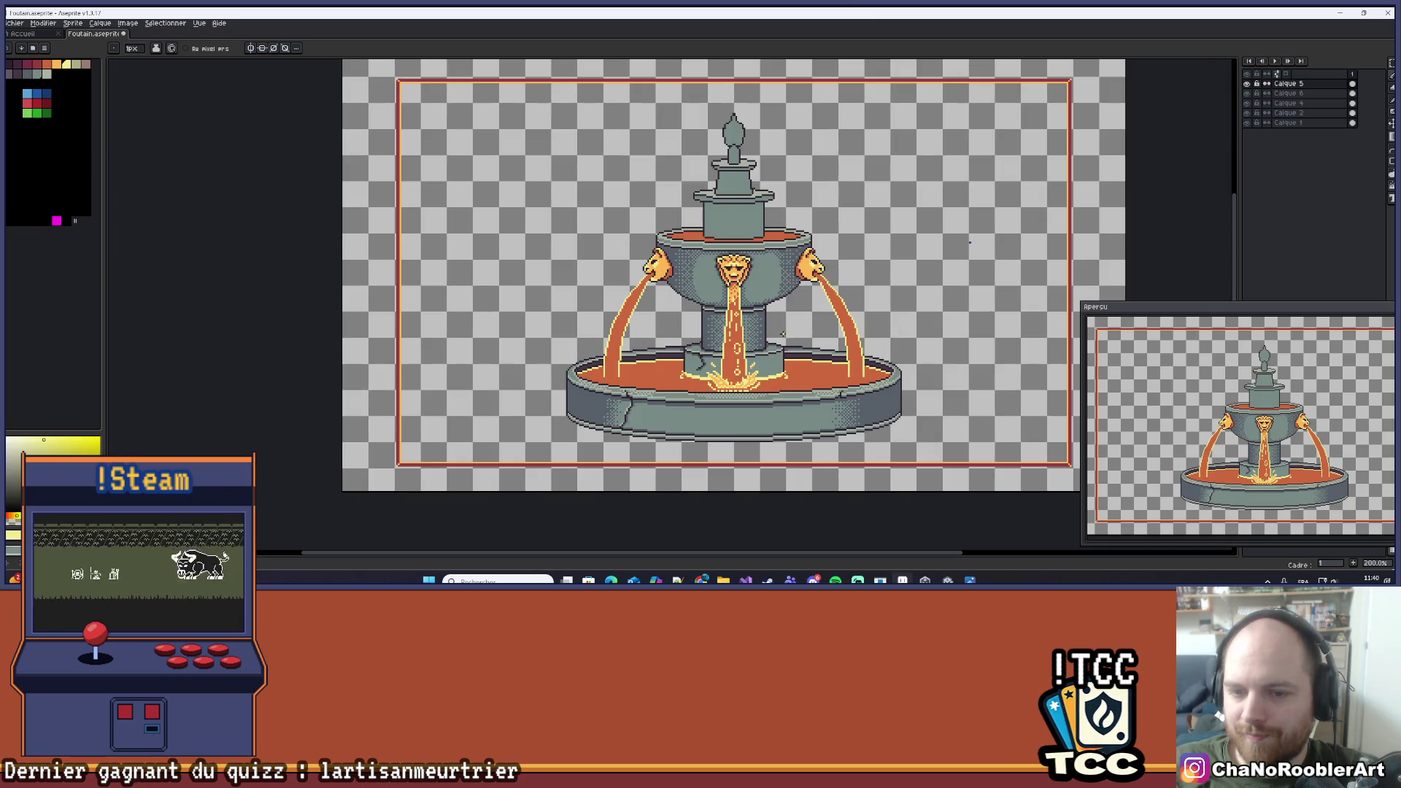
pyautogui.scroll(10, 766, 376)
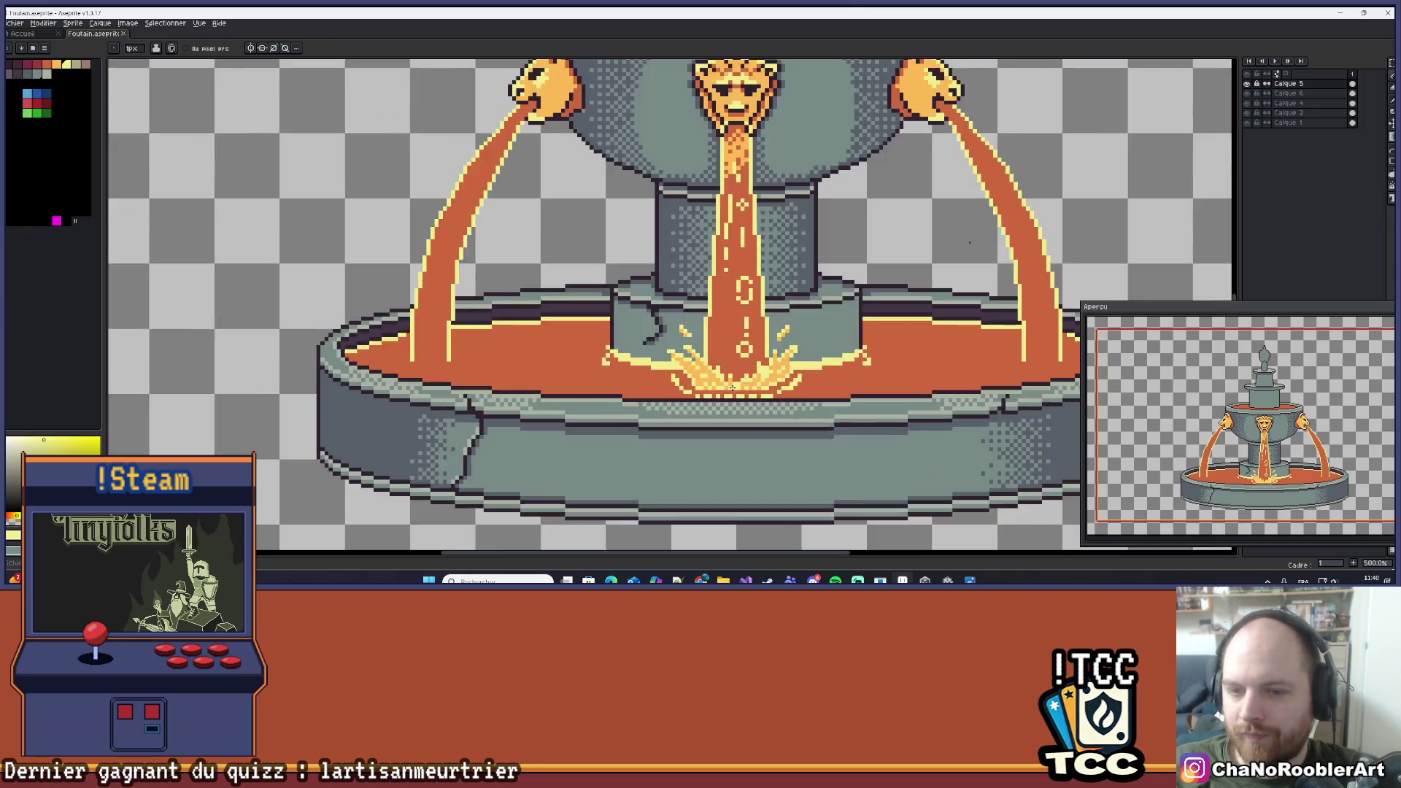
# Sample orange from the splash and paint orange streaks down the base of the central stream.
pyautogui.press('alt')
pyautogui.moveTo(727, 289)
pyautogui.mouseDown()
pyautogui.moveTo(703, 359)
pyautogui.moveTo(761, 363)
pyautogui.mouseUp()
pyautogui.moveTo(733, 199); pyautogui.dragTo(716, 290)
pyautogui.hotkey('ctrl', 'z')
pyautogui.moveTo(696, 175); pyautogui.dragTo(695, 361)
pyautogui.moveTo(734, 234); pyautogui.dragTo(715, 379)
pyautogui.click(715, 398)
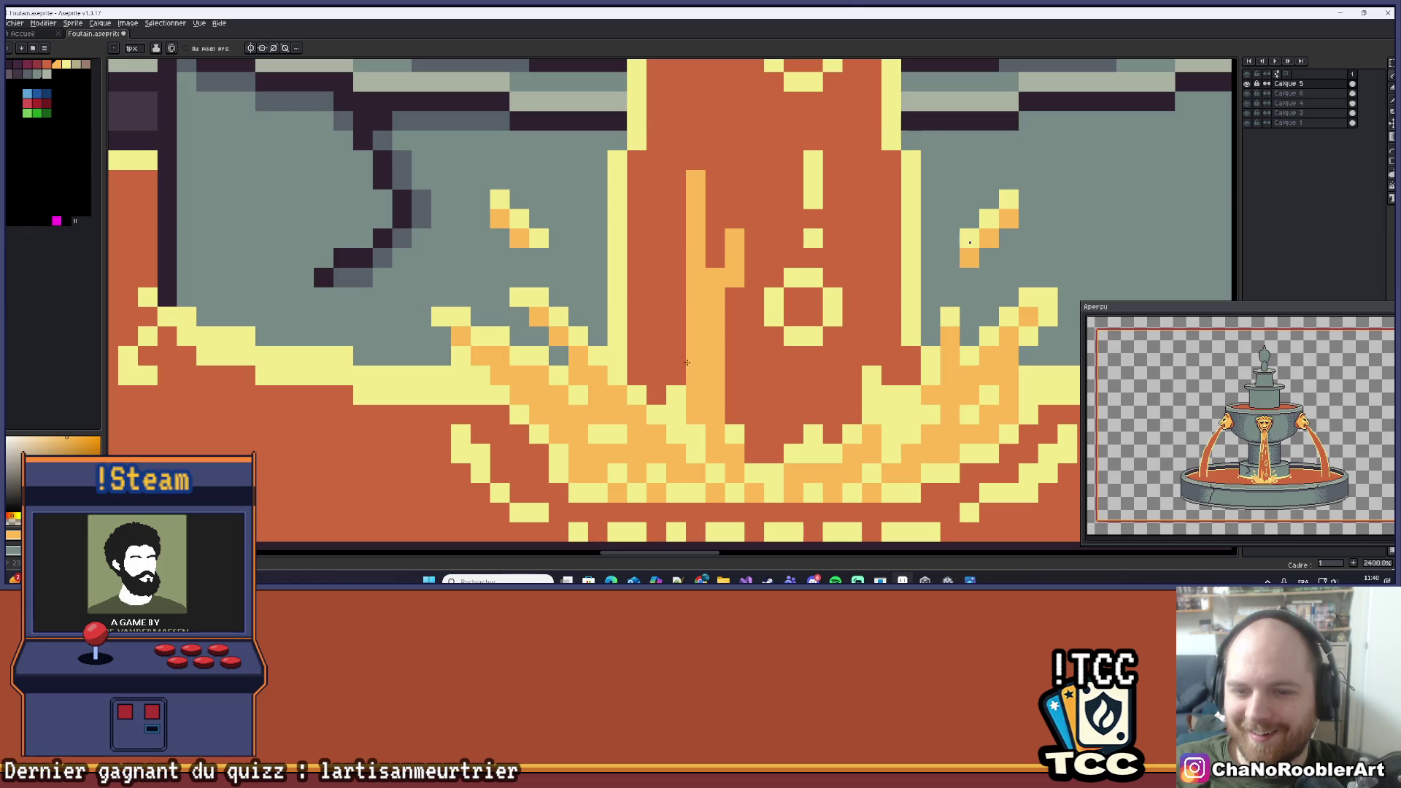
pyautogui.moveTo(656, 277); pyautogui.dragTo(655, 379)
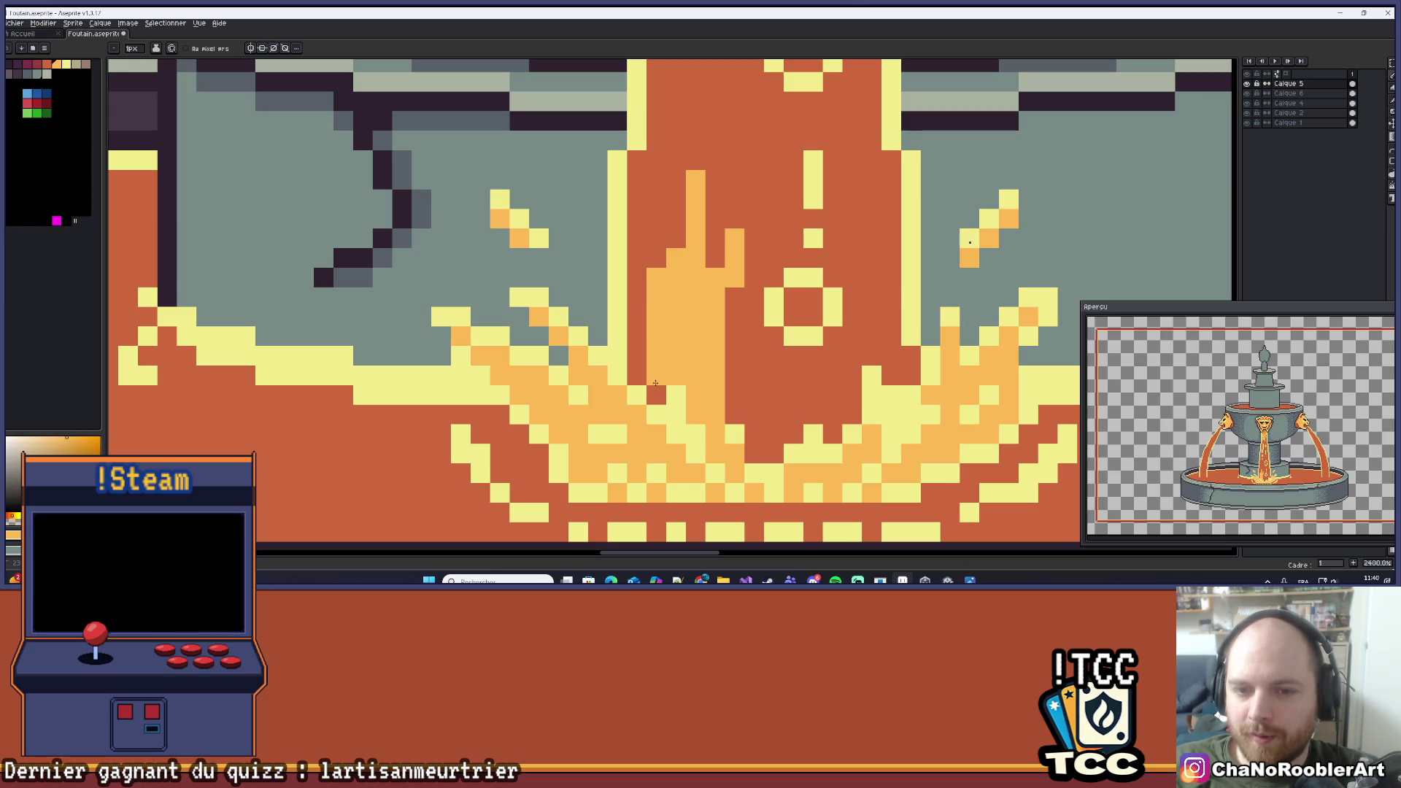
pyautogui.moveTo(637, 294); pyautogui.dragTo(636, 376)
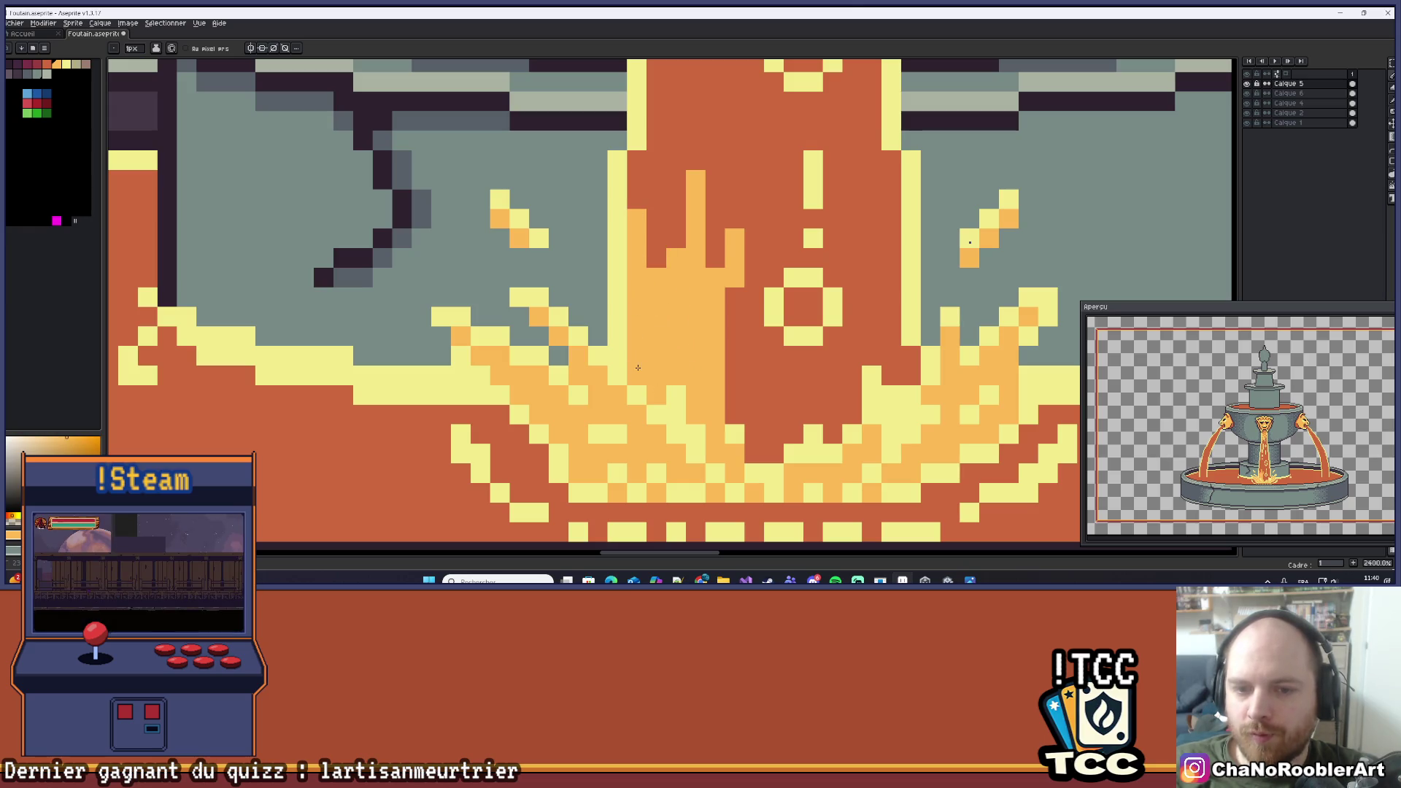
# Paint light-orange columns down the central stream, redoing a misplaced stroke over a red column.
pyautogui.scroll(-8, 636, 376)
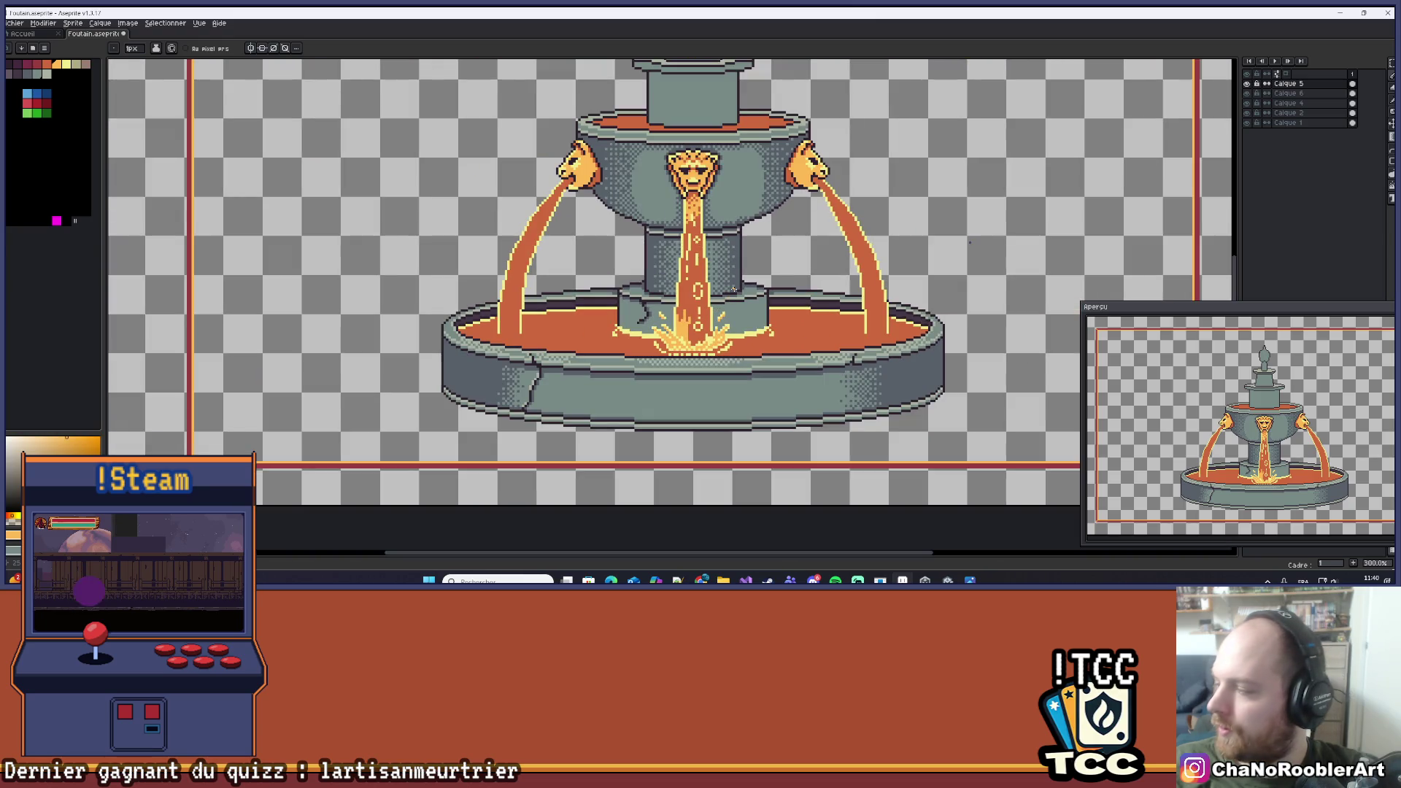
pyautogui.scroll(10, 721, 314)
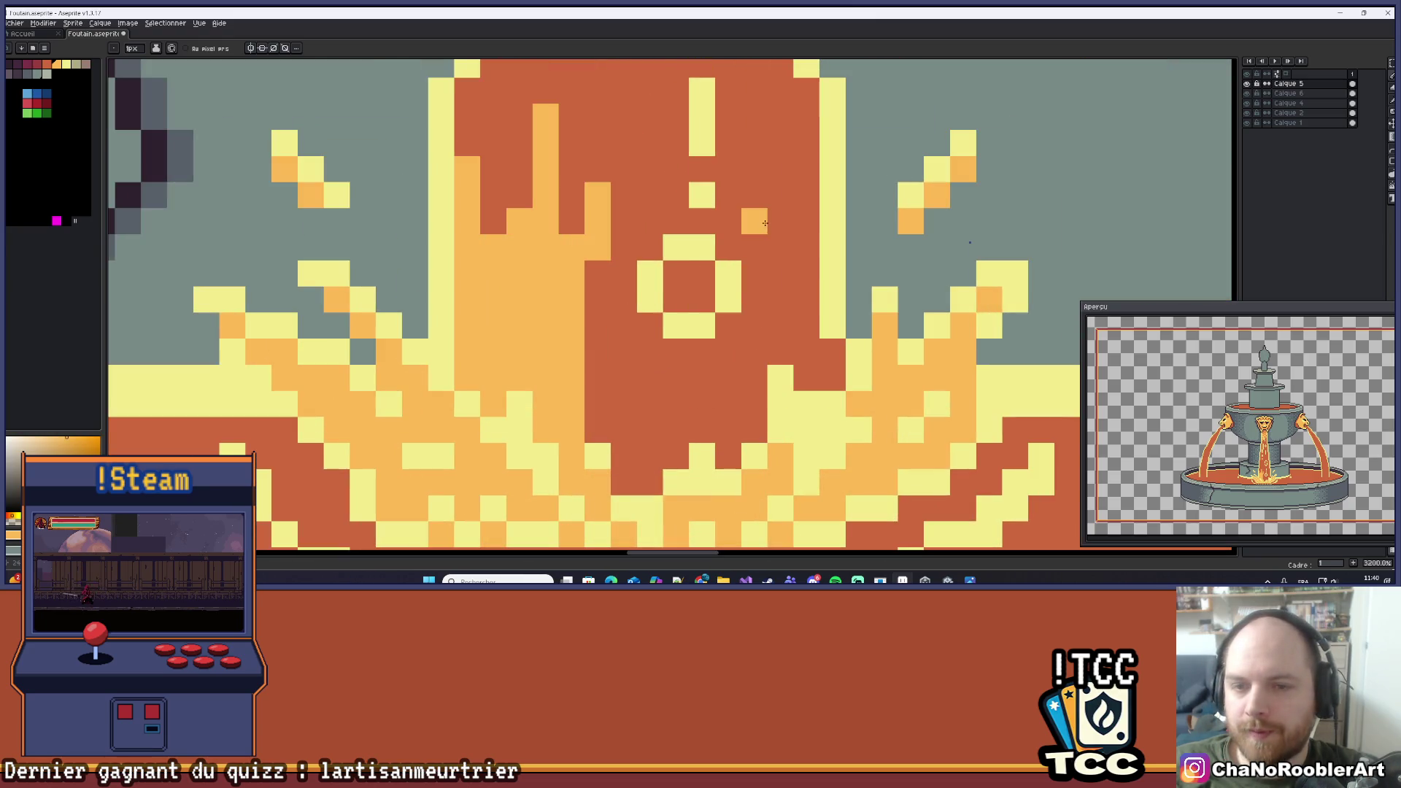
pyautogui.scroll(-1, 750, 244)
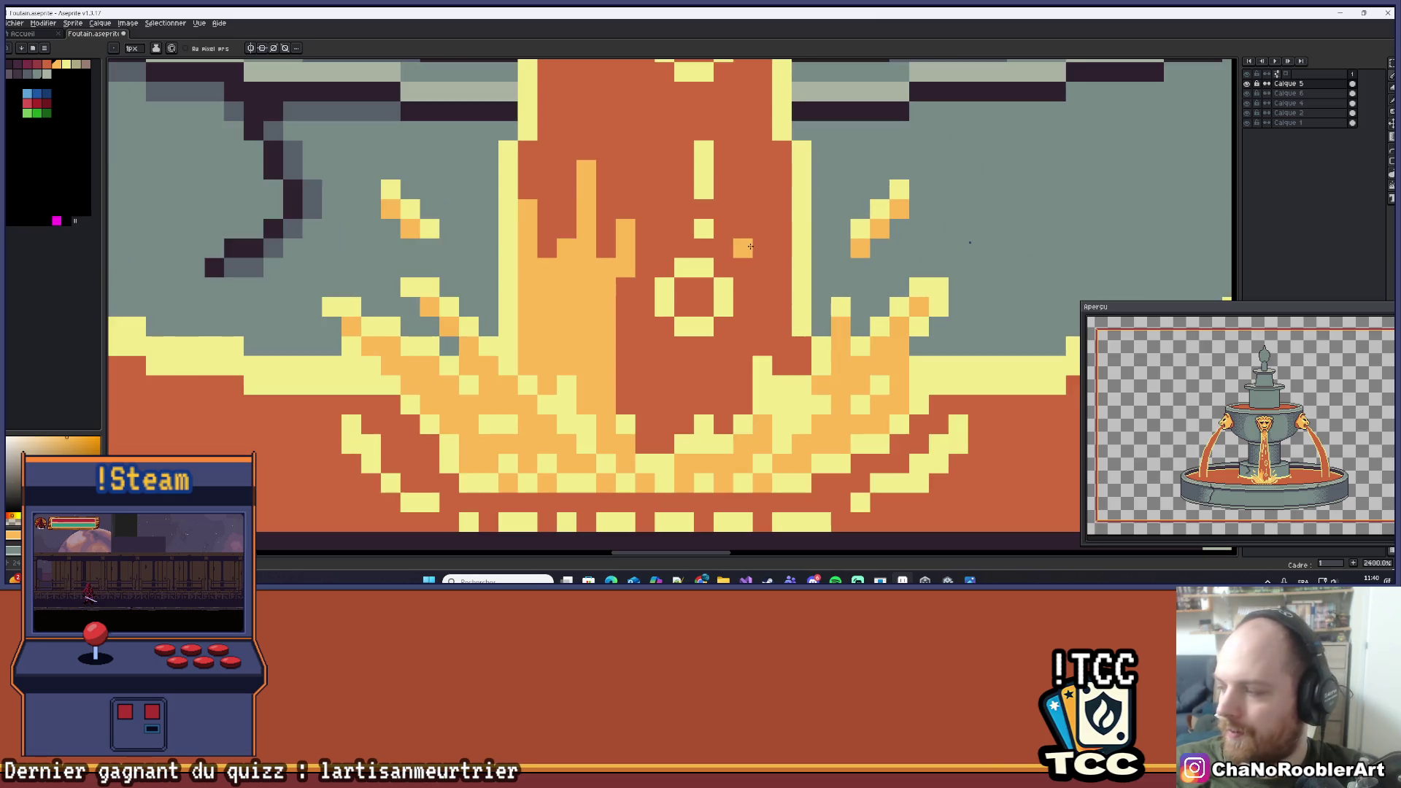
pyautogui.click(697, 301)
pyautogui.moveTo(719, 267)
pyautogui.mouseDown()
pyautogui.moveTo(684, 209)
pyautogui.moveTo(685, 229)
pyautogui.mouseUp()
pyautogui.moveTo(664, 169); pyautogui.dragTo(645, 451)
pyautogui.moveTo(625, 279)
pyautogui.mouseDown()
pyautogui.moveTo(625, 347)
pyautogui.moveTo(661, 381)
pyautogui.mouseUp()
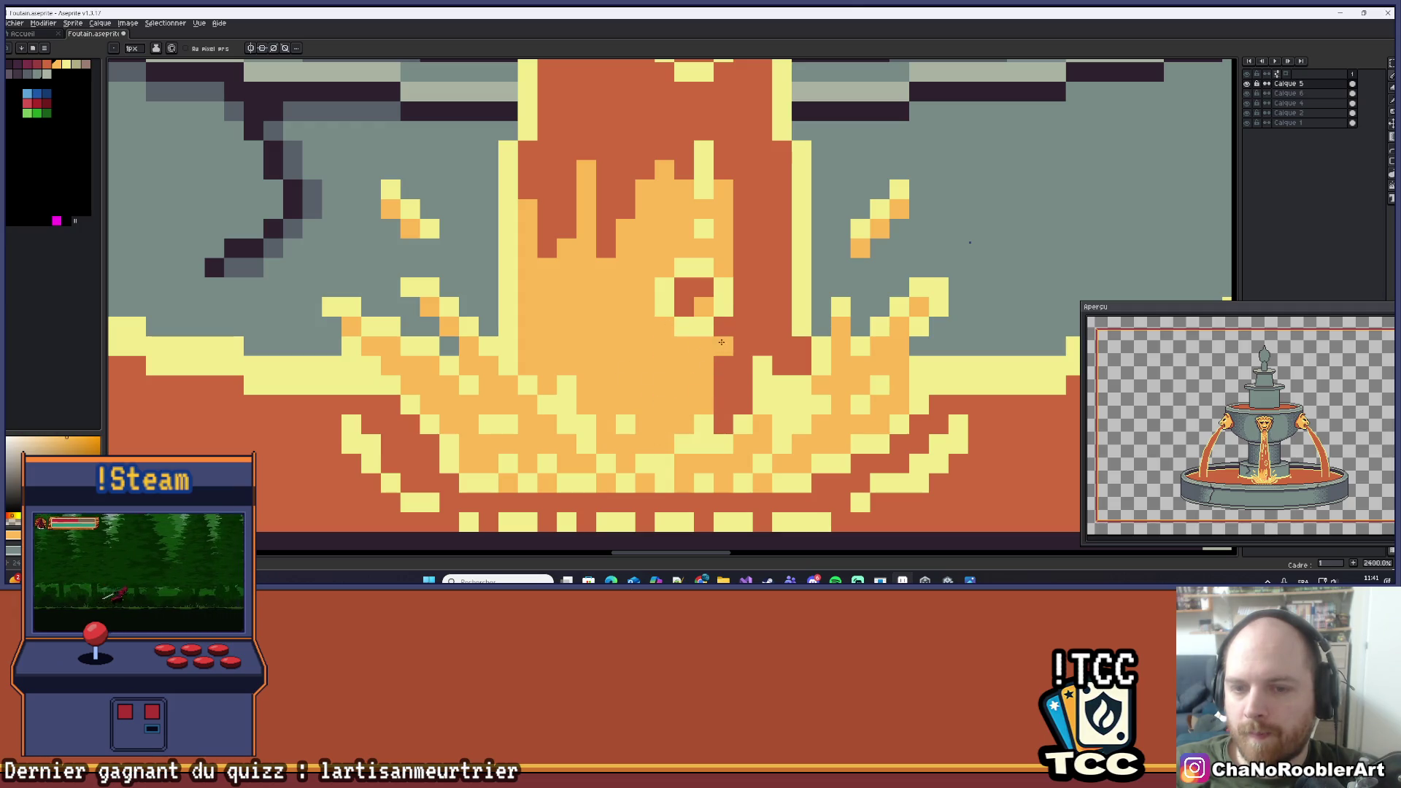
pyautogui.moveTo(742, 389); pyautogui.dragTo(745, 306)
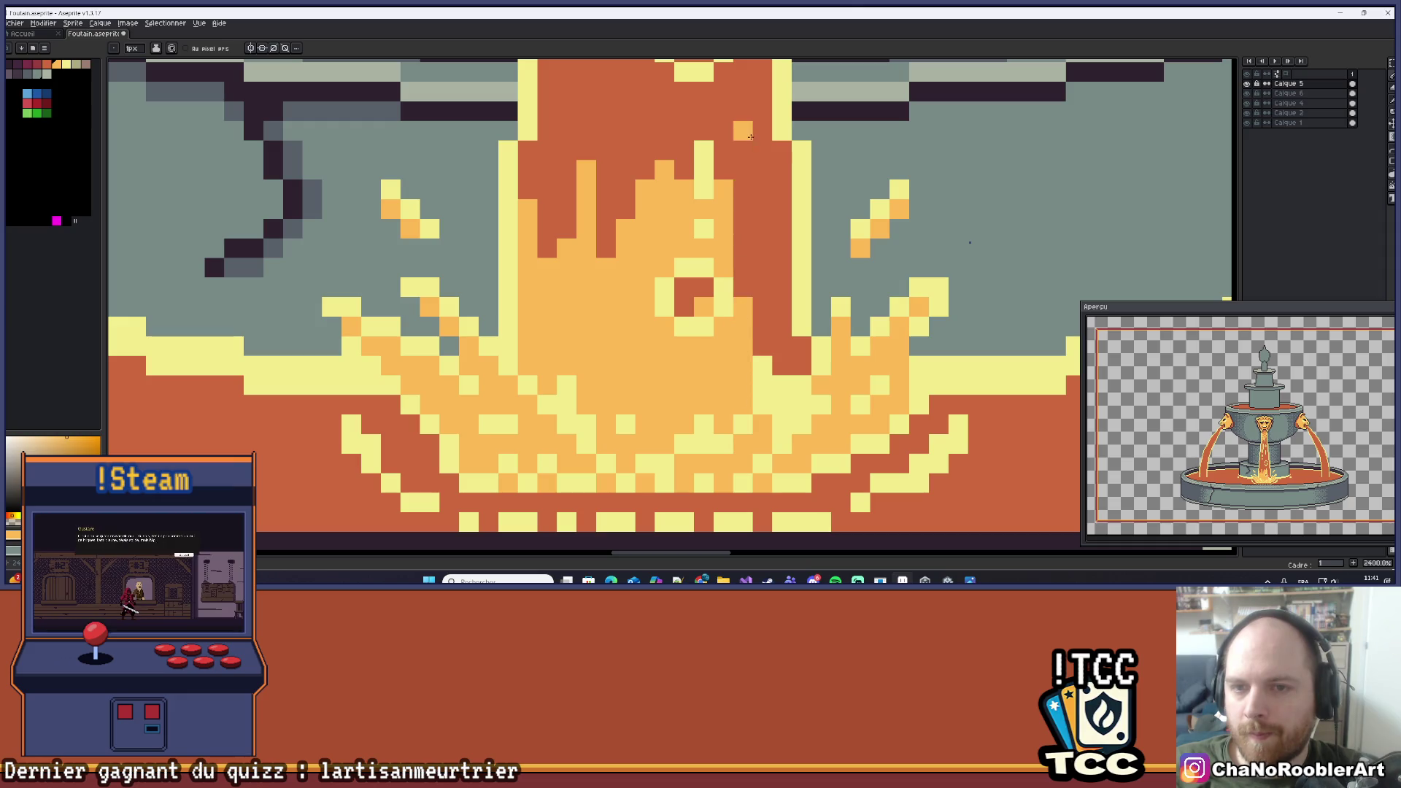
pyautogui.moveTo(750, 138); pyautogui.dragTo(751, 295)
pyautogui.moveTo(771, 156); pyautogui.dragTo(766, 270)
pyautogui.hotkey('ctrl', 'z')
pyautogui.moveTo(762, 105); pyautogui.dragTo(761, 264)
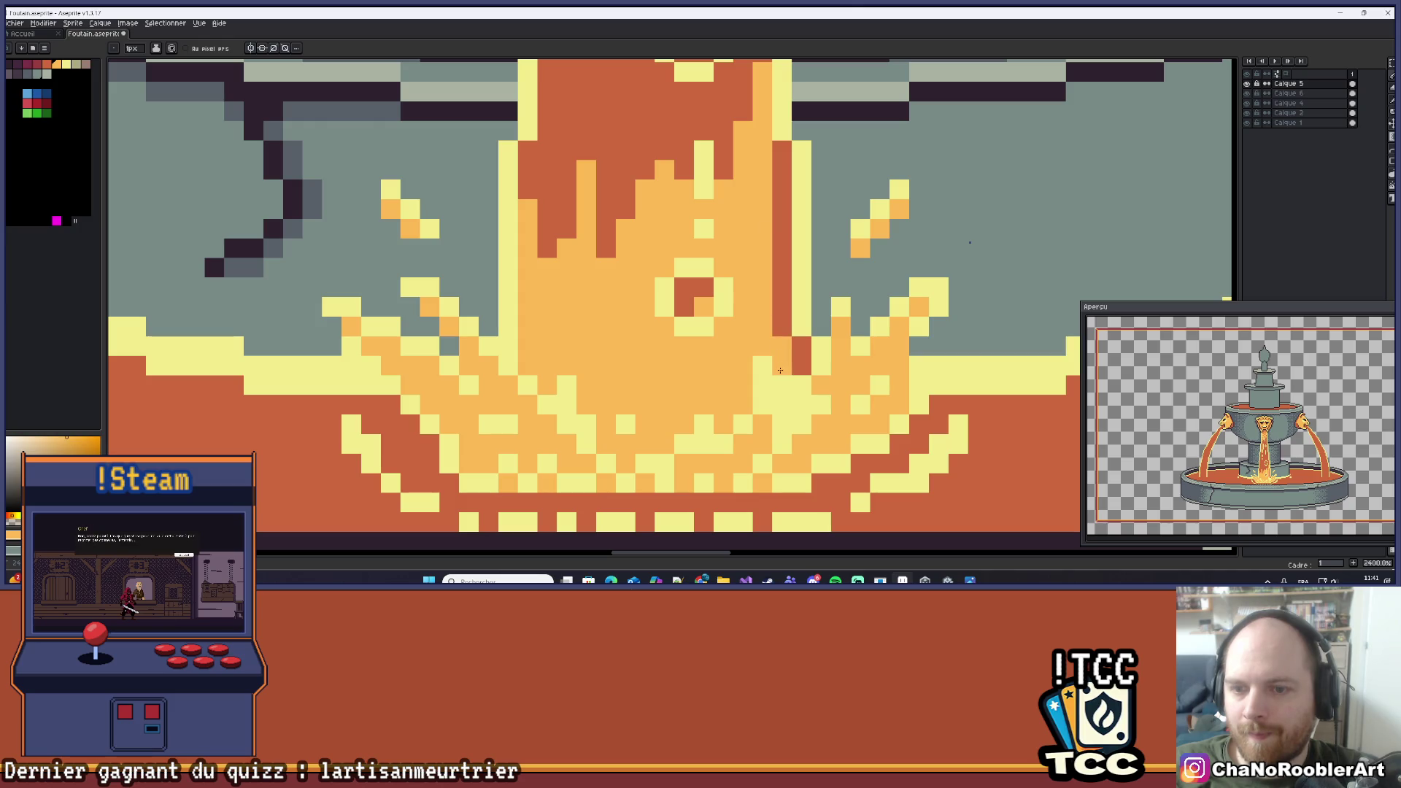
# Recentre the view on the fountain and re-sample a splash colour for the pencil.
pyautogui.scroll(-2, 800, 336)
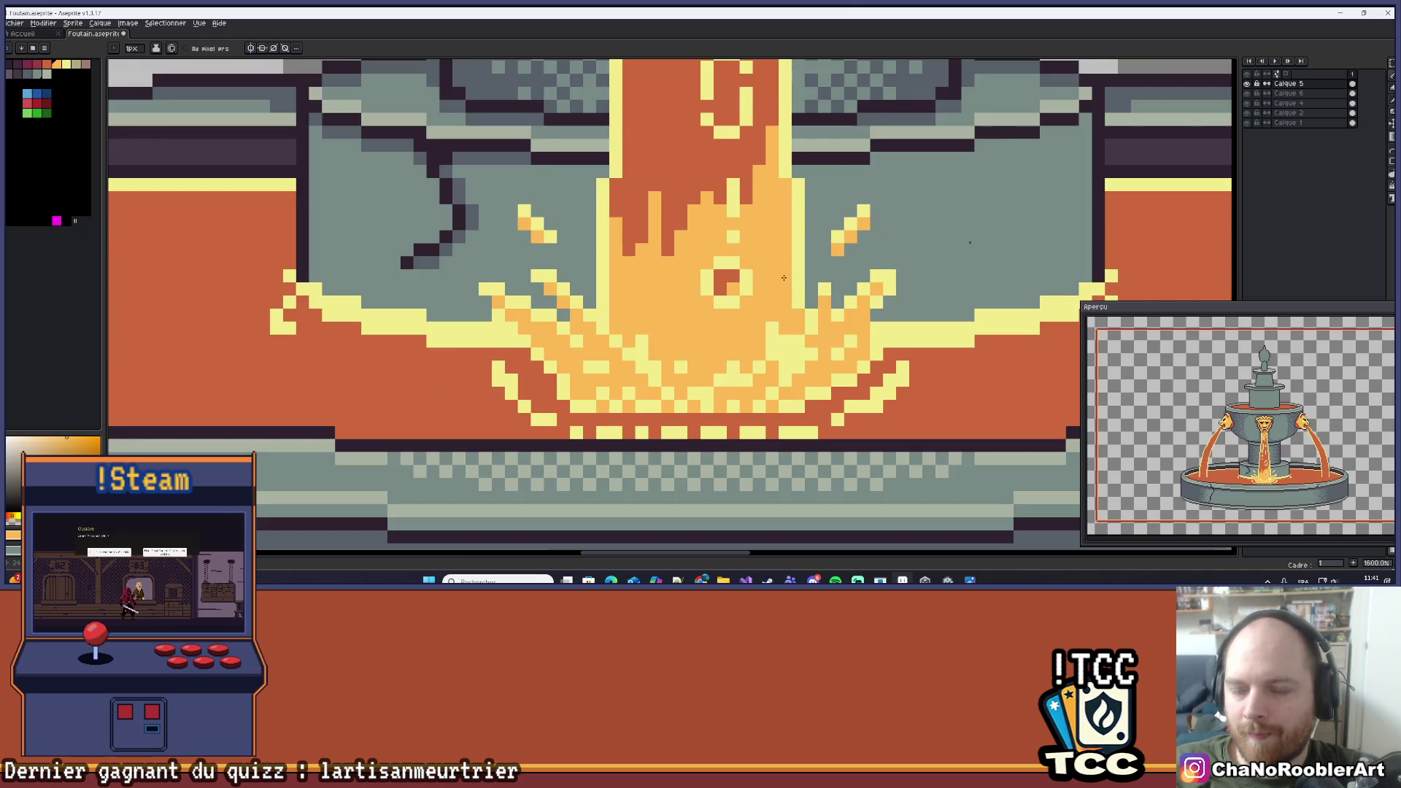
pyautogui.scroll(-7, 784, 278)
pyautogui.scroll(-2, 783, 278)
pyautogui.scroll(8, 744, 271)
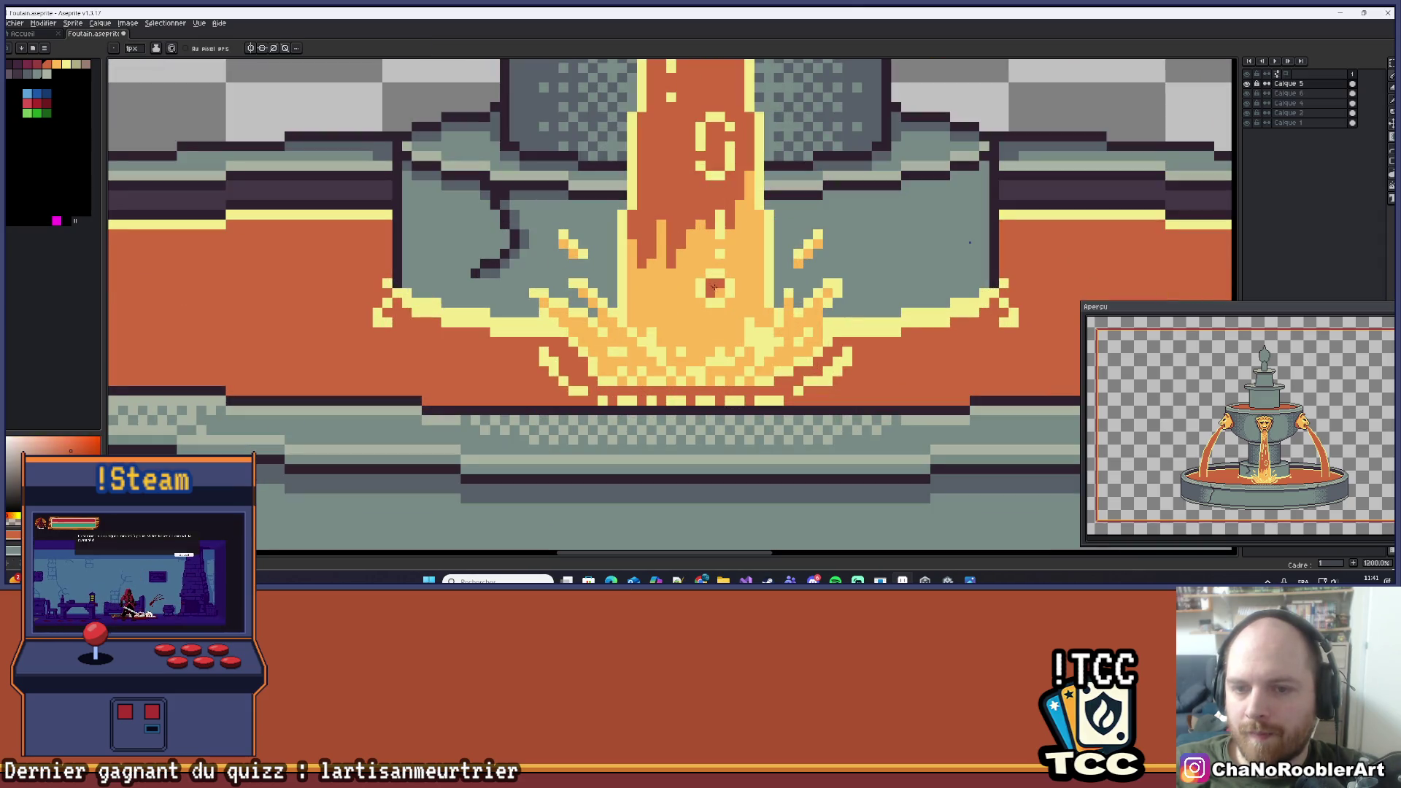
pyautogui.scroll(-7, 713, 286)
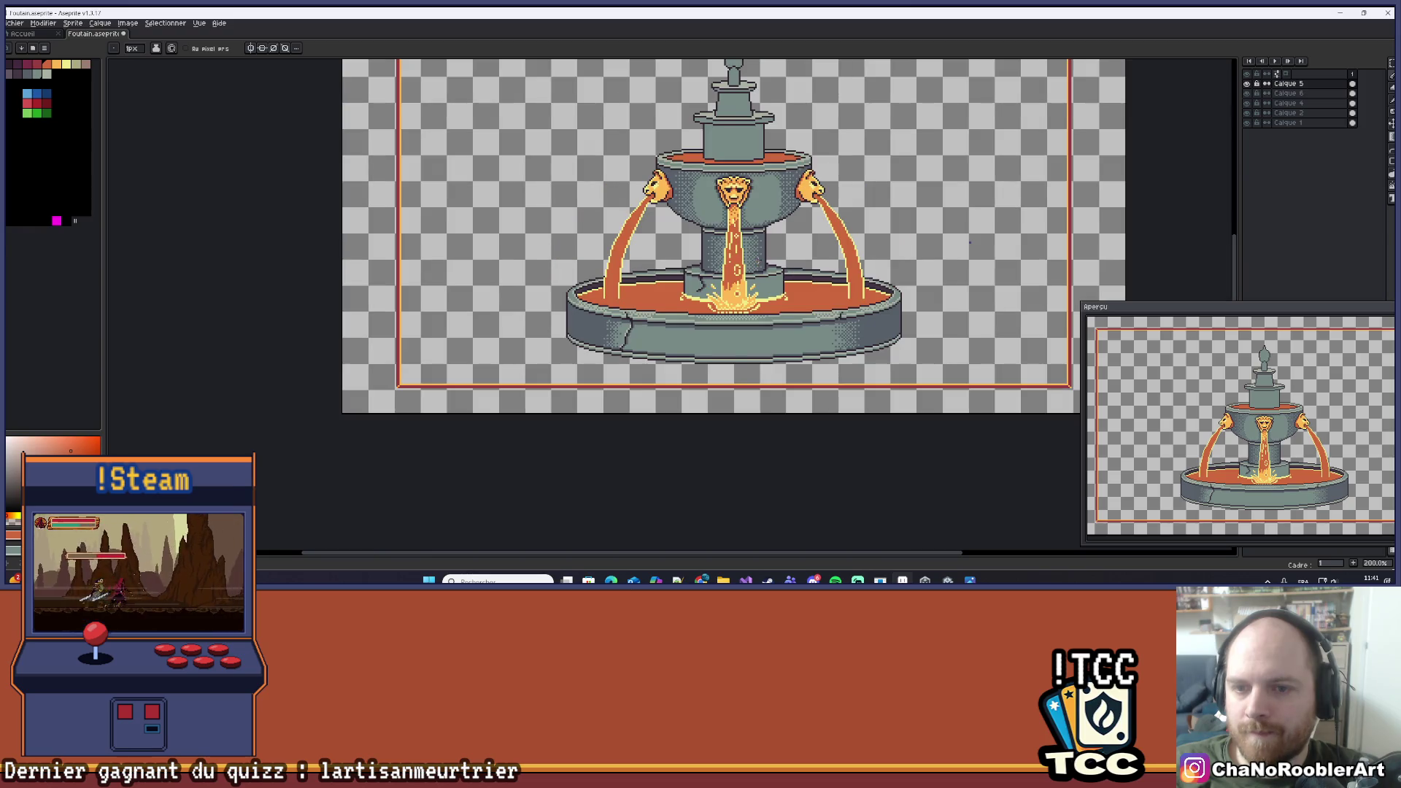
pyautogui.moveTo(779, 246)
pyautogui.mouseDown()
pyautogui.moveTo(776, 321)
pyautogui.moveTo(741, 340)
pyautogui.mouseUp()
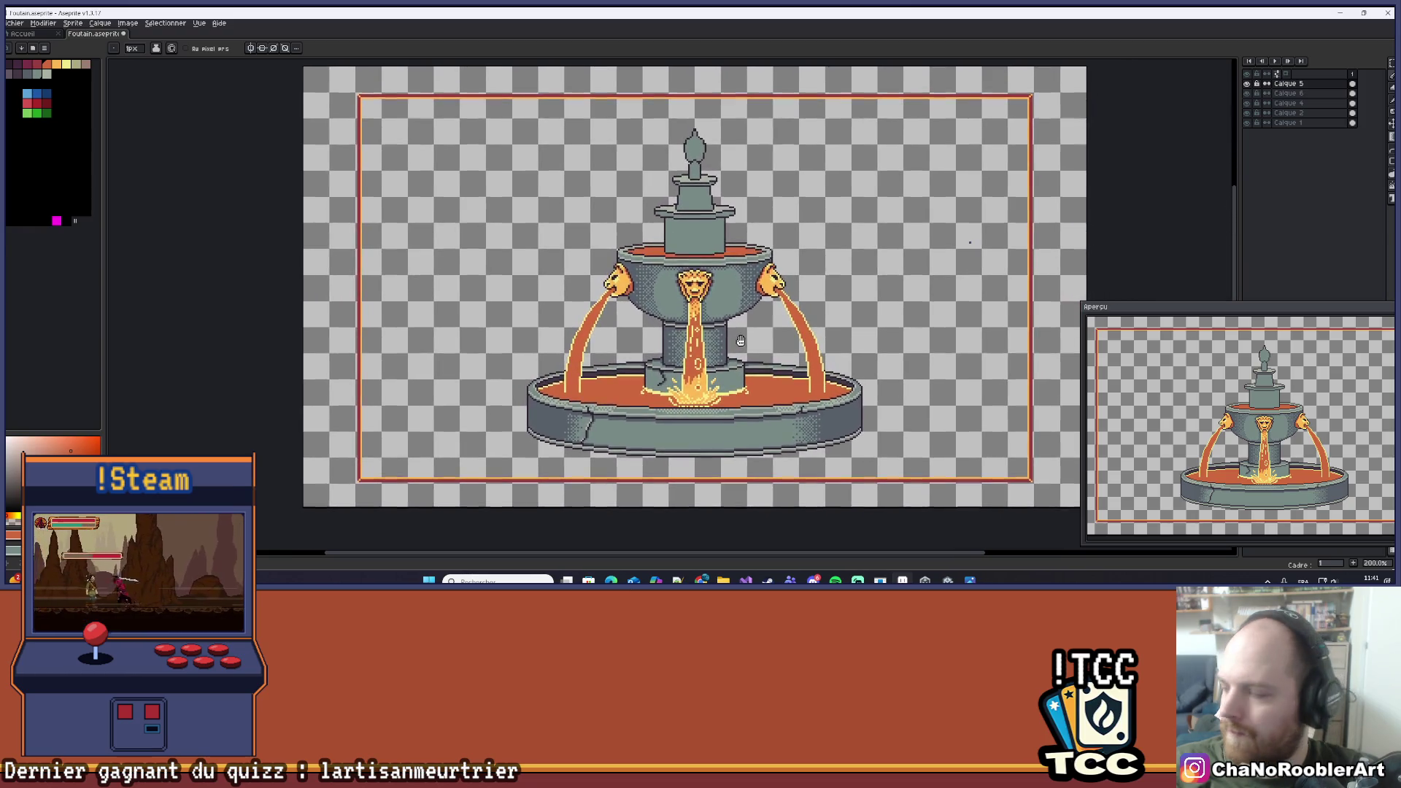
pyautogui.scroll(7, 730, 241)
pyautogui.press('i')
pyautogui.press('b')
pyautogui.scroll(3, 709, 312)
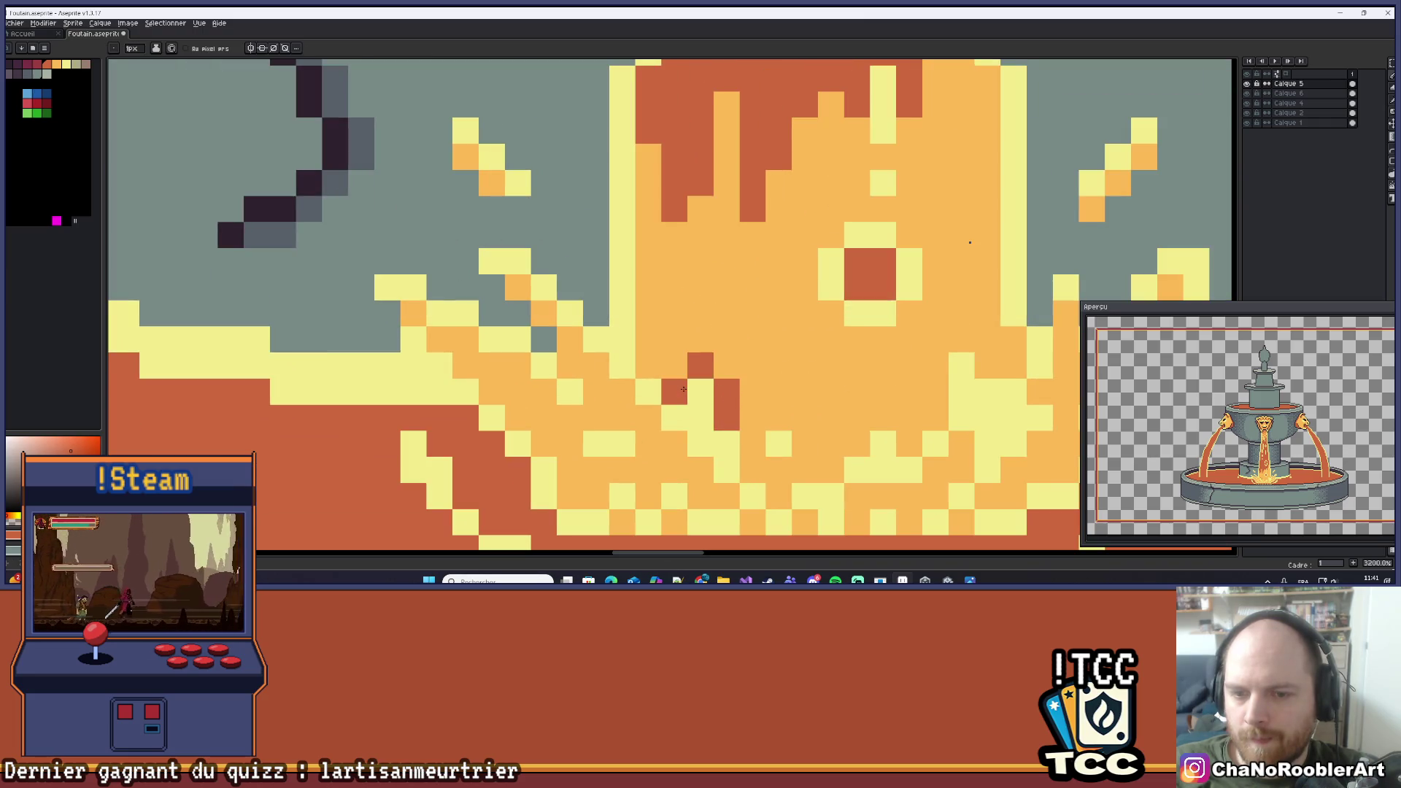
pyautogui.scroll(-8, 684, 389)
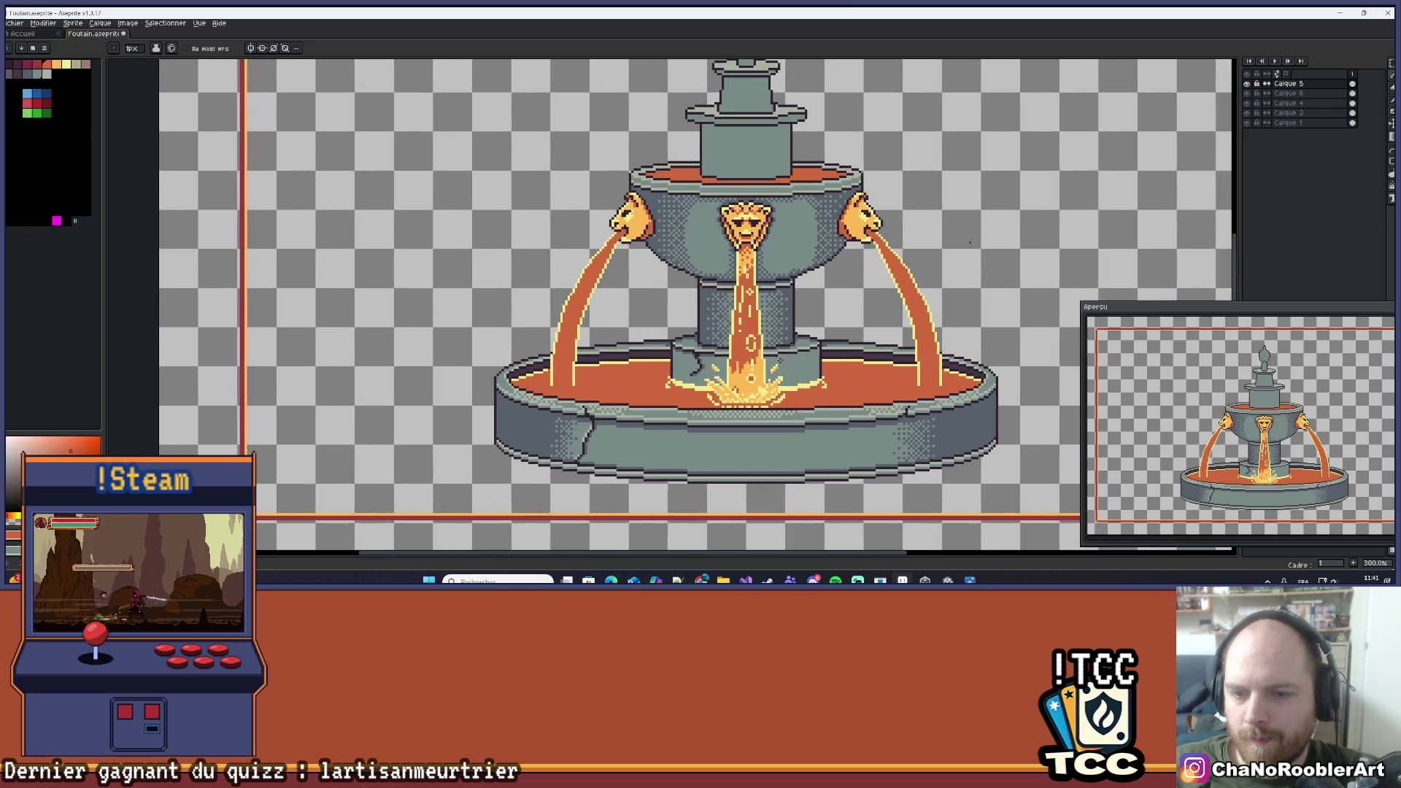
# Place one dark orange pixel in the central splash, then zoom out to review the fountain.
pyautogui.scroll(9, 778, 361)
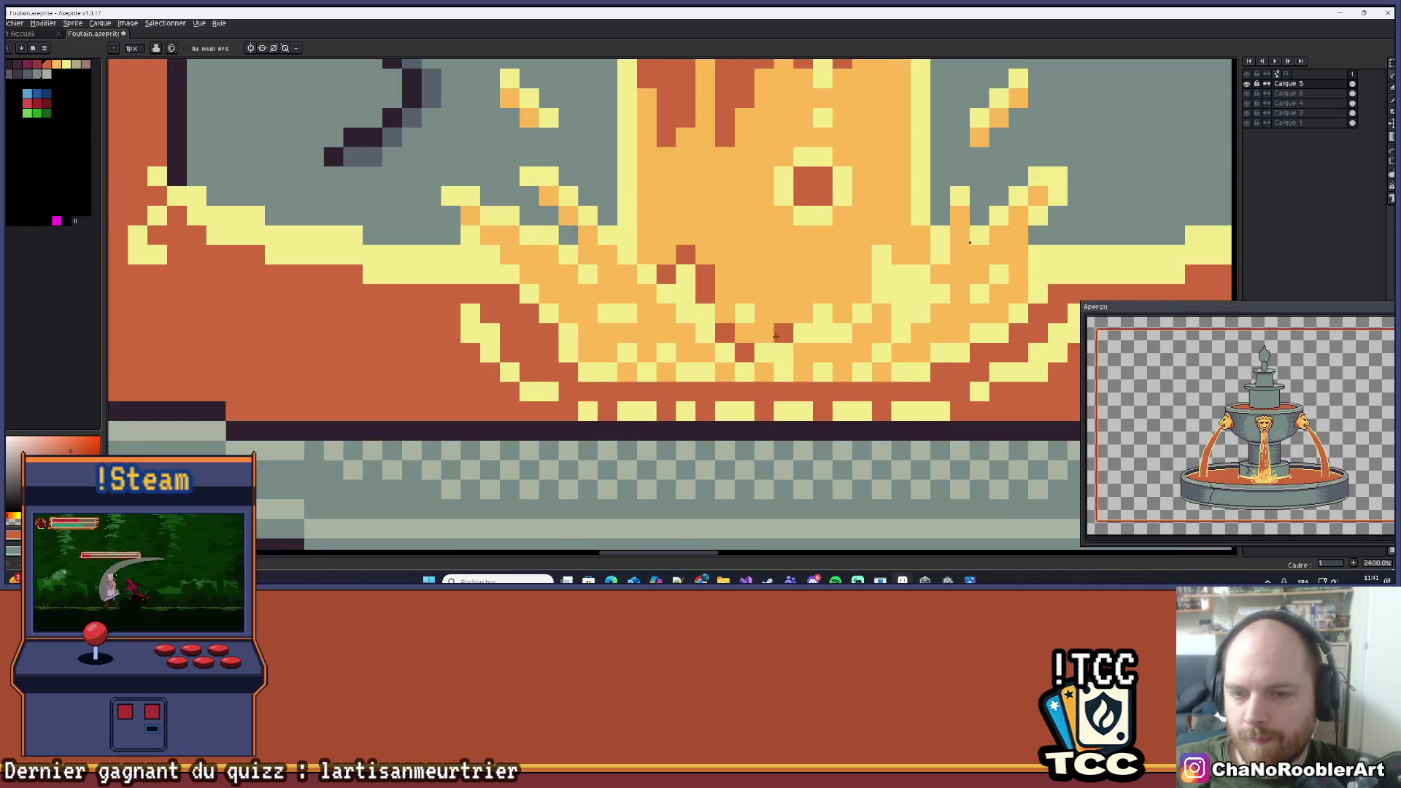
pyautogui.click(817, 297)
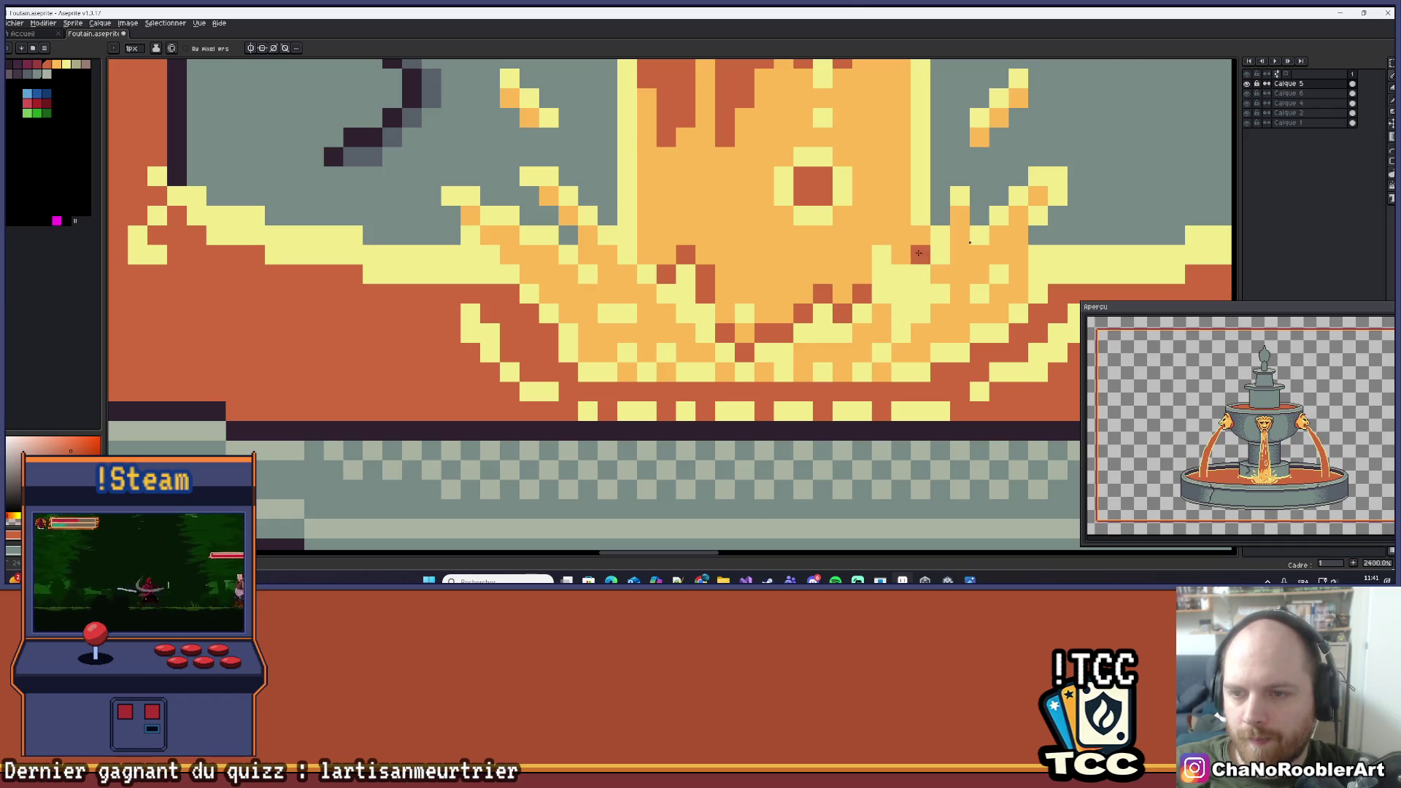
pyautogui.scroll(-9, 909, 263)
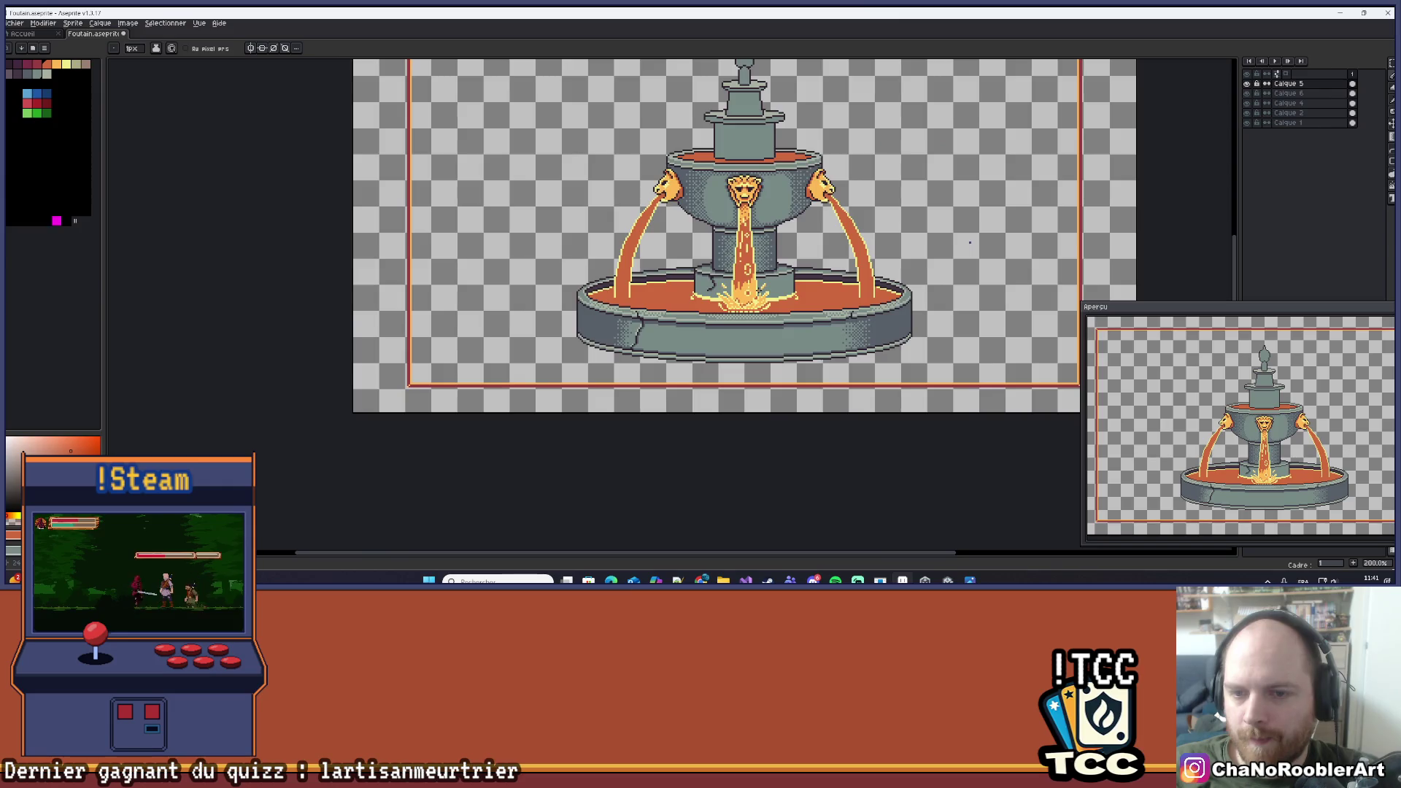
pyautogui.scroll(6, 747, 305)
pyautogui.scroll(1, 747, 305)
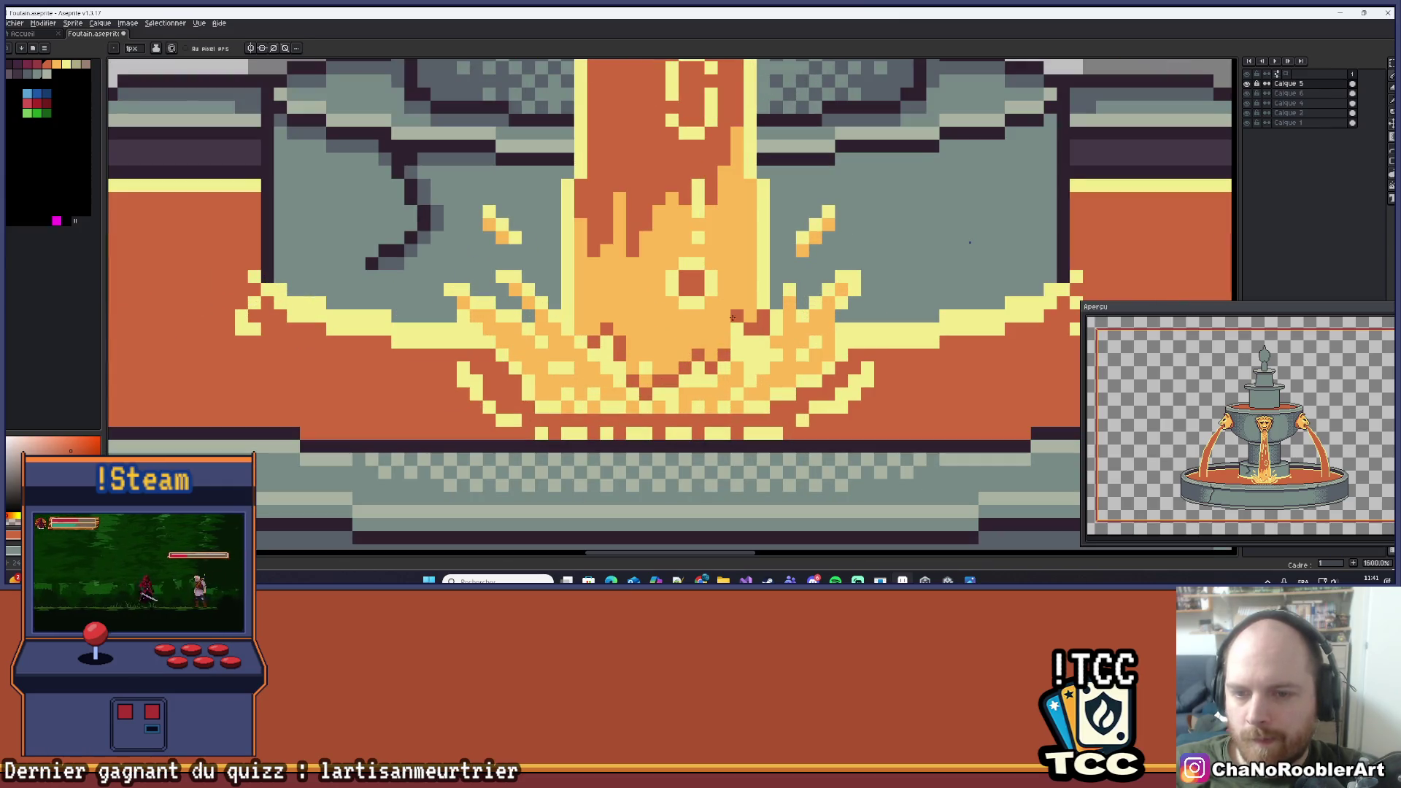
pyautogui.scroll(-6, 727, 331)
pyautogui.scroll(7, 728, 312)
pyautogui.scroll(-4, 705, 322)
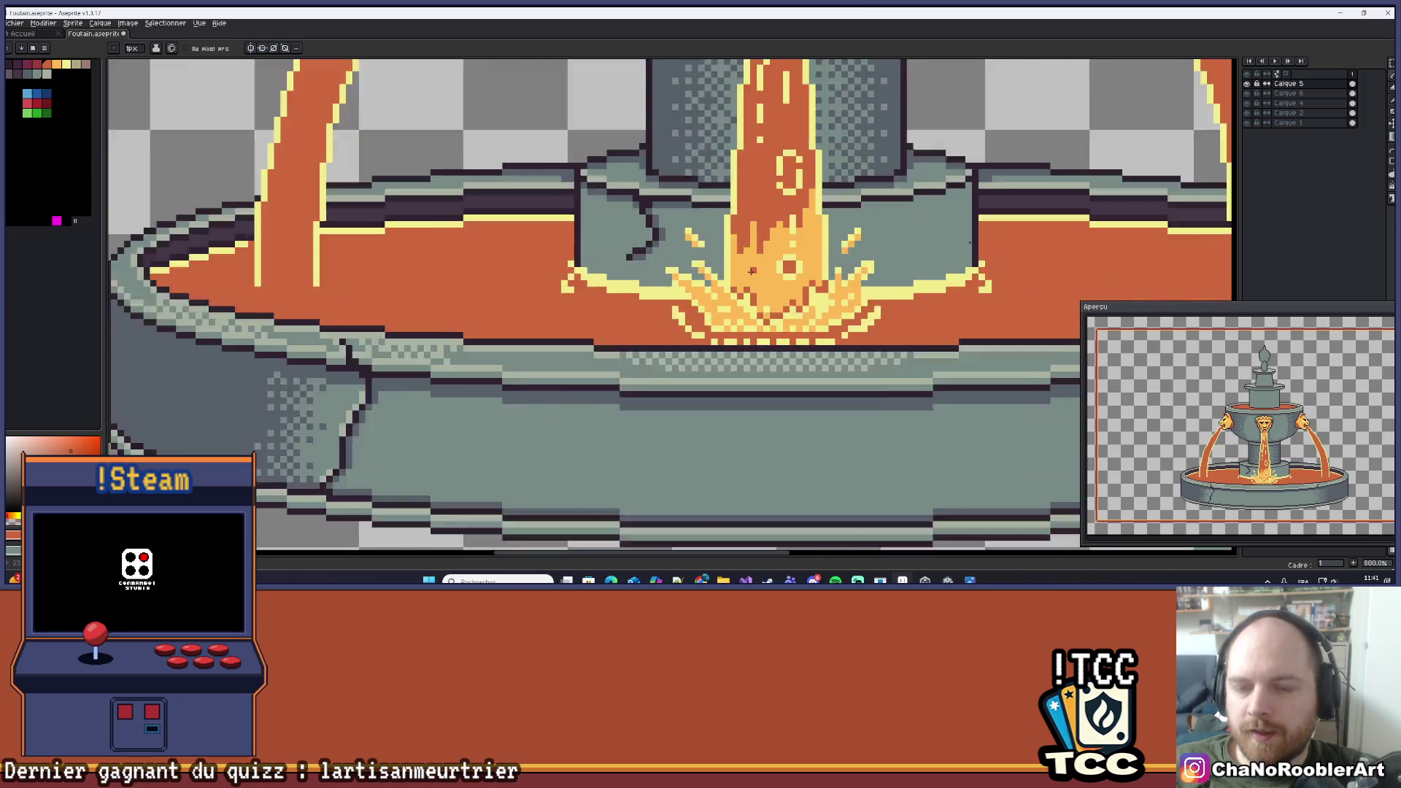
pyautogui.scroll(-5, 761, 274)
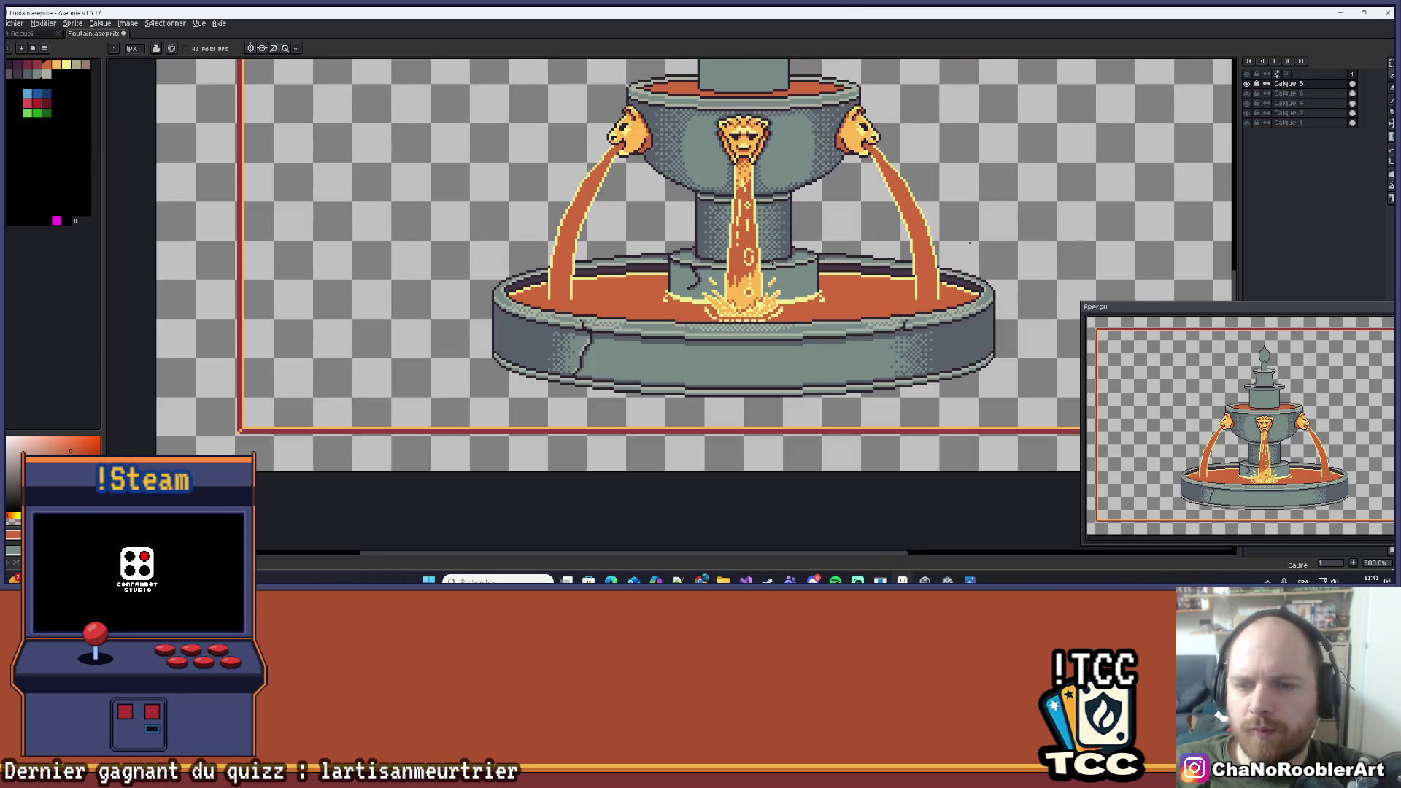
pyautogui.scroll(2, 771, 325)
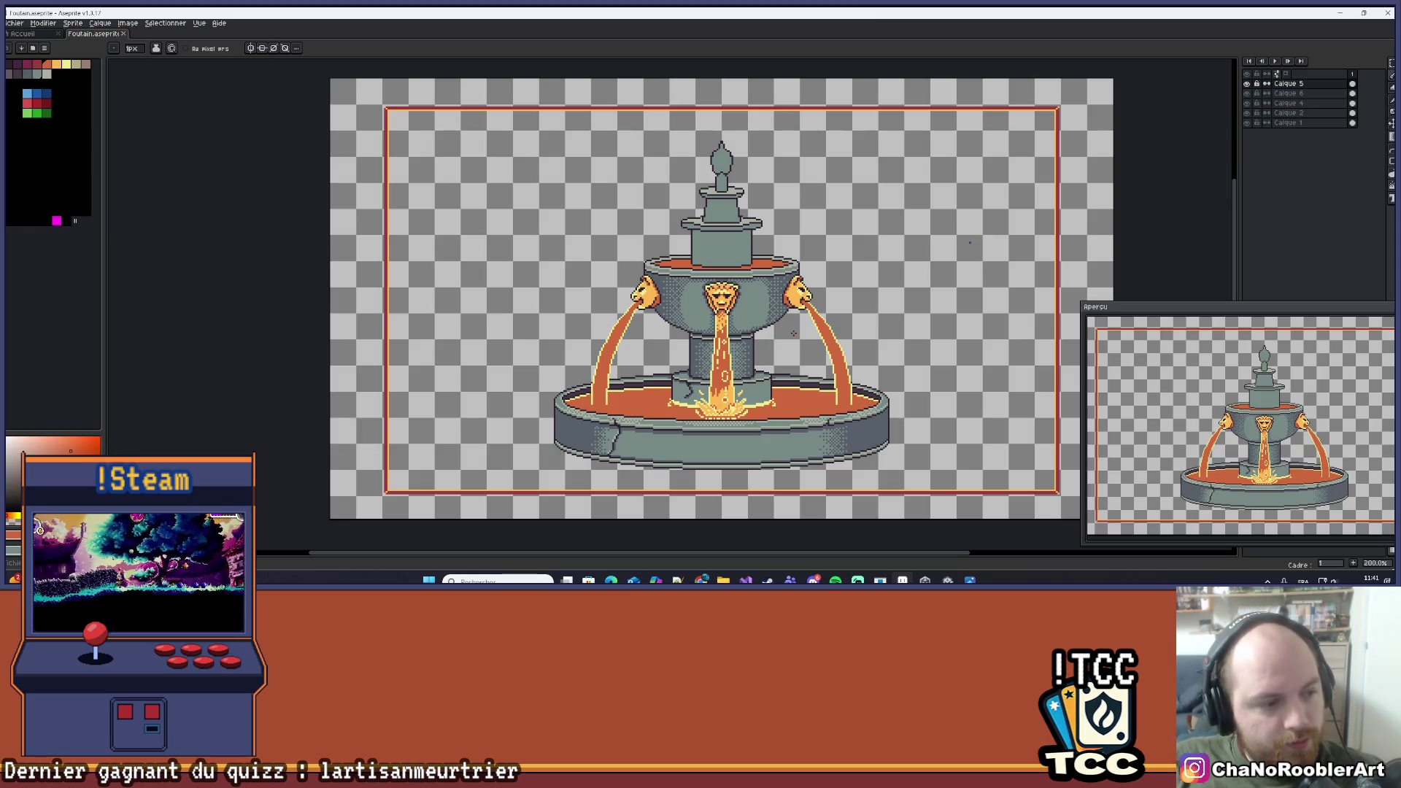
# Repaint the central stream's left edge in yellow and orange.
pyautogui.moveTo(724, 386); pyautogui.dragTo(713, 392)
pyautogui.scroll(6, 710, 402)
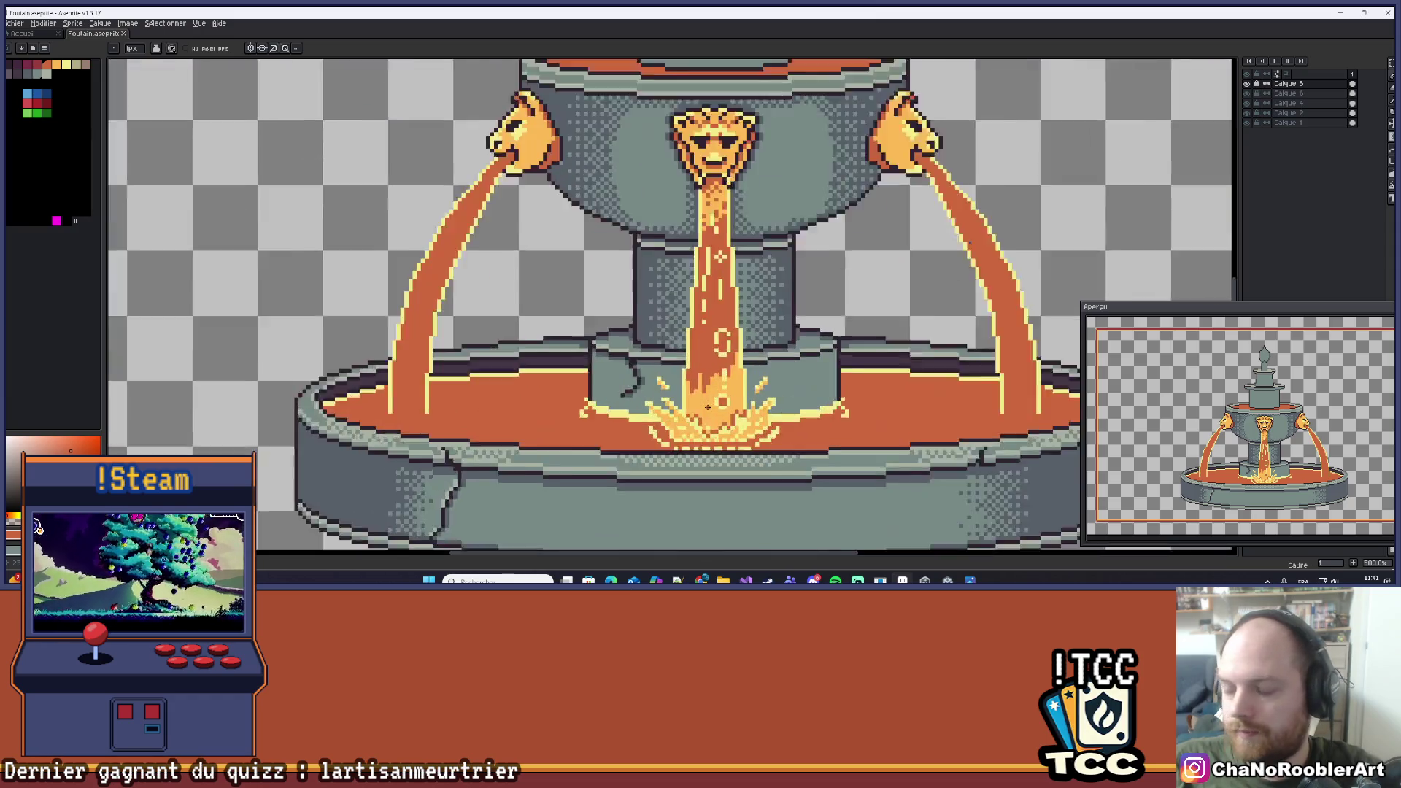
pyautogui.moveTo(713, 230); pyautogui.dragTo(681, 320)
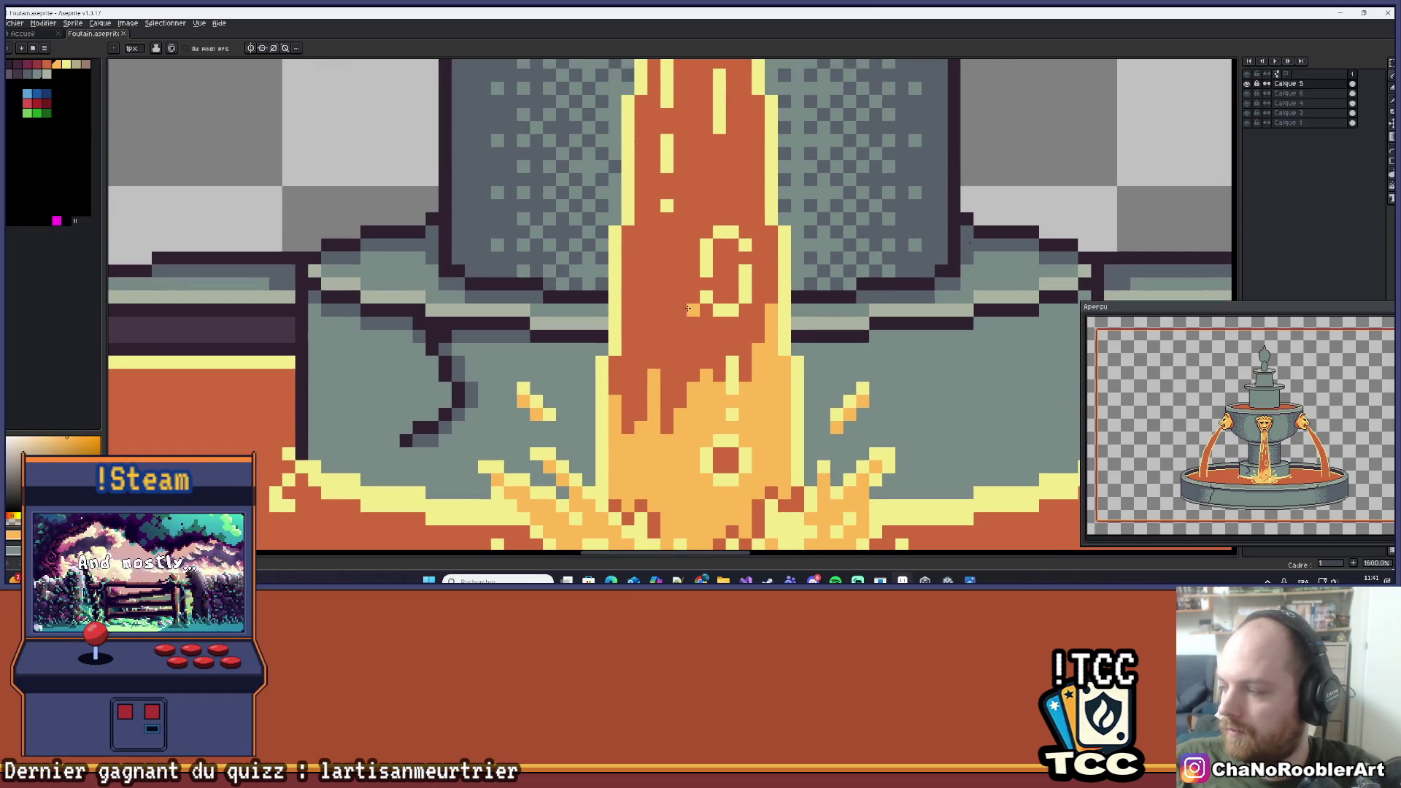
pyautogui.click(666, 323)
pyautogui.scroll(2, 660, 328)
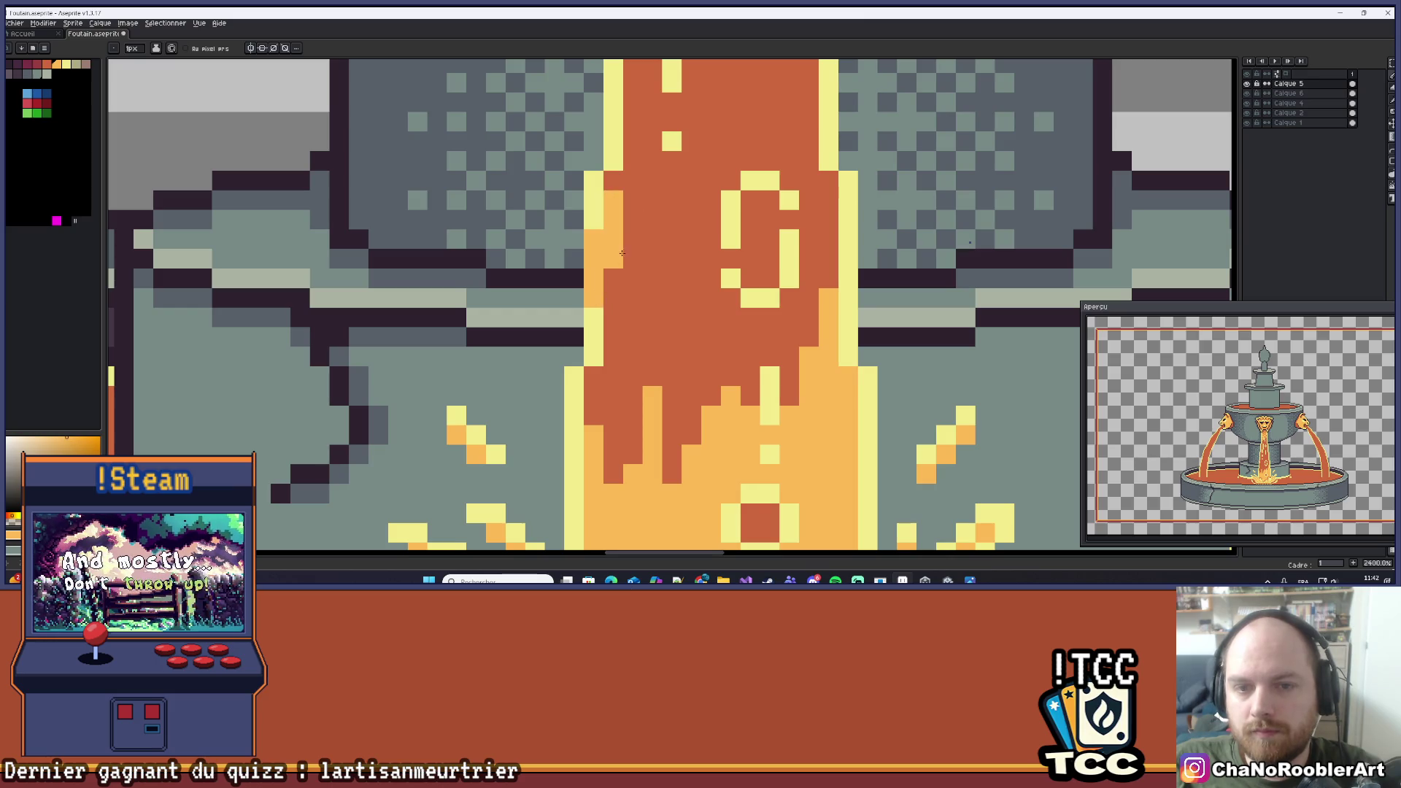
pyautogui.moveTo(613, 179); pyautogui.dragTo(611, 358)
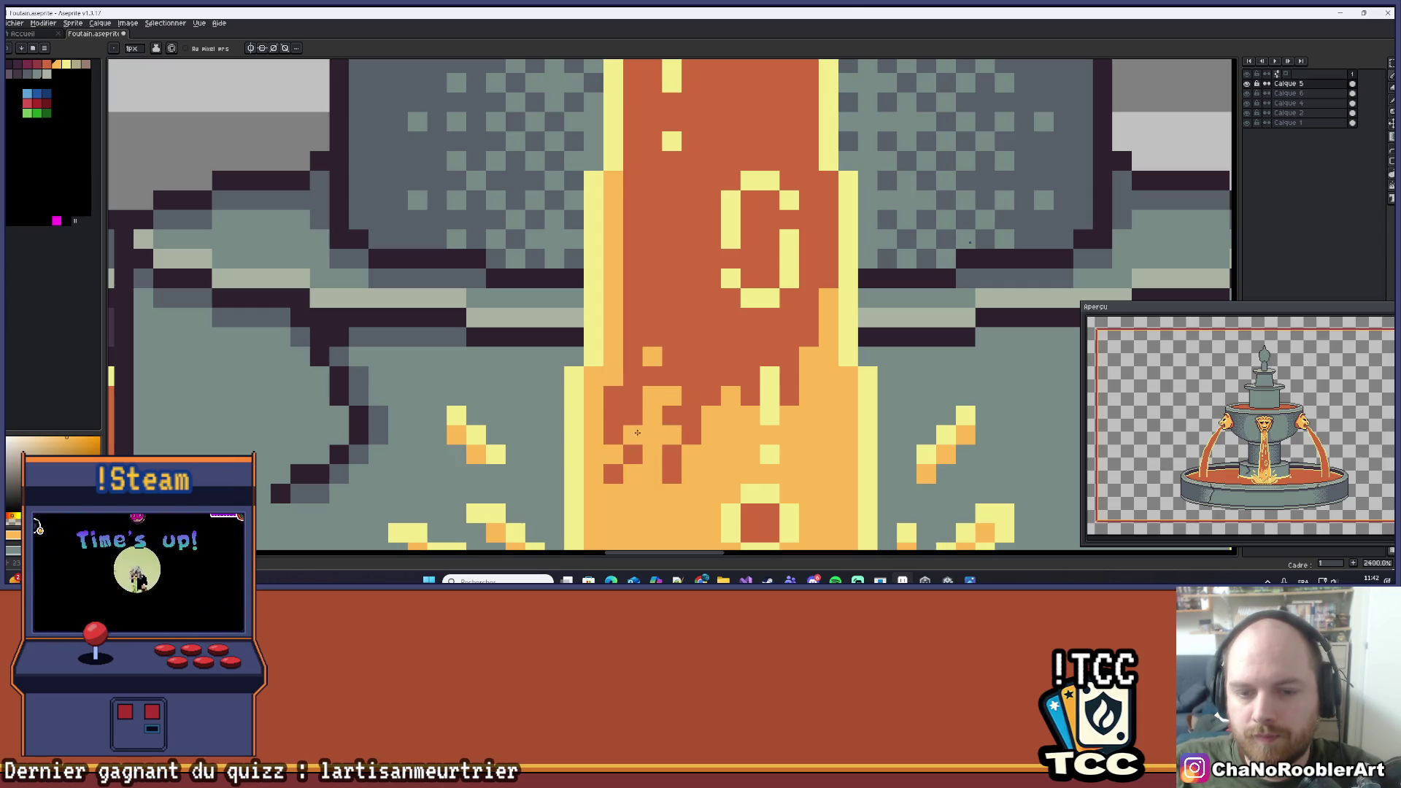
pyautogui.scroll(-3, 617, 410)
pyautogui.scroll(3, 669, 291)
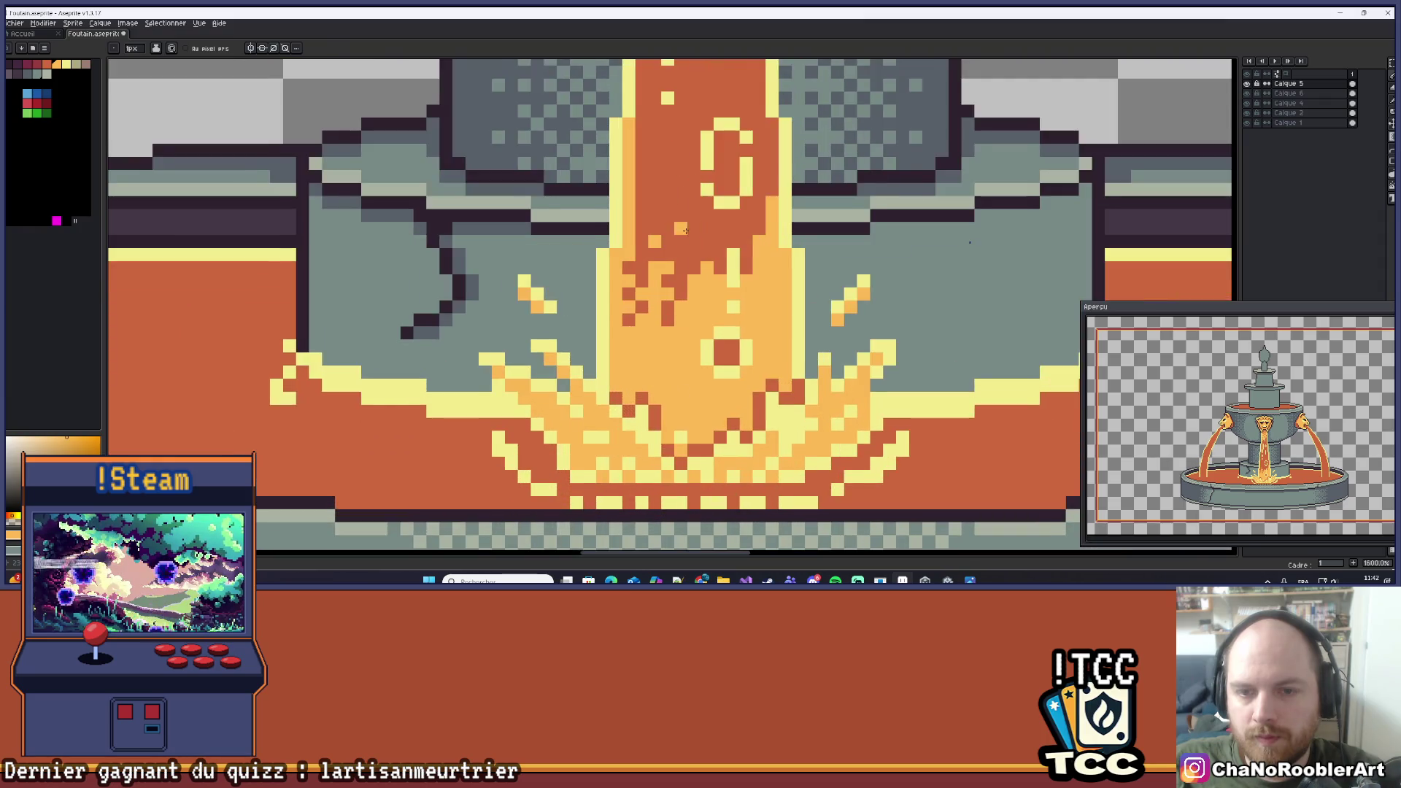
# Dot orange and light-orange pixels into the stream's dark-to-light transition.
pyautogui.click(670, 291)
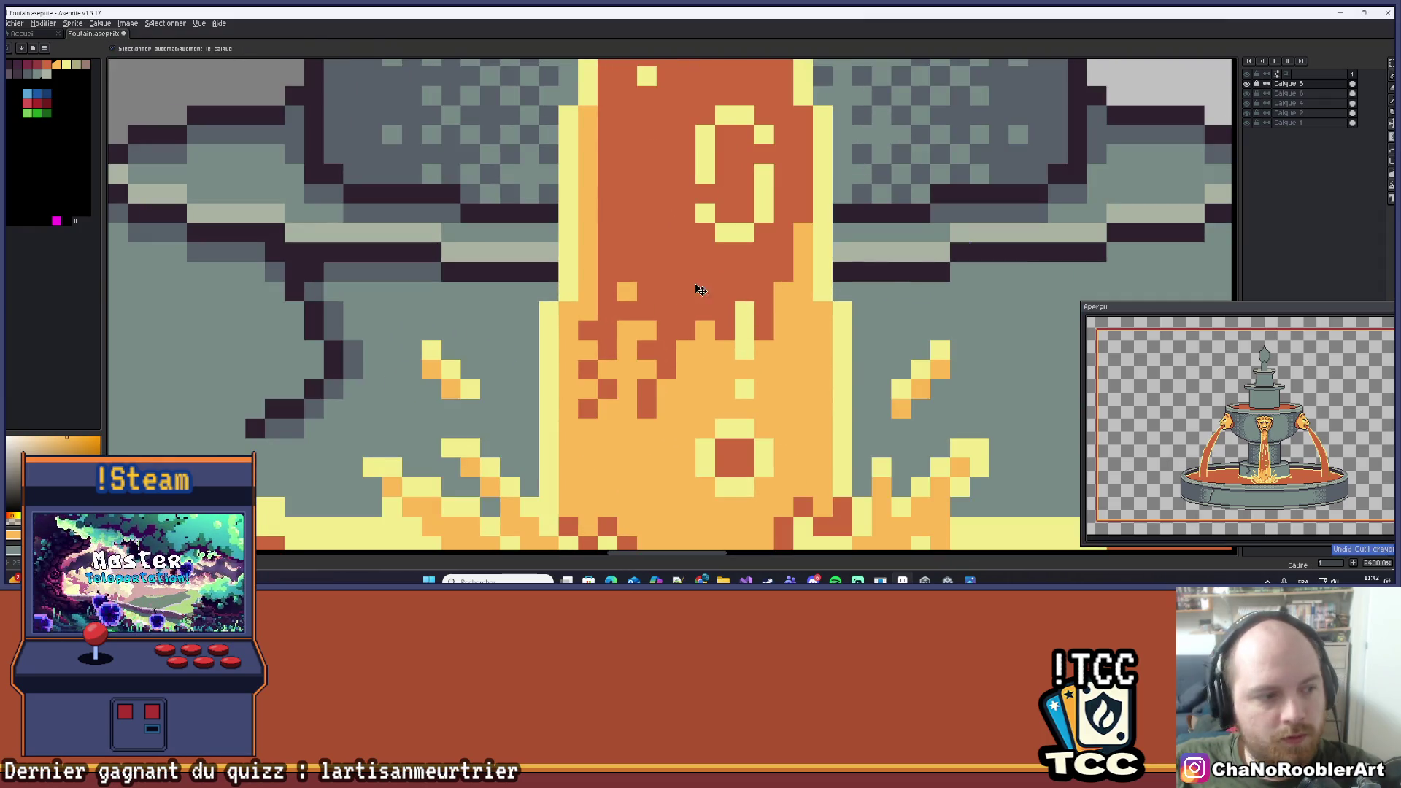
pyautogui.scroll(3, 670, 298)
pyautogui.click(601, 376)
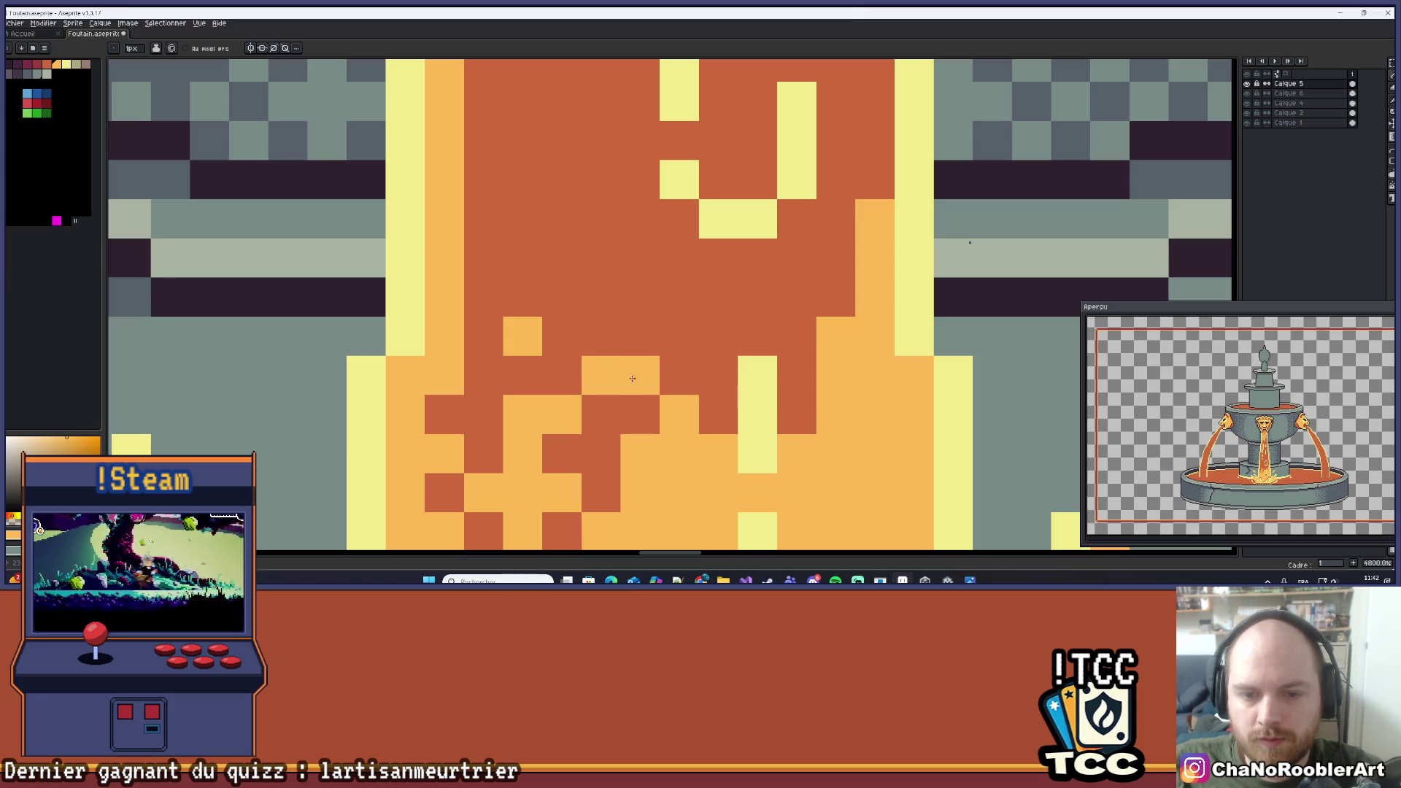
pyautogui.scroll(-3, 640, 414)
pyautogui.scroll(2, 678, 376)
pyautogui.click(678, 375)
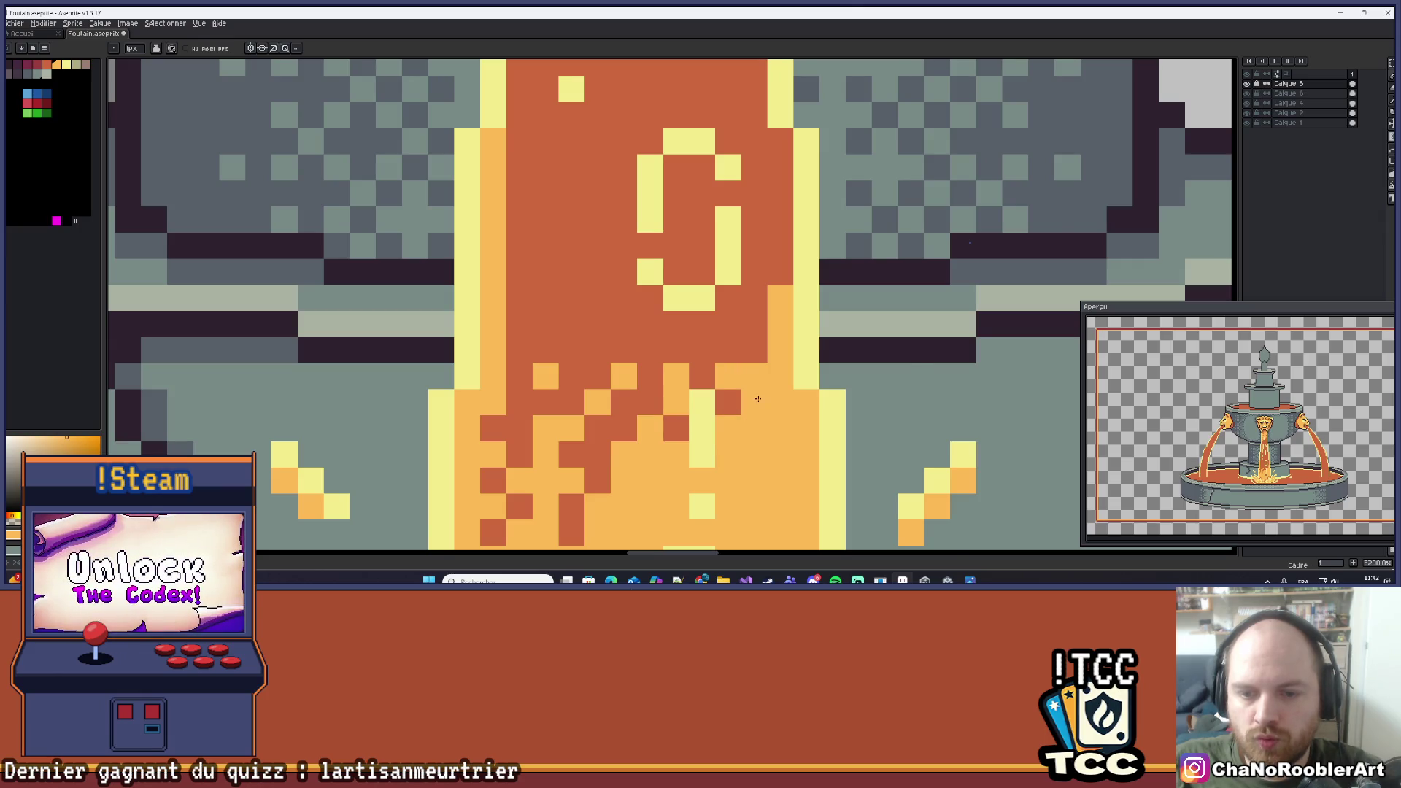
pyautogui.scroll(-3, 758, 399)
pyautogui.scroll(3, 668, 358)
# Sample the stream's dark red and place a dark red pixel into the light-orange area.
pyautogui.press('i')
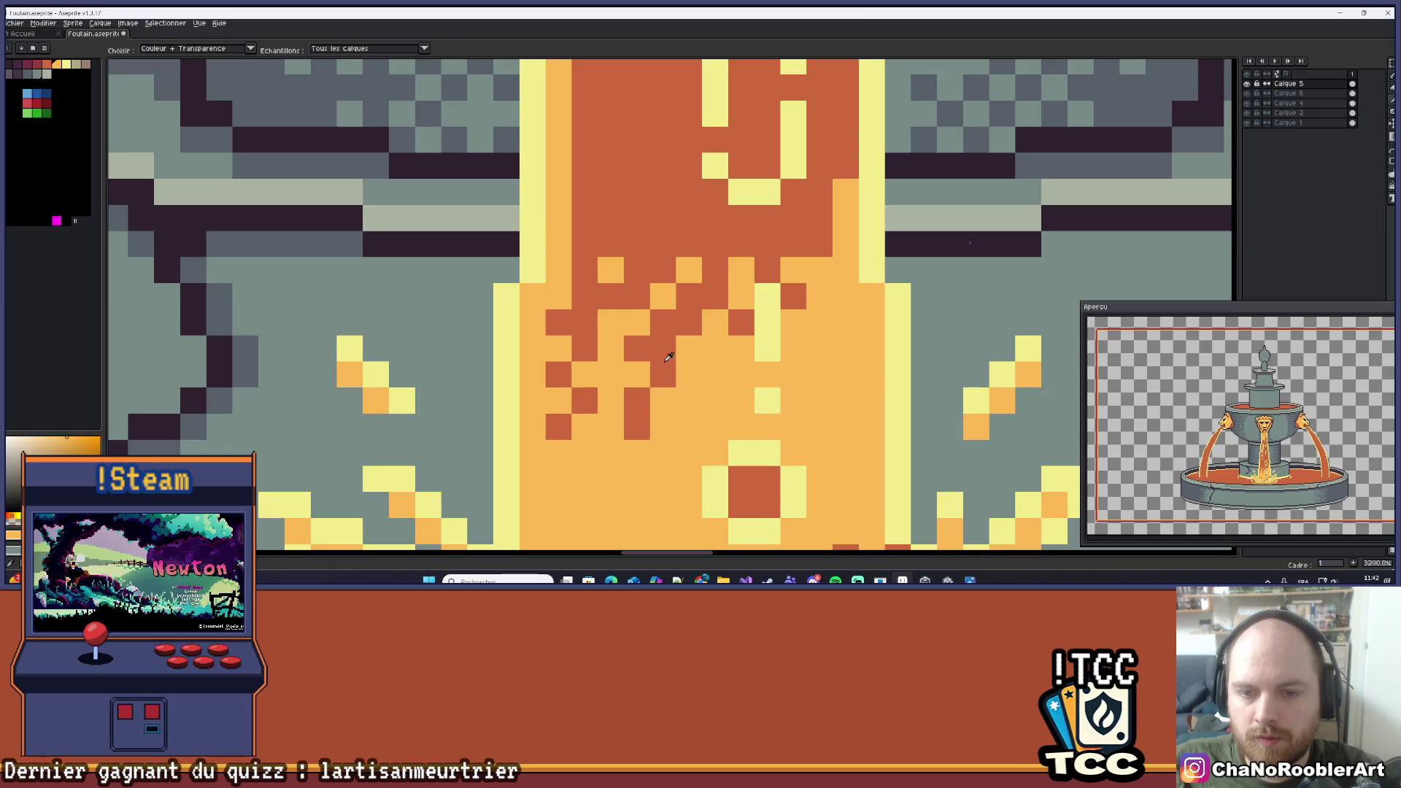
pyautogui.click(668, 358)
pyautogui.click(696, 404)
pyautogui.hotkey('ctrl', 'z')
pyautogui.scroll(-3, 843, 336)
pyautogui.scroll(2, 758, 352)
pyautogui.click(759, 353)
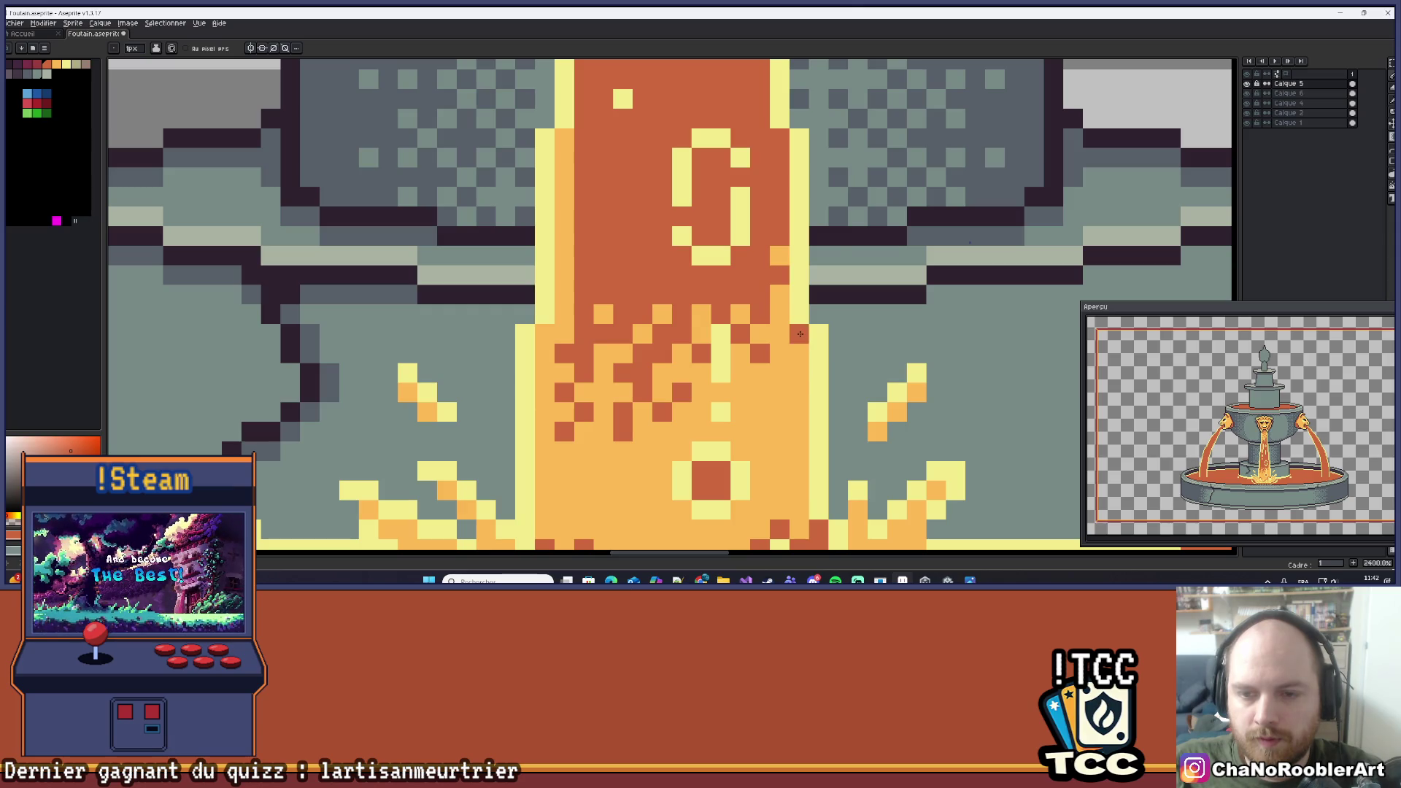
pyautogui.scroll(-8, 800, 333)
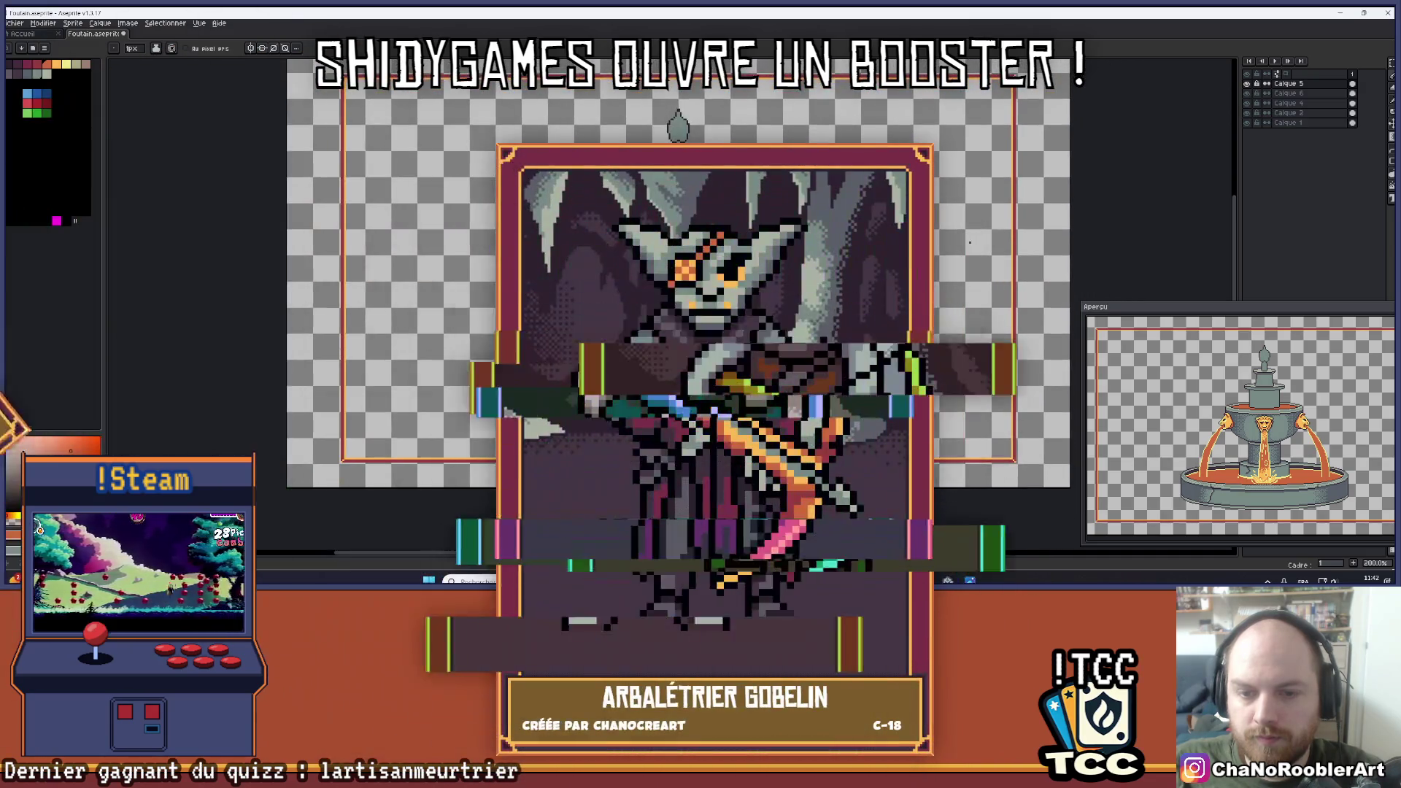
pyautogui.scroll(4, 690, 356)
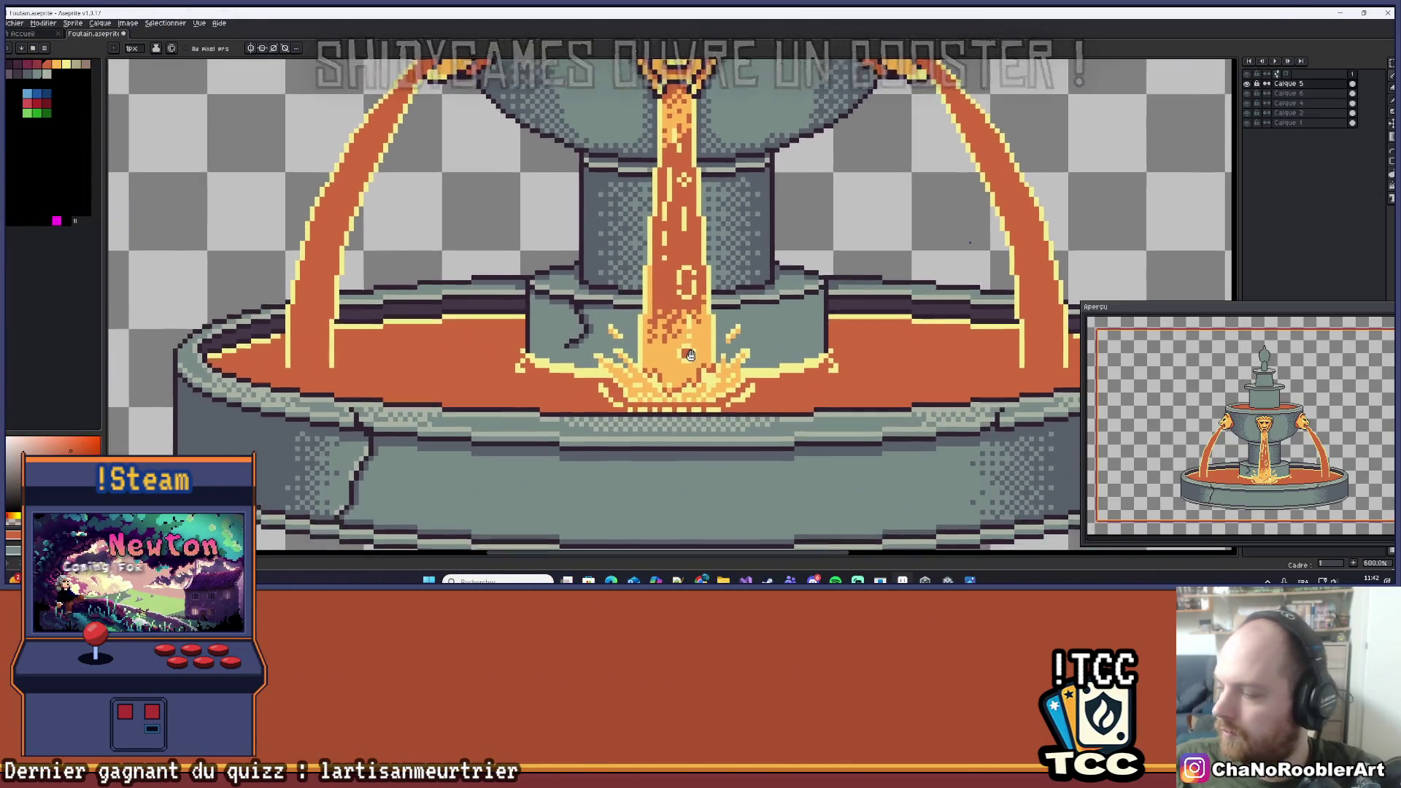
pyautogui.moveTo(690, 356); pyautogui.dragTo(698, 340)
pyautogui.scroll(-4, 728, 286)
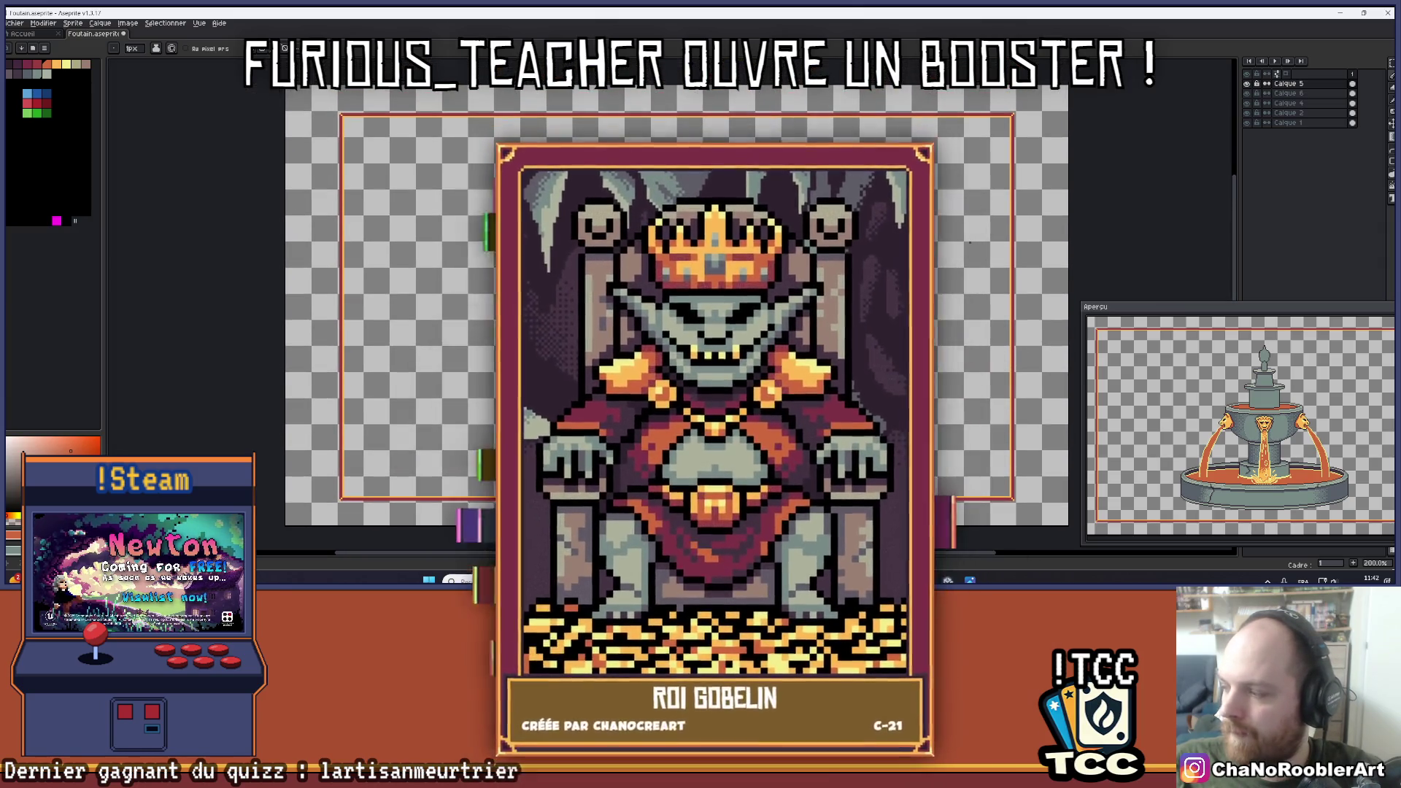
pyautogui.scroll(5, 677, 377)
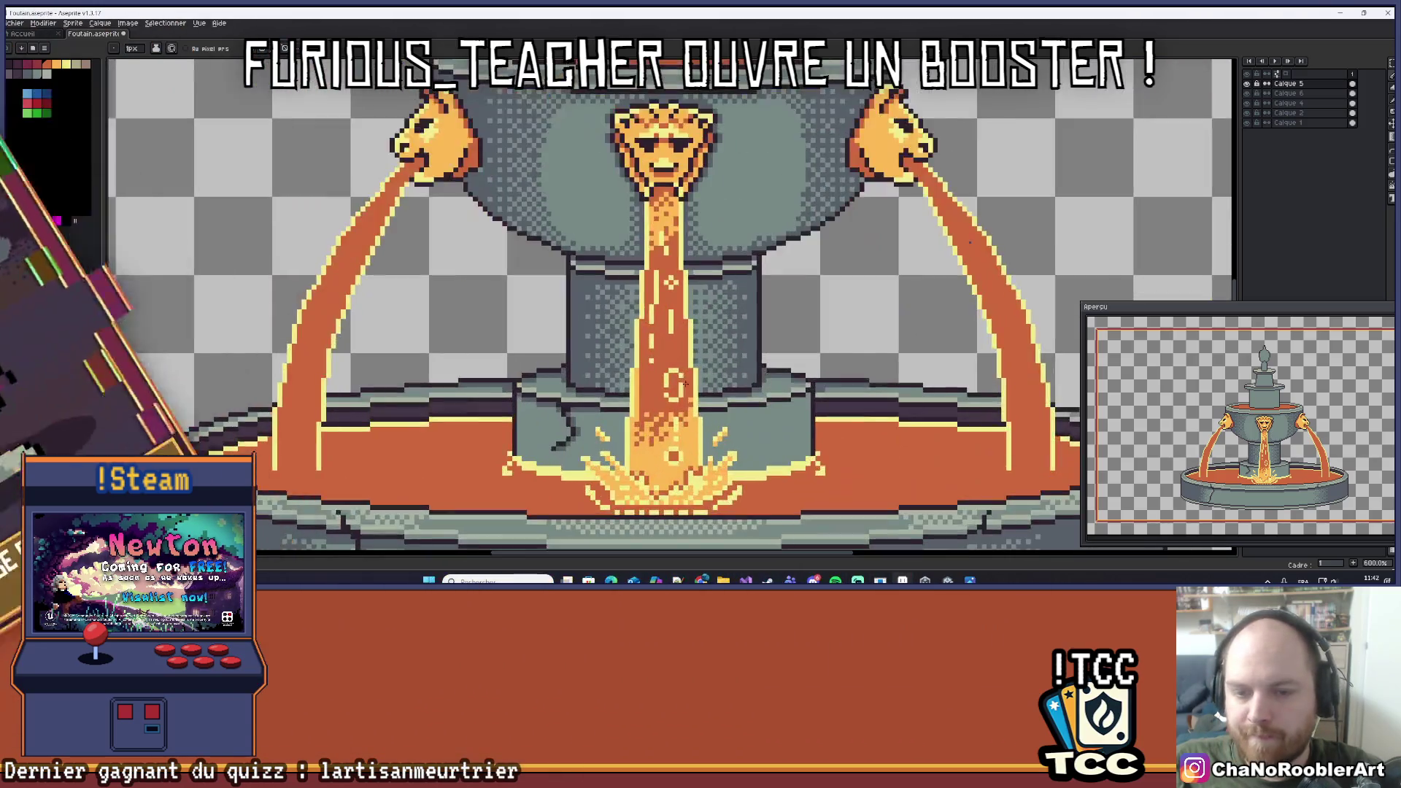
pyautogui.scroll(2, 677, 377)
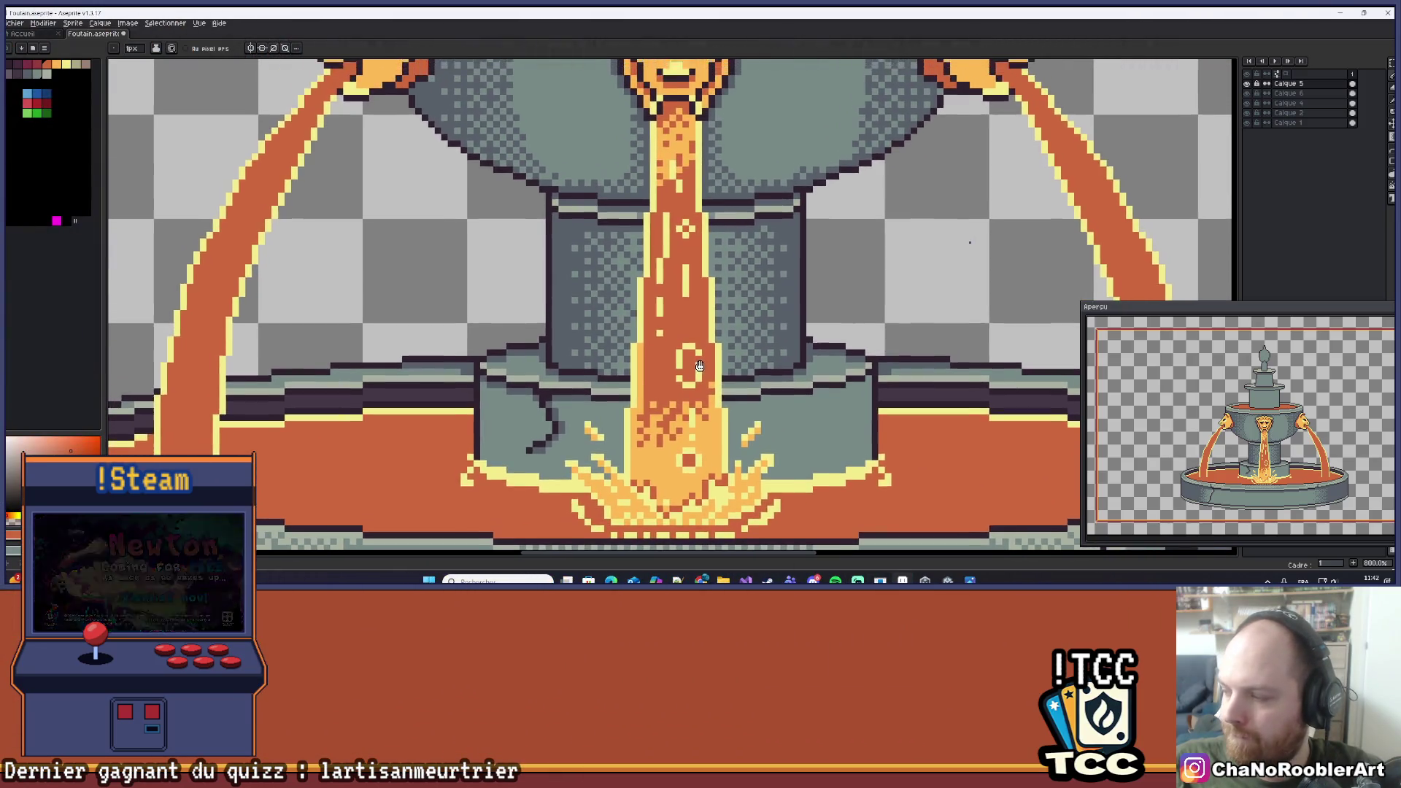
pyautogui.scroll(1, 706, 386)
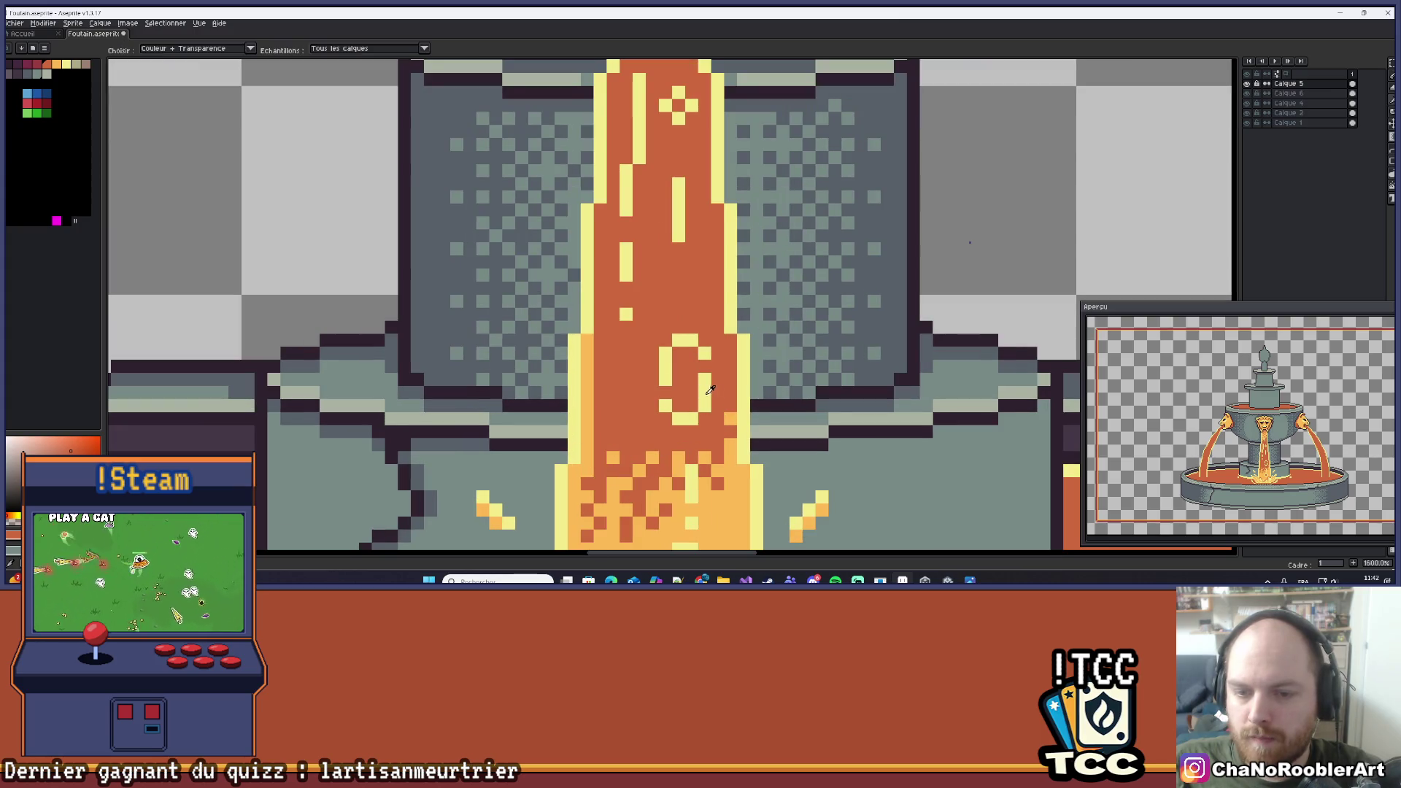
pyautogui.keyDown('alt'); pyautogui.click(707, 394); pyautogui.keyUp('alt')
pyautogui.scroll(-7, 697, 388)
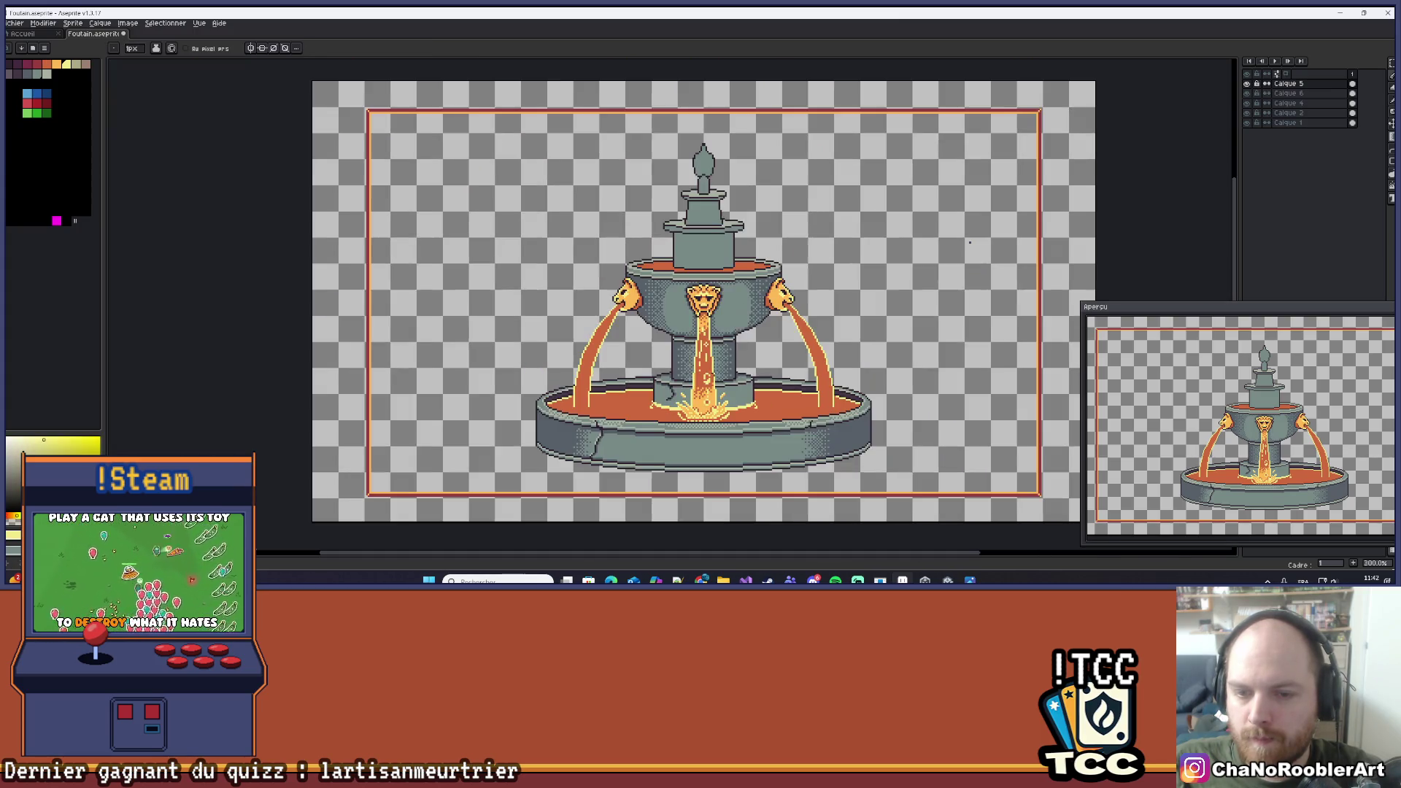
pyautogui.scroll(7, 696, 410)
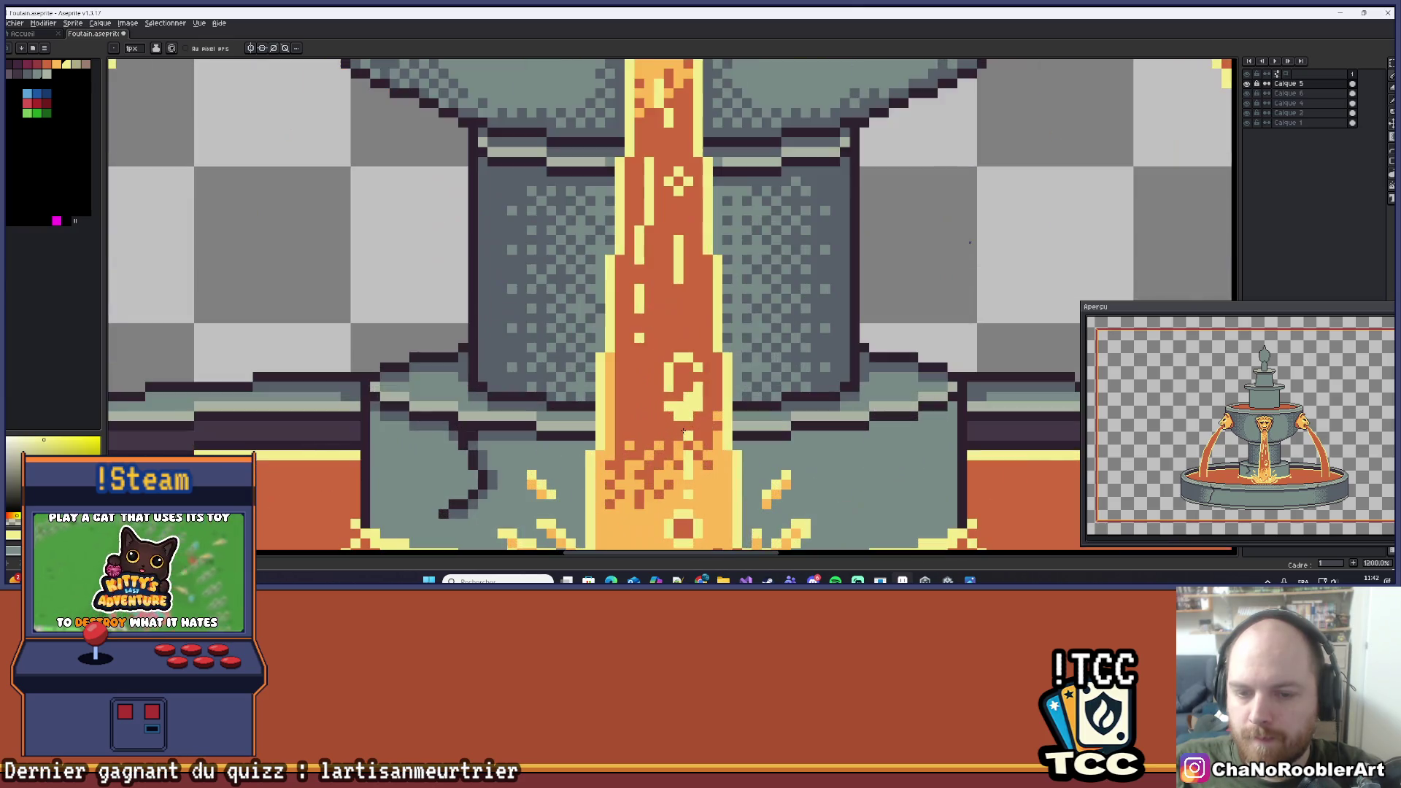
pyautogui.scroll(-6, 690, 427)
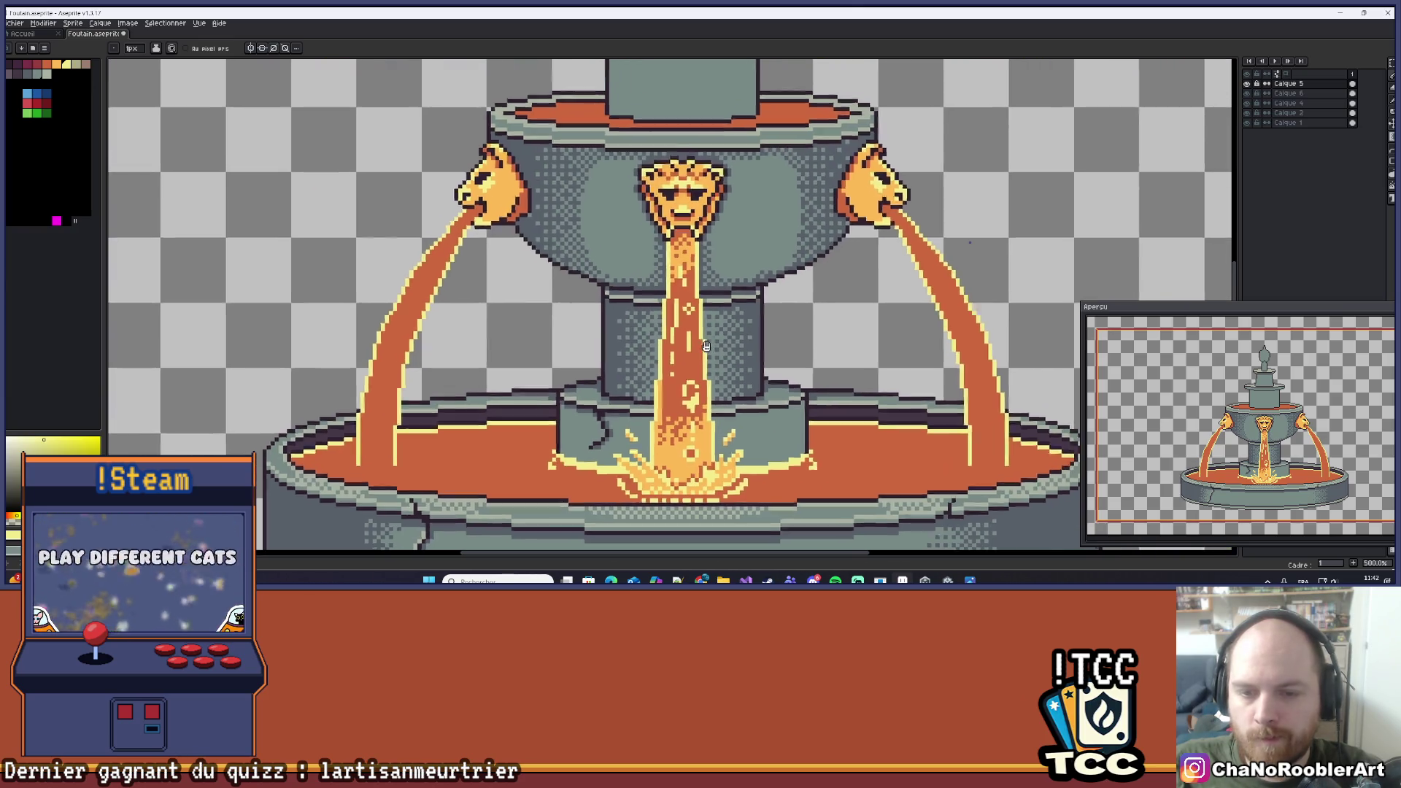
pyautogui.scroll(5, 679, 388)
pyautogui.scroll(3, 678, 388)
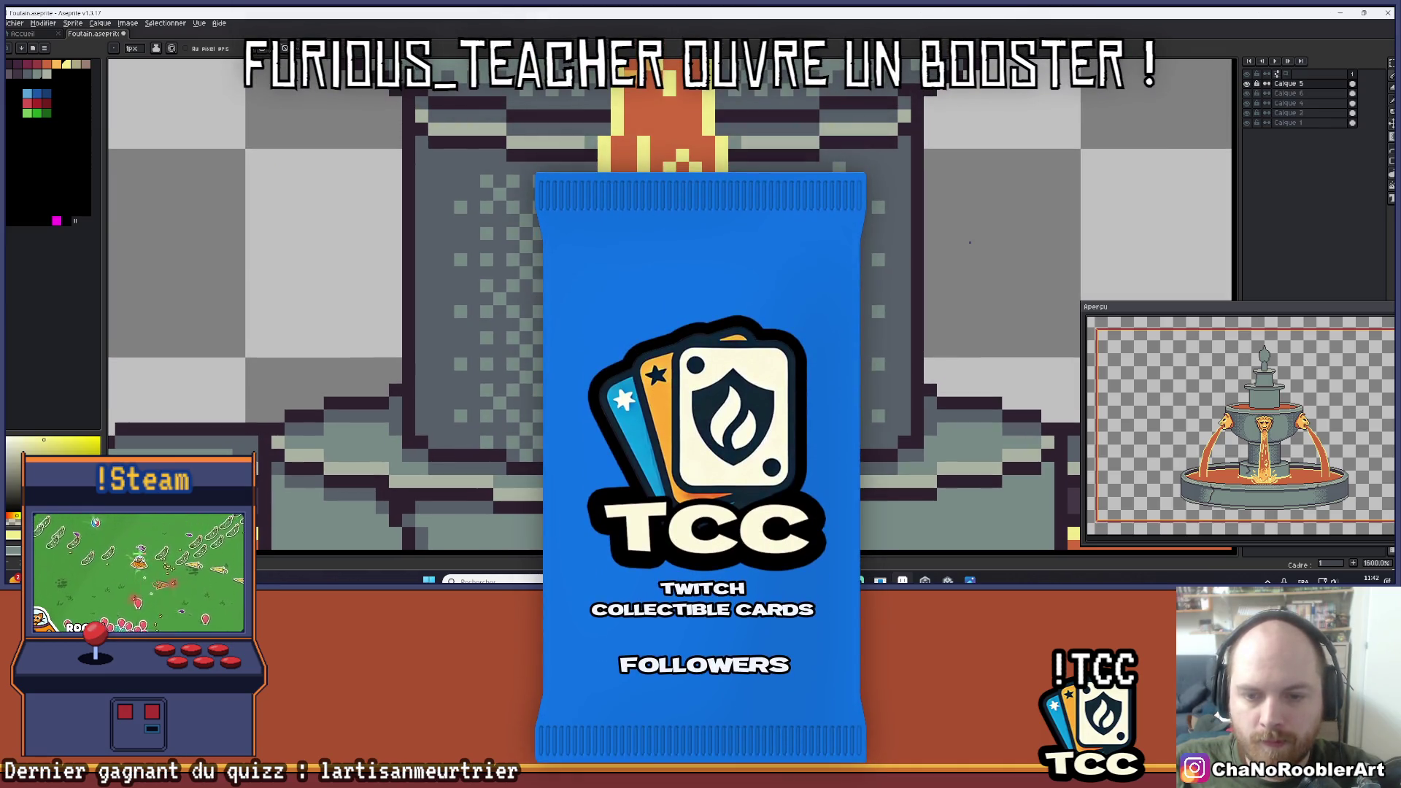
pyautogui.scroll(-2, 679, 388)
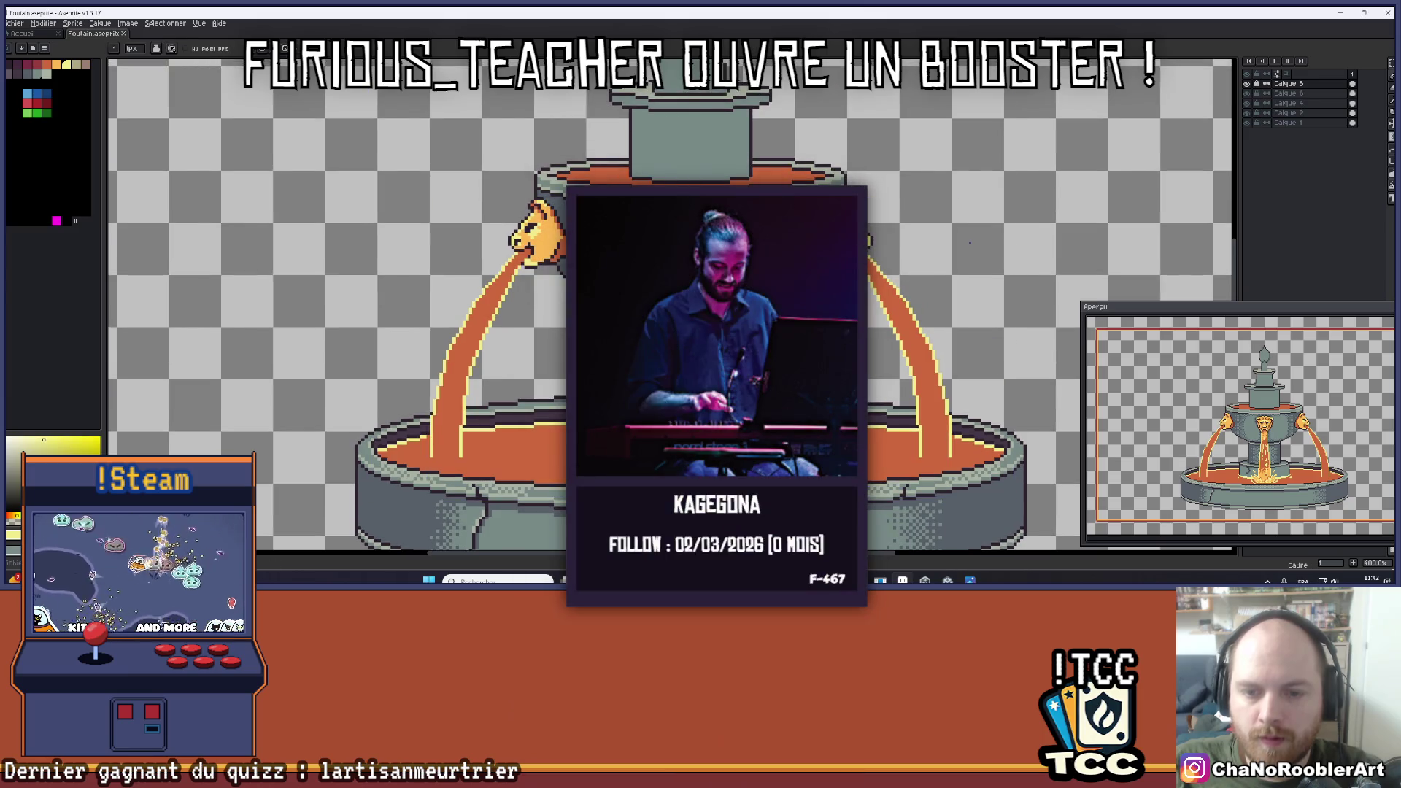
pyautogui.scroll(2, 682, 398)
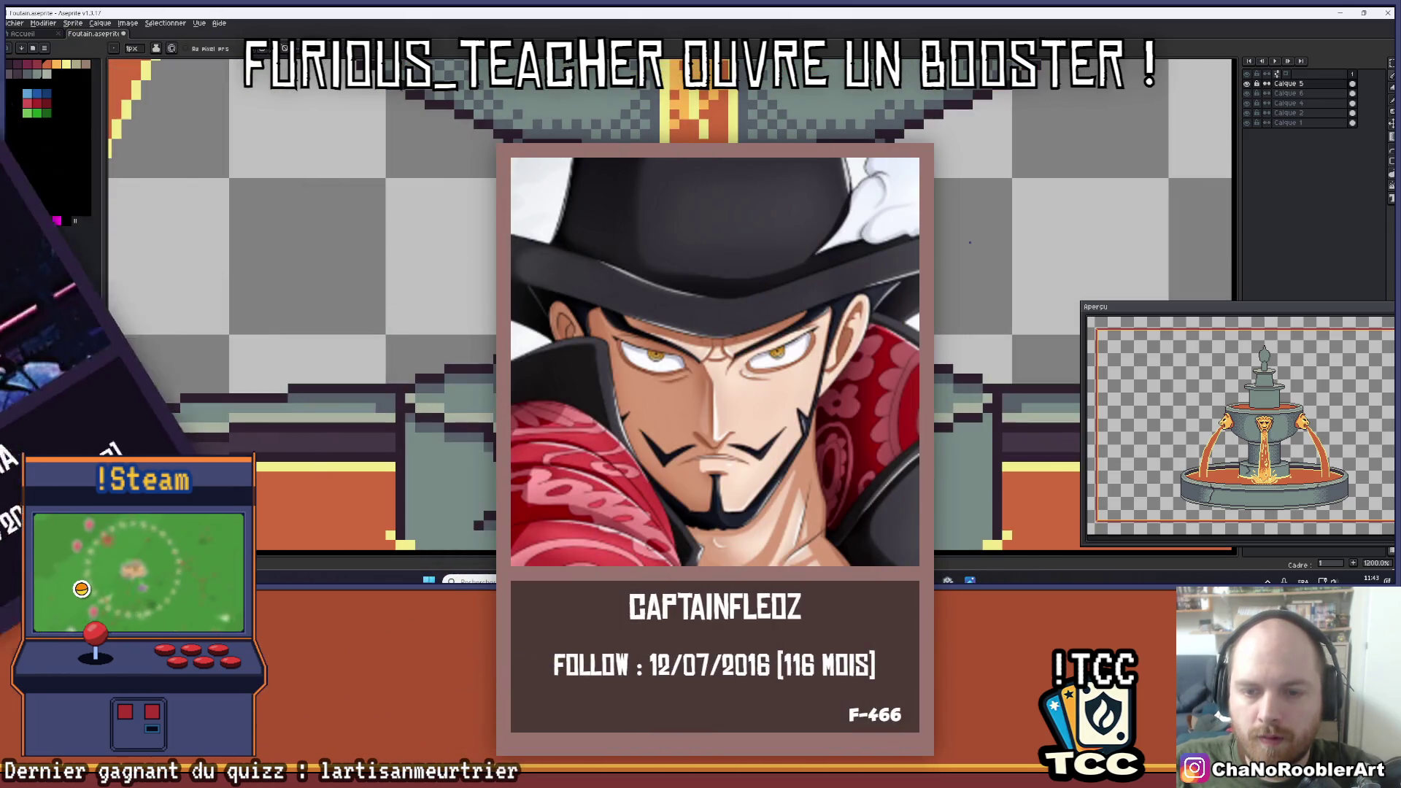
pyautogui.scroll(-6, 700, 388)
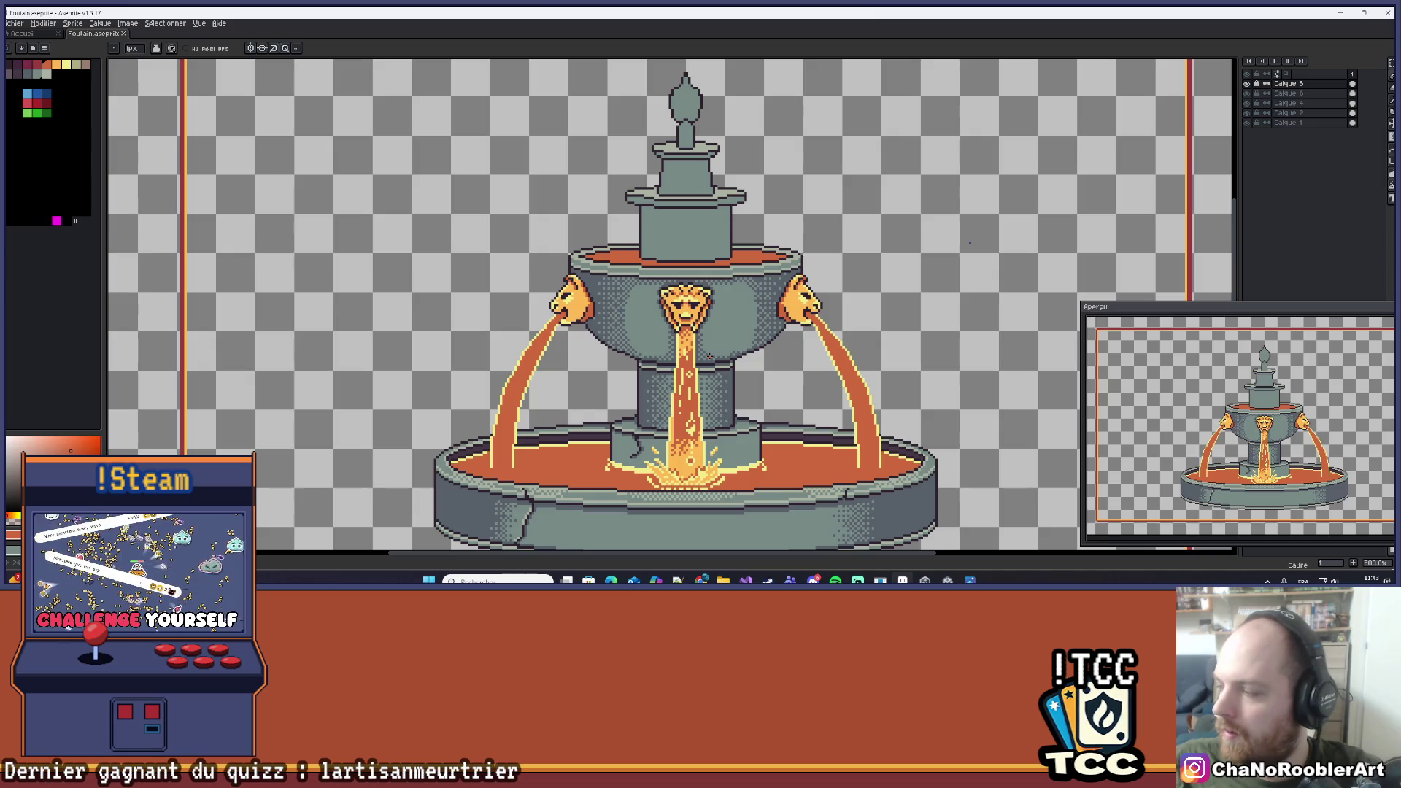
pyautogui.scroll(3, 709, 354)
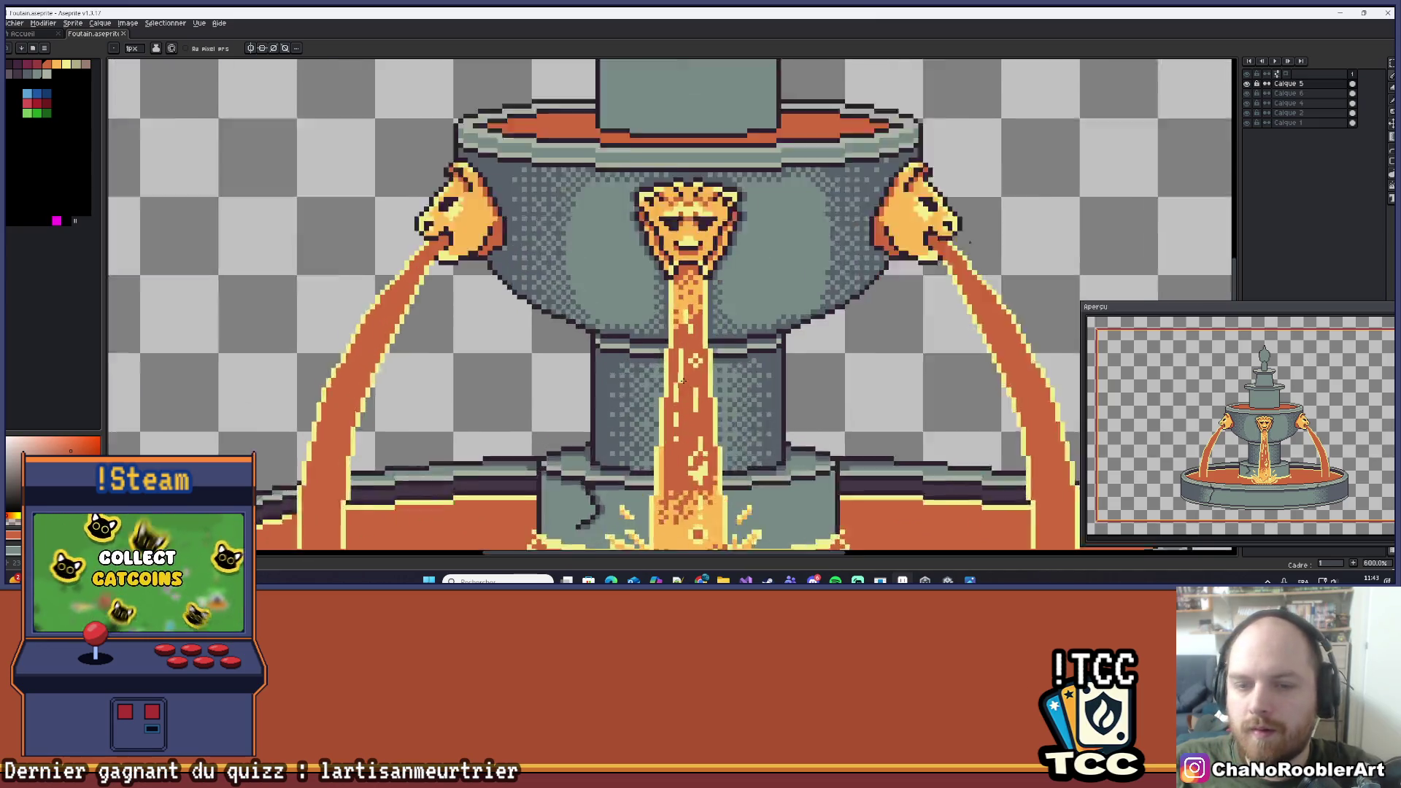
pyautogui.scroll(-2, 684, 386)
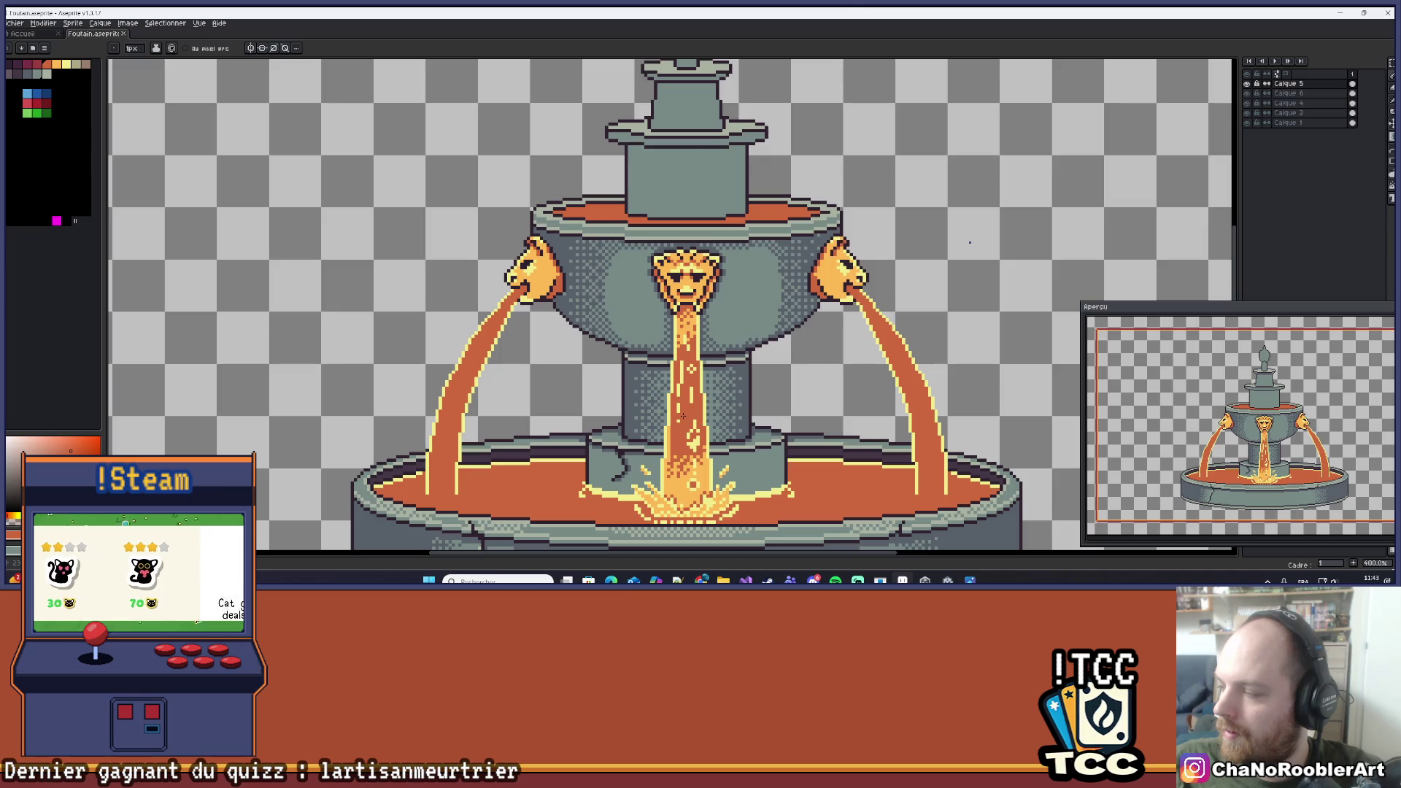
pyautogui.scroll(-2, 682, 416)
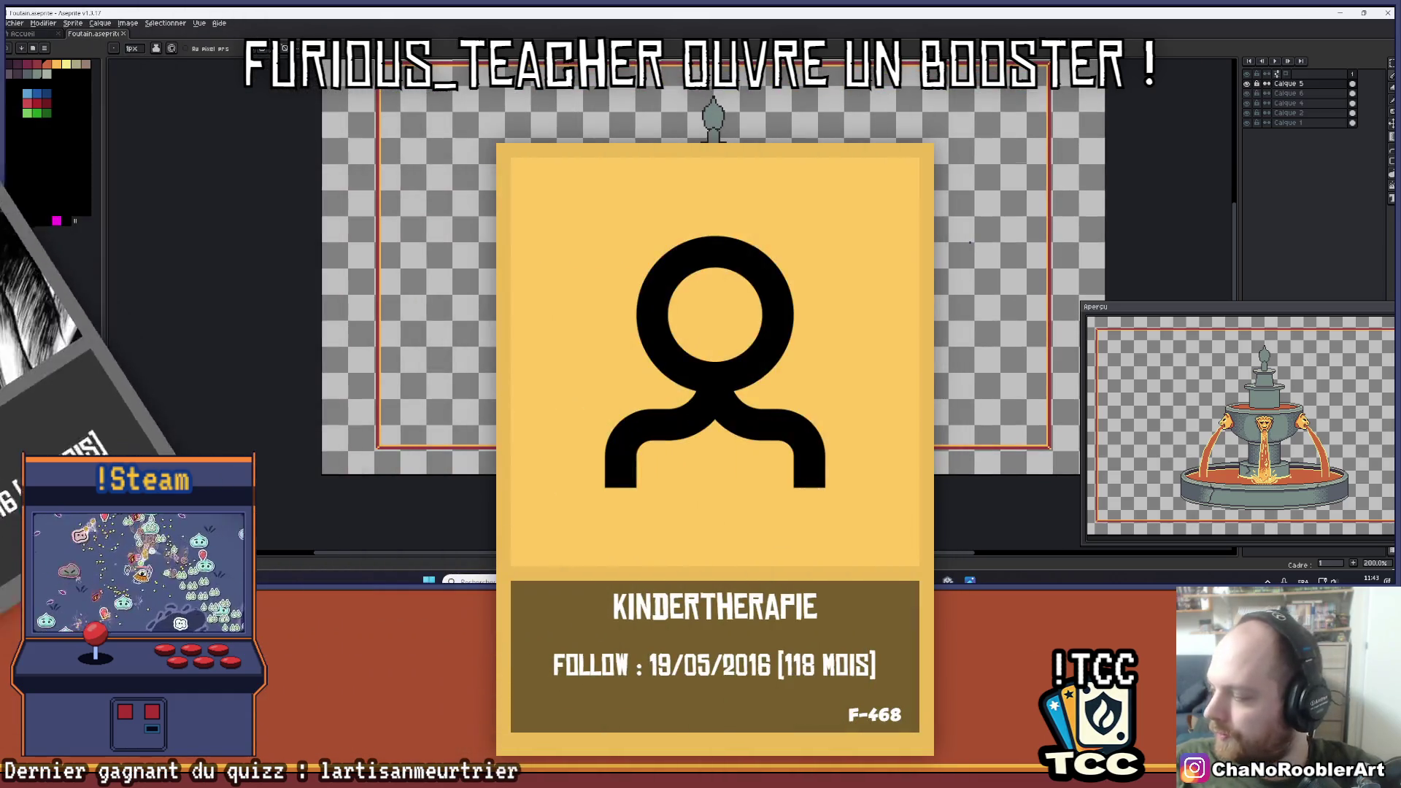
pyautogui.scroll(6, 723, 336)
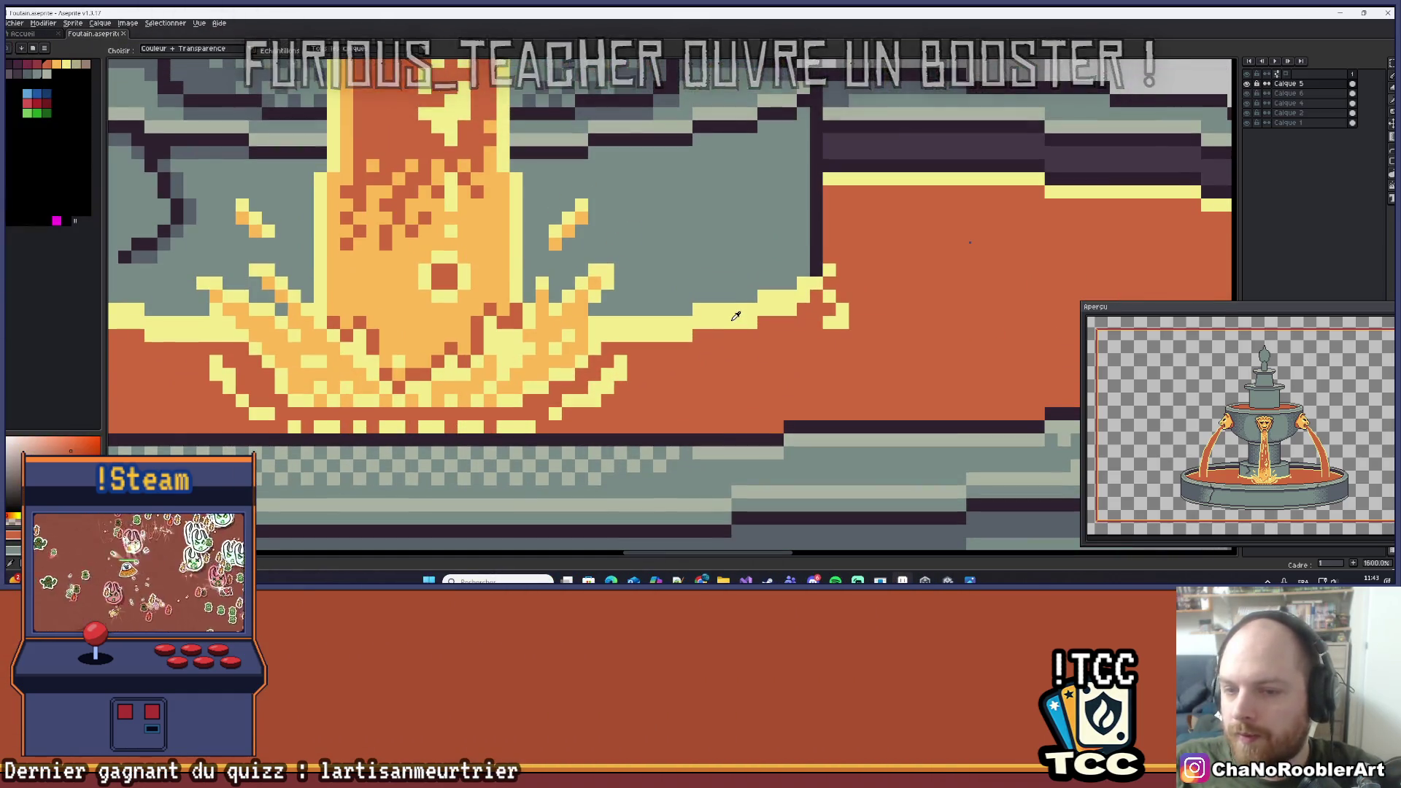
# Sample the pool's orange and paint one orange pixel into the yellow rim right of the splash.
pyautogui.moveTo(723, 337); pyautogui.dragTo(829, 378)
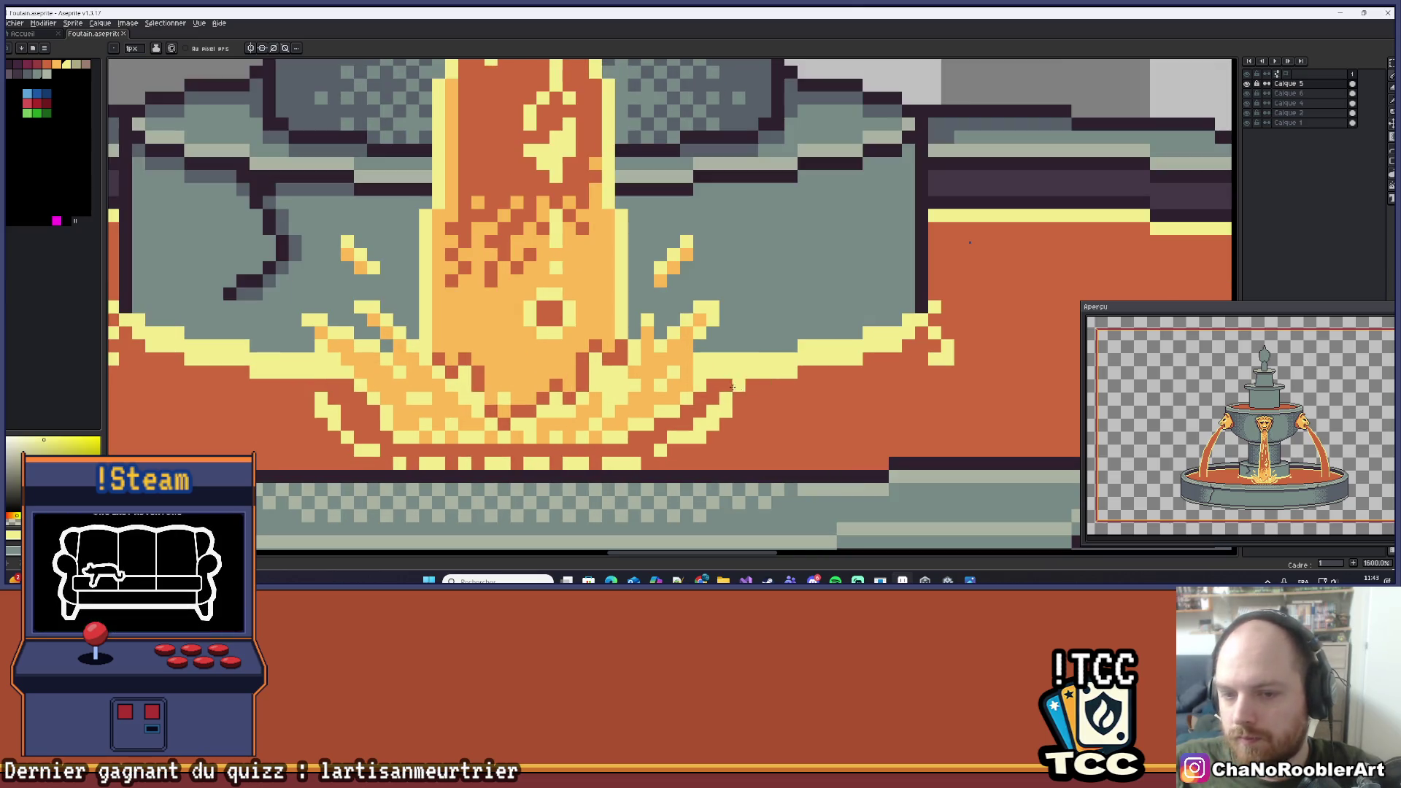
pyautogui.keyDown('alt'); pyautogui.click(697, 379); pyautogui.keyUp('alt')
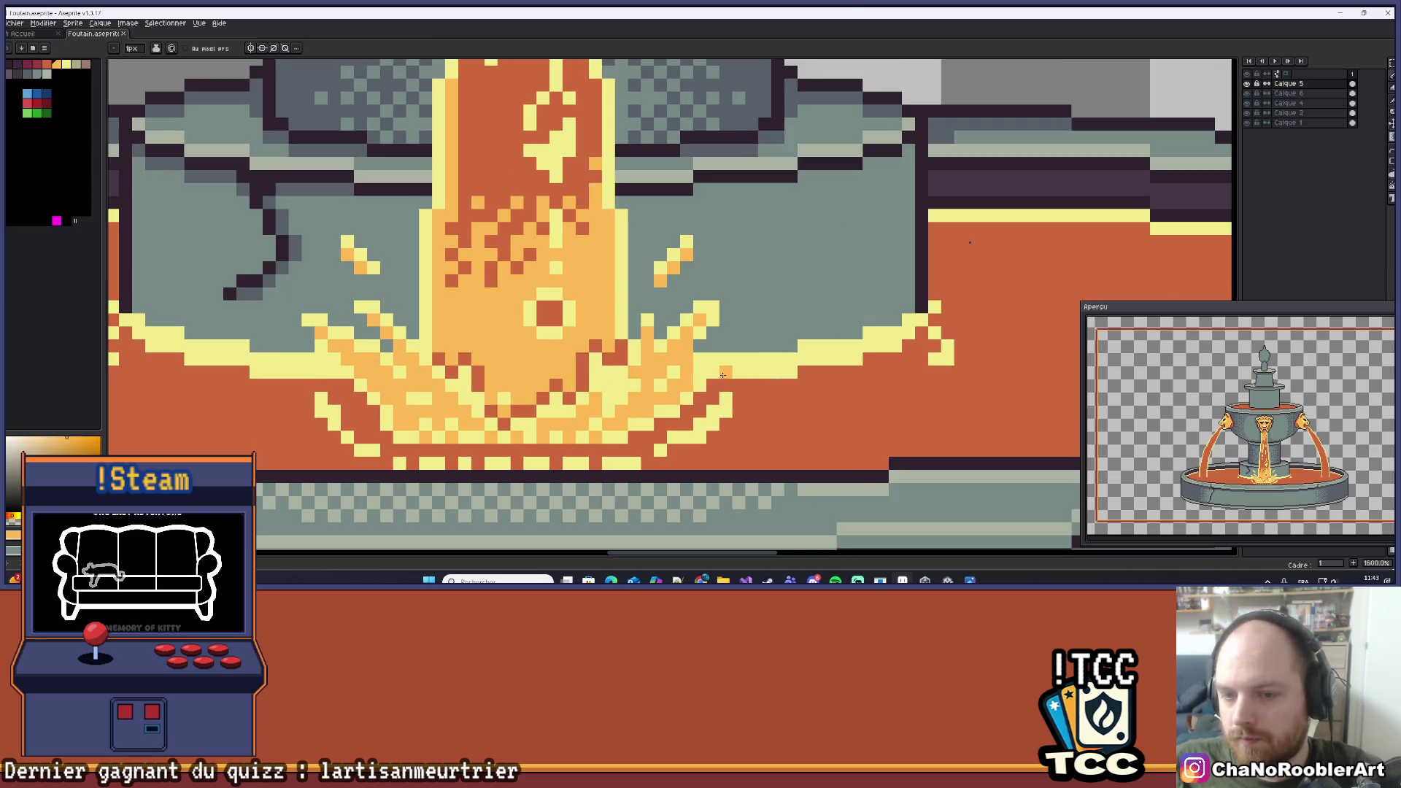
pyautogui.click(818, 359)
pyautogui.scroll(-8, 839, 375)
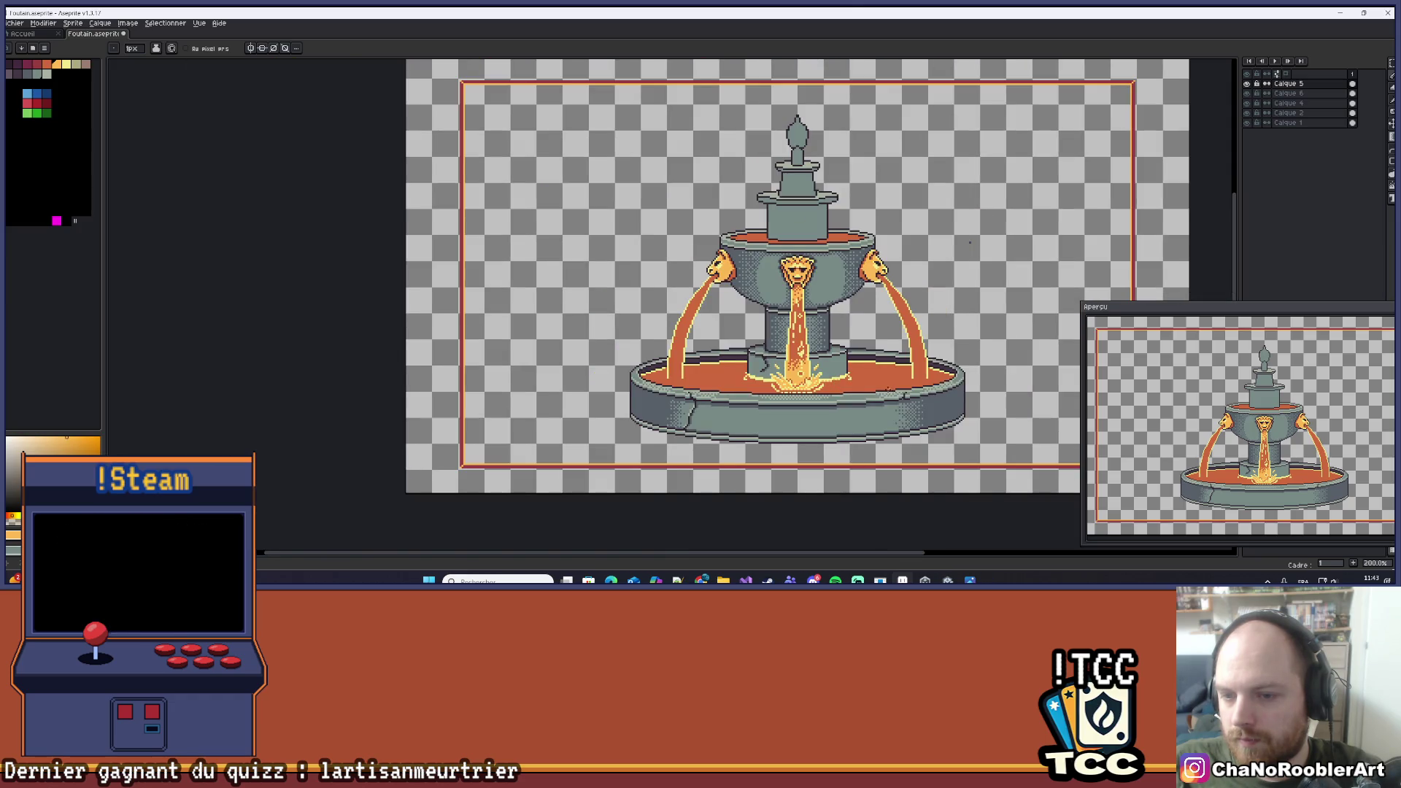
pyautogui.scroll(5, 839, 376)
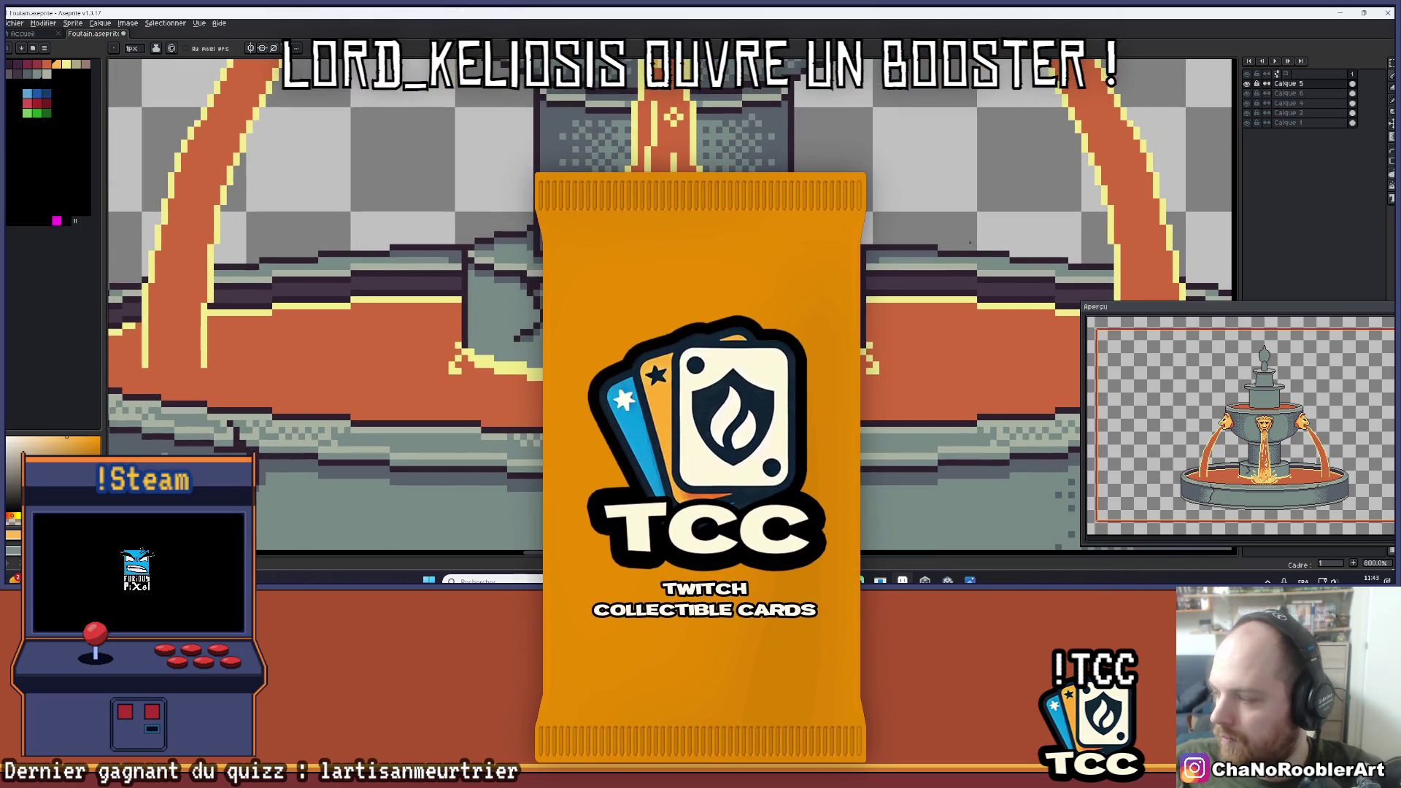
pyautogui.scroll(5, 970, 243)
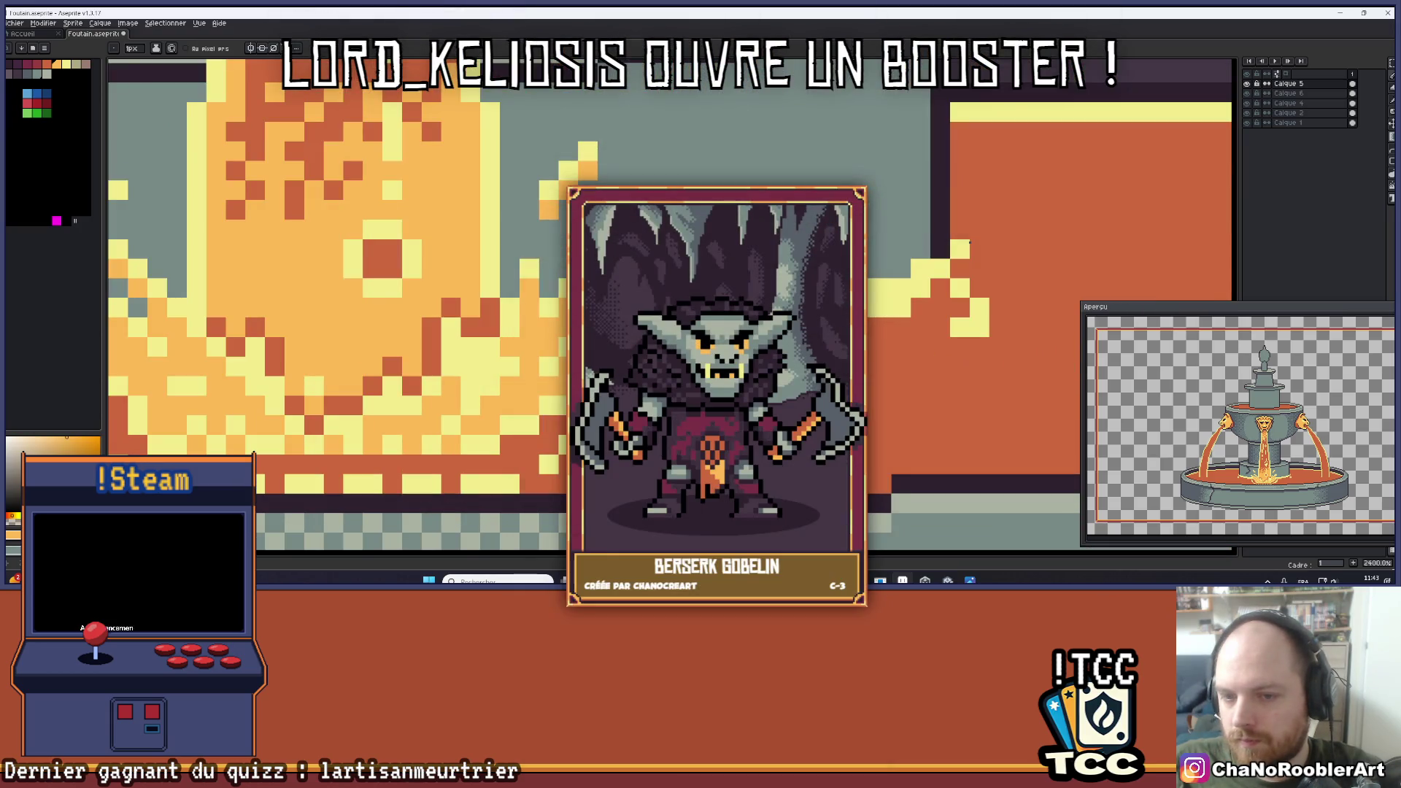
pyautogui.scroll(-6, 970, 243)
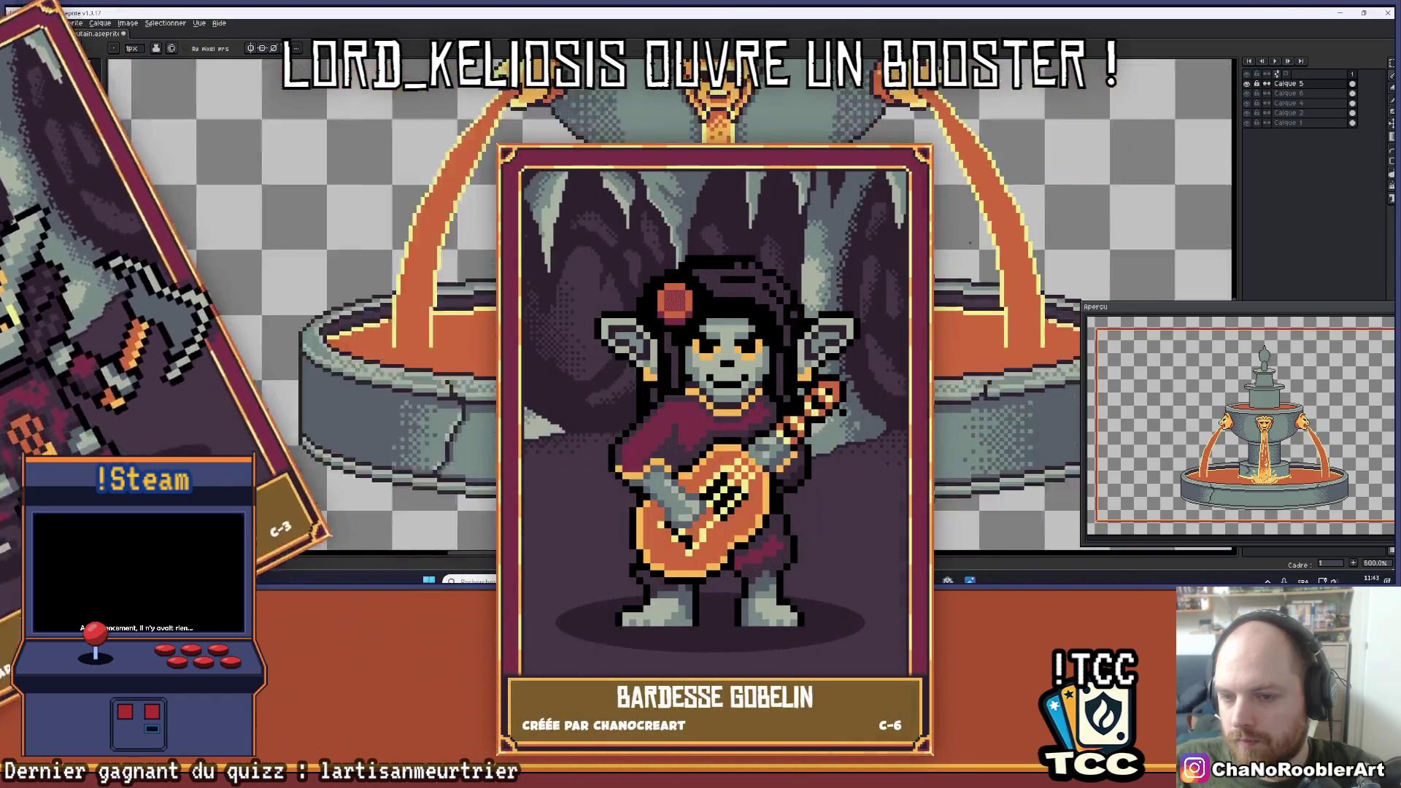
pyautogui.scroll(-3, 970, 243)
pyautogui.scroll(2, 969, 243)
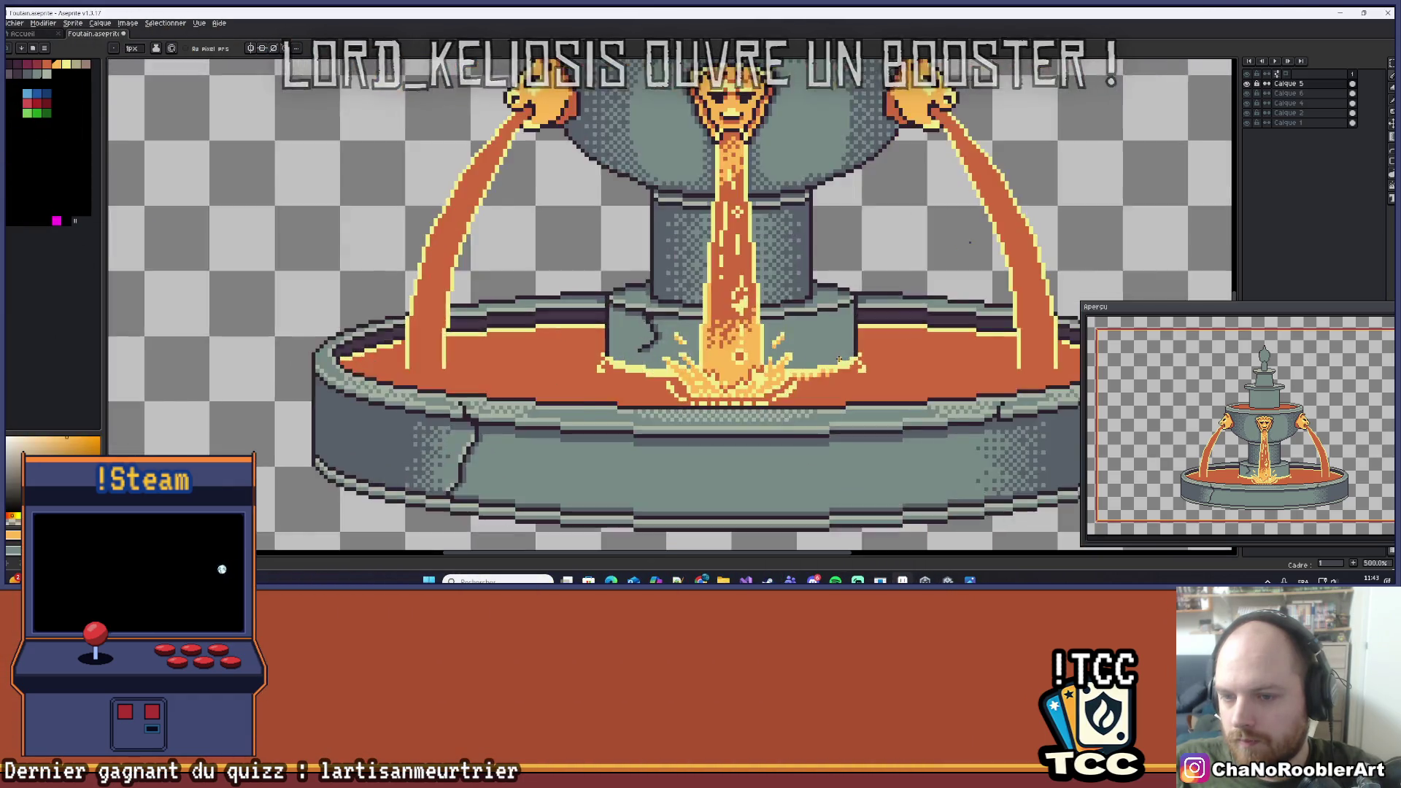
pyautogui.scroll(5, 840, 360)
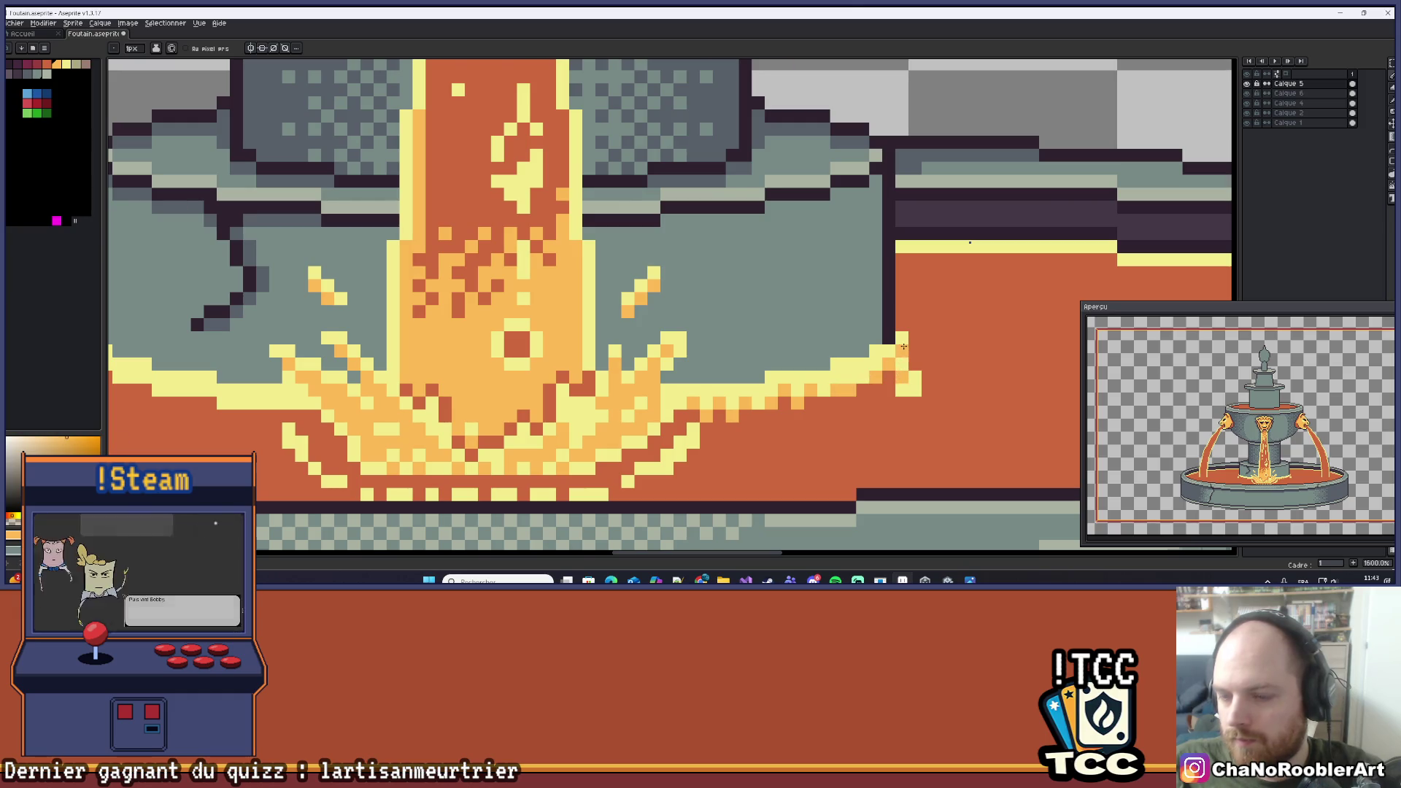
pyautogui.scroll(-7, 900, 356)
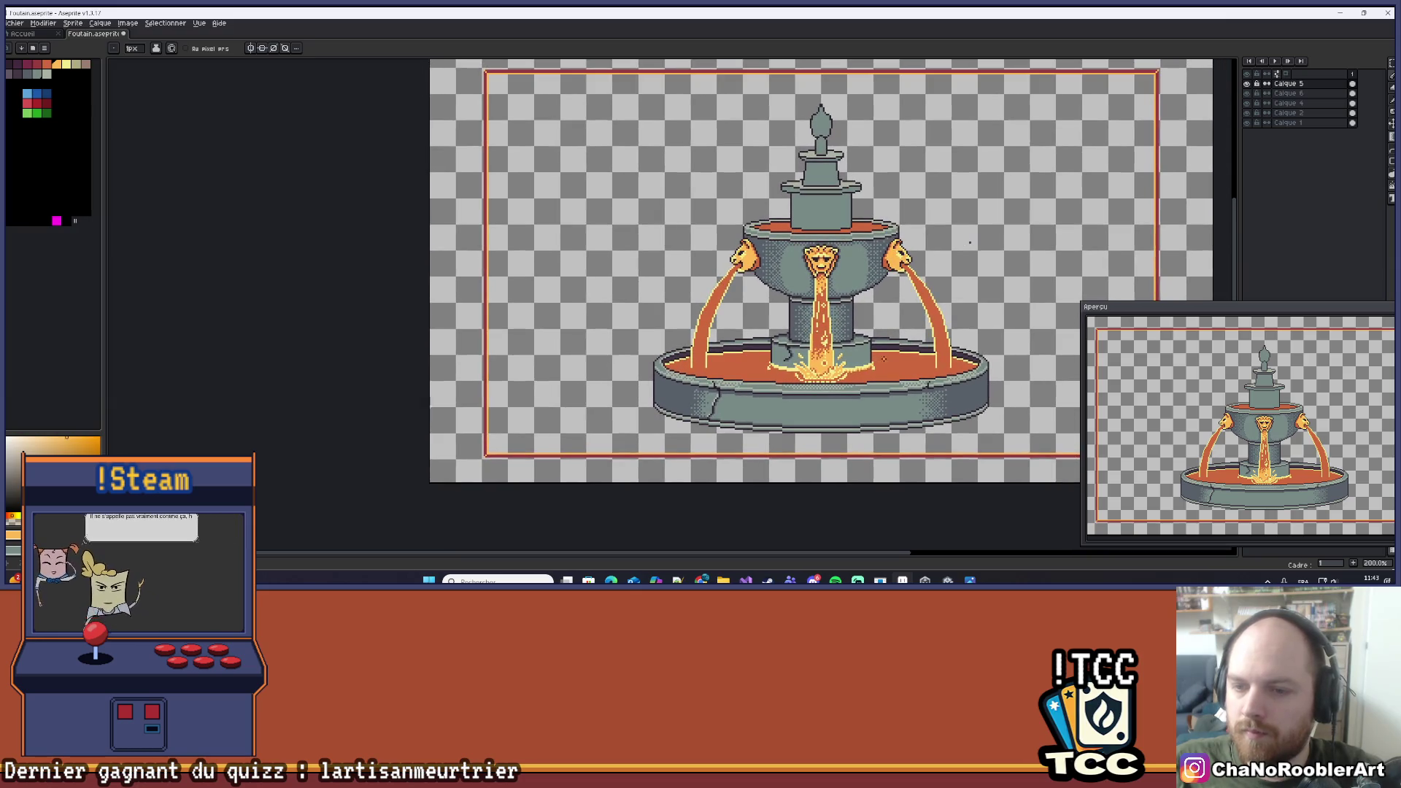
pyautogui.scroll(5, 839, 364)
pyautogui.scroll(8, 839, 364)
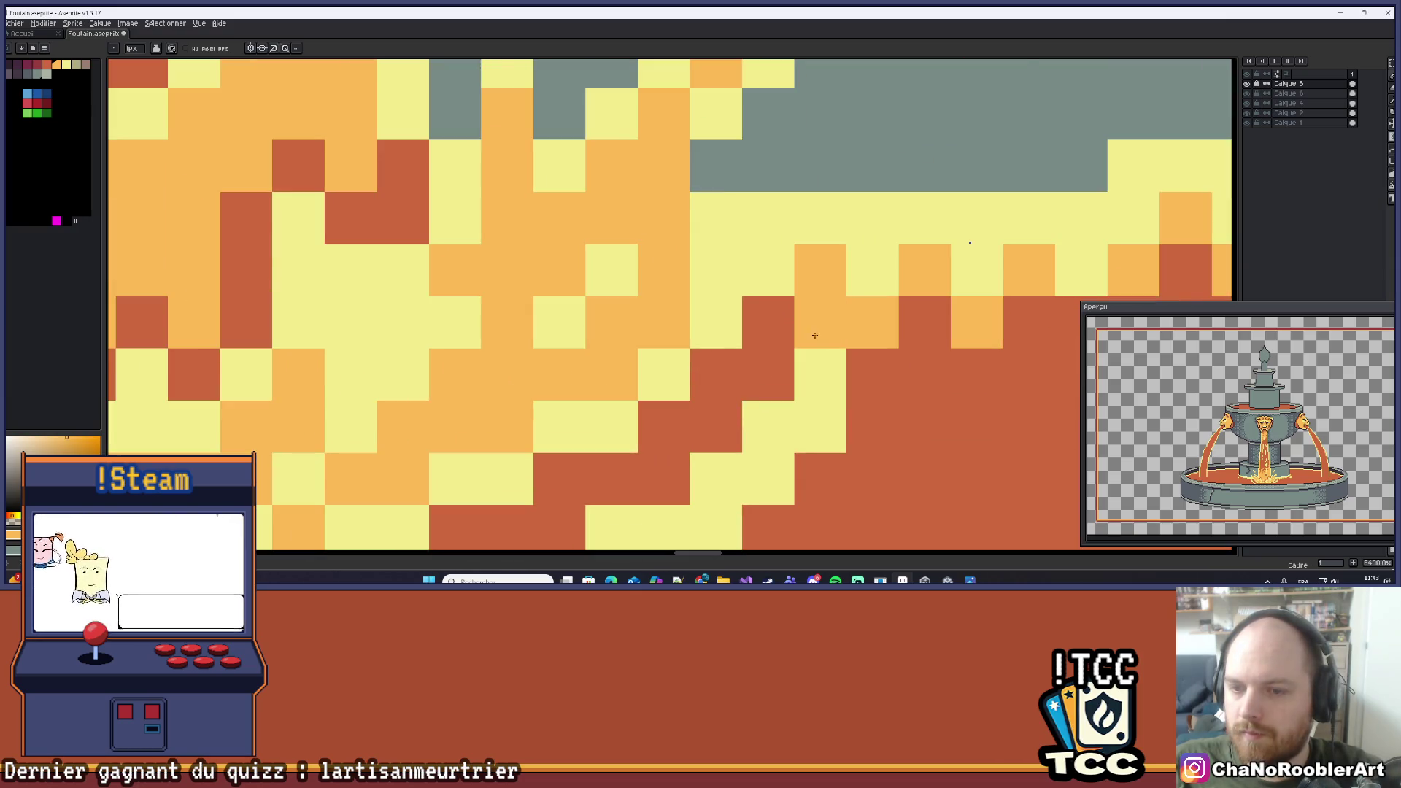
pyautogui.scroll(-10, 807, 330)
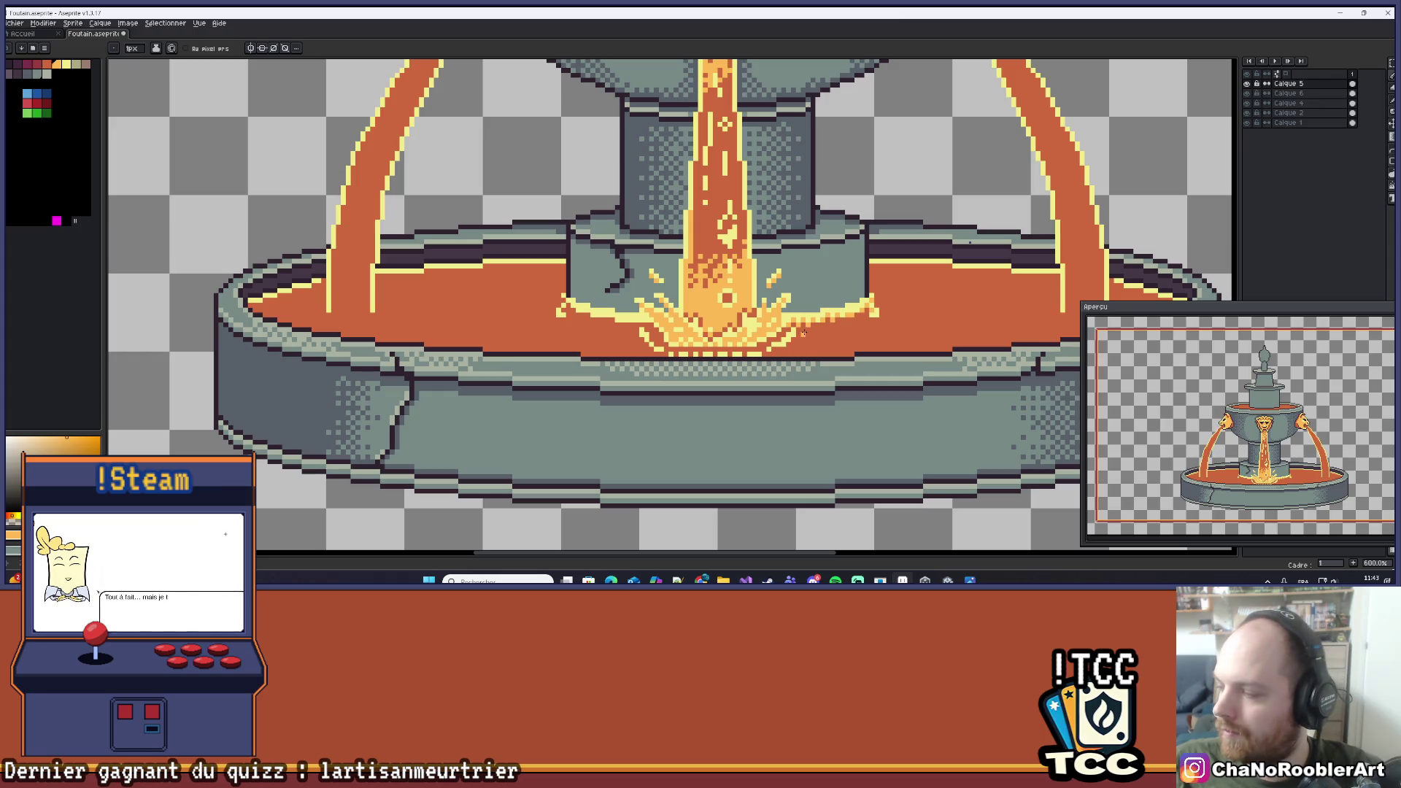
pyautogui.scroll(5, 783, 330)
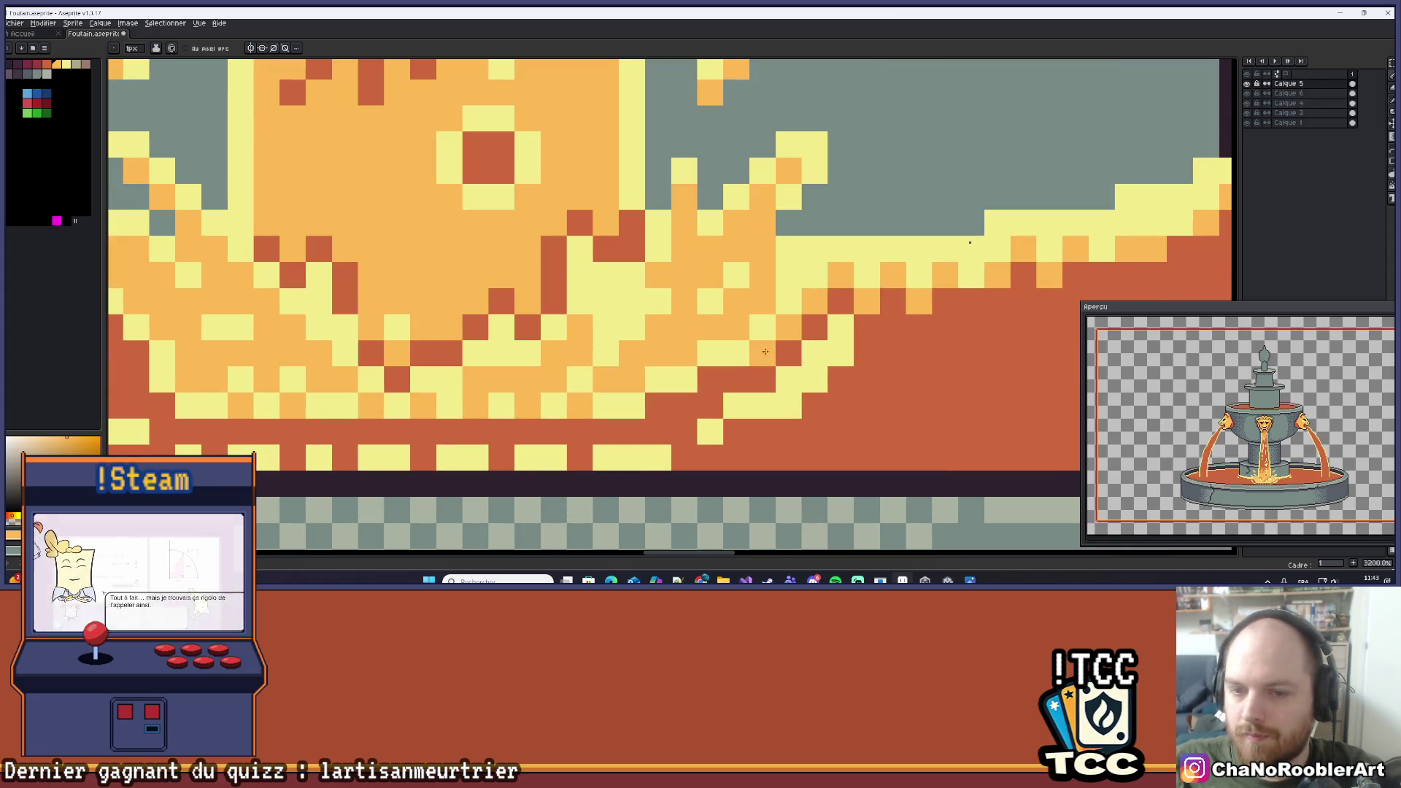
pyautogui.scroll(-8, 729, 369)
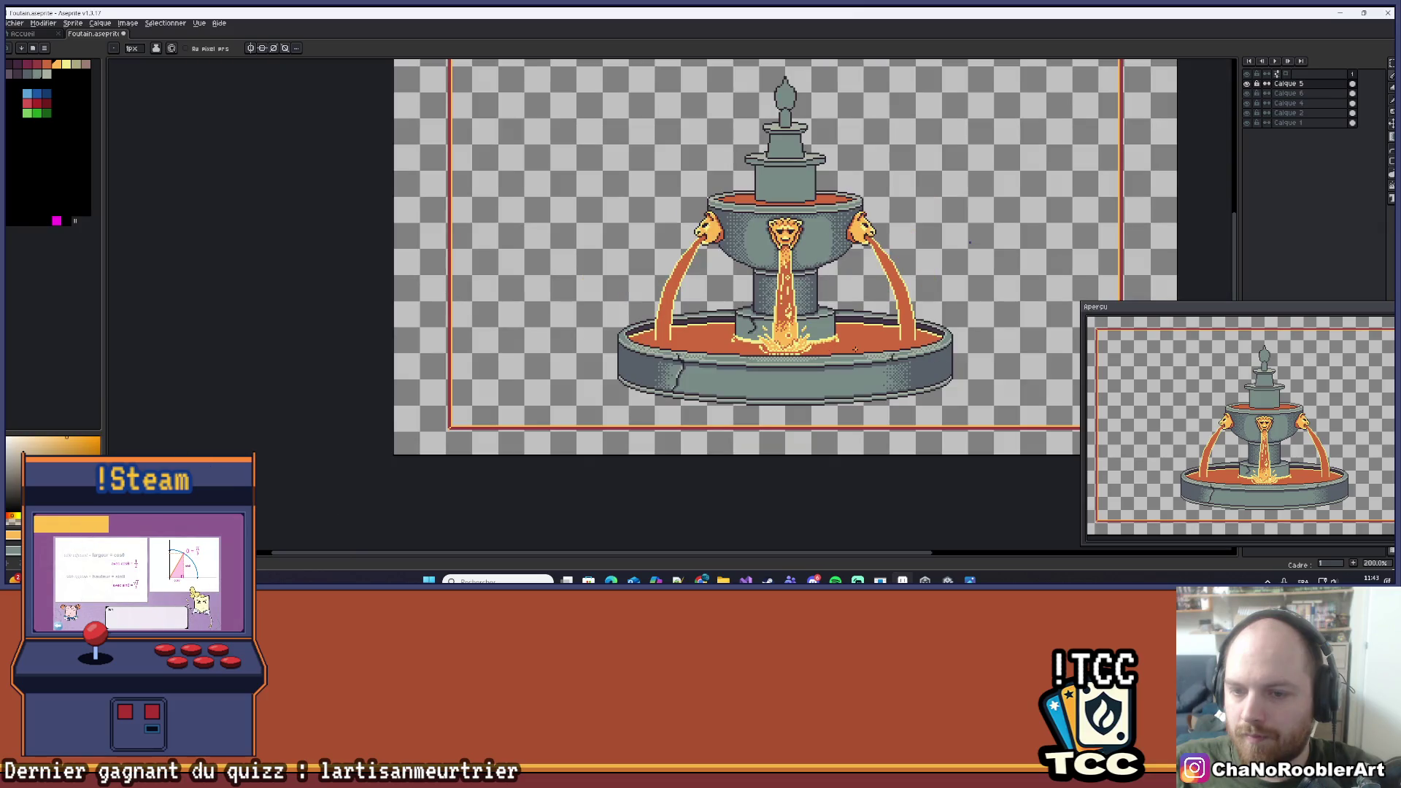
pyautogui.moveTo(855, 349); pyautogui.dragTo(800, 401)
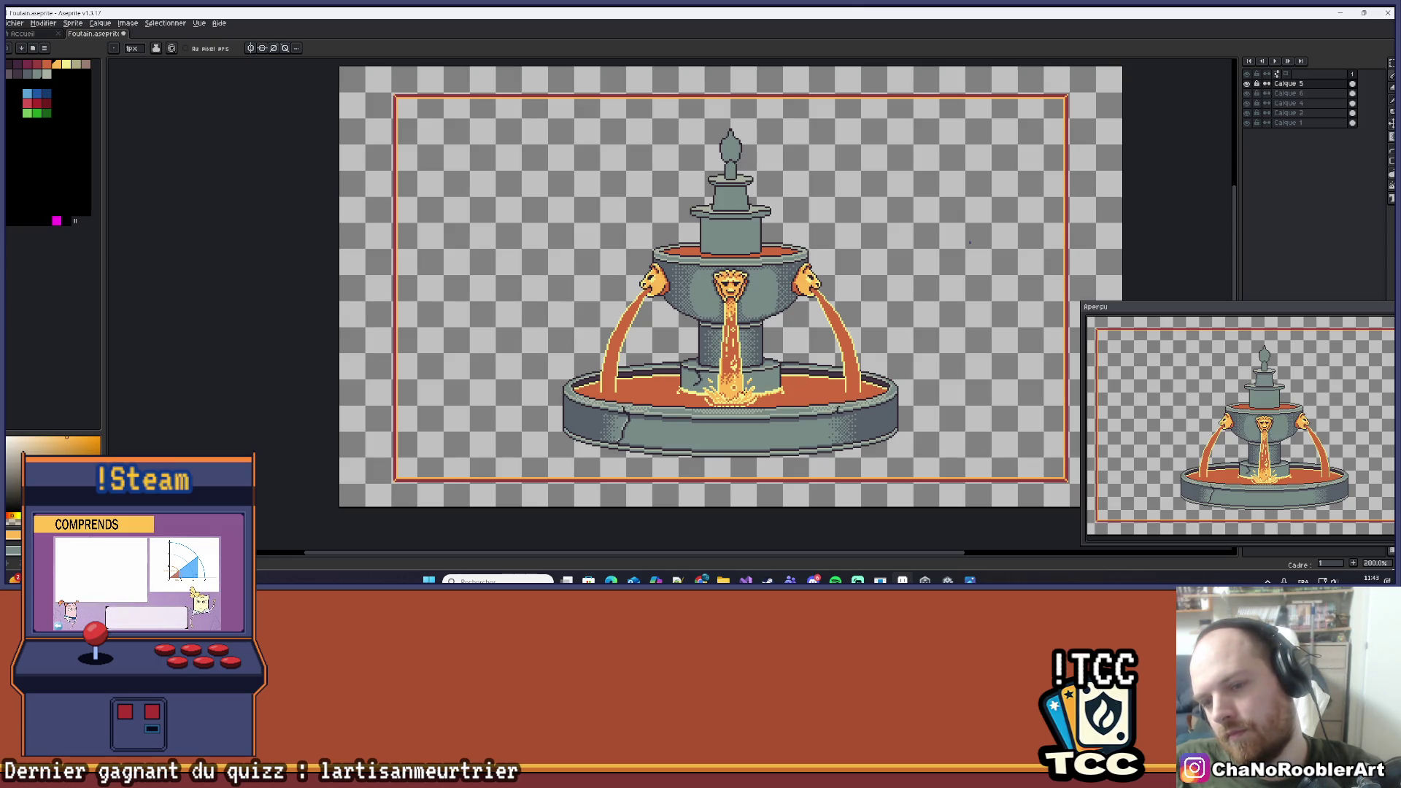
pyautogui.scroll(5, 741, 409)
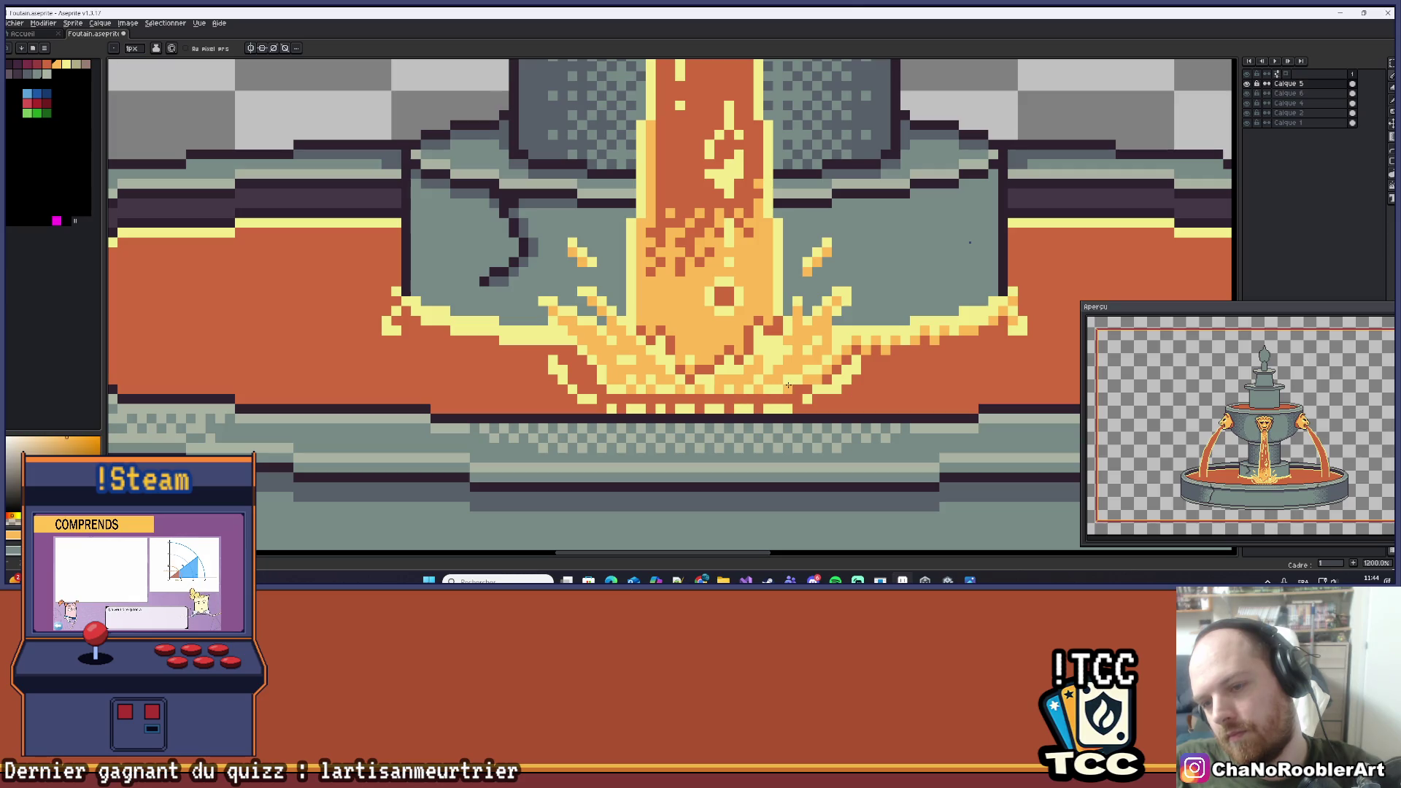
pyautogui.scroll(-5, 792, 385)
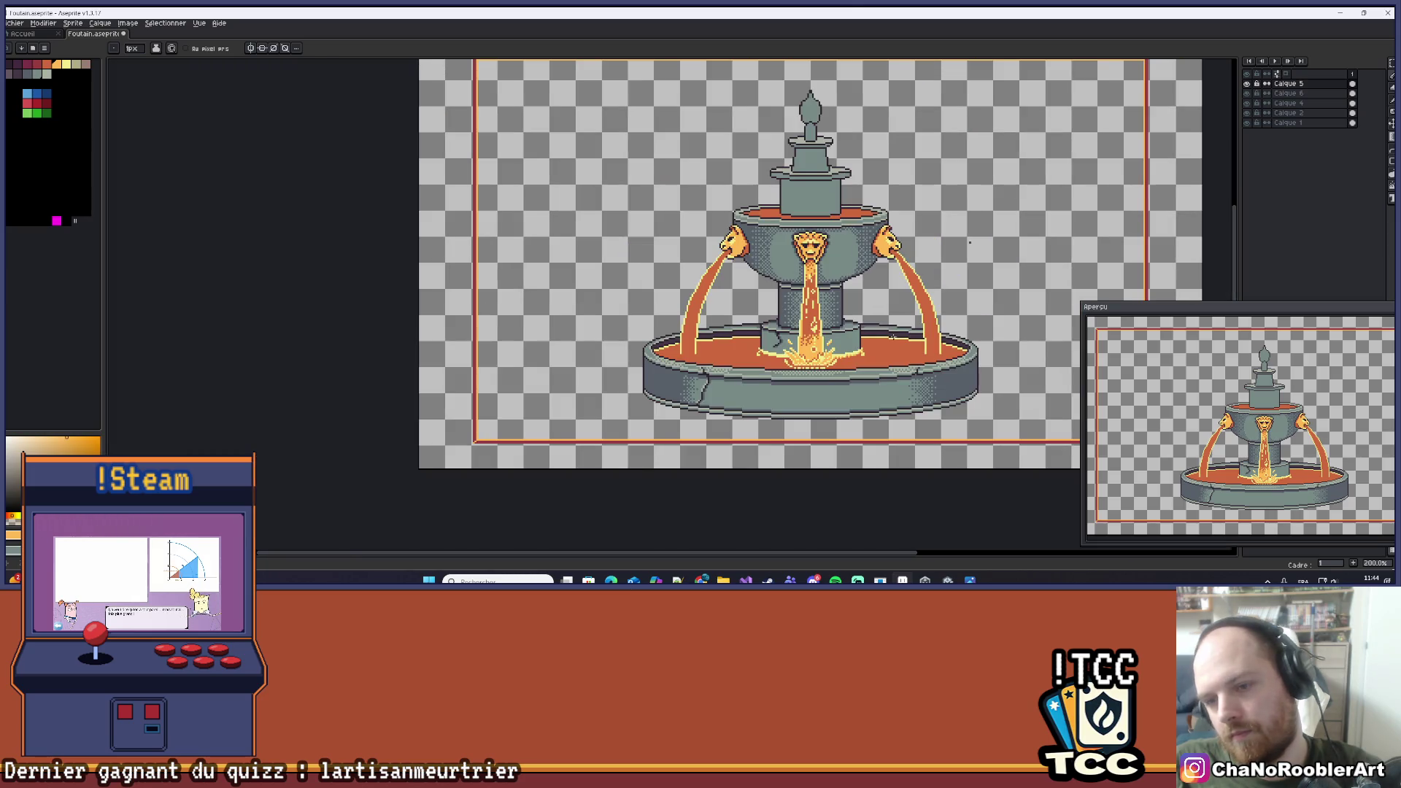
pyautogui.moveTo(871, 349)
pyautogui.mouseDown()
pyautogui.moveTo(809, 400)
pyautogui.moveTo(730, 387)
pyautogui.mouseUp()
# Sample the highlight colour and paint two light-orange pixels on the pool rim.
pyautogui.scroll(7, 727, 383)
pyautogui.keyDown('alt'); pyautogui.click(705, 394); pyautogui.keyUp('alt')
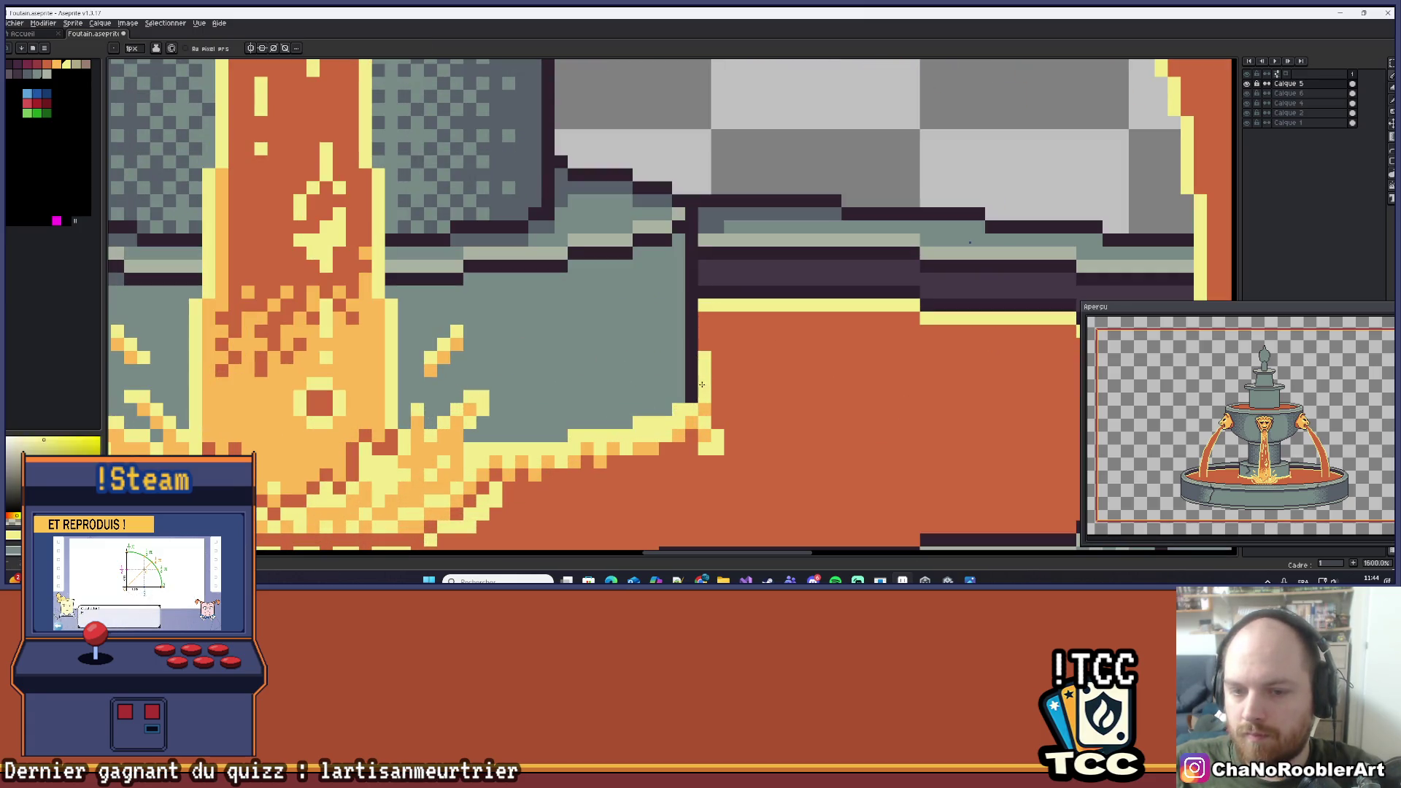
pyautogui.keyDown('alt'); pyautogui.click(705, 410); pyautogui.keyUp('alt')
pyautogui.click(718, 383)
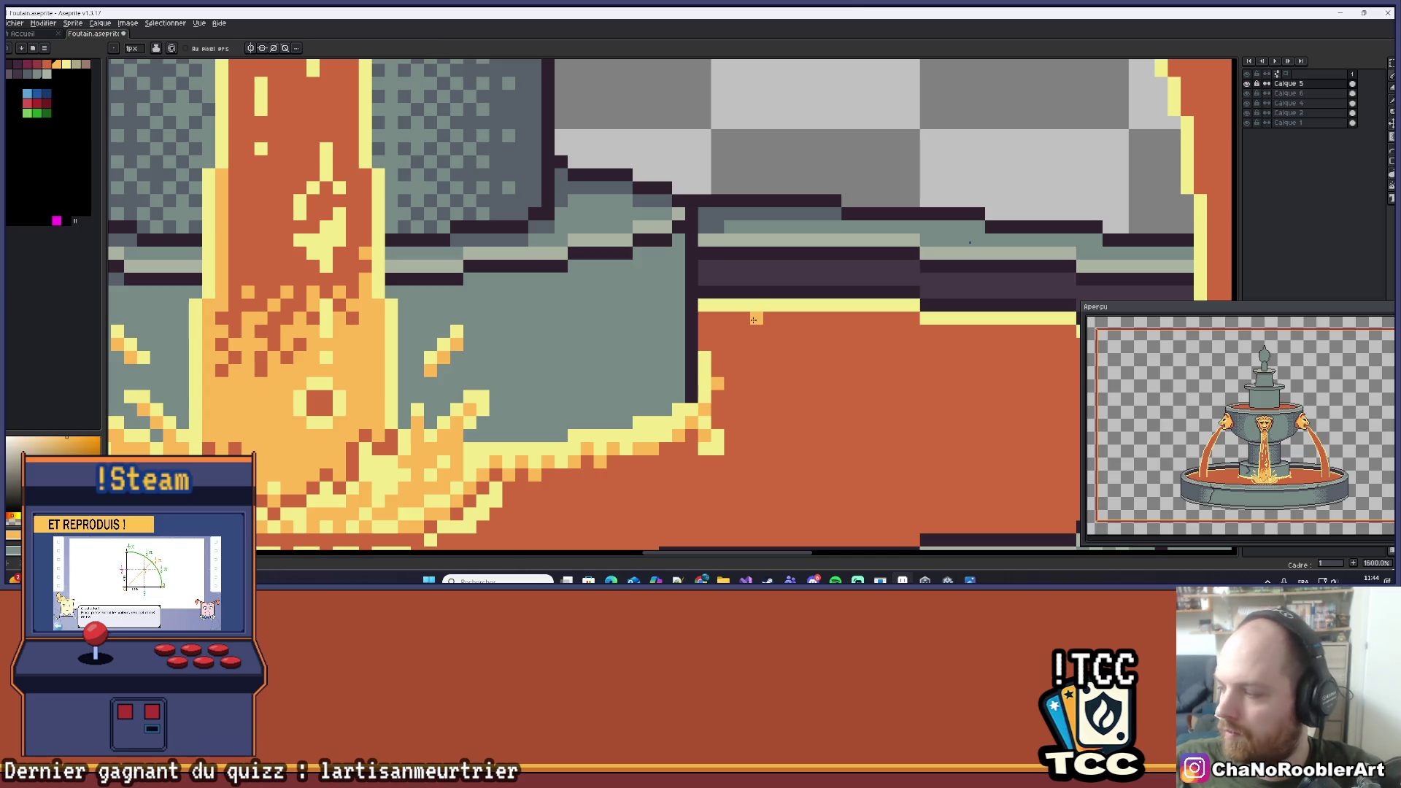
pyautogui.scroll(-4, 730, 324)
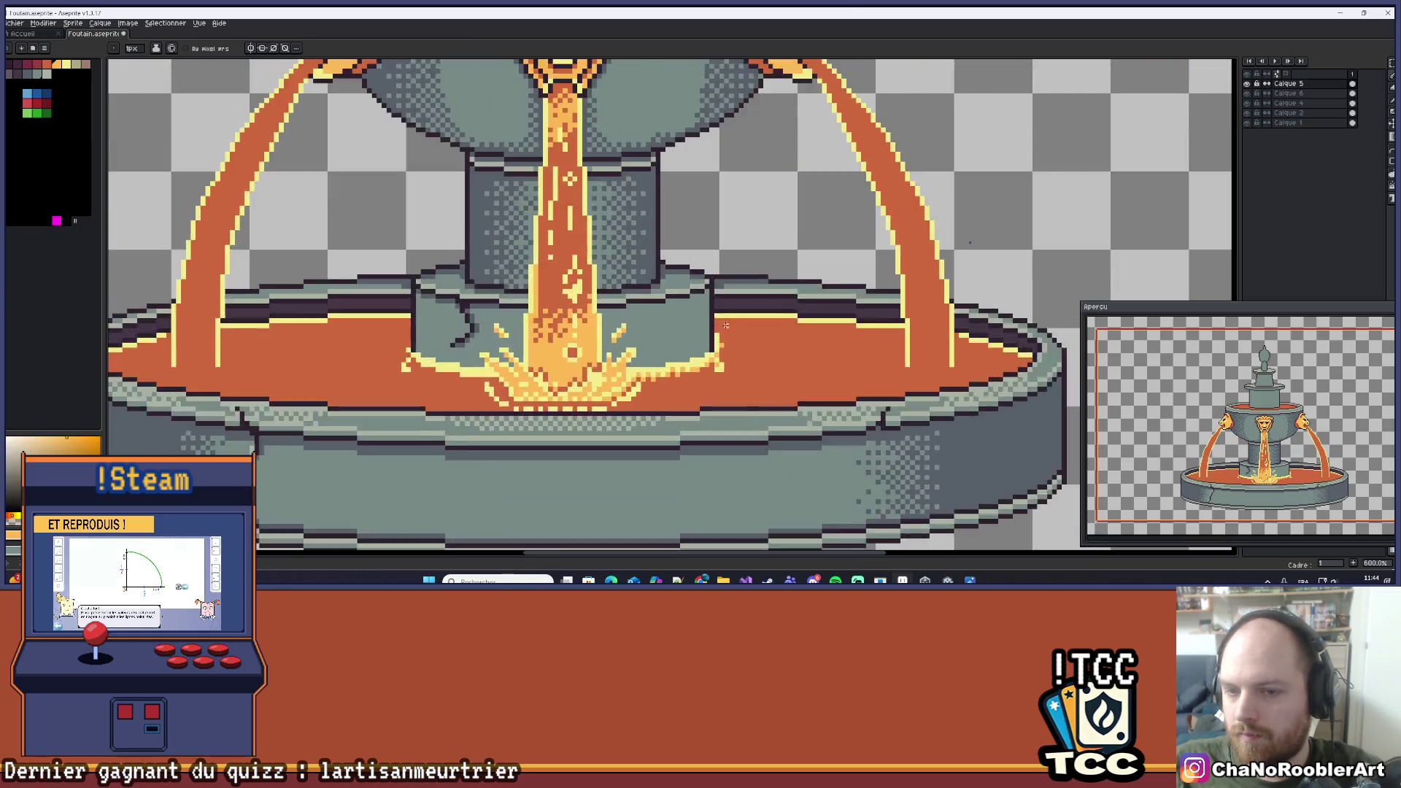
pyautogui.scroll(3, 726, 324)
# Try a light-orange rim line and an extra pixel, undo both, and recentre the fountain.
pyautogui.moveTo(703, 316)
pyautogui.mouseDown()
pyautogui.moveTo(977, 332)
pyautogui.moveTo(766, 319)
pyautogui.mouseUp()
pyautogui.hotkey('ctrl', 'z')
pyautogui.scroll(3, 978, 327)
pyautogui.click(983, 320)
pyautogui.scroll(-5, 806, 334)
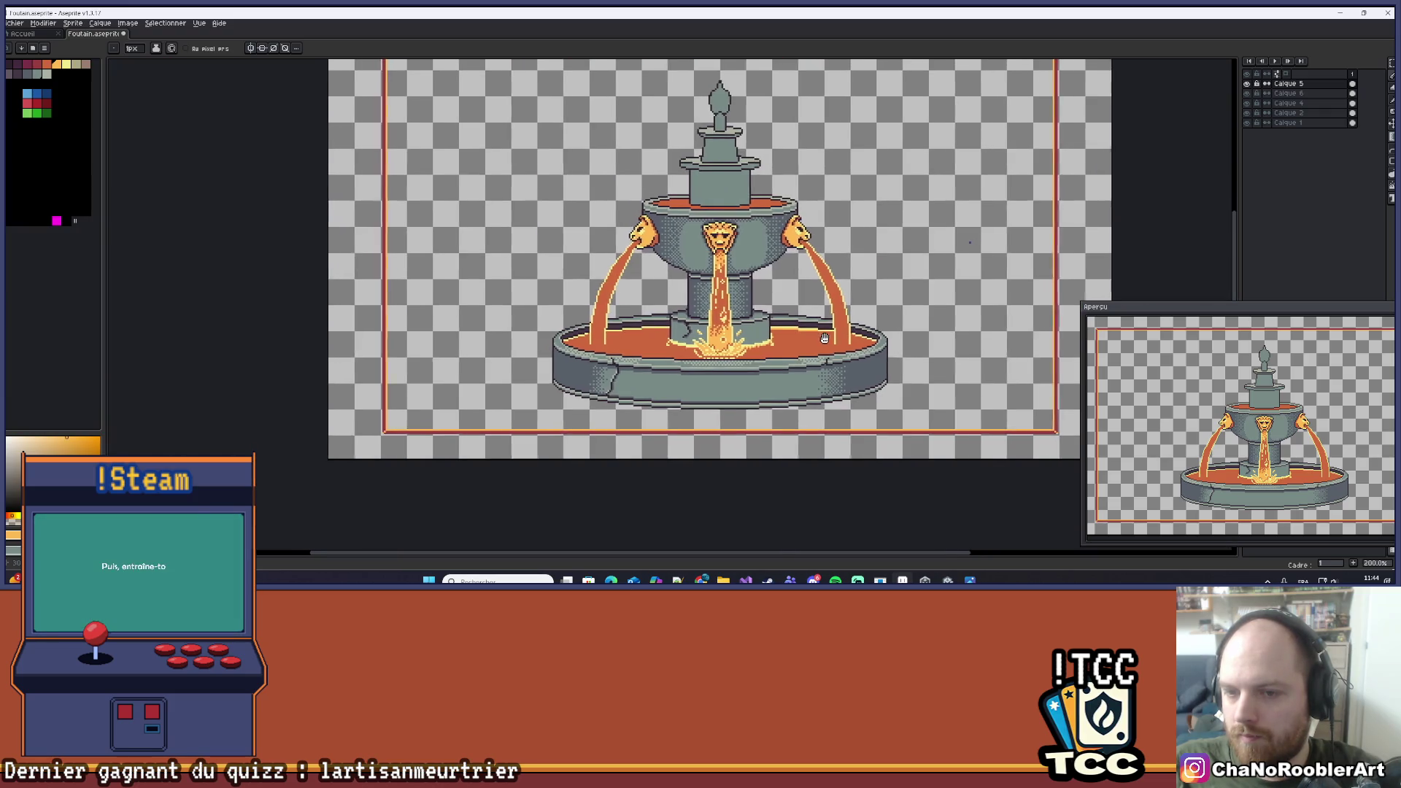
pyautogui.hscroll(-2, 861, 325)
pyautogui.hotkey('ctrl', 'z')
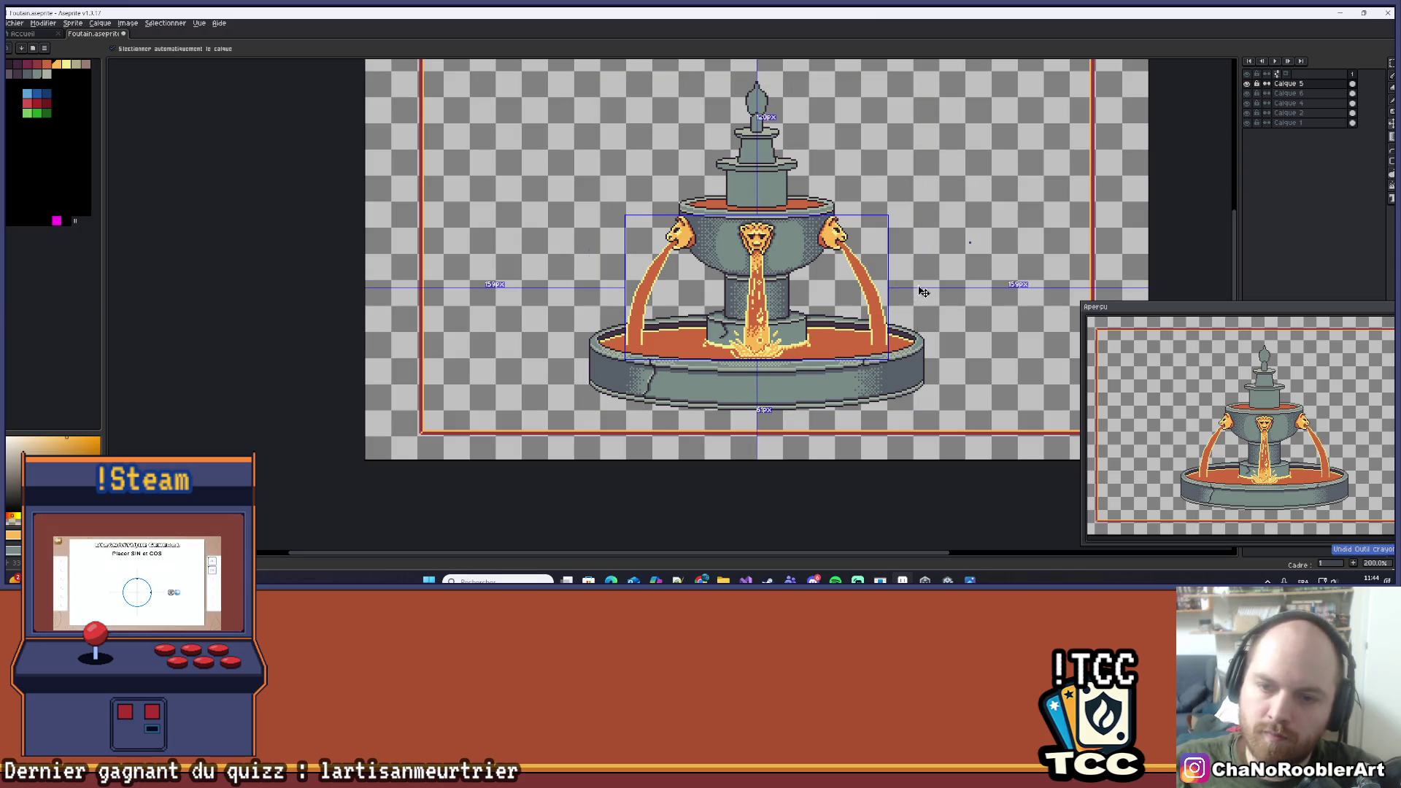
pyautogui.hscroll(1, 894, 309)
pyautogui.scroll(-2, 894, 309)
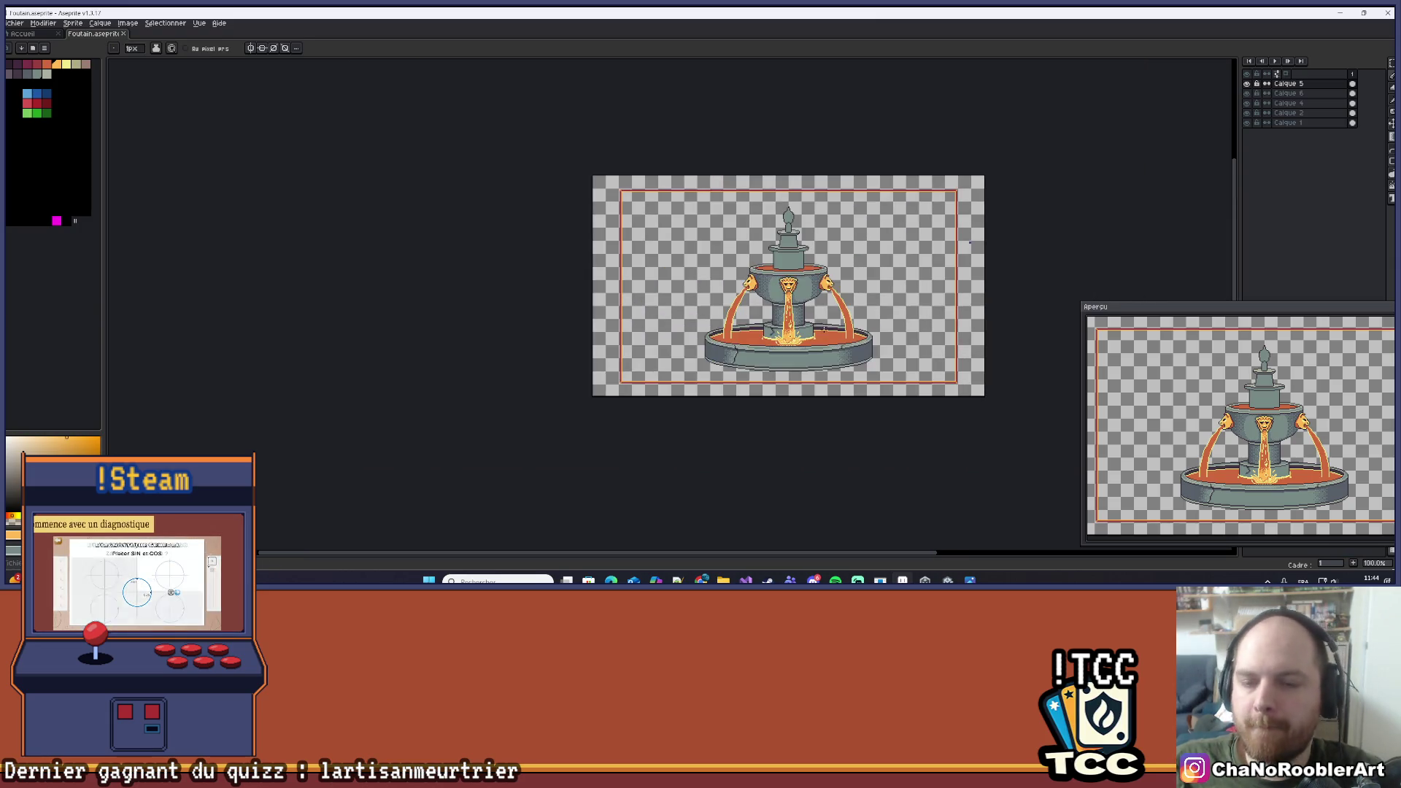
pyautogui.scroll(2, 893, 310)
pyautogui.moveTo(821, 331); pyautogui.dragTo(810, 343)
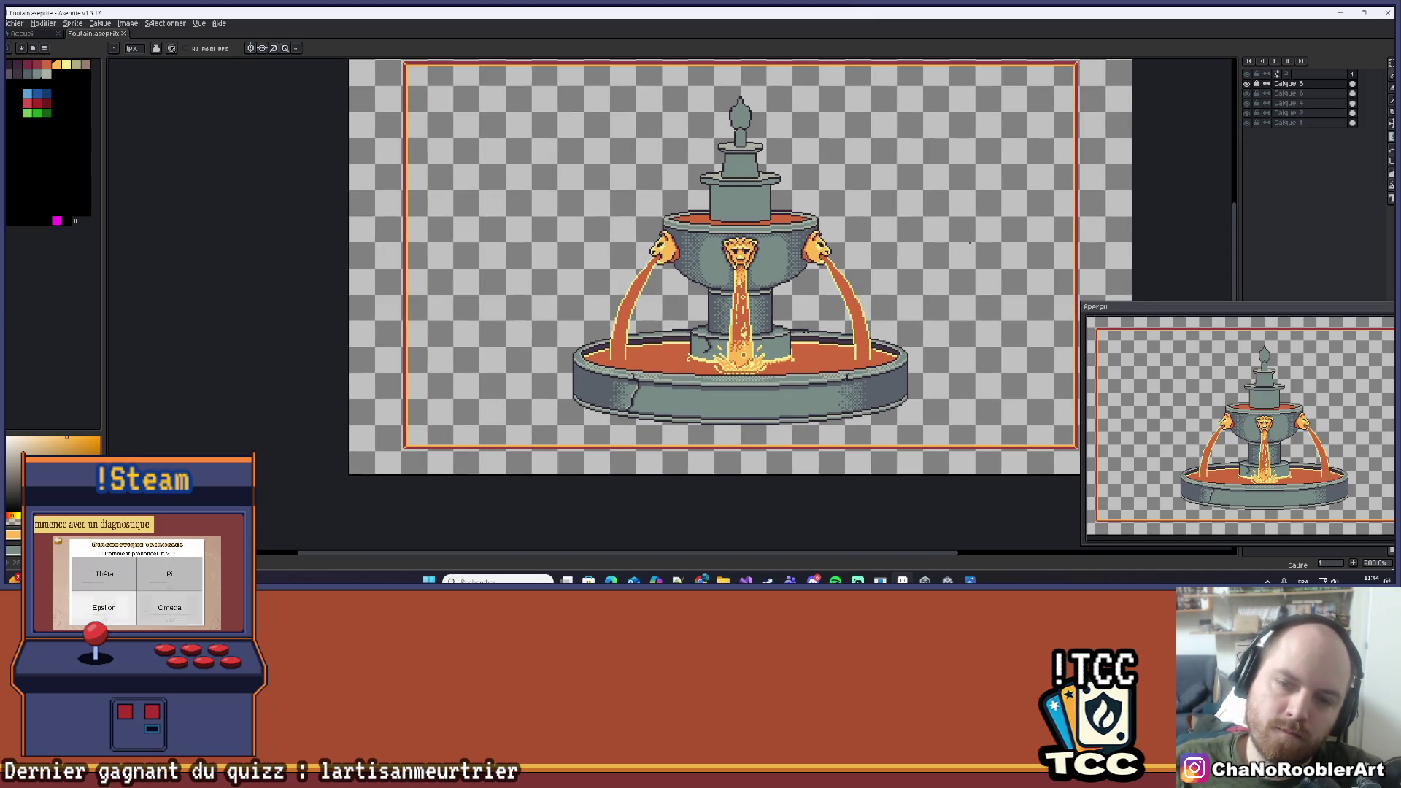
pyautogui.scroll(3, 733, 305)
pyautogui.scroll(1, 733, 307)
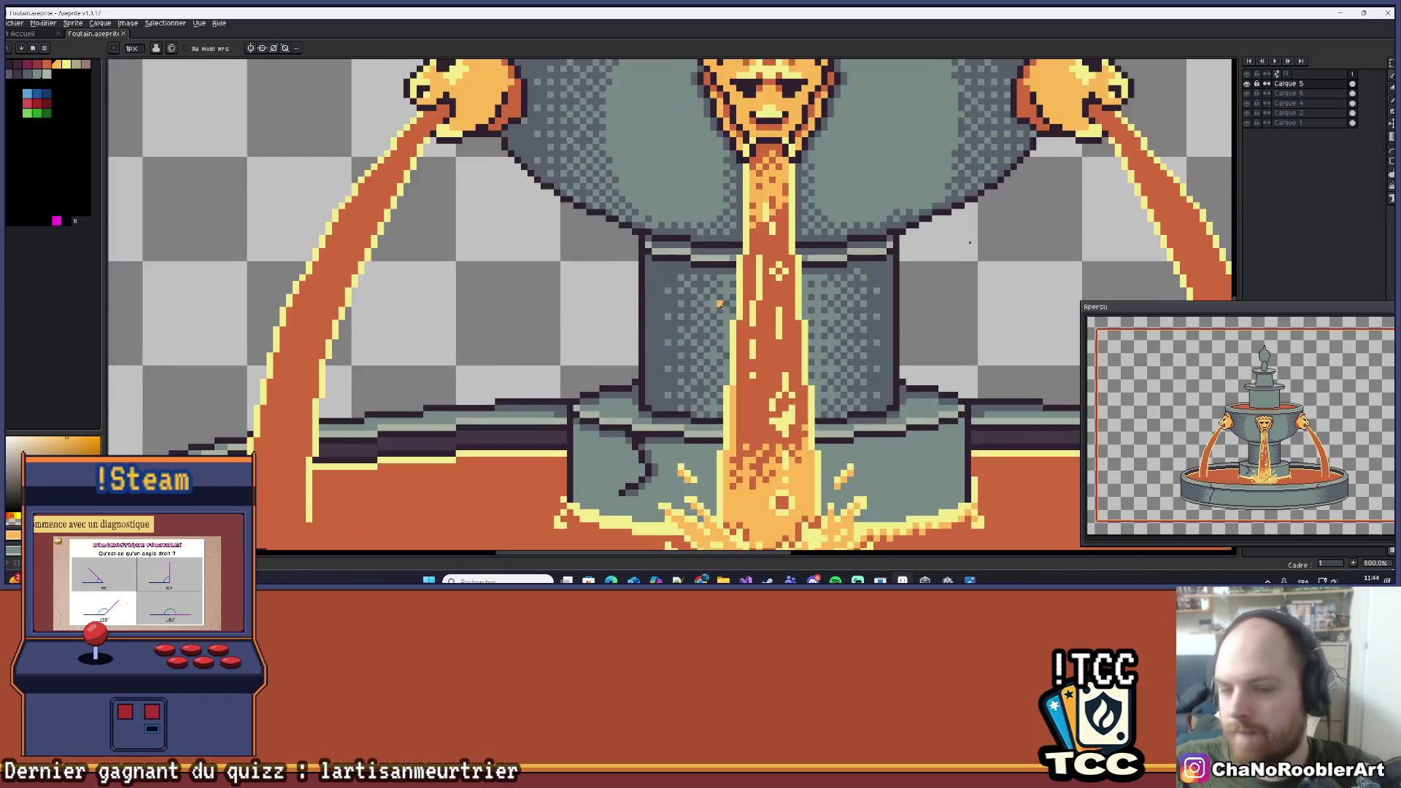
pyautogui.press('i')
pyautogui.press('b')
pyautogui.scroll(6, 751, 387)
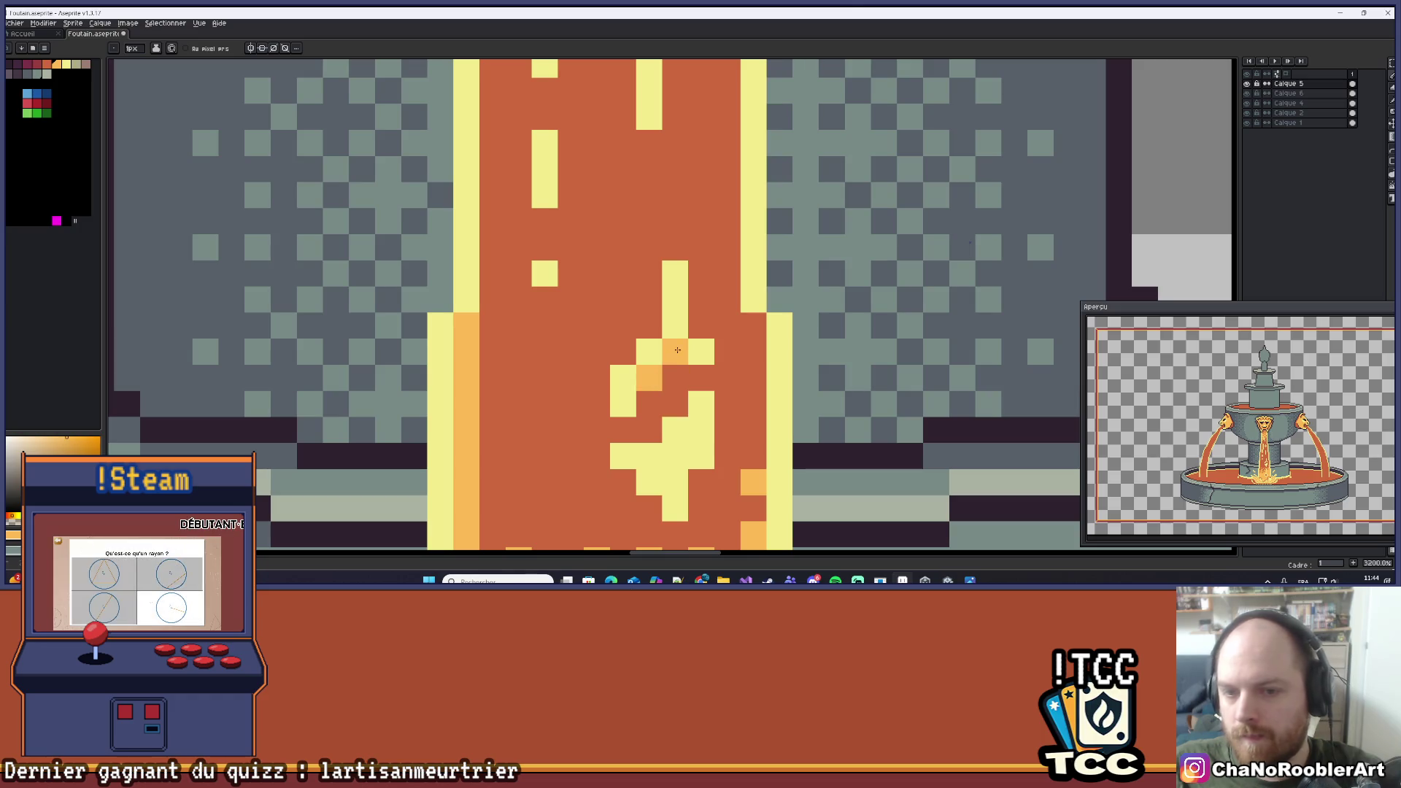
pyautogui.scroll(-6, 745, 270)
pyautogui.scroll(2, 730, 292)
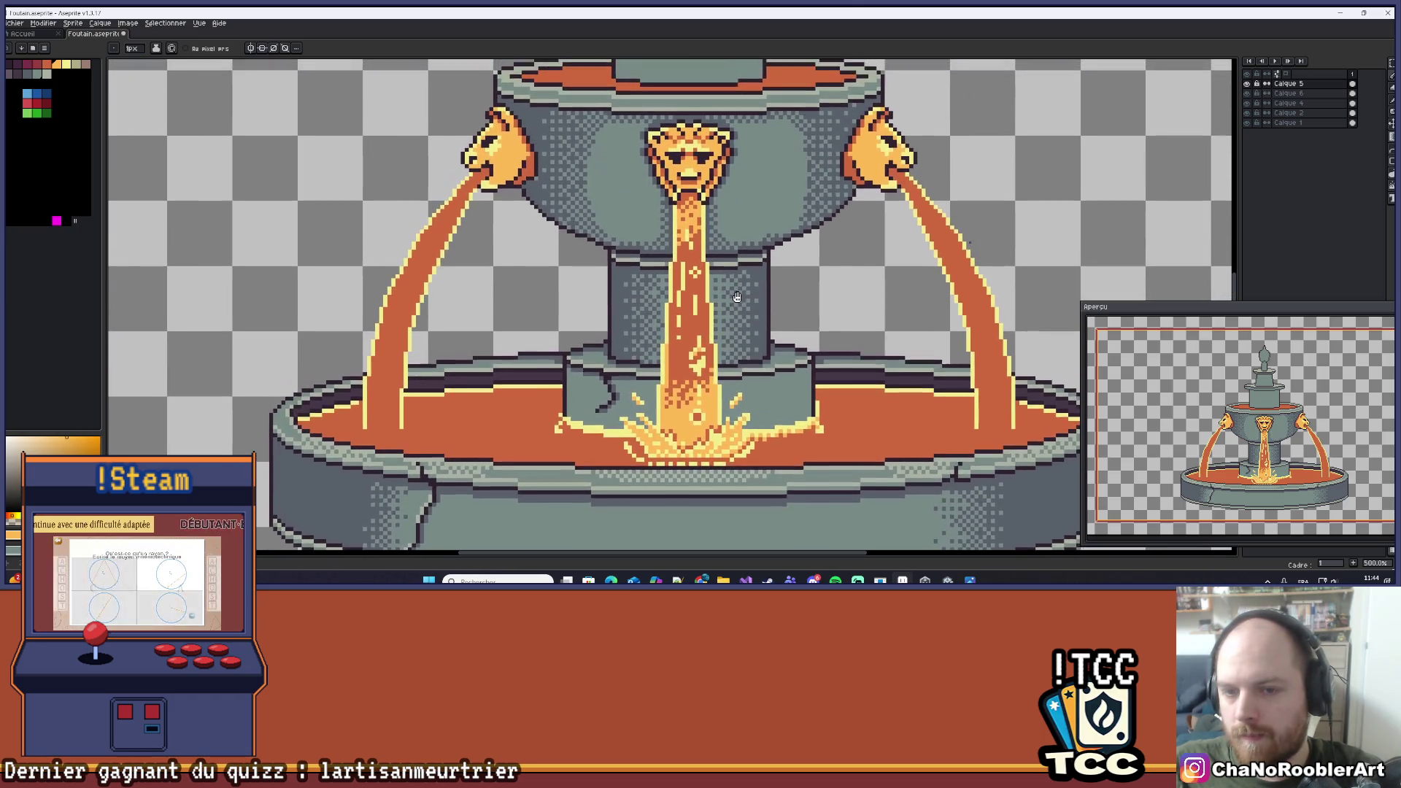
pyautogui.scroll(-4, 699, 305)
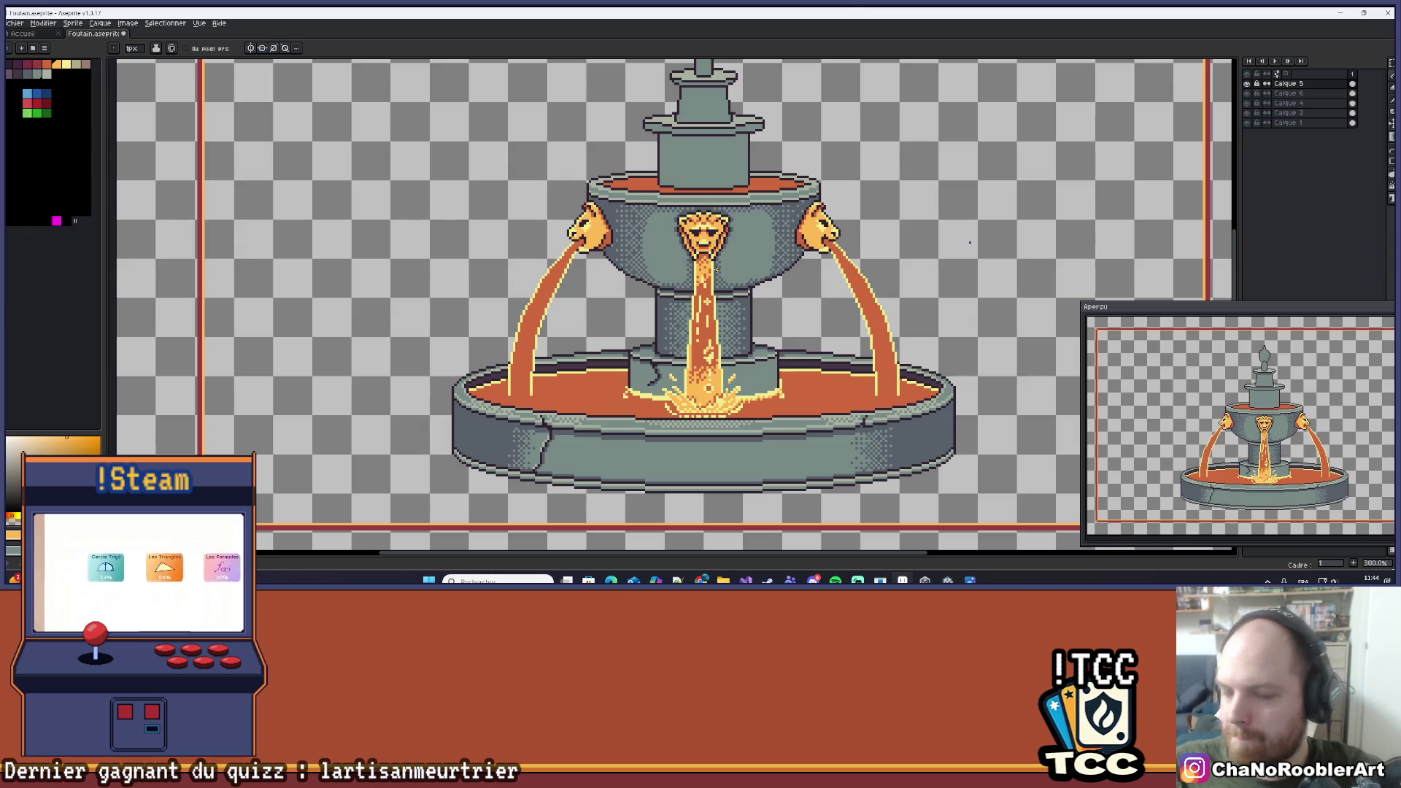
pyautogui.scroll(7, 719, 313)
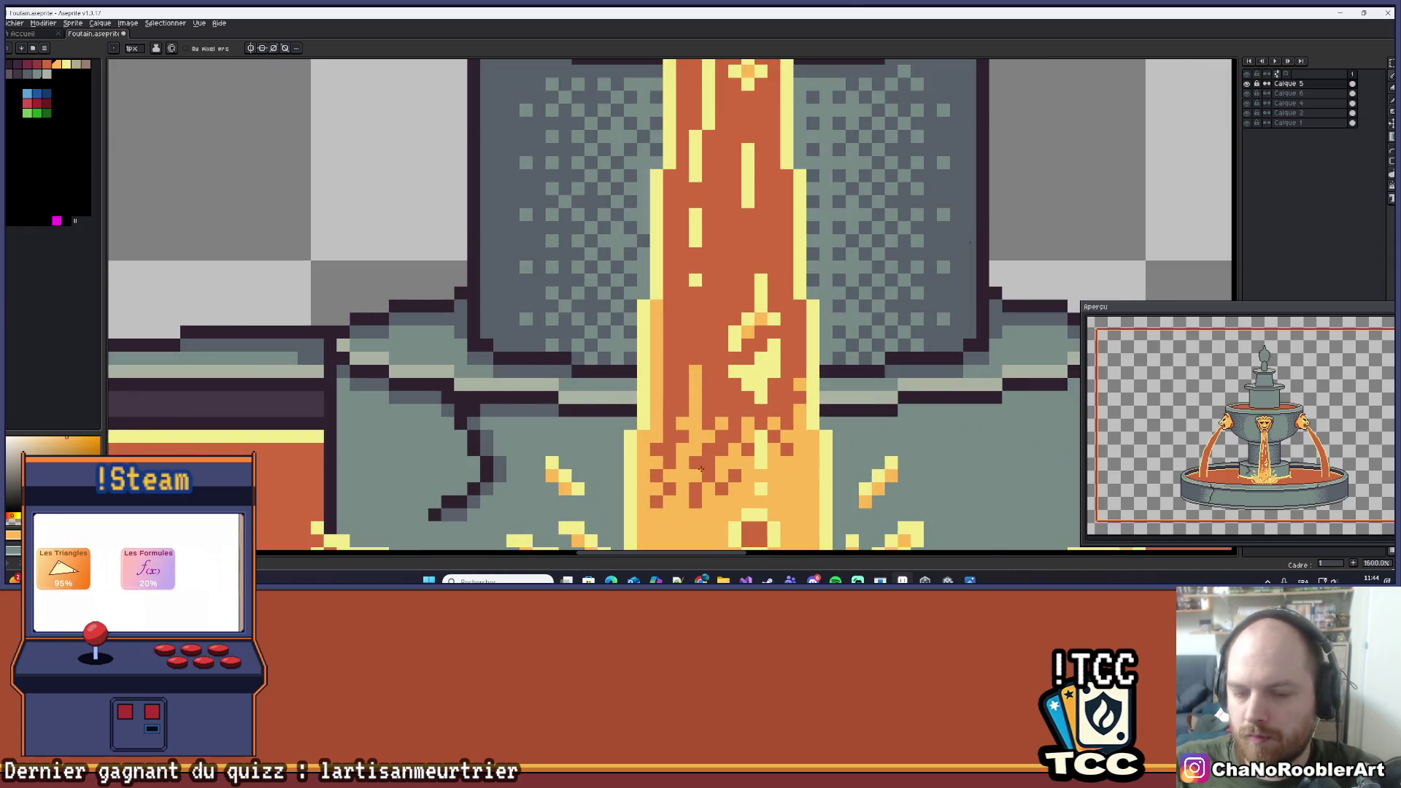
pyautogui.scroll(-7, 763, 410)
pyautogui.scroll(-2, 763, 410)
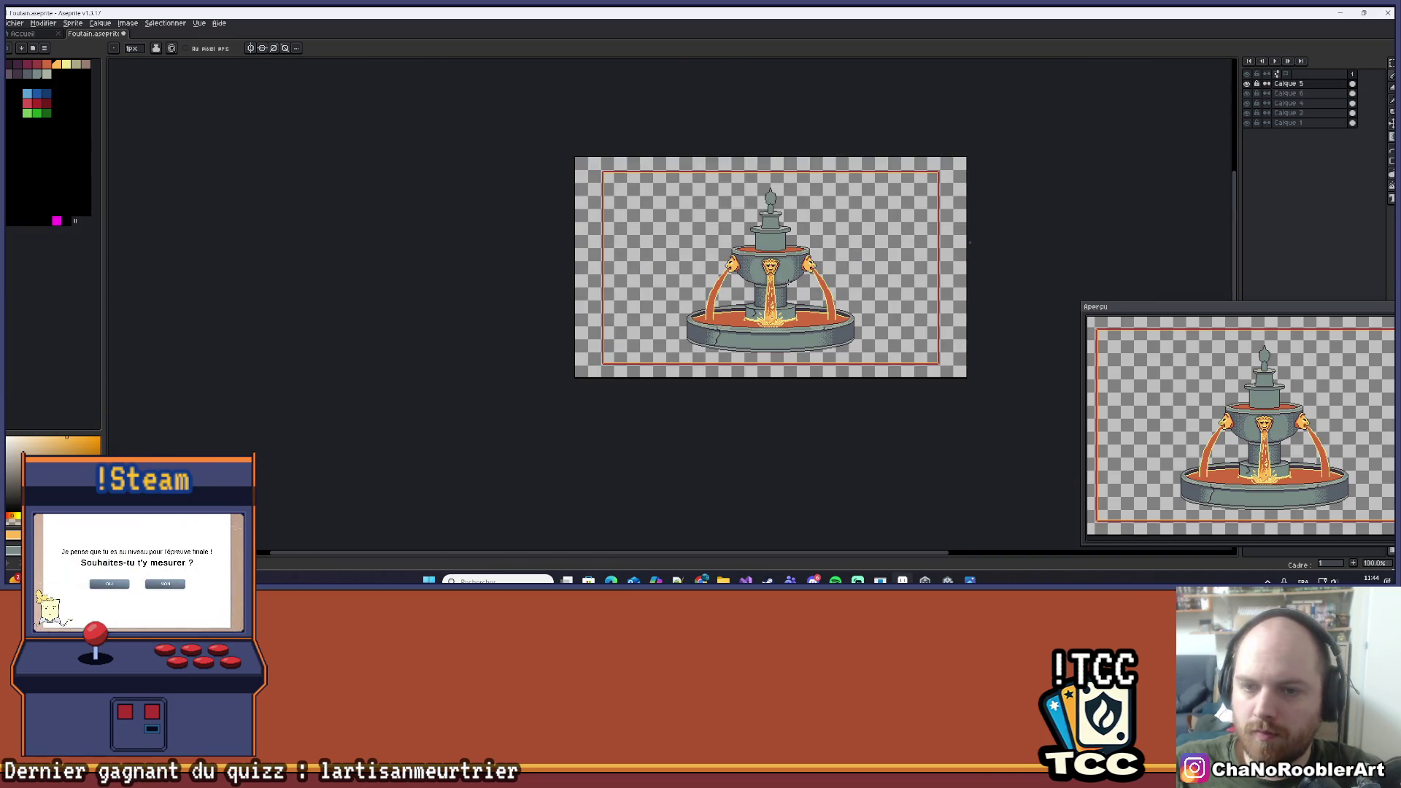
pyautogui.scroll(6, 789, 282)
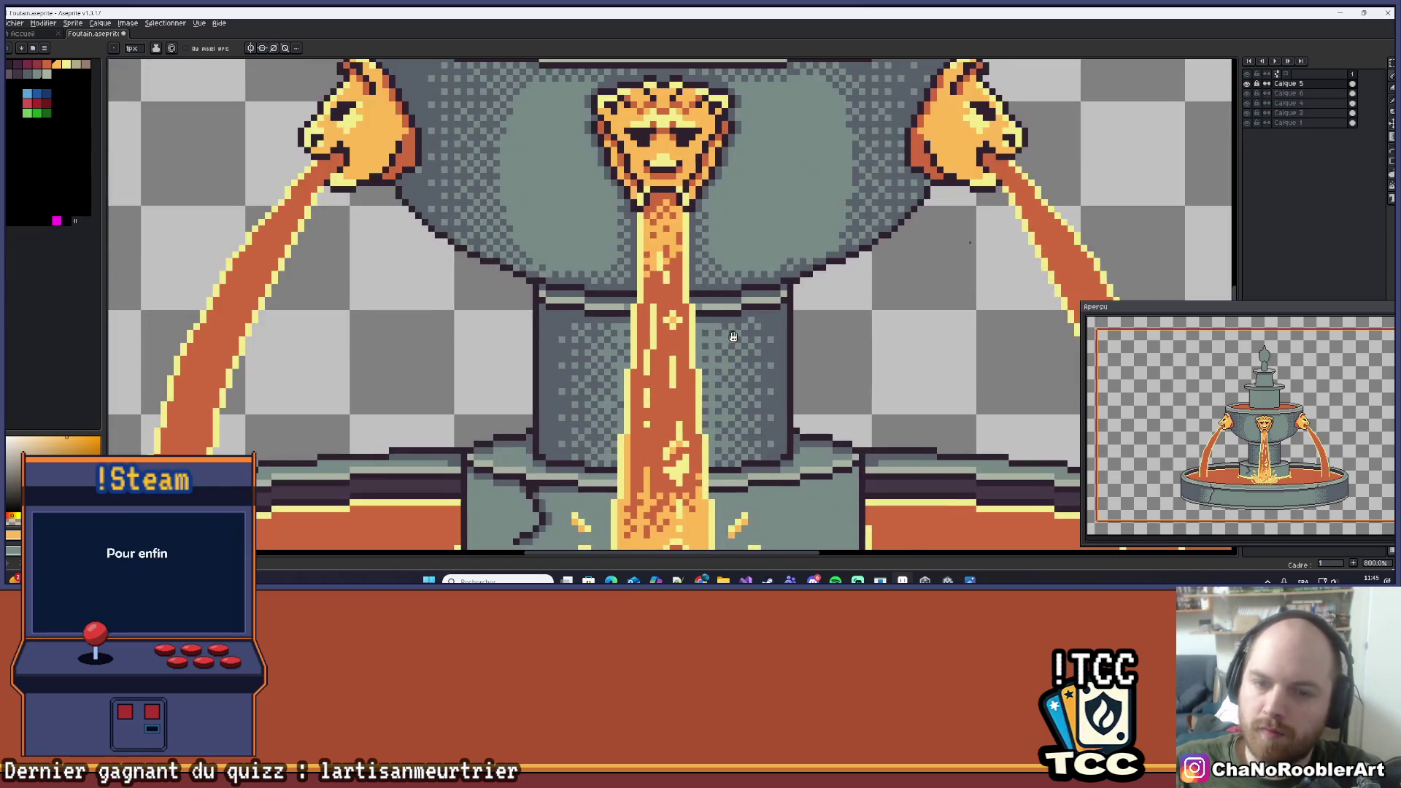
pyautogui.scroll(6, 790, 326)
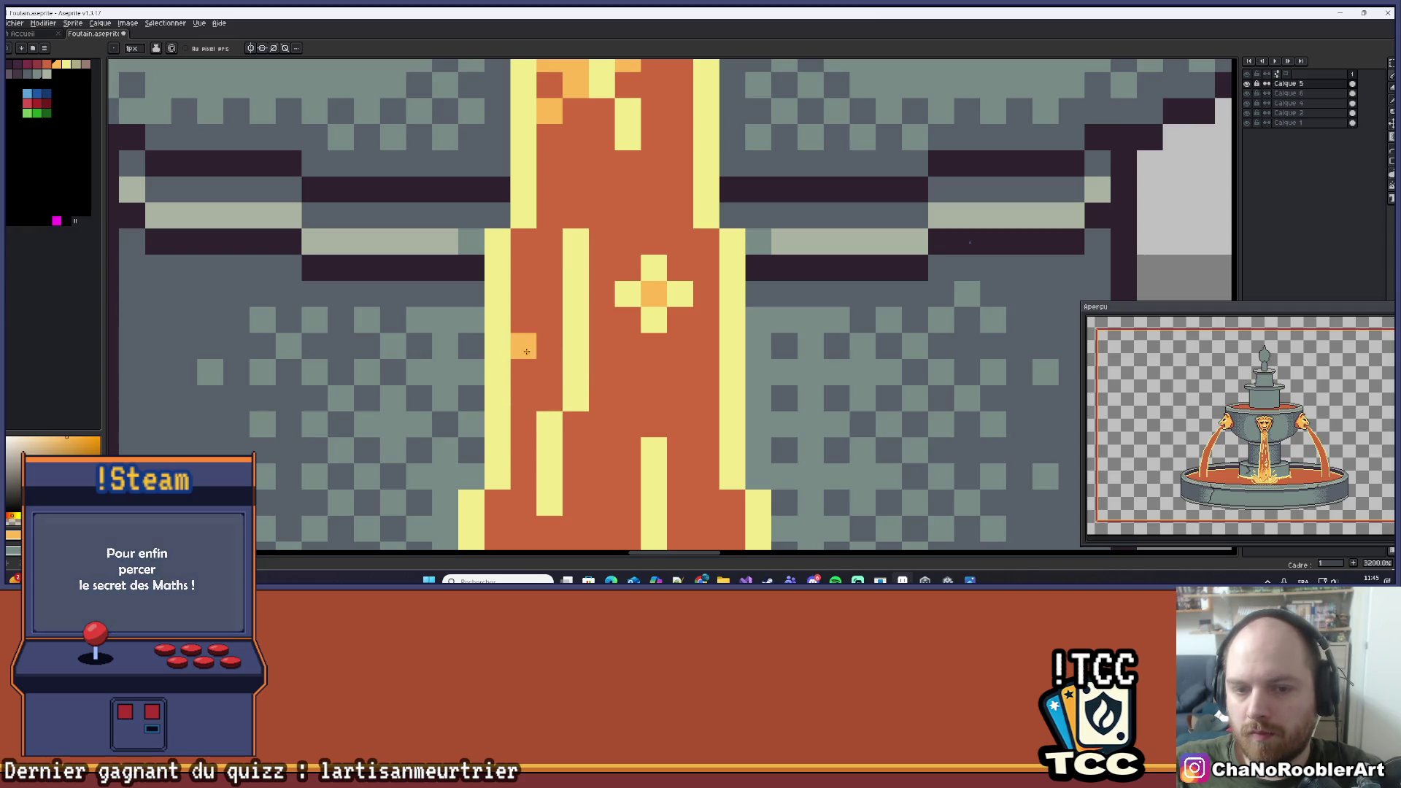
# Dab light-orange highlight pixels and a streak down the central stream.
pyautogui.moveTo(523, 372); pyautogui.dragTo(549, 397)
pyautogui.click(602, 346)
pyautogui.click(628, 319)
pyautogui.click(707, 269)
pyautogui.moveTo(690, 274)
pyautogui.mouseDown()
pyautogui.moveTo(707, 296)
pyautogui.moveTo(678, 372)
pyautogui.moveTo(627, 413)
pyautogui.moveTo(576, 427)
pyautogui.moveTo(585, 440)
pyautogui.moveTo(591, 384)
pyautogui.moveTo(613, 386)
pyautogui.mouseUp()
pyautogui.scroll(-1, 586, 441)
pyautogui.moveTo(650, 342)
pyautogui.mouseDown()
pyautogui.moveTo(650, 365)
pyautogui.moveTo(571, 402)
pyautogui.mouseUp()
# Touch up the stream highlights, brightening more dark-orange pixels to light orange.
pyautogui.scroll(-1, 654, 368)
pyautogui.scroll(1, 642, 320)
pyautogui.scroll(-5, 572, 401)
pyautogui.scroll(7, 642, 383)
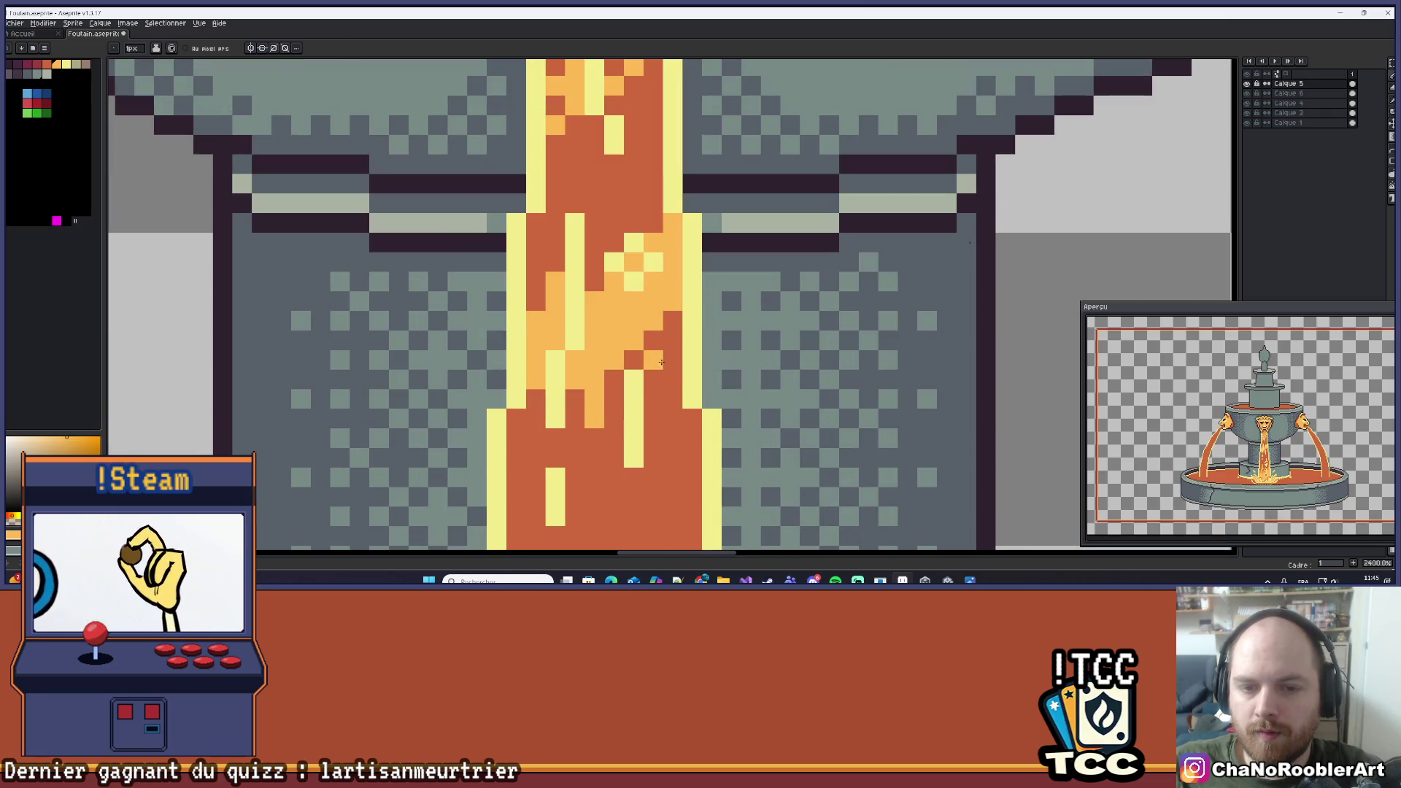
pyautogui.moveTo(660, 364); pyautogui.dragTo(653, 340)
pyautogui.scroll(-5, 724, 319)
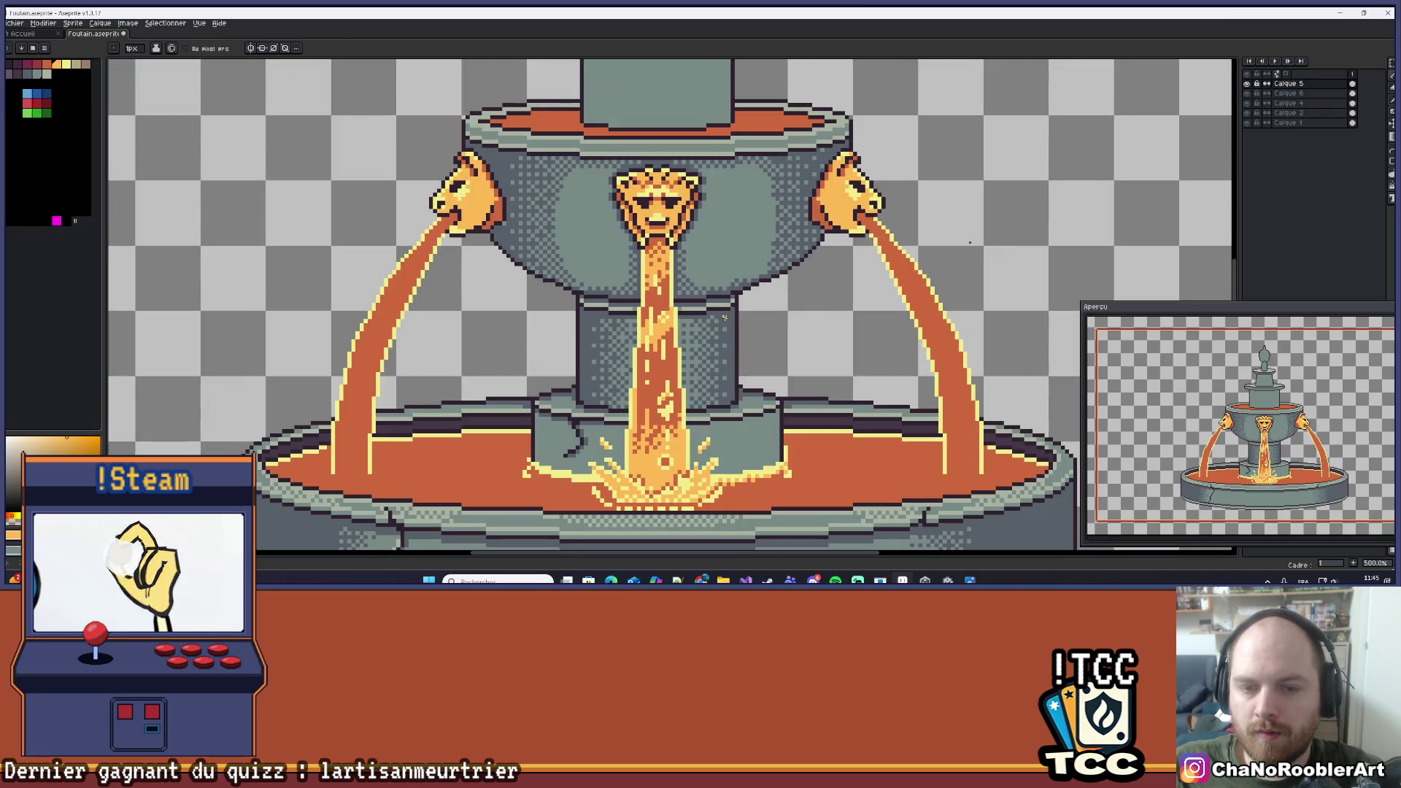
pyautogui.scroll(4, 657, 328)
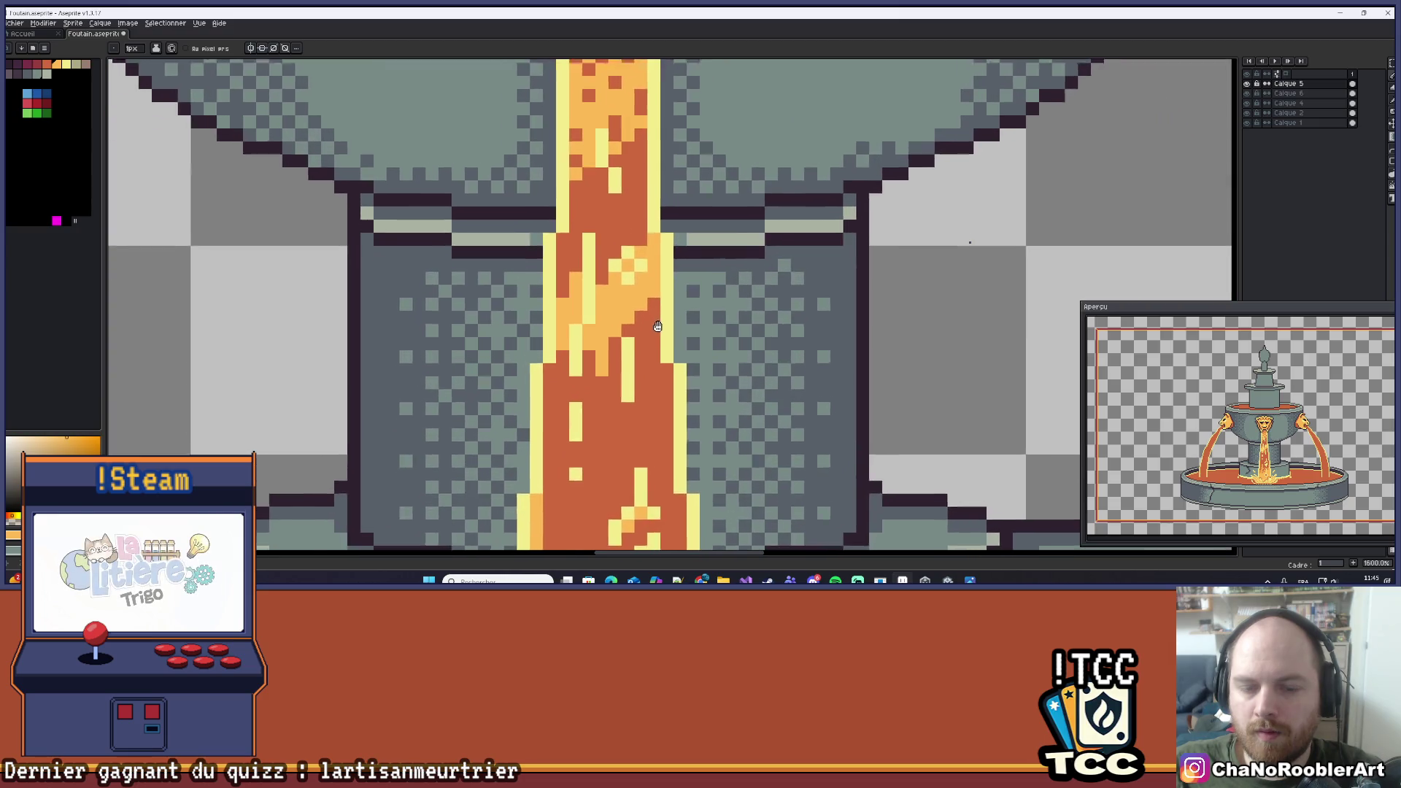
pyautogui.scroll(-6, 656, 327)
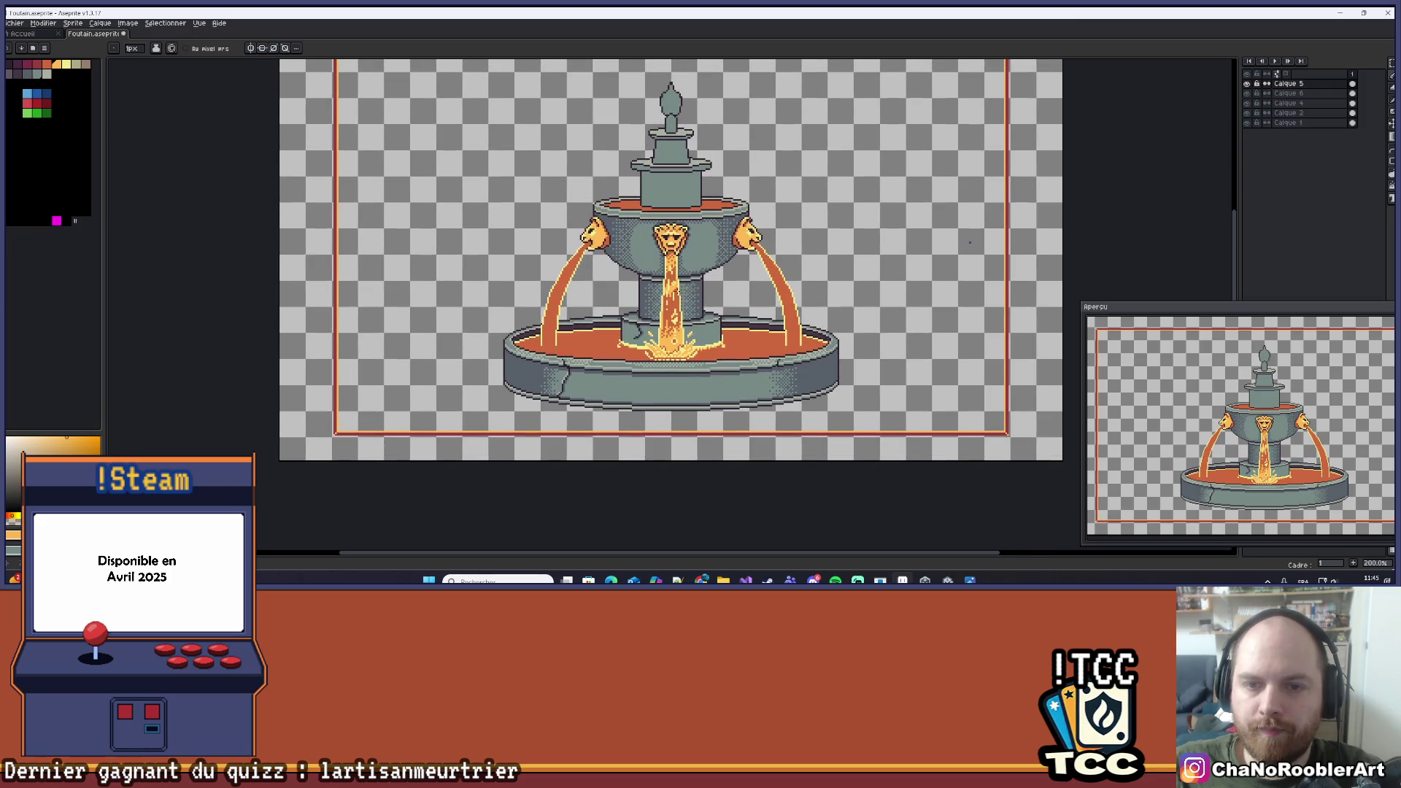
pyautogui.scroll(5, 670, 294)
pyautogui.scroll(3, 670, 295)
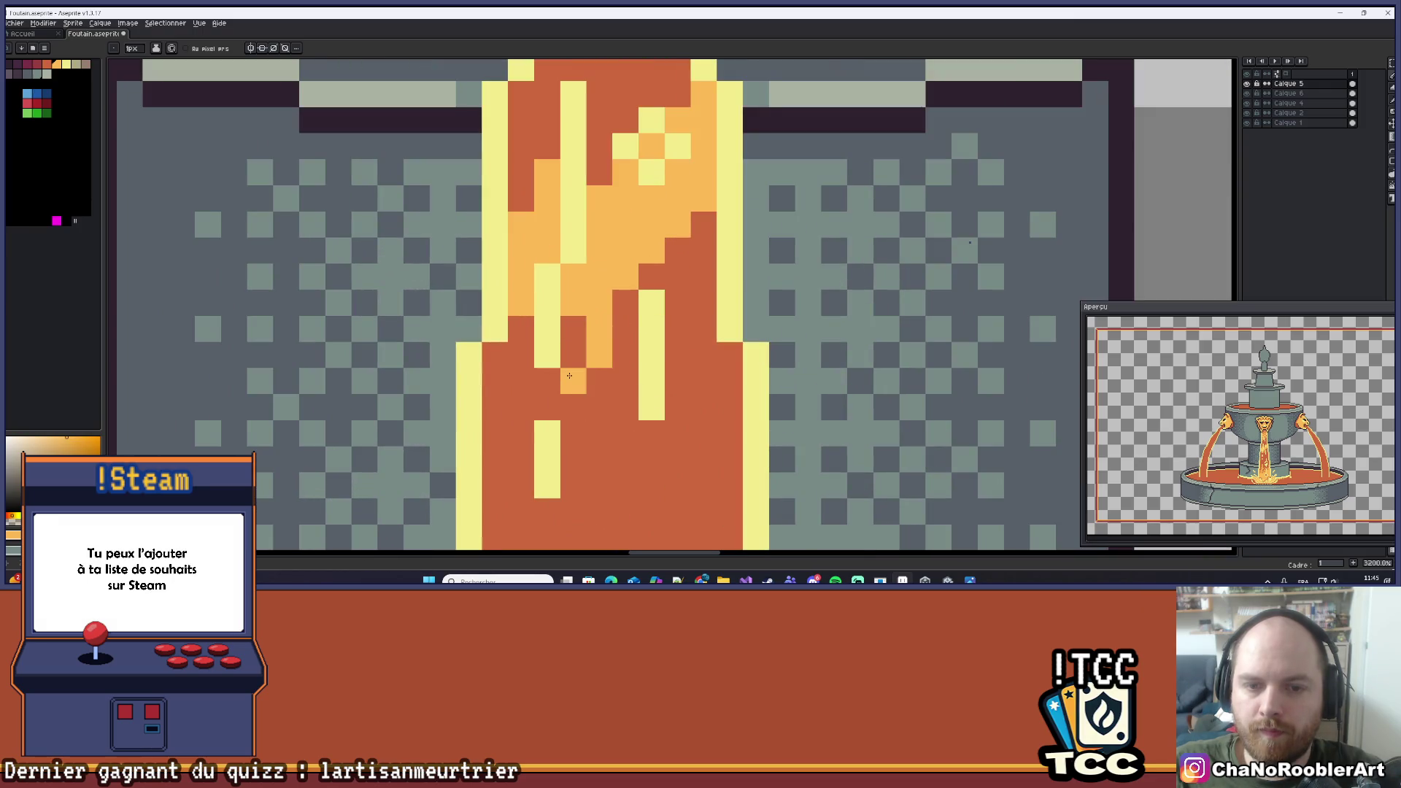
pyautogui.click(520, 354)
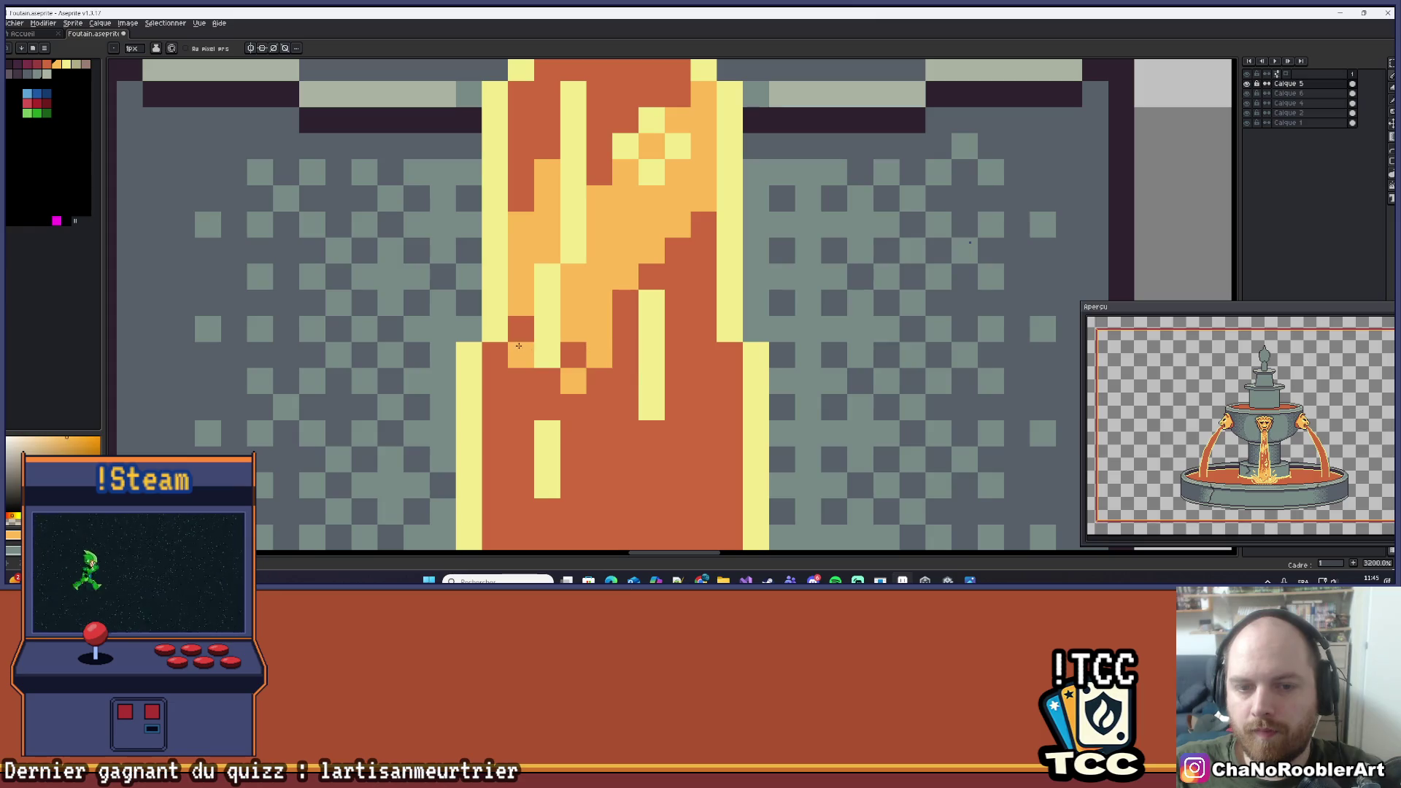
pyautogui.click(678, 277)
pyautogui.click(704, 303)
# Add light-orange highlights higher in the stream, restoring one pixel to dark orange.
pyautogui.scroll(-3, 713, 284)
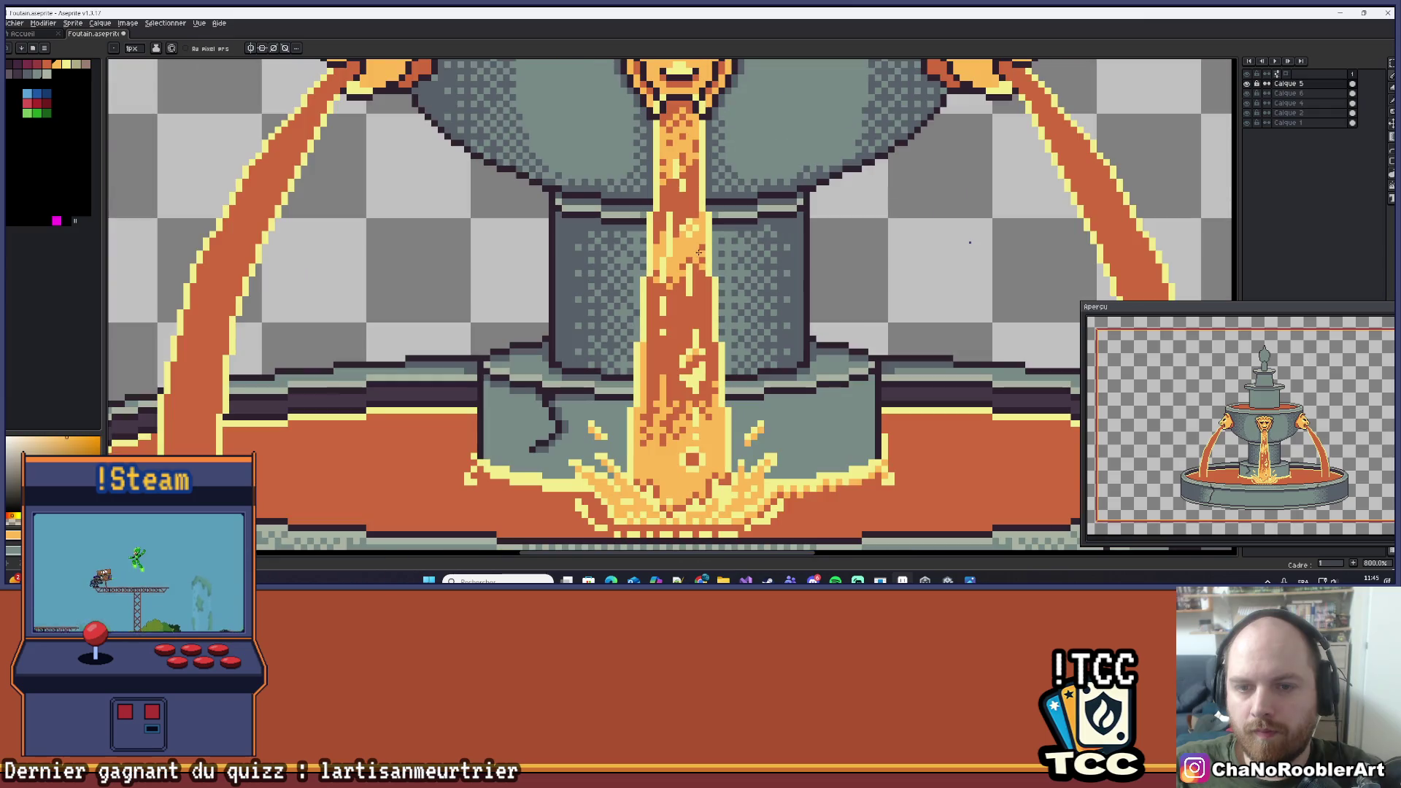
pyautogui.scroll(2, 666, 248)
pyautogui.scroll(1, 666, 248)
pyautogui.click(667, 244)
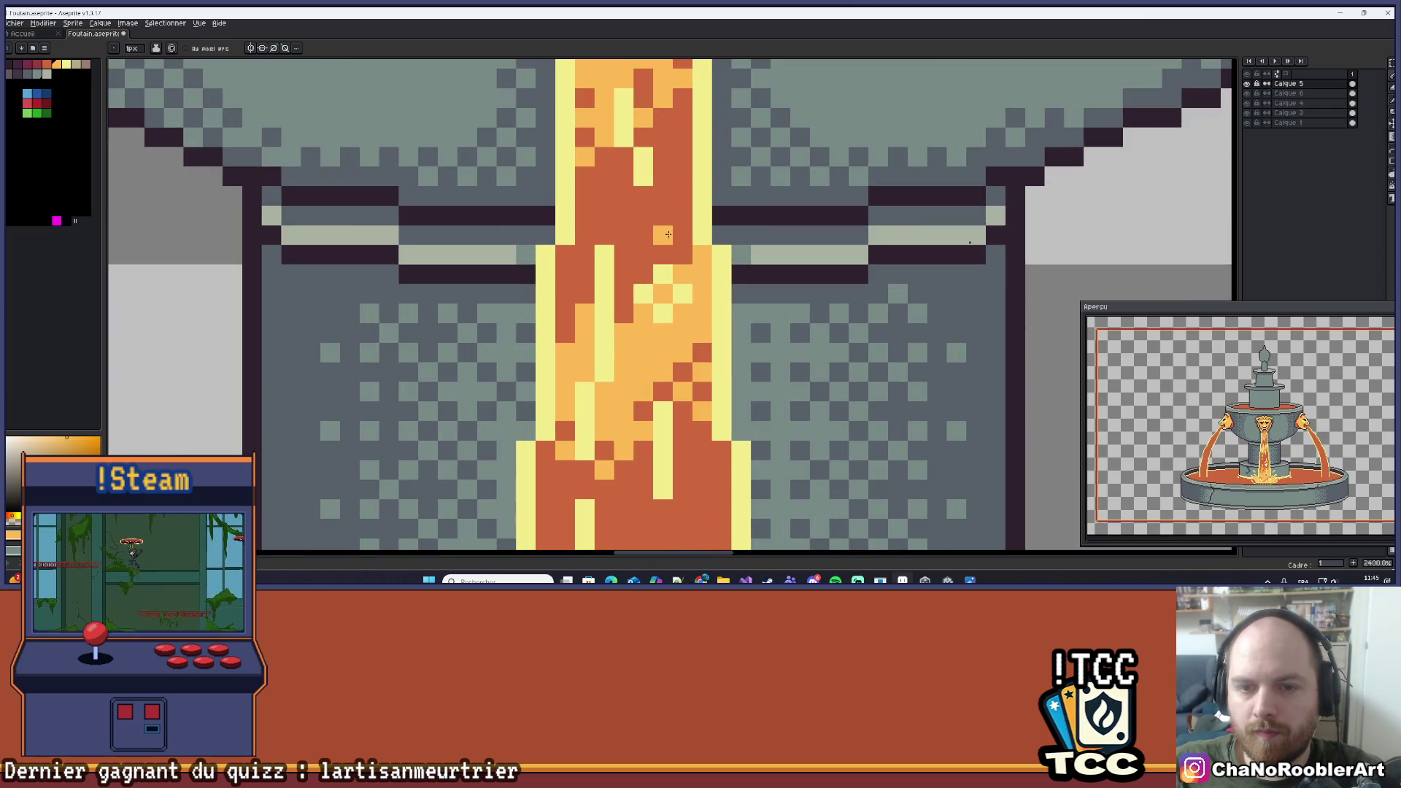
pyautogui.click(643, 255)
pyautogui.moveTo(624, 274); pyautogui.dragTo(622, 295)
pyautogui.rightClick(624, 294)
pyautogui.click(585, 274)
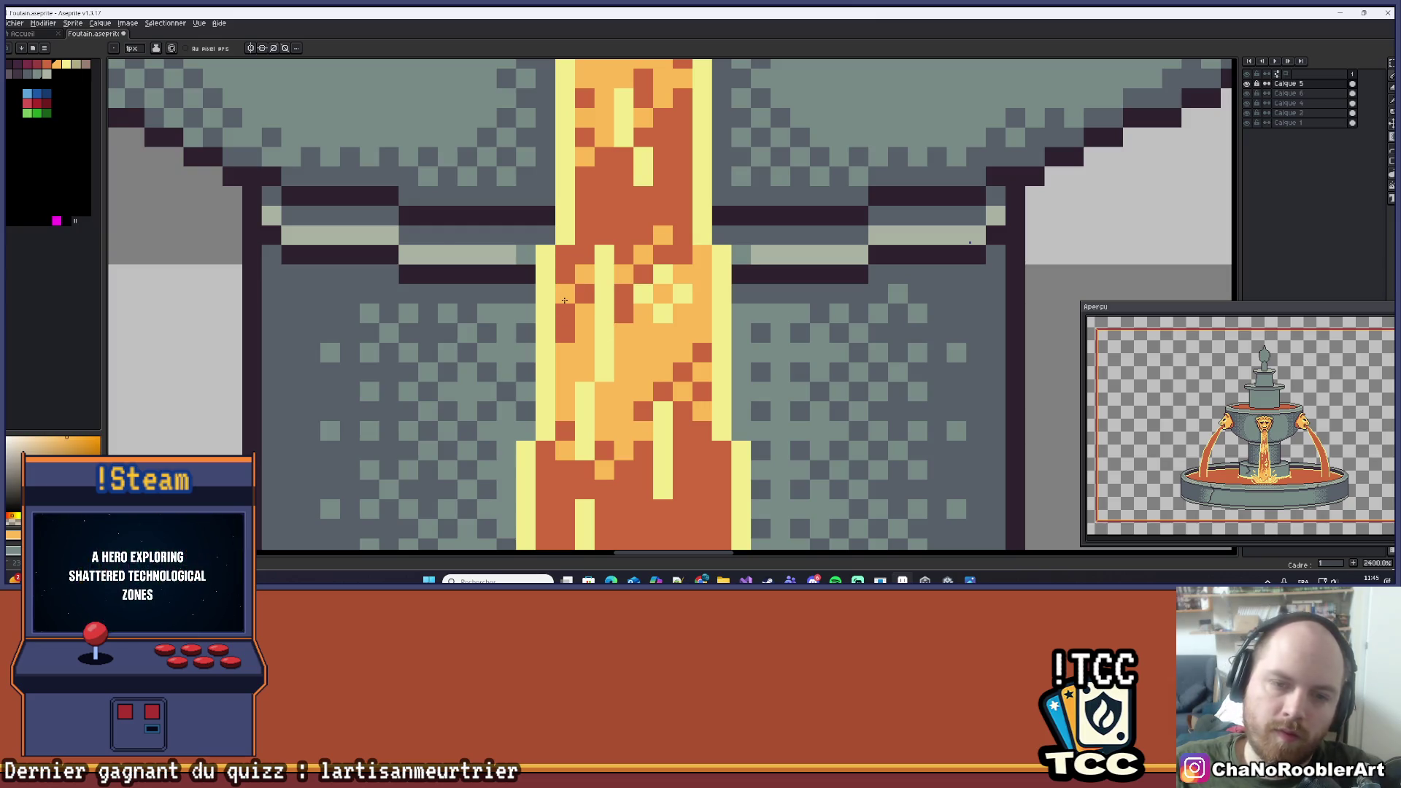
# Adjust a few more highlight pixels, darkening strays to dark orange, and save Foutain.aseprite.
pyautogui.scroll(-5, 564, 301)
pyautogui.scroll(5, 612, 295)
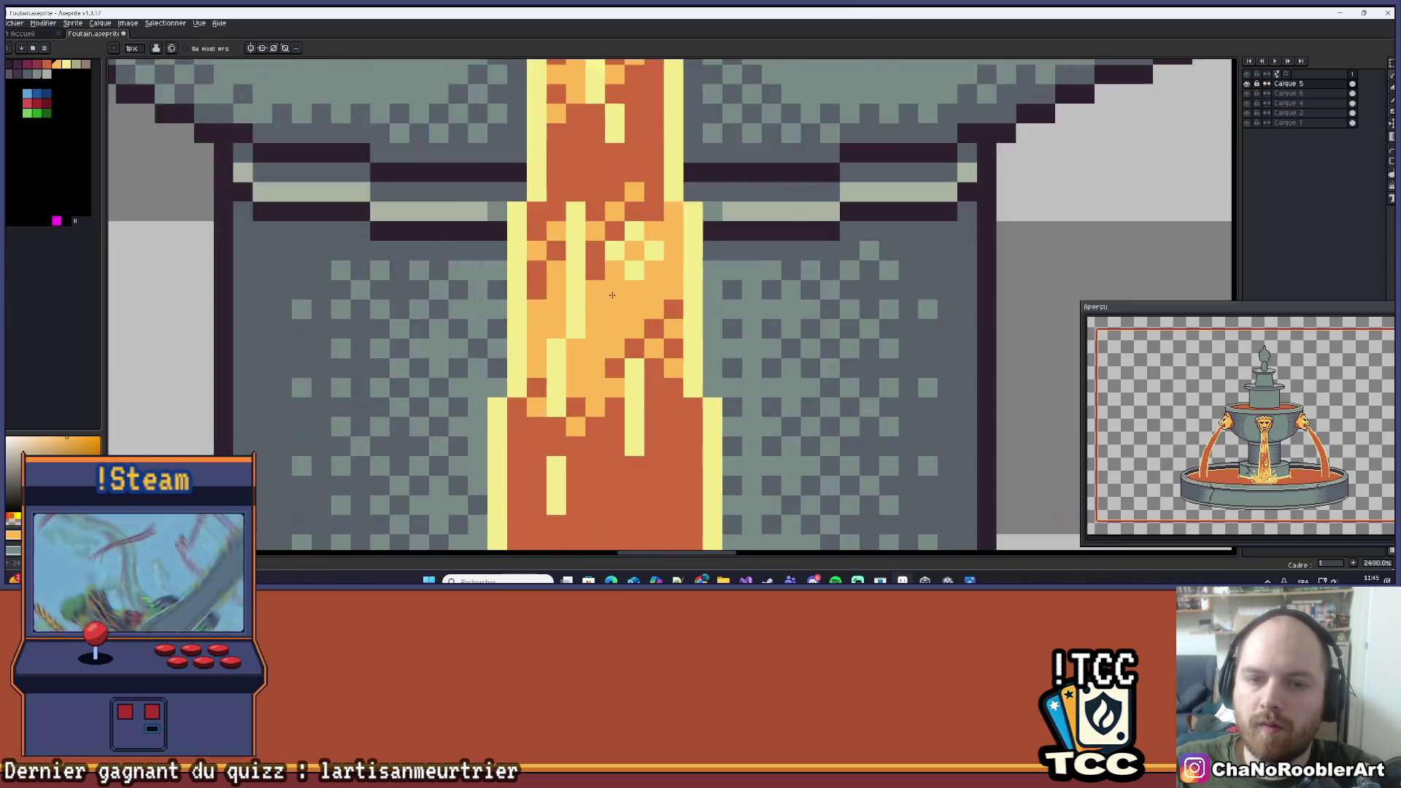
pyautogui.scroll(1, 612, 295)
pyautogui.click(590, 261)
pyautogui.rightClick(586, 284)
pyautogui.click(586, 284)
pyautogui.rightClick(684, 212)
pyautogui.scroll(-10, 687, 209)
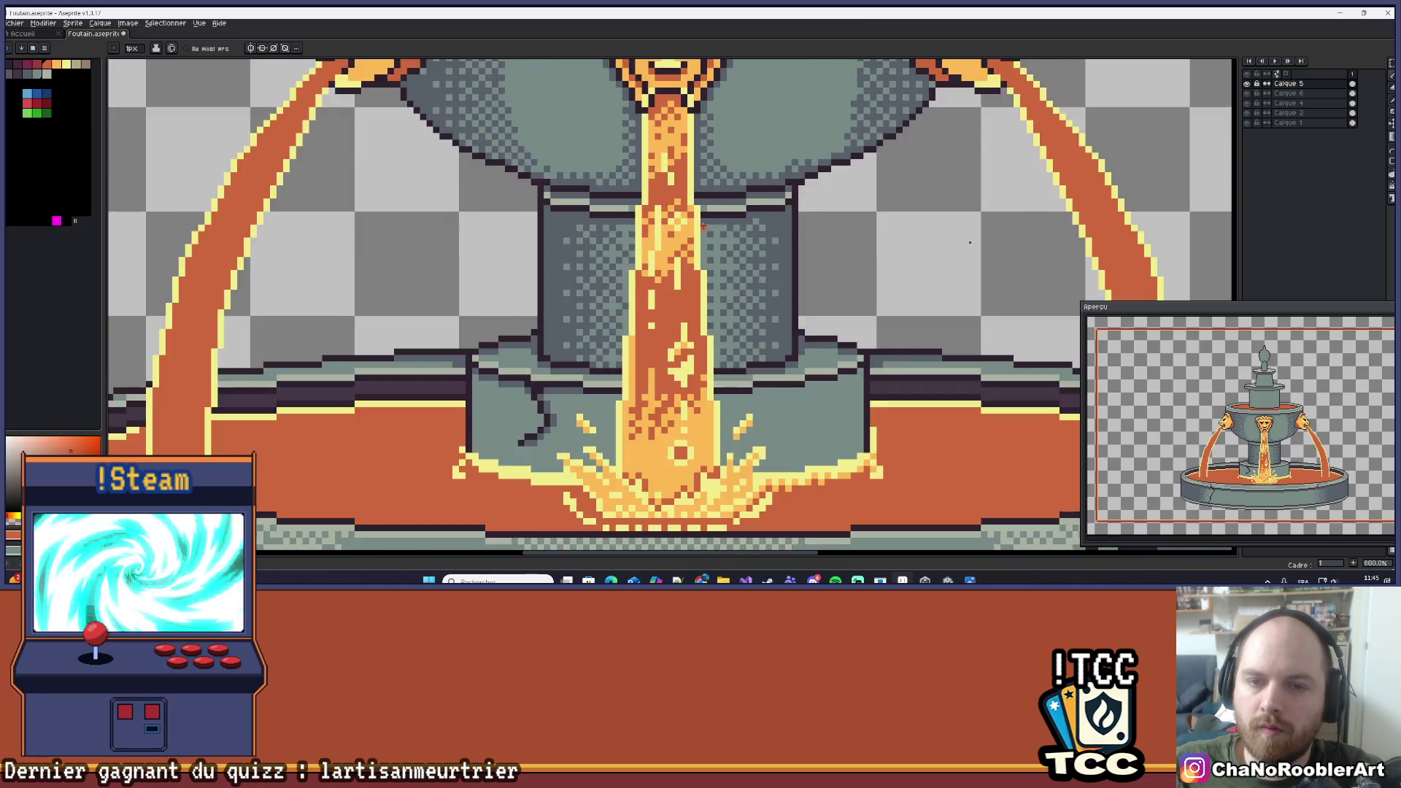
pyautogui.hotkey('ctrl', 's')
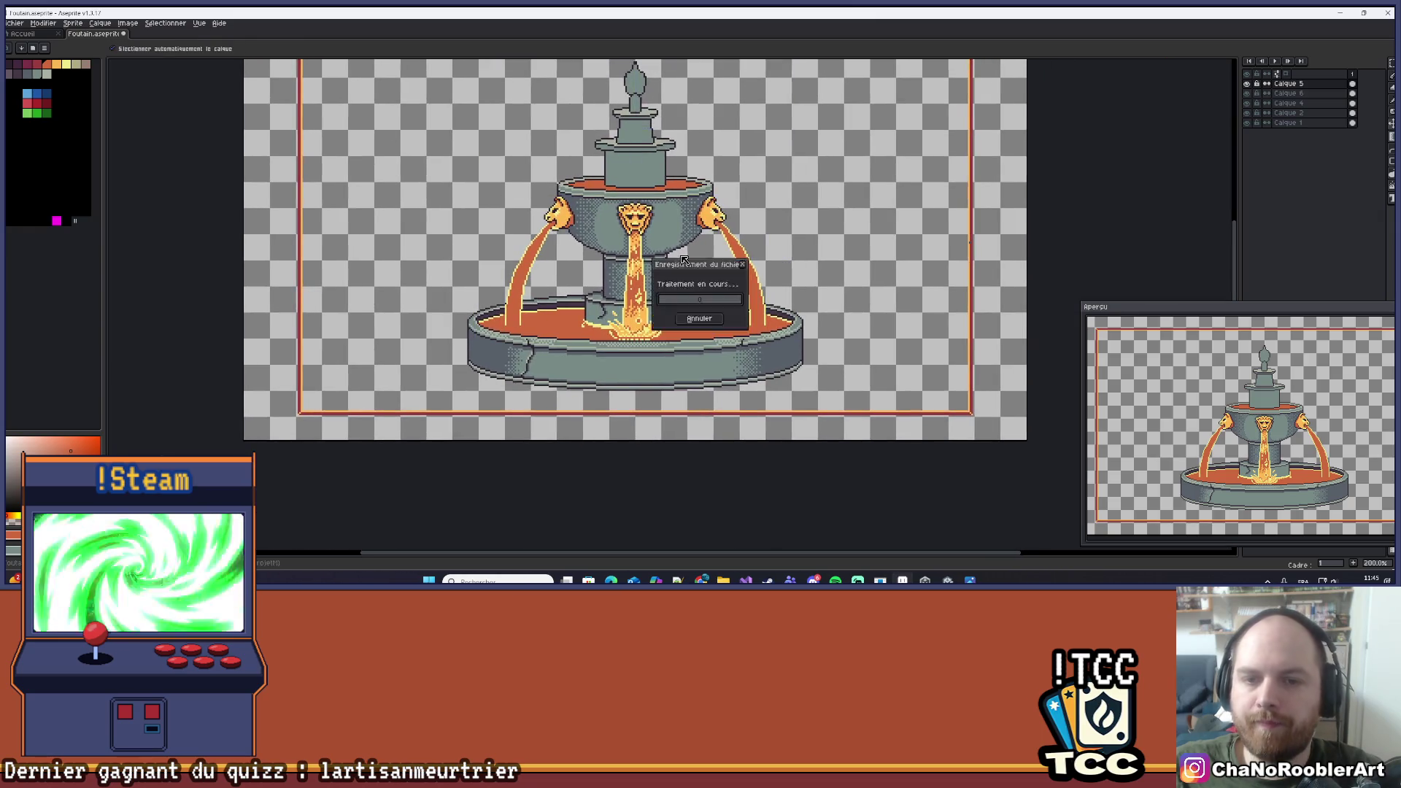
pyautogui.scroll(-1, 638, 294)
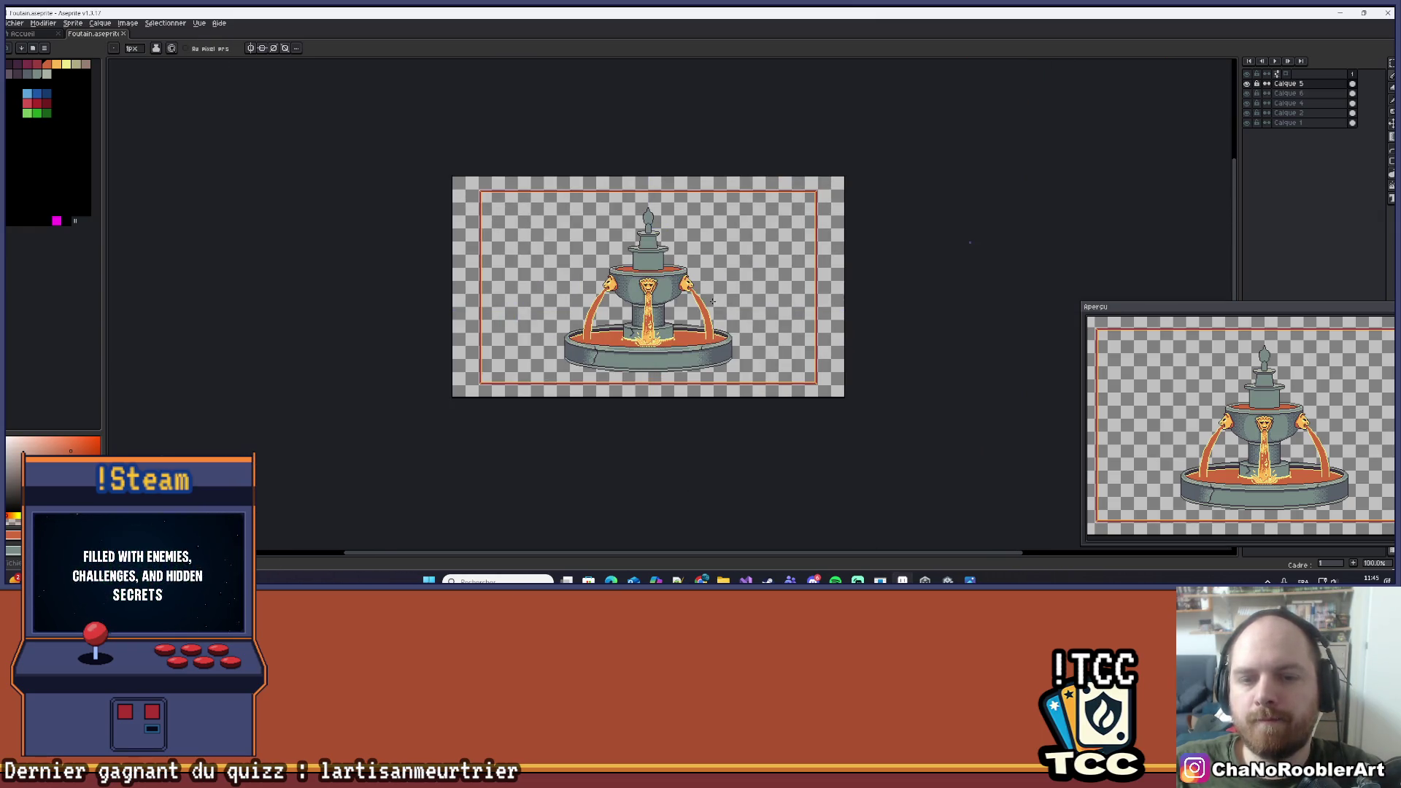
pyautogui.scroll(1, 714, 297)
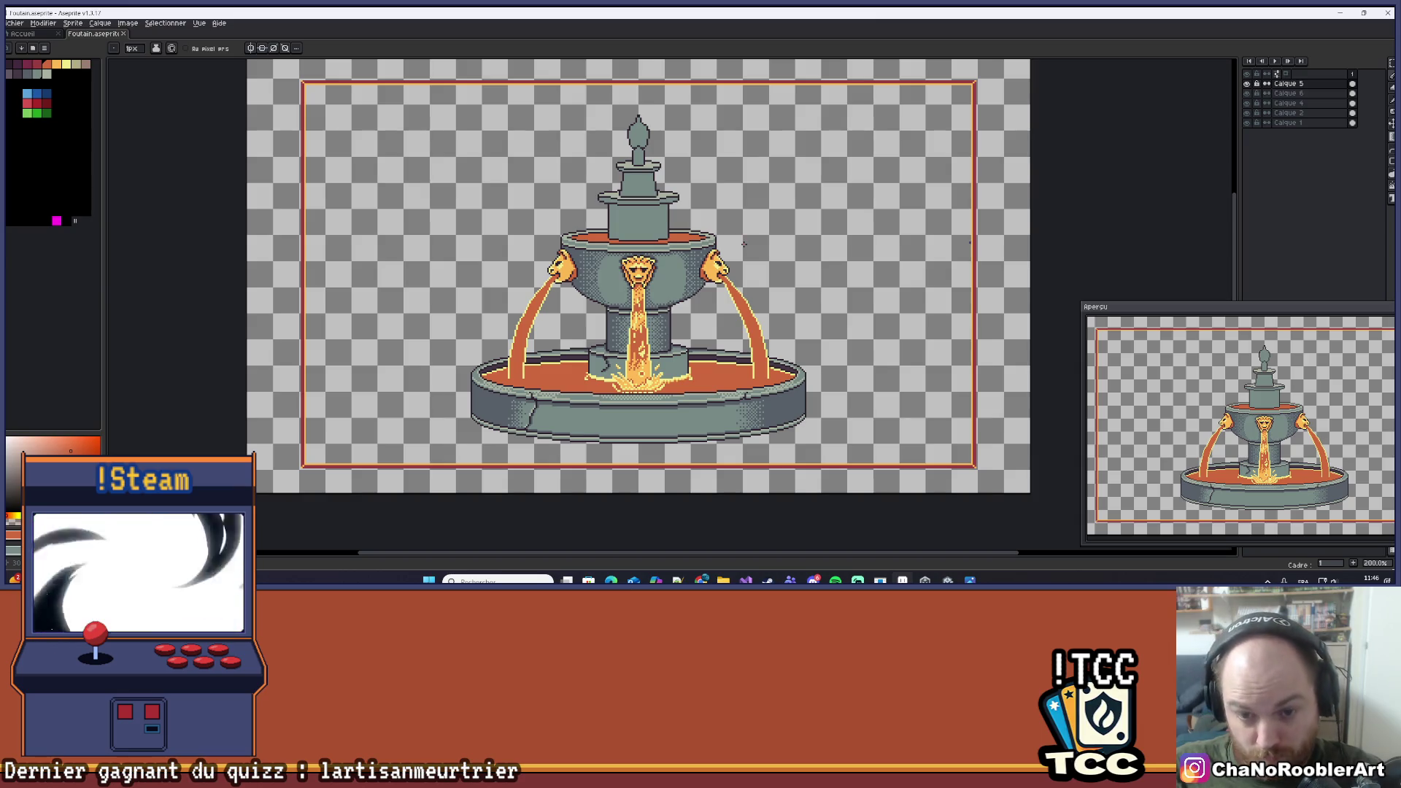
pyautogui.scroll(-1, 745, 243)
pyautogui.scroll(1, 744, 243)
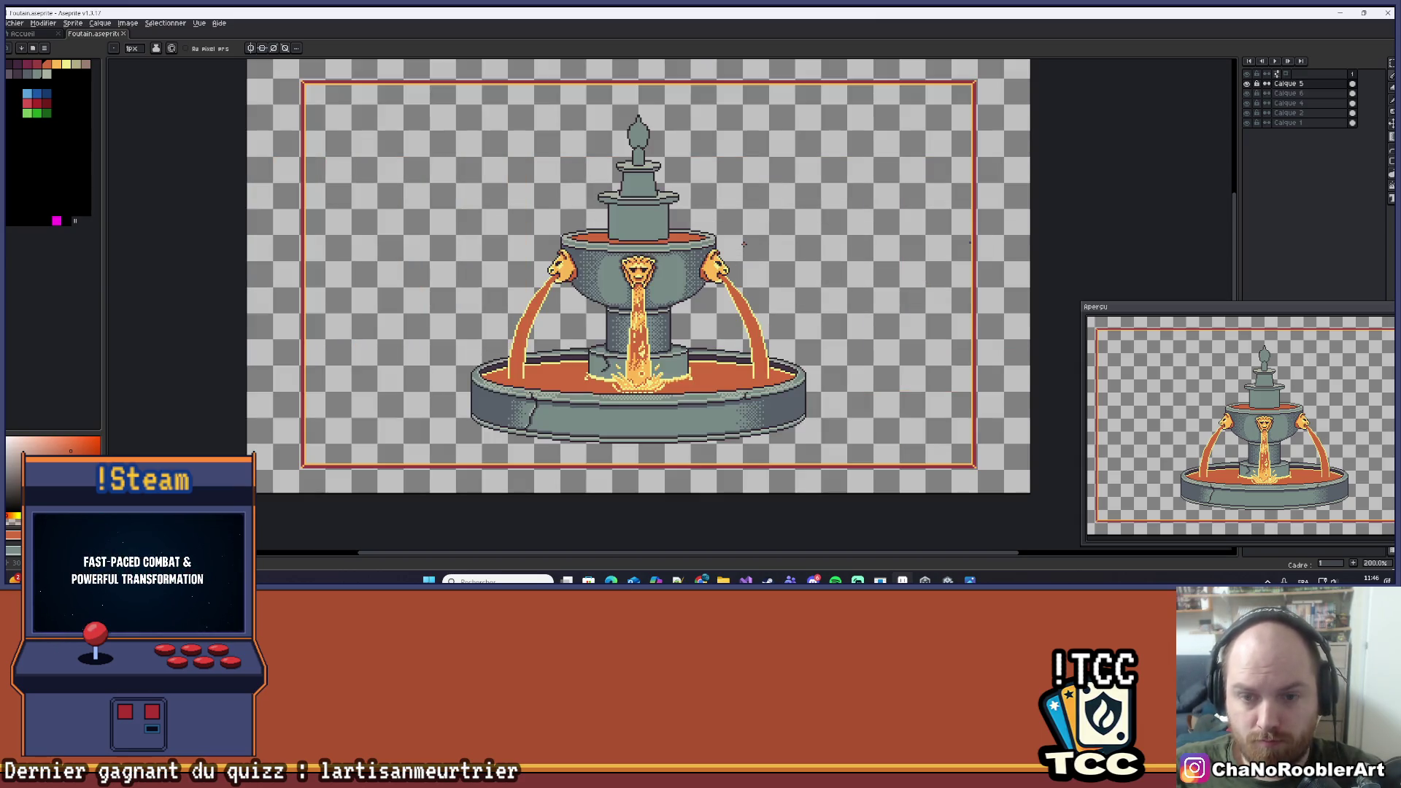
pyautogui.moveTo(739, 251); pyautogui.dragTo(714, 305)
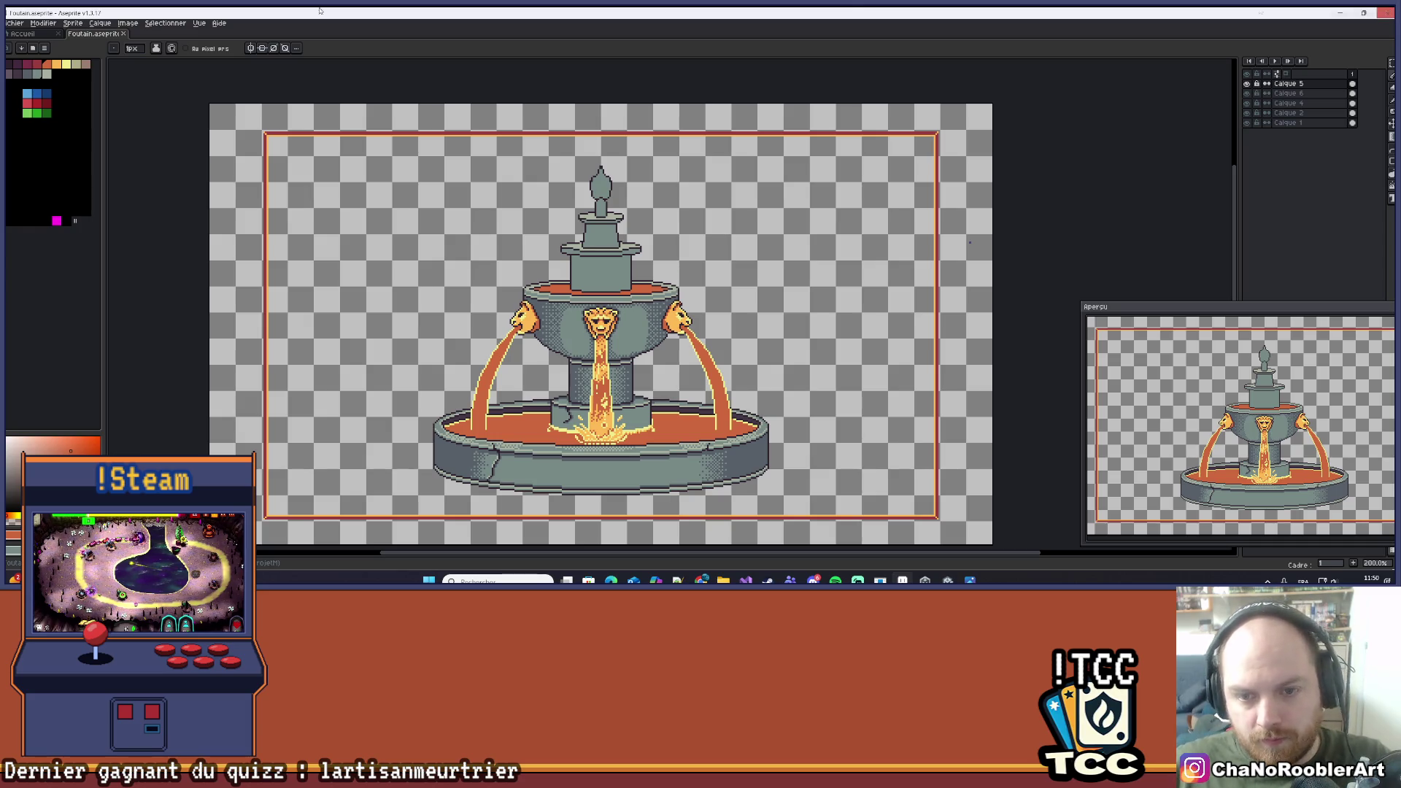
pyautogui.scroll(3, 742, 445)
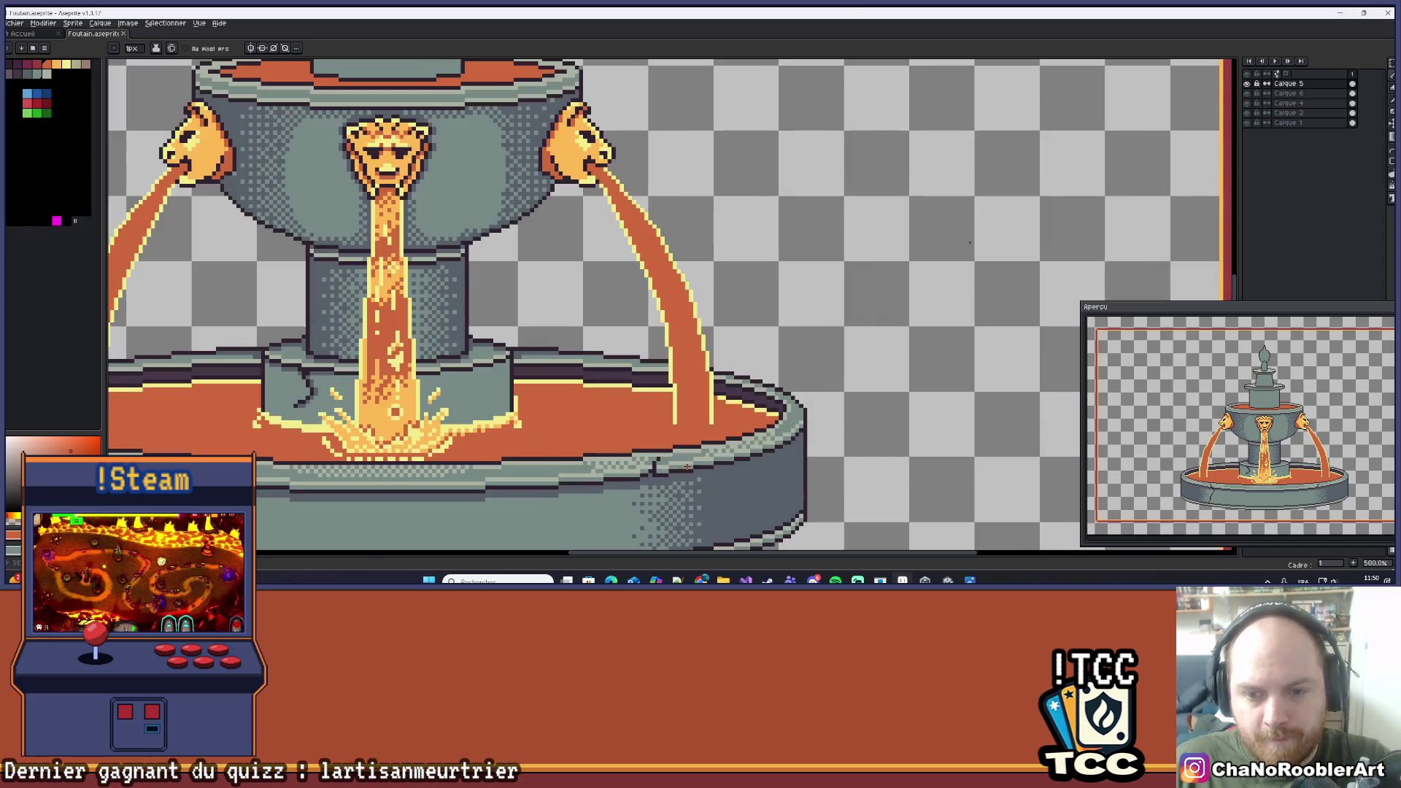
pyautogui.scroll(-1, 739, 378)
pyautogui.scroll(2, 715, 409)
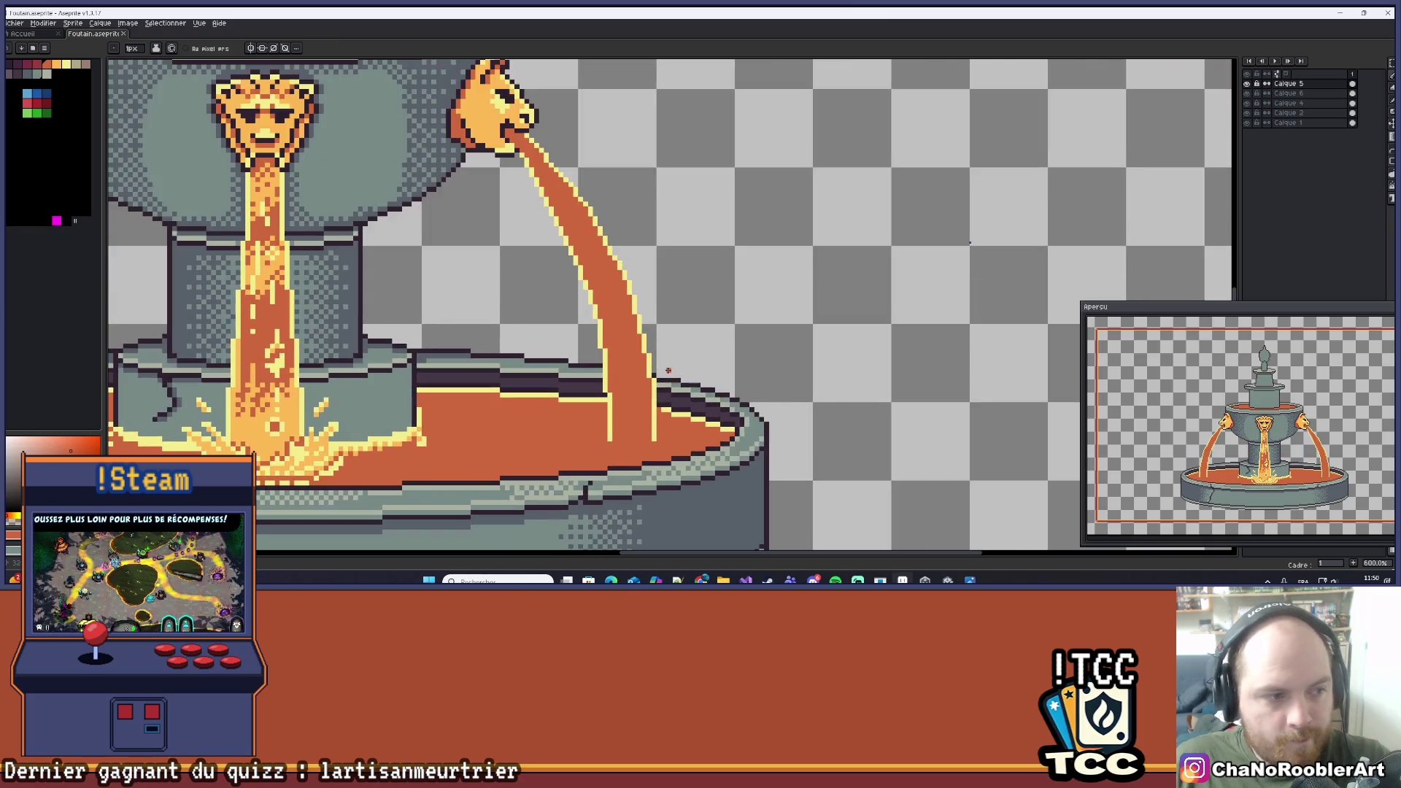
pyautogui.press('i')
pyautogui.click(698, 421)
pyautogui.scroll(-3, 694, 423)
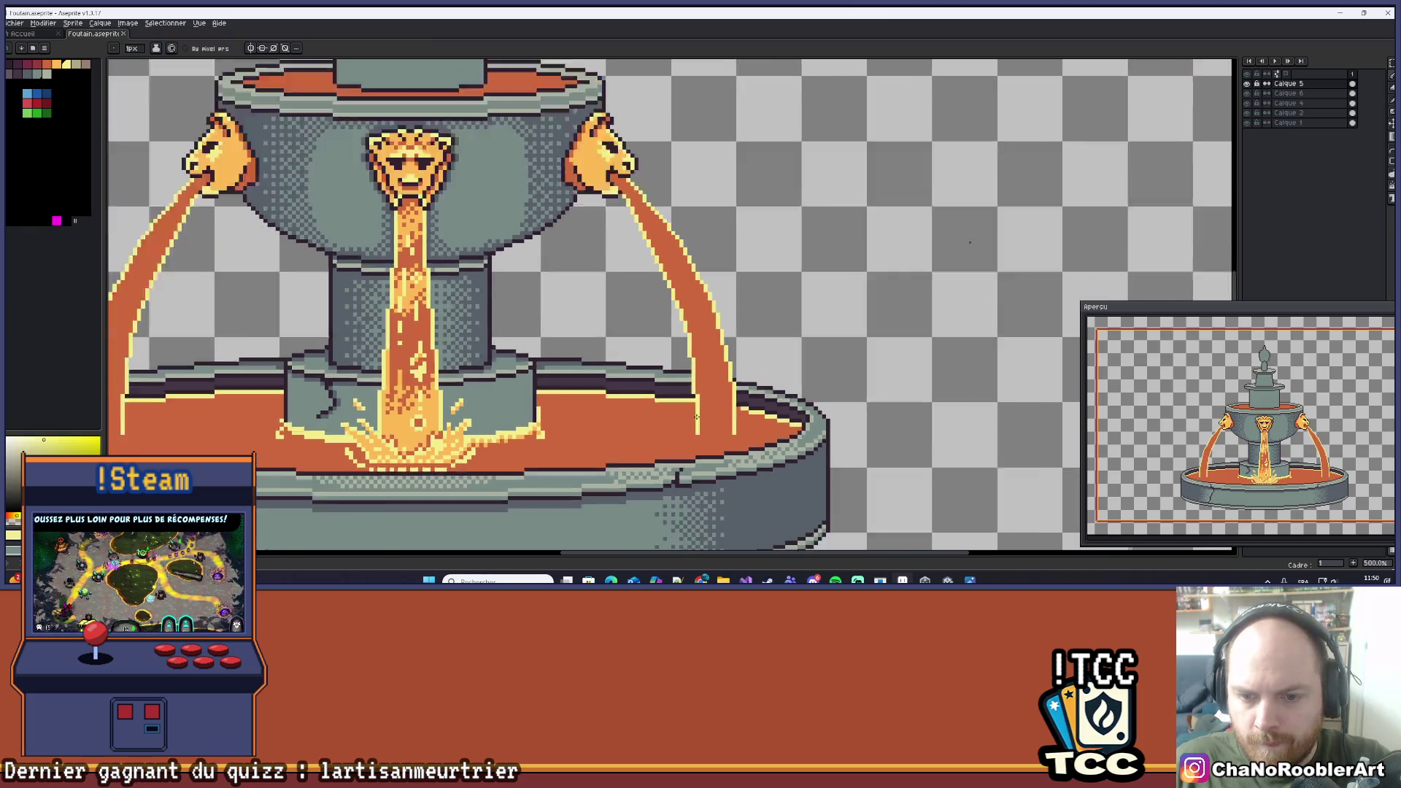
pyautogui.click(1249, 86)
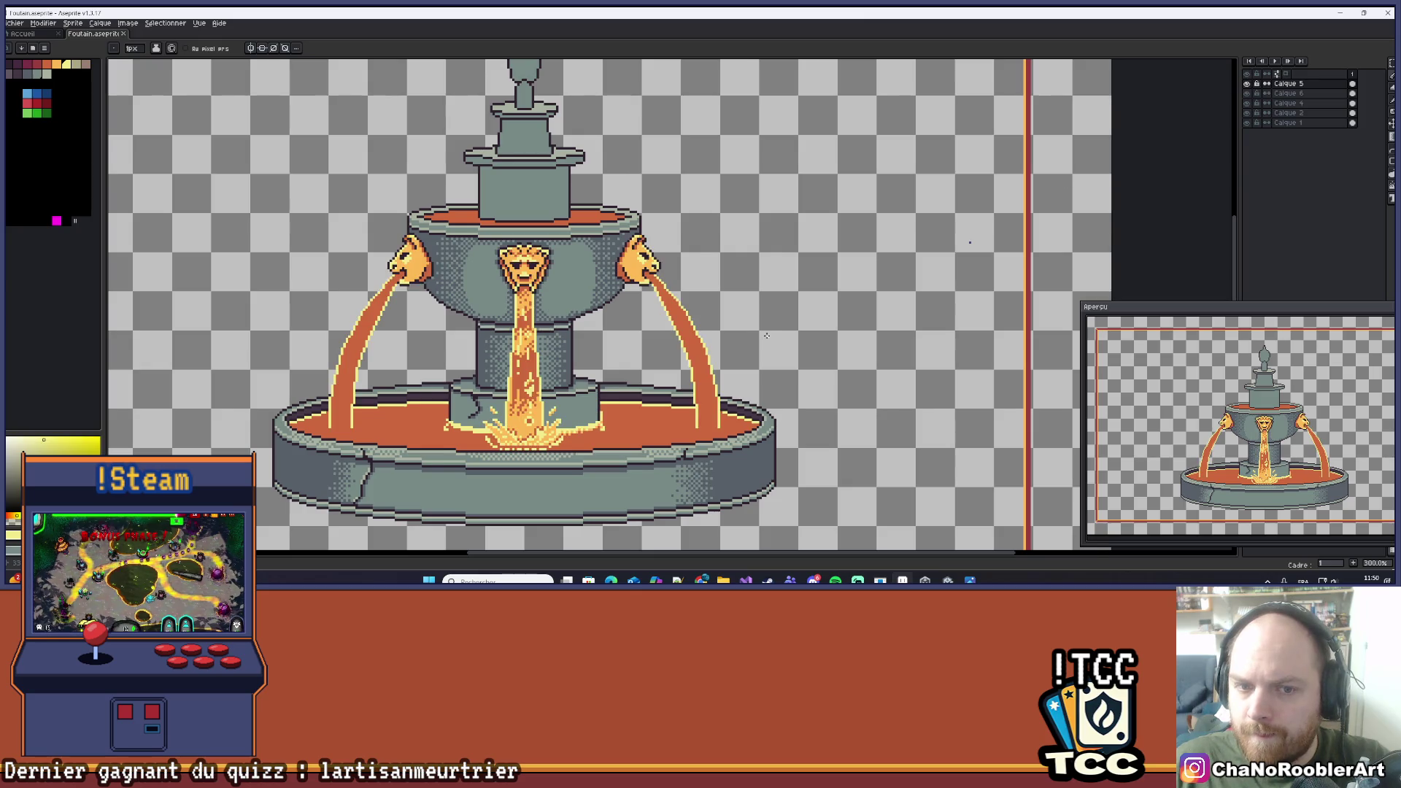
pyautogui.scroll(2, 702, 286)
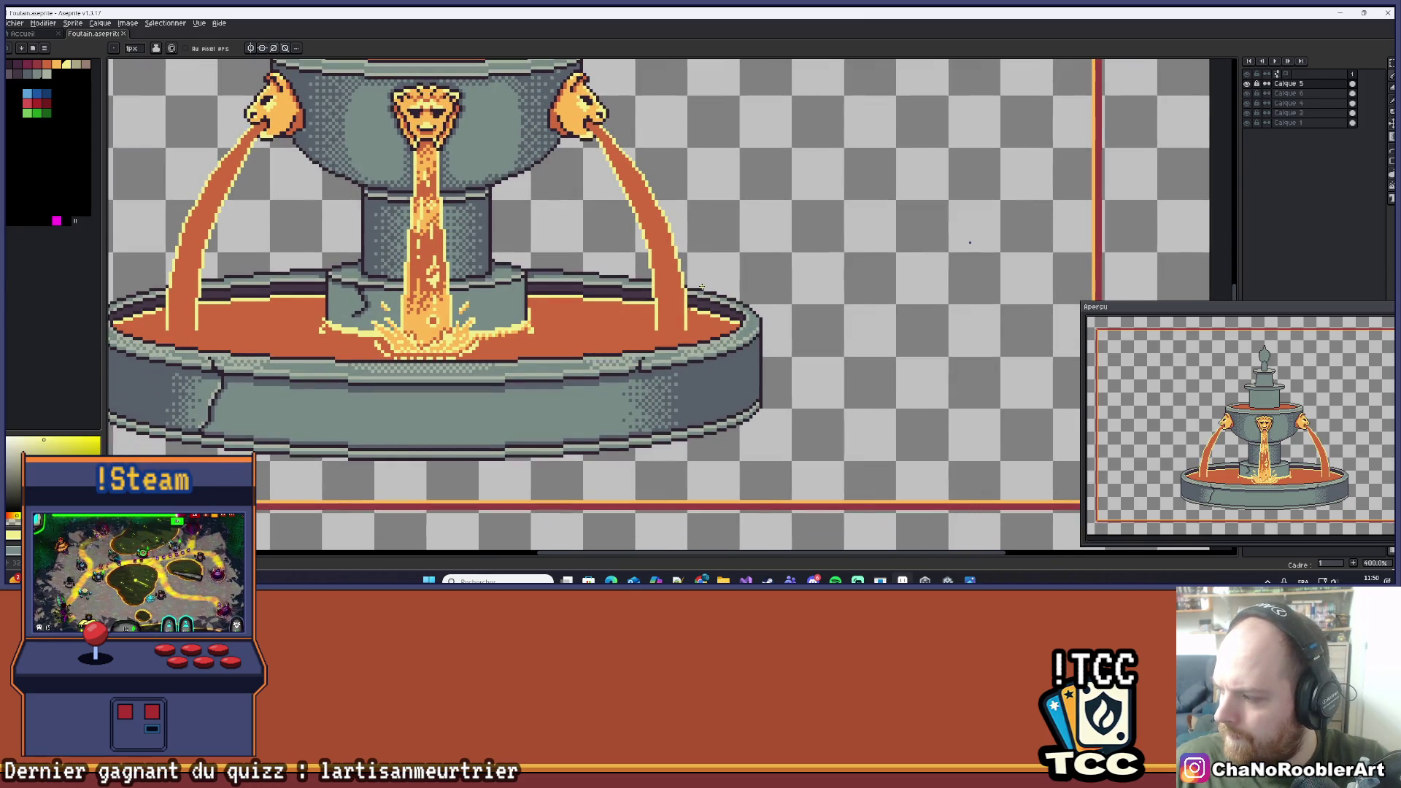
pyautogui.scroll(5, 701, 286)
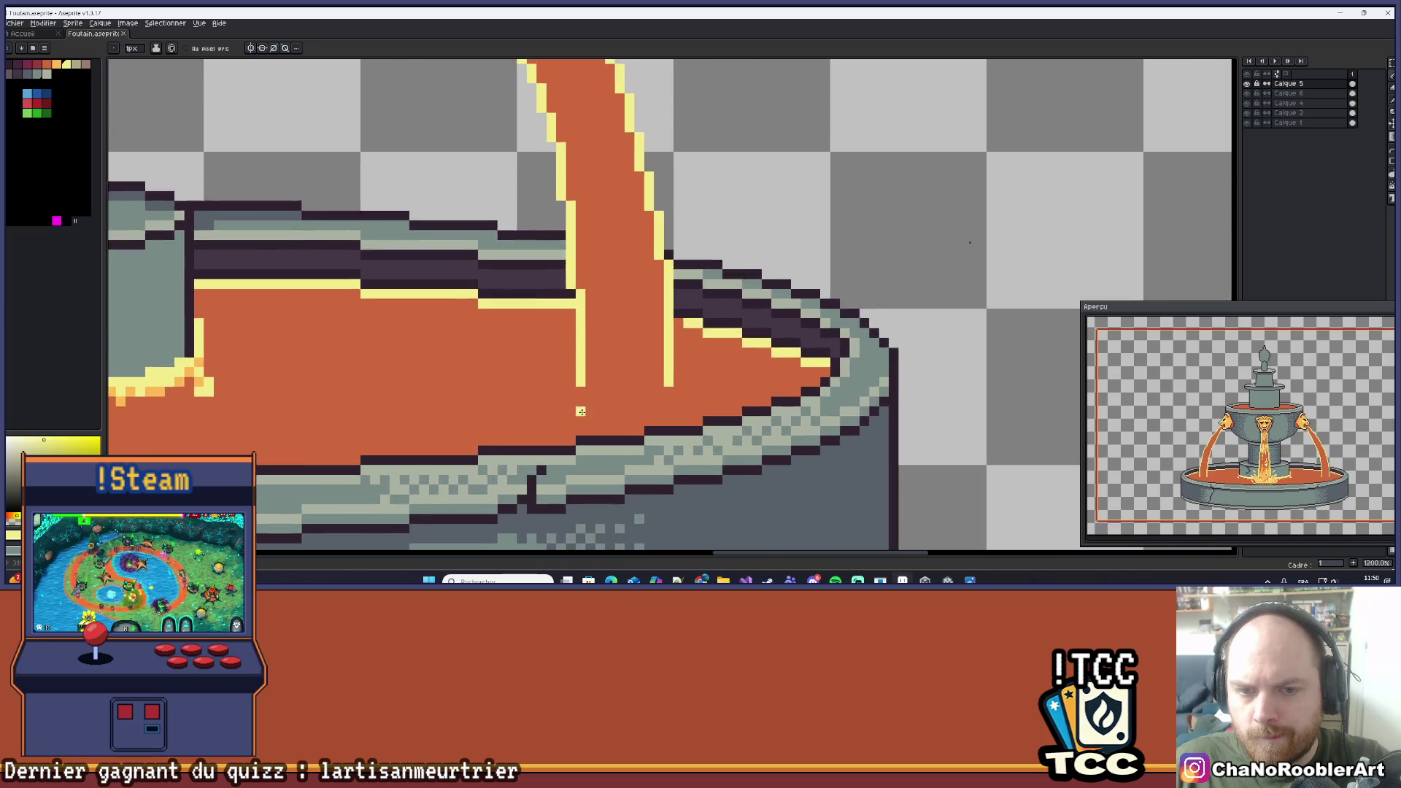
pyautogui.scroll(-2, 593, 403)
pyautogui.moveTo(593, 404); pyautogui.dragTo(696, 370)
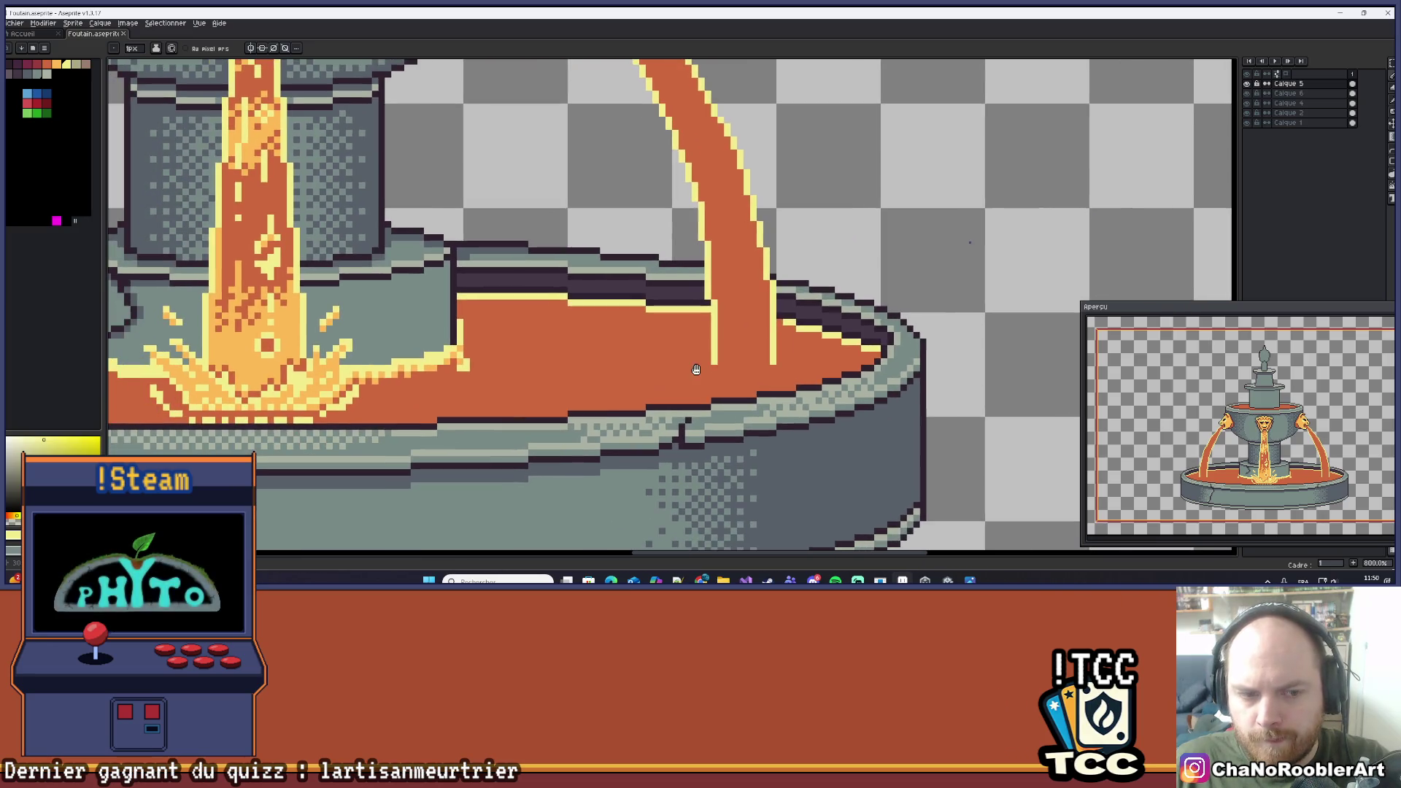
pyautogui.scroll(2, 767, 385)
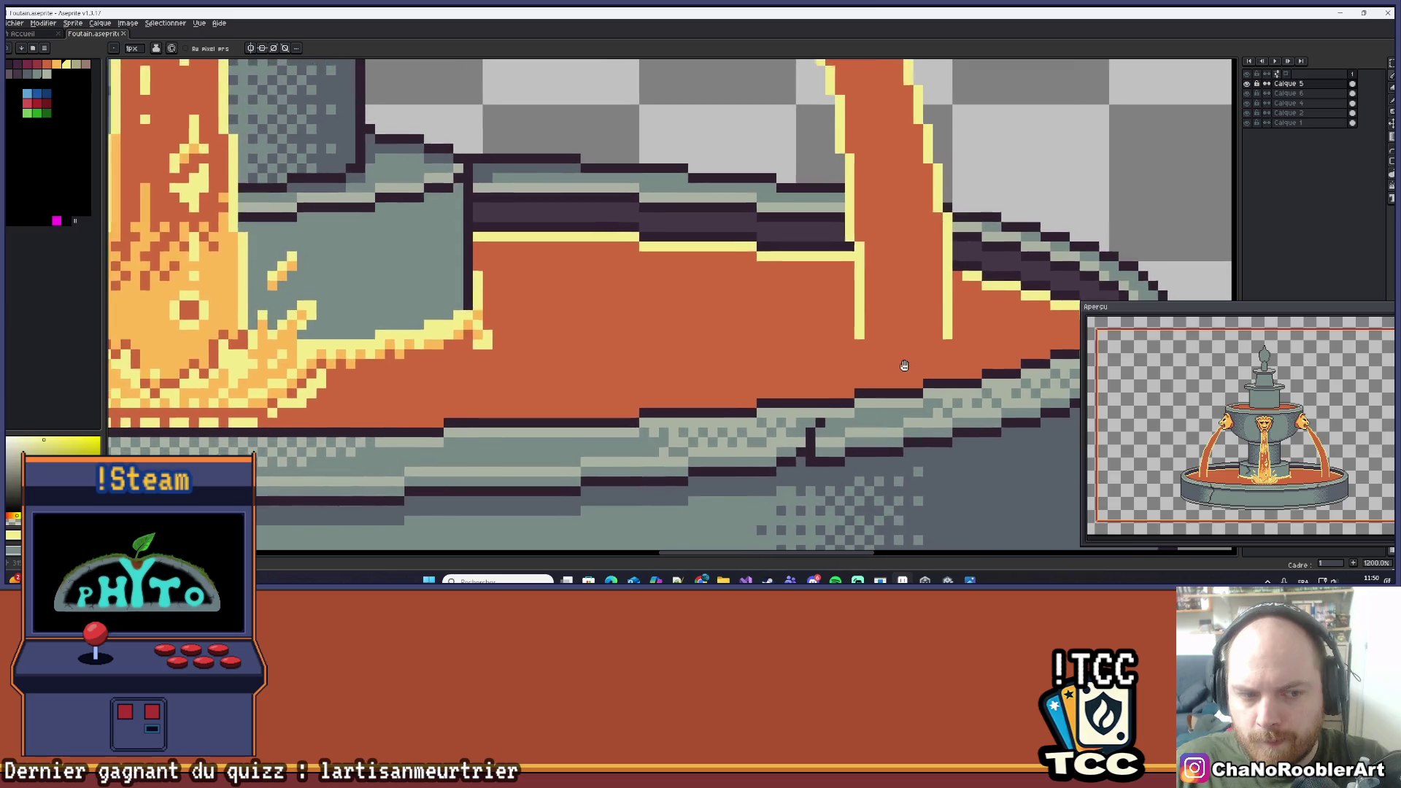
pyautogui.scroll(2, 862, 392)
pyautogui.moveTo(862, 365); pyautogui.dragTo(728, 355)
pyautogui.hotkey('ctrl', 'z')
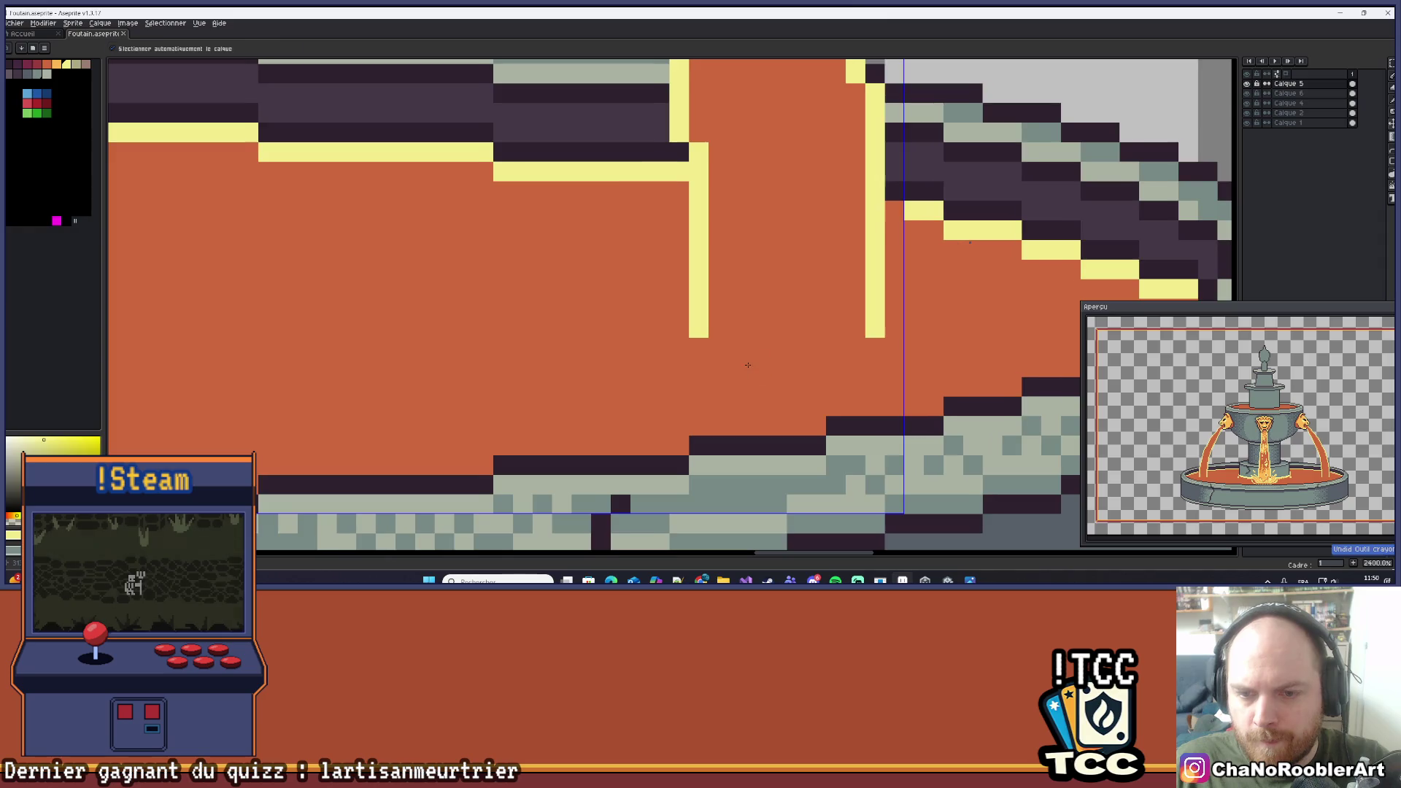
pyautogui.scroll(-6, 773, 345)
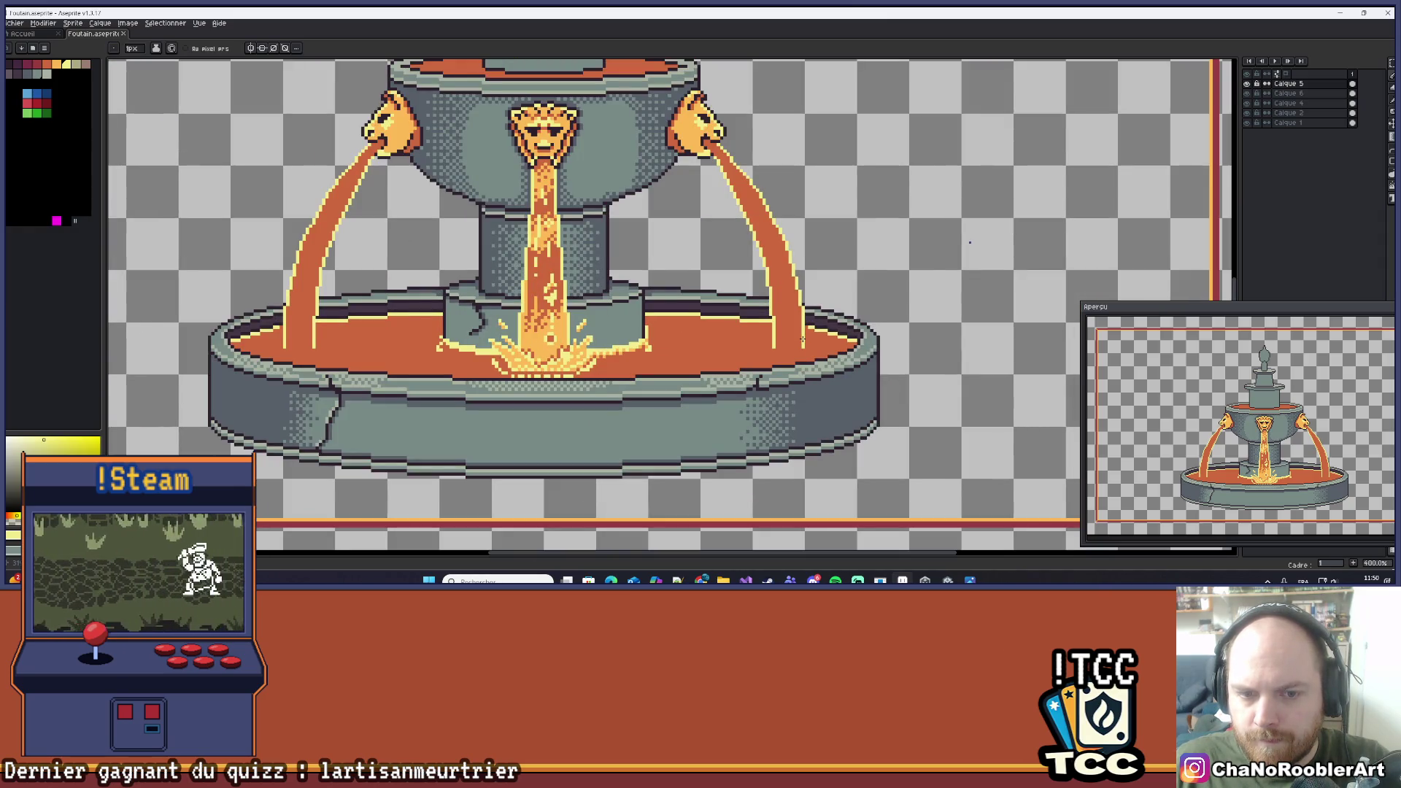
pyautogui.scroll(3, 787, 343)
pyautogui.scroll(2, 788, 347)
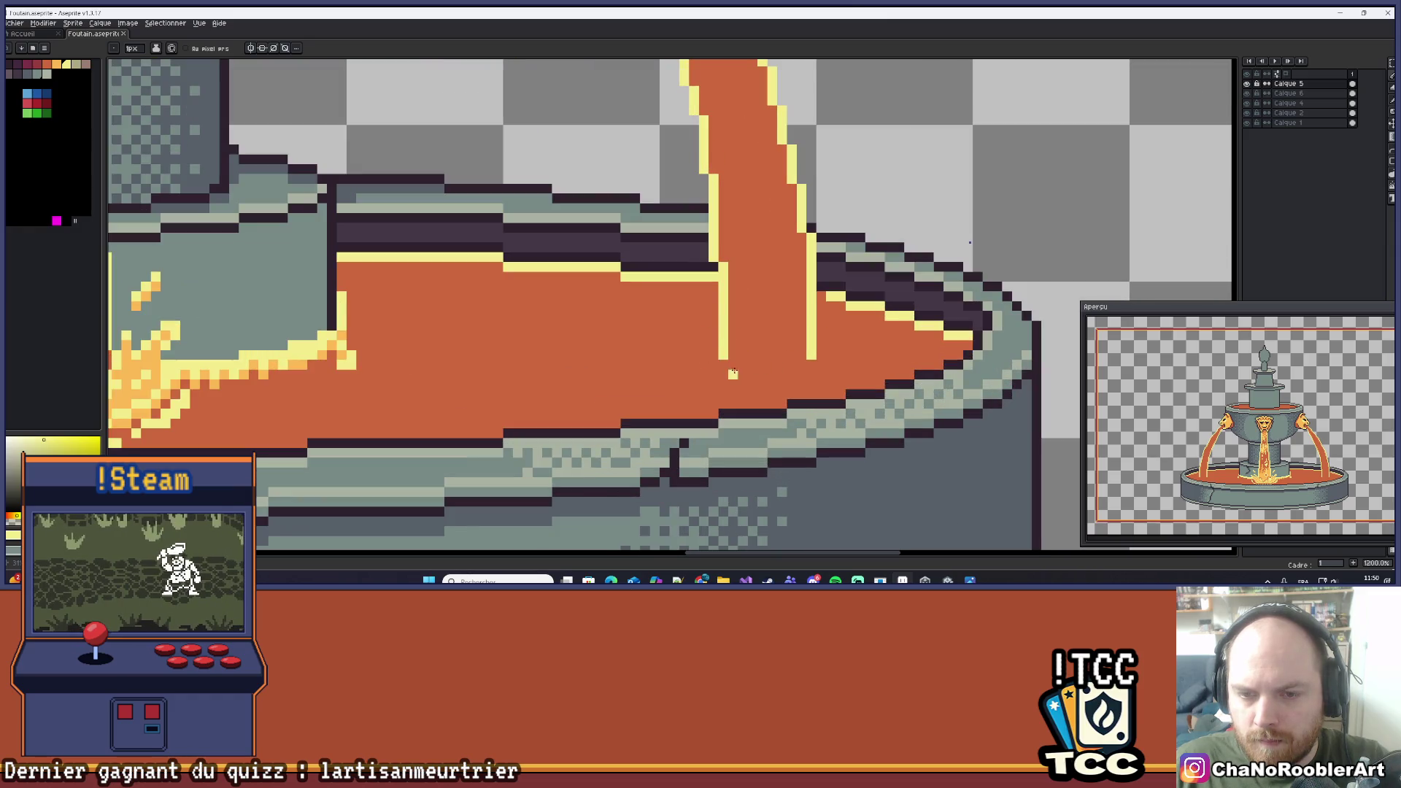
pyautogui.moveTo(694, 334); pyautogui.dragTo(714, 336)
# Add yellow splash outline pixels around the right stream's base, undoing the bottom stroke.
pyautogui.click(837, 334)
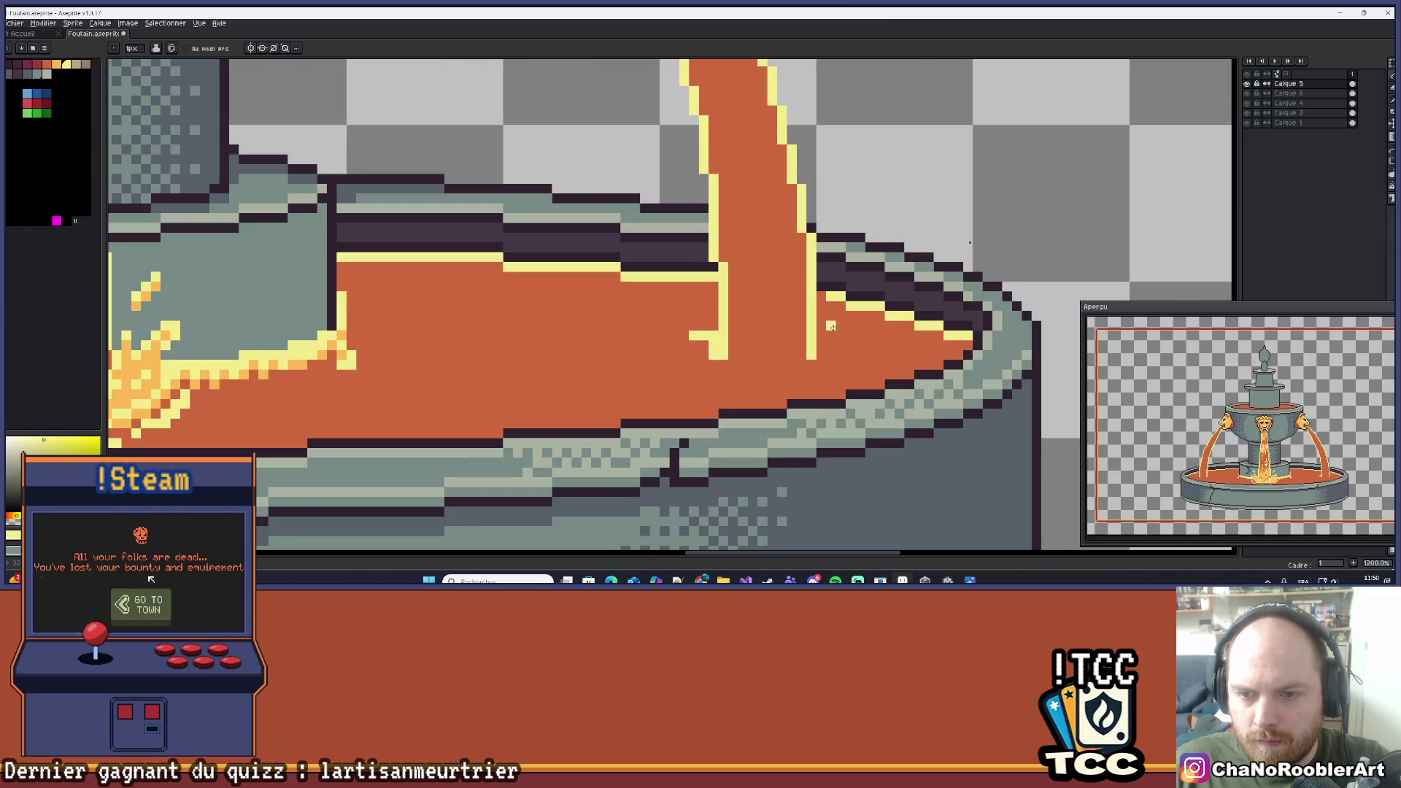
pyautogui.click(823, 348)
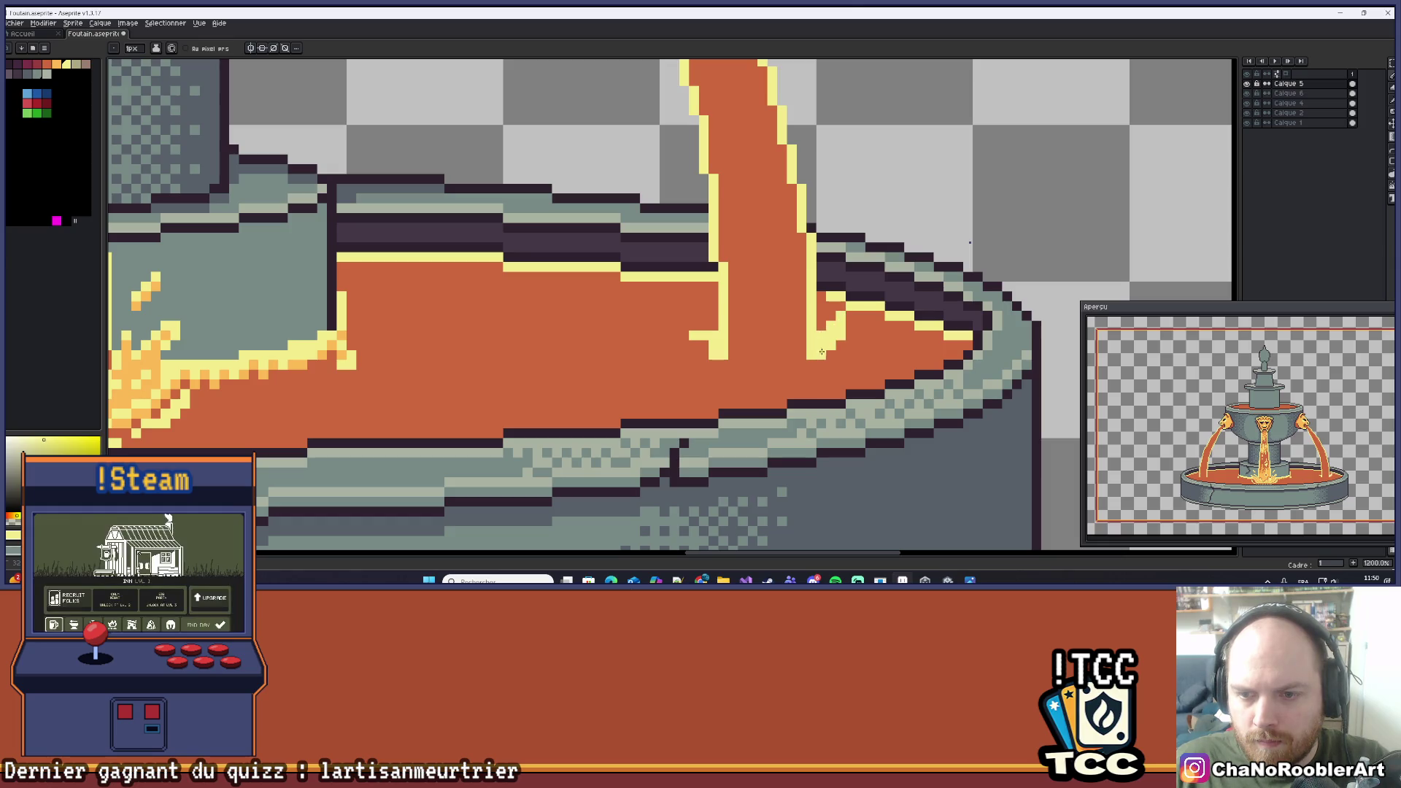
pyautogui.moveTo(733, 363); pyautogui.dragTo(807, 363)
pyautogui.hotkey('ctrl', 'z')
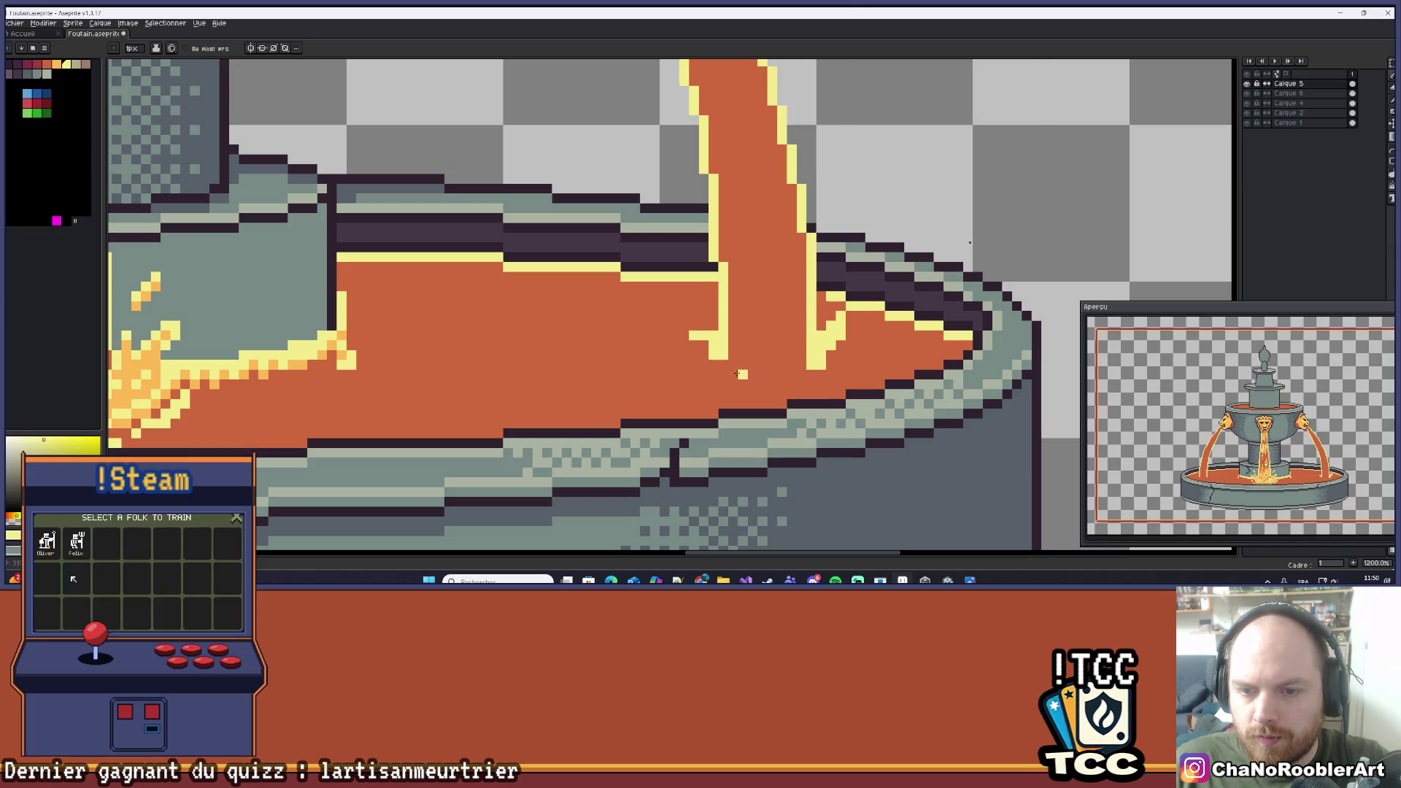
pyautogui.moveTo(743, 345); pyautogui.dragTo(743, 365)
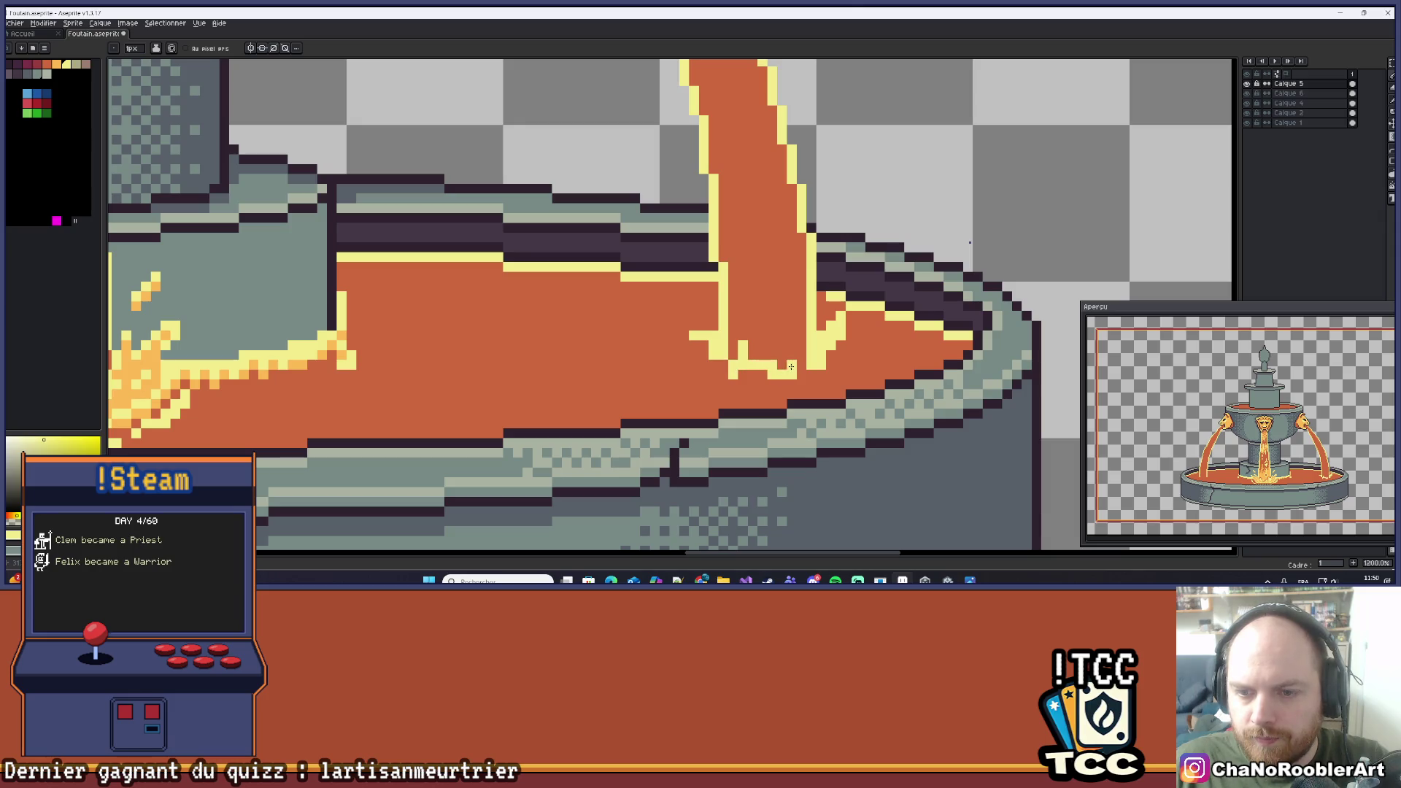
# Shade the splash's bottom row in light orange.
pyautogui.scroll(-5, 795, 364)
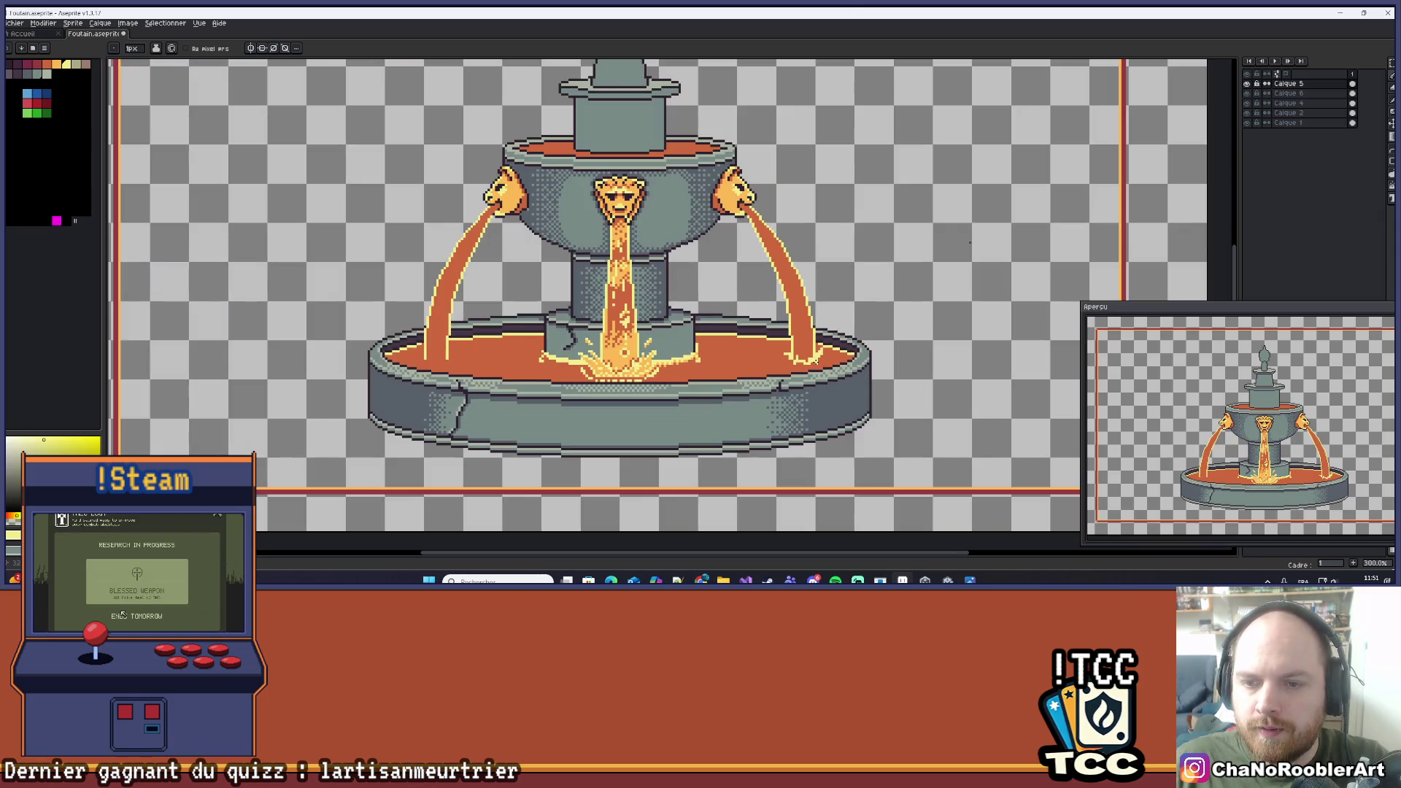
pyautogui.scroll(7, 807, 354)
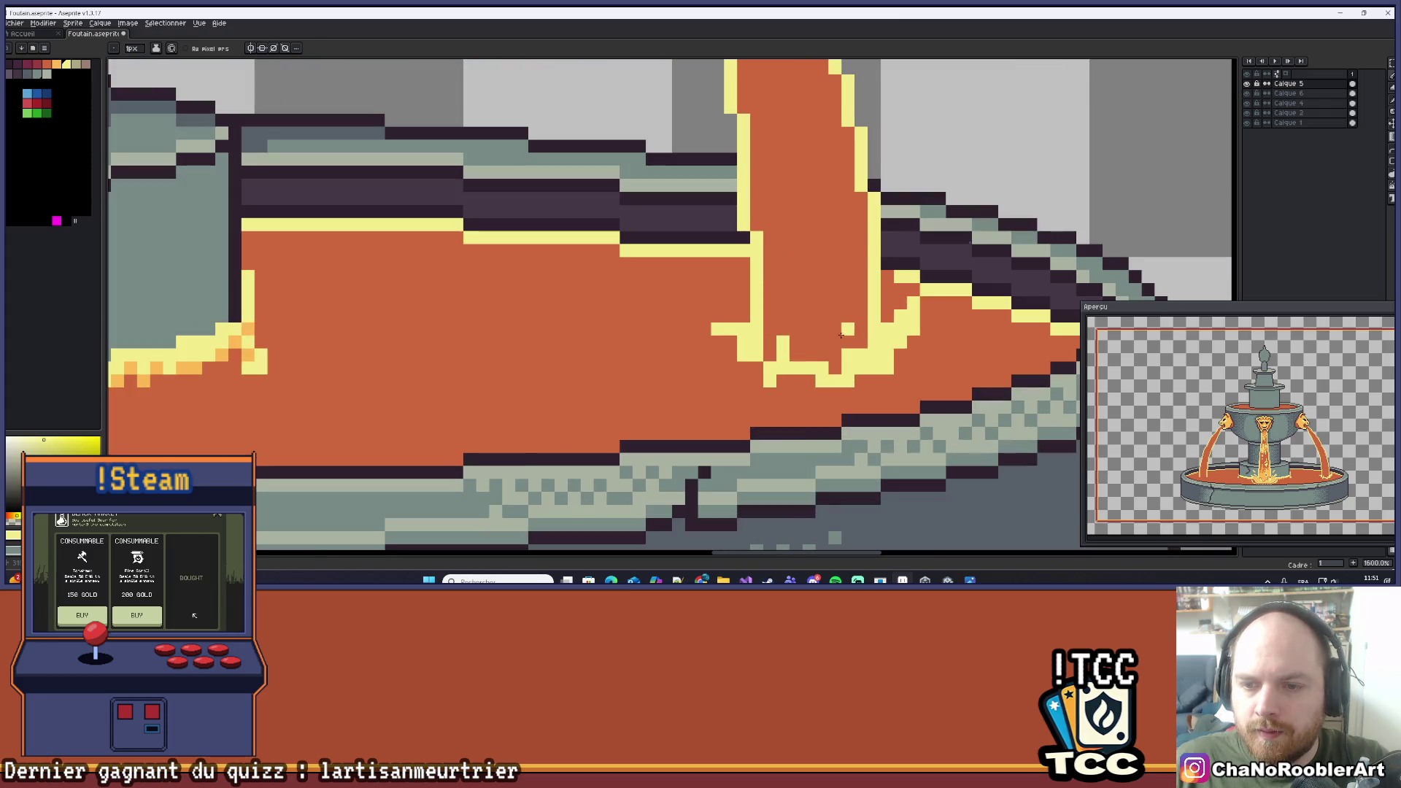
pyautogui.scroll(-5, 843, 338)
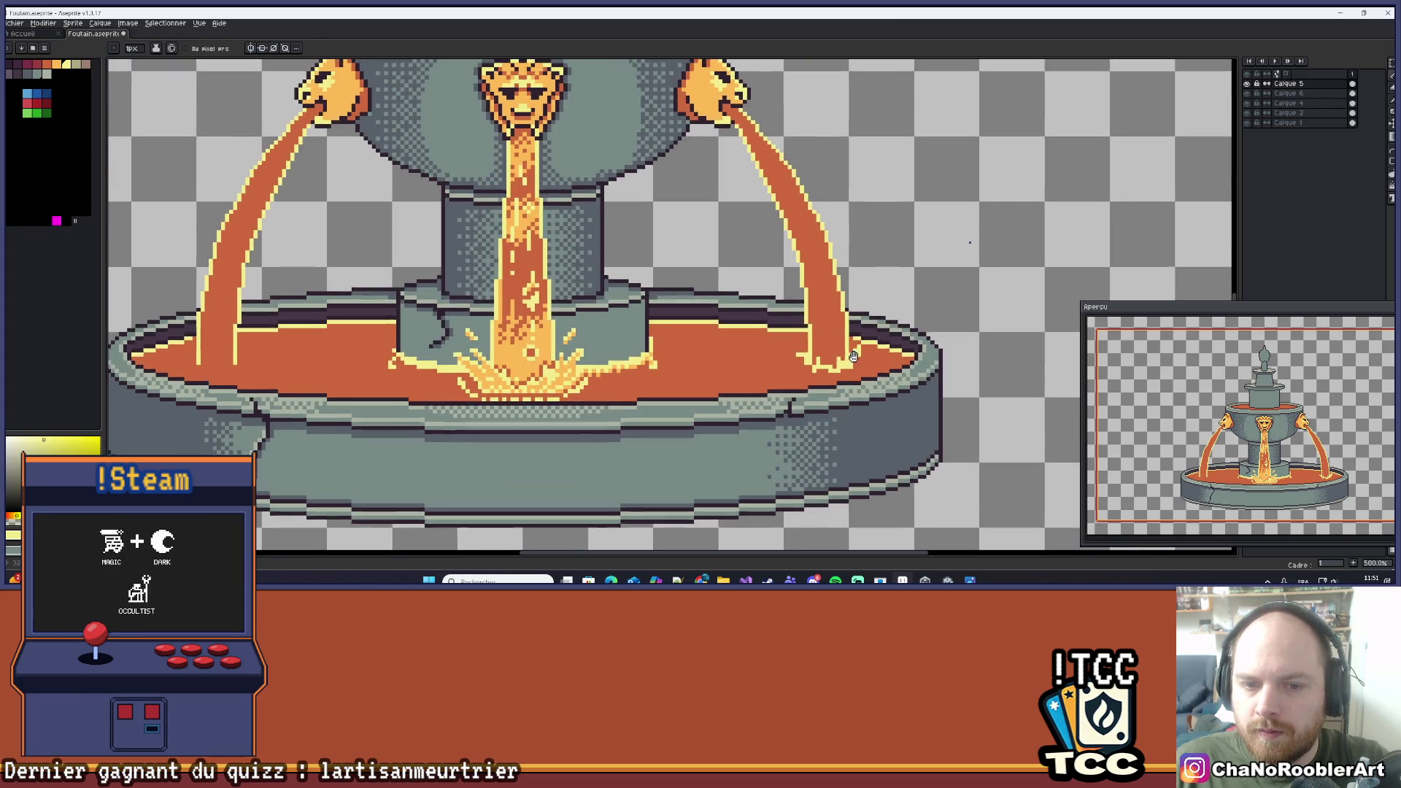
pyautogui.scroll(5, 823, 360)
pyautogui.scroll(-3, 514, 349)
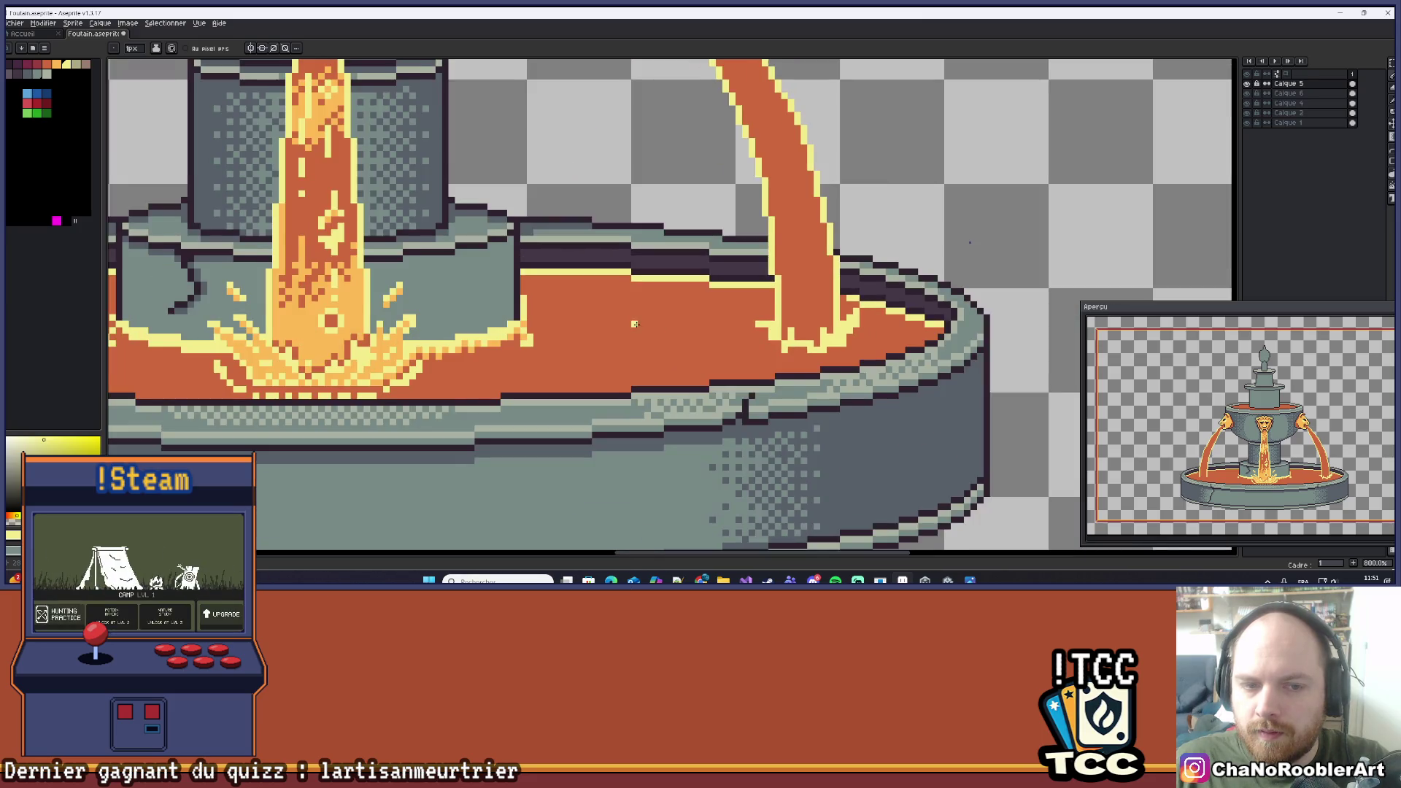
pyautogui.scroll(6, 794, 353)
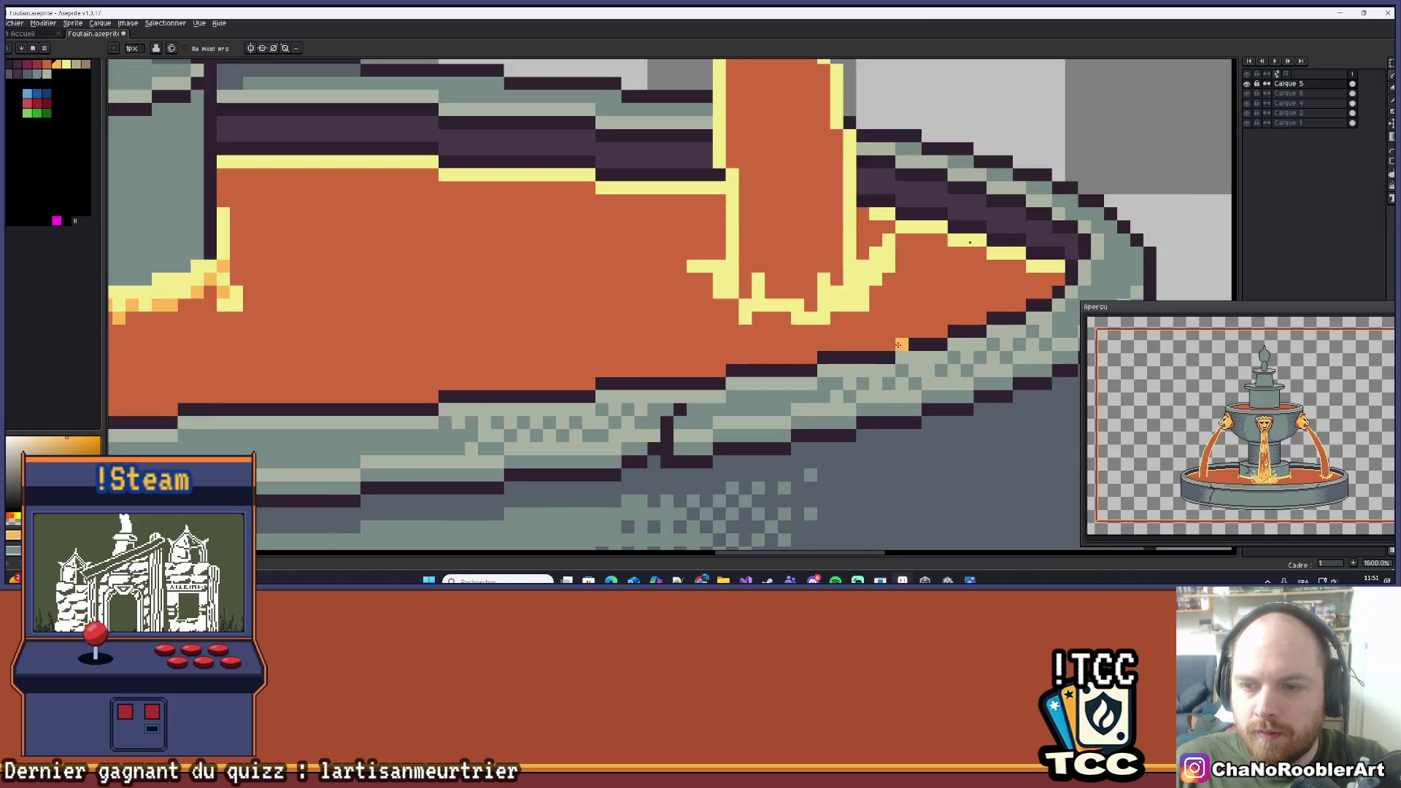
pyautogui.moveTo(795, 294)
pyautogui.mouseDown()
pyautogui.moveTo(712, 329)
pyautogui.moveTo(797, 339)
pyautogui.mouseUp()
pyautogui.scroll(-3, 730, 336)
pyautogui.scroll(-3, 803, 339)
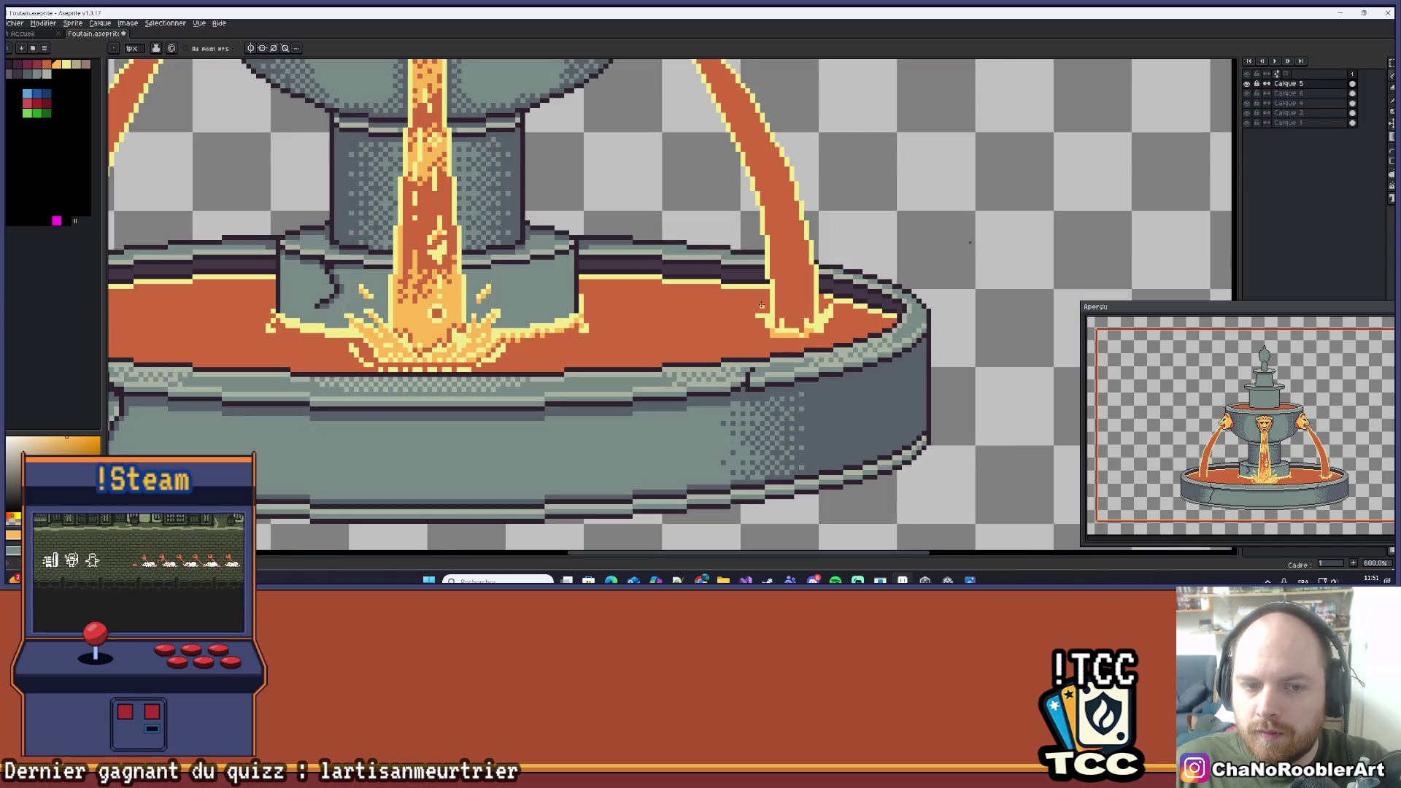
pyautogui.scroll(3, 762, 306)
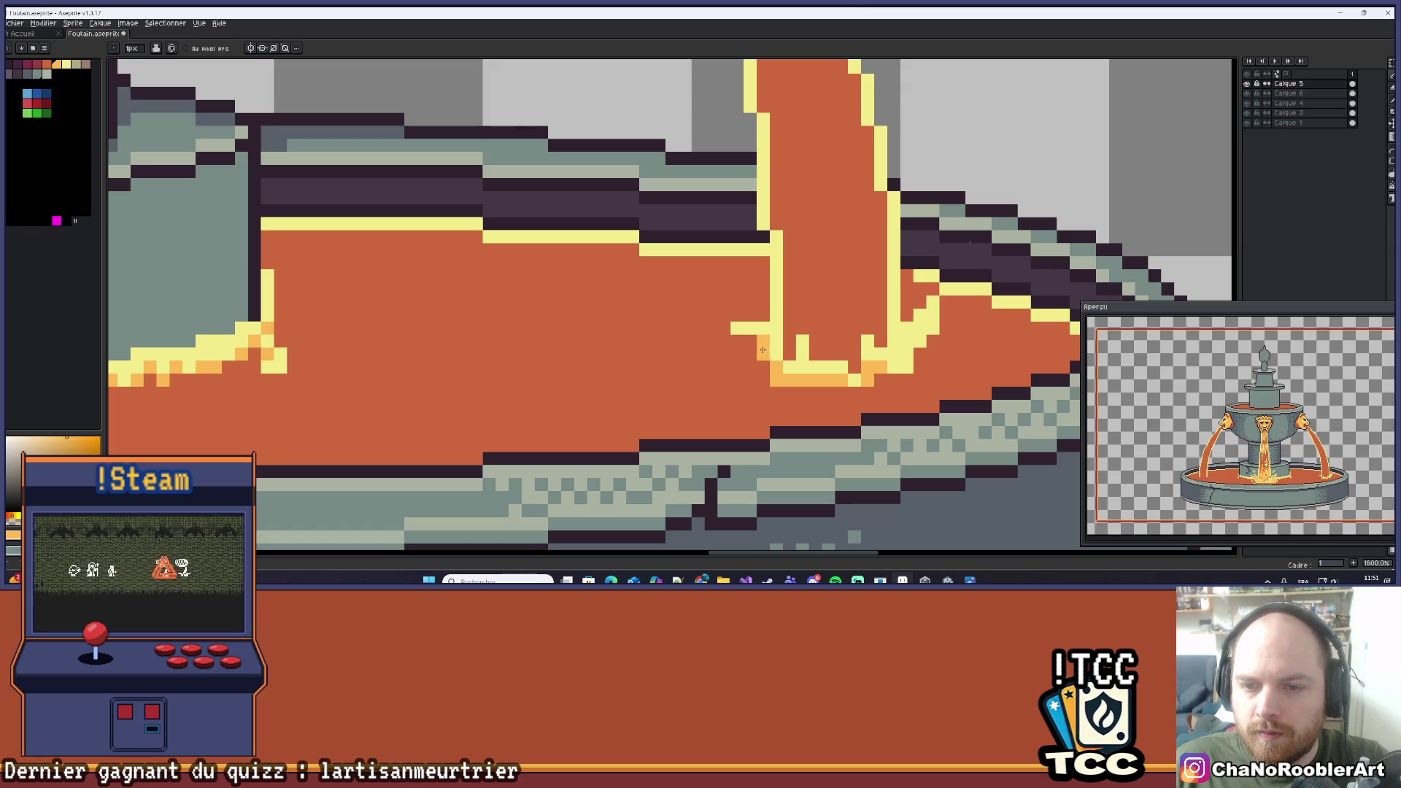
pyautogui.scroll(-3, 763, 350)
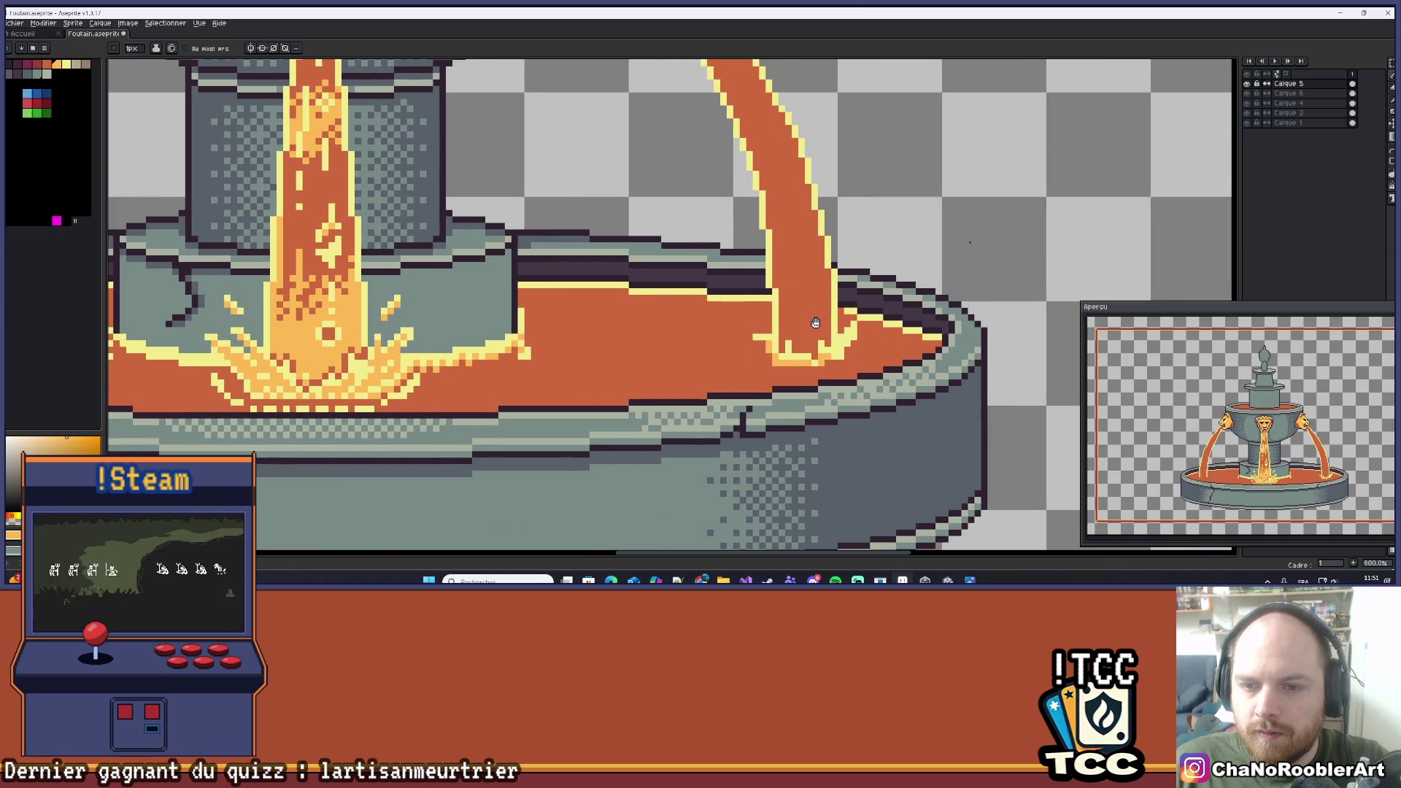
pyautogui.scroll(2, 800, 378)
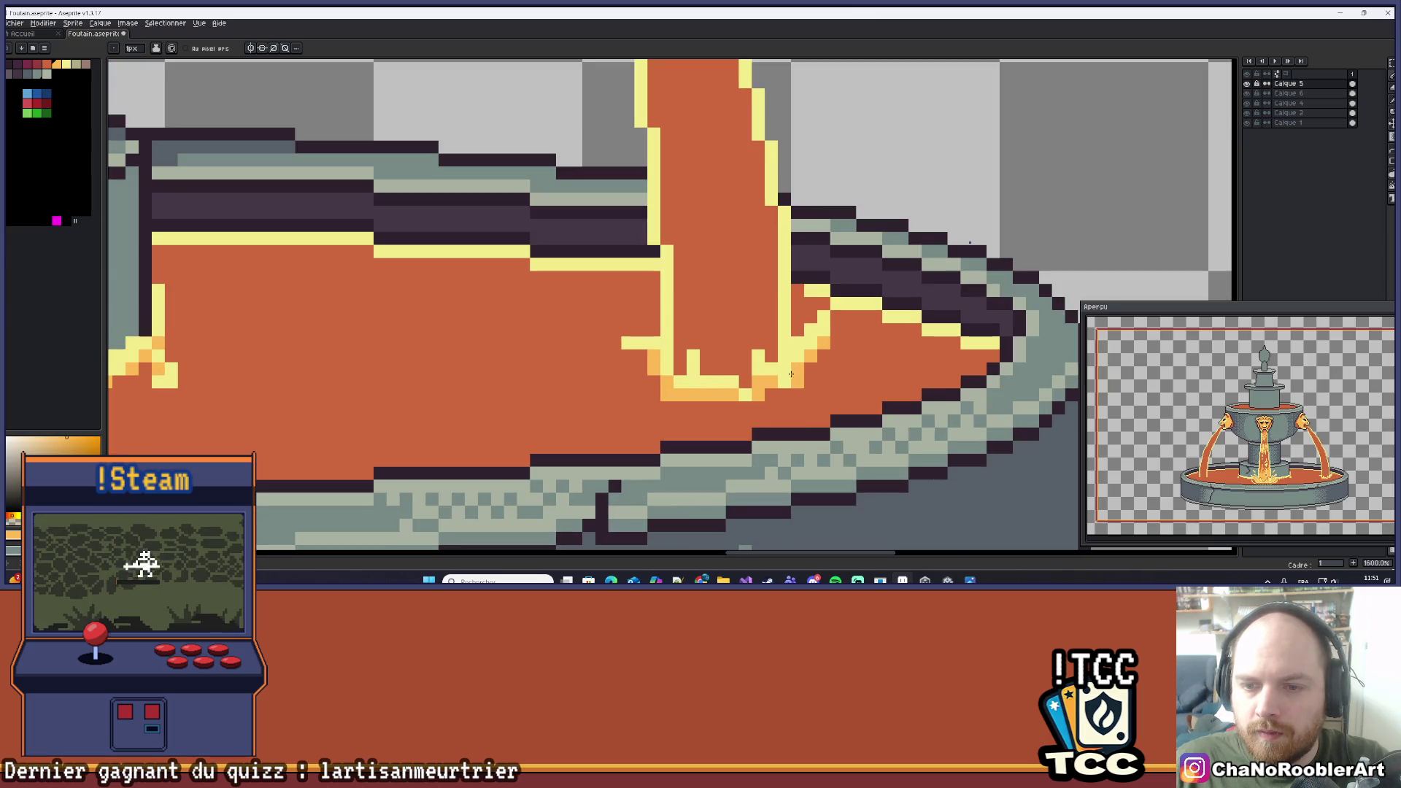
pyautogui.scroll(-5, 799, 374)
pyautogui.scroll(5, 815, 373)
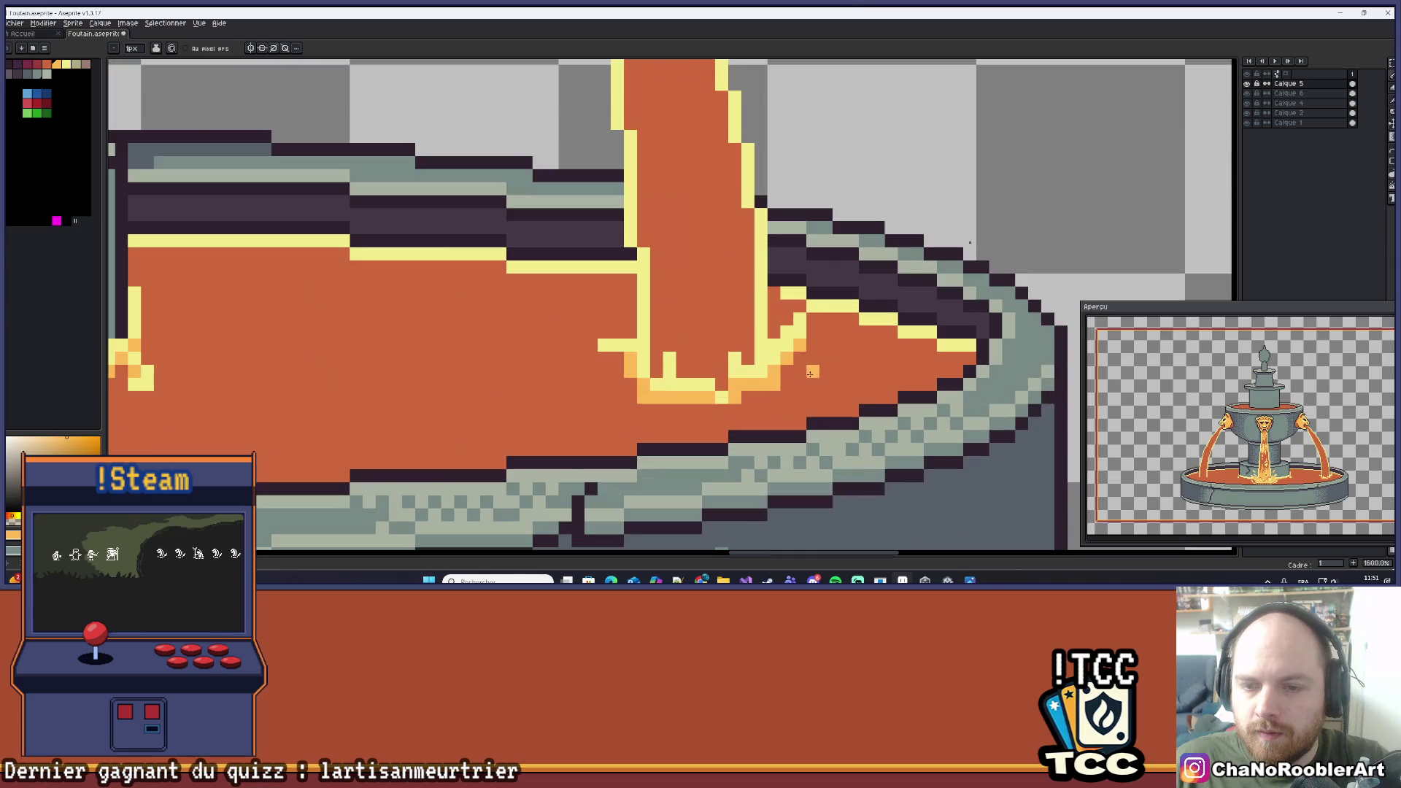
pyautogui.scroll(-7, 801, 361)
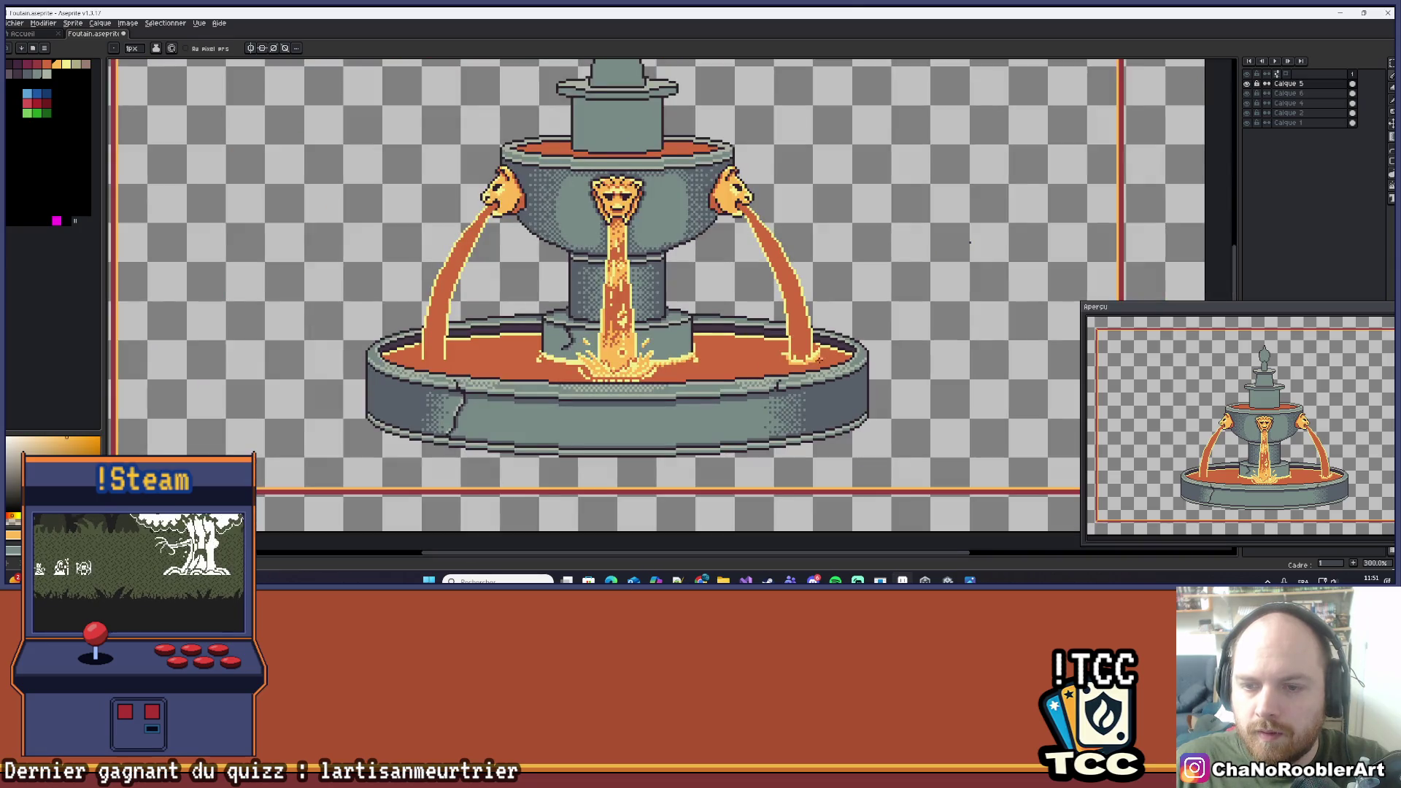
pyautogui.scroll(8, 815, 363)
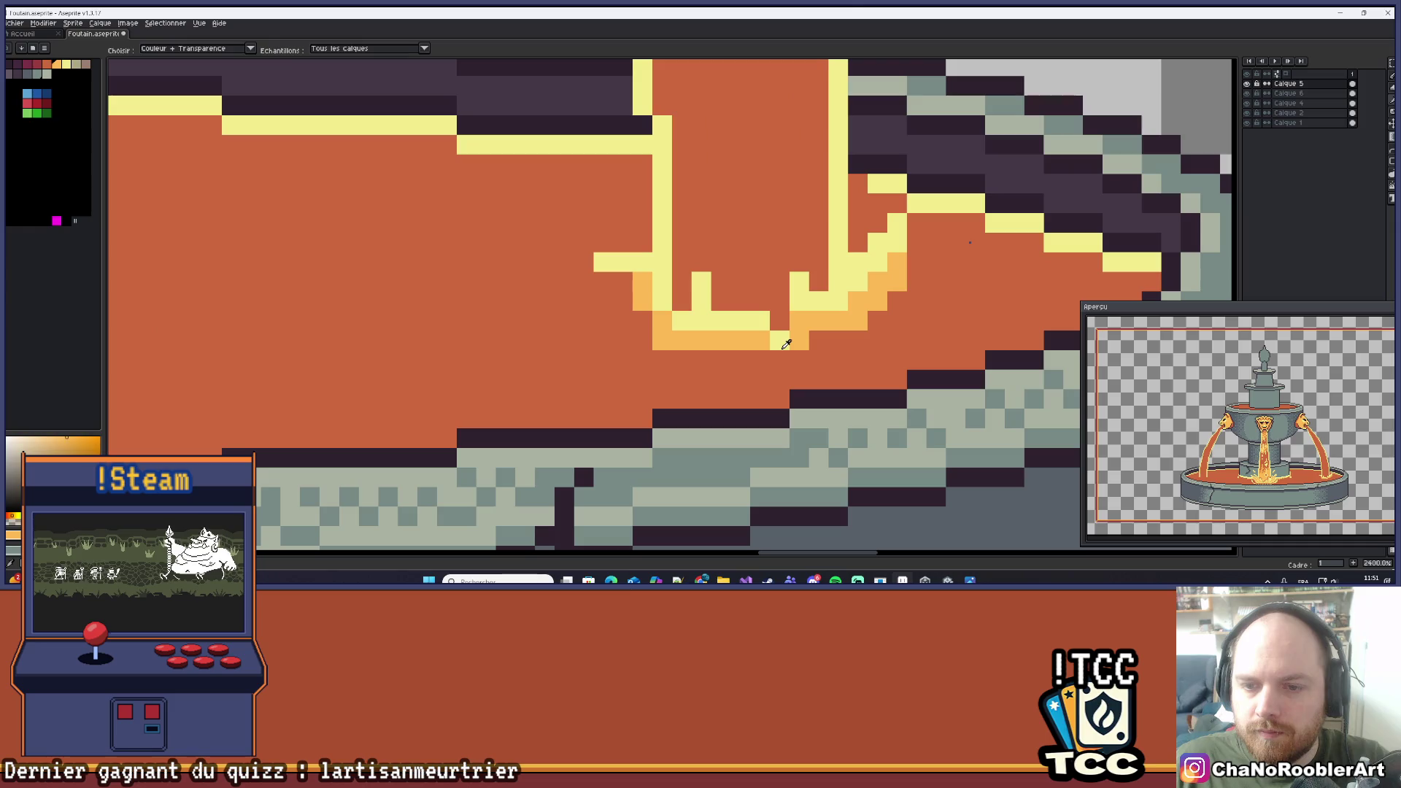
# Recolour stray yellow pixels to dark pool orange and add light-orange pixels under the splash.
pyautogui.hotkey('ctrl', 'z')
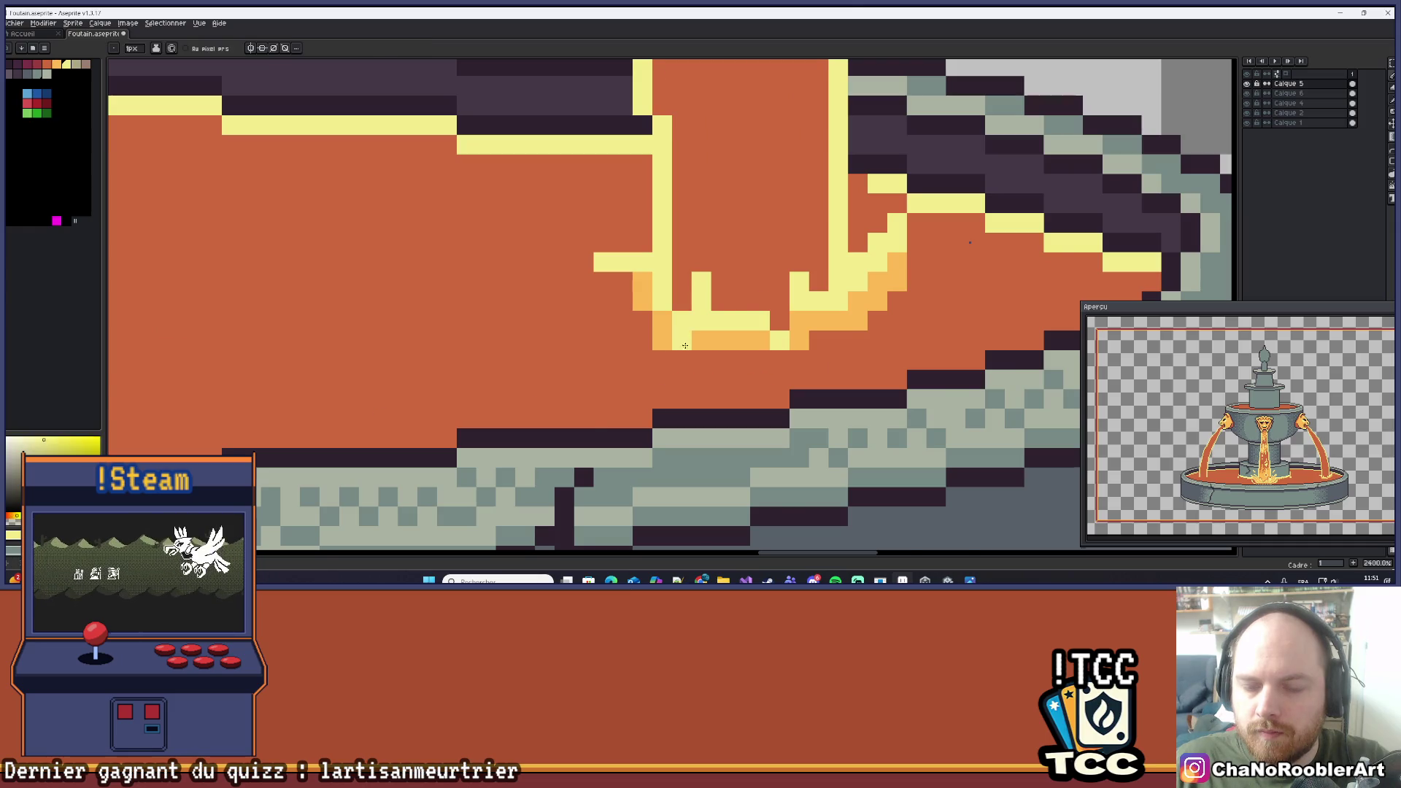
pyautogui.scroll(-6, 683, 355)
pyautogui.scroll(-3, 700, 322)
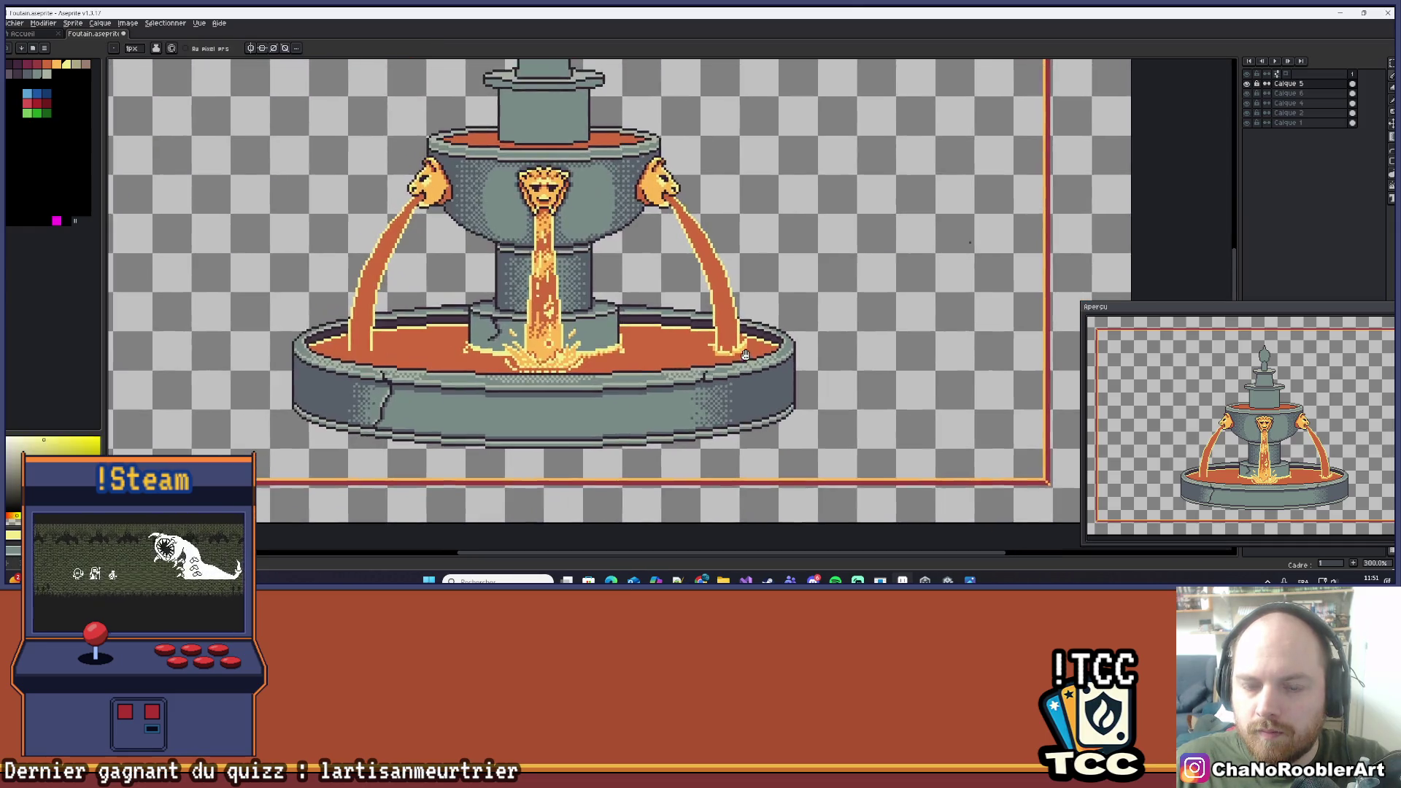
pyautogui.scroll(8, 729, 306)
pyautogui.keyDown('alt'); pyautogui.click(746, 292); pyautogui.keyUp('alt')
pyautogui.click(742, 314)
pyautogui.click(742, 334)
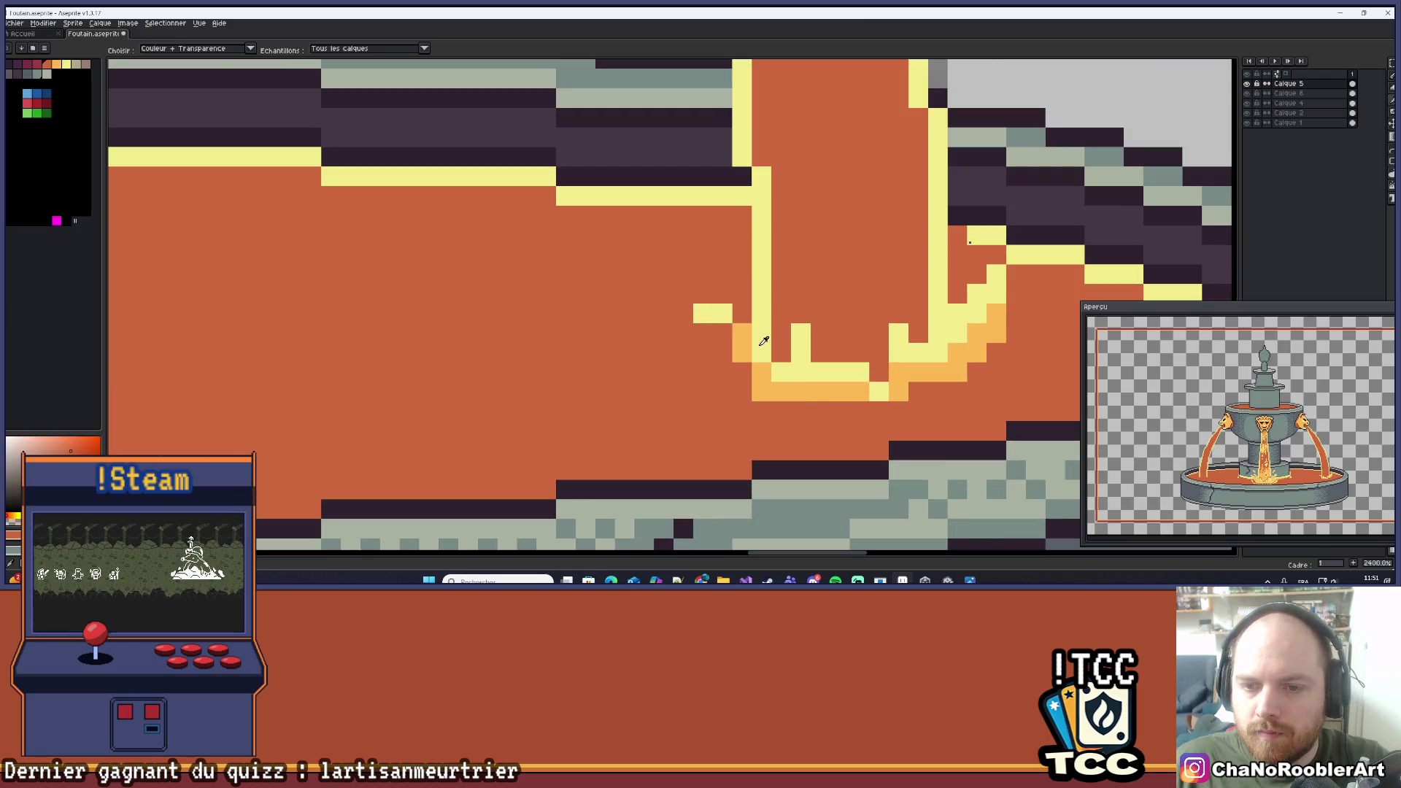
pyautogui.keyDown('alt'); pyautogui.click(685, 322); pyautogui.keyUp('alt')
pyautogui.click(703, 314)
pyautogui.keyDown('alt'); pyautogui.click(742, 353); pyautogui.keyUp('alt')
pyautogui.click(723, 333)
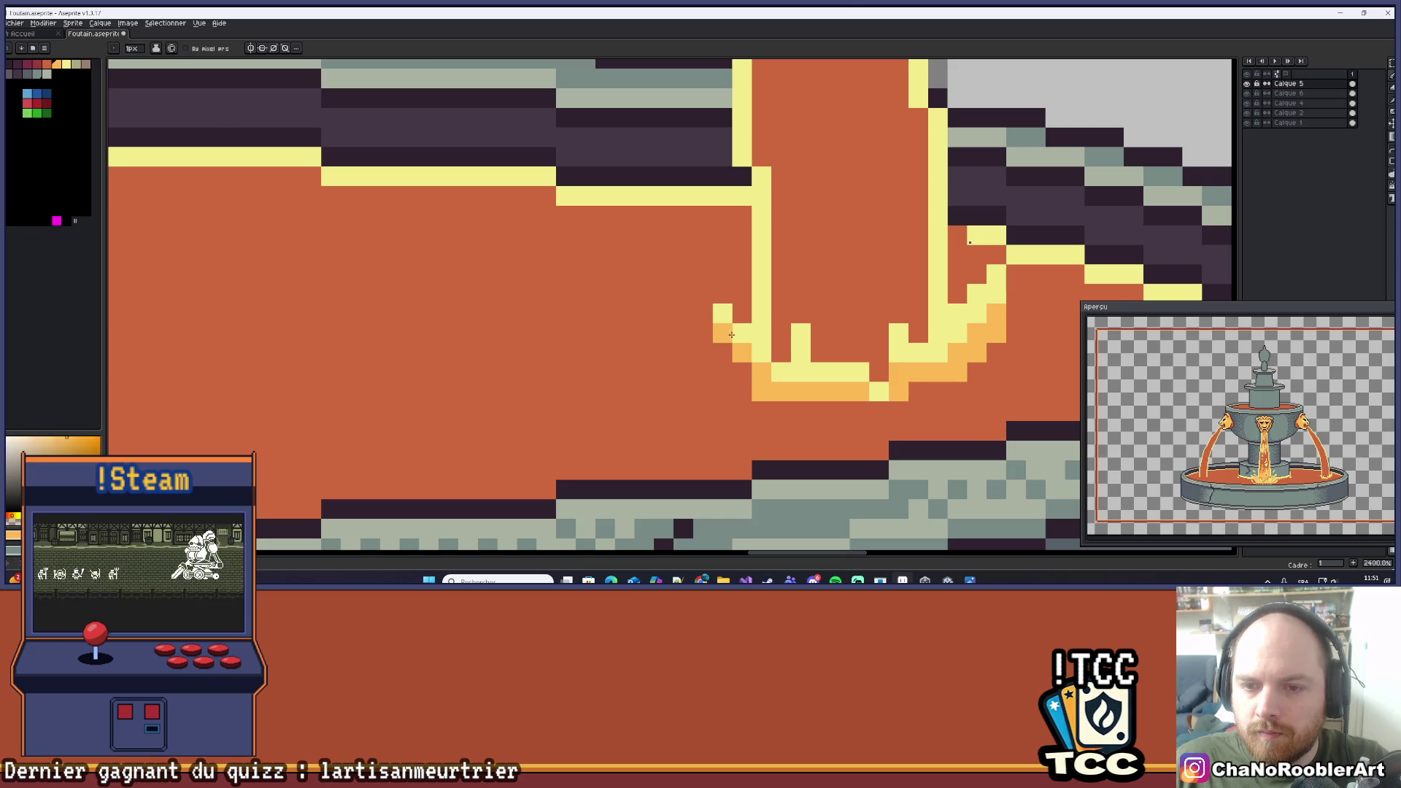
# Try painting over the yellow highlights beside the stream in orange, then undo it.
pyautogui.scroll(-7, 731, 334)
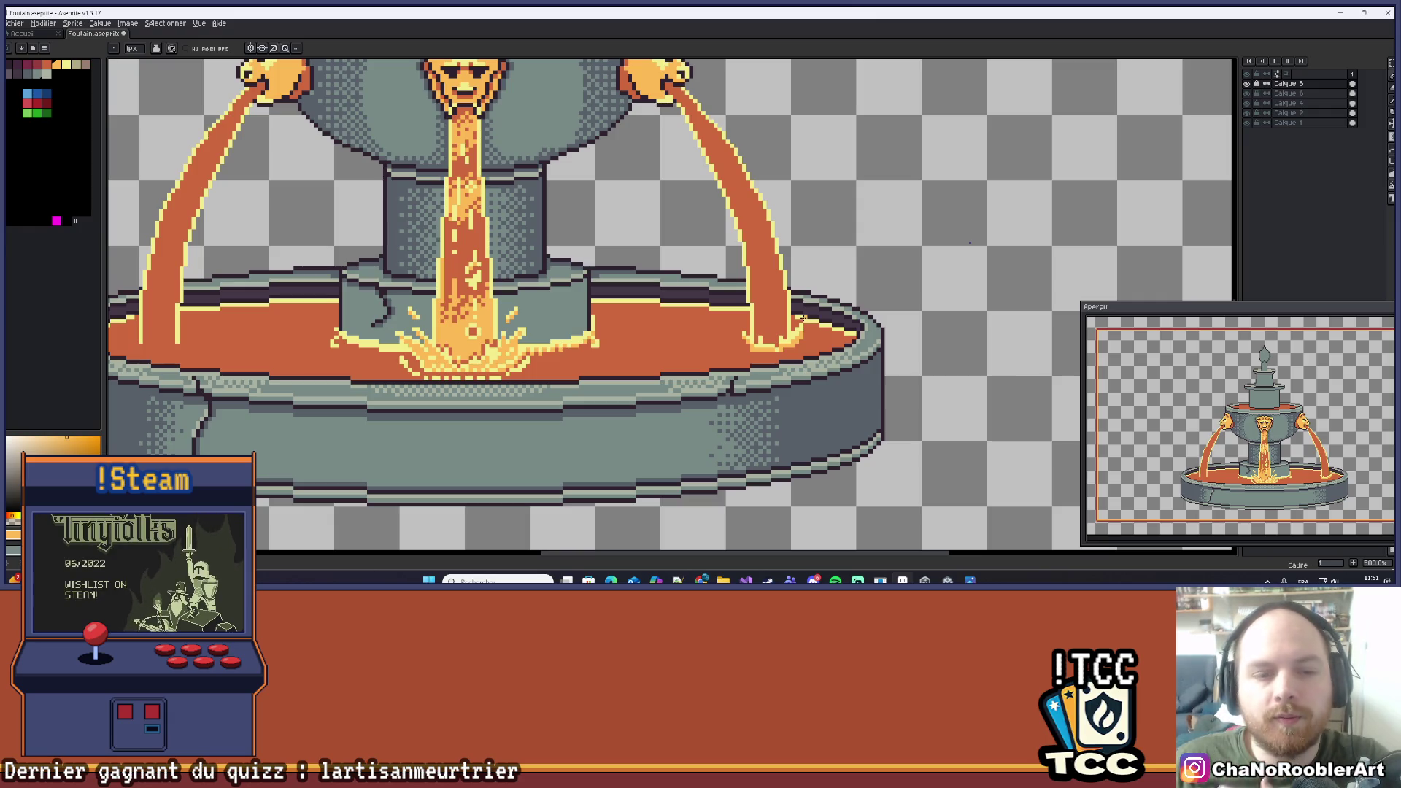
pyautogui.scroll(7, 803, 318)
pyautogui.press('i')
pyautogui.scroll(-9, 730, 345)
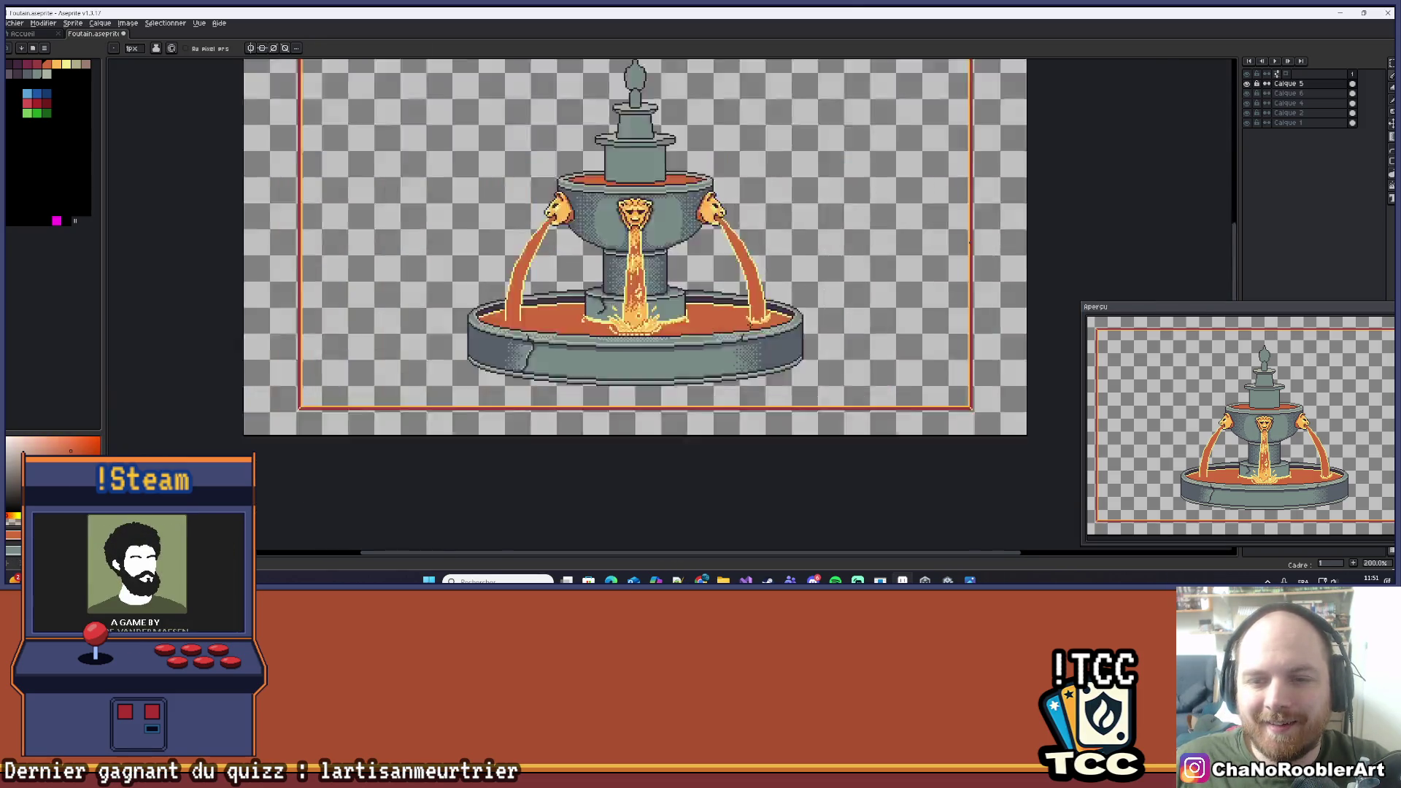
pyautogui.scroll(8, 809, 333)
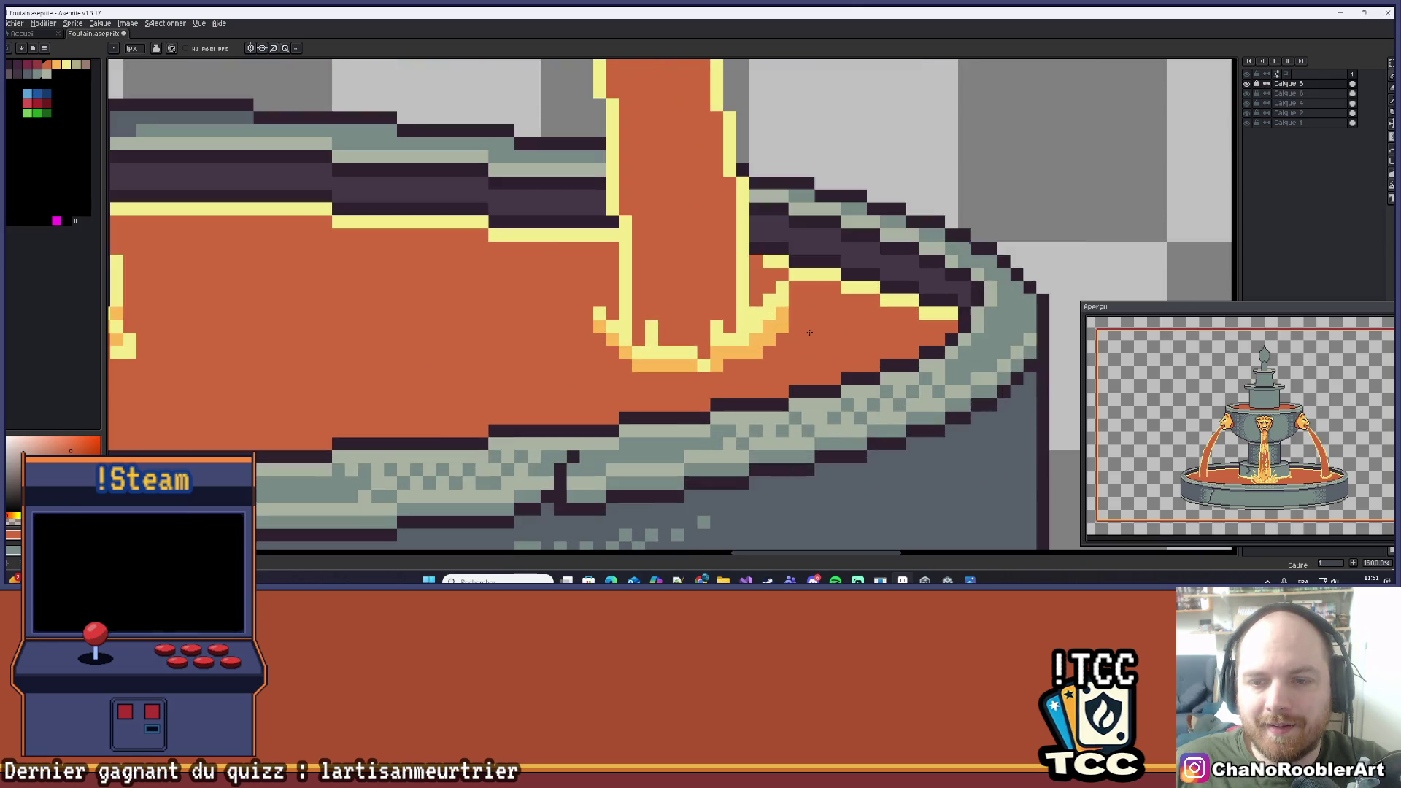
pyautogui.moveTo(782, 292); pyautogui.dragTo(783, 309)
pyautogui.scroll(-3, 790, 331)
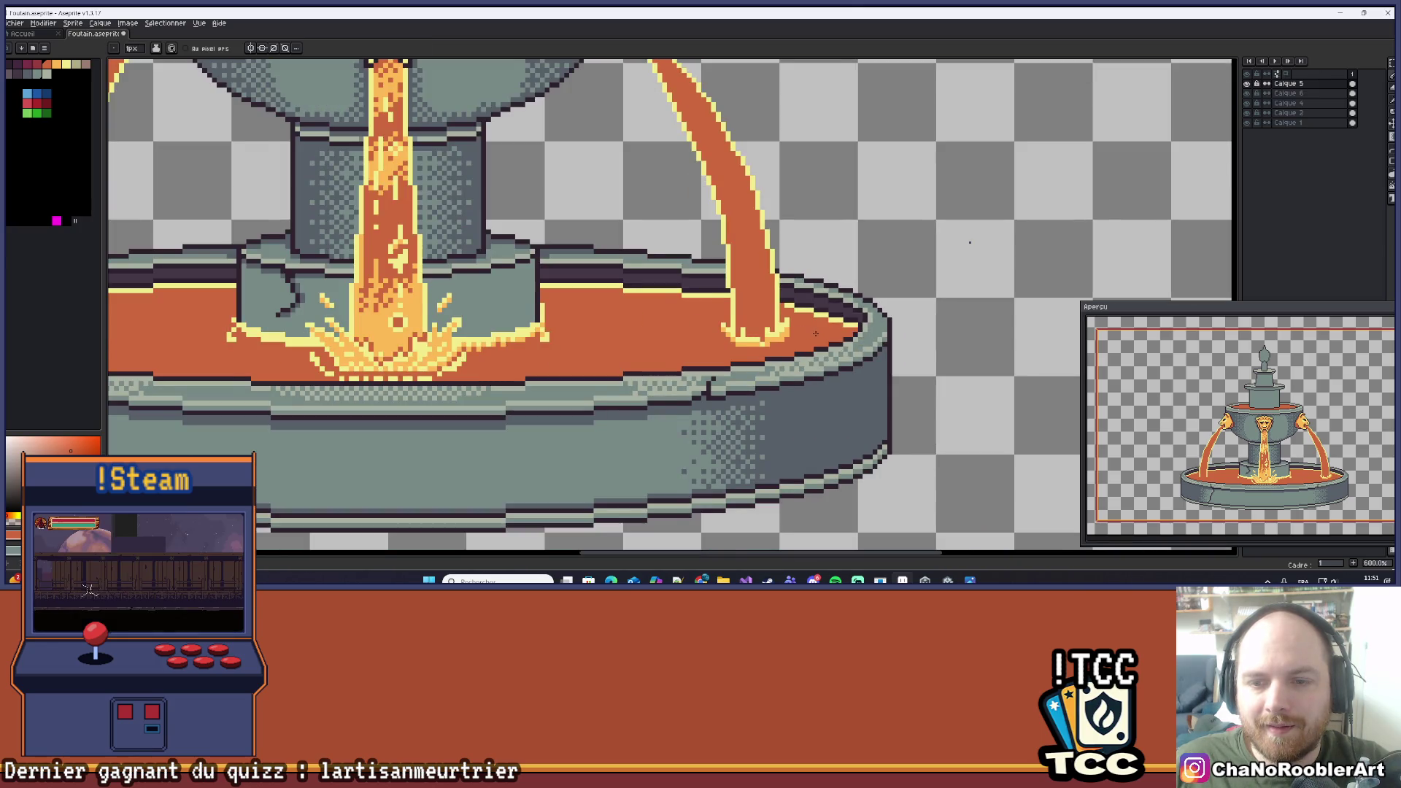
pyautogui.scroll(3, 842, 326)
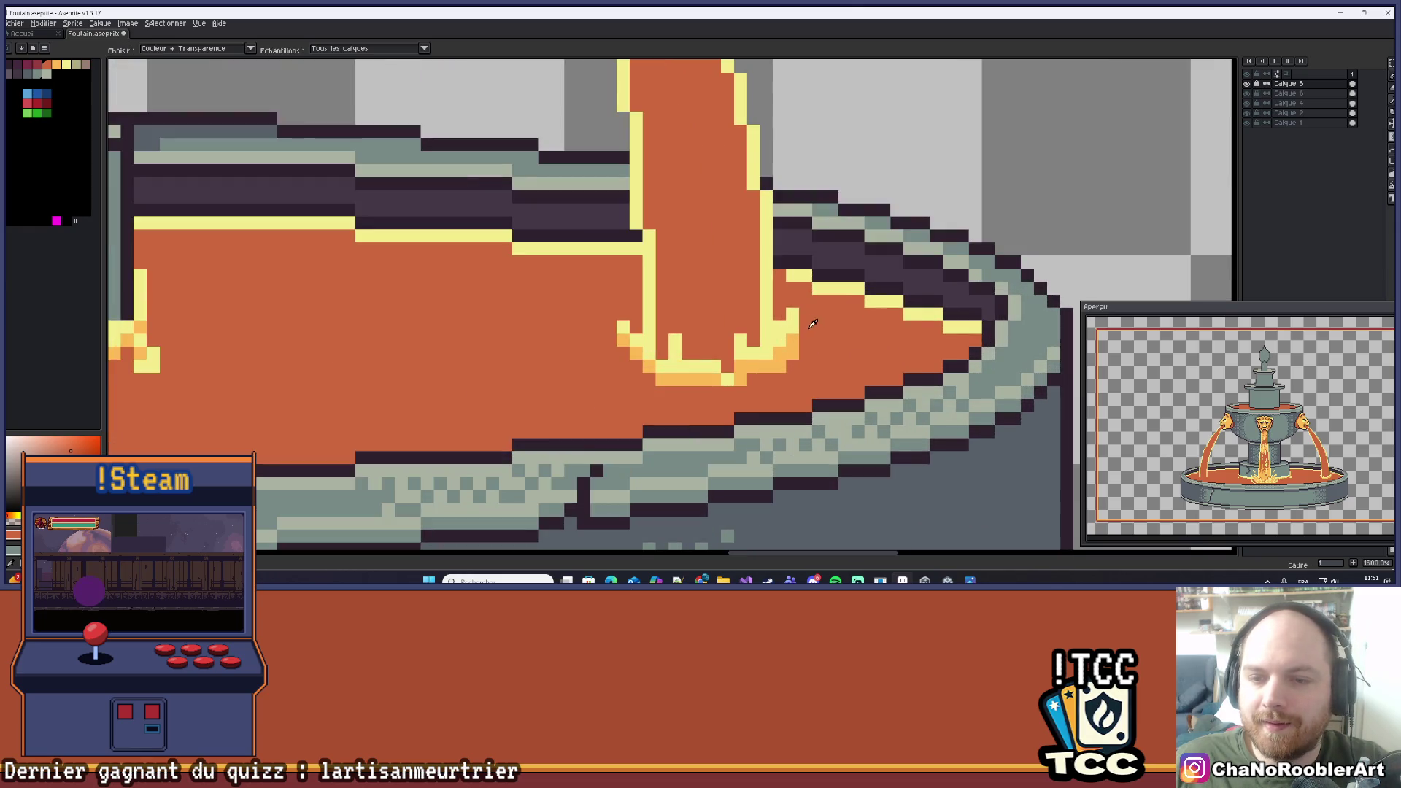
pyautogui.scroll(-2, 842, 341)
pyautogui.scroll(3, 842, 341)
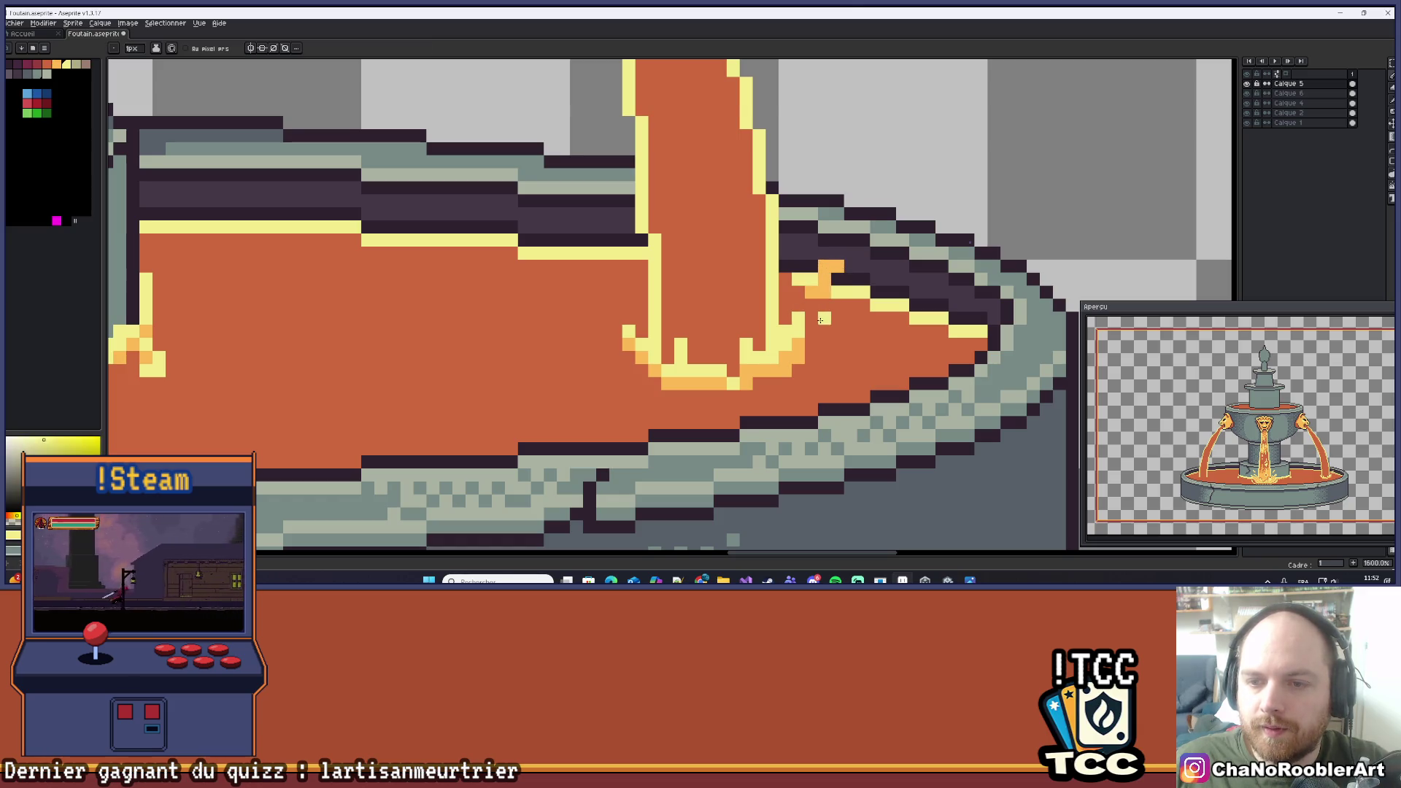
pyautogui.hotkey('ctrl', 'z')
pyautogui.scroll(-3, 825, 326)
pyautogui.scroll(3, 825, 306)
pyautogui.press('b')
pyautogui.scroll(-4, 825, 294)
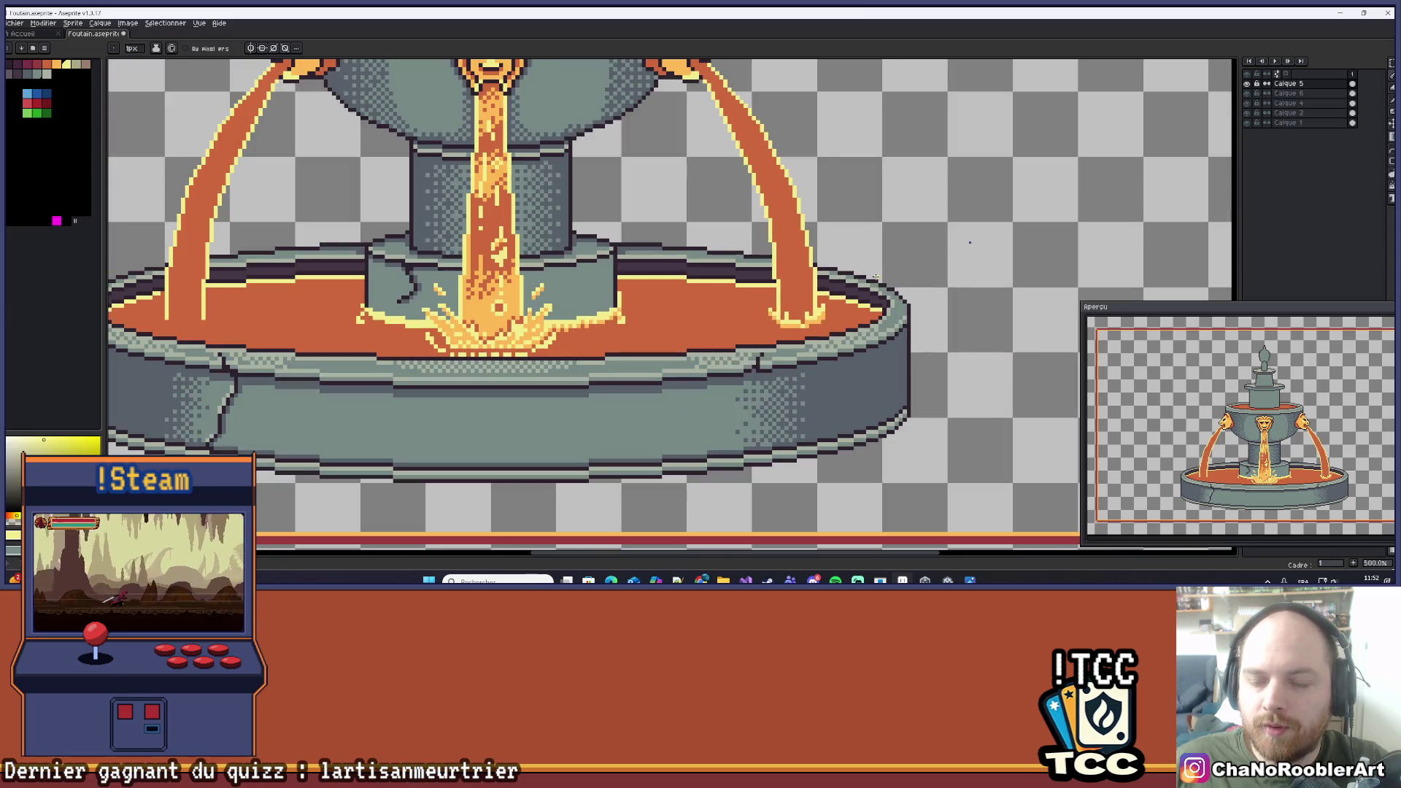
pyautogui.scroll(5, 817, 326)
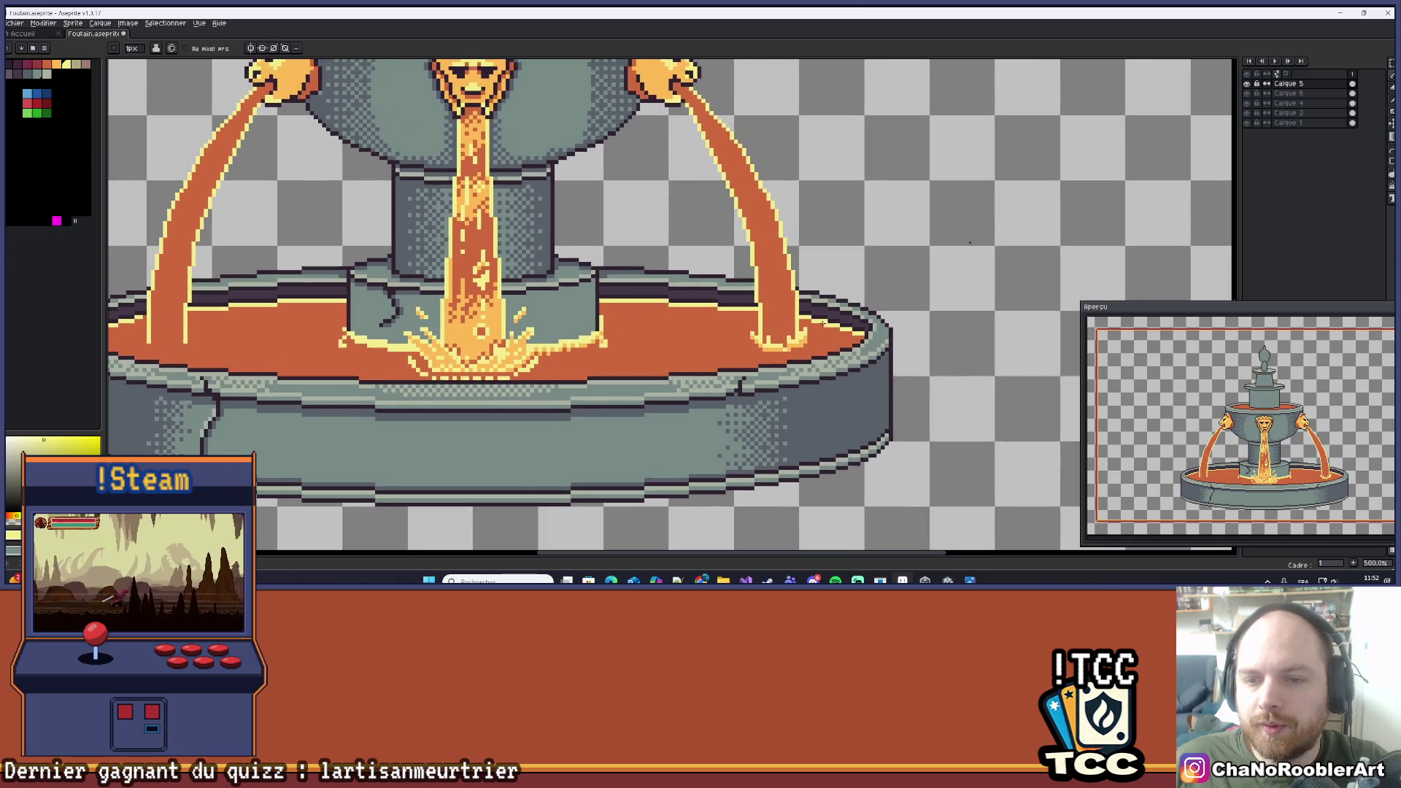
pyautogui.scroll(-1, 816, 326)
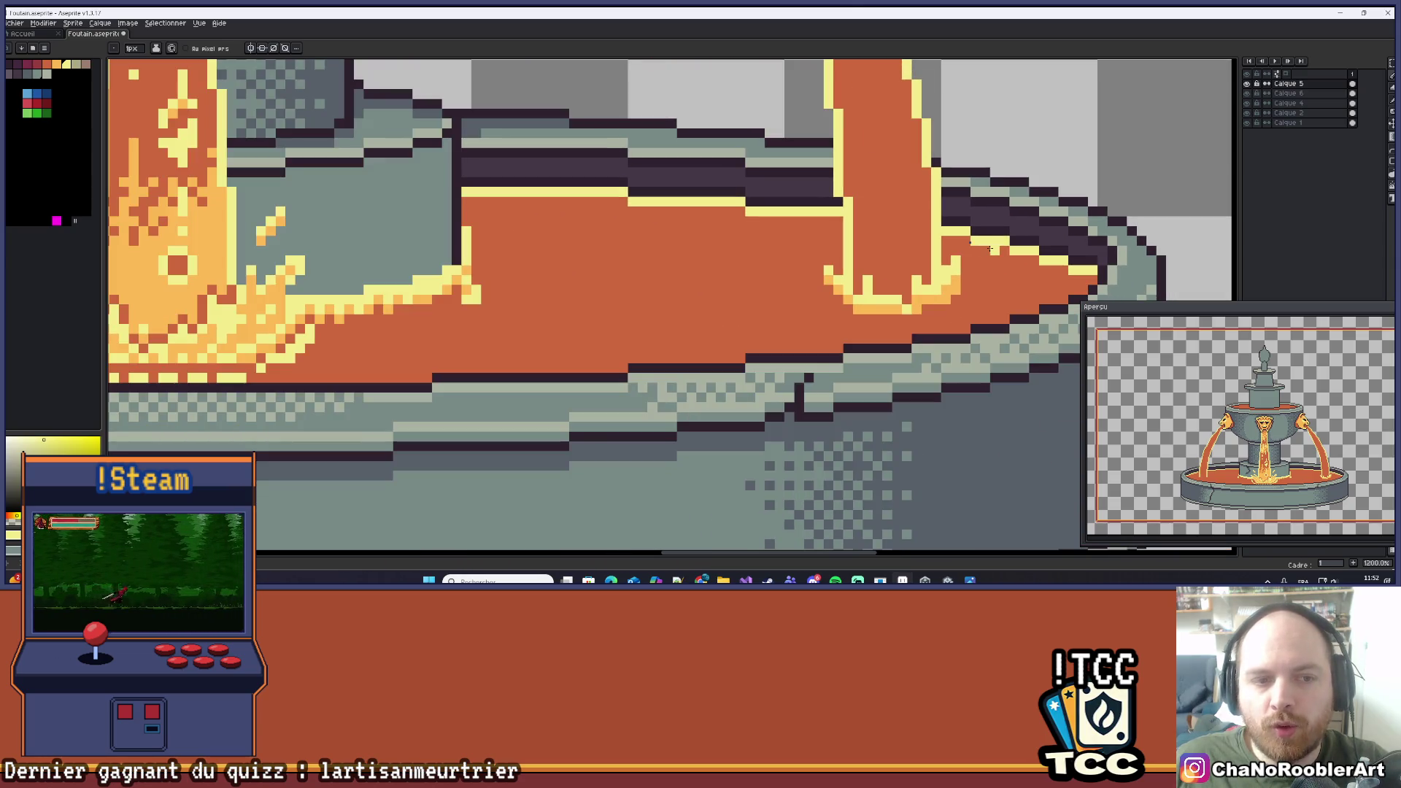
pyautogui.scroll(1, 921, 281)
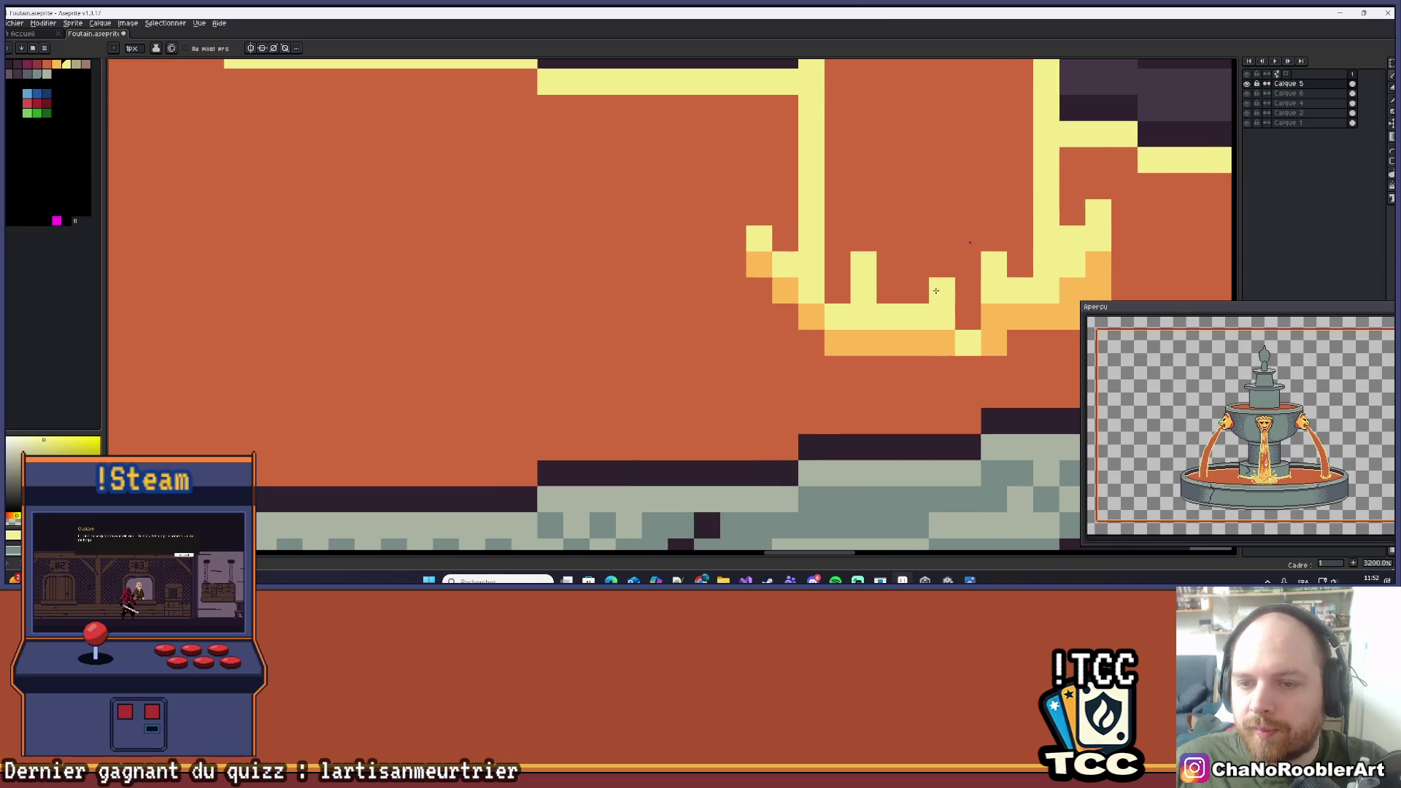
pyautogui.scroll(-1, 816, 272)
# Save the fountain file.
pyautogui.hotkey('ctrl', 's')
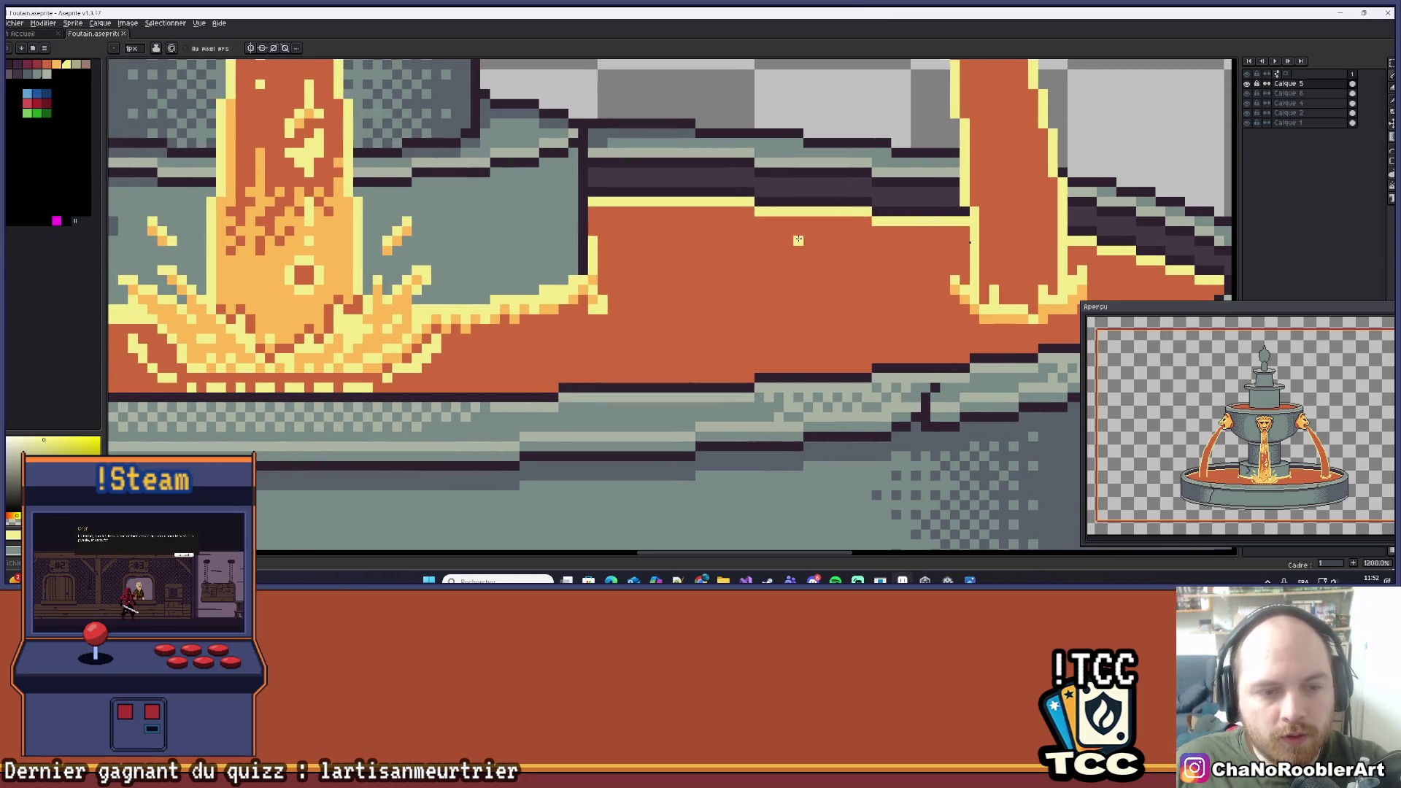
pyautogui.scroll(1, 881, 265)
pyautogui.scroll(-1, 903, 289)
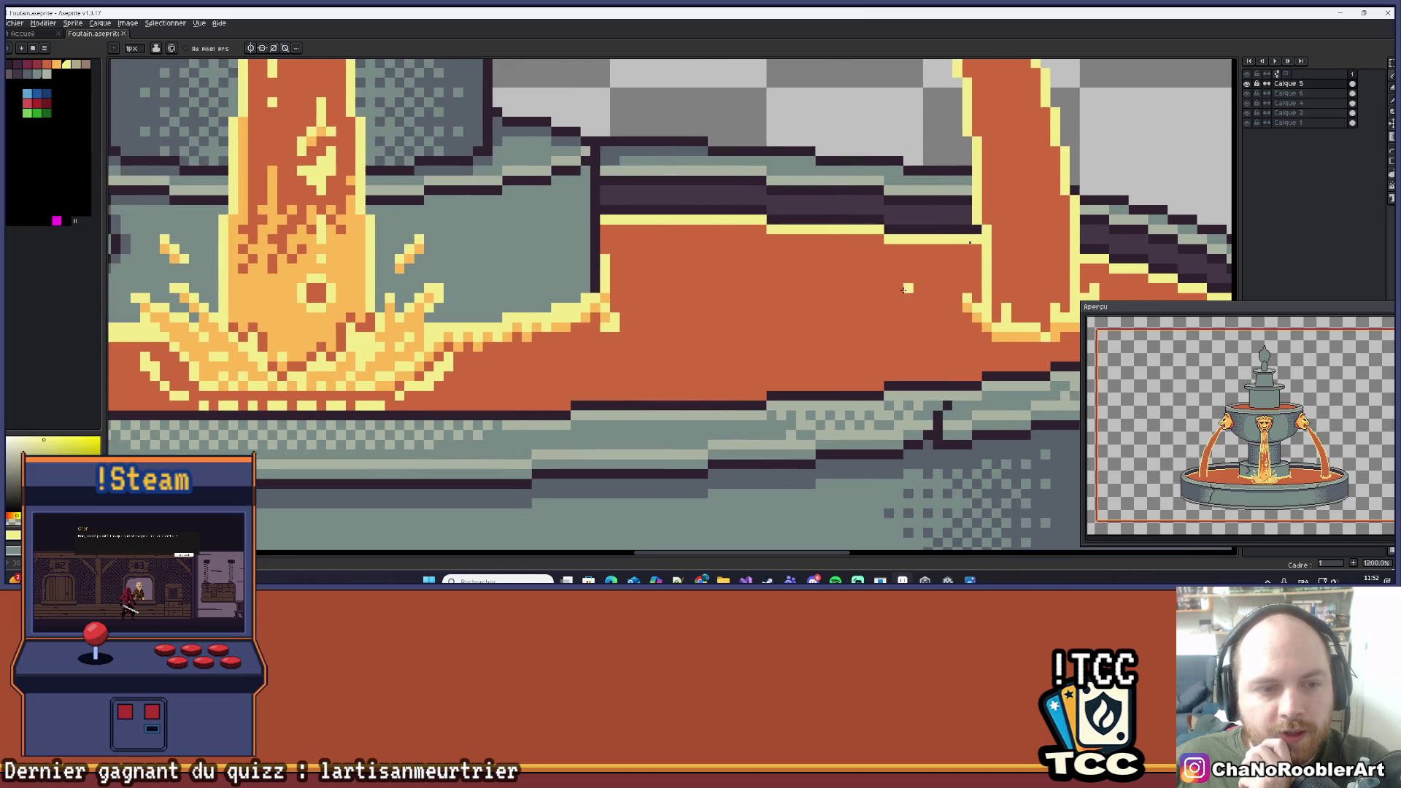
# Draw a straight yellow ripple line below the right stream's splash.
pyautogui.moveTo(894, 274); pyautogui.dragTo(752, 277)
pyautogui.scroll(5, 857, 319)
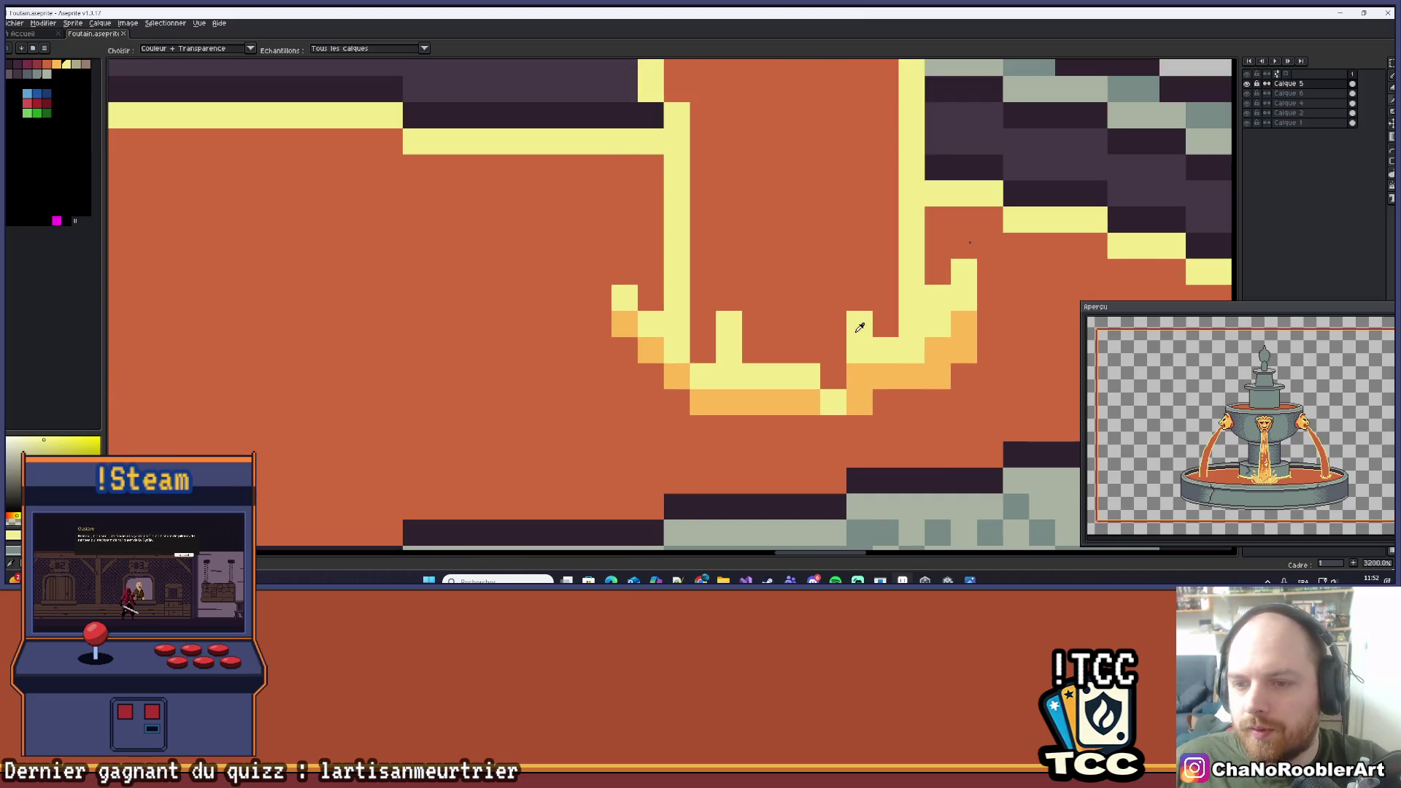
pyautogui.moveTo(808, 338); pyautogui.dragTo(691, 281)
pyautogui.moveTo(549, 387); pyautogui.dragTo(734, 386)
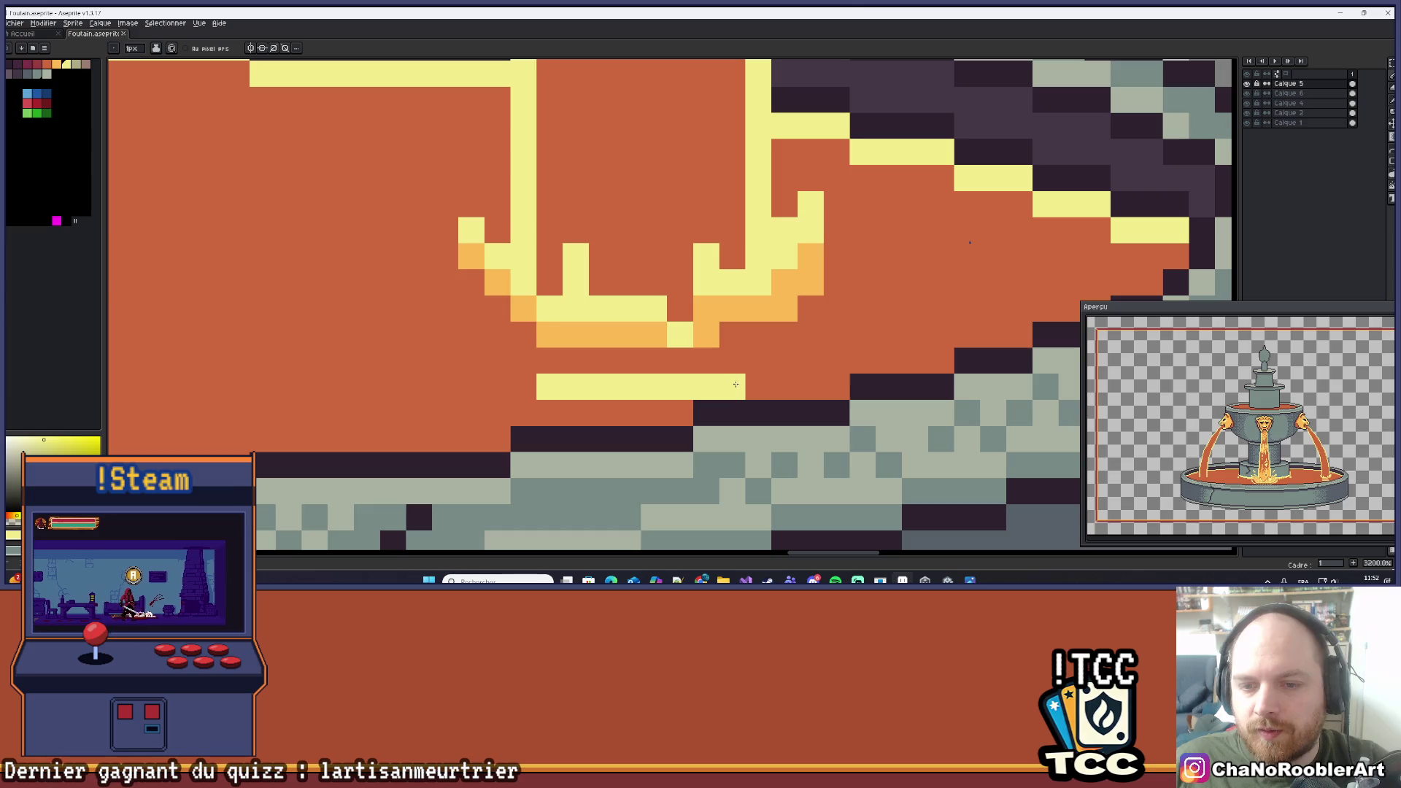
pyautogui.hotkey('ctrl', 'z')
pyautogui.keyDown('shift'); pyautogui.click(719, 394); pyautogui.keyUp('shift')
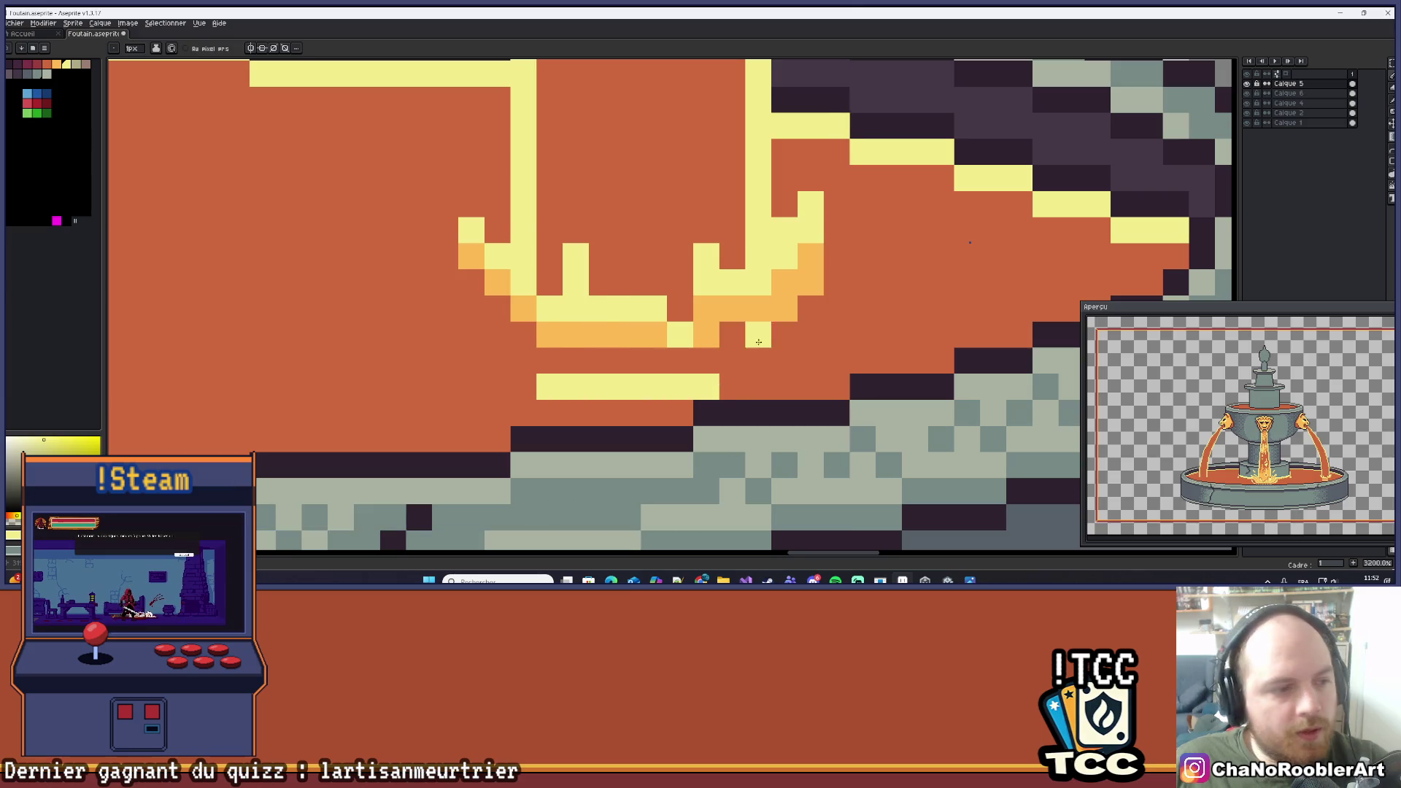
# Place a yellow droplet pixel to the lower right of the splash.
pyautogui.moveTo(791, 311); pyautogui.dragTo(716, 337)
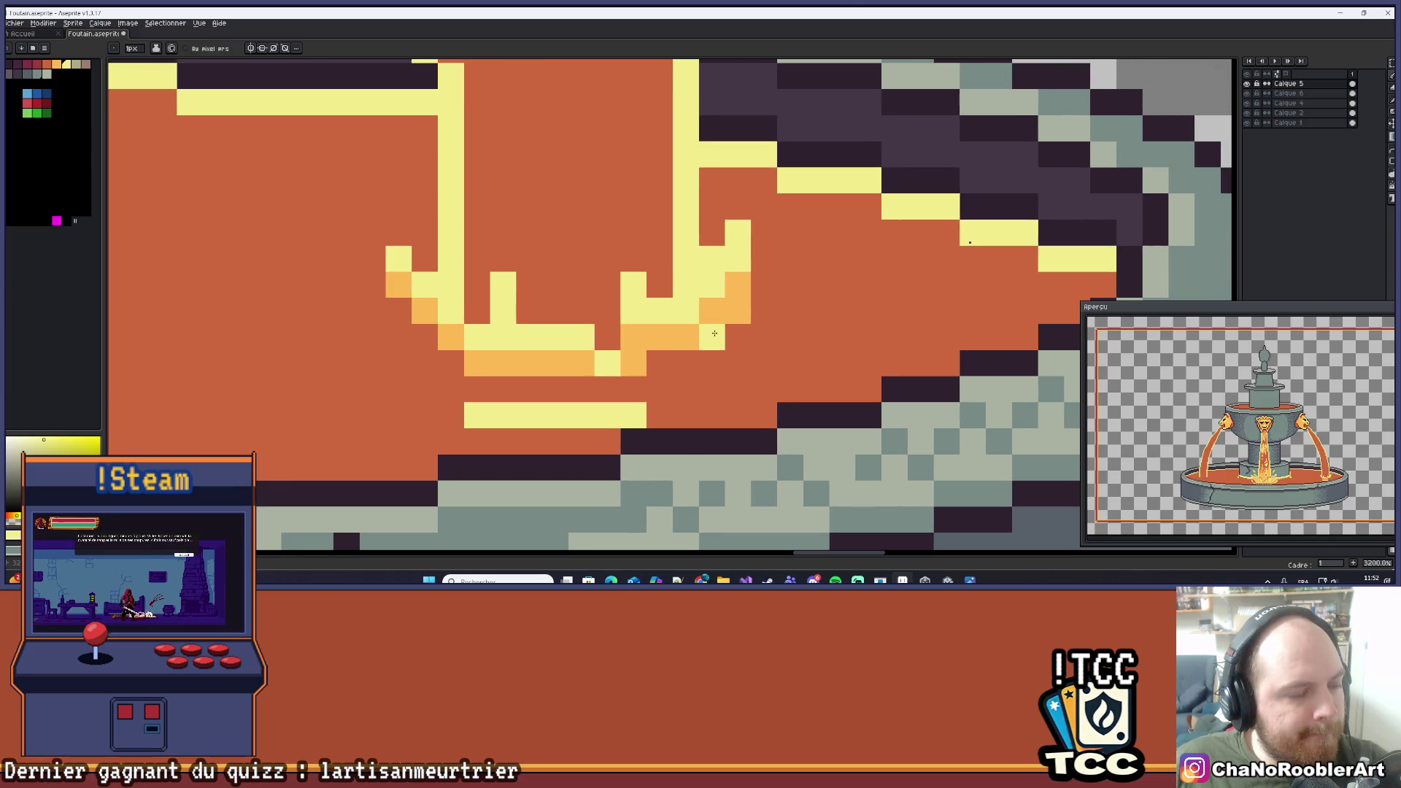
pyautogui.scroll(-2, 714, 333)
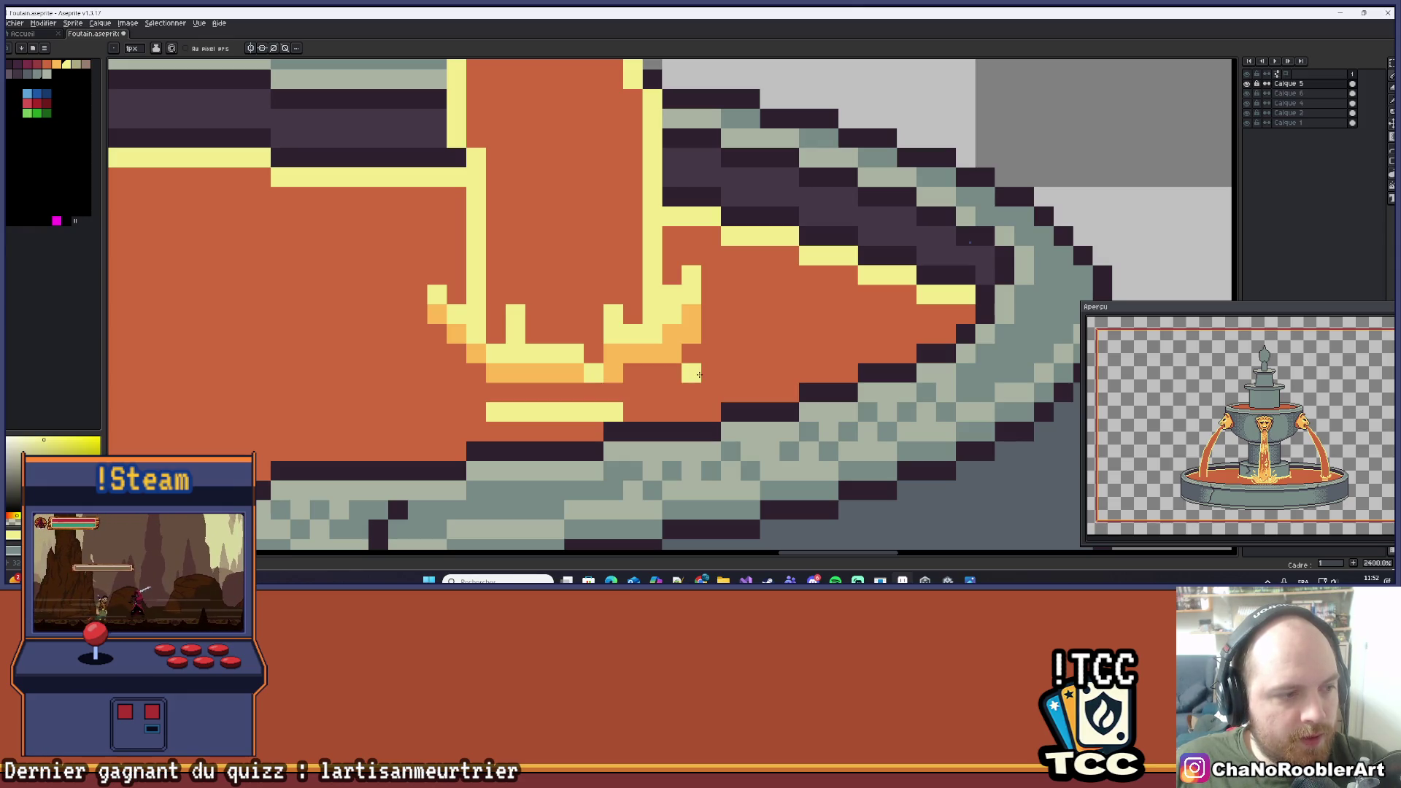
pyautogui.moveTo(721, 351)
pyautogui.mouseDown()
pyautogui.moveTo(714, 362)
pyautogui.moveTo(777, 343)
pyautogui.mouseUp()
pyautogui.scroll(1, 801, 371)
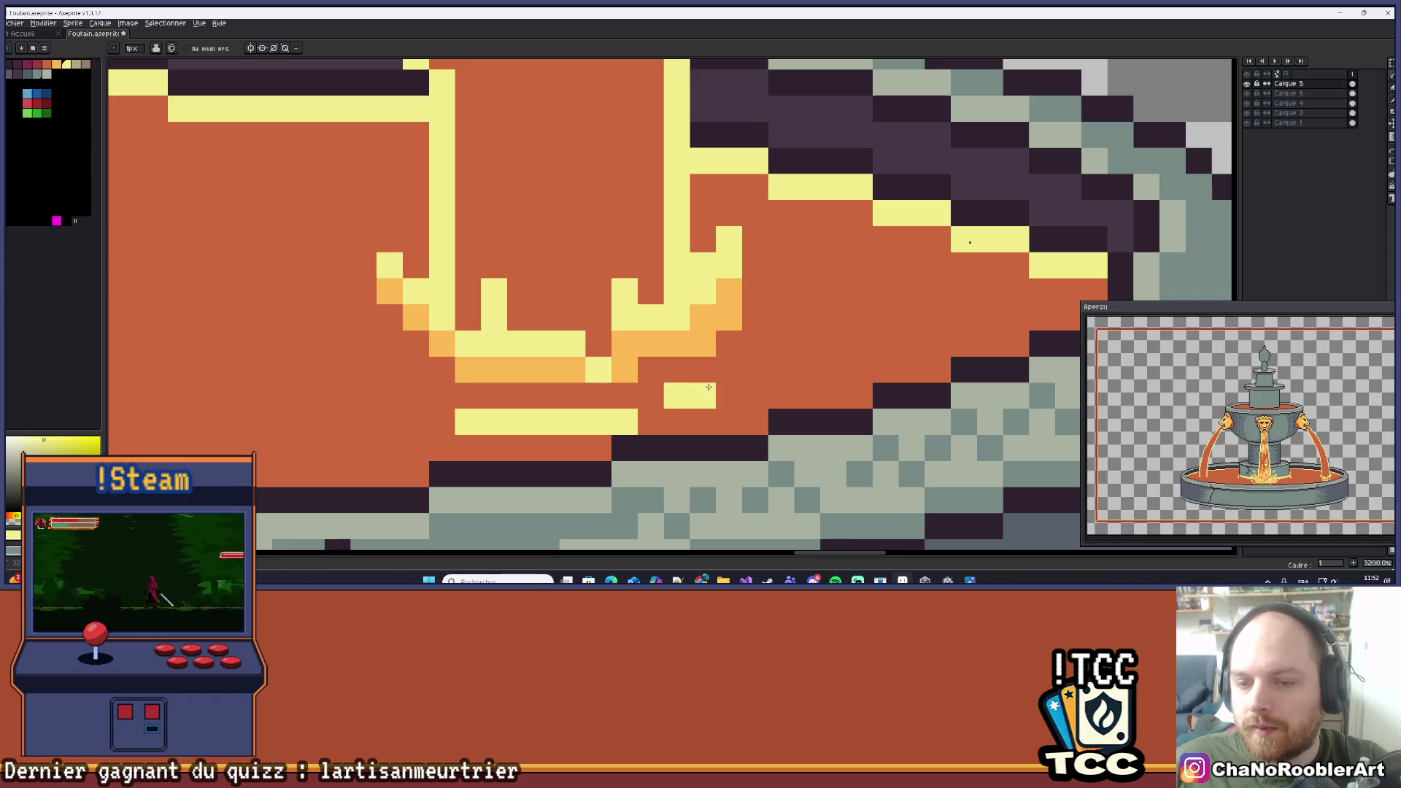
pyautogui.moveTo(795, 330); pyautogui.dragTo(857, 343)
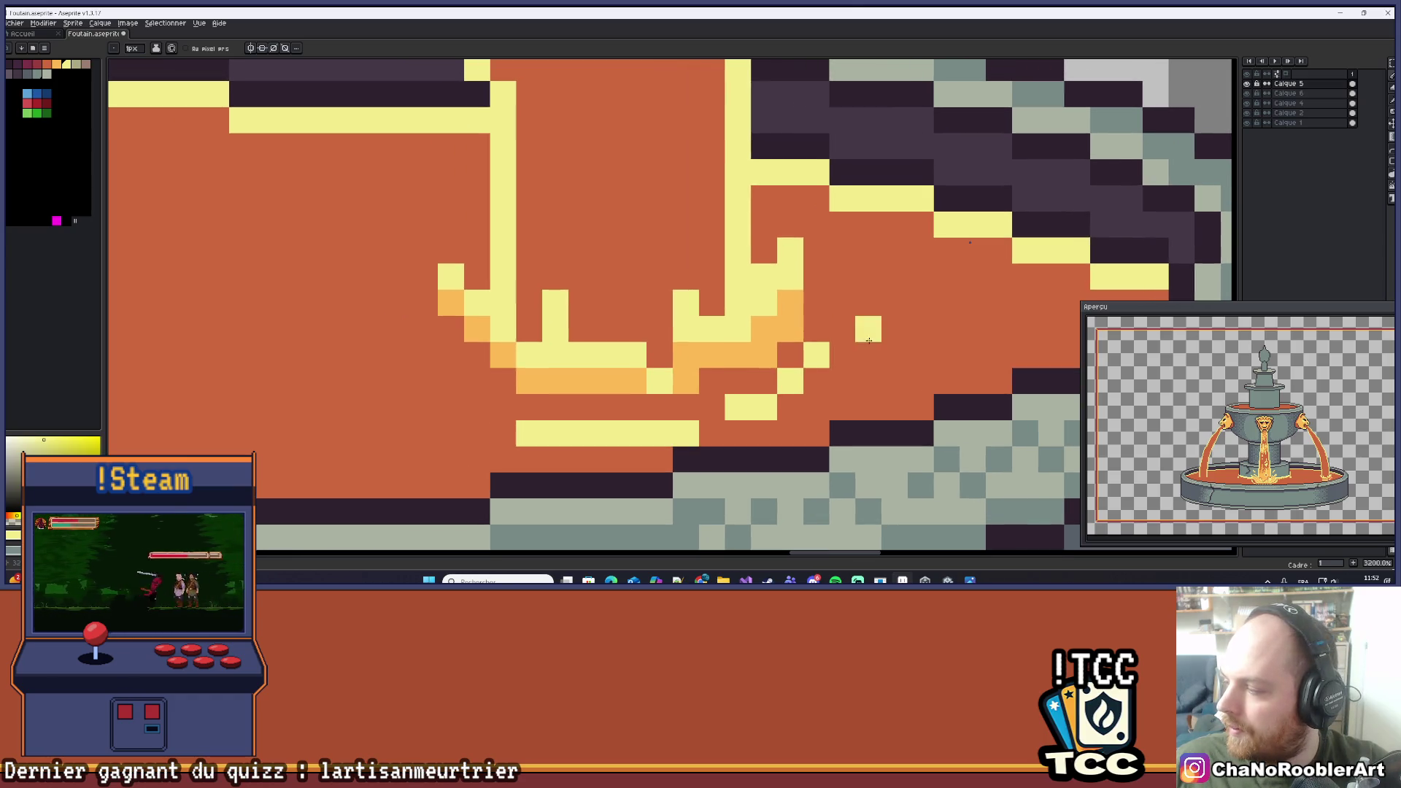
pyautogui.hotkey('ctrl', 'z')
pyautogui.click(816, 381)
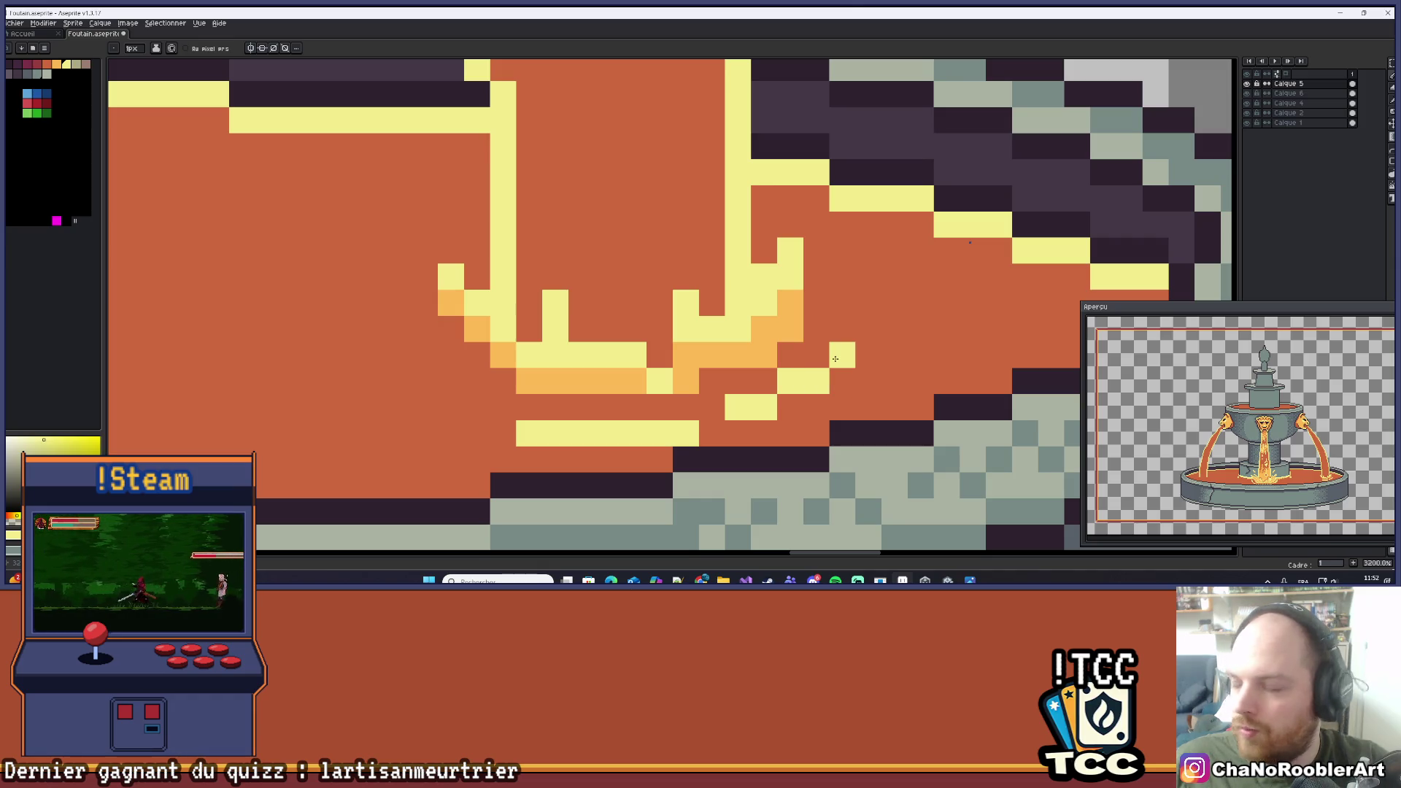
pyautogui.scroll(1, 881, 310)
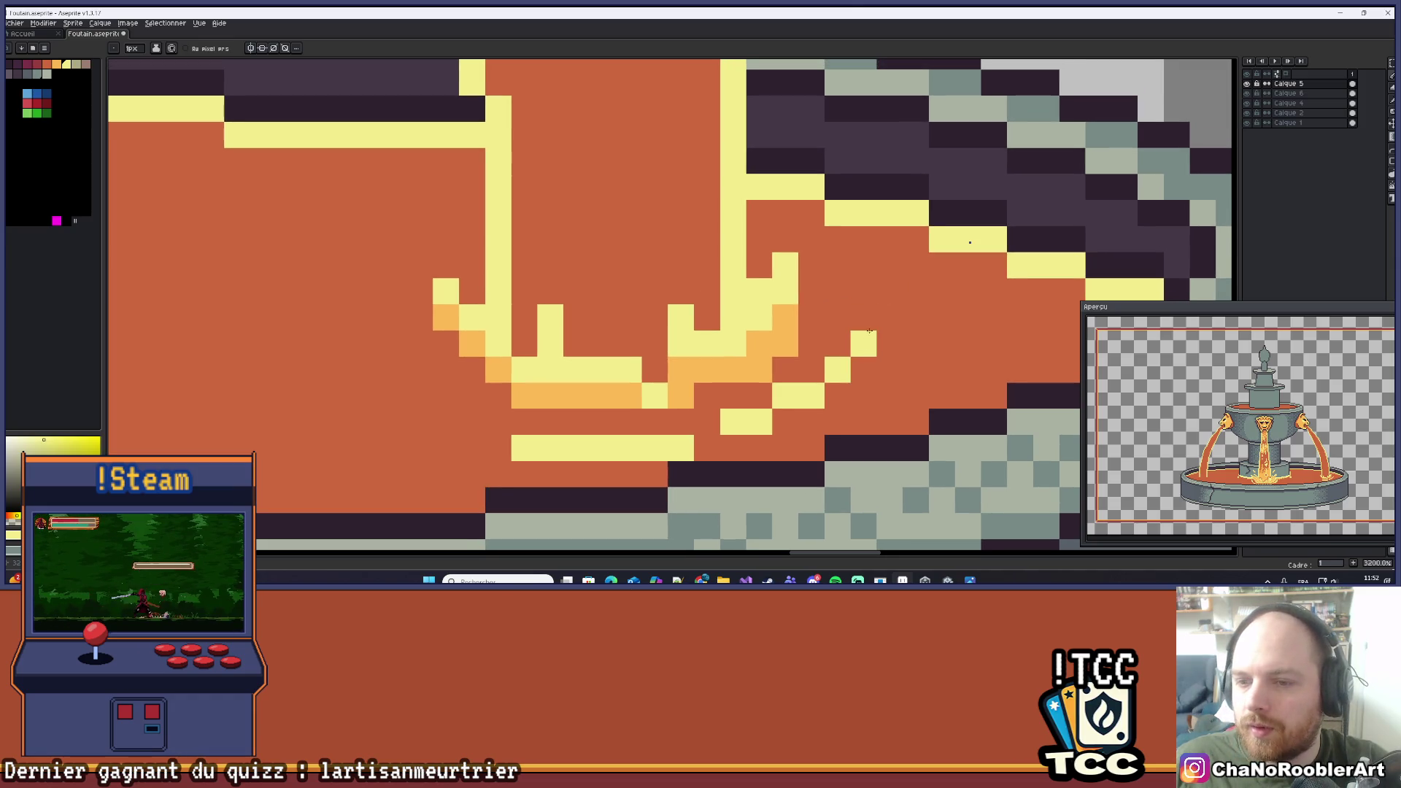
pyautogui.scroll(-9, 868, 295)
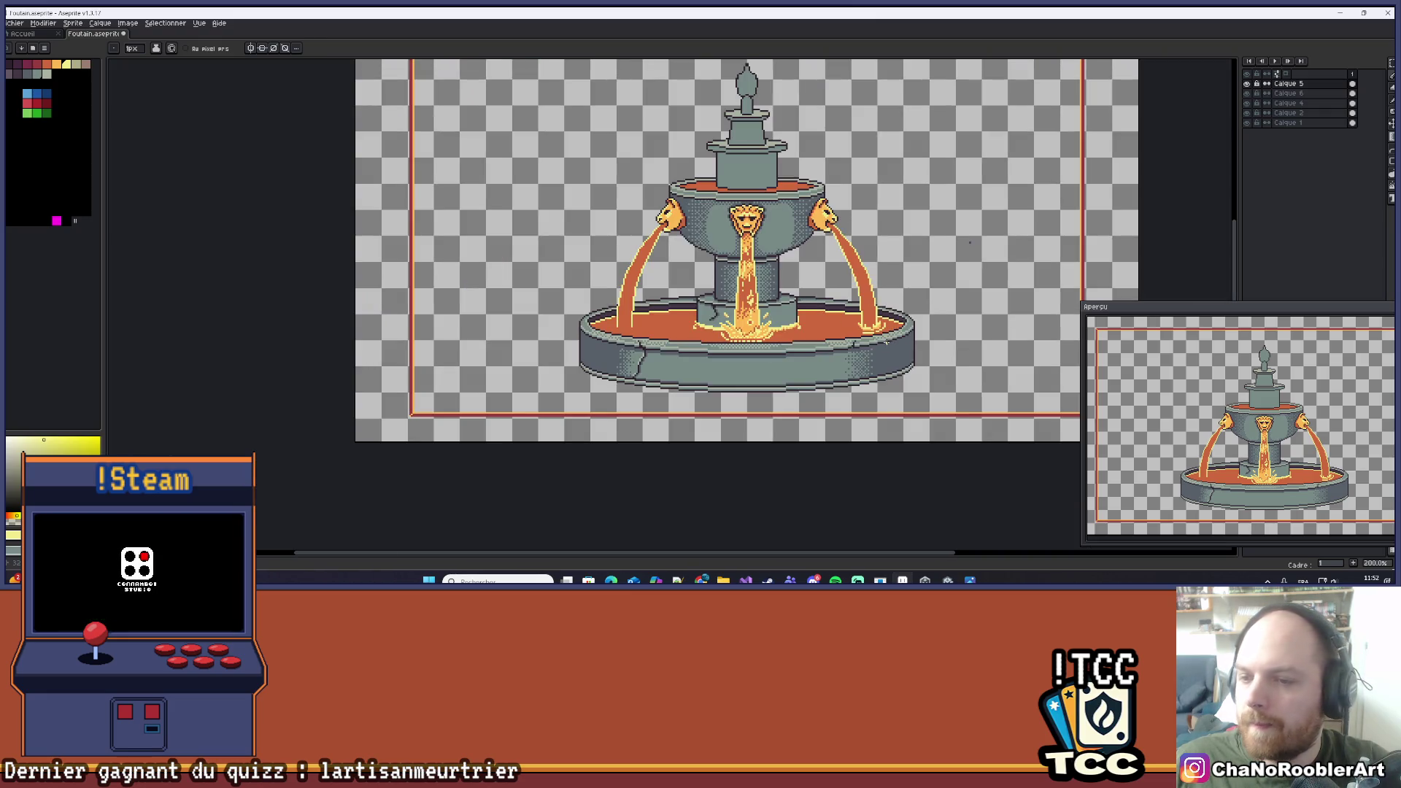
# Add a yellow pixel at the ripple line's end and recolour its end pixels orange.
pyautogui.scroll(7, 845, 322)
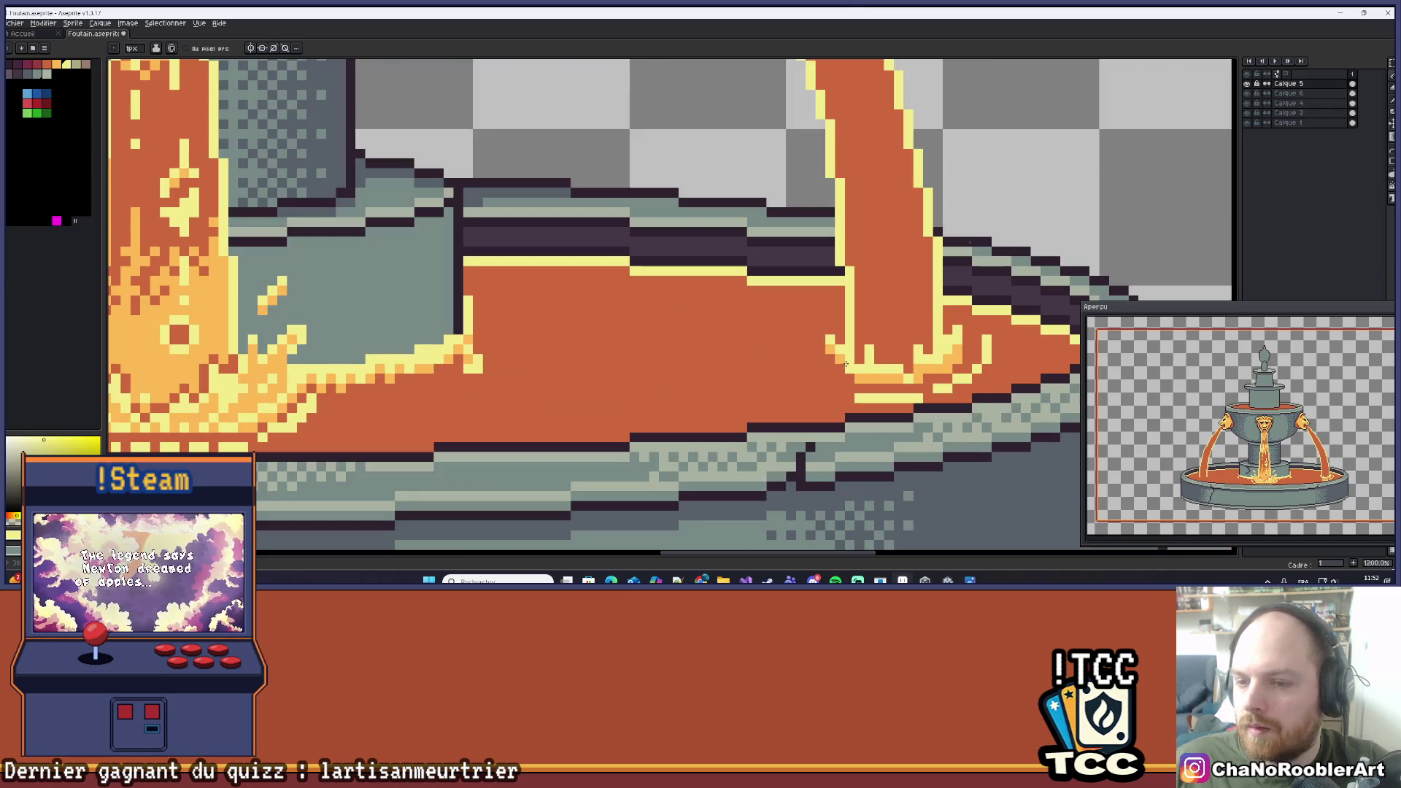
pyautogui.moveTo(786, 369); pyautogui.dragTo(729, 378)
pyautogui.scroll(3, 728, 389)
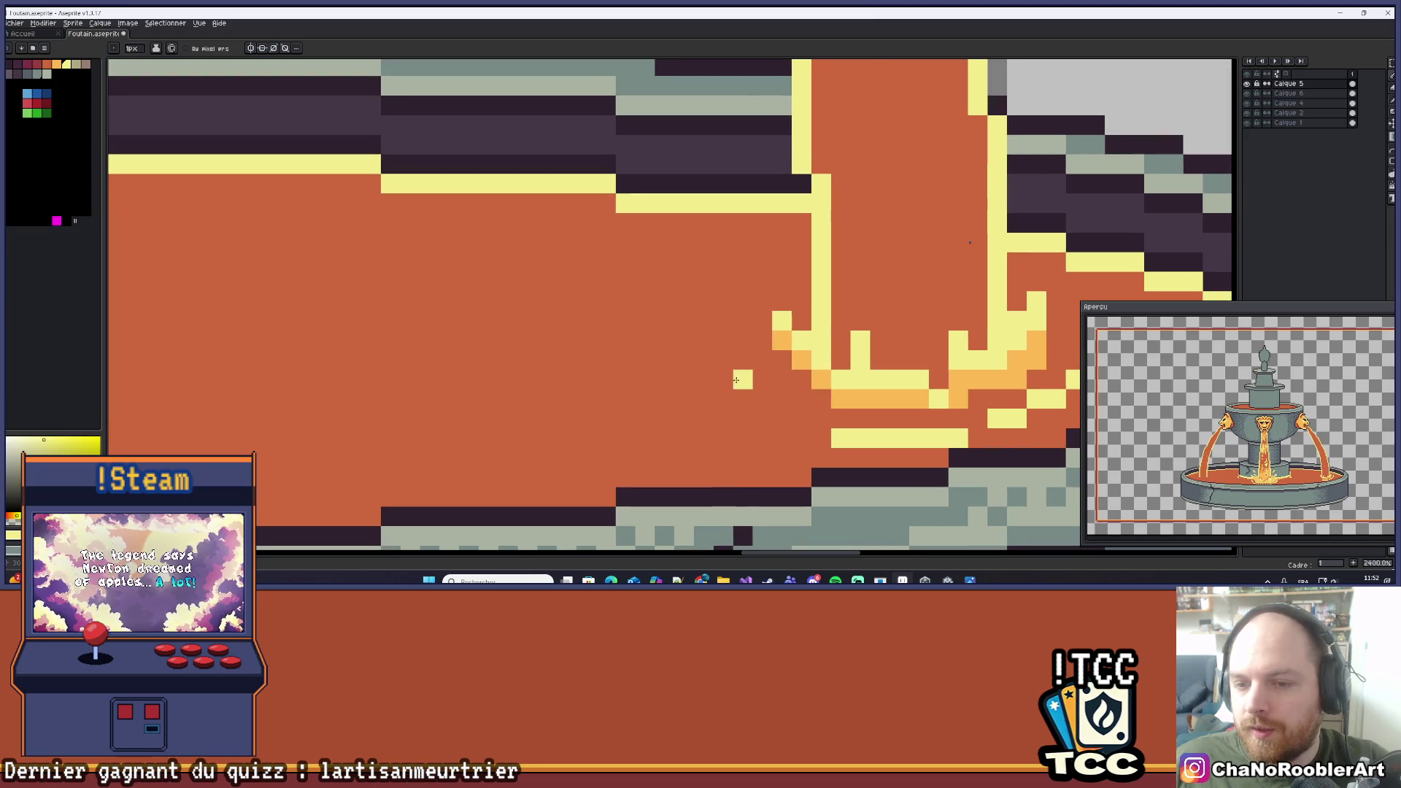
pyautogui.scroll(-3, 733, 387)
pyautogui.scroll(2, 731, 401)
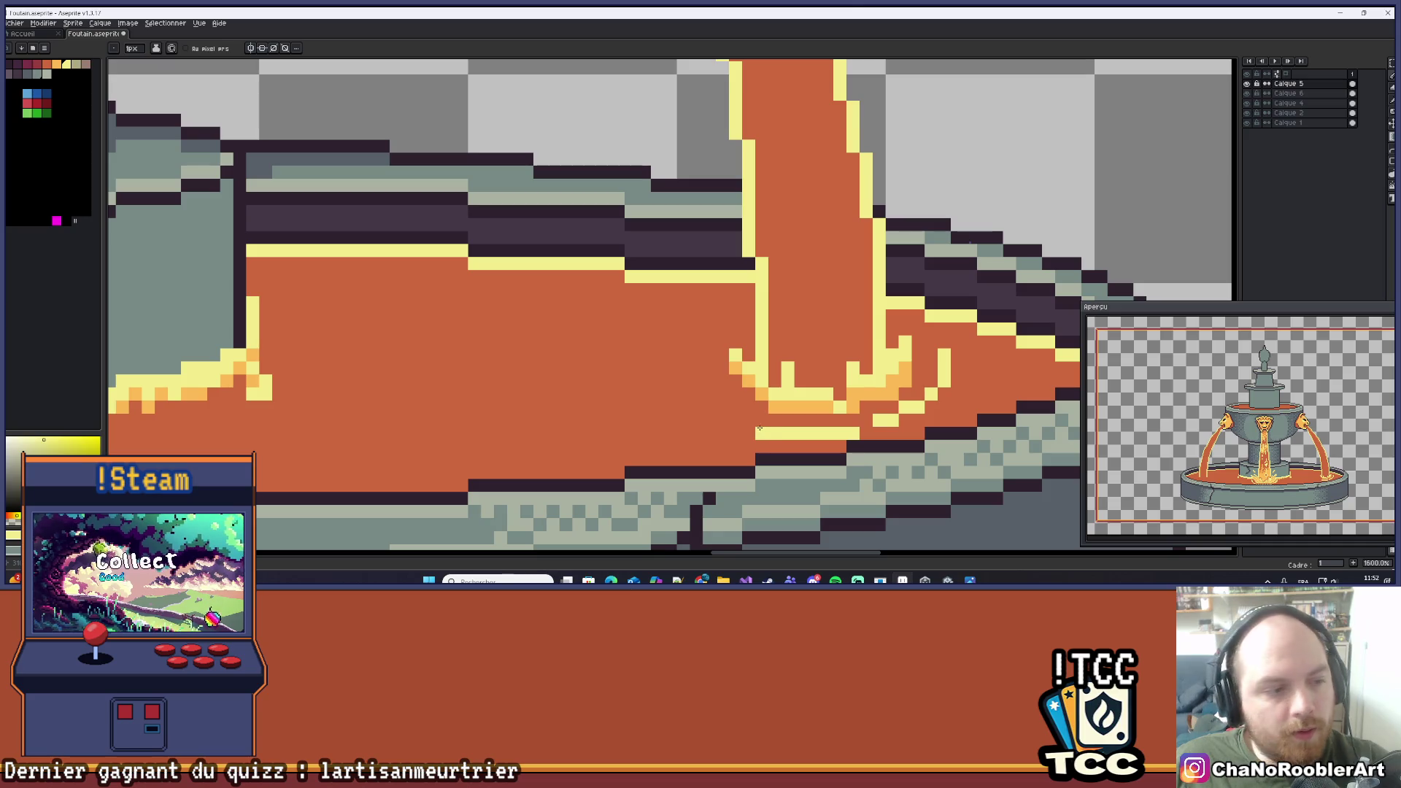
pyautogui.scroll(3, 751, 424)
pyautogui.click(745, 418)
pyautogui.moveTo(730, 403)
pyautogui.mouseDown()
pyautogui.moveTo(759, 437)
pyautogui.moveTo(661, 343)
pyautogui.mouseUp()
pyautogui.scroll(-8, 661, 343)
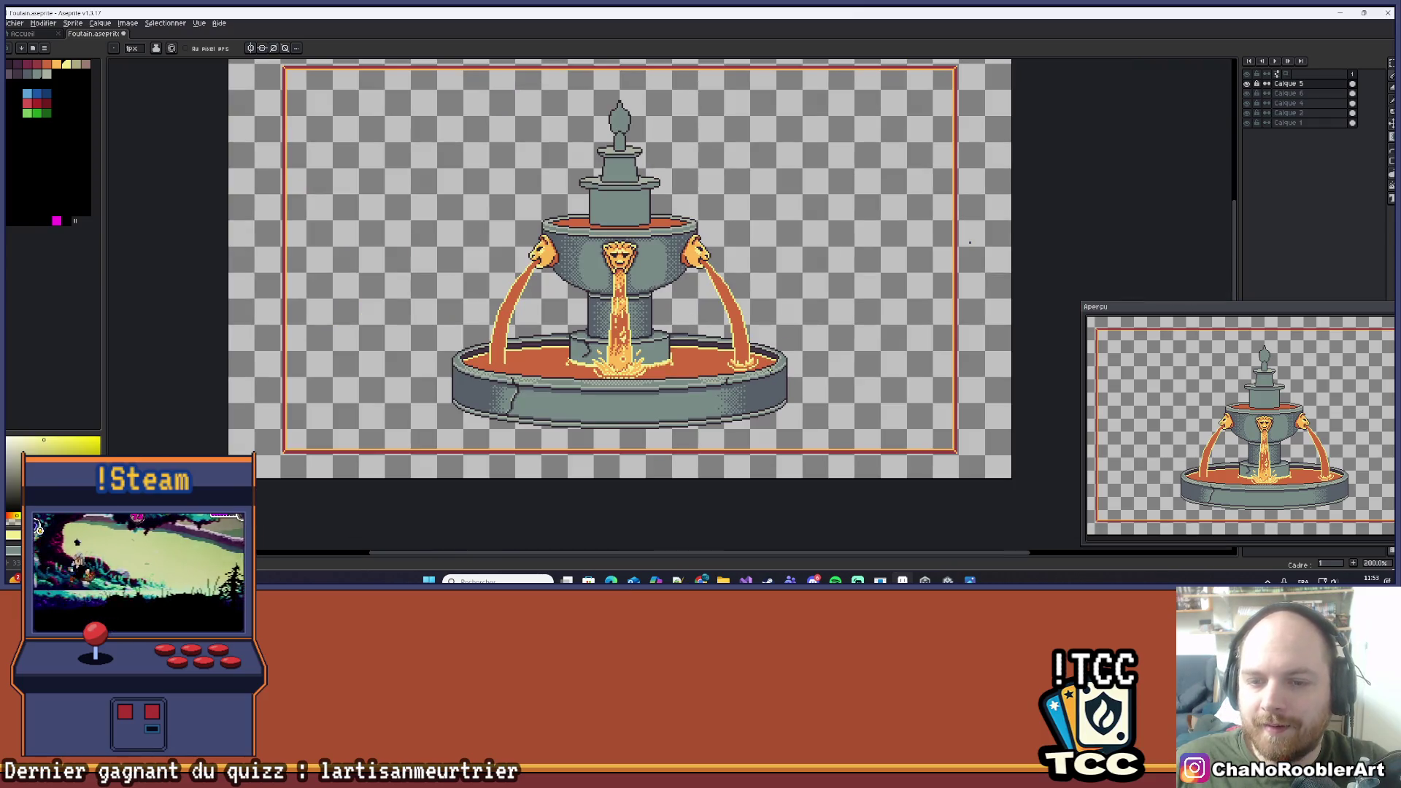
# Review the whole fountain and save the file.
pyautogui.moveTo(850, 367); pyautogui.dragTo(919, 399)
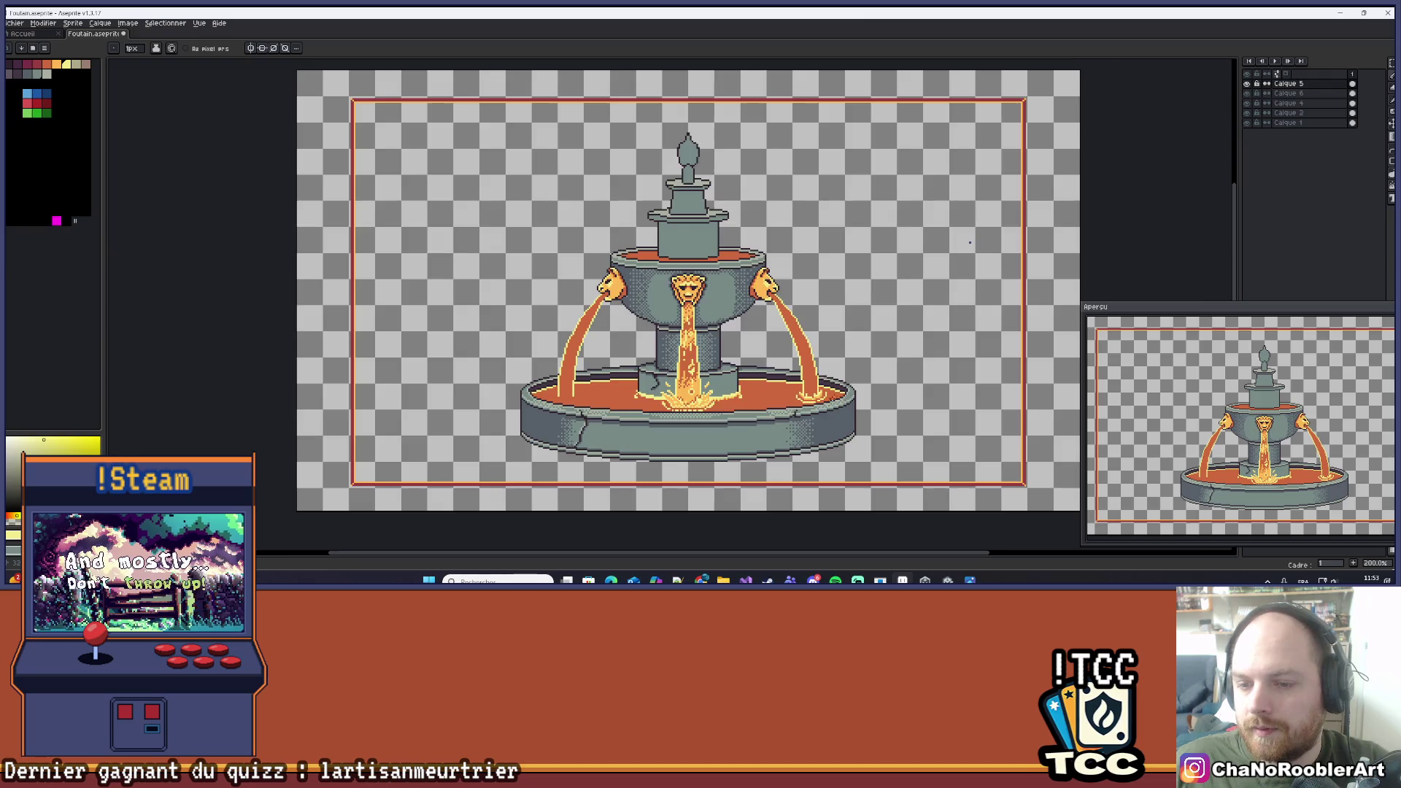
pyautogui.scroll(10, 836, 394)
pyautogui.moveTo(793, 400); pyautogui.dragTo(848, 391)
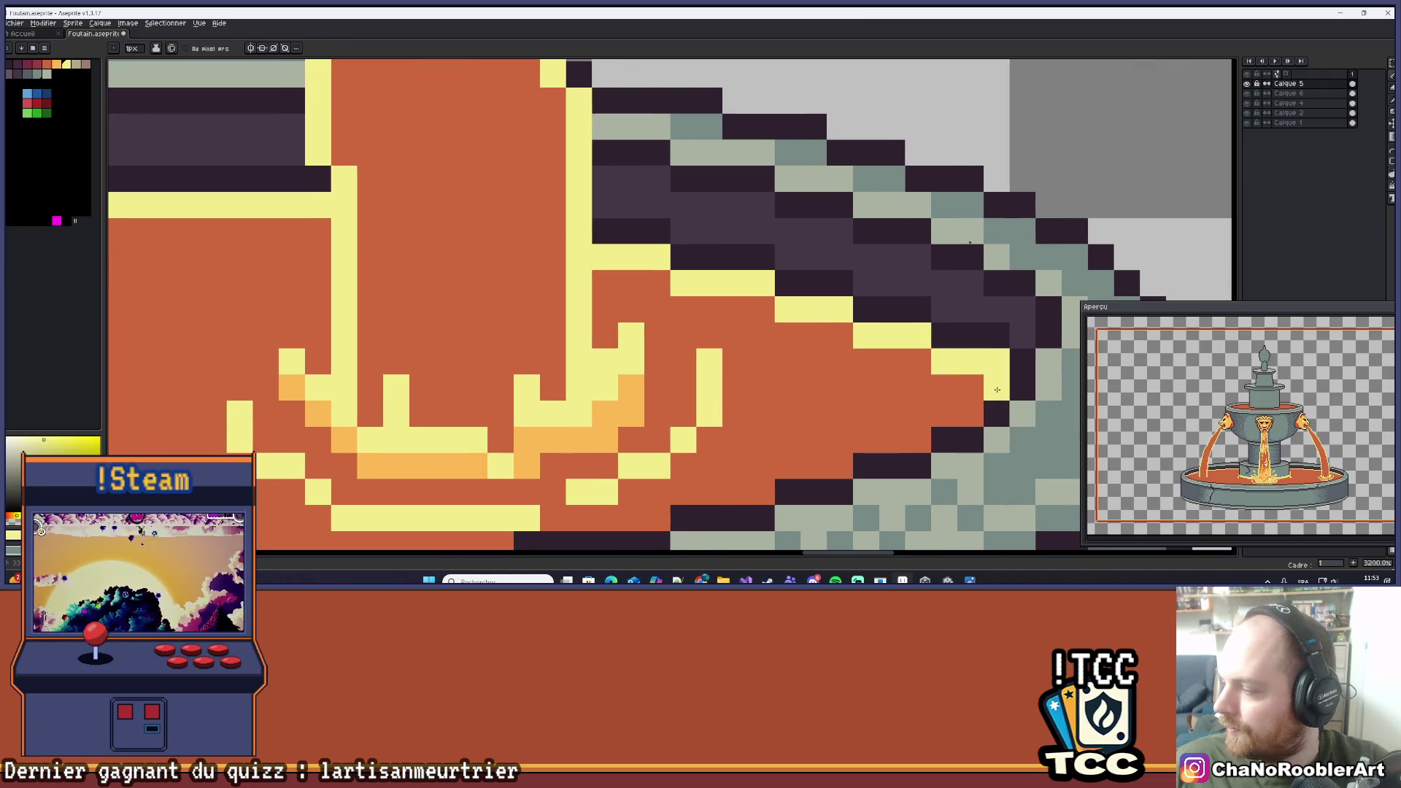
pyautogui.scroll(-5, 988, 373)
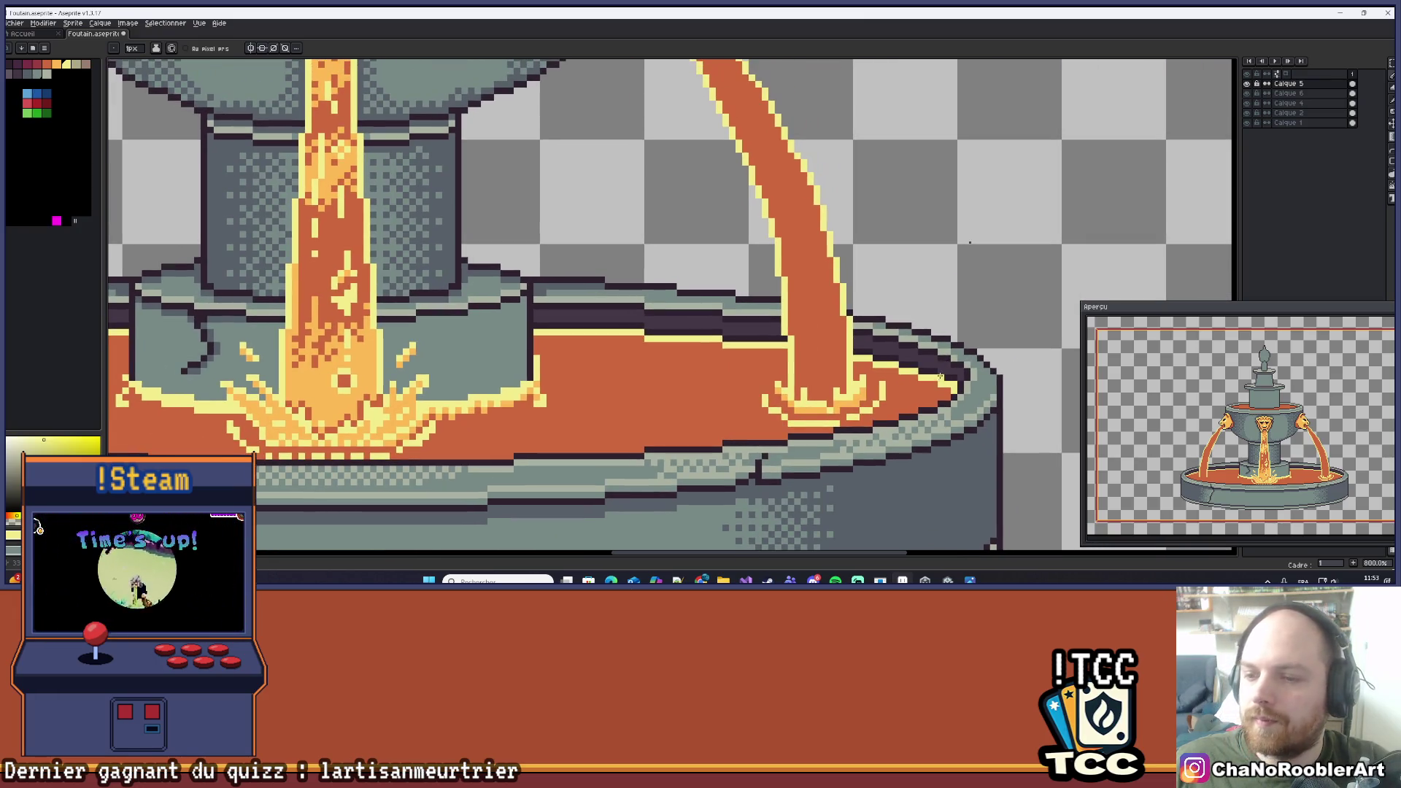
pyautogui.scroll(5, 927, 396)
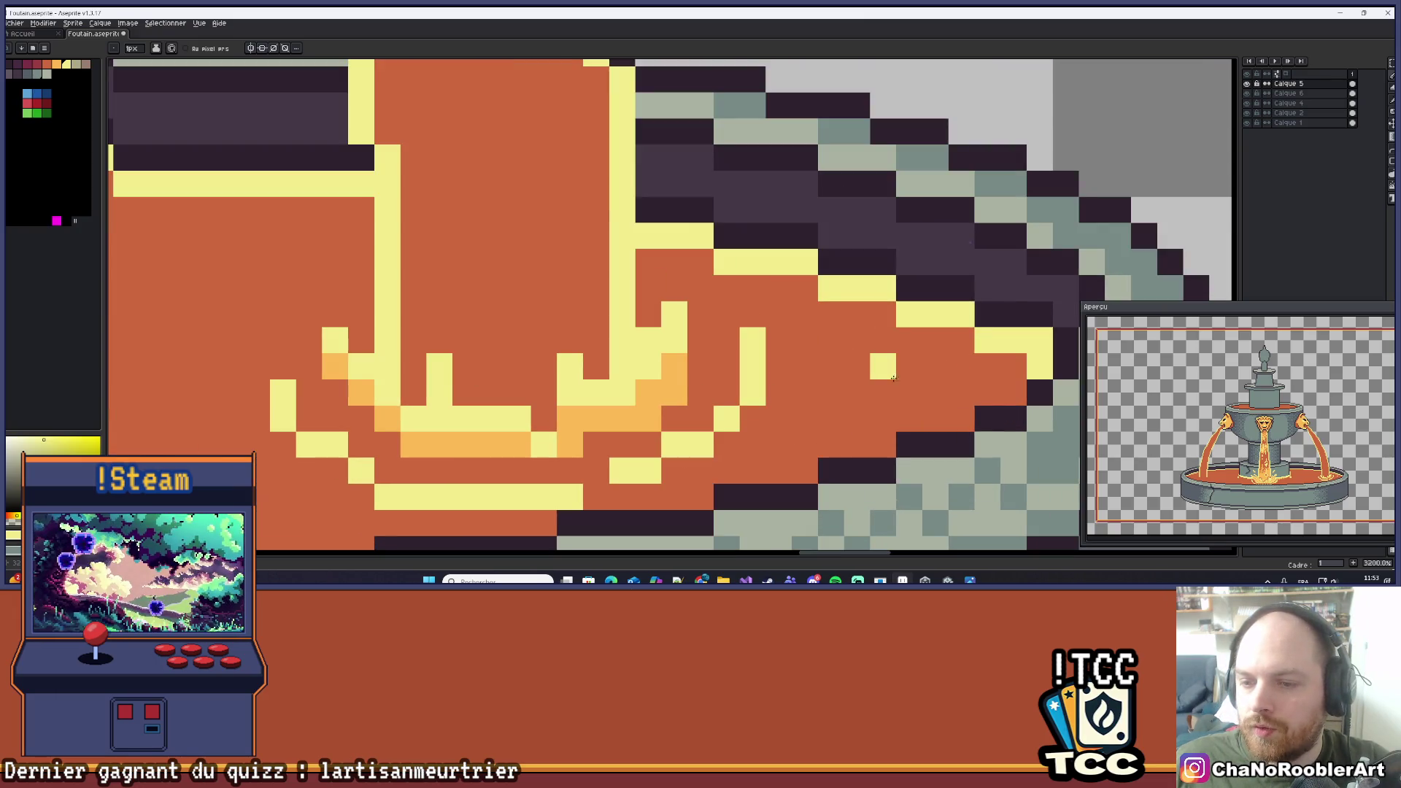
pyautogui.scroll(-7, 854, 408)
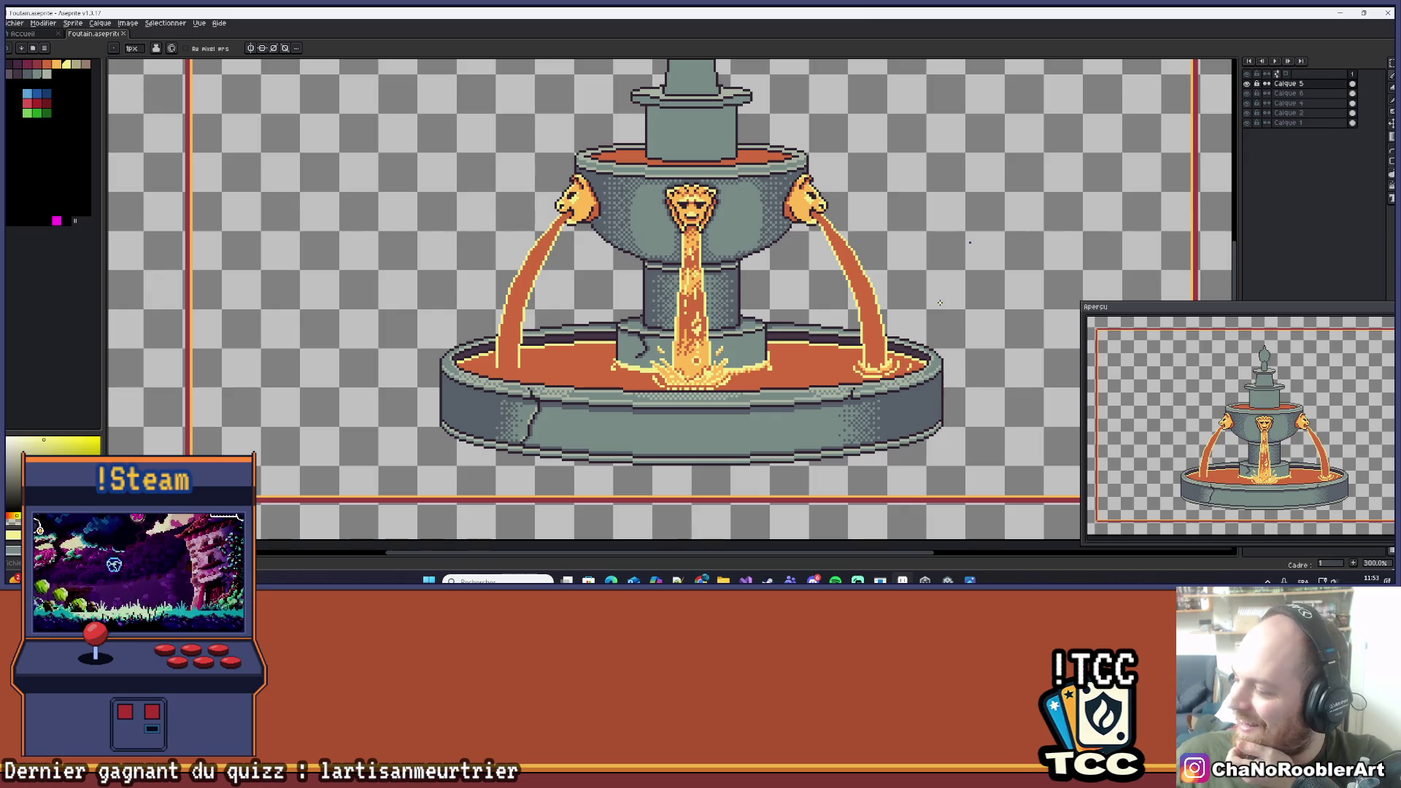
pyautogui.scroll(-3, 940, 302)
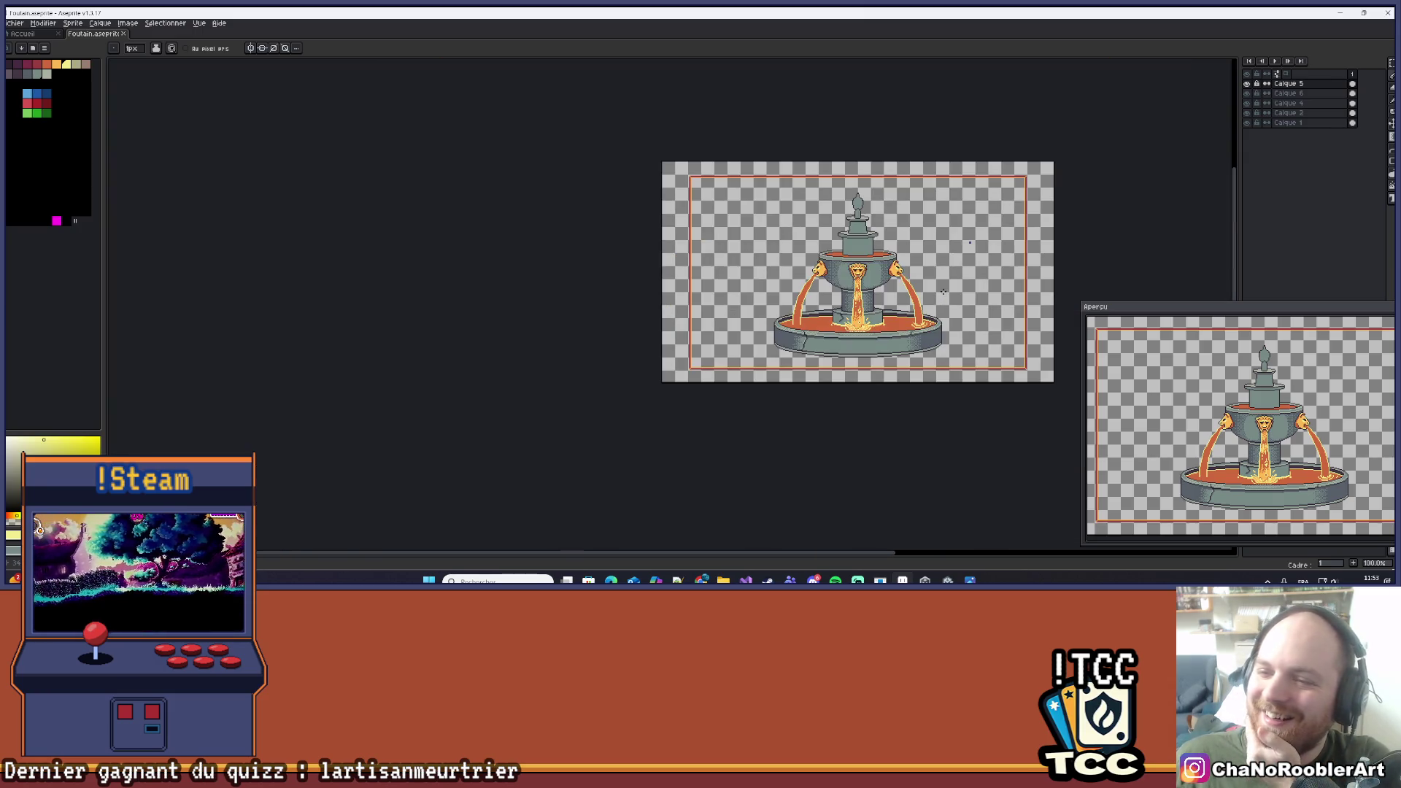
pyautogui.scroll(2, 912, 306)
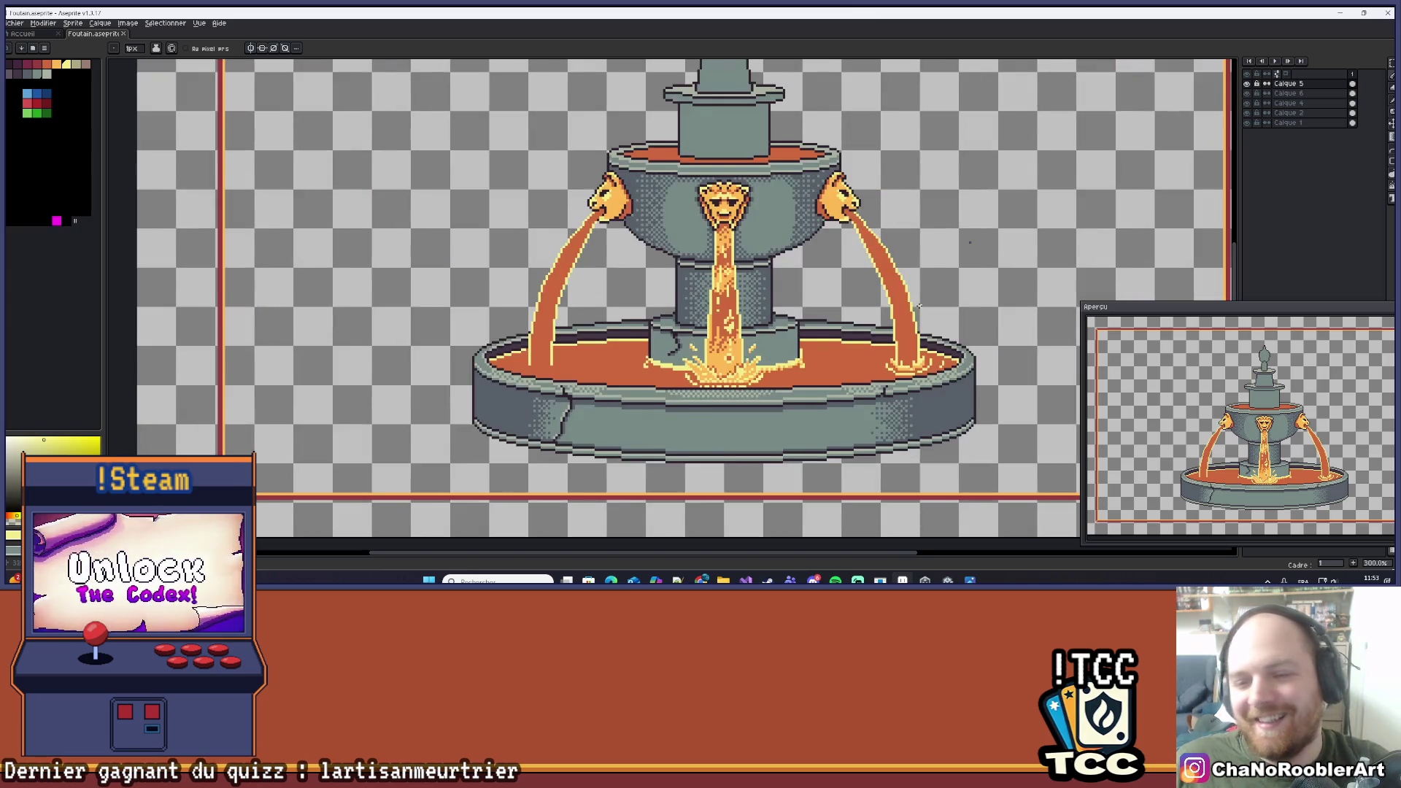
pyautogui.hotkey('ctrl', 's')
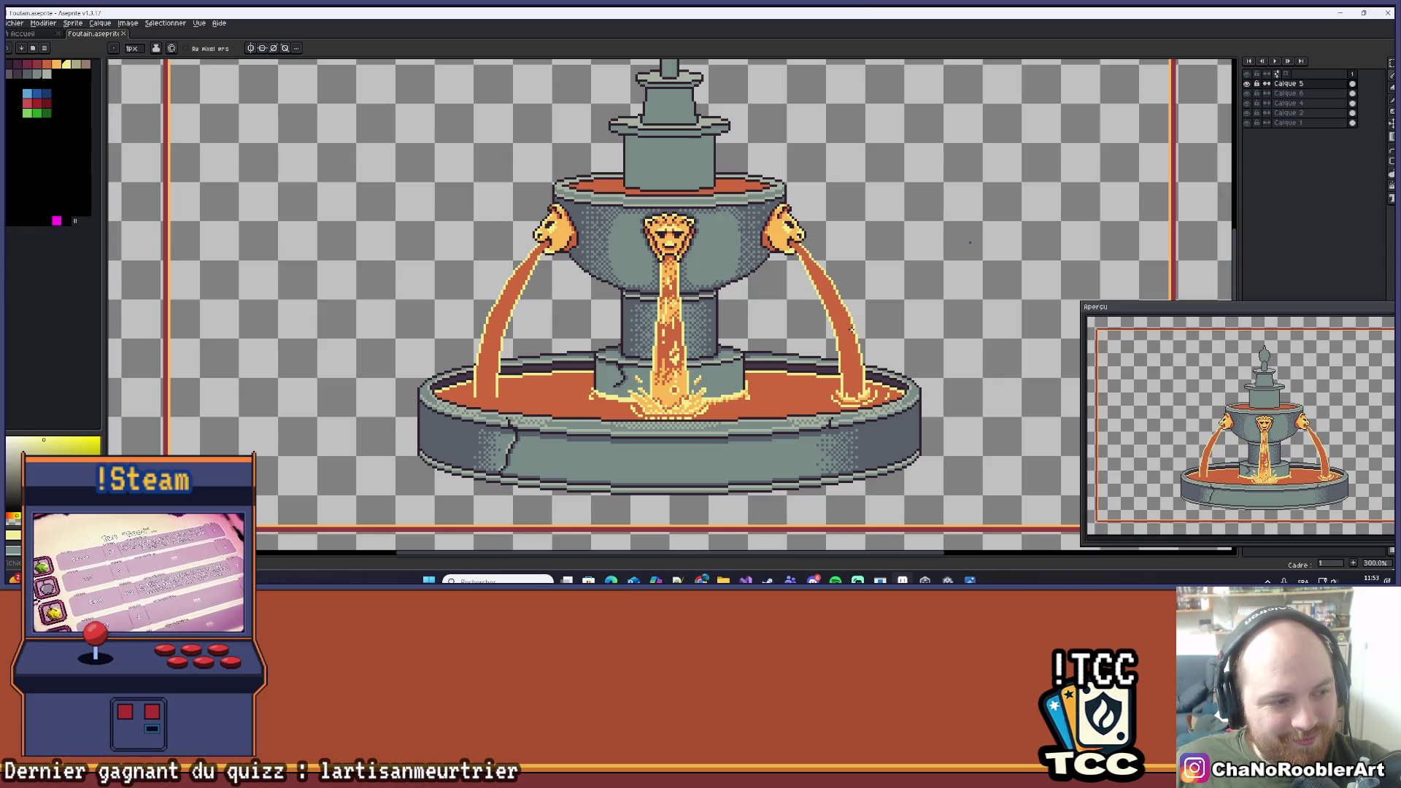
# Zoom into the right splash and sample its light orange with the eyedropper.
pyautogui.scroll(3, 872, 385)
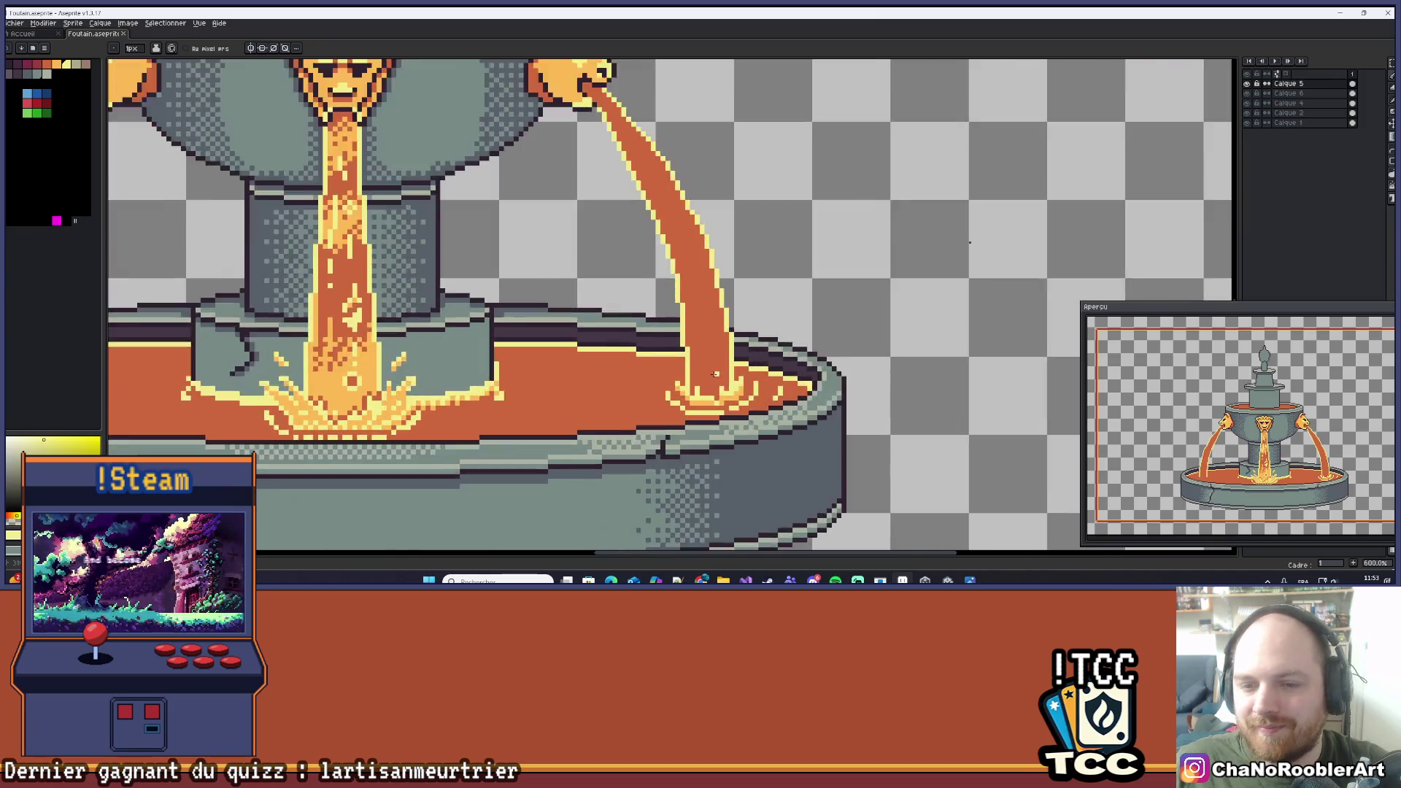
pyautogui.scroll(1, 715, 375)
pyautogui.moveTo(715, 375); pyautogui.dragTo(829, 372)
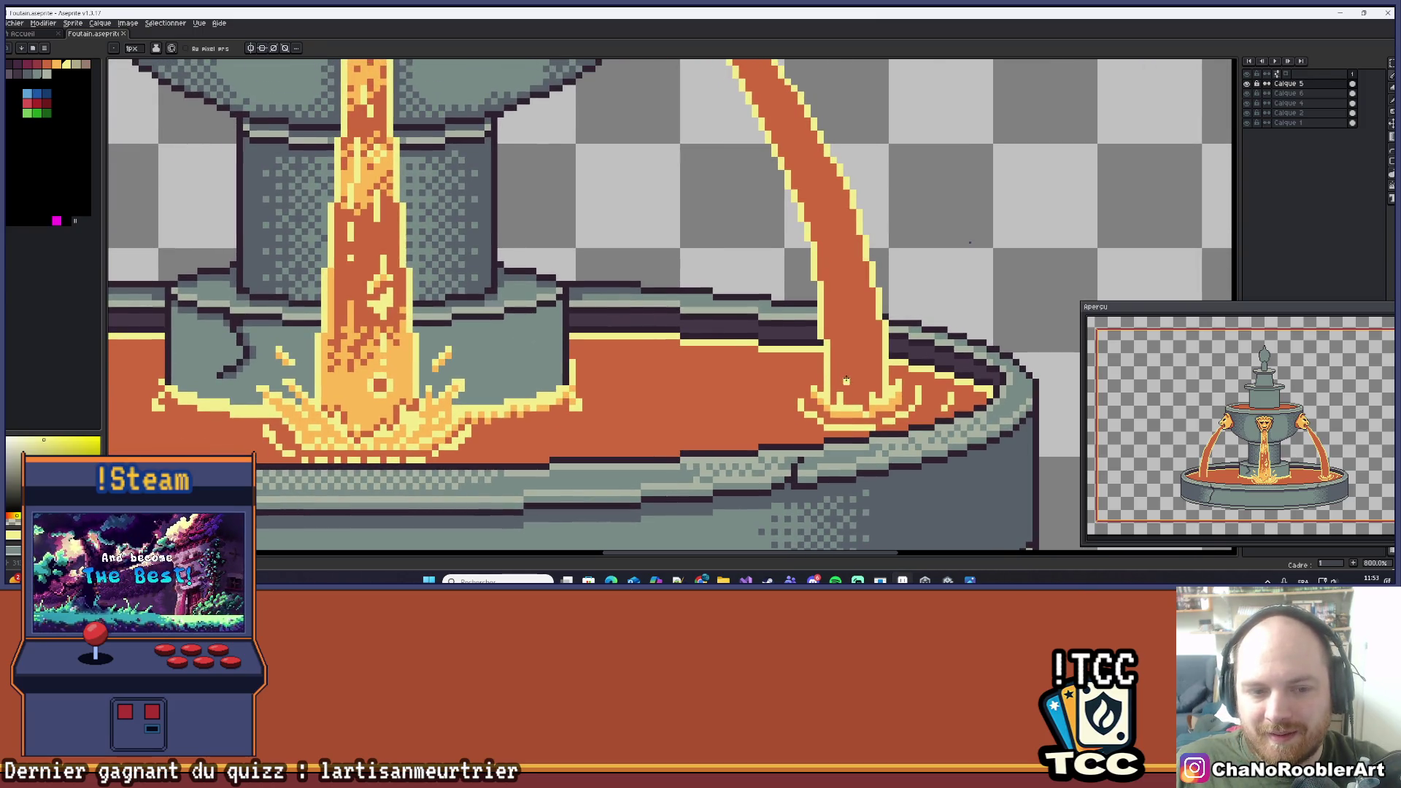
pyautogui.scroll(2, 829, 380)
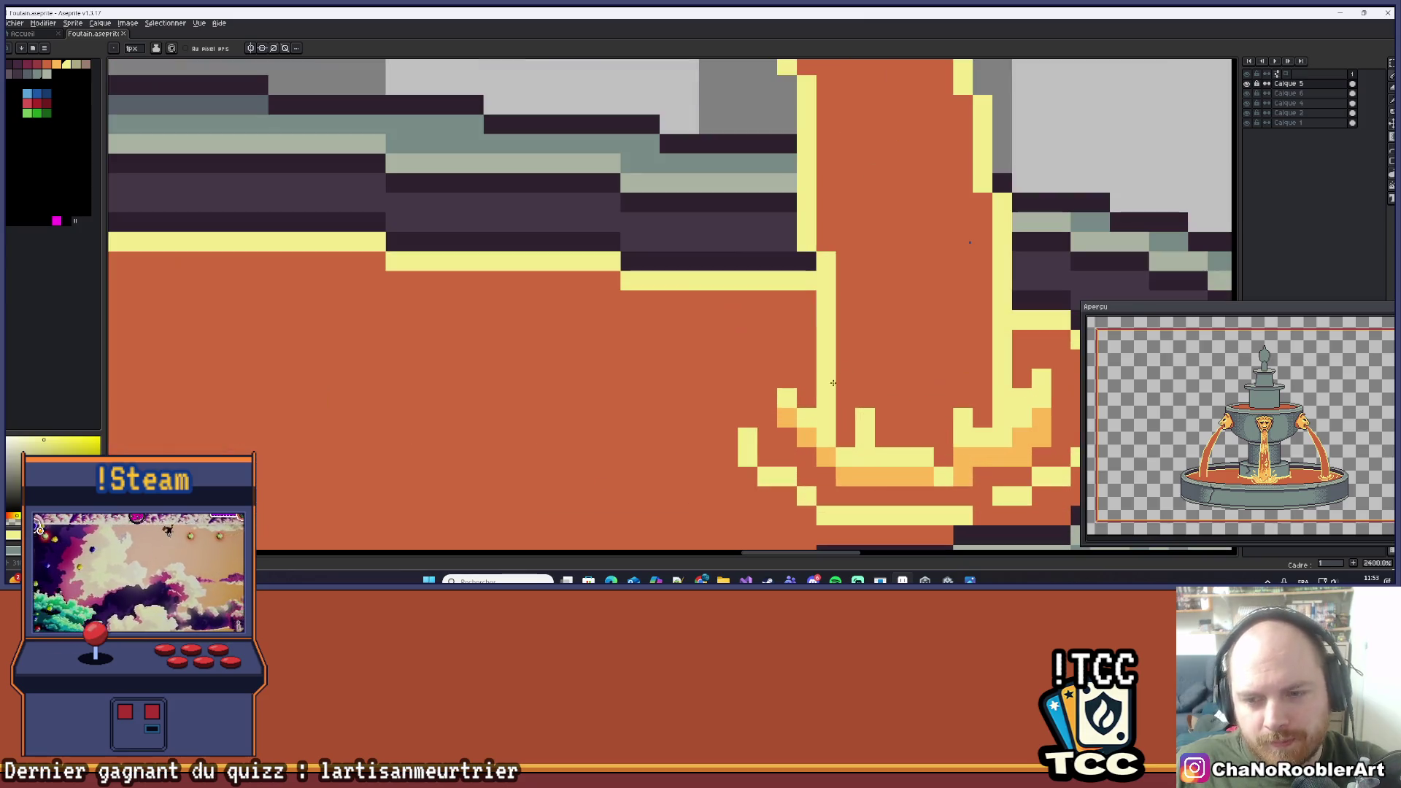
pyautogui.scroll(-4, 838, 379)
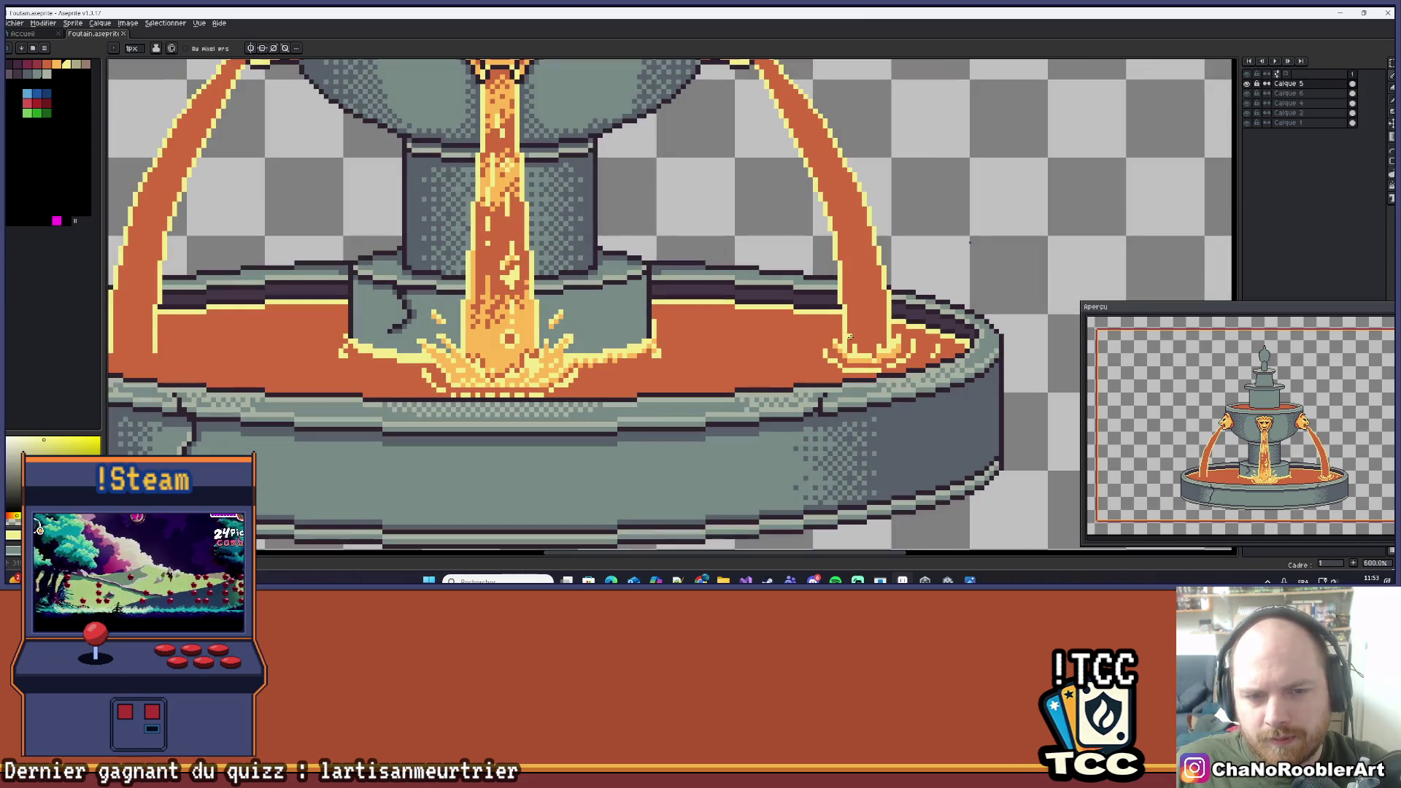
pyautogui.scroll(6, 864, 326)
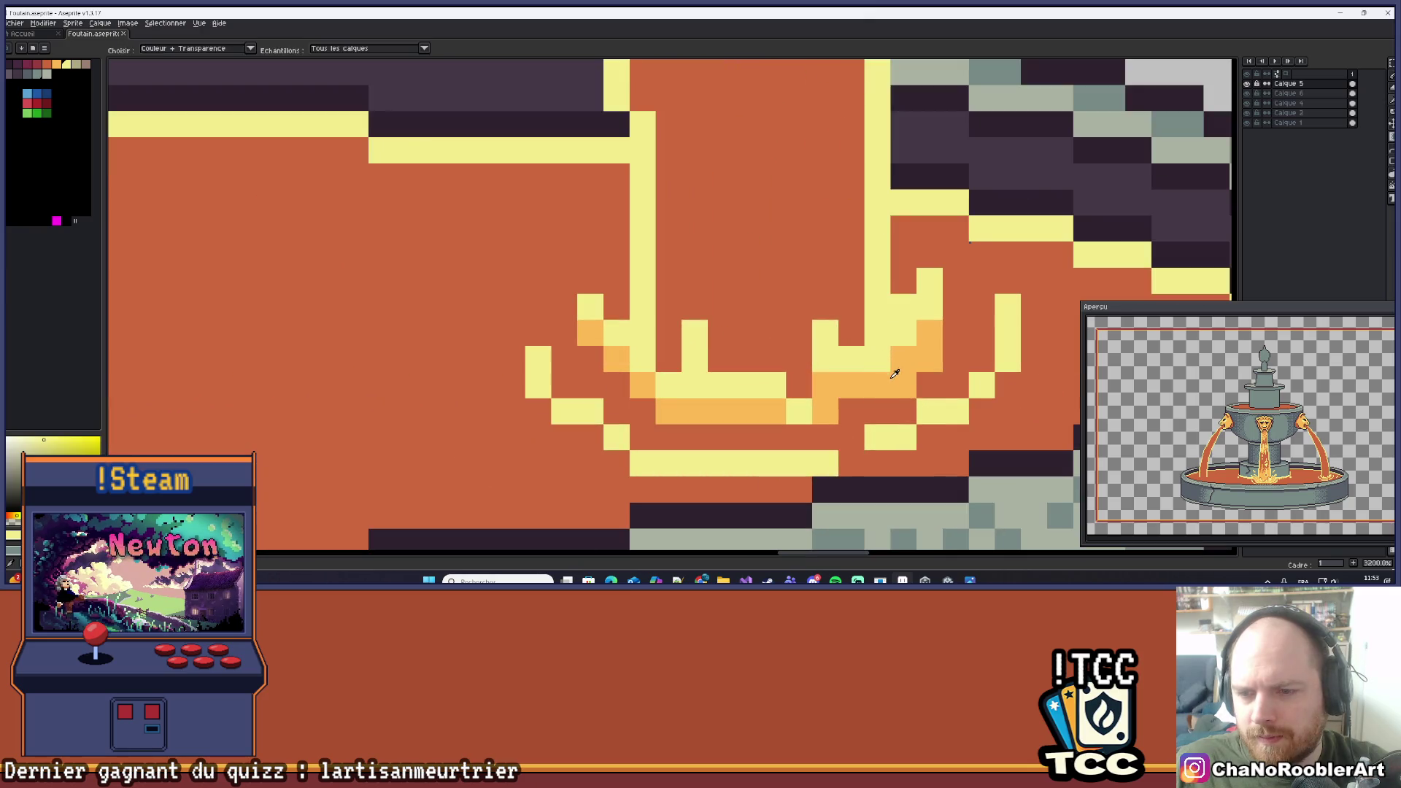
pyautogui.scroll(-6, 931, 318)
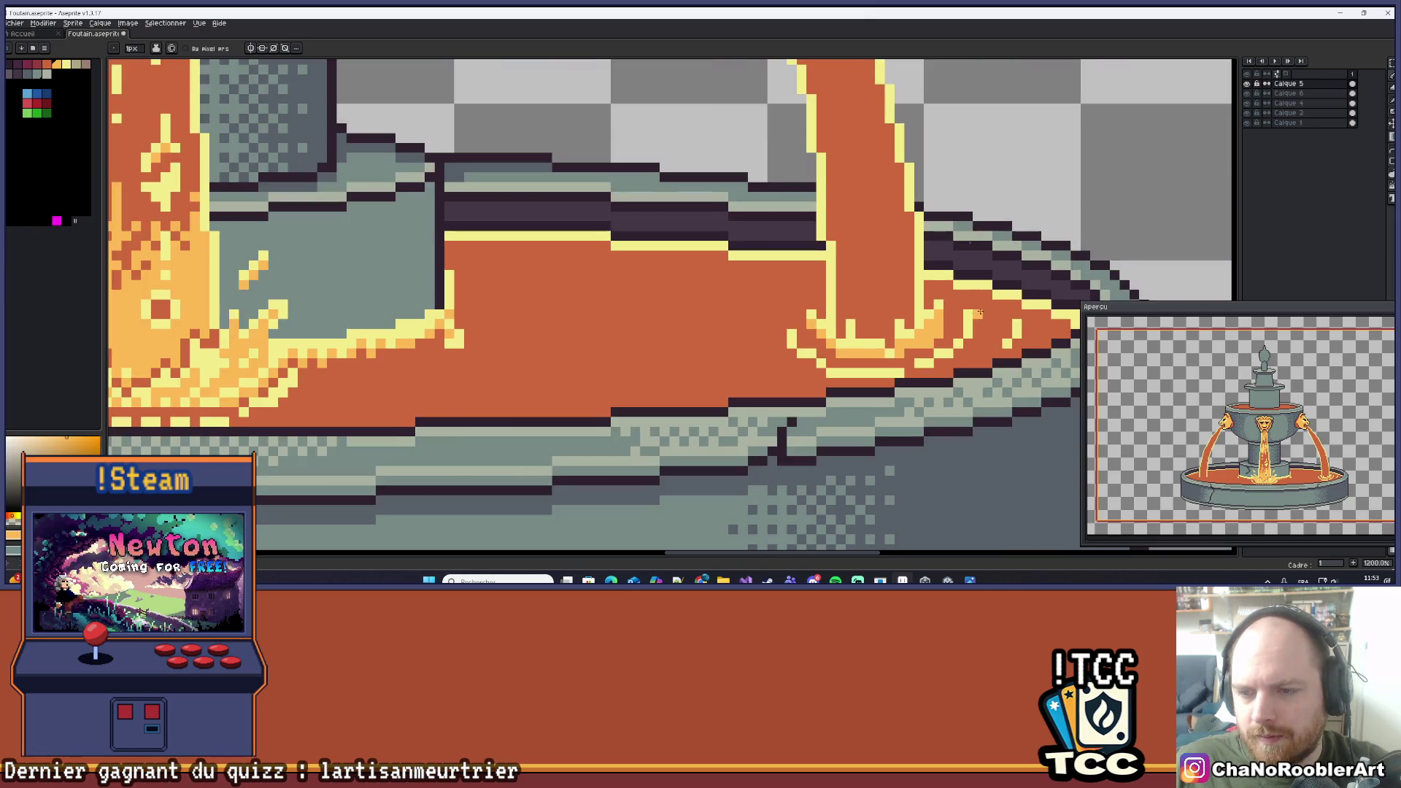
pyautogui.scroll(5, 907, 343)
pyautogui.press('i')
pyautogui.scroll(-5, 852, 380)
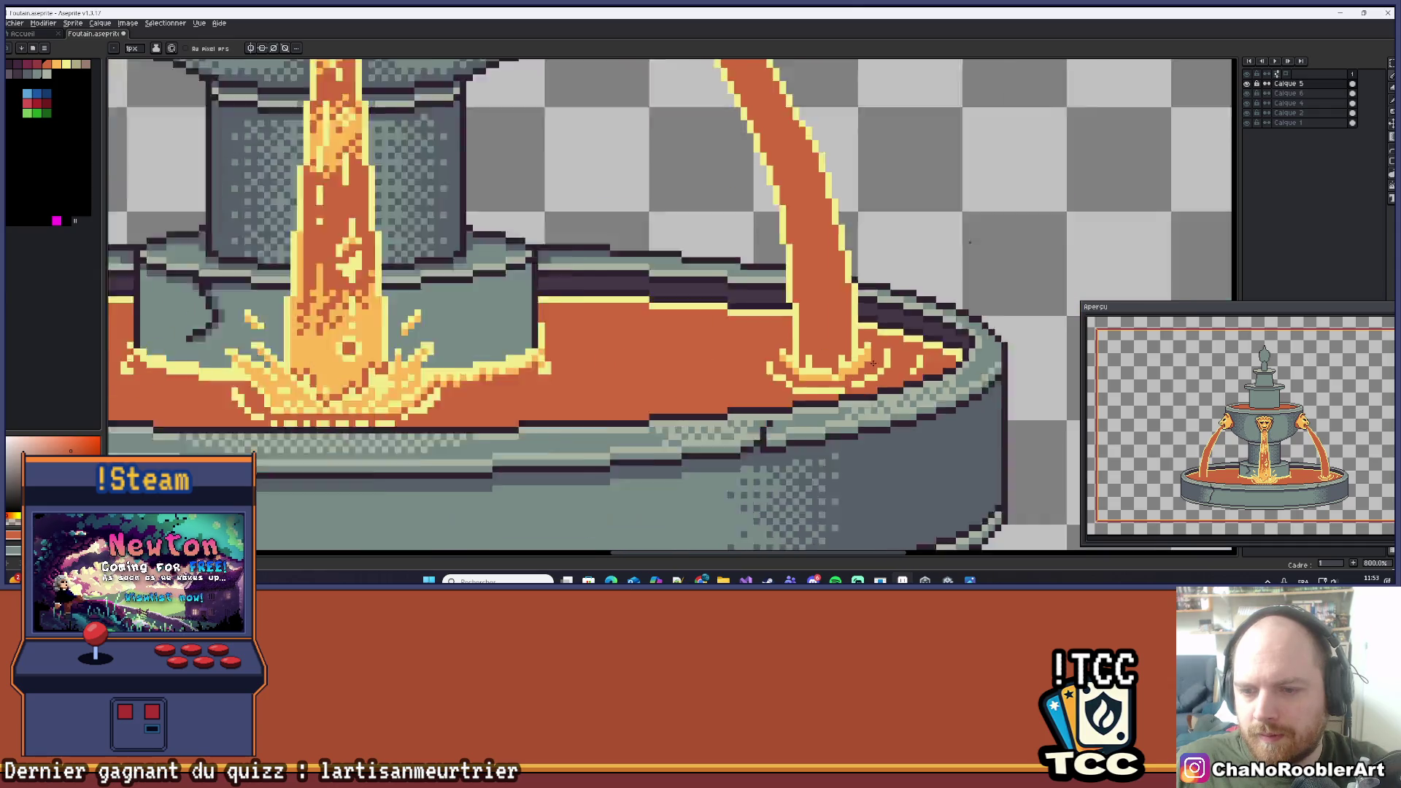
pyautogui.scroll(-3, 890, 352)
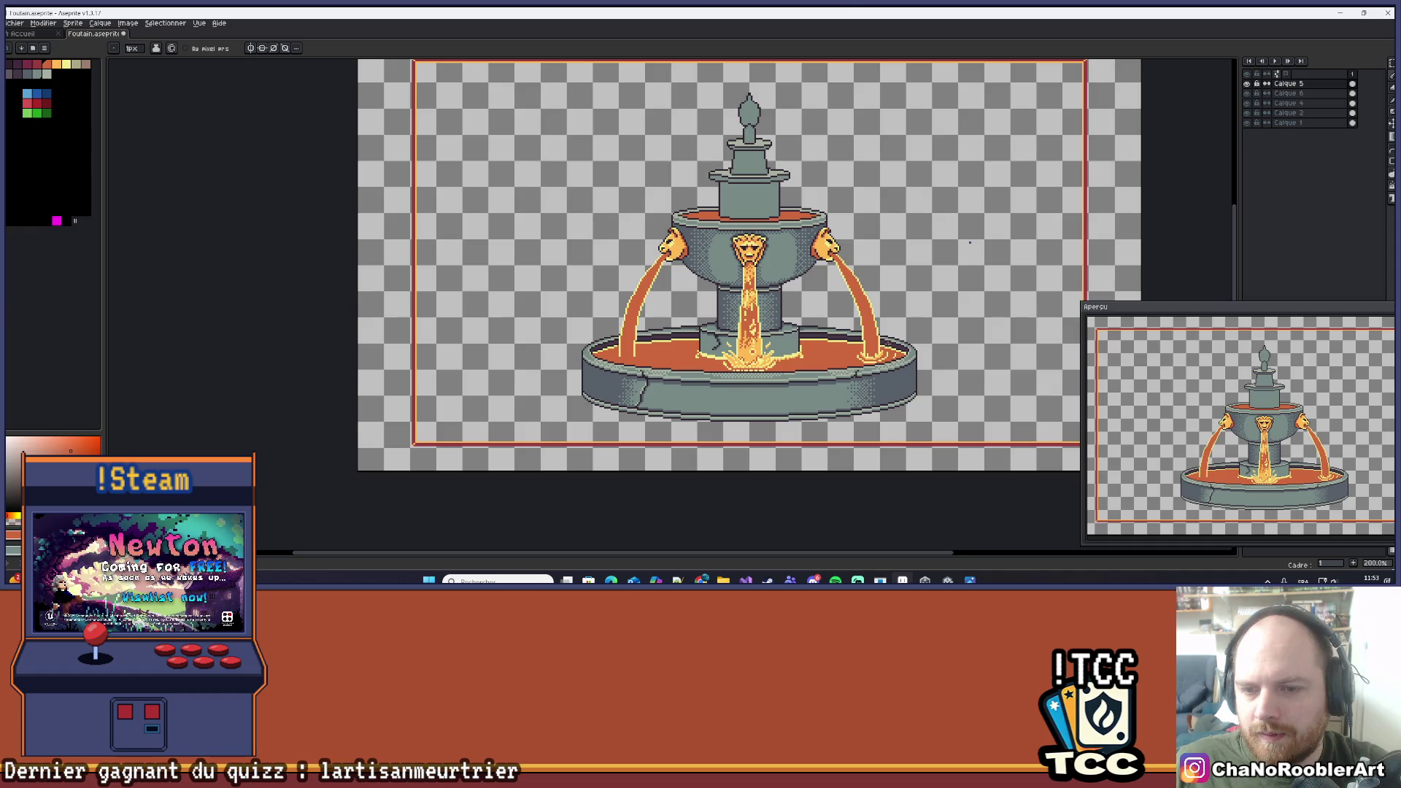
pyautogui.scroll(5, 906, 349)
# Dot a light-orange droplet on the basin rim beside the splash, undo it, and pick the outline yellow.
pyautogui.moveTo(906, 350)
pyautogui.mouseDown()
pyautogui.moveTo(928, 367)
pyautogui.moveTo(891, 383)
pyautogui.mouseUp()
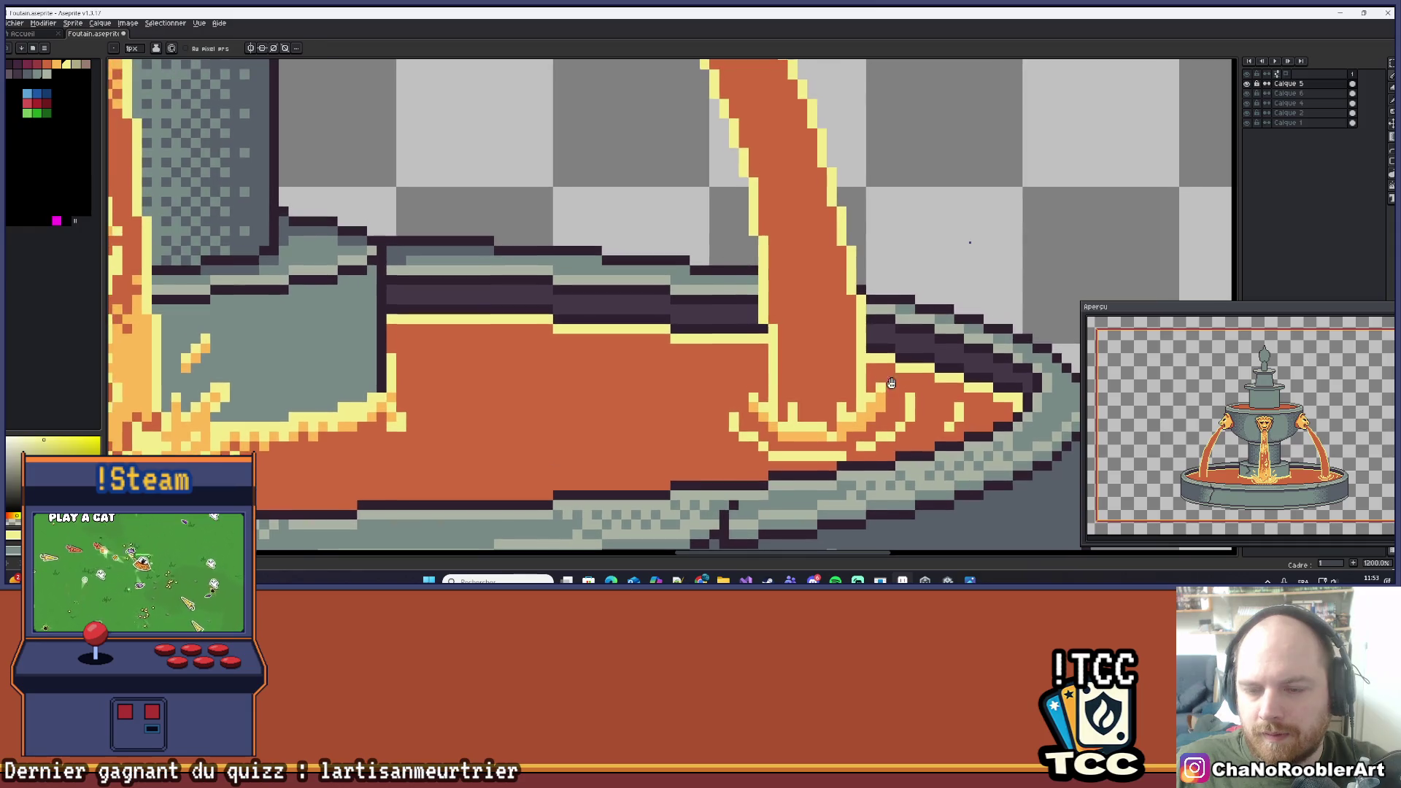
pyautogui.keyDown('alt'); pyautogui.click(878, 400); pyautogui.keyUp('alt')
pyautogui.hotkey('ctrl', 'z')
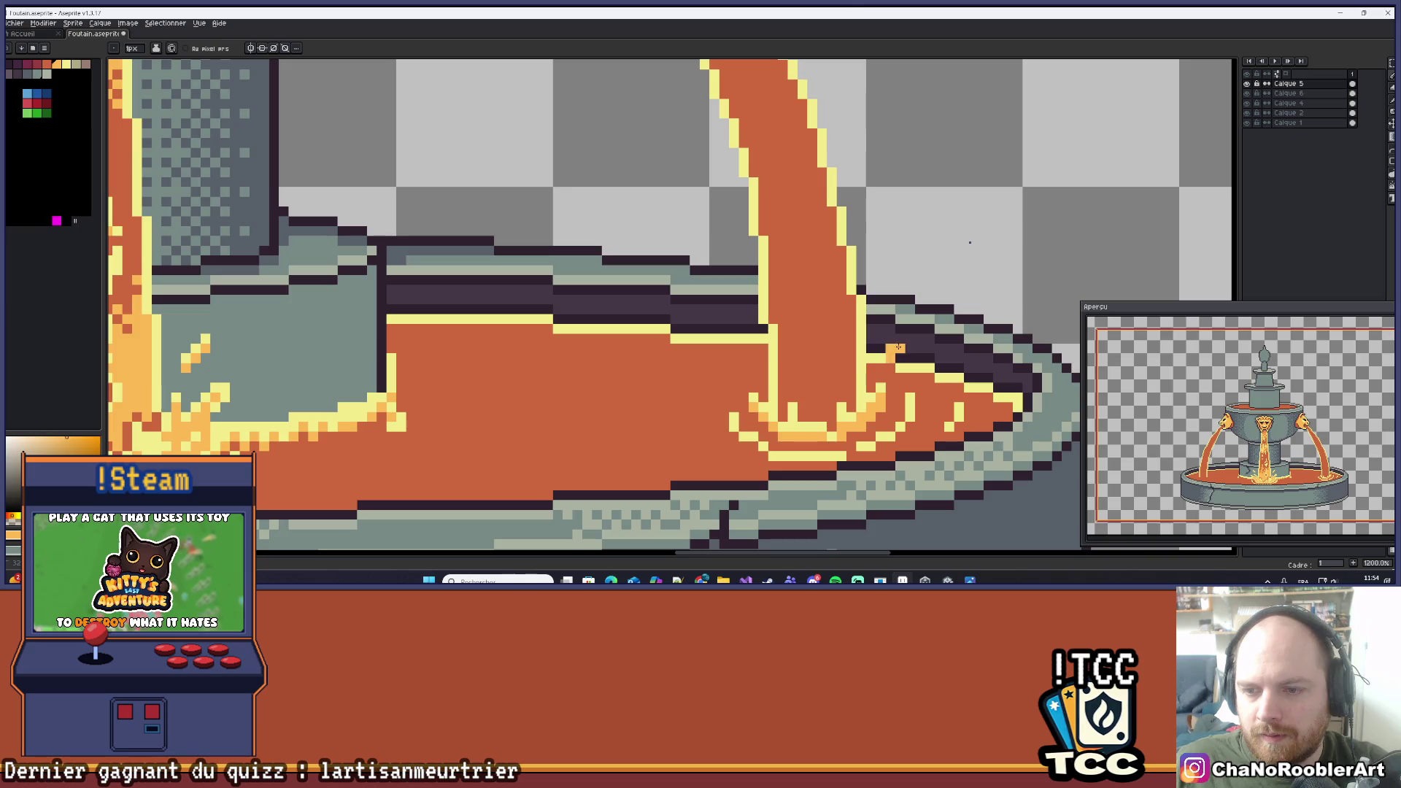
pyautogui.keyDown('alt'); pyautogui.click(893, 349); pyautogui.keyUp('alt')
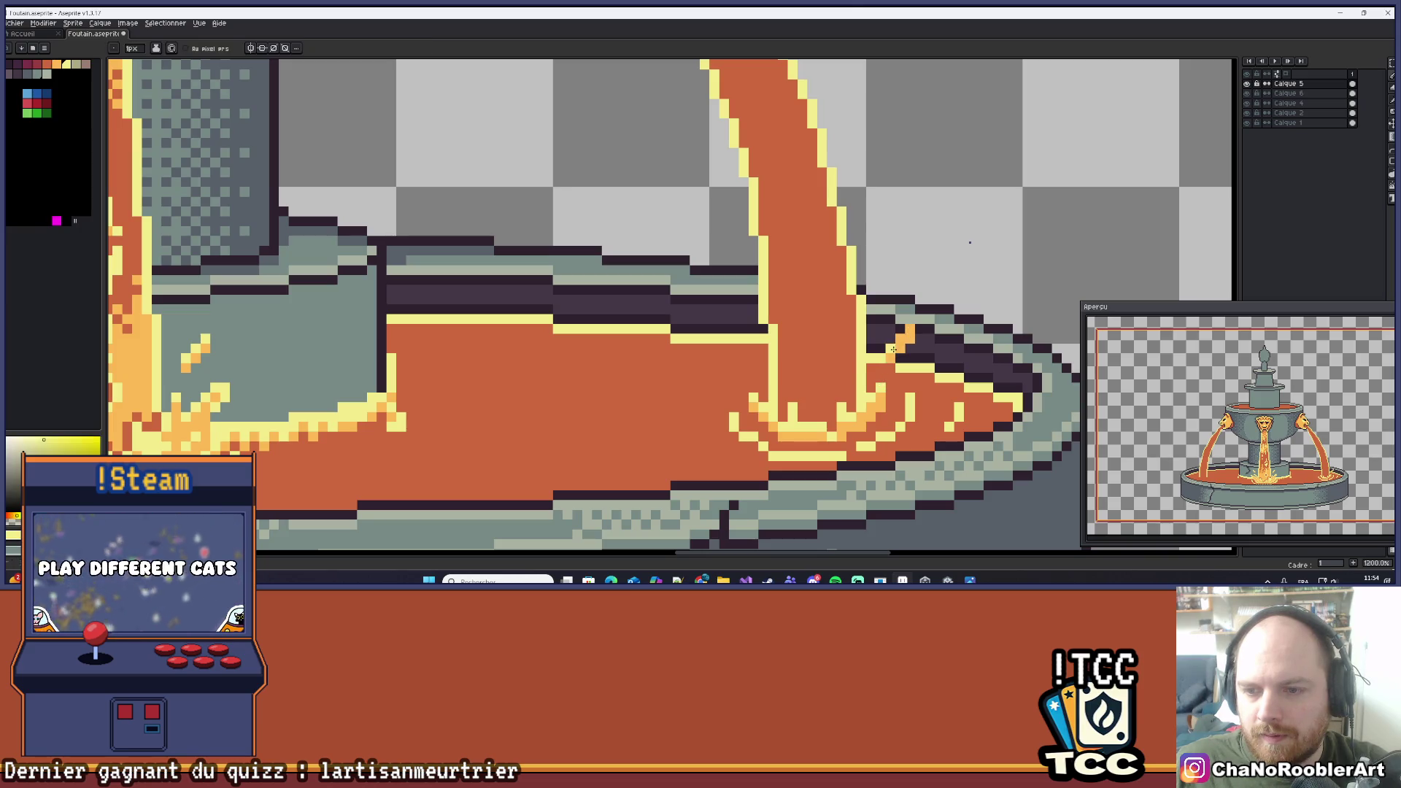
pyautogui.scroll(-3, 912, 329)
pyautogui.scroll(-1, 936, 339)
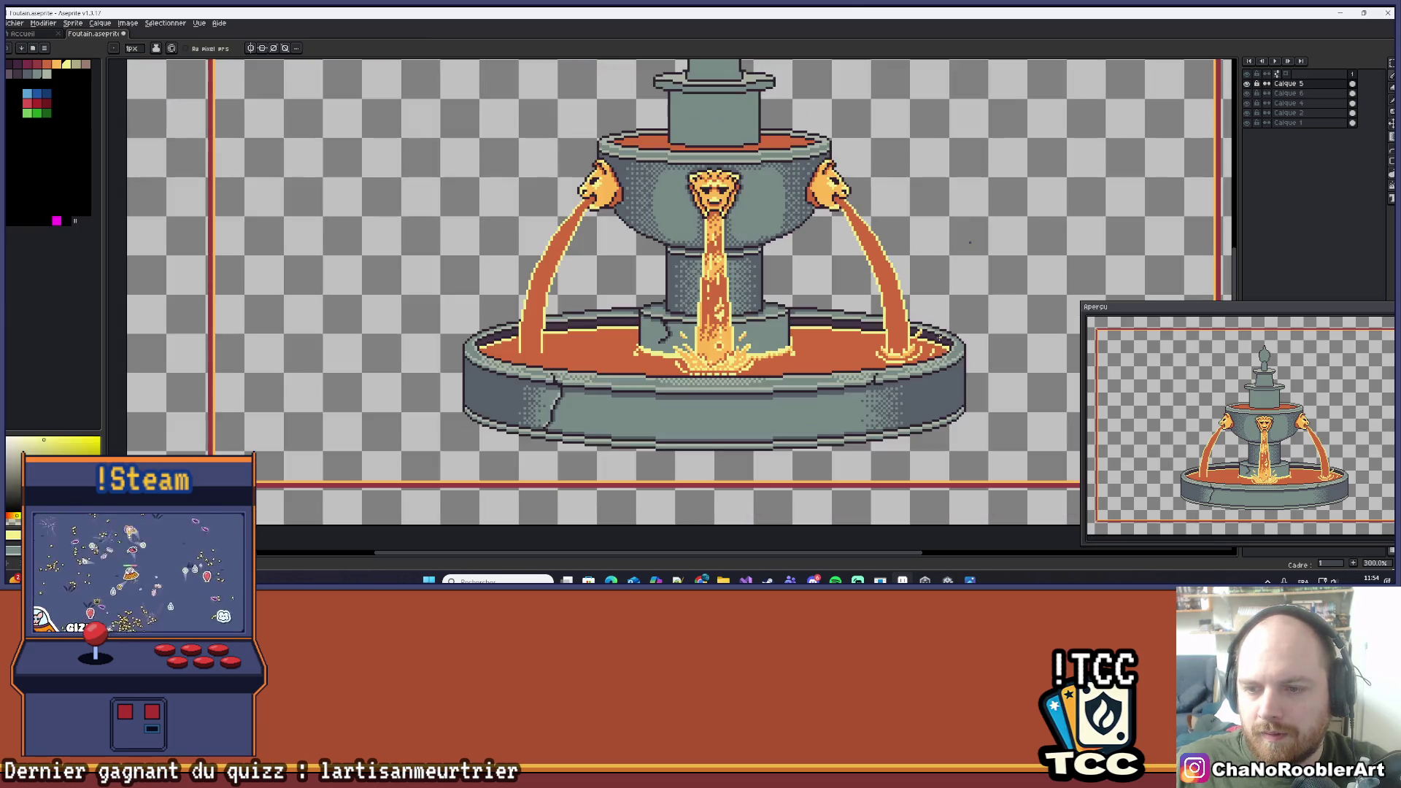
pyautogui.scroll(6, 917, 330)
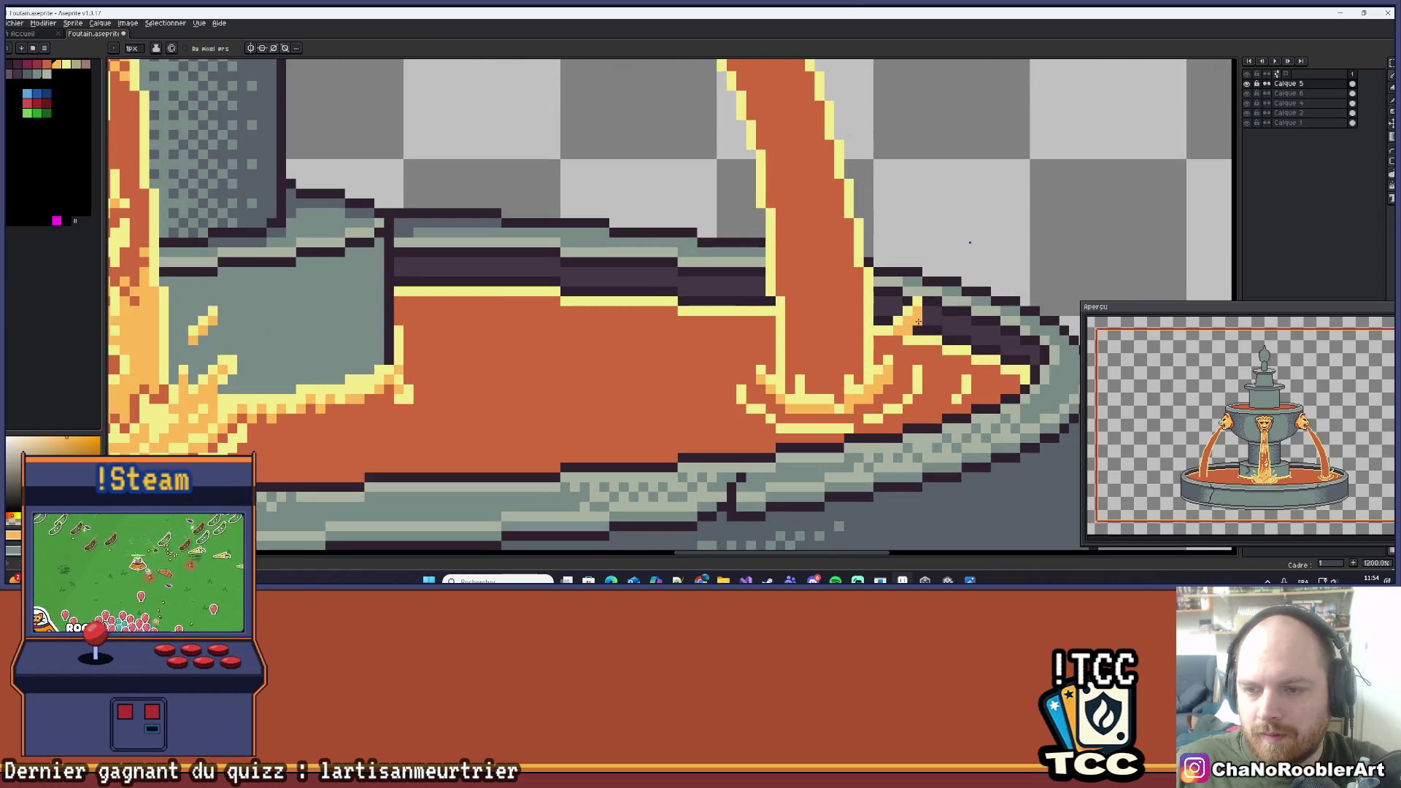
pyautogui.scroll(-2, 935, 312)
pyautogui.scroll(3, 906, 328)
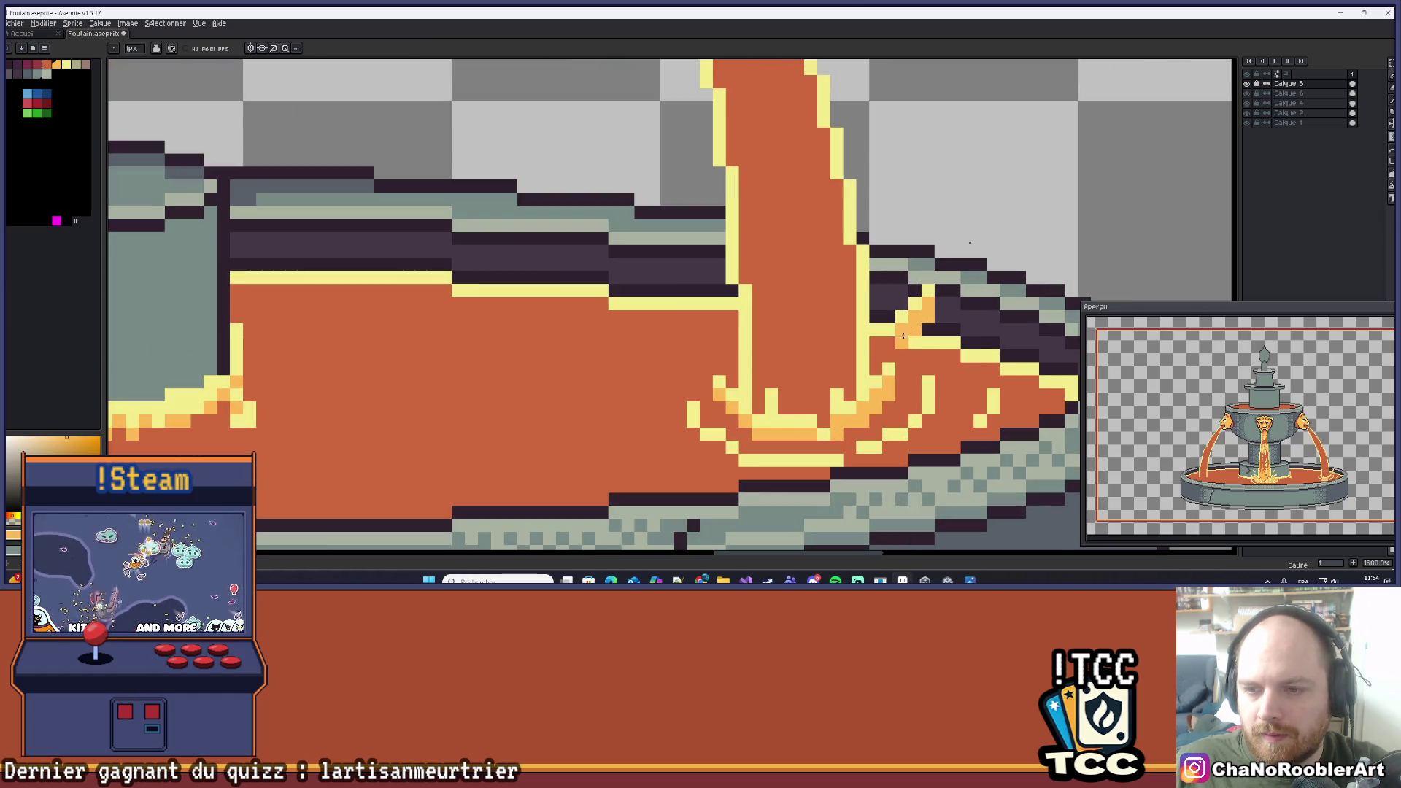
pyautogui.scroll(-4, 921, 327)
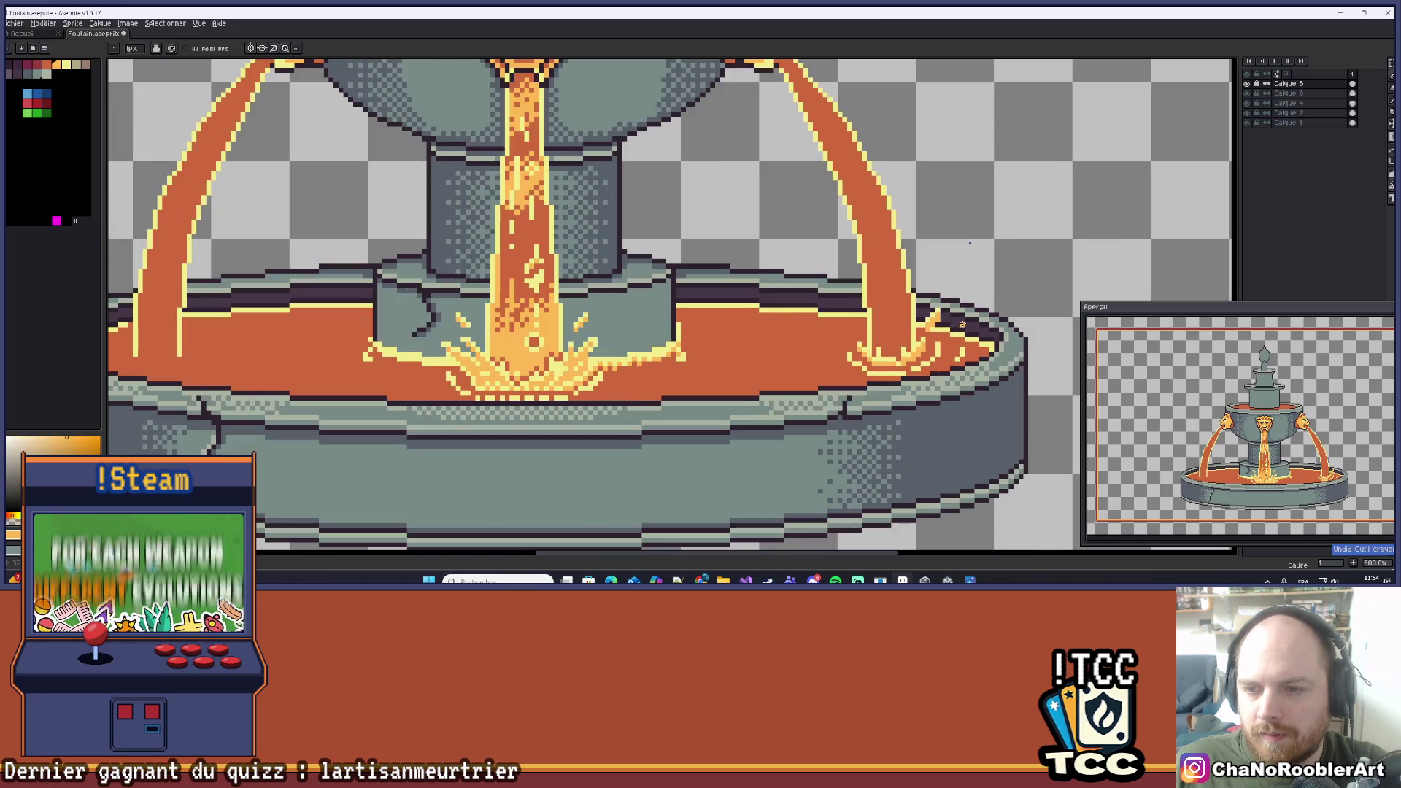
pyautogui.scroll(-1, 969, 307)
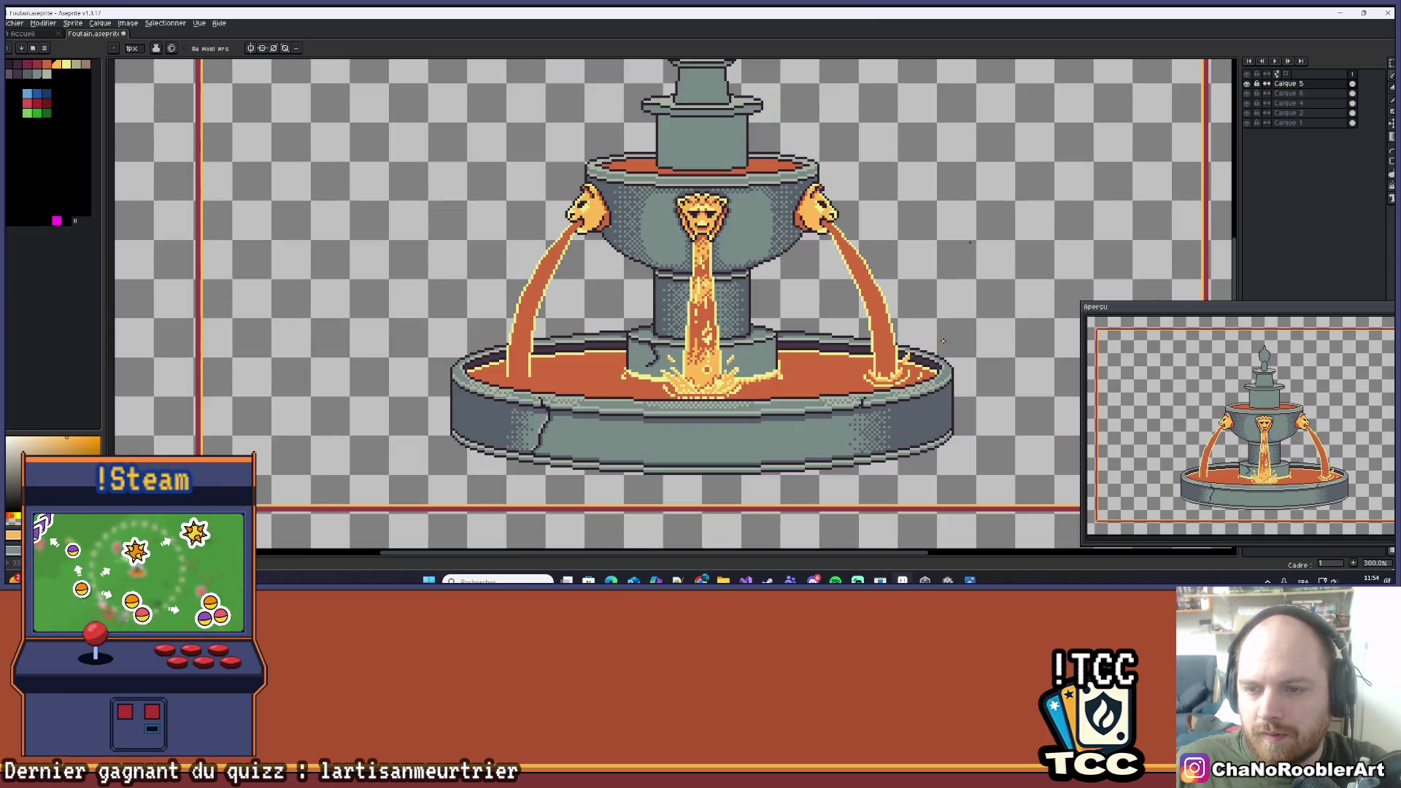
pyautogui.scroll(5, 854, 380)
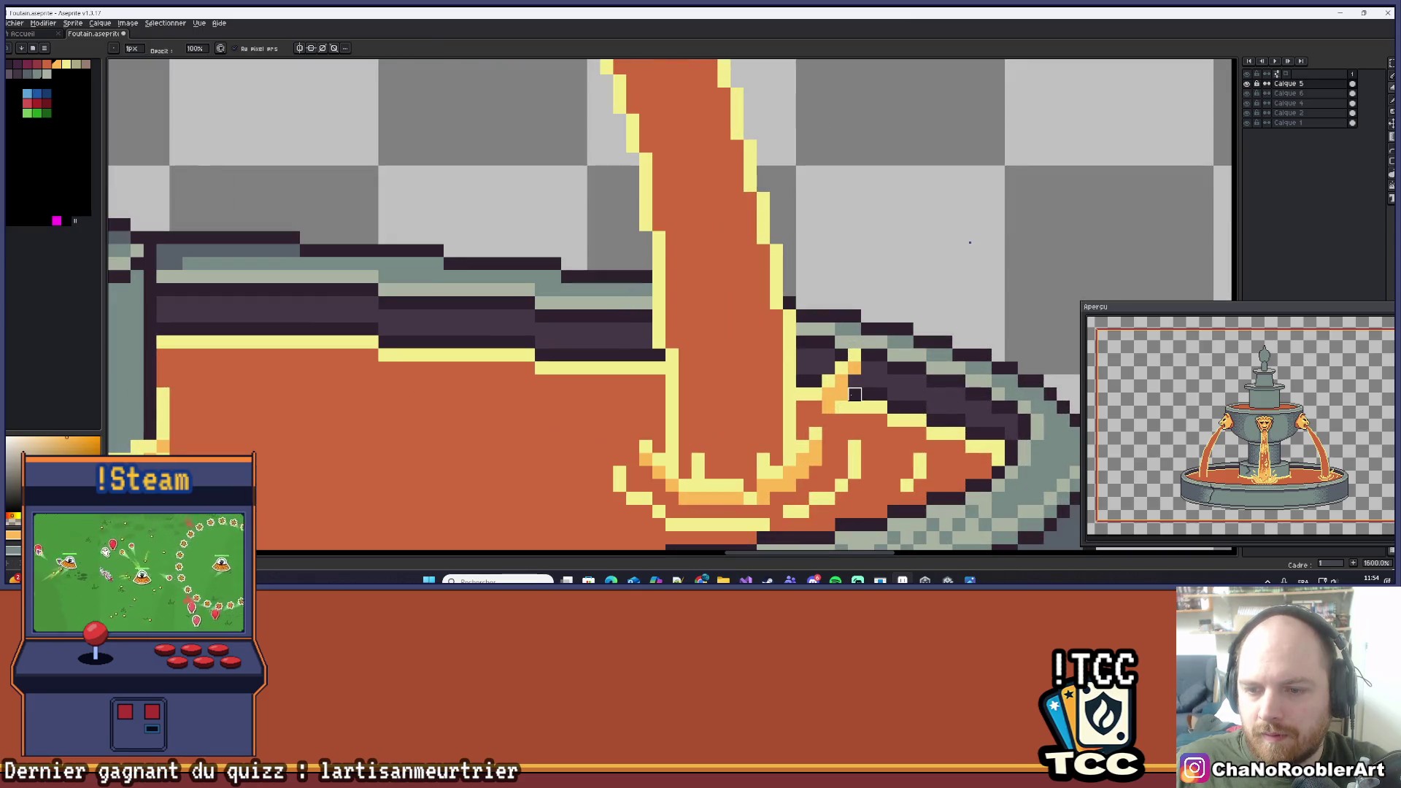
pyautogui.scroll(-6, 881, 382)
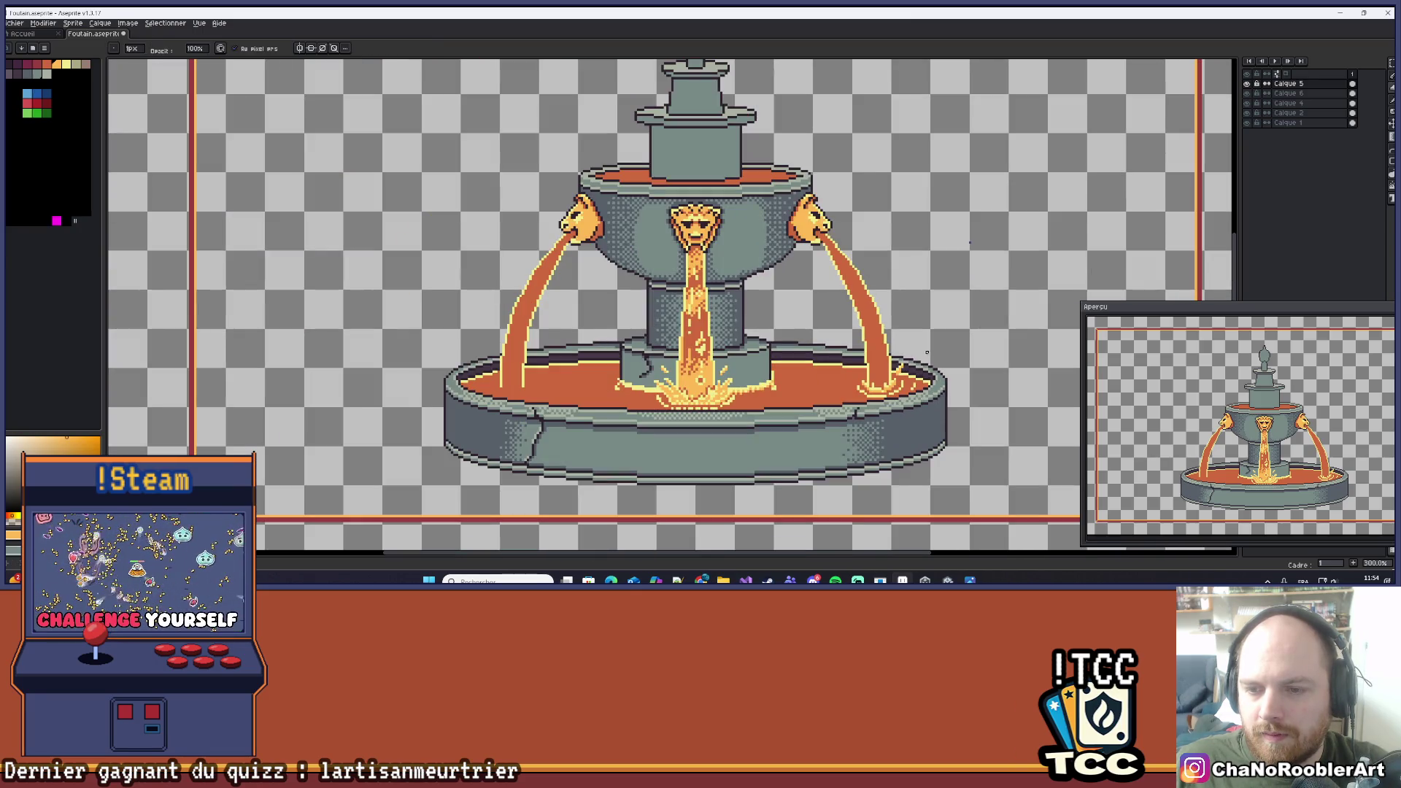
# Sample the splash's light yellow with the eyedropper (I) and switch back to the pencil (B).
pyautogui.scroll(7, 886, 387)
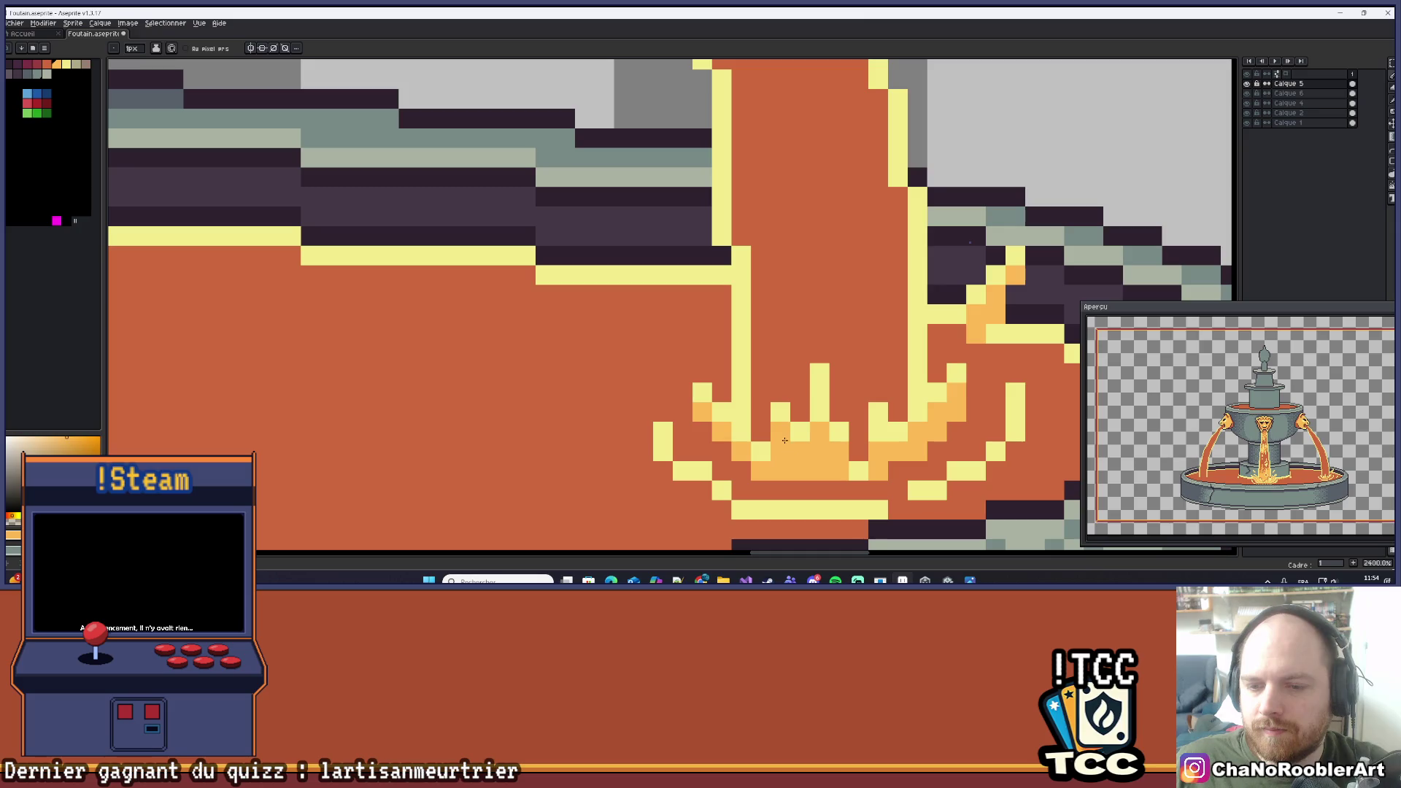
pyautogui.scroll(-7, 827, 354)
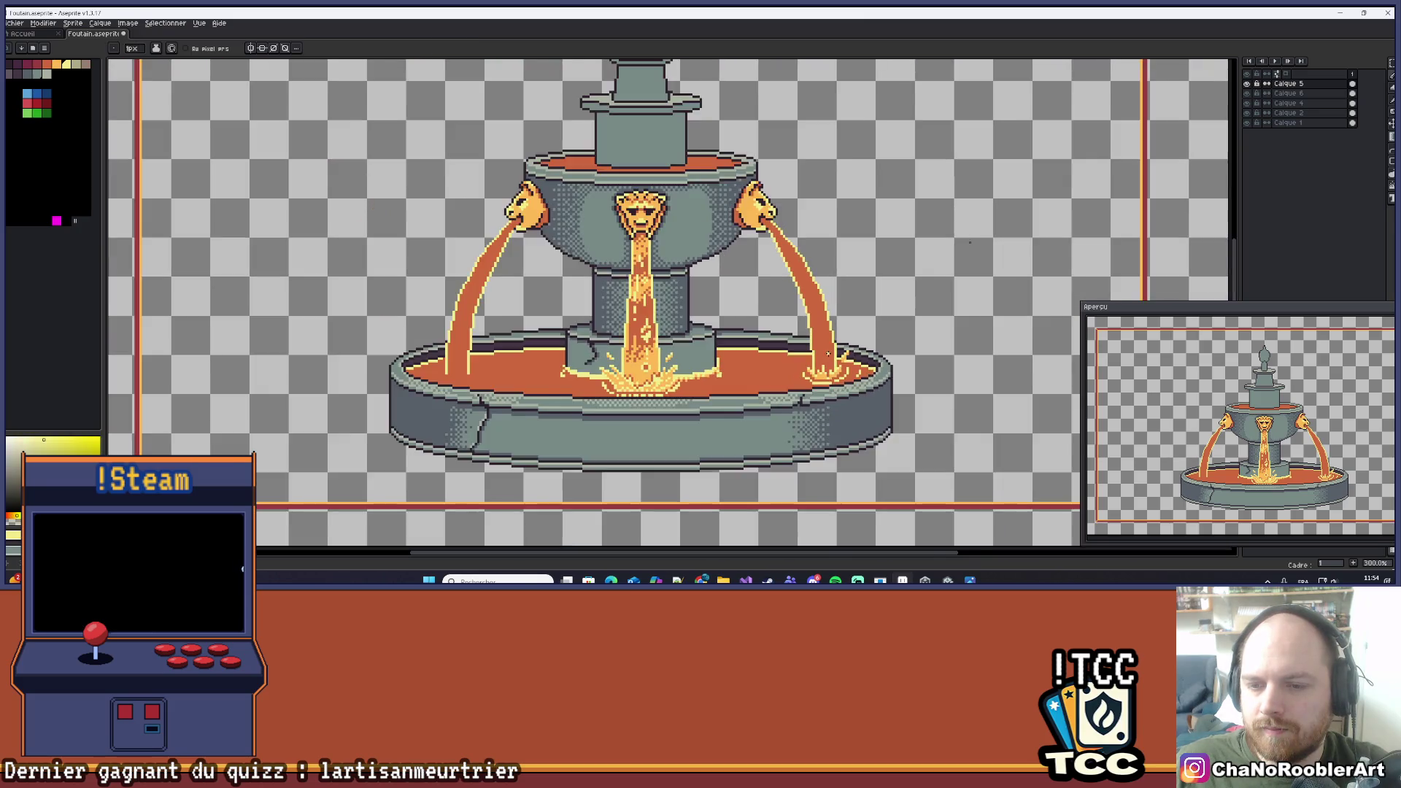
pyautogui.scroll(-1, 827, 354)
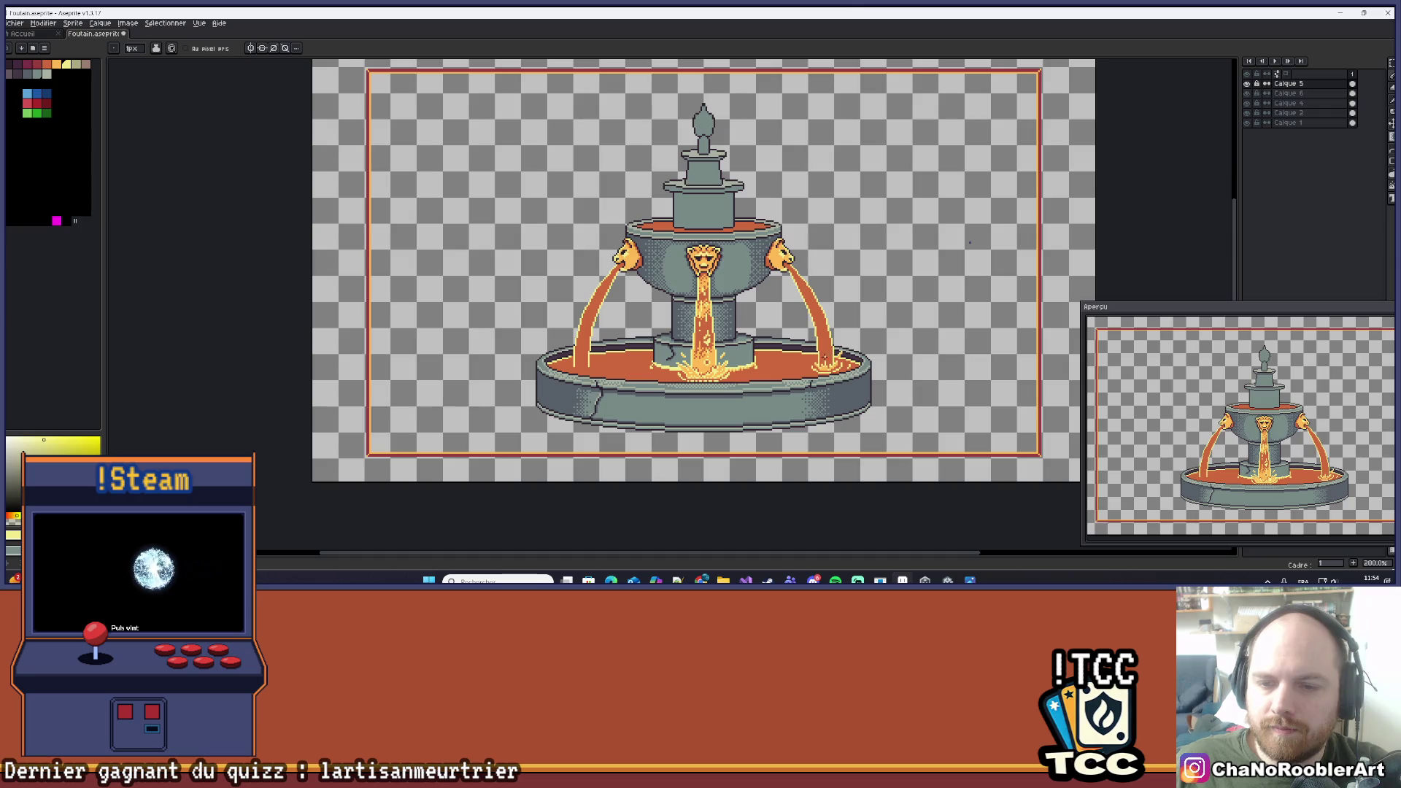
pyautogui.scroll(6, 824, 353)
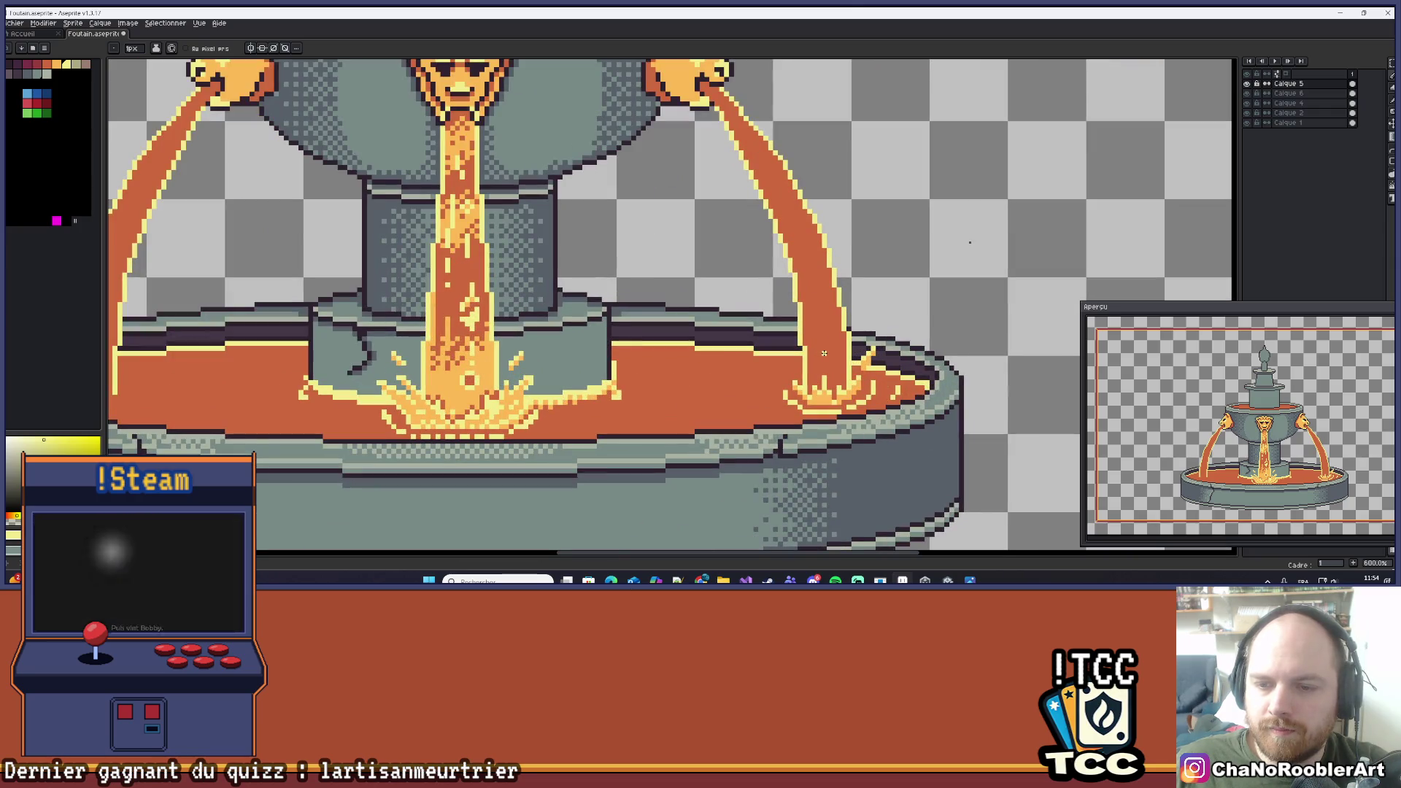
pyautogui.scroll(-1, 824, 353)
pyautogui.scroll(-2, 824, 353)
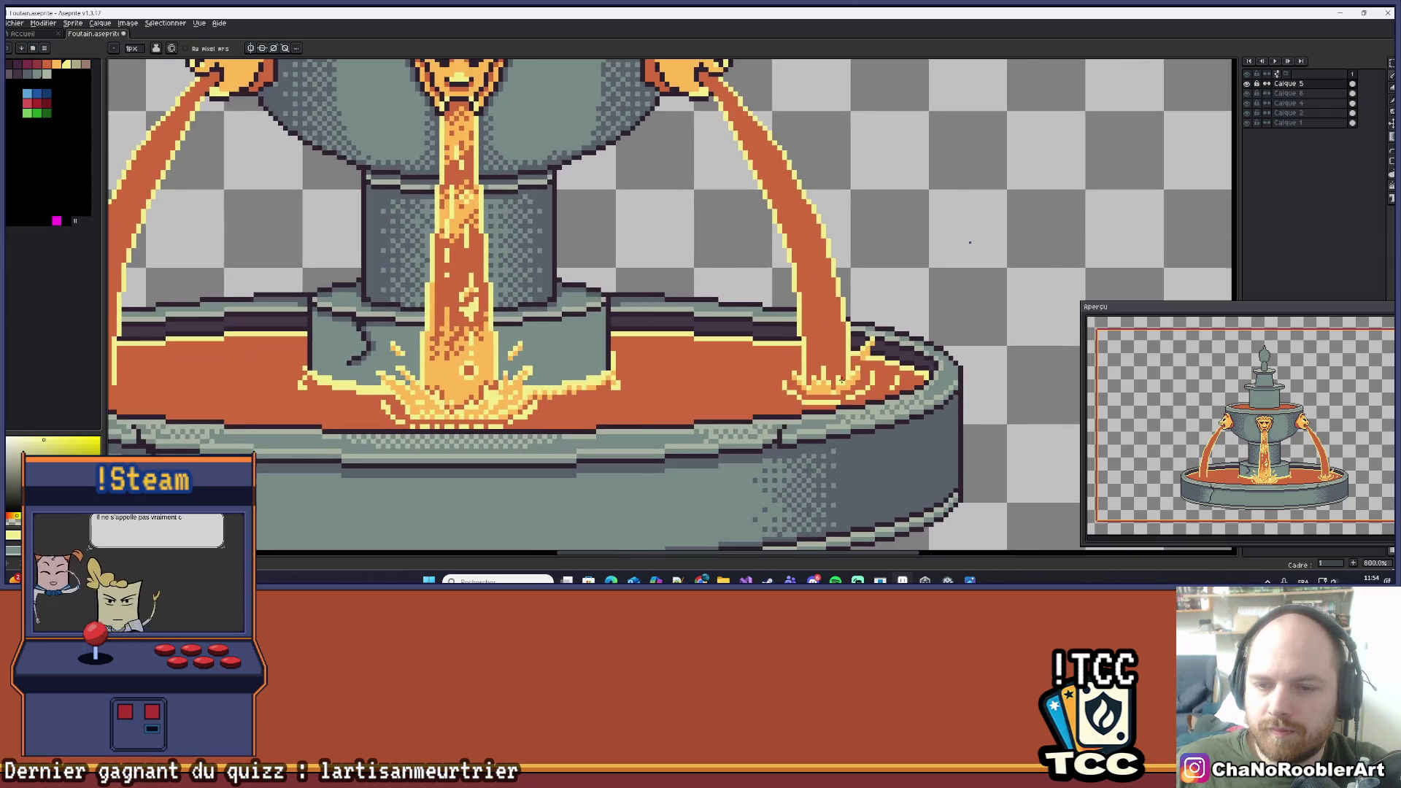
pyautogui.scroll(4, 831, 379)
pyautogui.press('i')
pyautogui.scroll(-2, 833, 387)
pyautogui.scroll(2, 836, 376)
pyautogui.click(841, 361)
pyautogui.press('b')
pyautogui.scroll(-6, 843, 358)
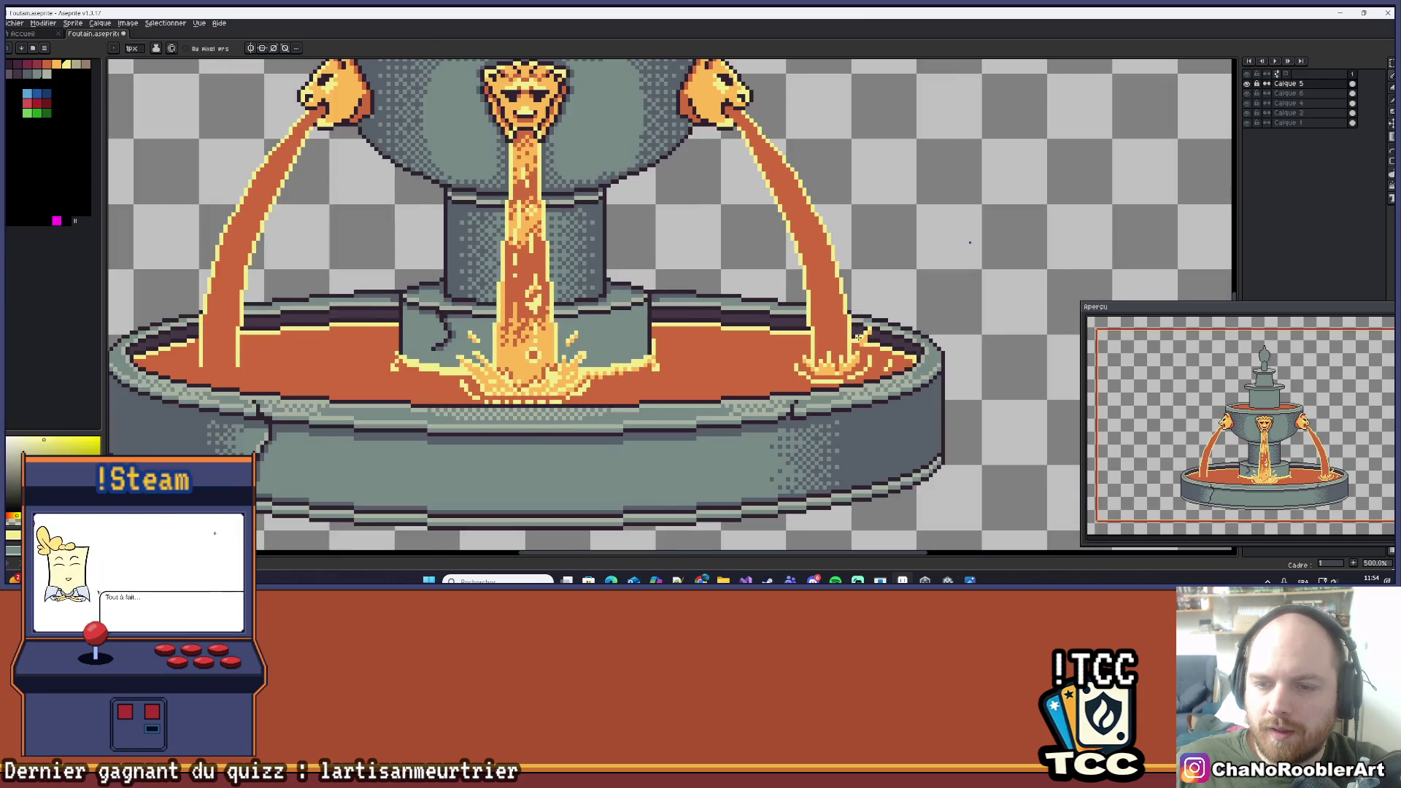
pyautogui.scroll(-1, 917, 307)
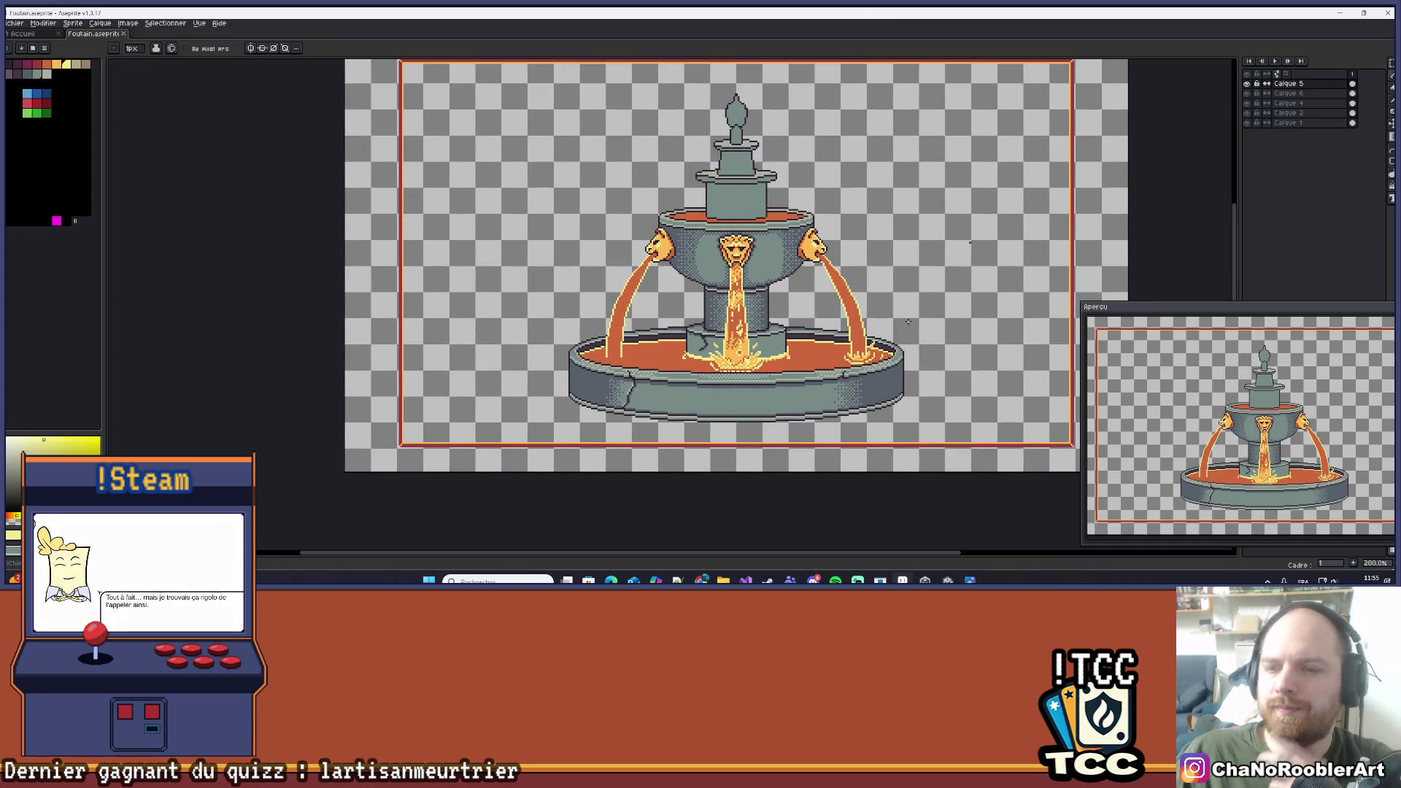
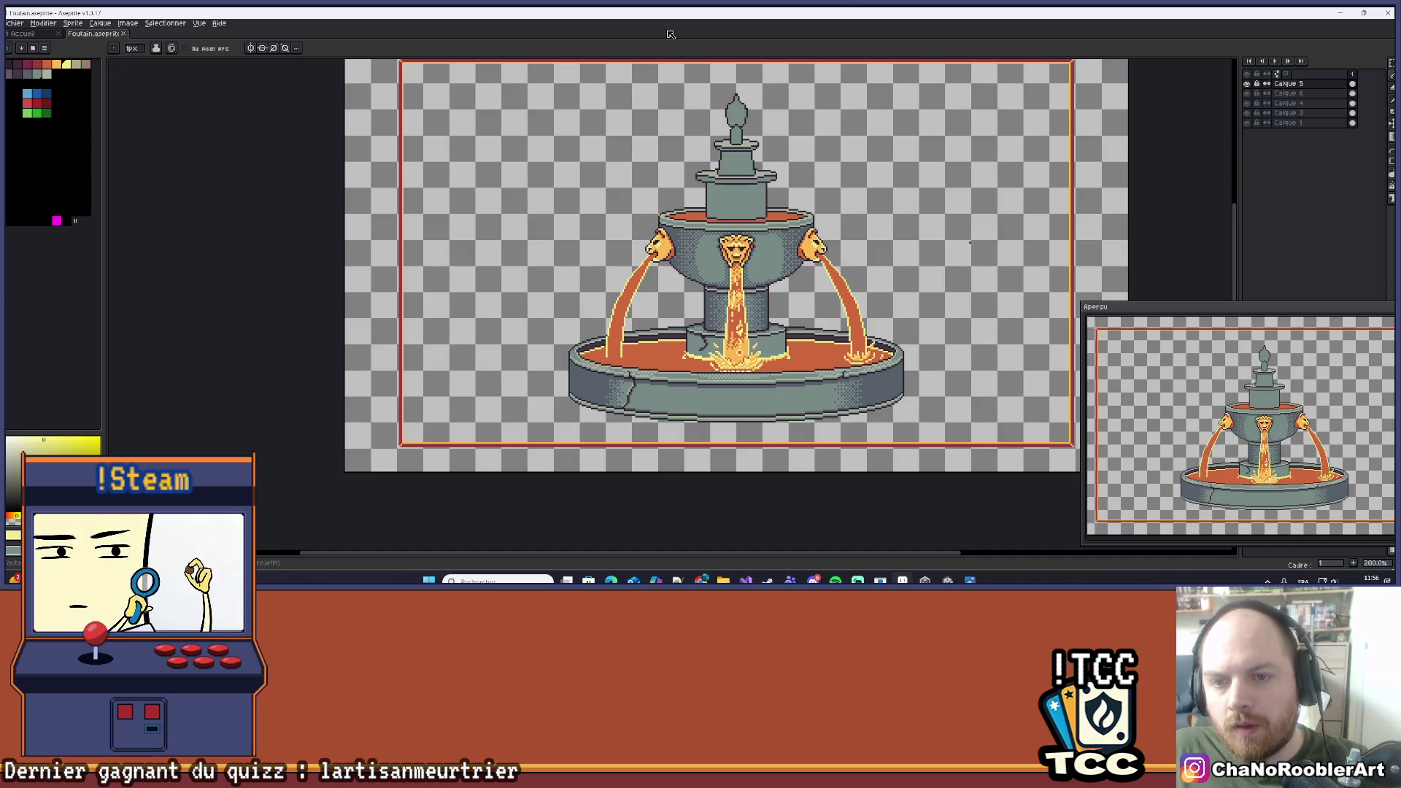
# Zoom in on the right stream's splash in the basin and switch to the eyedropper.
pyautogui.scroll(3, 746, 247)
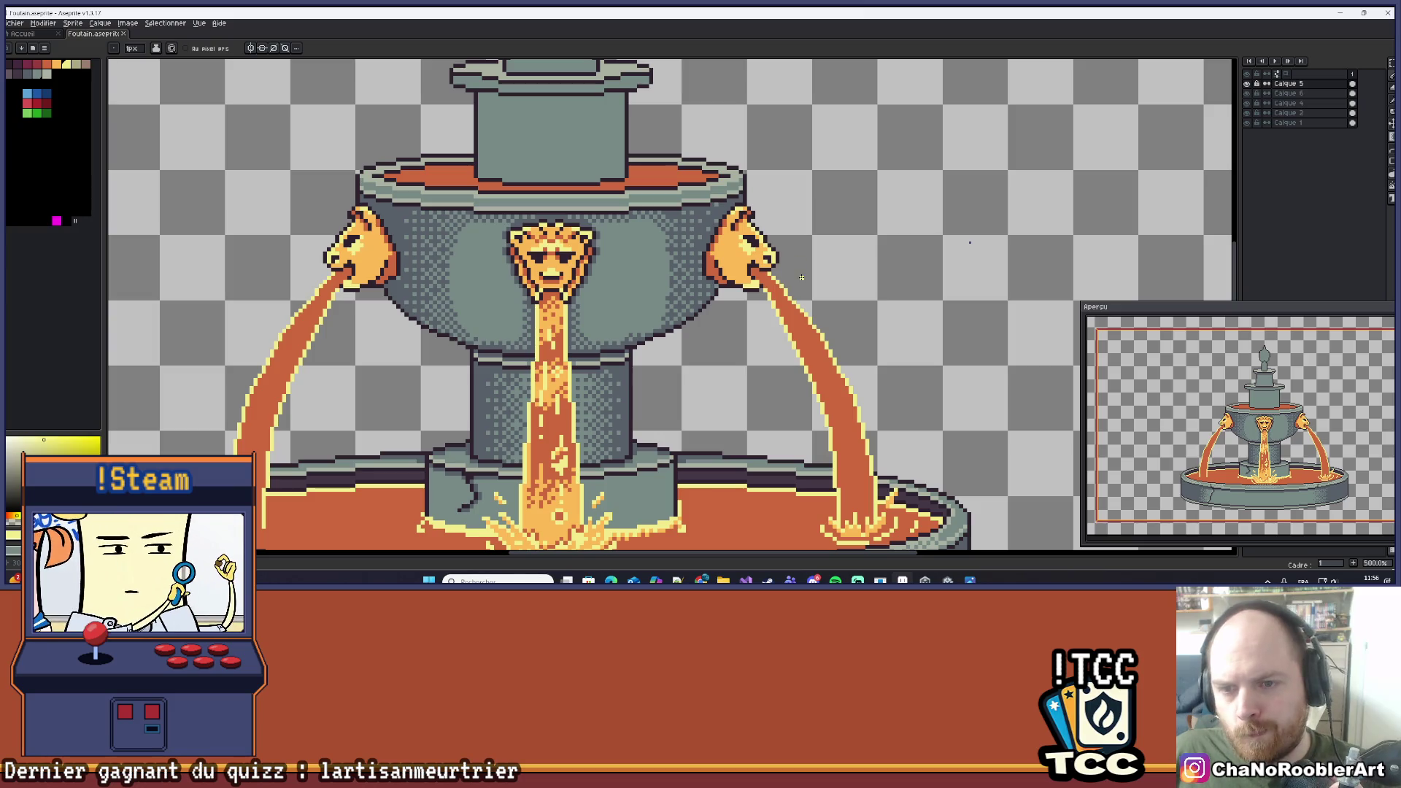
pyautogui.scroll(6, 794, 278)
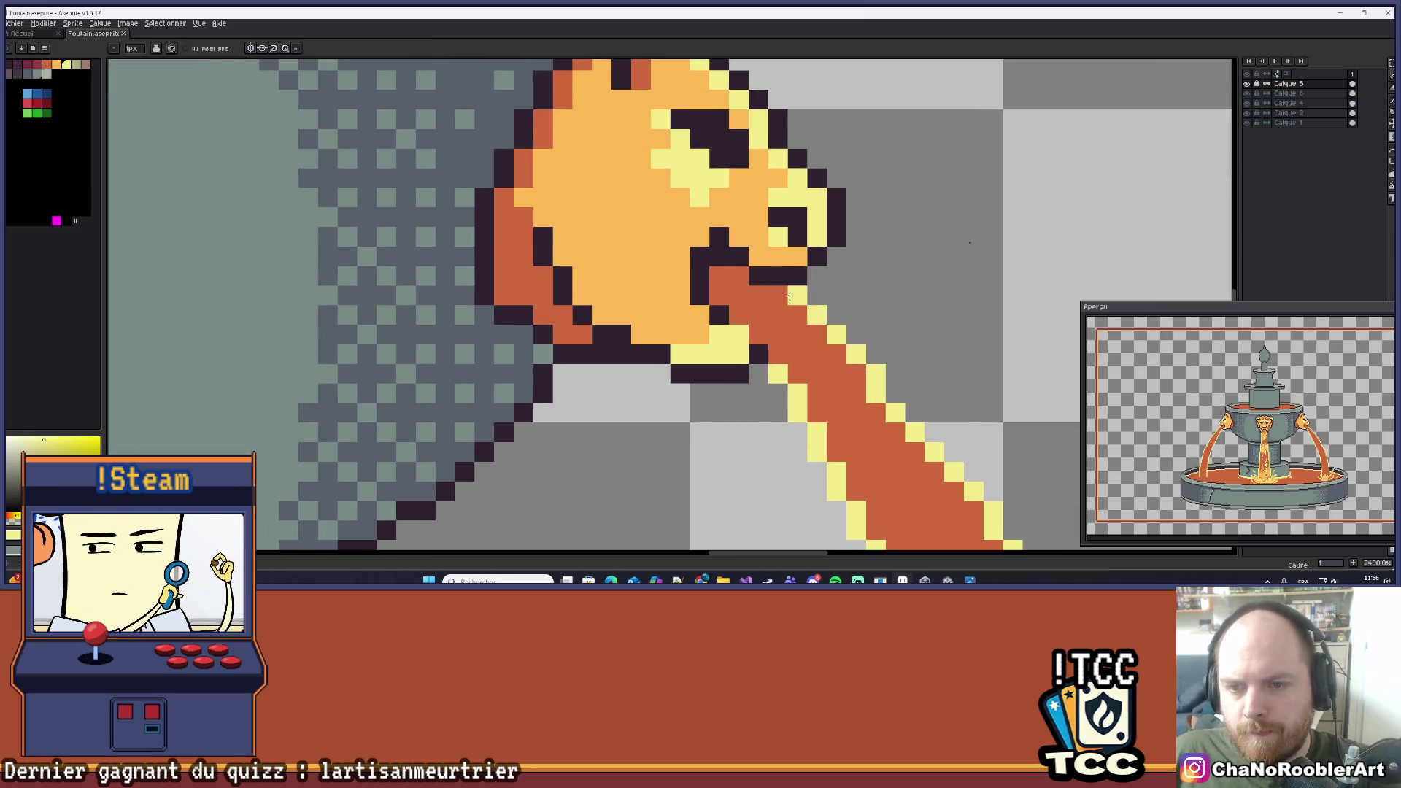
pyautogui.scroll(-5, 812, 286)
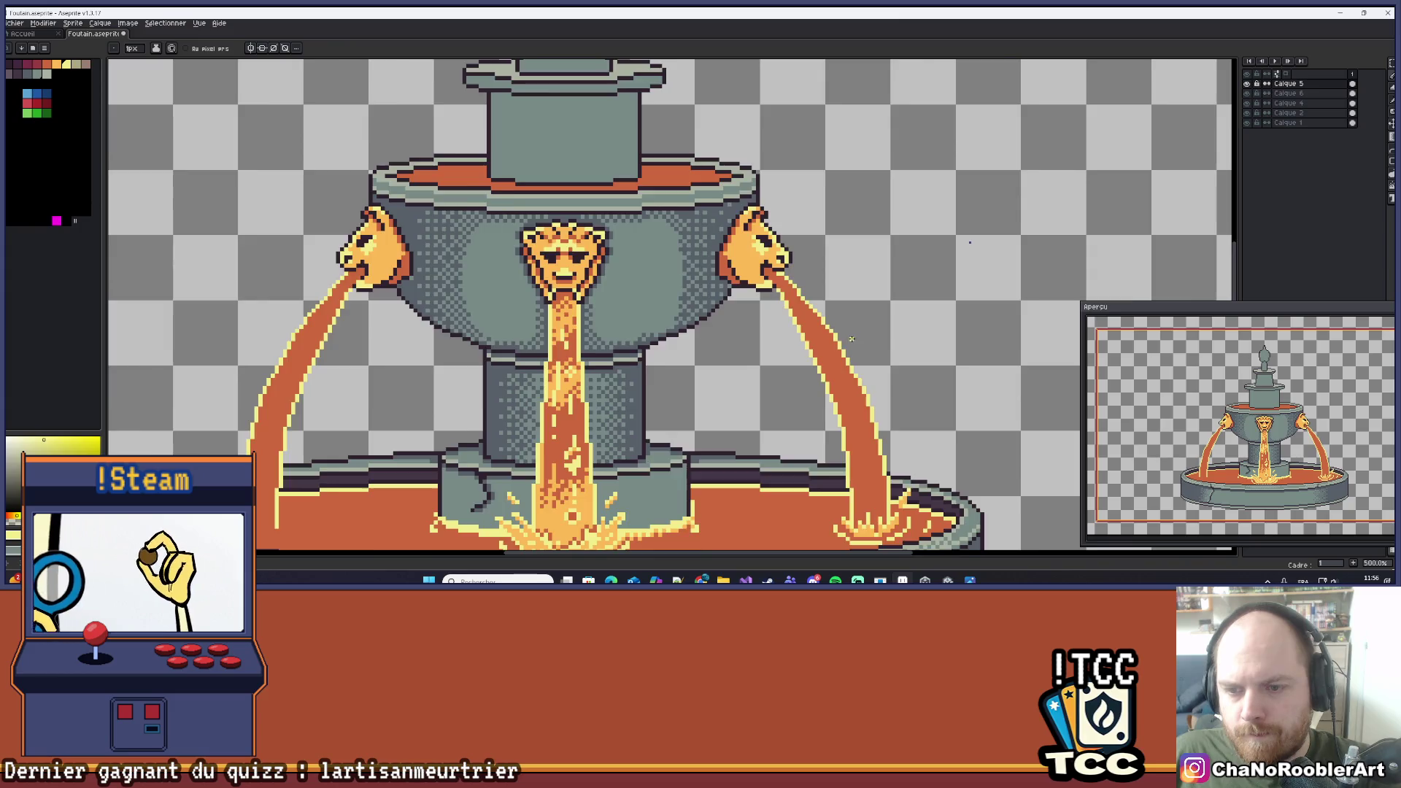
pyautogui.moveTo(881, 405); pyautogui.dragTo(861, 270)
pyautogui.scroll(-1, 858, 284)
pyautogui.scroll(2, 802, 300)
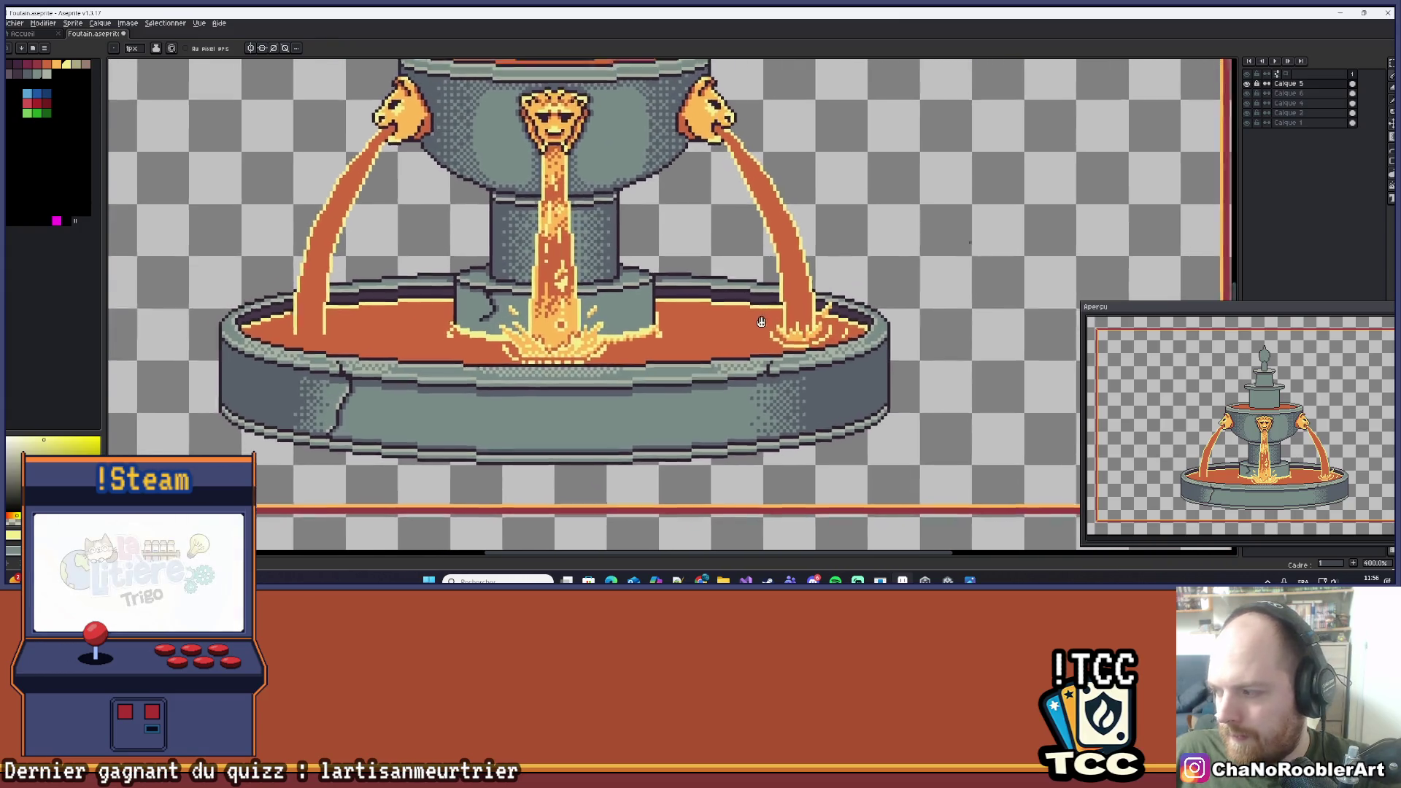
pyautogui.press('i')
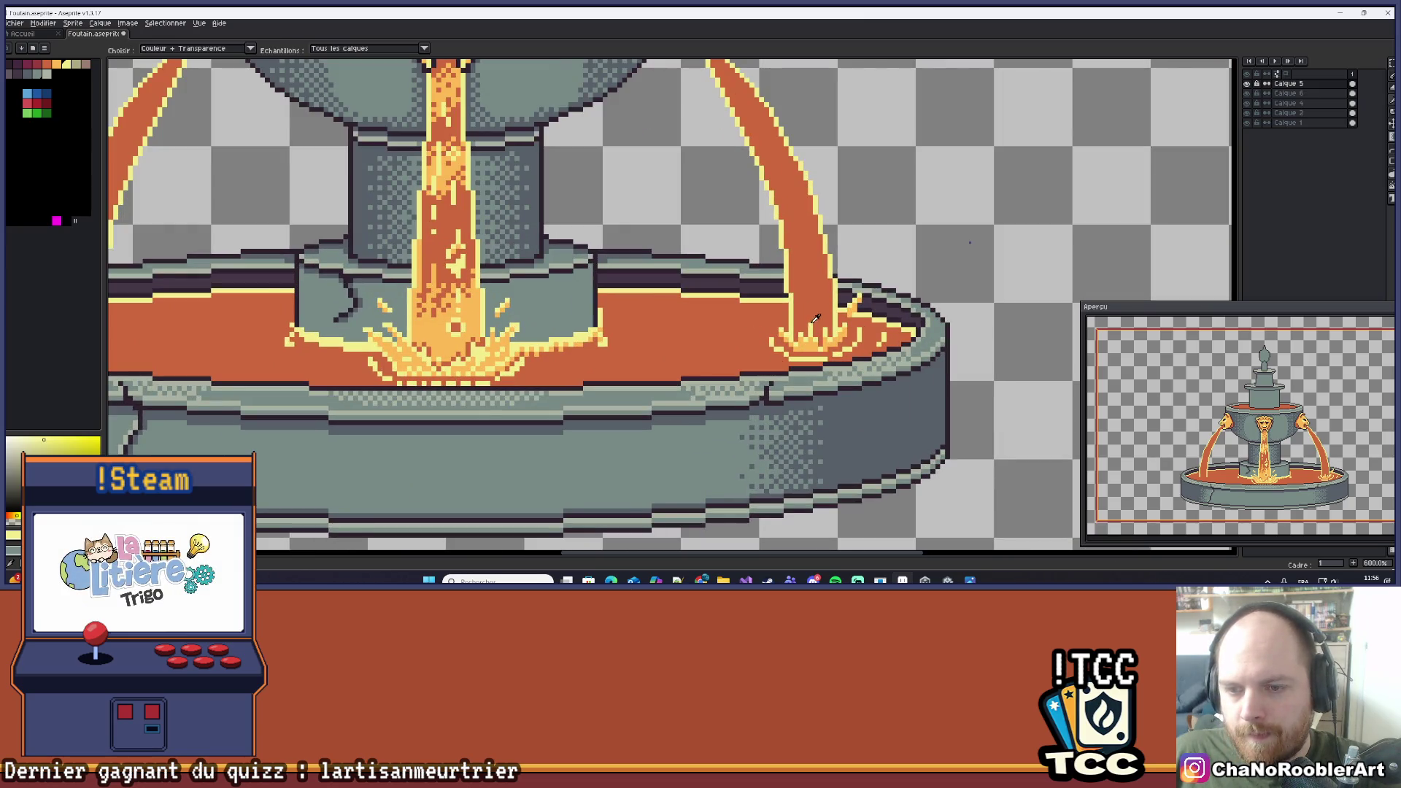
# Draw a light-orange highlight line up the right stream's edge, undoing the extra short stroke.
pyautogui.scroll(3, 815, 319)
pyautogui.scroll(2, 770, 354)
pyautogui.scroll(-2, 770, 354)
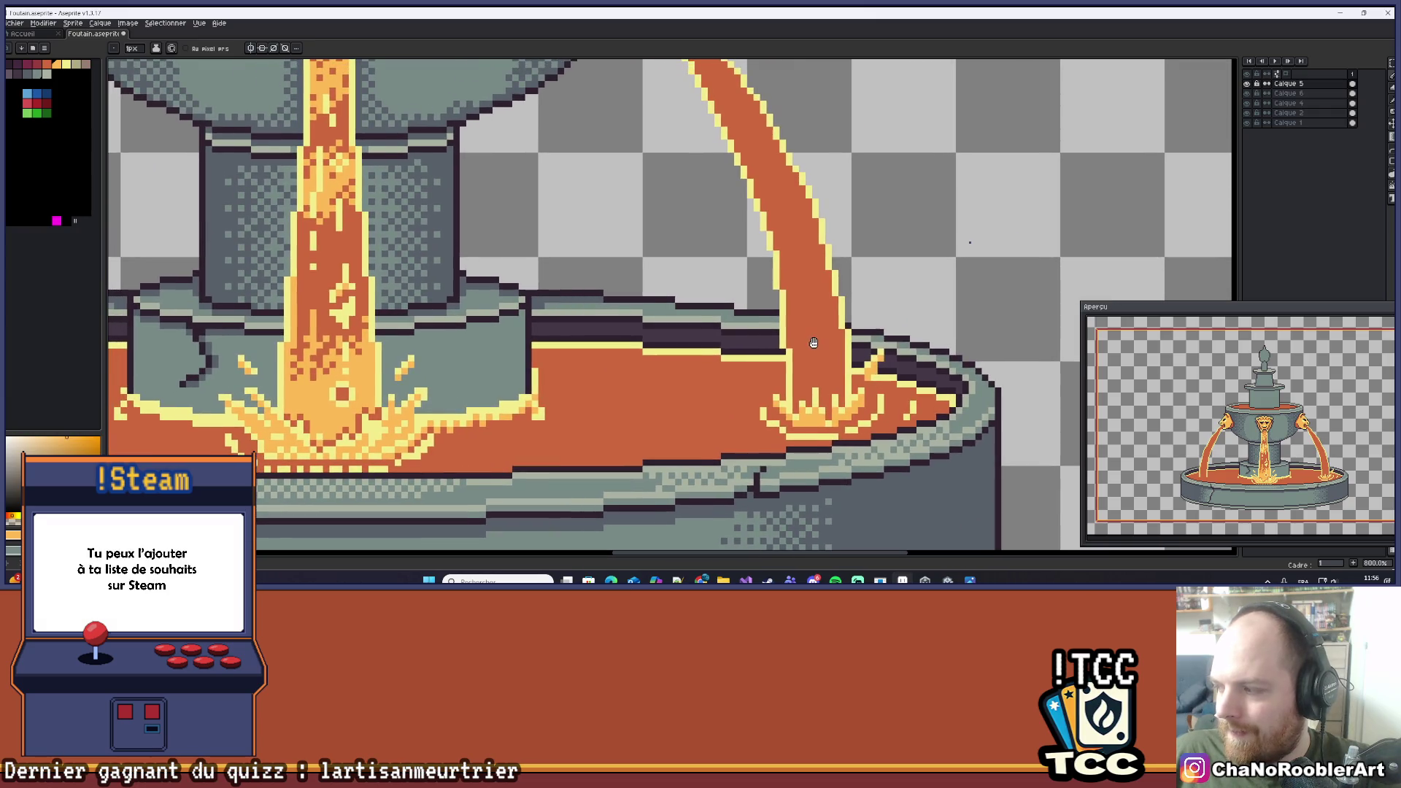
pyautogui.scroll(2, 813, 342)
pyautogui.moveTo(776, 354); pyautogui.dragTo(847, 300)
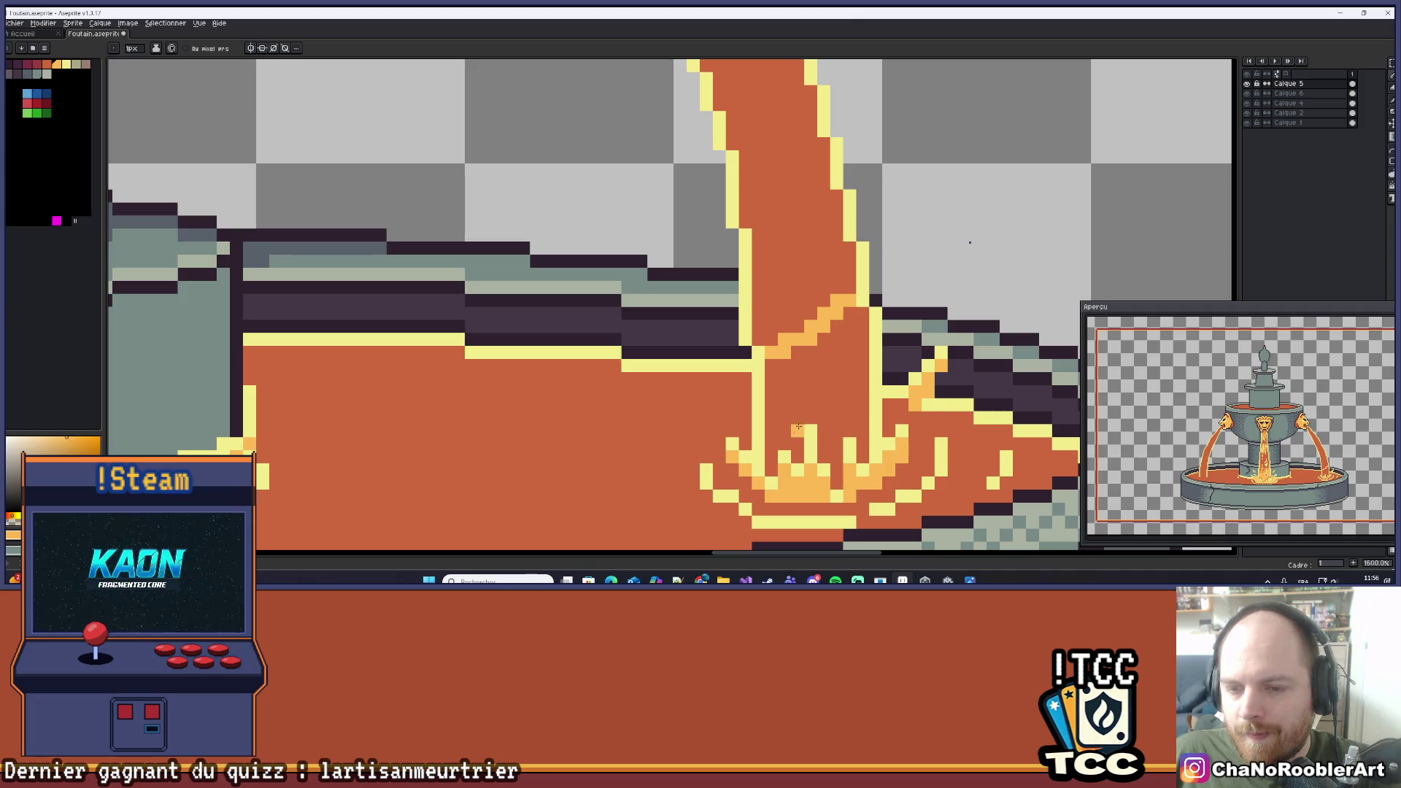
pyautogui.scroll(-4, 832, 397)
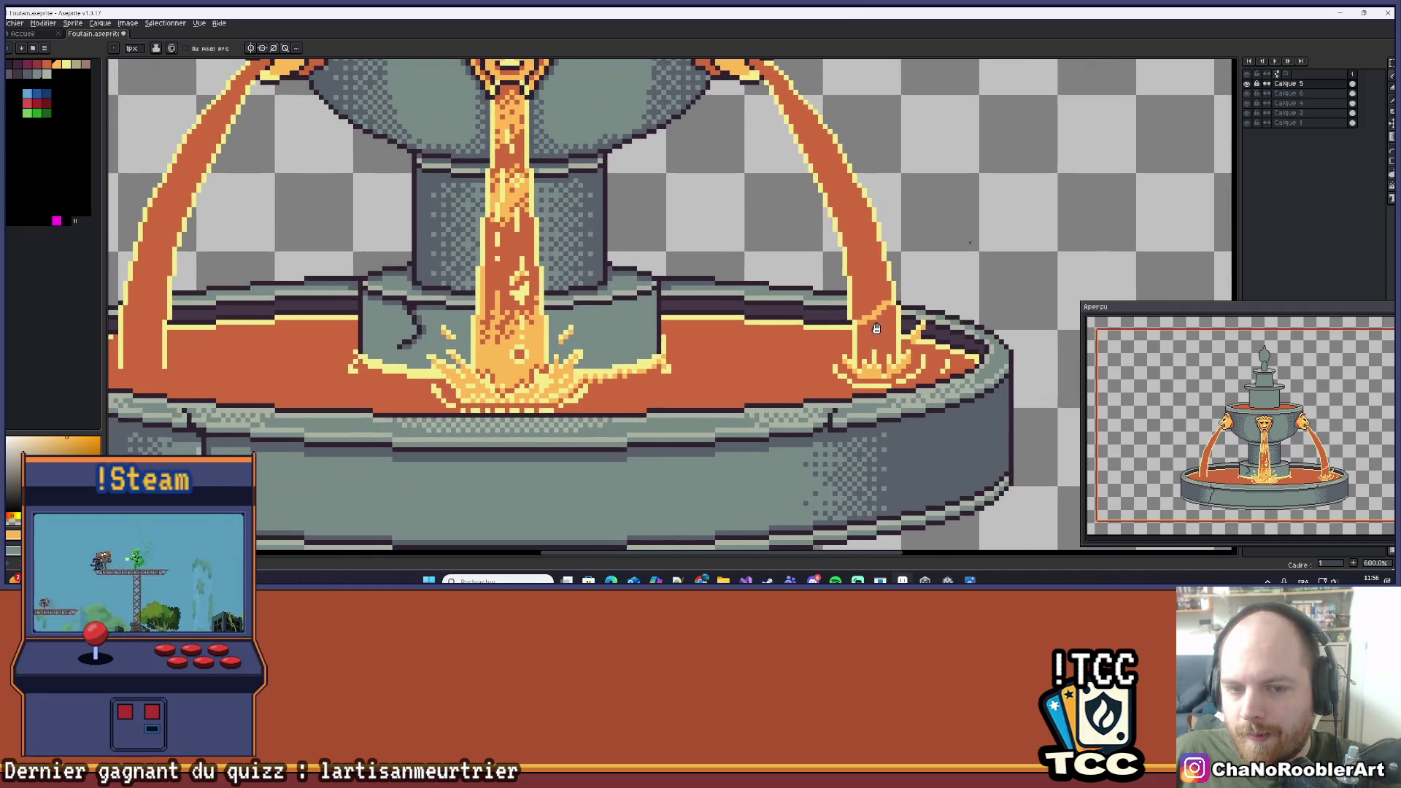
pyautogui.scroll(3, 889, 355)
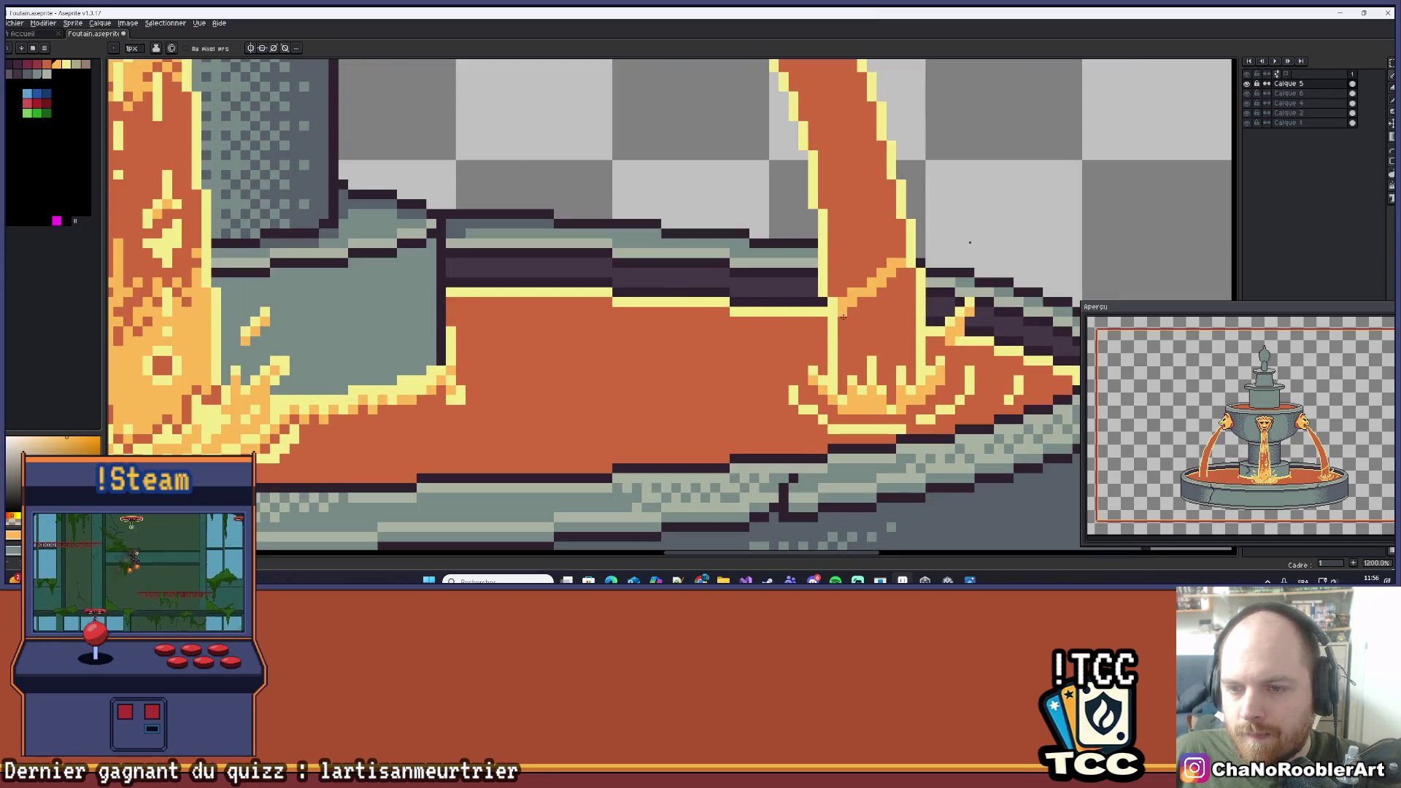
pyautogui.moveTo(848, 378); pyautogui.dragTo(858, 322)
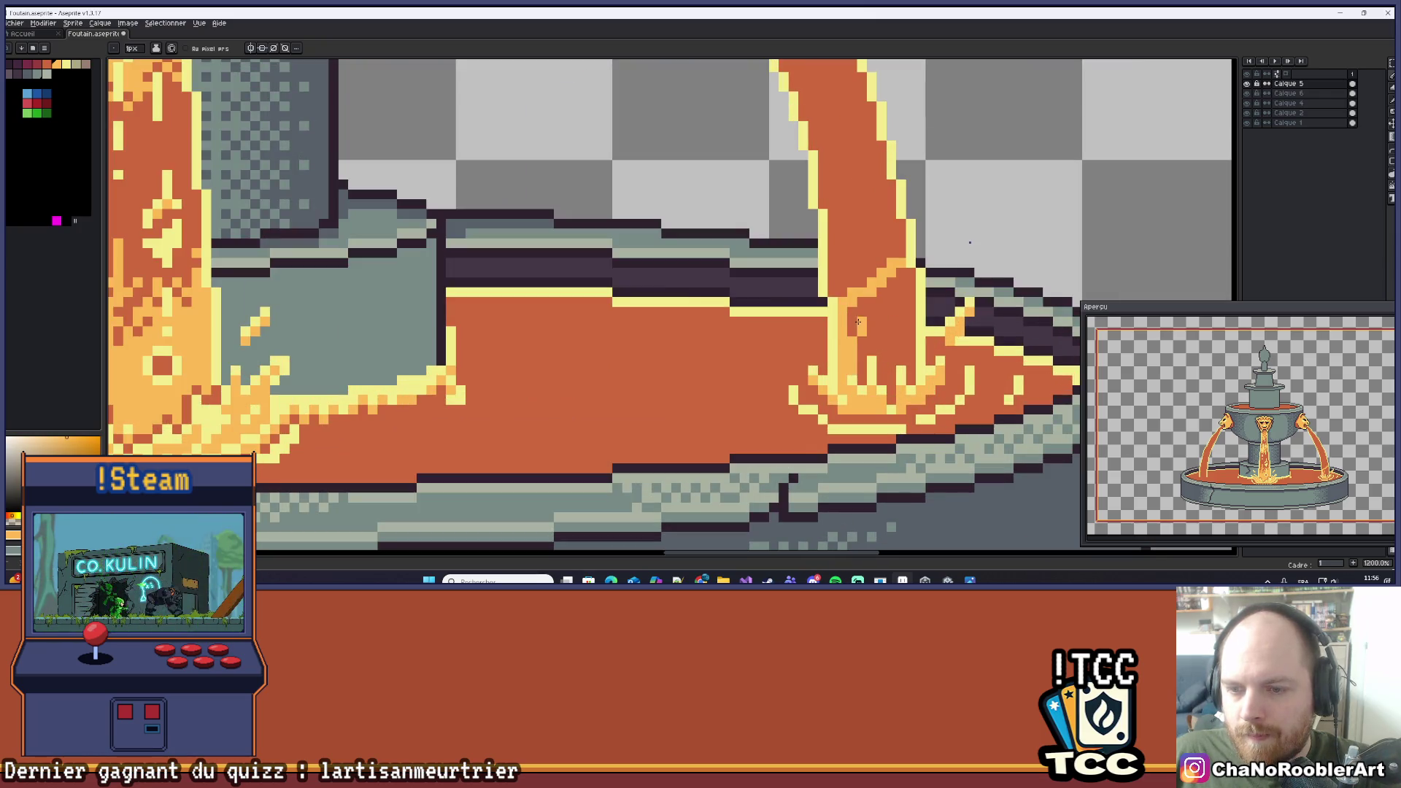
pyautogui.hotkey('ctrl', 'z')
pyautogui.hotkey('ctrl', 'z')
pyautogui.hotkey('ctrl', 'z')
pyautogui.scroll(2, 846, 376)
# Paint light orange up the base of the right stream, then undo those strokes.
pyautogui.moveTo(827, 412)
pyautogui.mouseDown()
pyautogui.moveTo(828, 271)
pyautogui.moveTo(851, 269)
pyautogui.mouseUp()
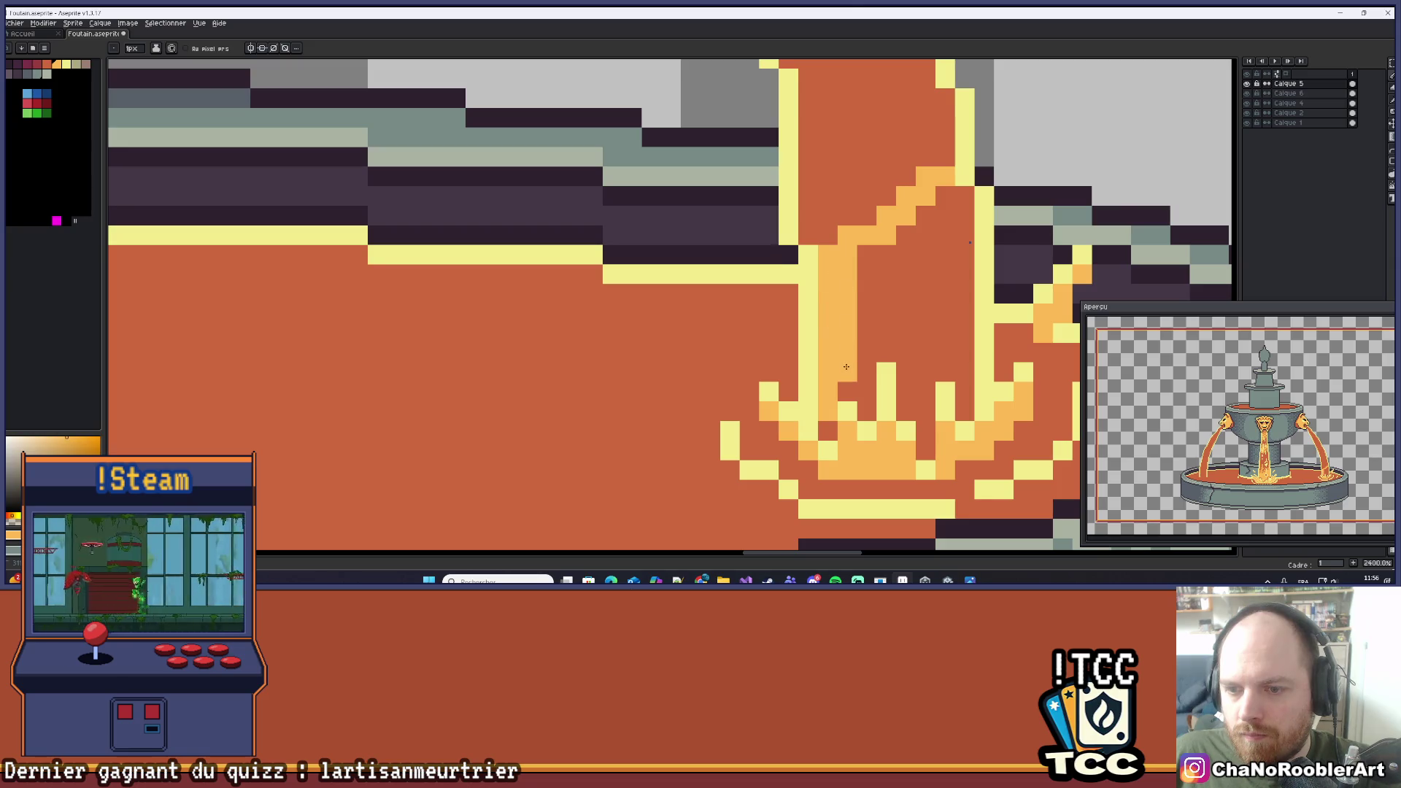
pyautogui.moveTo(866, 382)
pyautogui.mouseDown()
pyautogui.moveTo(862, 322)
pyautogui.moveTo(894, 275)
pyautogui.mouseUp()
pyautogui.moveTo(913, 342)
pyautogui.mouseDown()
pyautogui.moveTo(906, 393)
pyautogui.moveTo(920, 401)
pyautogui.moveTo(944, 361)
pyautogui.mouseUp()
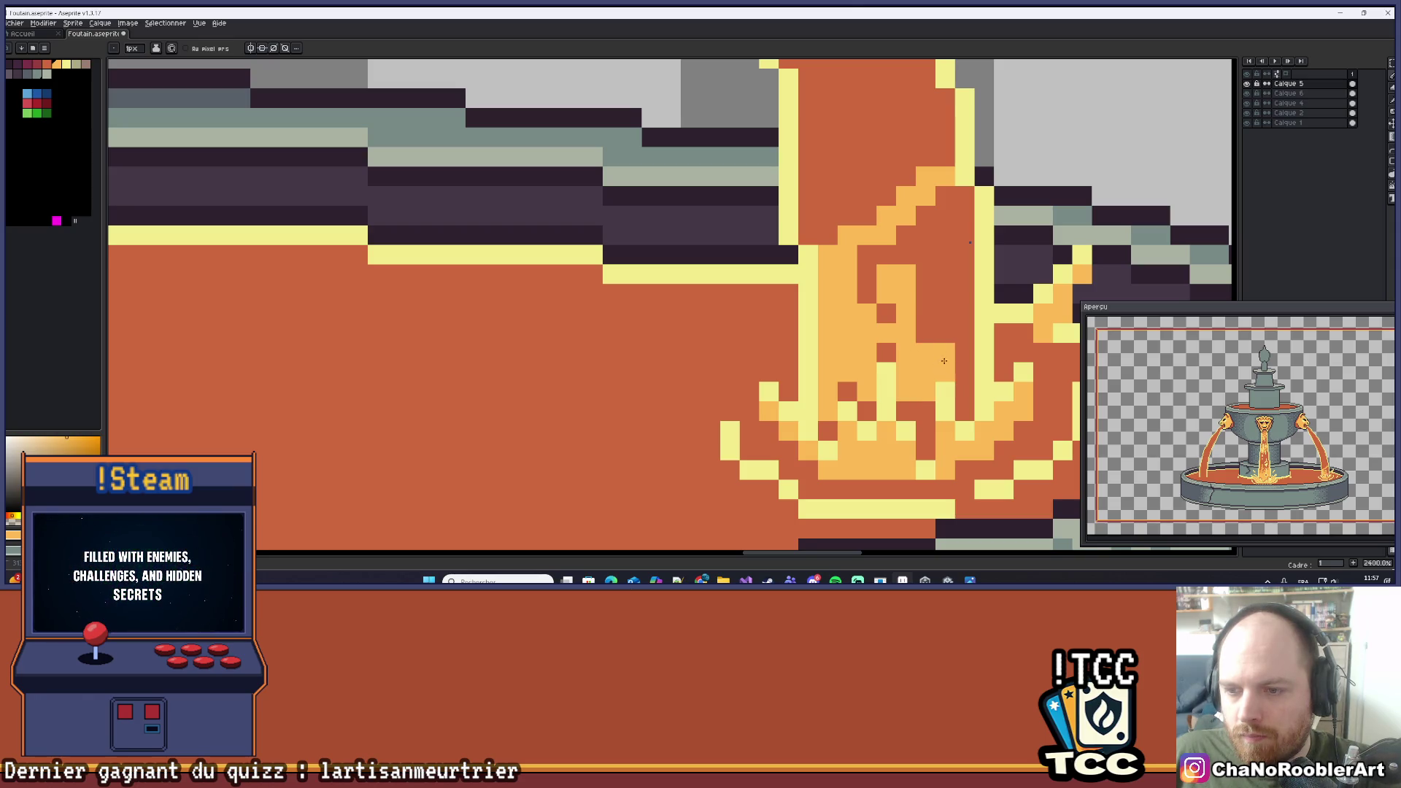
pyautogui.hotkey('ctrl', 'z')
# Repaint light-orange pixels and a filled column above the splash across the stream's base.
pyautogui.click(945, 353)
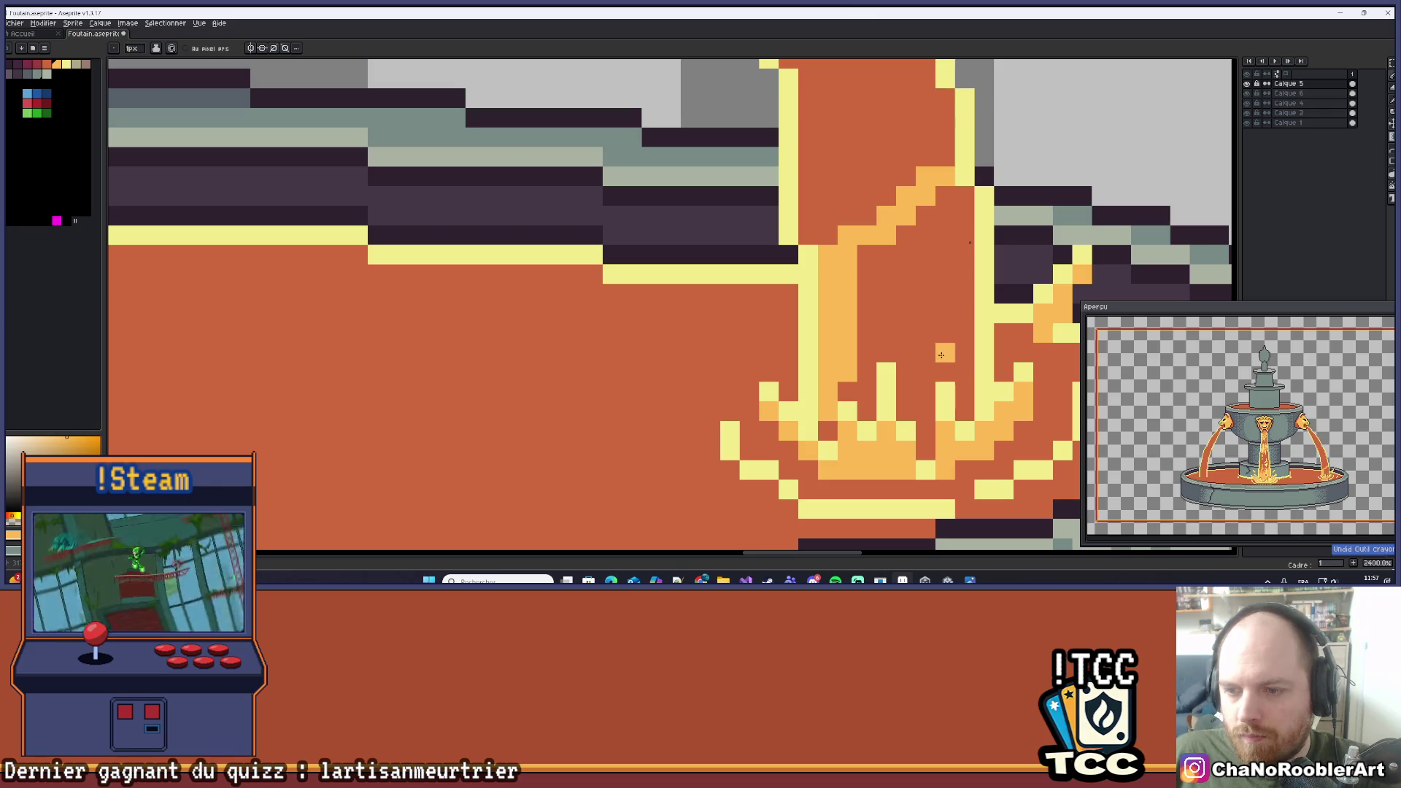
pyautogui.click(925, 391)
pyautogui.moveTo(928, 383); pyautogui.dragTo(893, 336)
pyautogui.moveTo(868, 383)
pyautogui.mouseDown()
pyautogui.moveTo(886, 292)
pyautogui.moveTo(908, 335)
pyautogui.moveTo(942, 321)
pyautogui.moveTo(963, 359)
pyautogui.moveTo(964, 193)
pyautogui.moveTo(924, 332)
pyautogui.moveTo(922, 219)
pyautogui.moveTo(868, 265)
pyautogui.mouseUp()
pyautogui.scroll(-8, 915, 265)
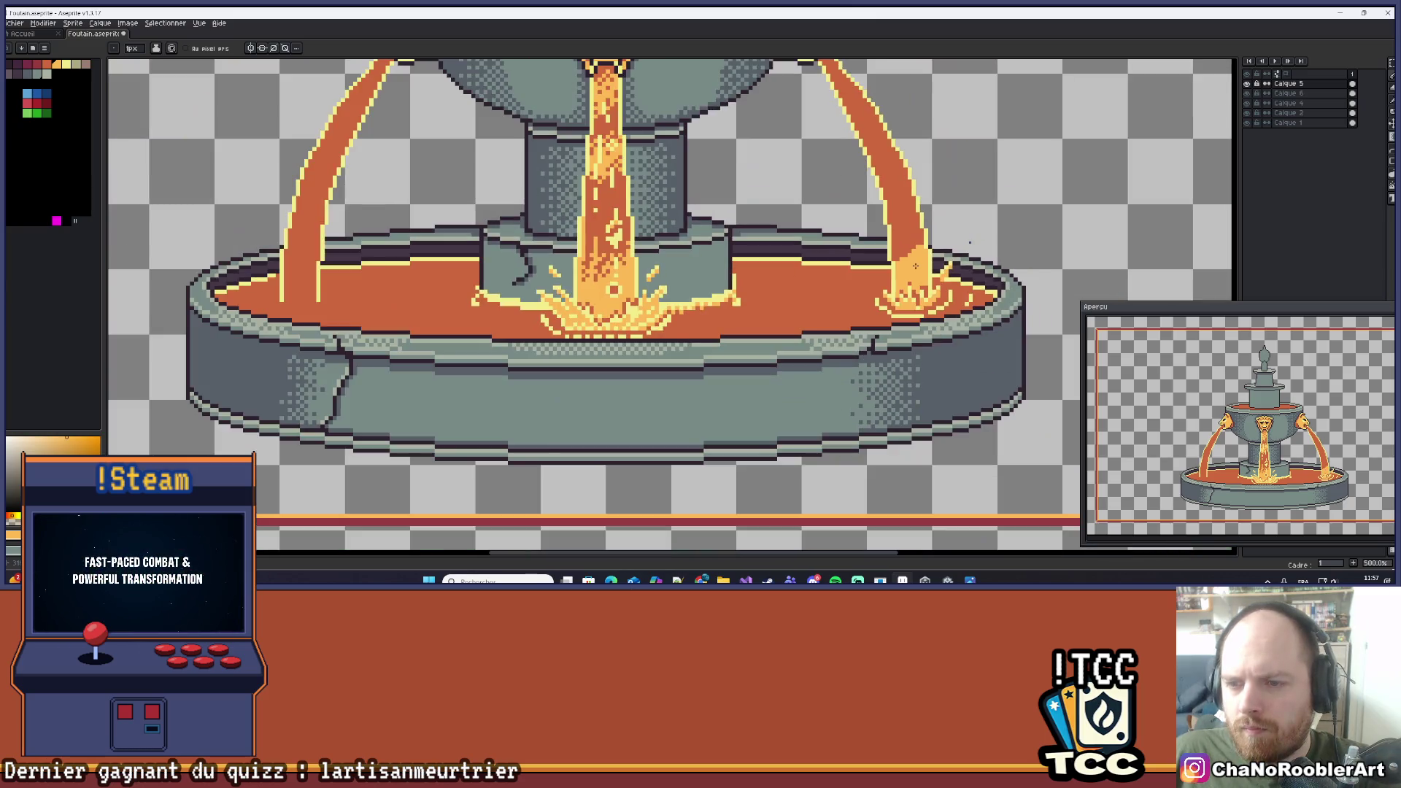
pyautogui.scroll(7, 915, 292)
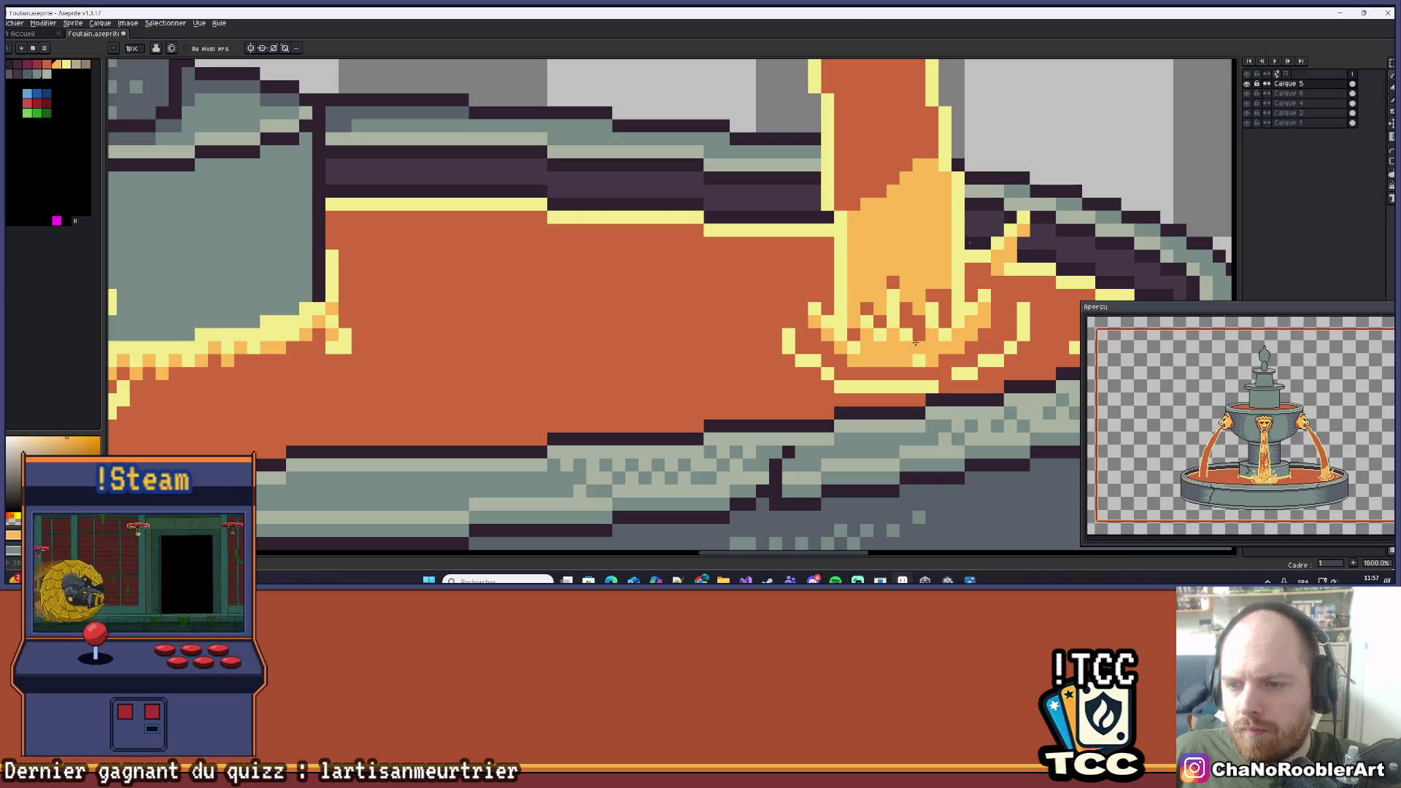
pyautogui.scroll(-3, 916, 277)
pyautogui.scroll(3, 914, 281)
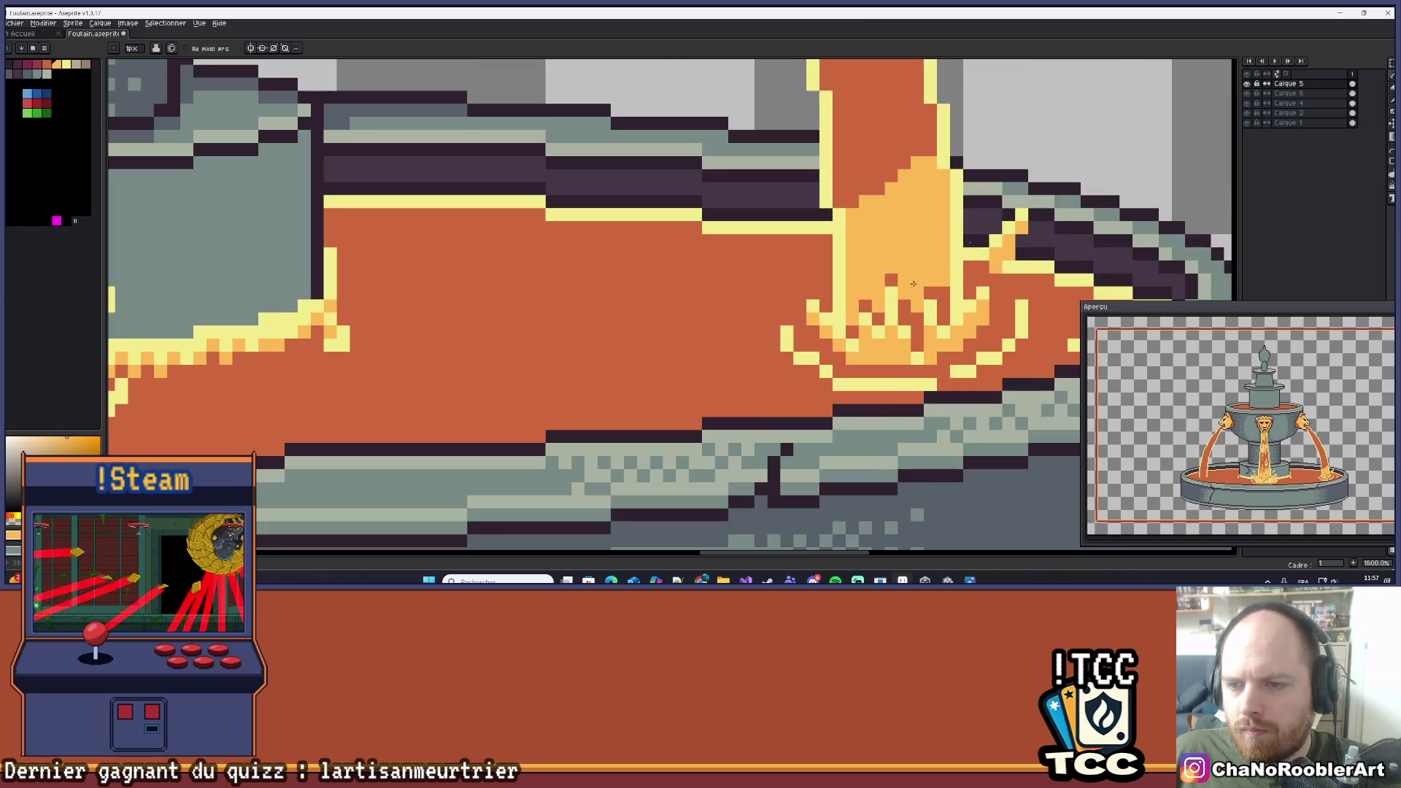
pyautogui.scroll(-3, 910, 302)
pyautogui.scroll(3, 912, 292)
pyautogui.scroll(-2, 921, 278)
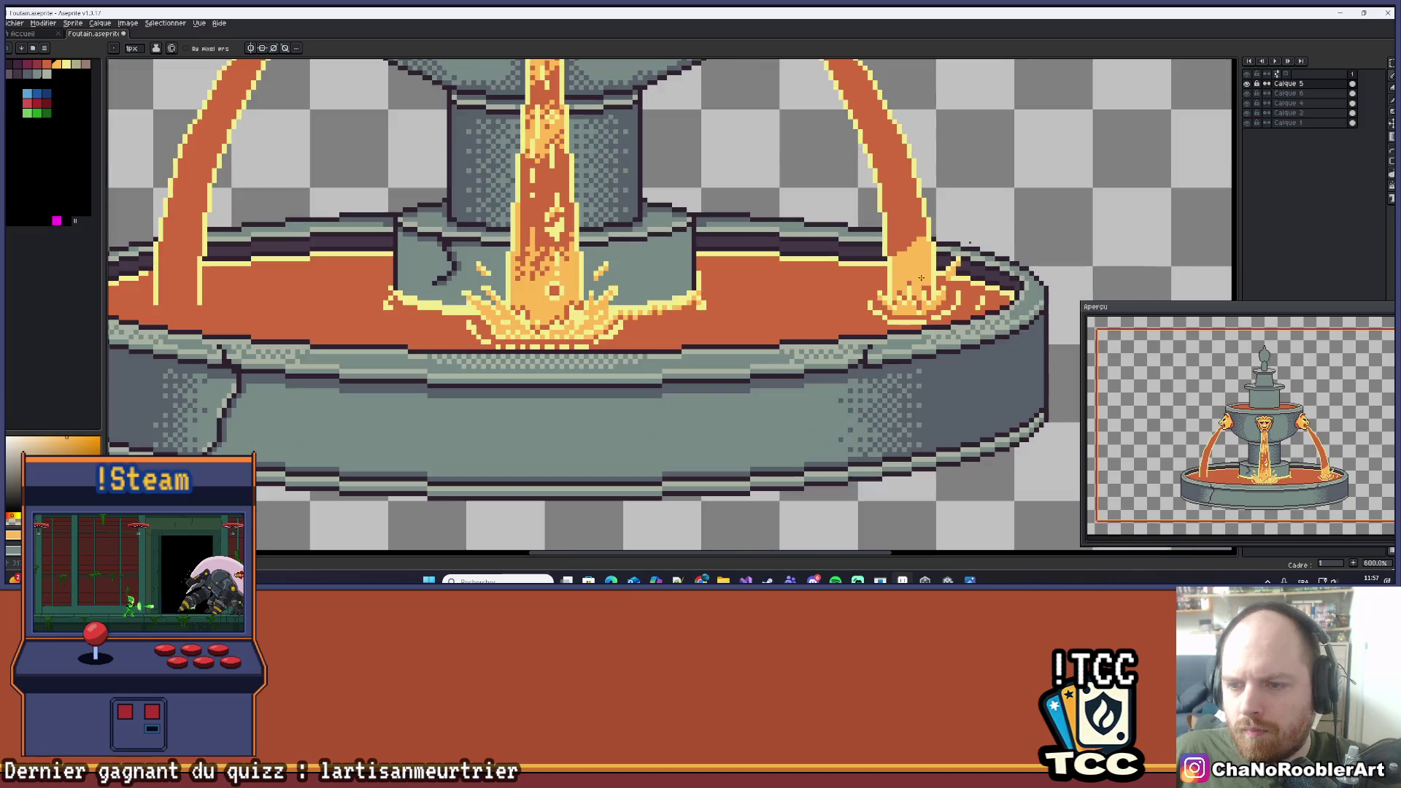
pyautogui.scroll(1, 924, 269)
pyautogui.scroll(-2, 929, 294)
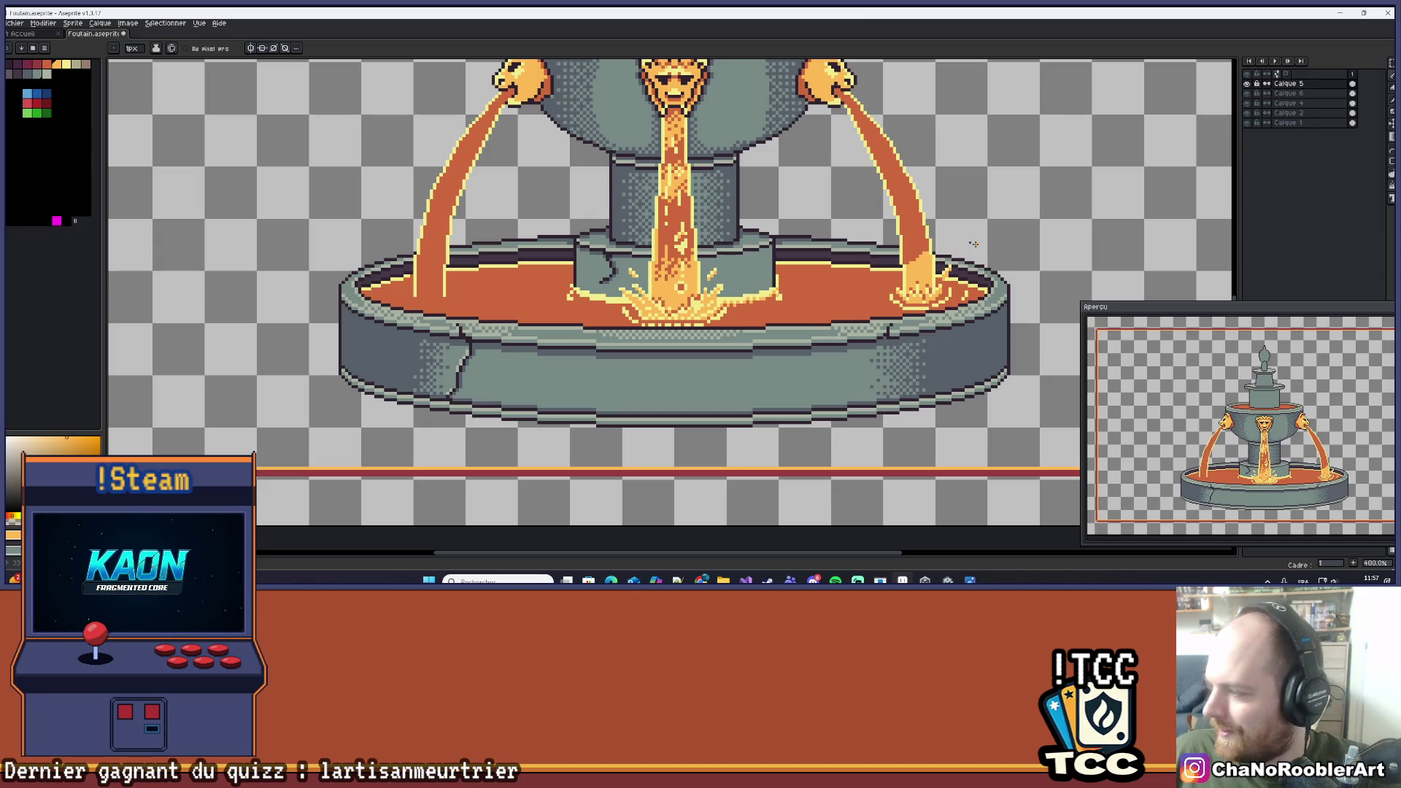
pyautogui.scroll(3, 997, 212)
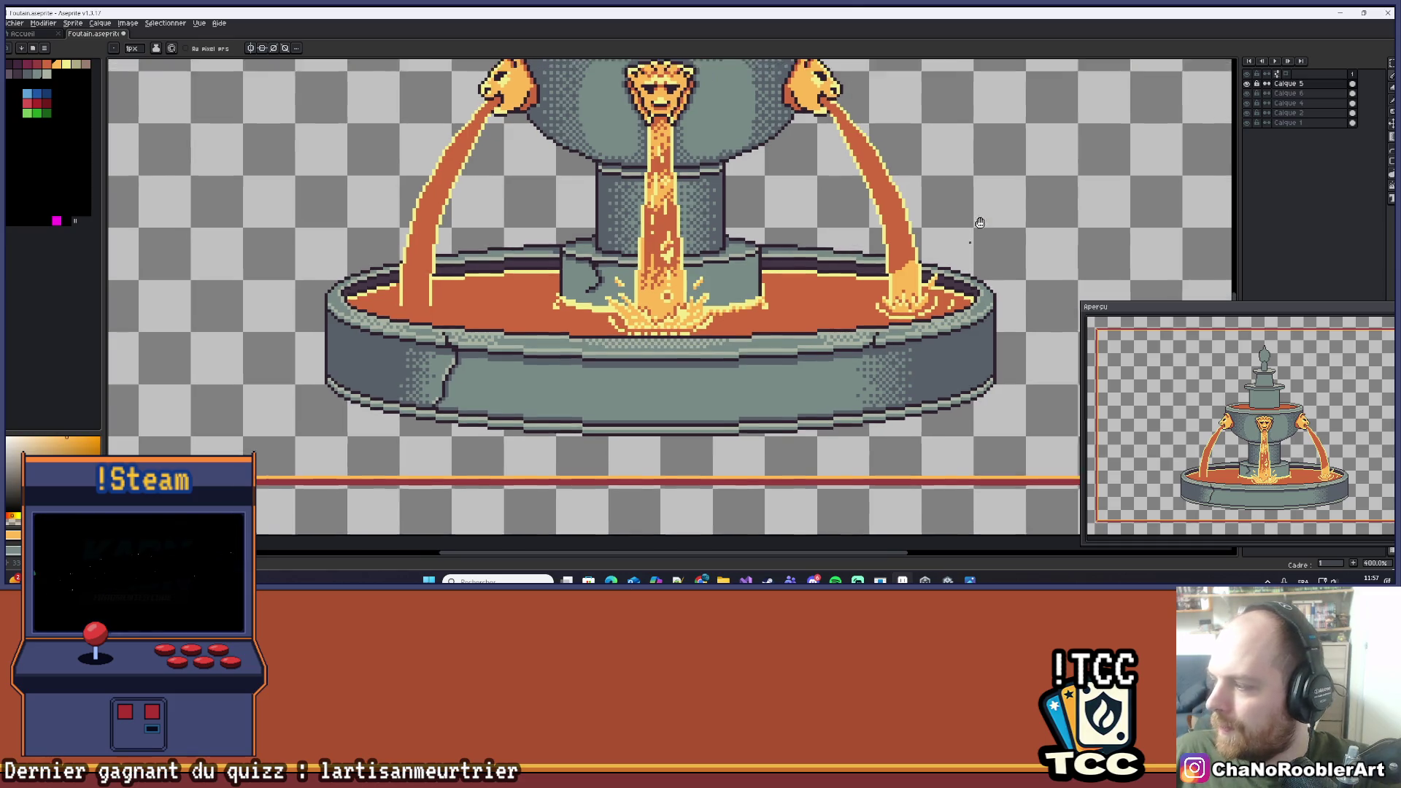
# Sample the pale yellow from the splash and draw a diagonal highlight up the right stream.
pyautogui.scroll(-3, 868, 285)
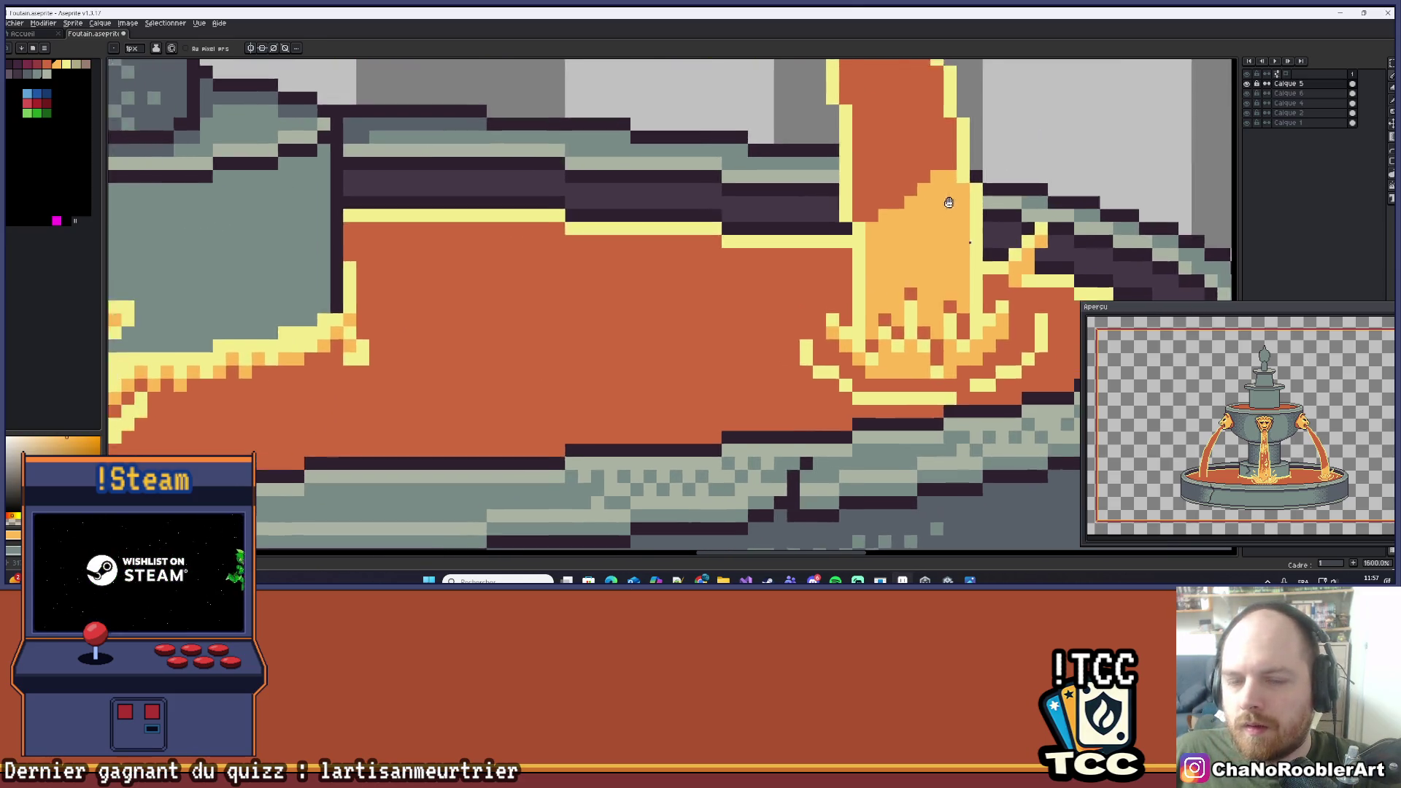
pyautogui.press('alt')
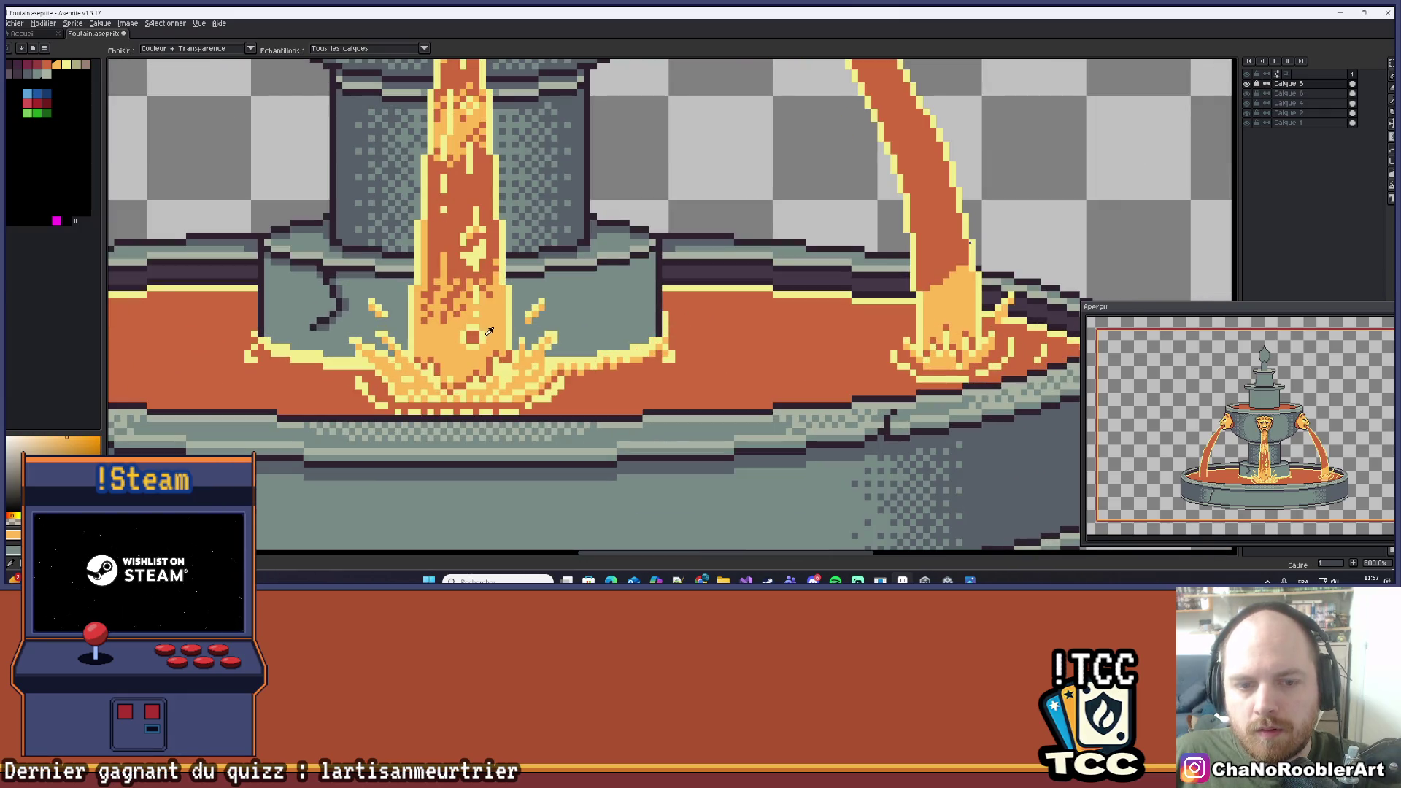
pyautogui.click(489, 331)
pyautogui.scroll(3, 943, 305)
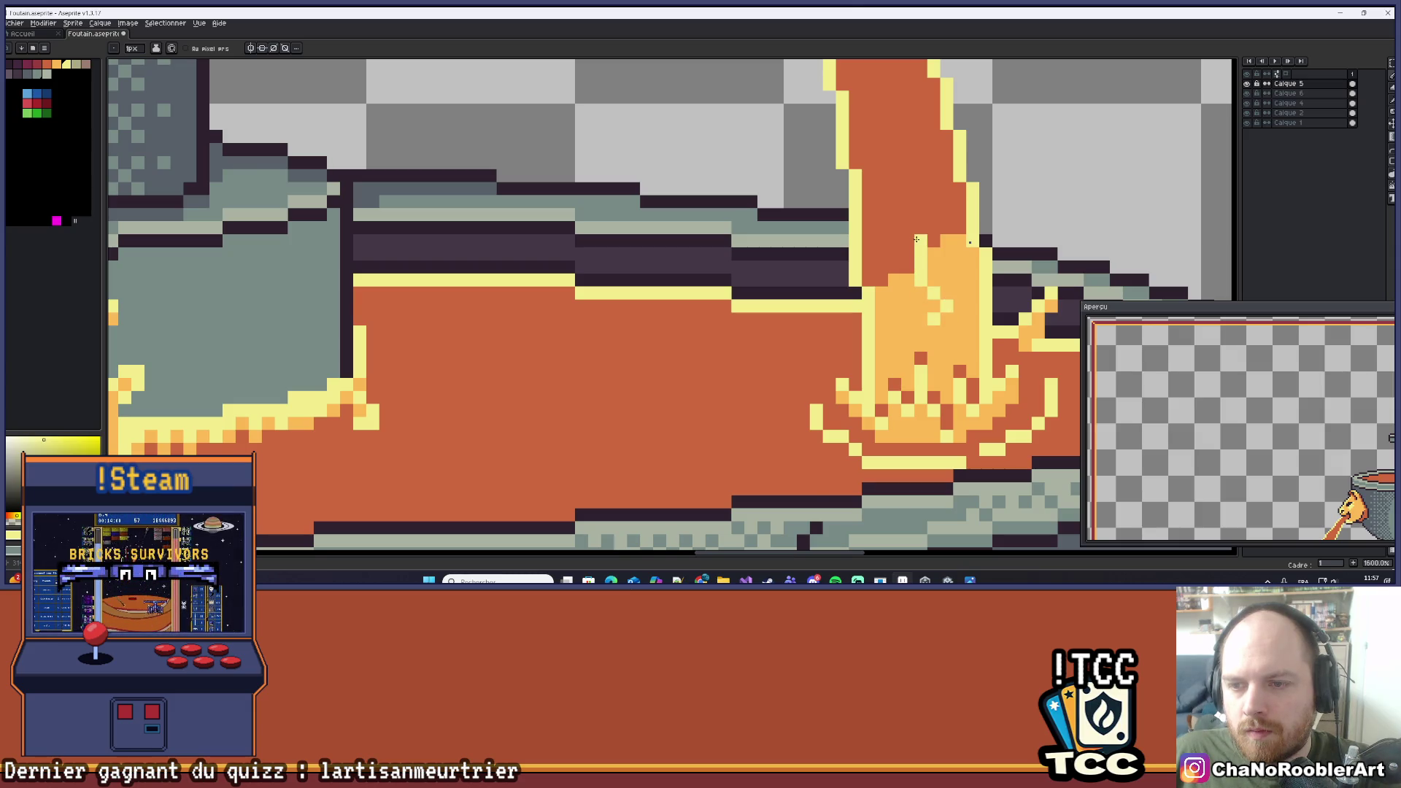
pyautogui.scroll(-2, 916, 240)
pyautogui.scroll(1, 932, 285)
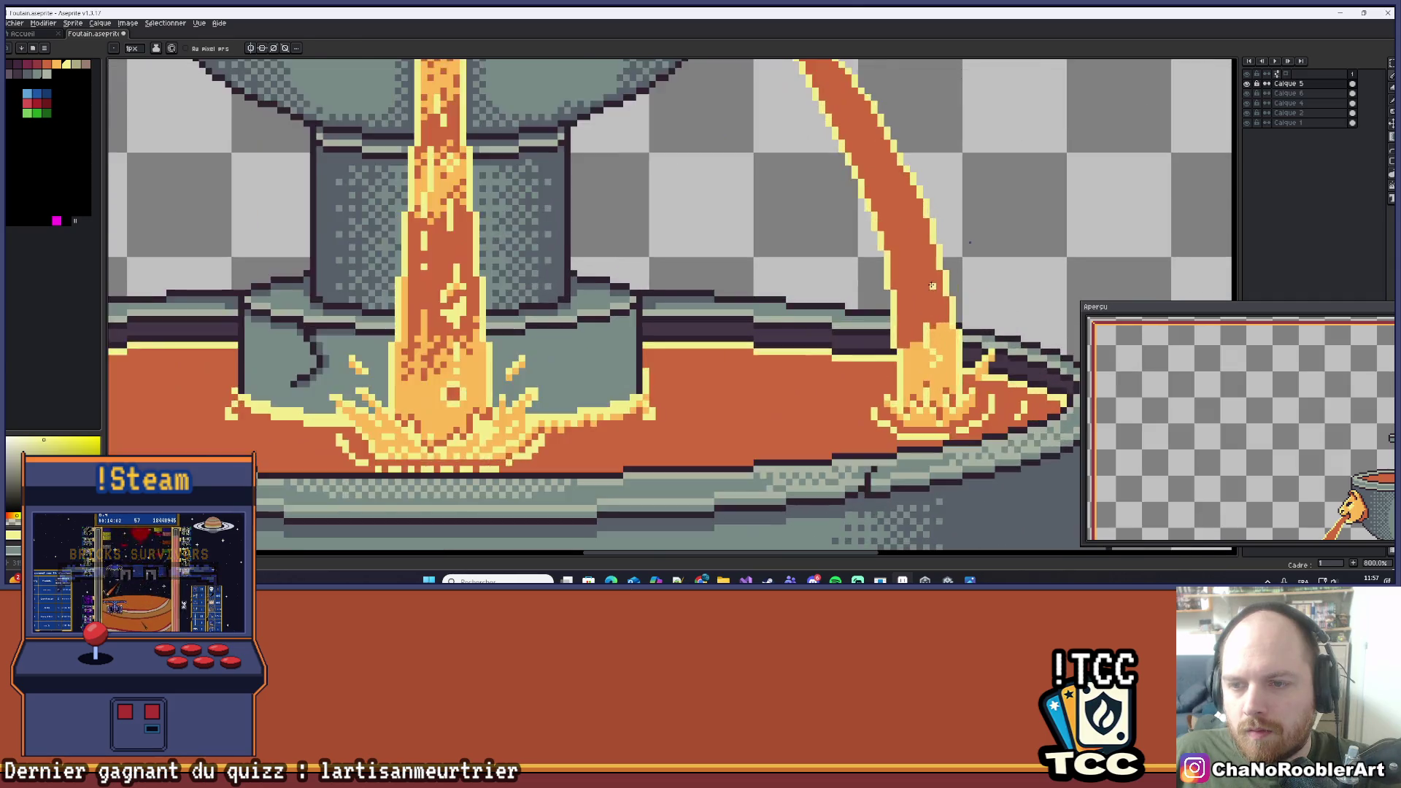
pyautogui.scroll(1, 932, 285)
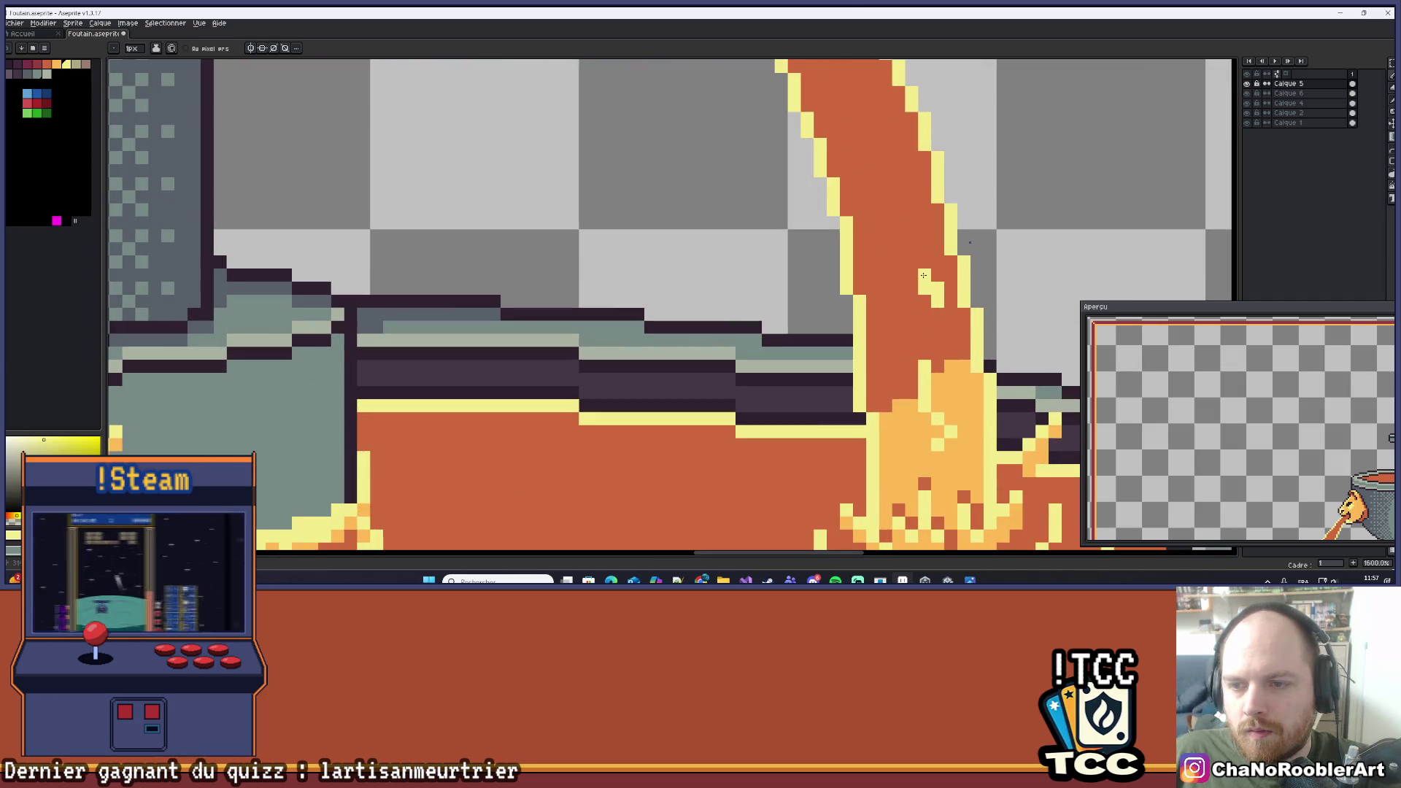
pyautogui.moveTo(933, 289); pyautogui.dragTo(912, 240)
# Add light-orange pixels diagonally up the right stream's edge, recolouring one pixel dark orange.
pyautogui.scroll(-6, 948, 285)
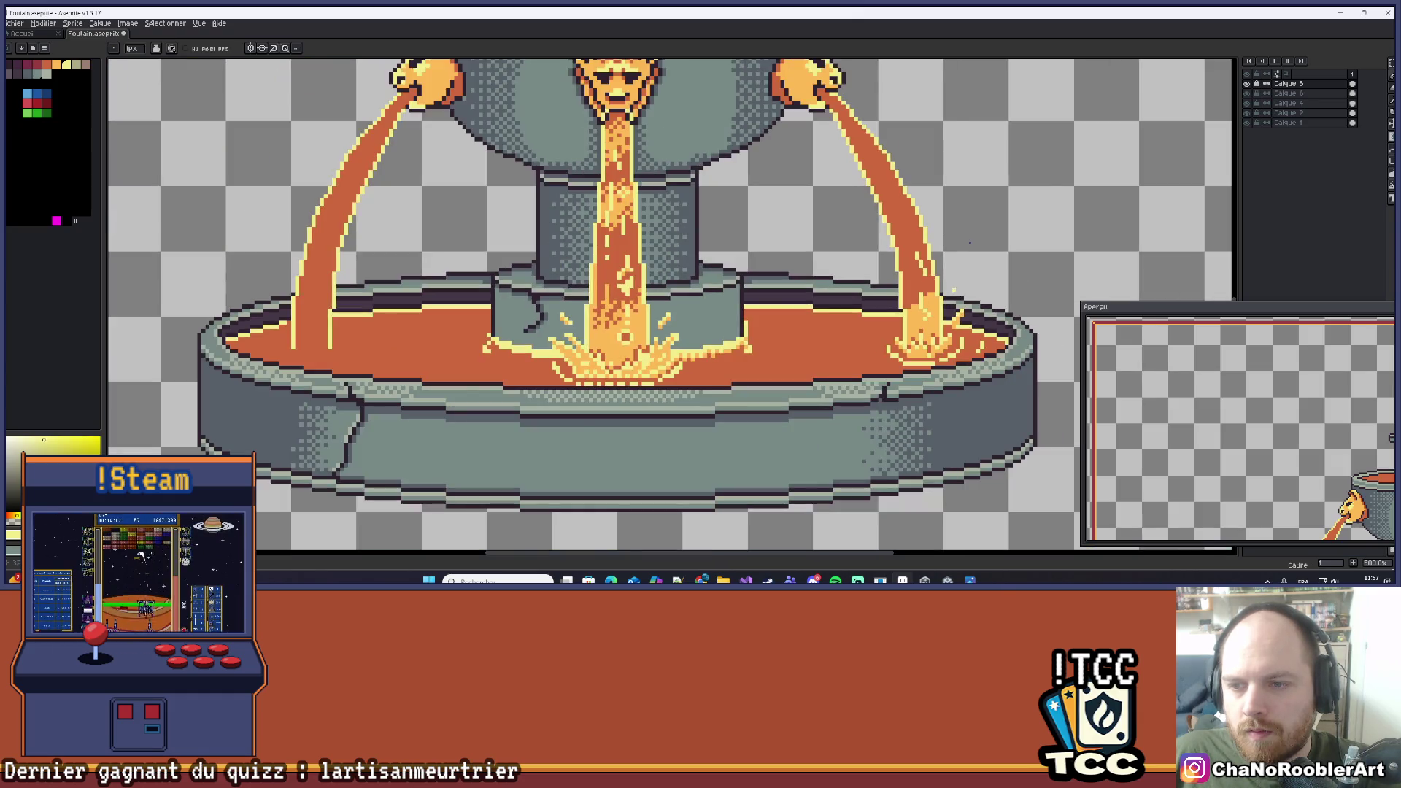
pyautogui.scroll(6, 954, 292)
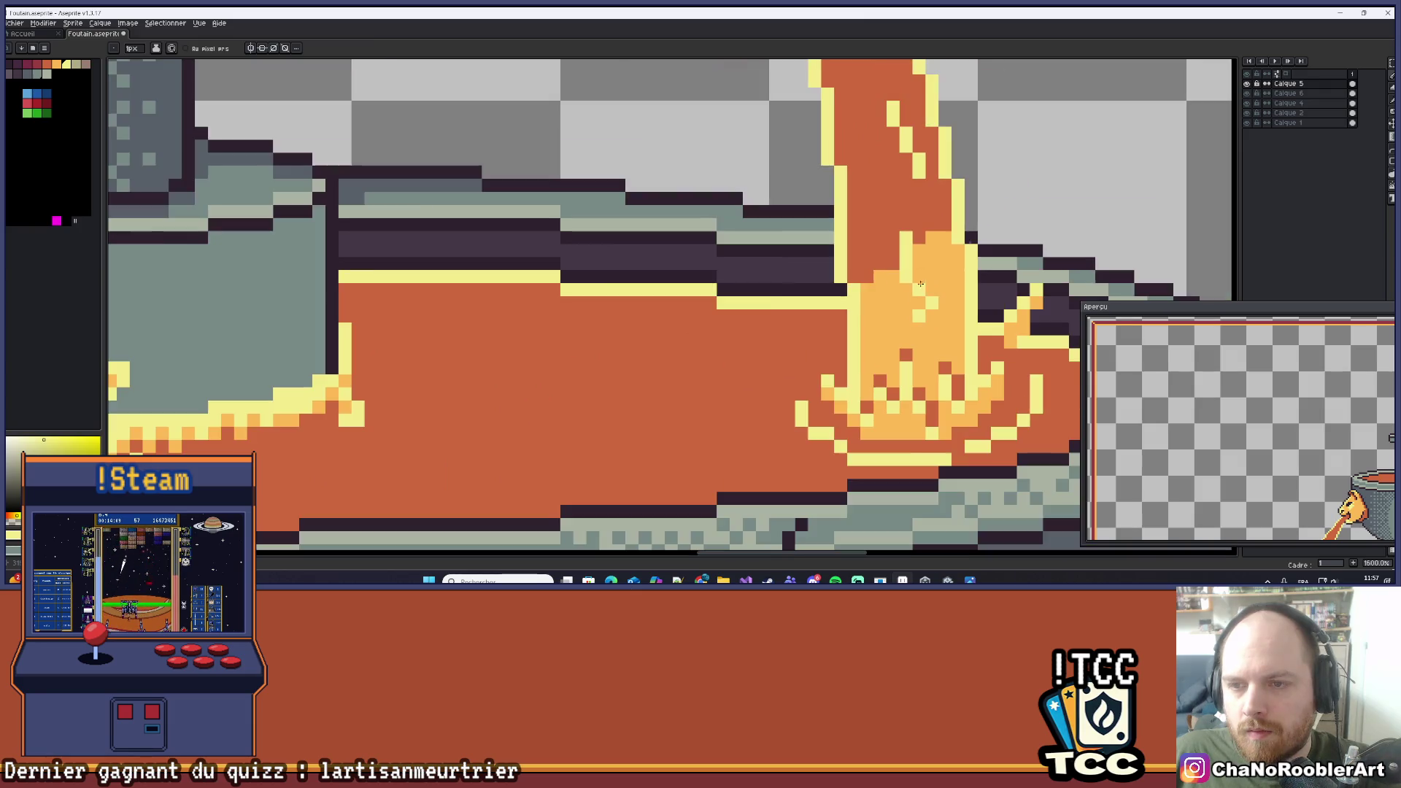
pyautogui.scroll(-6, 776, 291)
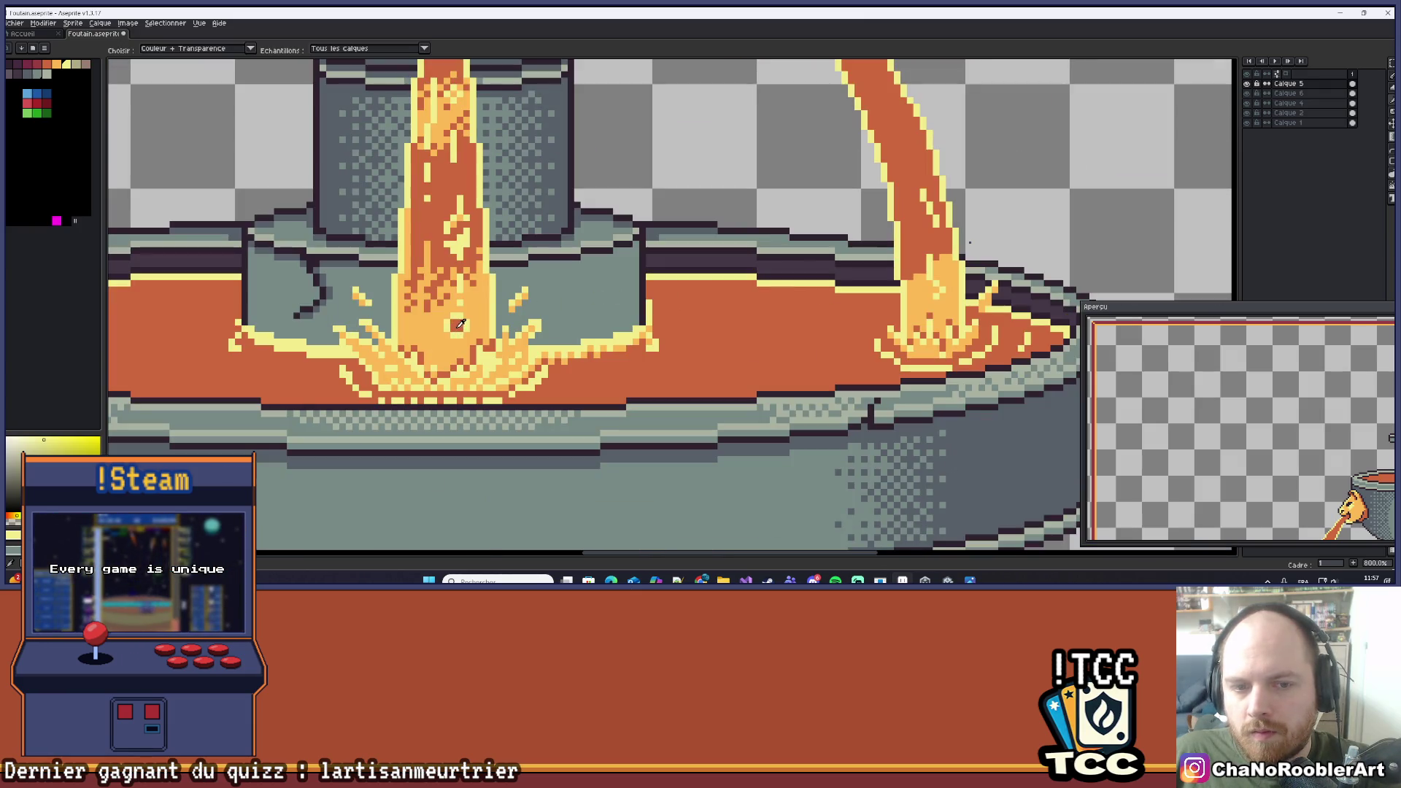
pyautogui.scroll(6, 953, 280)
pyautogui.scroll(-4, 953, 279)
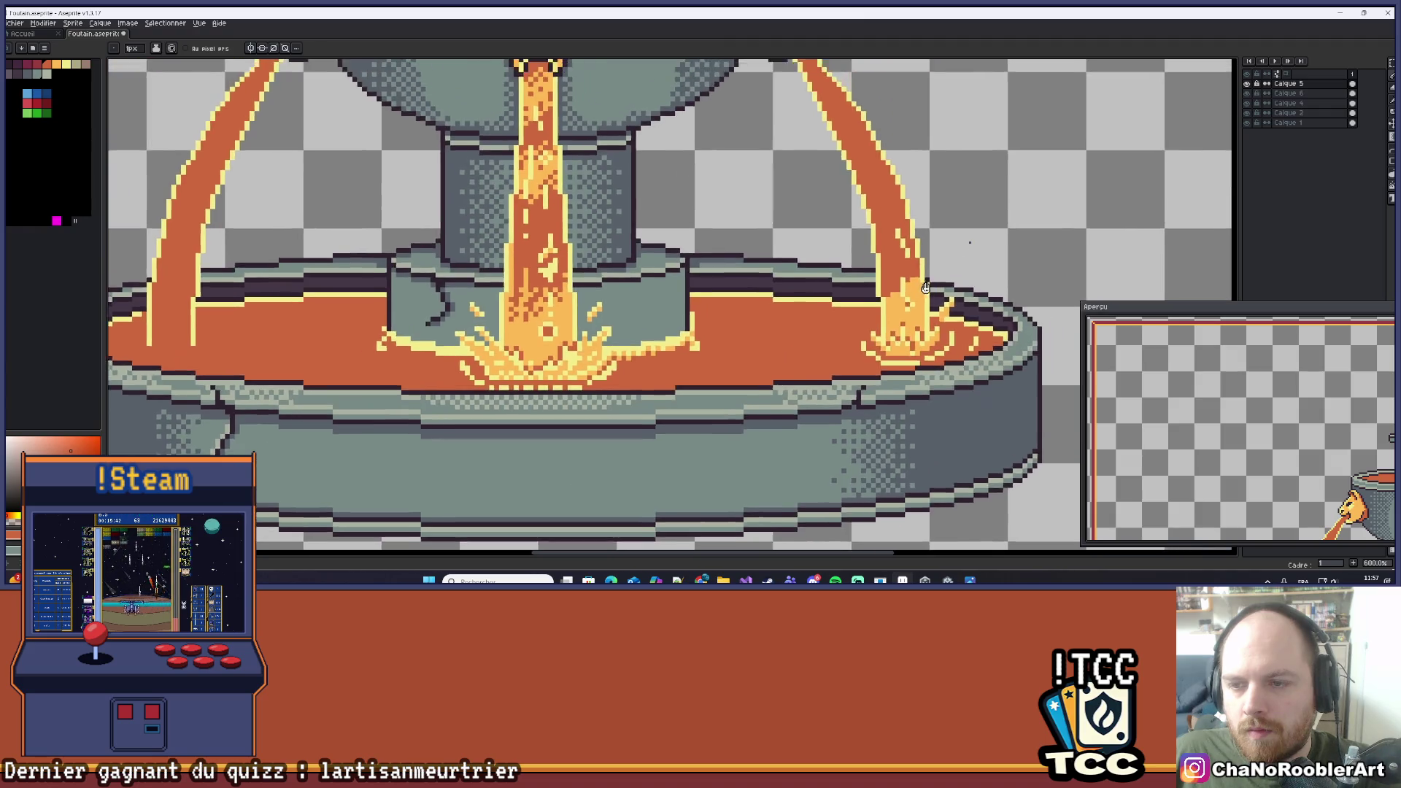
pyautogui.scroll(2, 908, 313)
pyautogui.scroll(6, 908, 312)
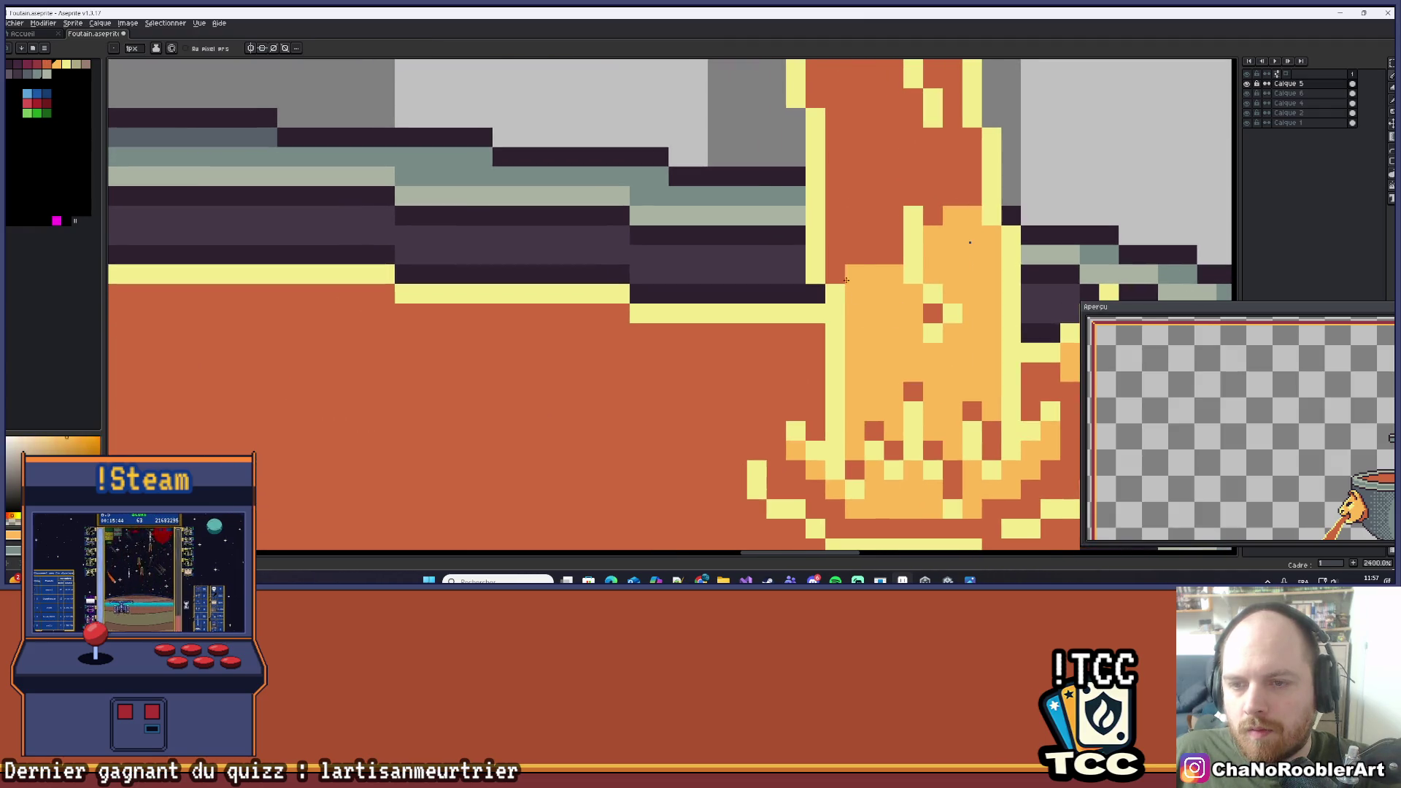
pyautogui.click(853, 256)
pyautogui.click(874, 235)
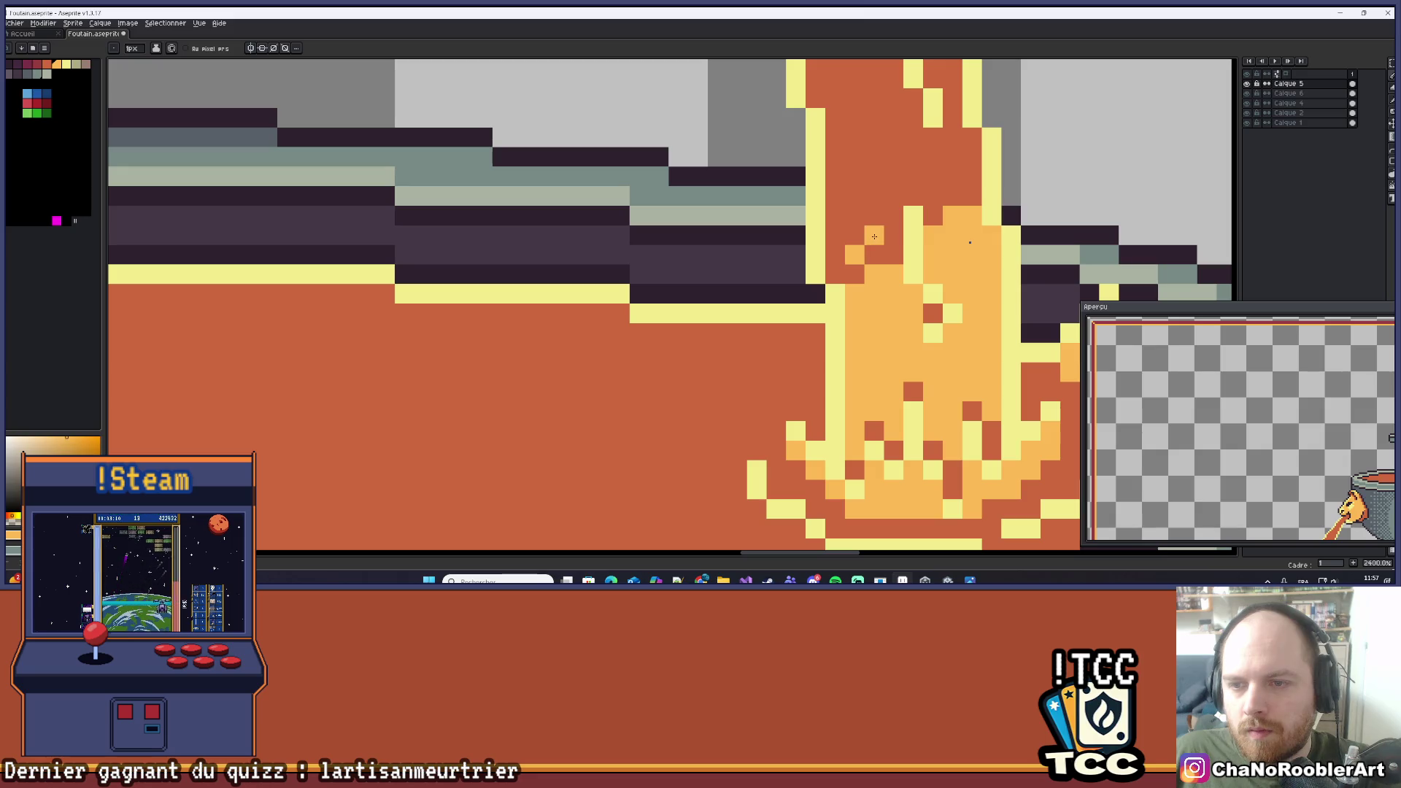
pyautogui.rightClick(890, 237)
pyautogui.click(893, 215)
pyautogui.click(913, 196)
pyautogui.click(952, 191)
pyautogui.click(952, 196)
pyautogui.click(972, 176)
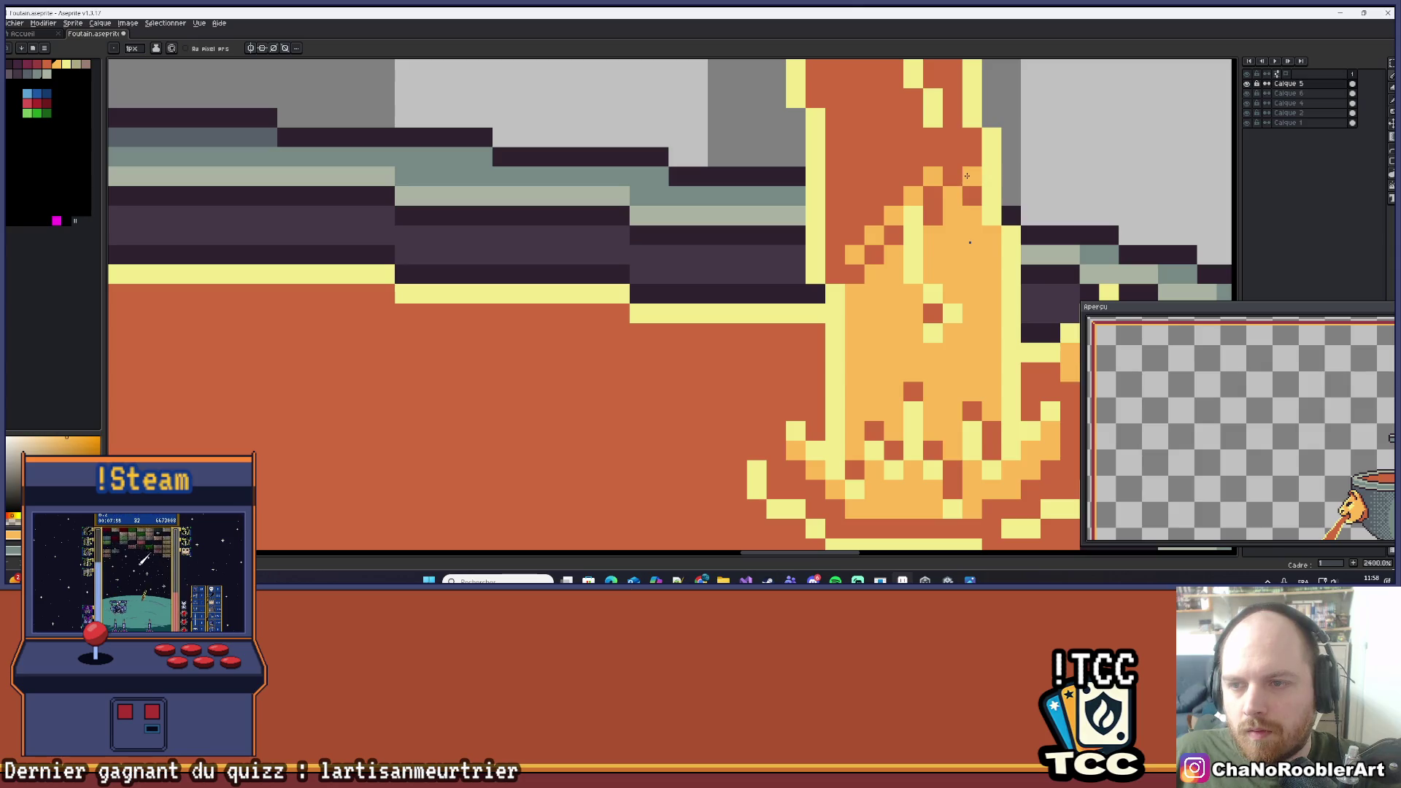
# Pick the darker orange from the artwork and zoom back out.
pyautogui.scroll(-4, 960, 203)
pyautogui.scroll(-3, 959, 202)
pyautogui.scroll(5, 971, 220)
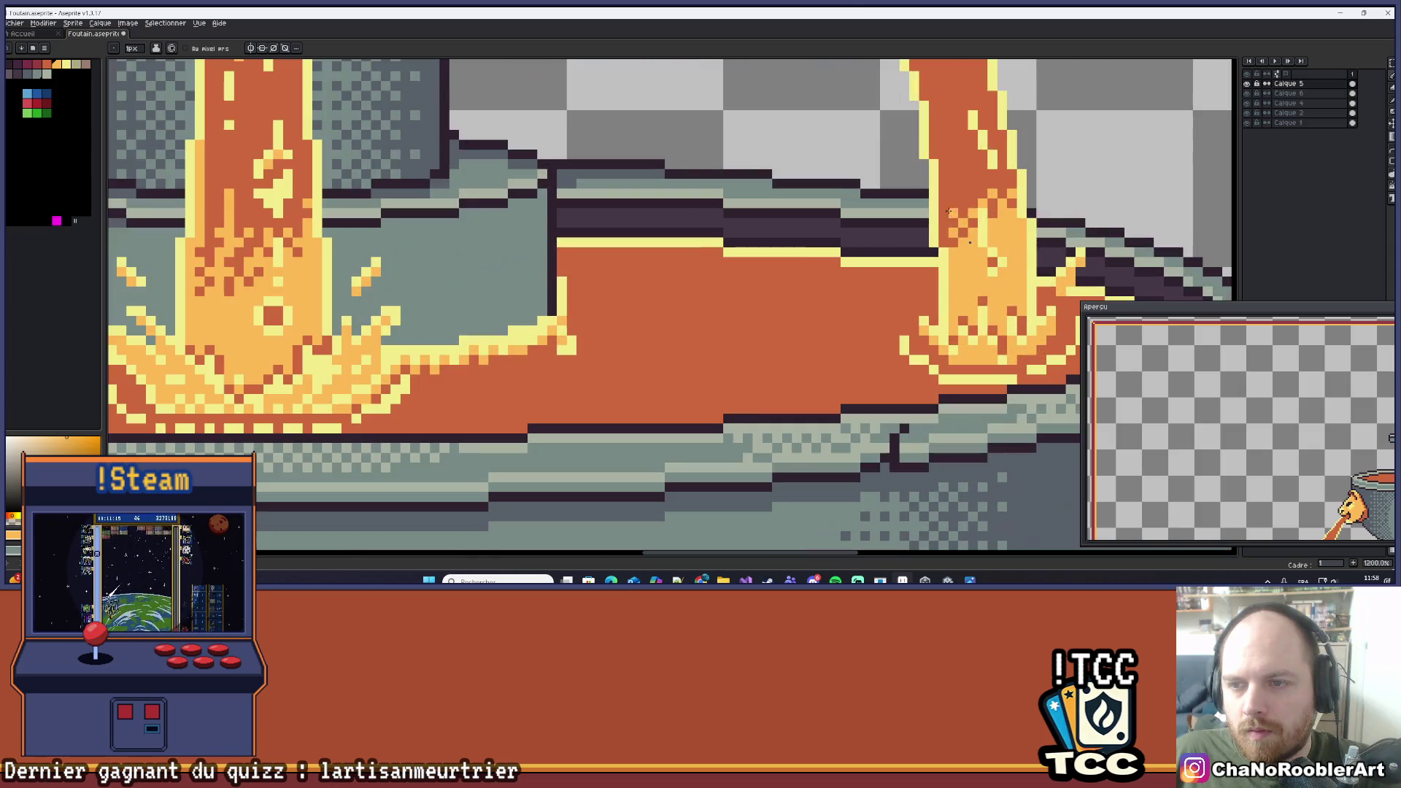
pyautogui.keyDown('alt'); pyautogui.click(956, 242); pyautogui.keyUp('alt')
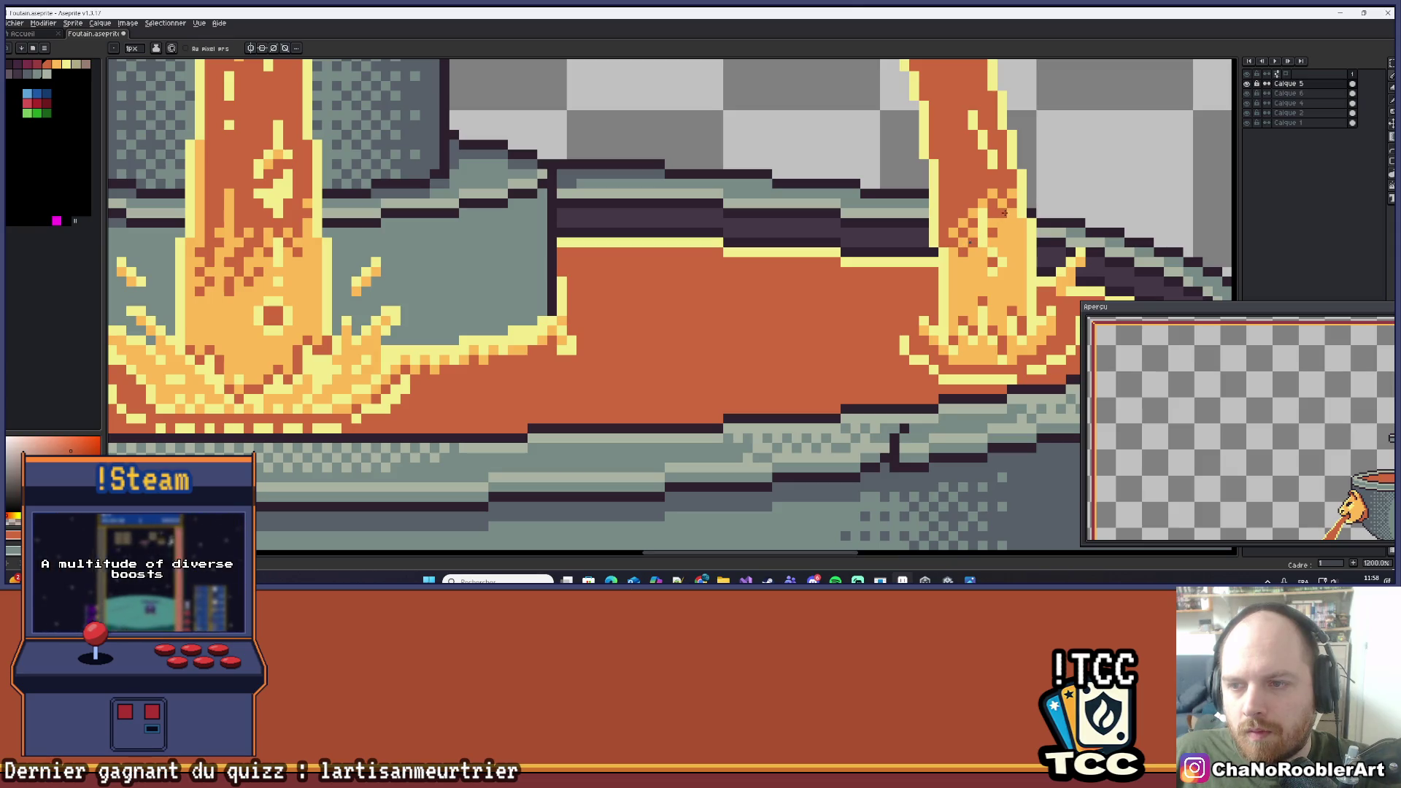
pyautogui.scroll(-7, 1002, 221)
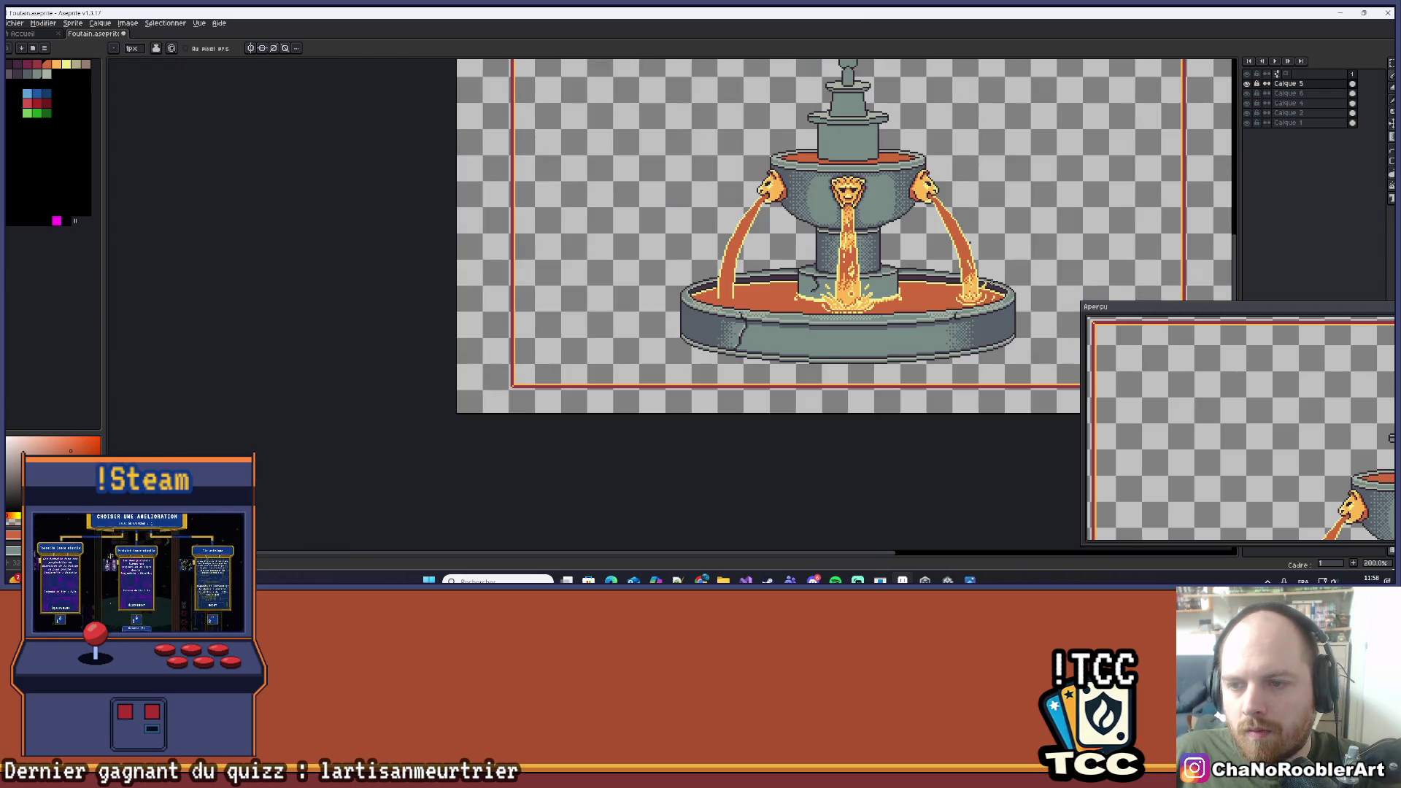
# Recentre the fountain in view and set the zoom back to 200%.
pyautogui.scroll(7, 992, 277)
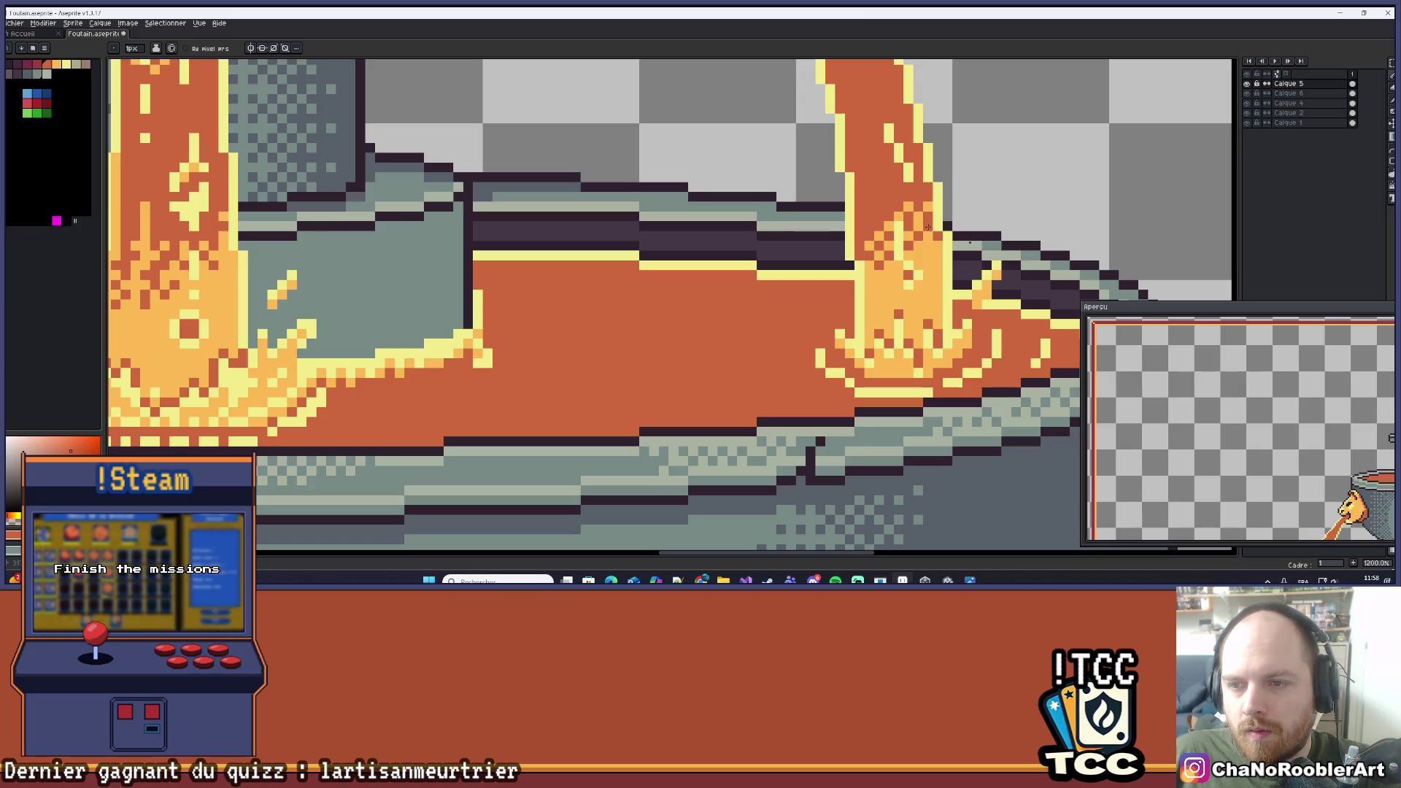
pyautogui.scroll(-5, 921, 229)
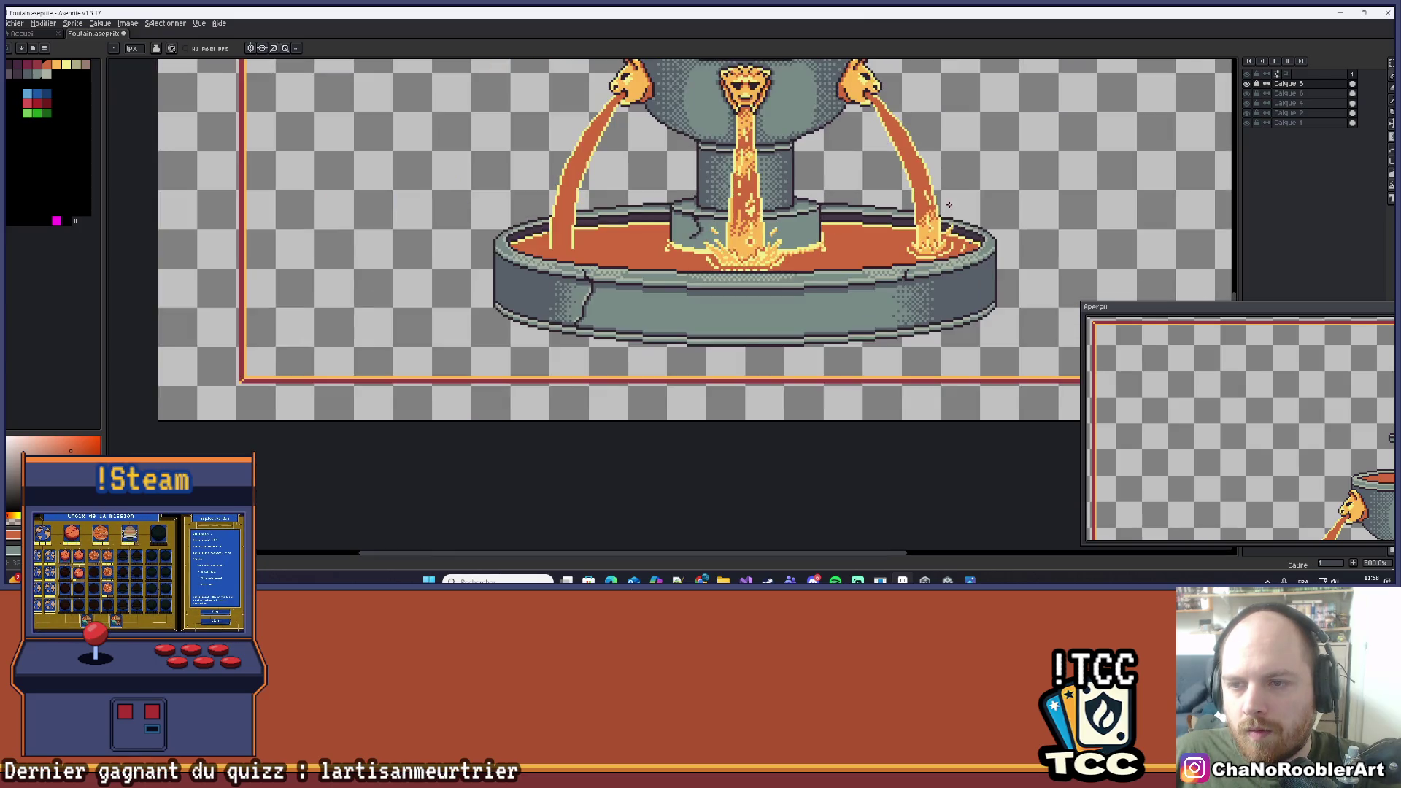
pyautogui.moveTo(950, 247)
pyautogui.mouseDown()
pyautogui.moveTo(952, 308)
pyautogui.moveTo(949, 269)
pyautogui.moveTo(901, 276)
pyautogui.moveTo(918, 293)
pyautogui.mouseUp()
pyautogui.scroll(-1, 956, 292)
pyautogui.press('h')
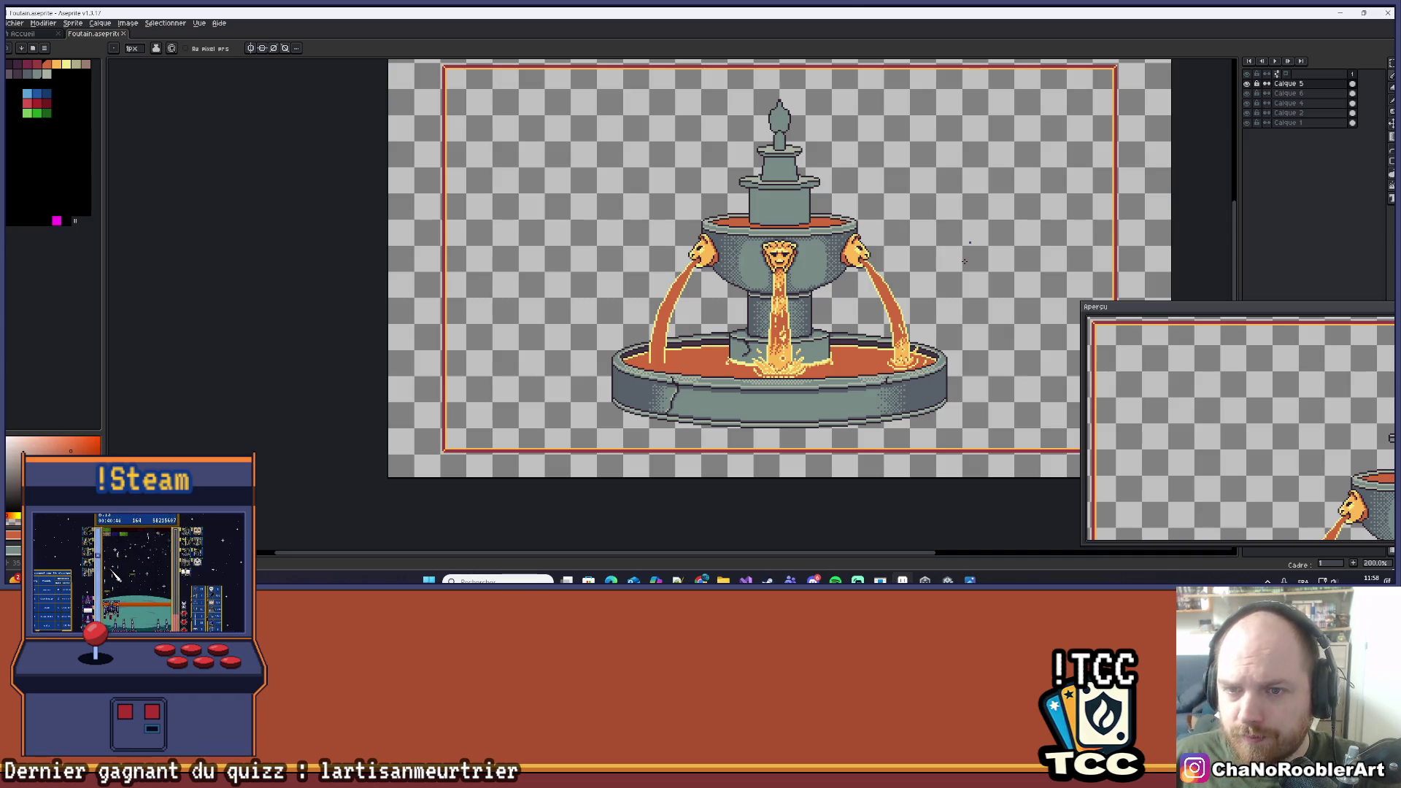
pyautogui.press('-')
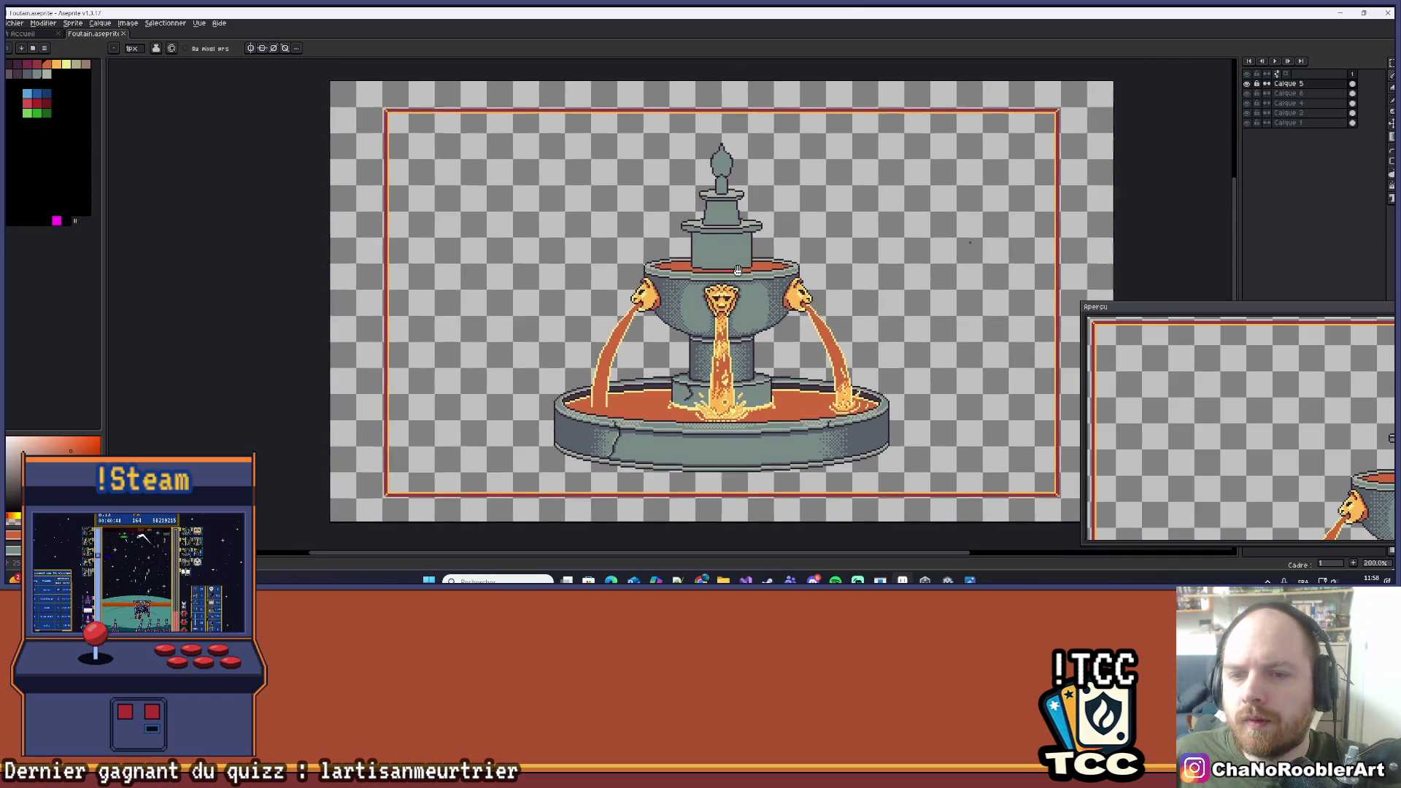
pyautogui.press('+')
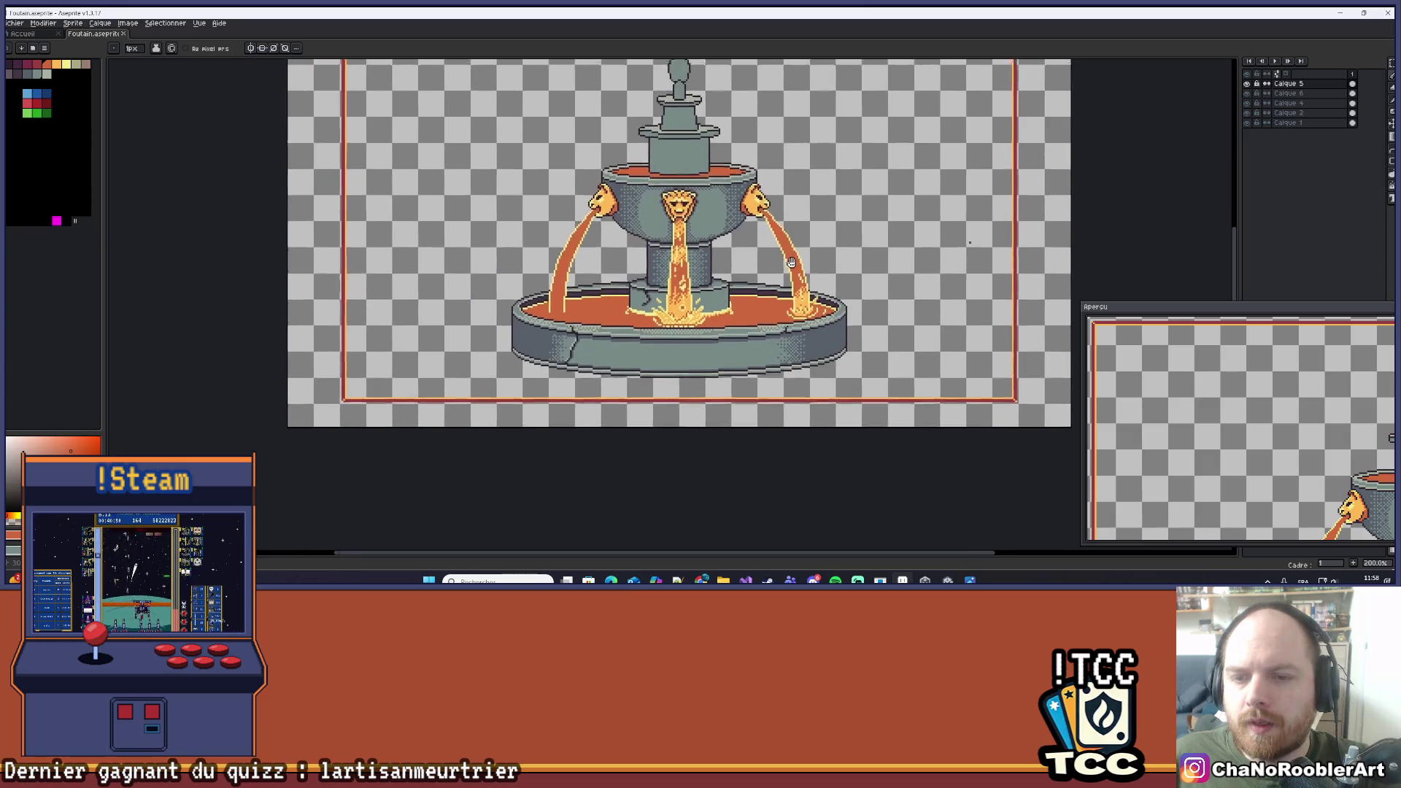
# Turn on vertical mirror symmetry, pick yellow from the right splash, and frame the splash droplets.
pyautogui.click(263, 49)
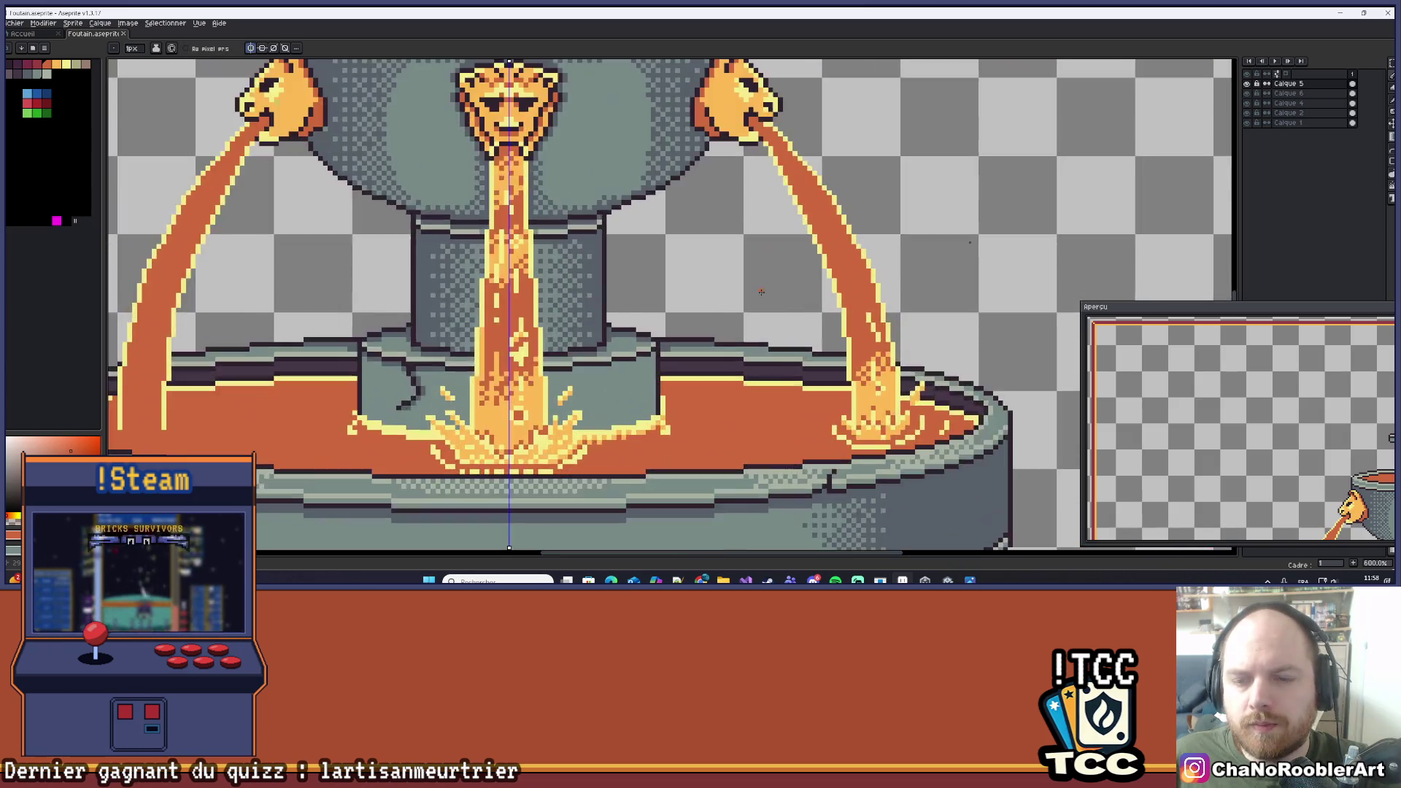
pyautogui.scroll(8, 804, 296)
pyautogui.keyDown('alt'); pyautogui.click(804, 296); pyautogui.keyUp('alt')
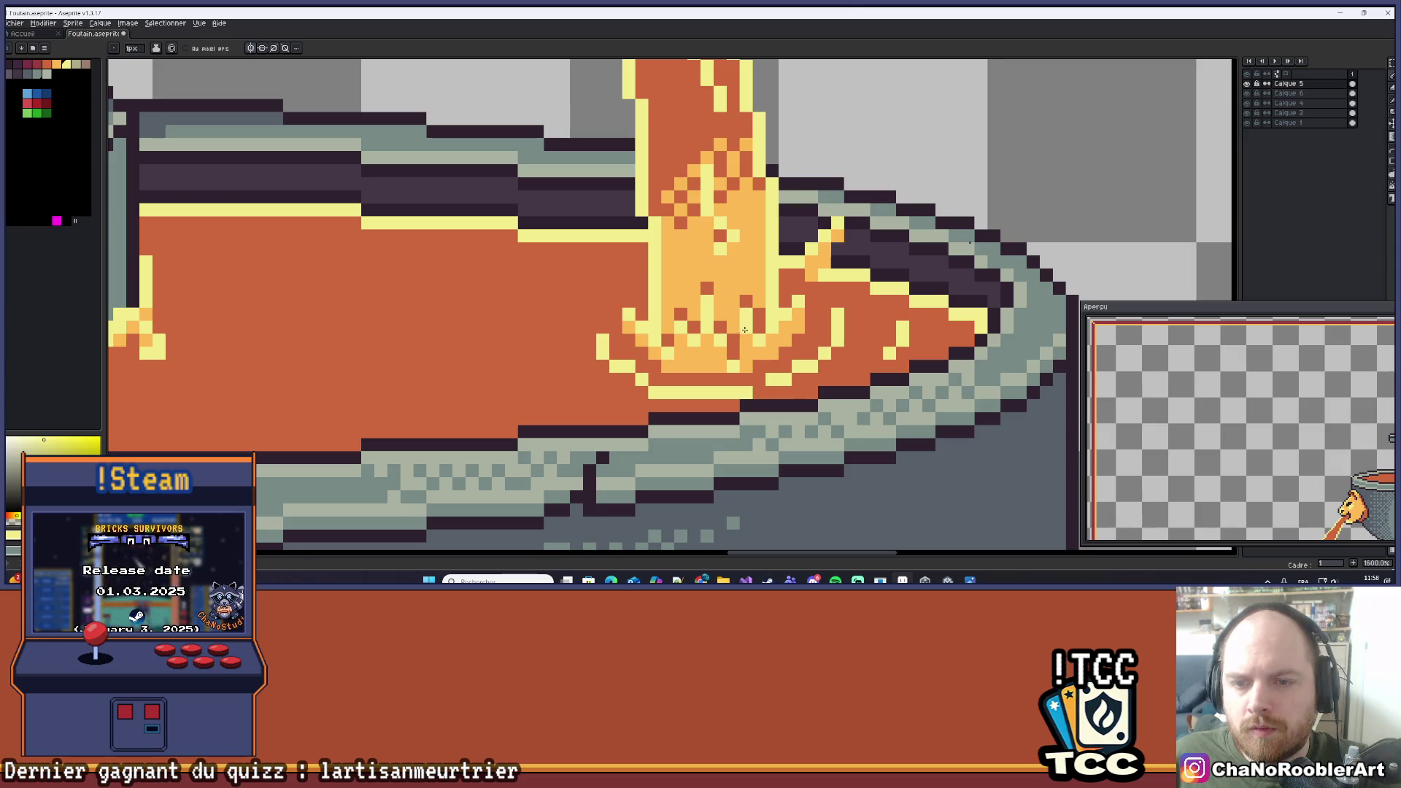
pyautogui.scroll(2, 743, 330)
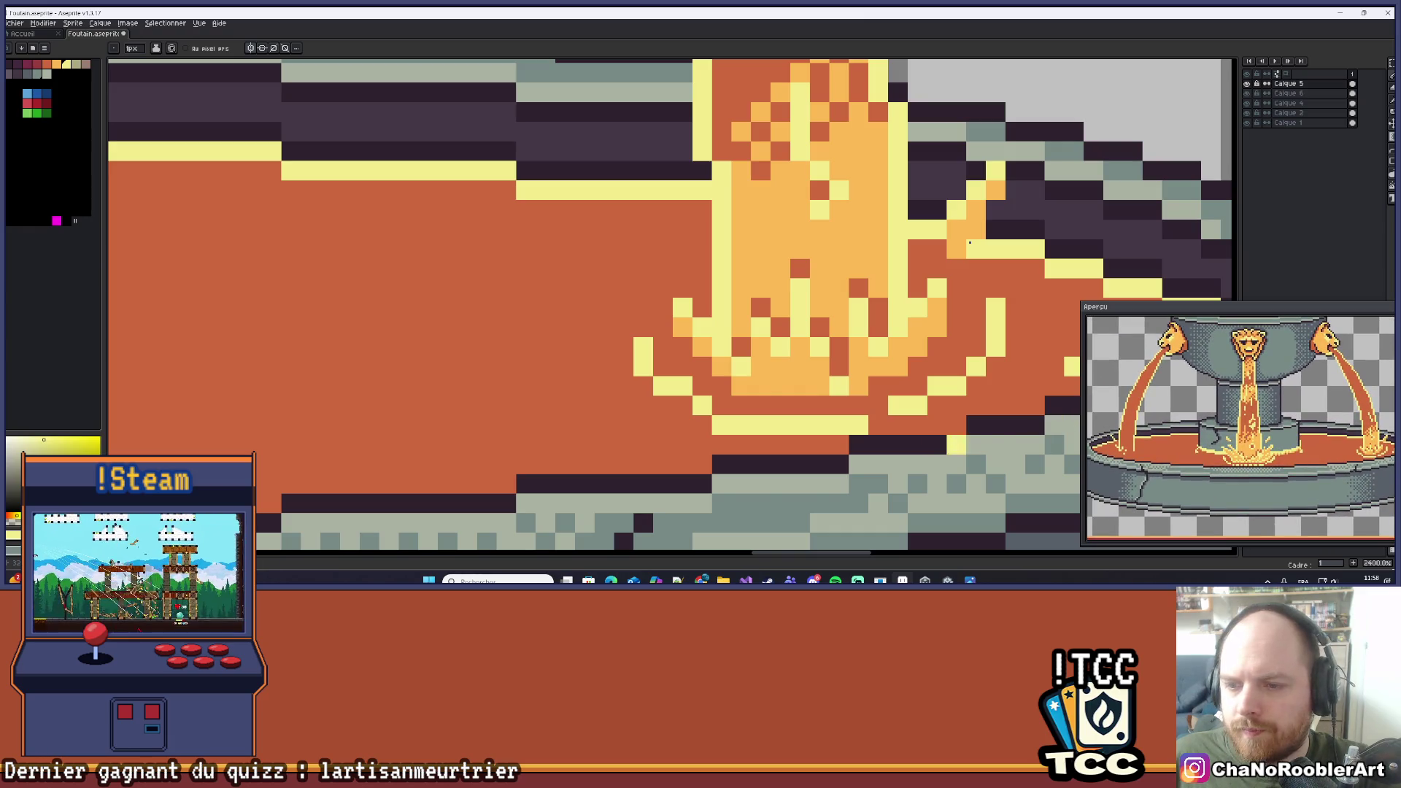
pyautogui.moveTo(958, 403); pyautogui.dragTo(839, 412)
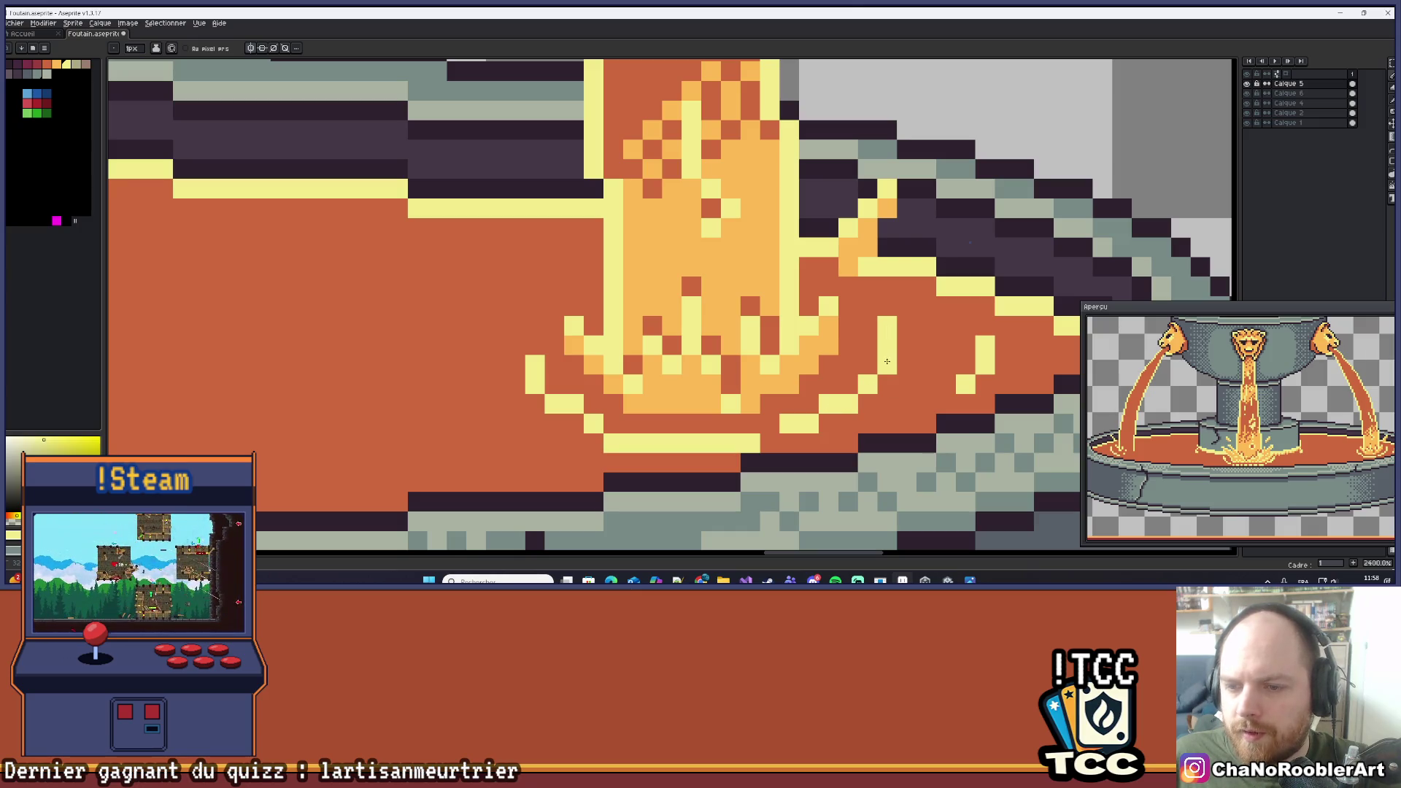
pyautogui.scroll(1, 825, 312)
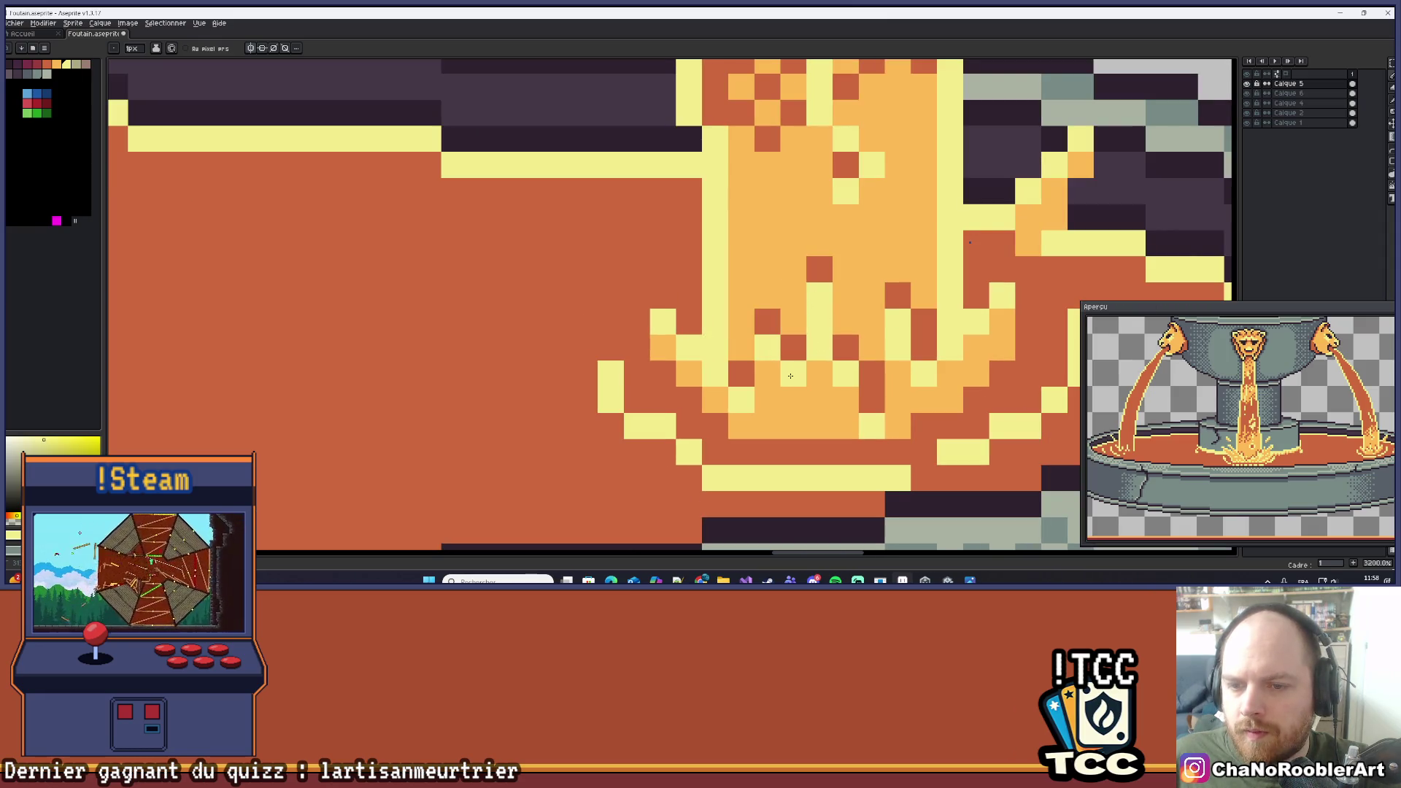
pyautogui.moveTo(711, 372); pyautogui.dragTo(798, 326)
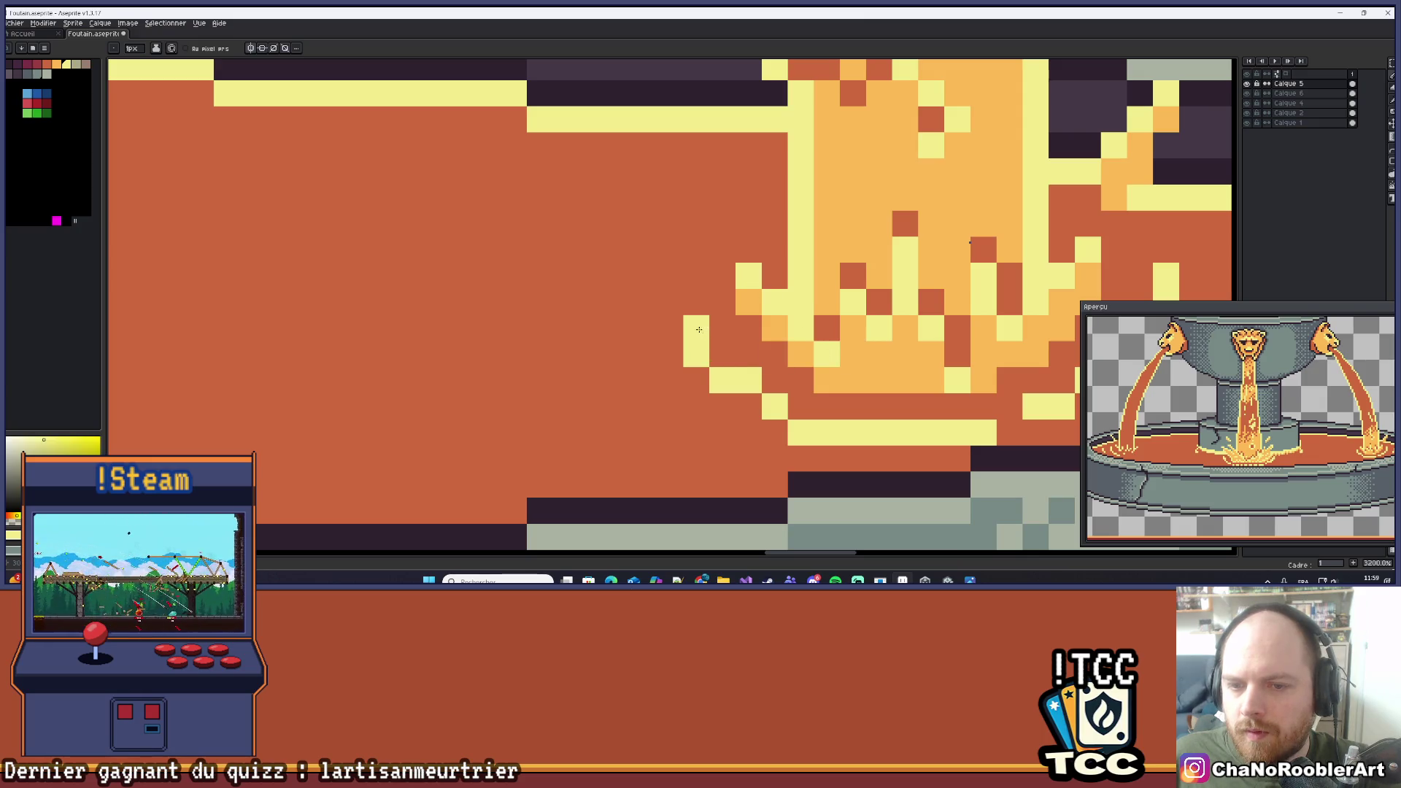
pyautogui.moveTo(775, 403)
pyautogui.mouseDown()
pyautogui.moveTo(557, 391)
pyautogui.moveTo(505, 412)
pyautogui.mouseUp()
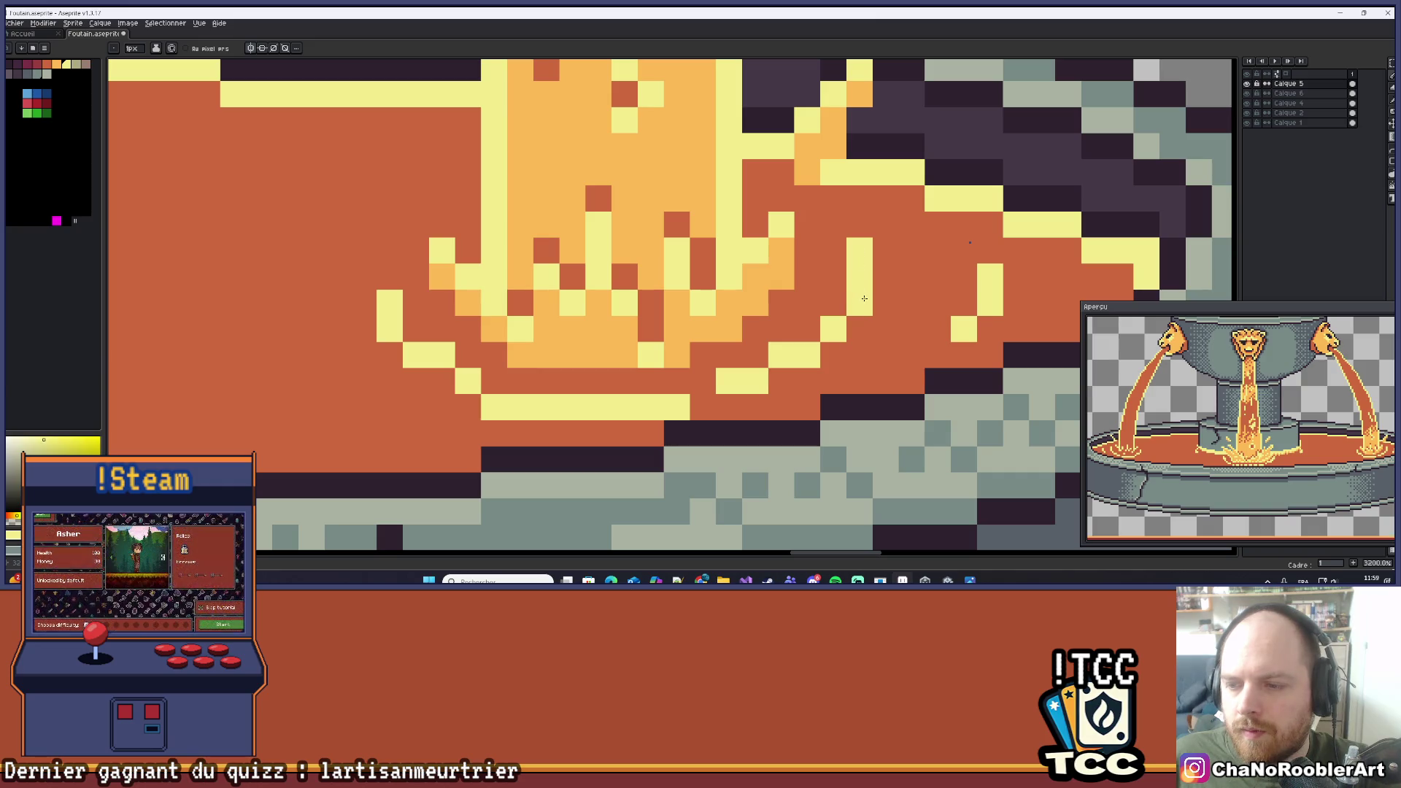
pyautogui.moveTo(443, 304); pyautogui.dragTo(529, 343)
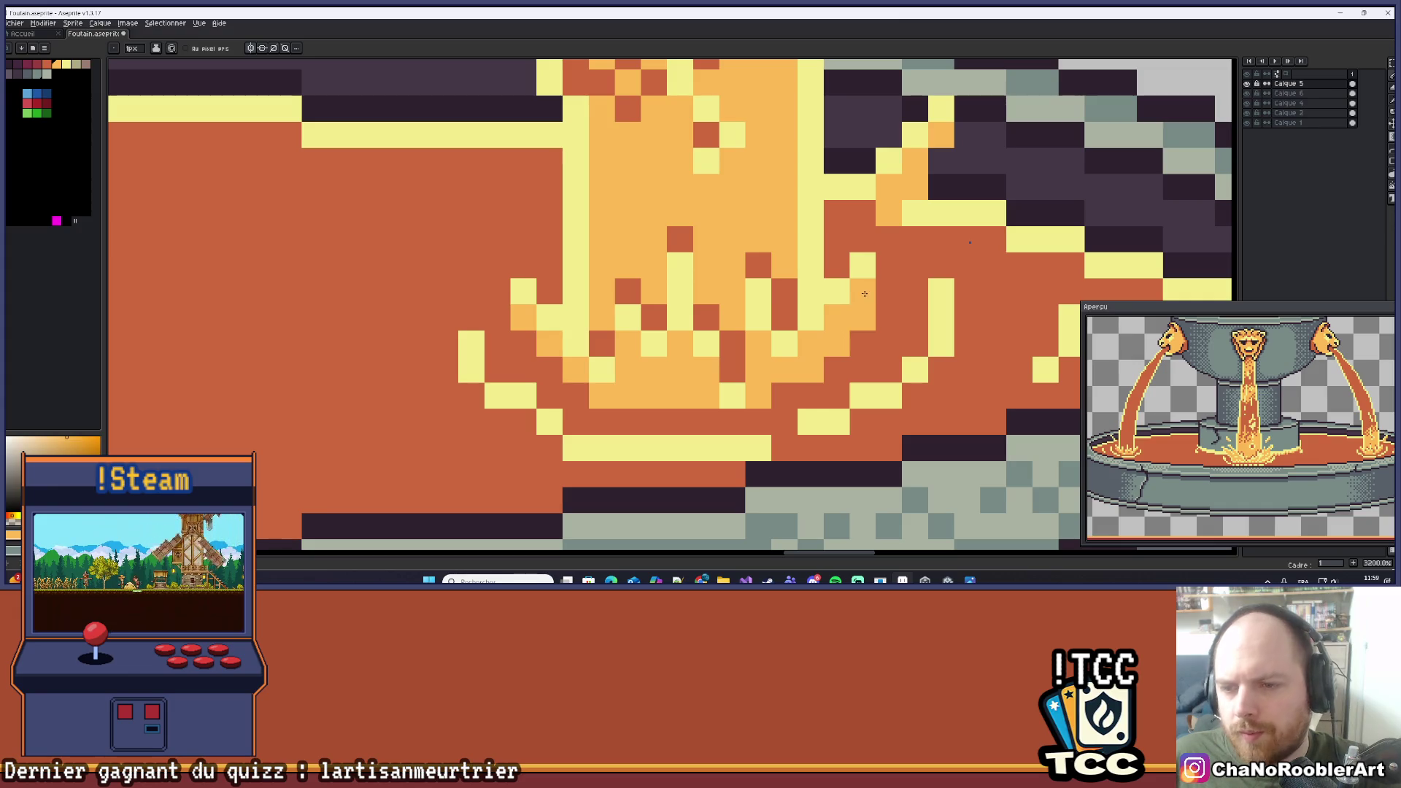
# Paint a light-orange droplet pixel in the splash and resample yellow and light orange.
pyautogui.click(923, 264)
pyautogui.moveTo(907, 275); pyautogui.dragTo(877, 292)
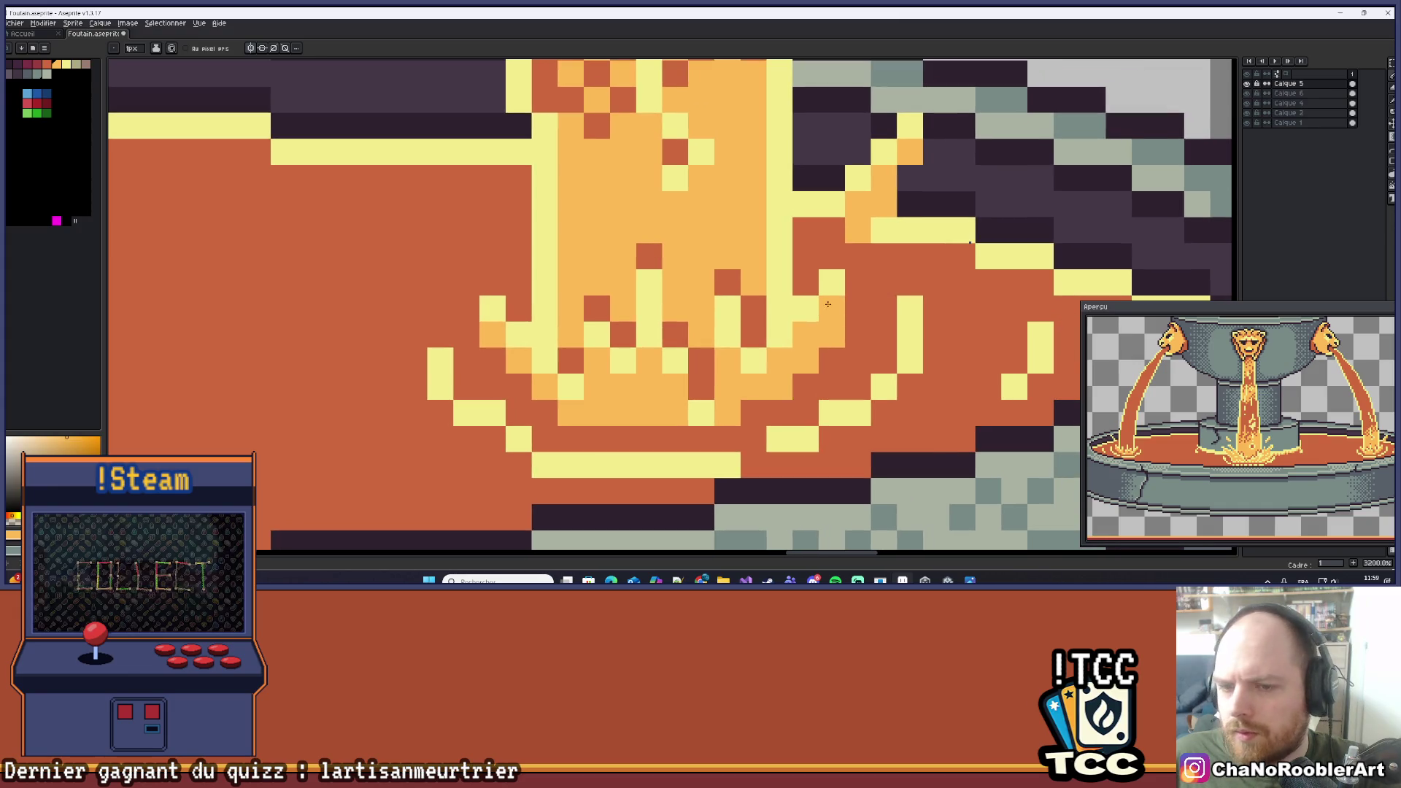
pyautogui.keyDown('alt'); pyautogui.click(837, 283); pyautogui.keyUp('alt')
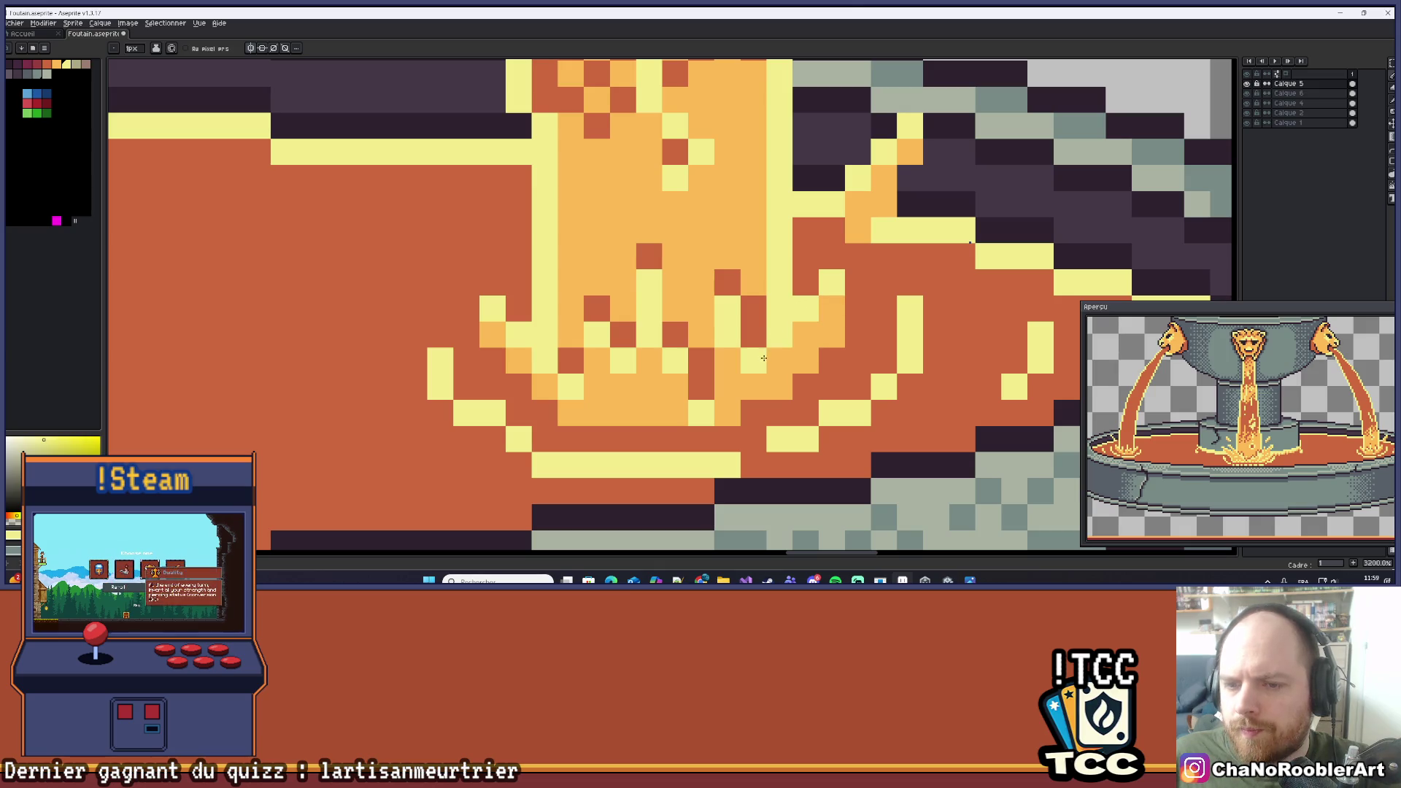
pyautogui.scroll(-4, 726, 334)
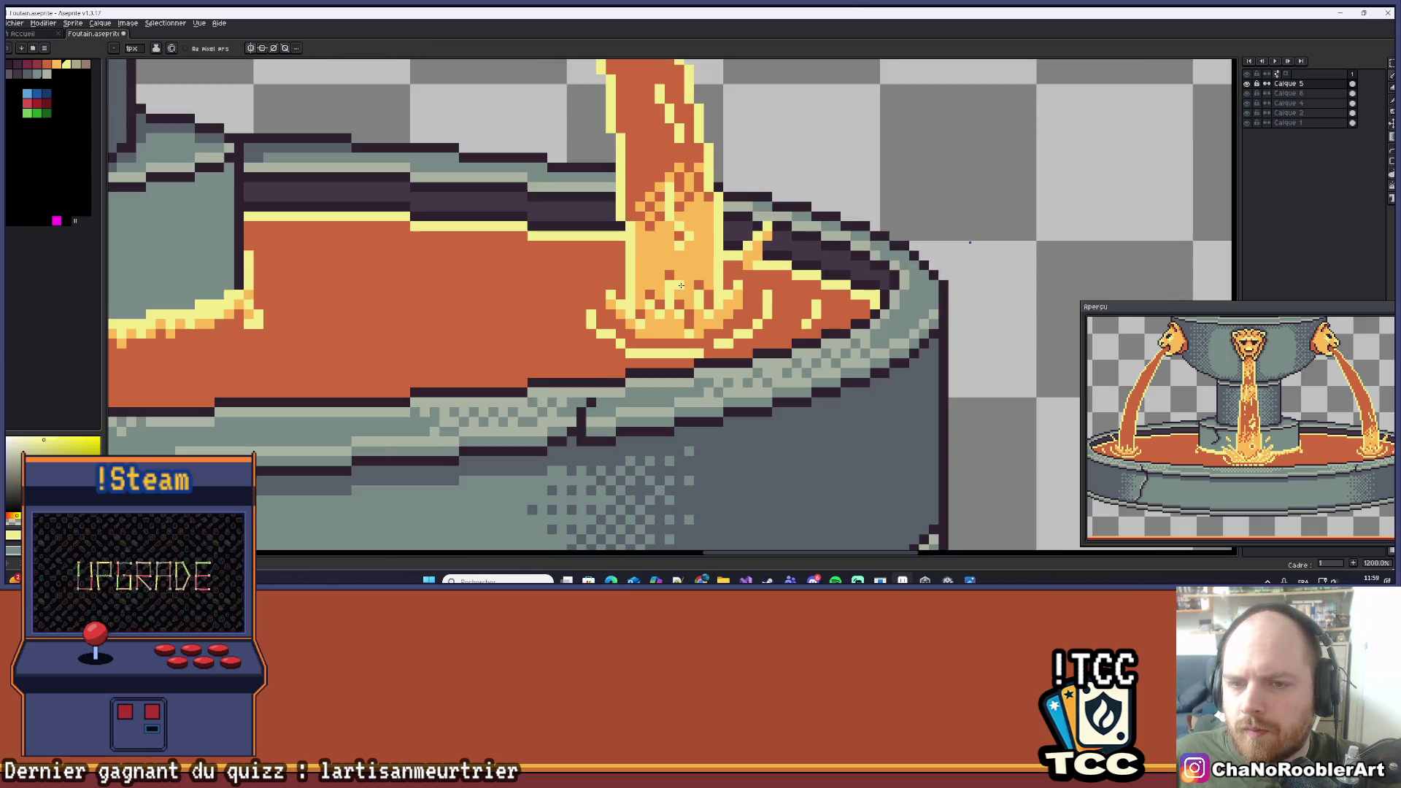
pyautogui.scroll(3, 751, 394)
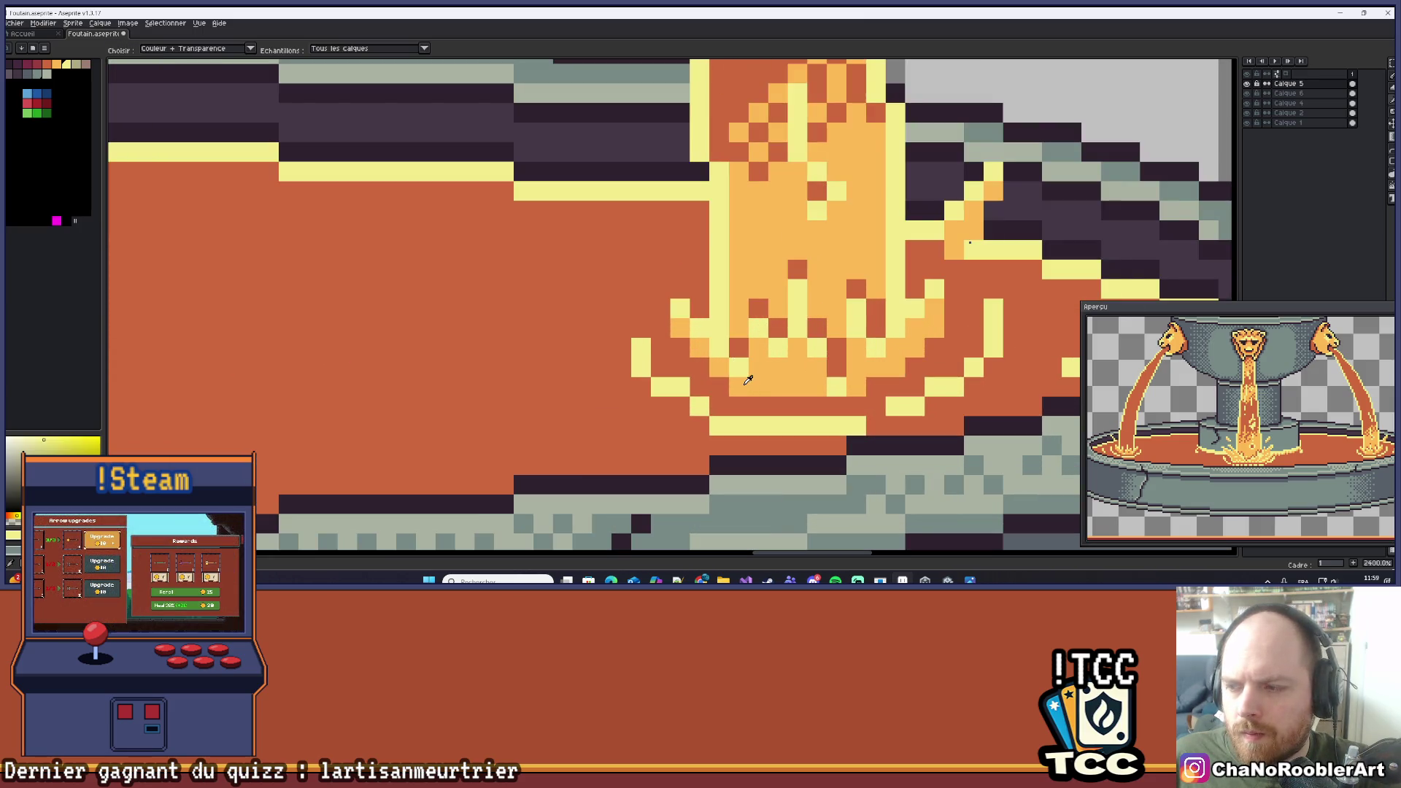
pyautogui.keyDown('alt'); pyautogui.click(749, 382); pyautogui.keyUp('alt')
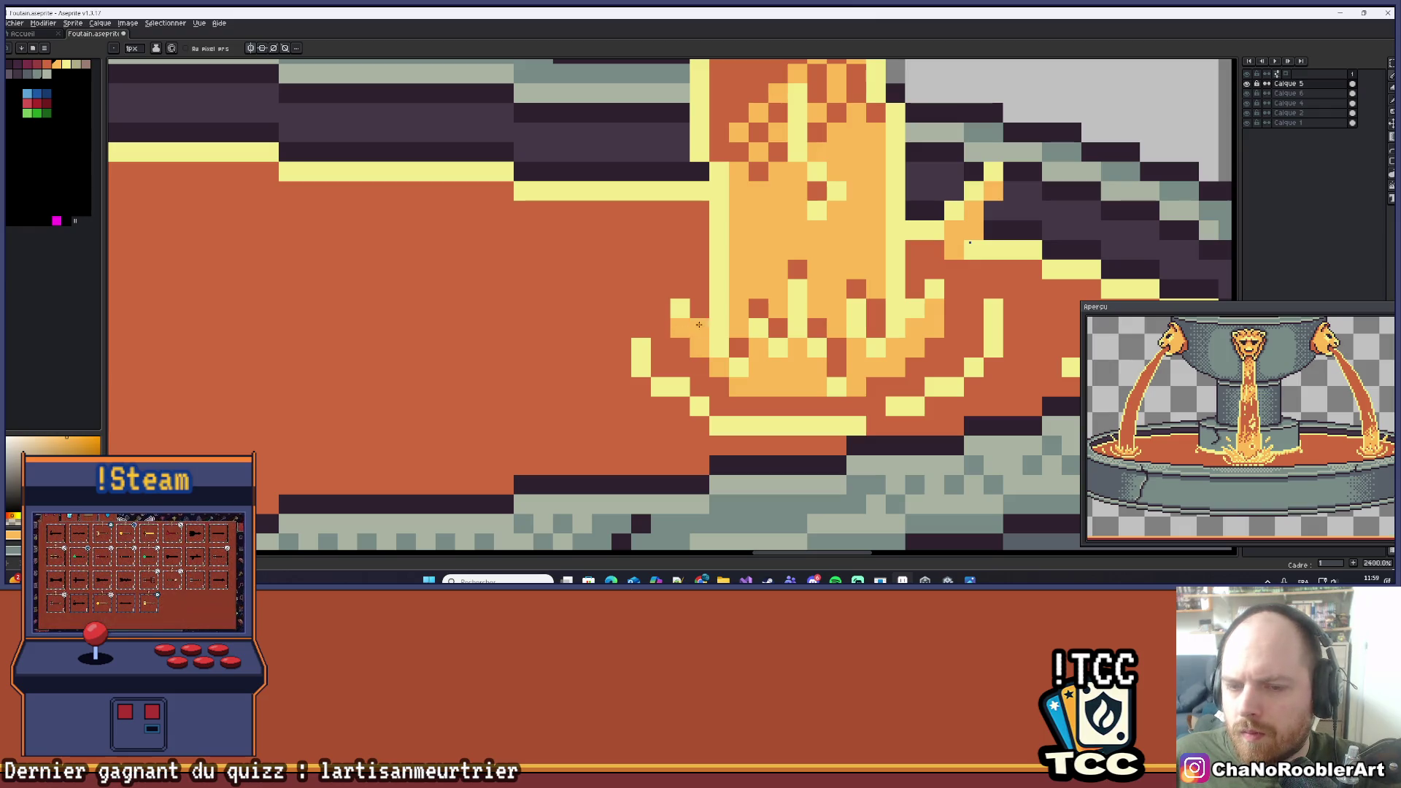
# Pan around the splash and sample another colour from it with Alt-click.
pyautogui.scroll(-2, 690, 326)
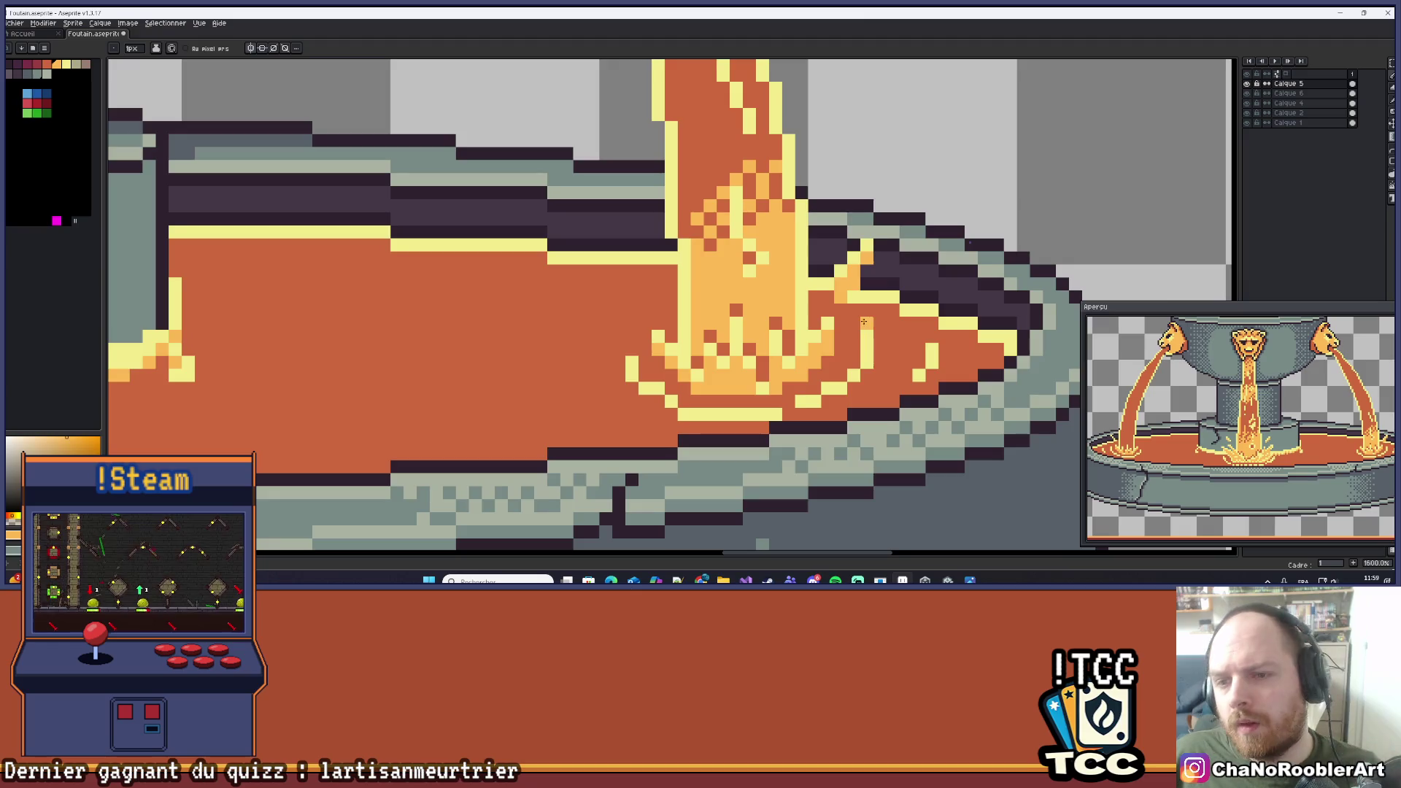
pyautogui.scroll(3, 820, 310)
pyautogui.scroll(-2, 750, 356)
pyautogui.hscroll(-2, 750, 356)
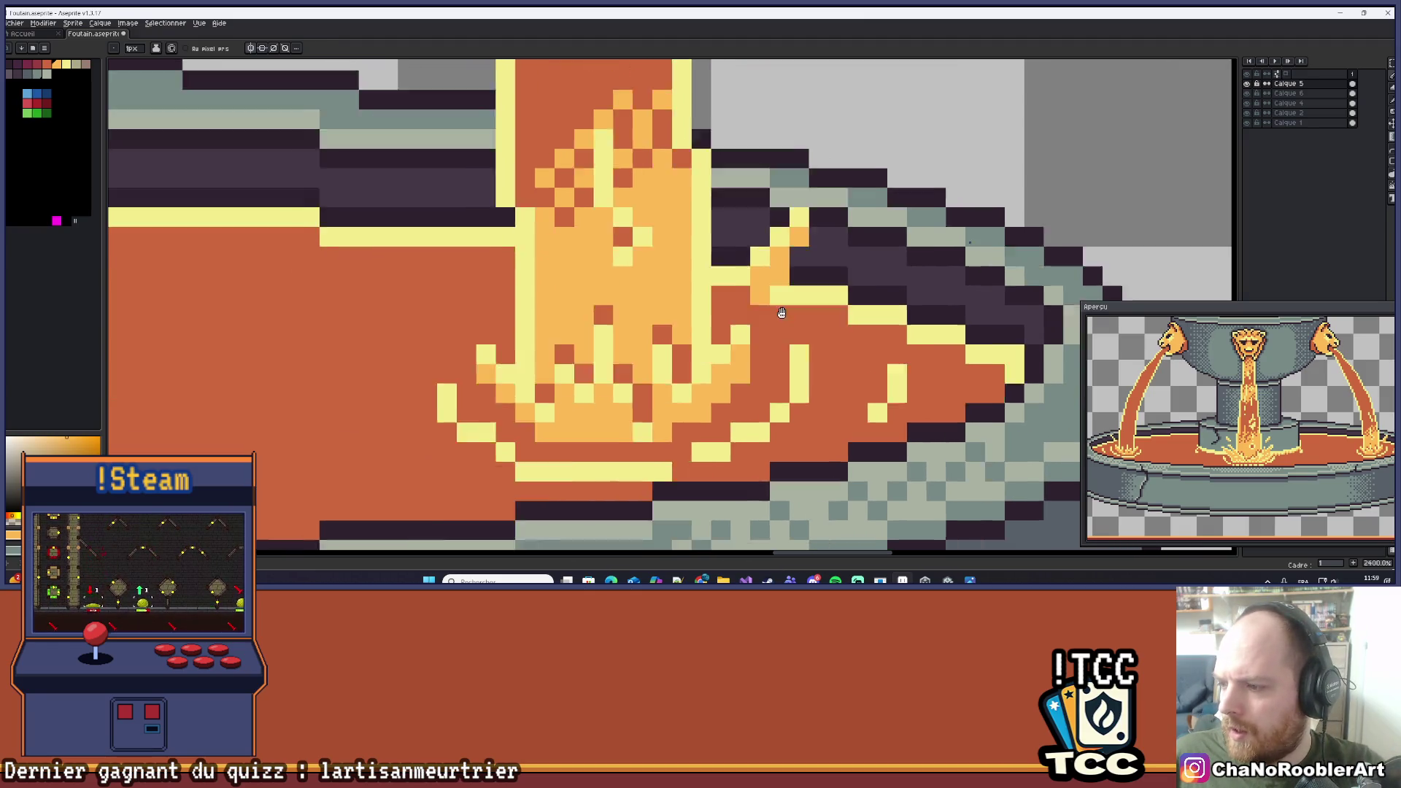
pyautogui.scroll(2, 694, 368)
pyautogui.hscroll(2, 694, 368)
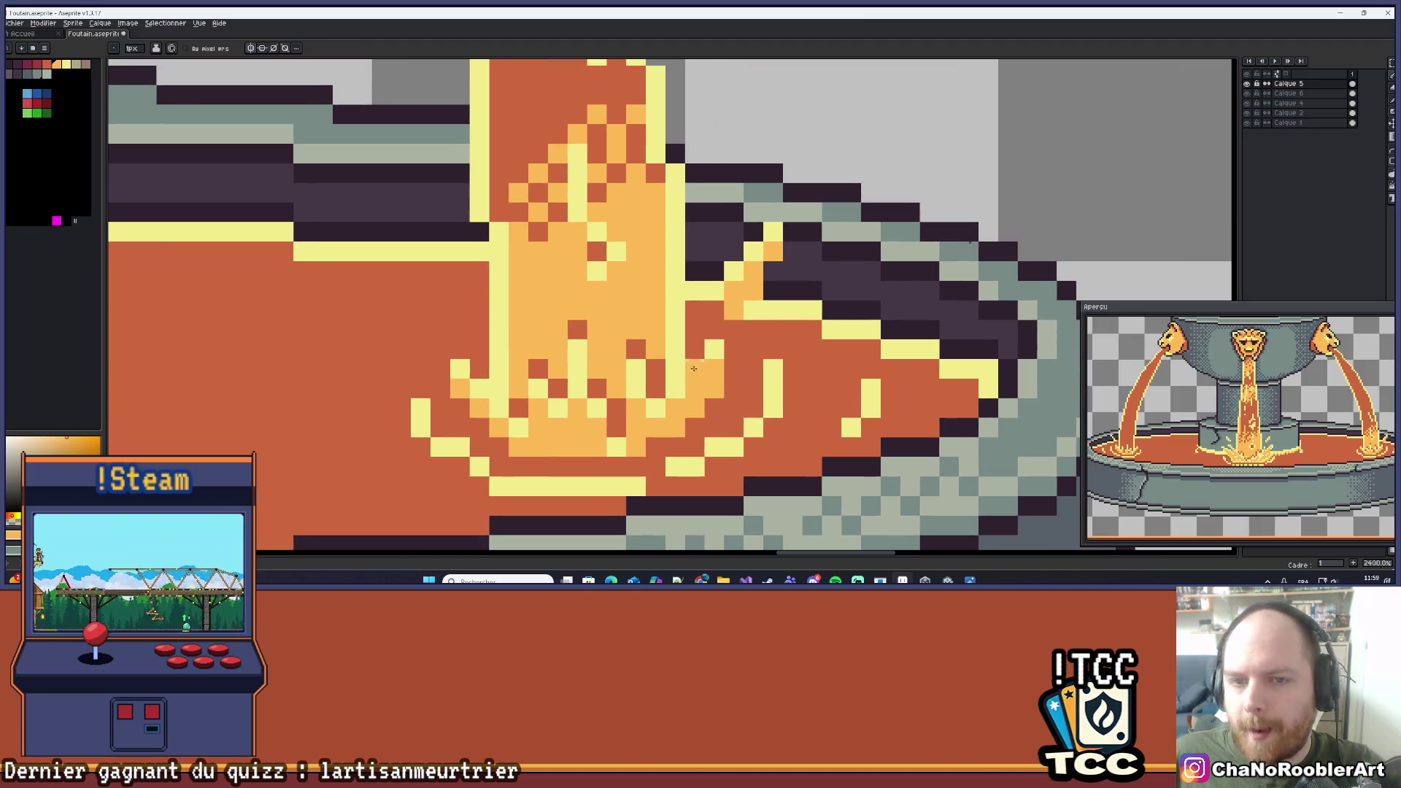
pyautogui.scroll(1, 656, 309)
pyautogui.hscroll(-1, 655, 310)
pyautogui.hscroll(-1, 664, 314)
pyautogui.scroll(1, 664, 313)
pyautogui.press('alt')
pyautogui.keyDown('alt'); pyautogui.click(660, 317); pyautogui.keyUp('alt')
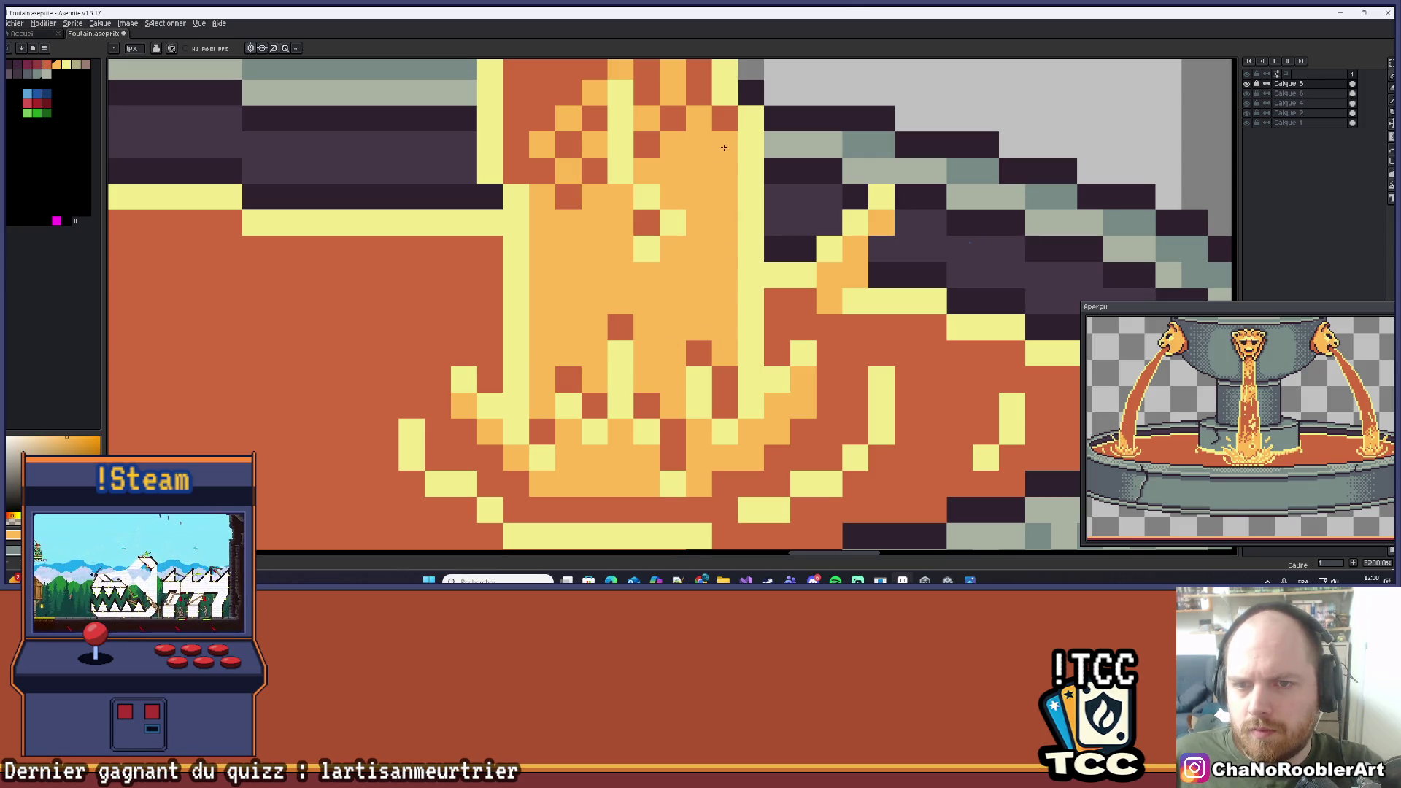
# Pick the light yellow and draw a diagonal highlight line up the central stream above its splash.
pyautogui.scroll(2, 723, 147)
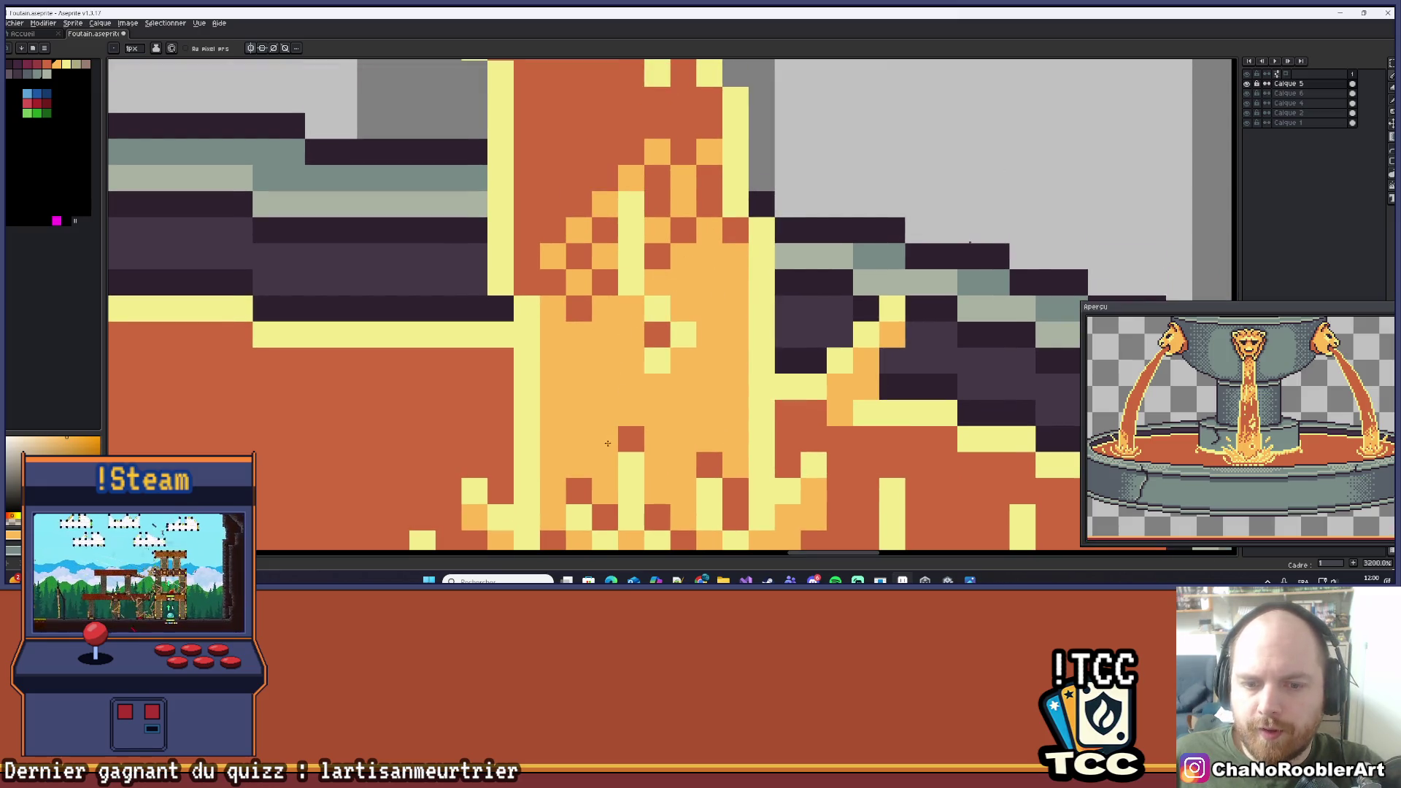
pyautogui.scroll(-2, 602, 313)
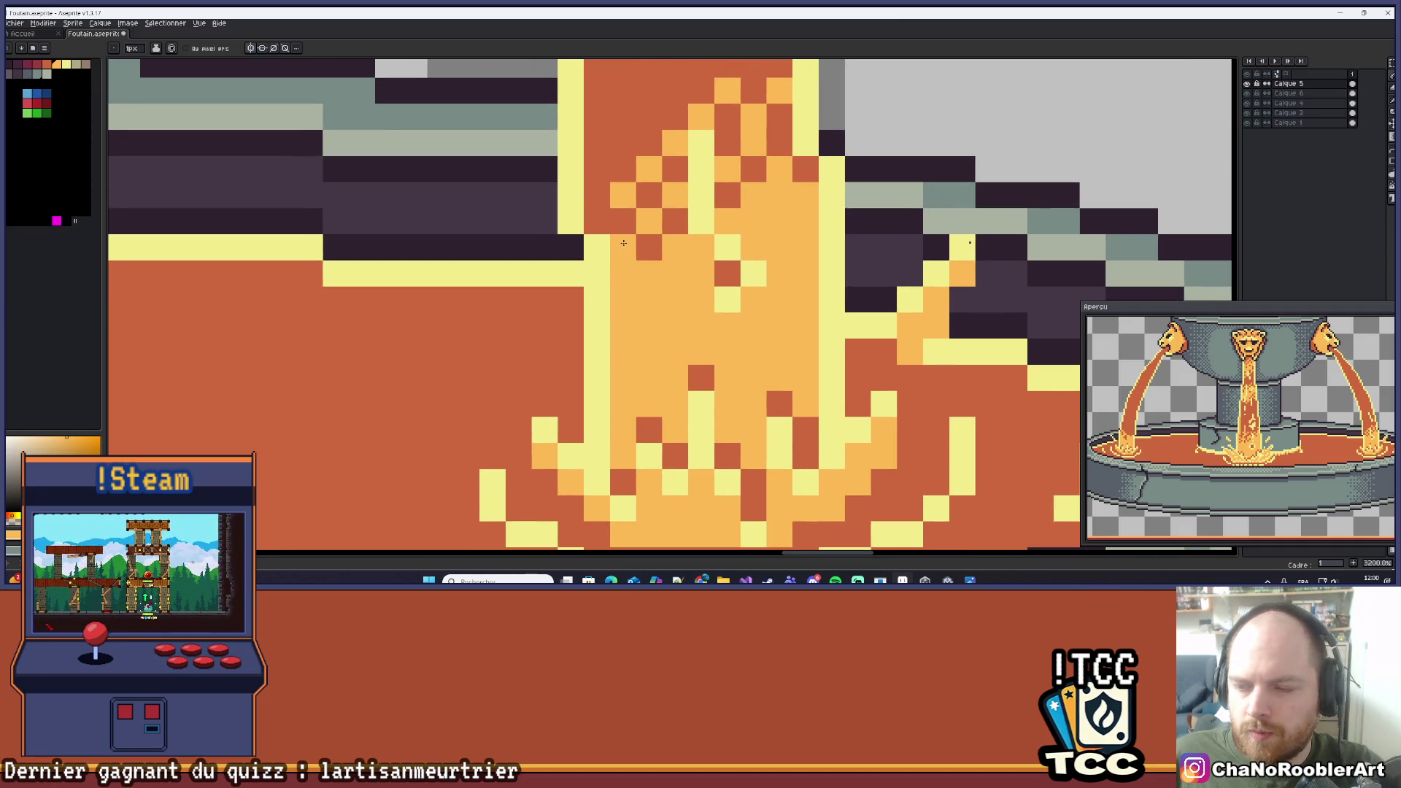
pyautogui.scroll(3, 624, 242)
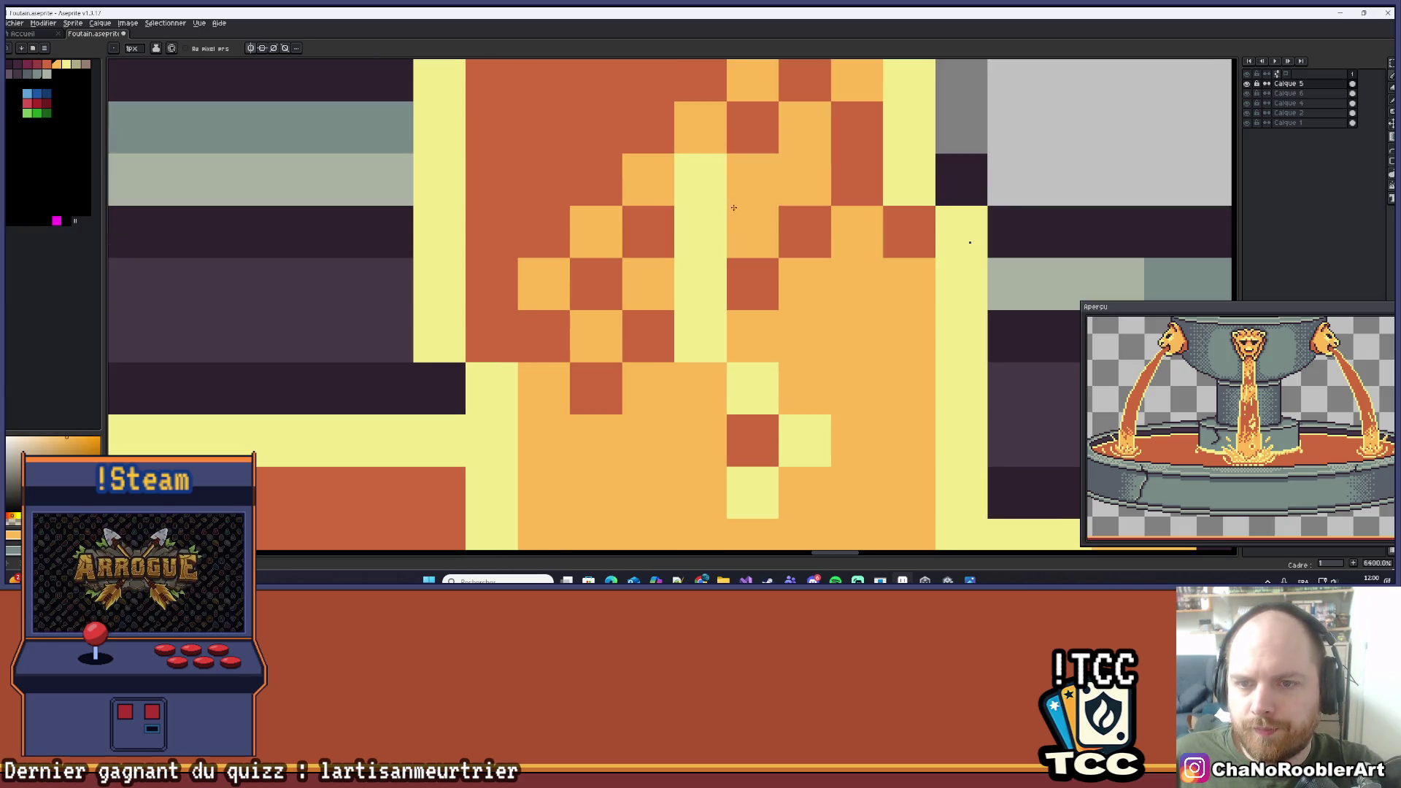
pyautogui.scroll(3, 751, 217)
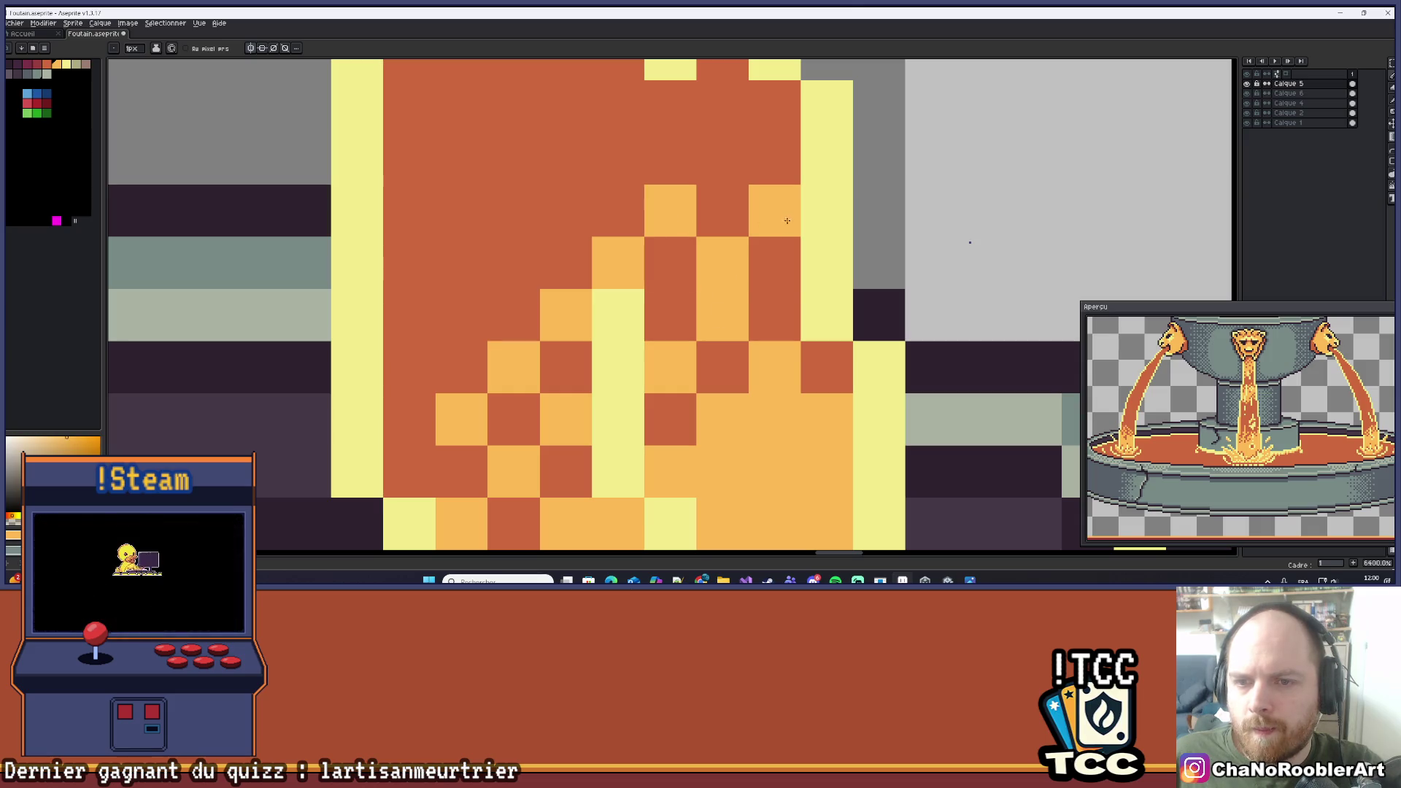
pyautogui.scroll(-3, 773, 351)
pyautogui.keyDown('alt'); pyautogui.click(694, 366); pyautogui.keyUp('alt')
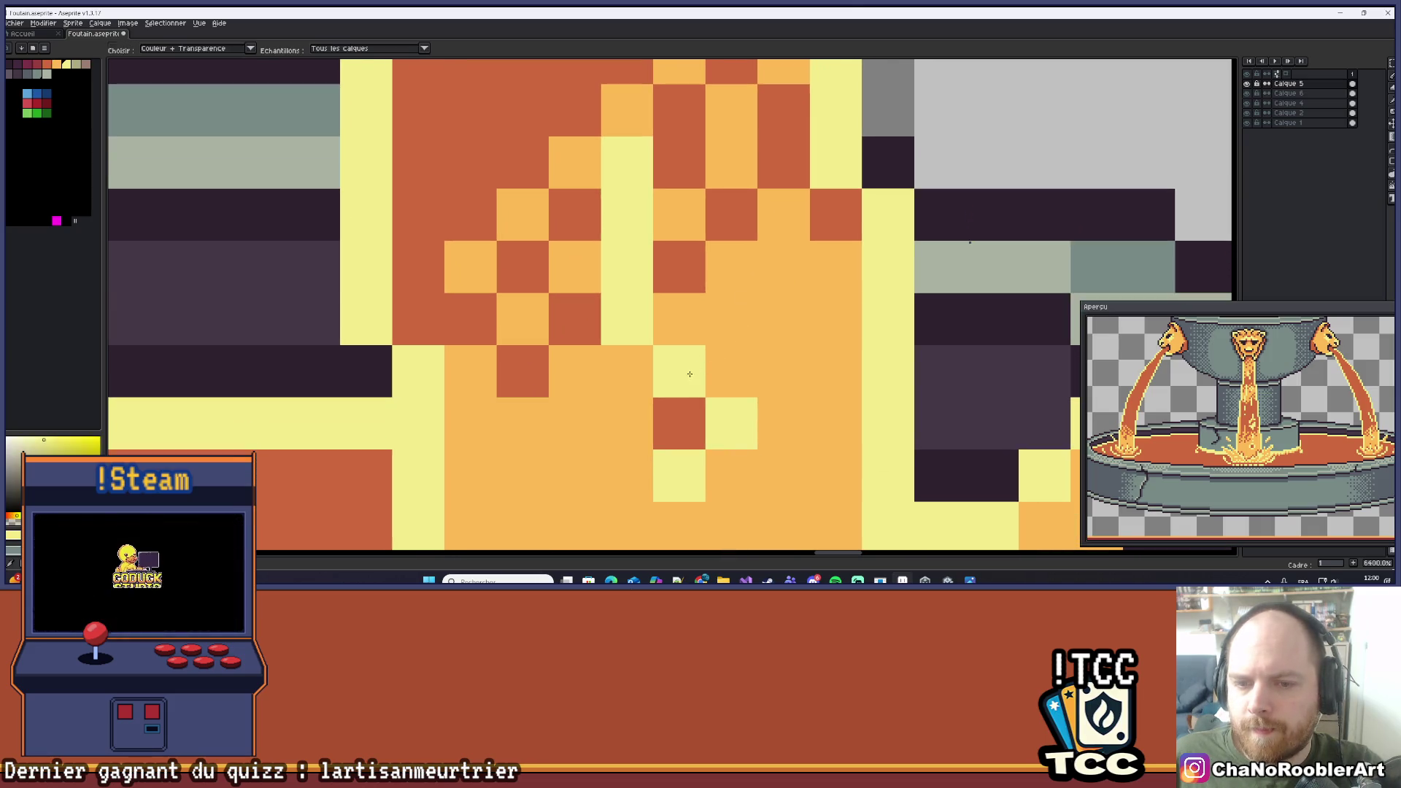
pyautogui.scroll(1, 608, 234)
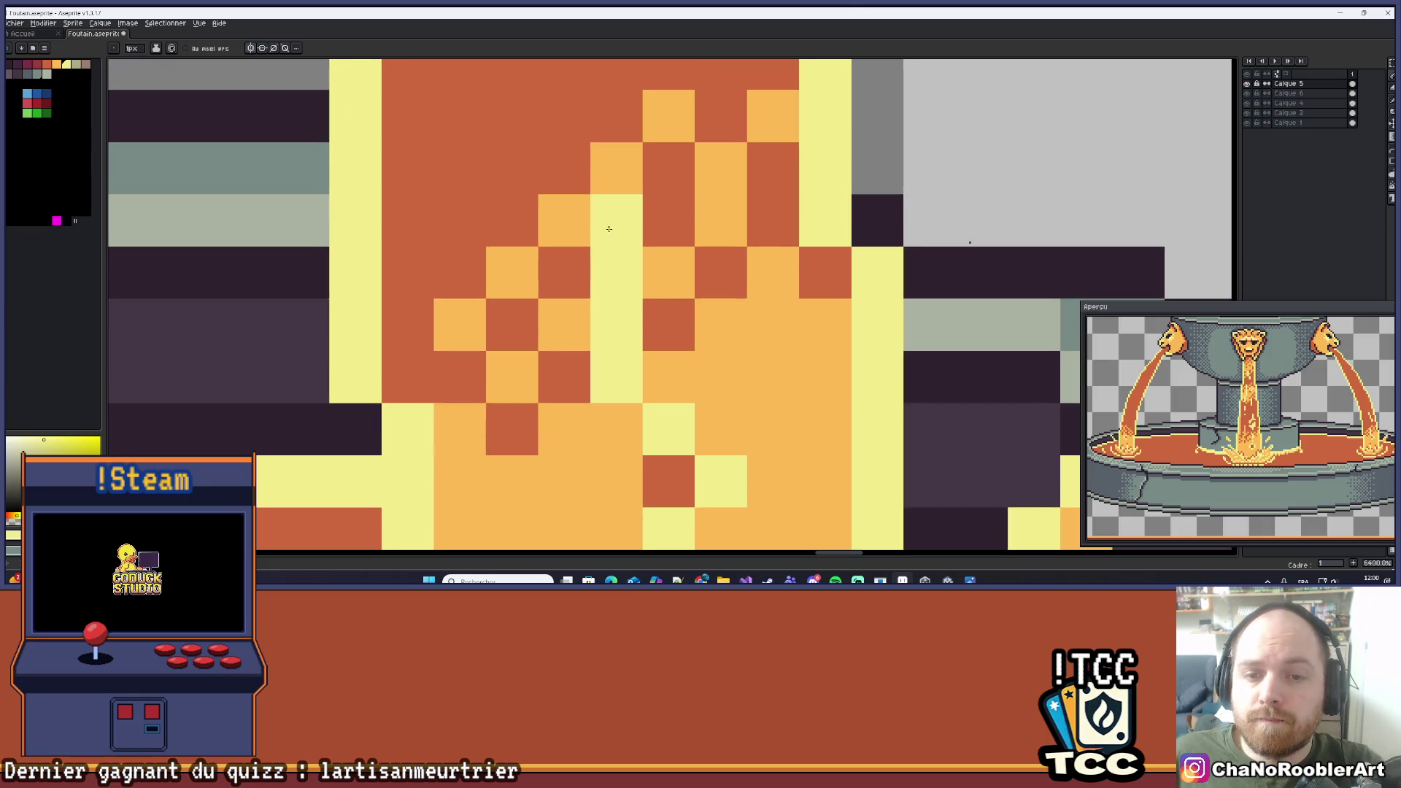
pyautogui.scroll(-2, 604, 348)
pyautogui.moveTo(580, 171); pyautogui.dragTo(632, 278)
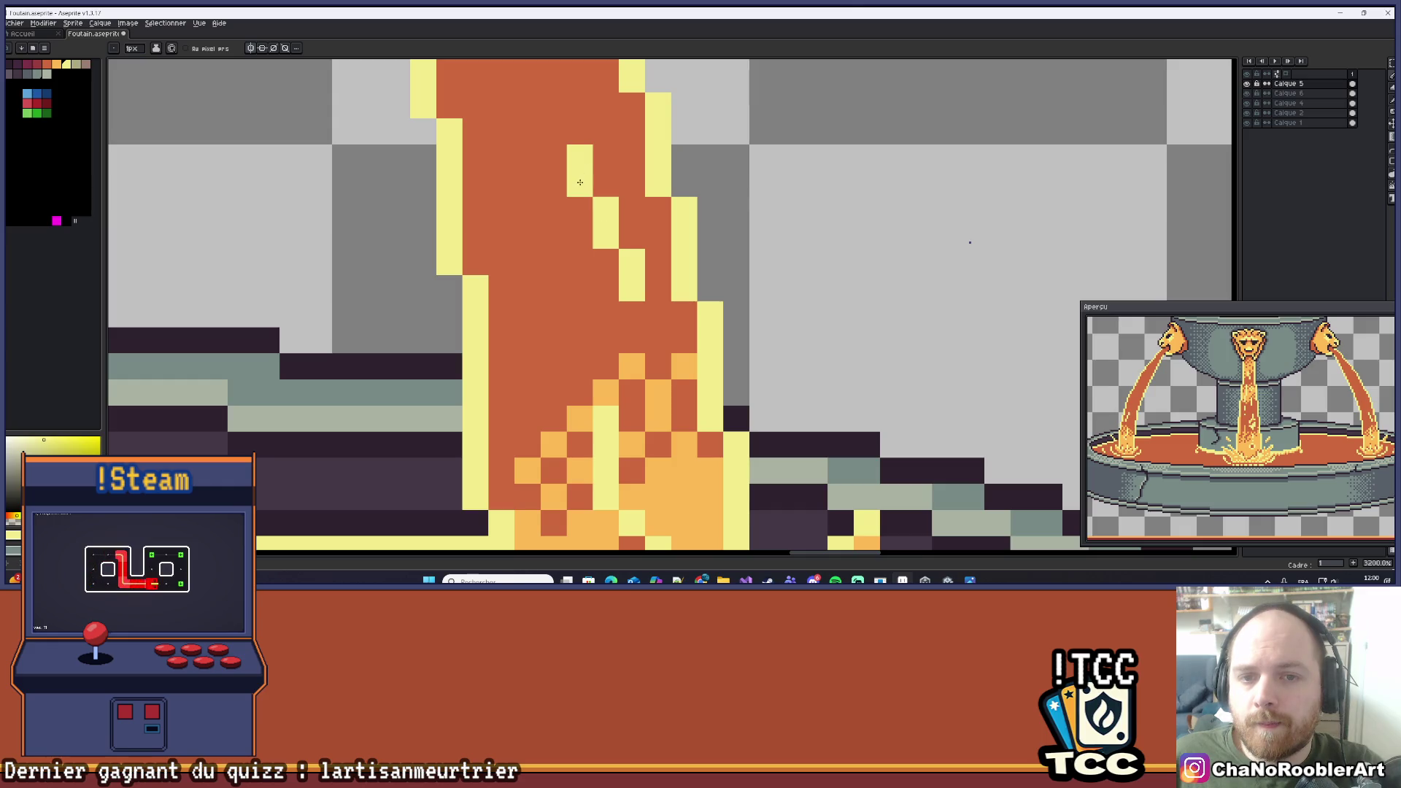
pyautogui.scroll(-4, 577, 219)
pyautogui.scroll(-1, 577, 218)
pyautogui.scroll(-1, 663, 312)
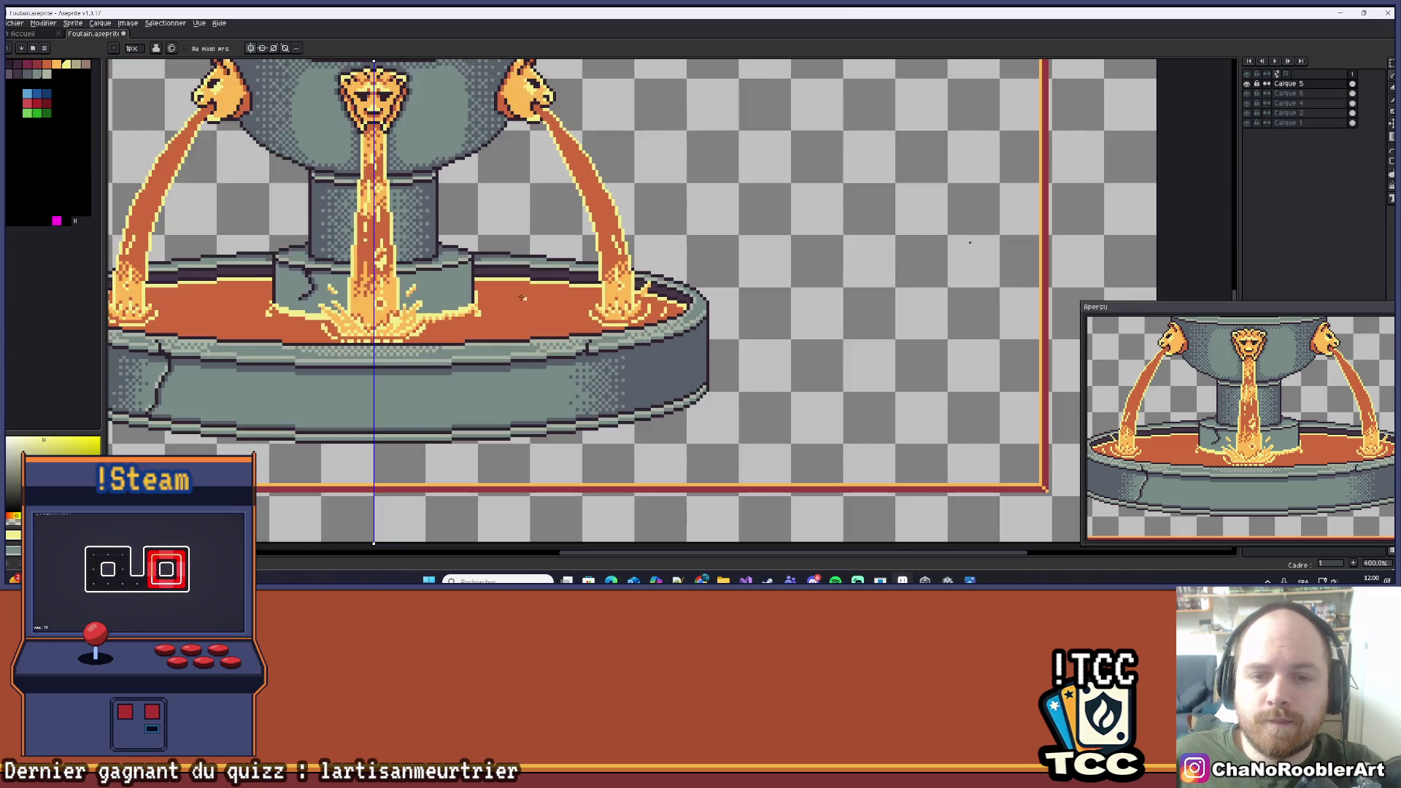
pyautogui.scroll(-1, 663, 312)
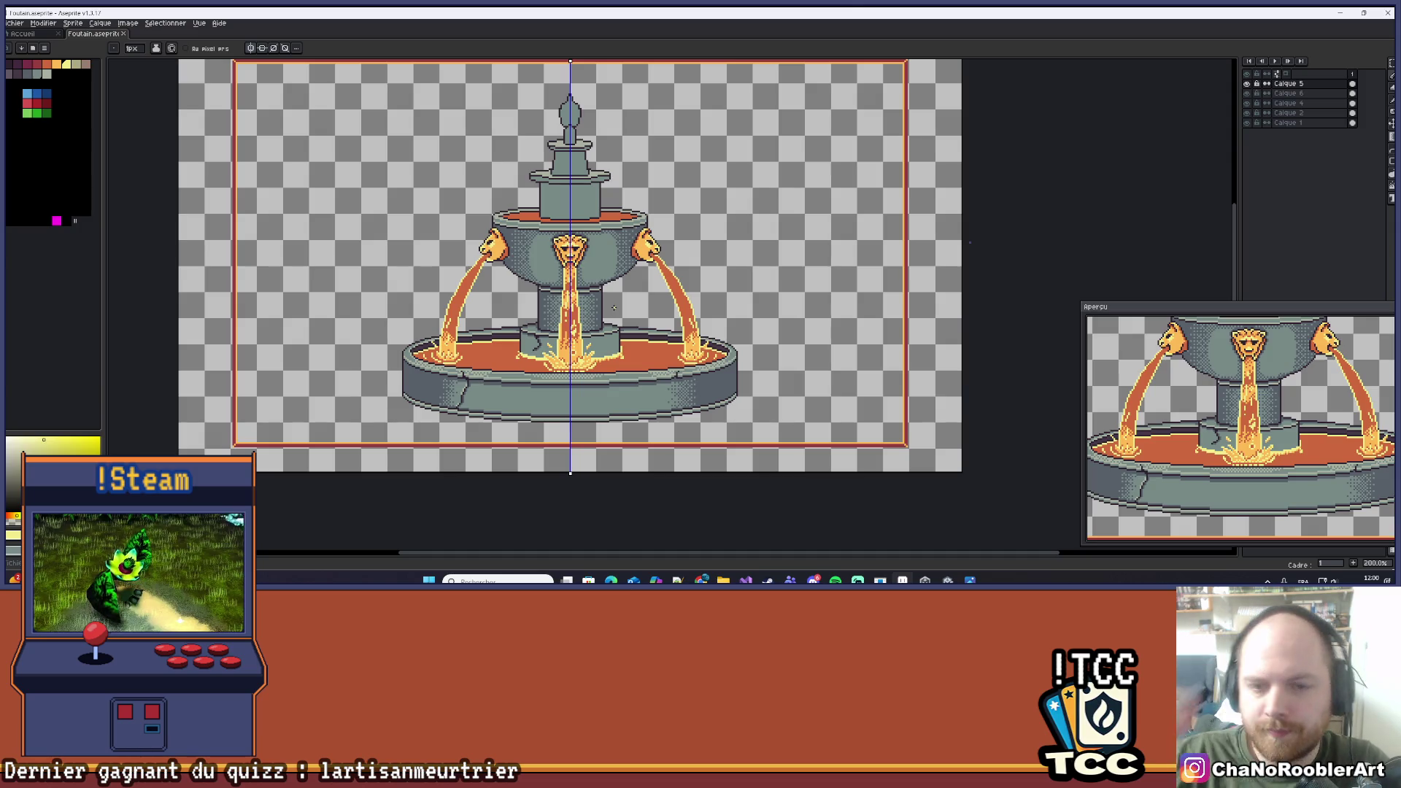
pyautogui.scroll(-1, 614, 307)
pyautogui.scroll(10, 620, 277)
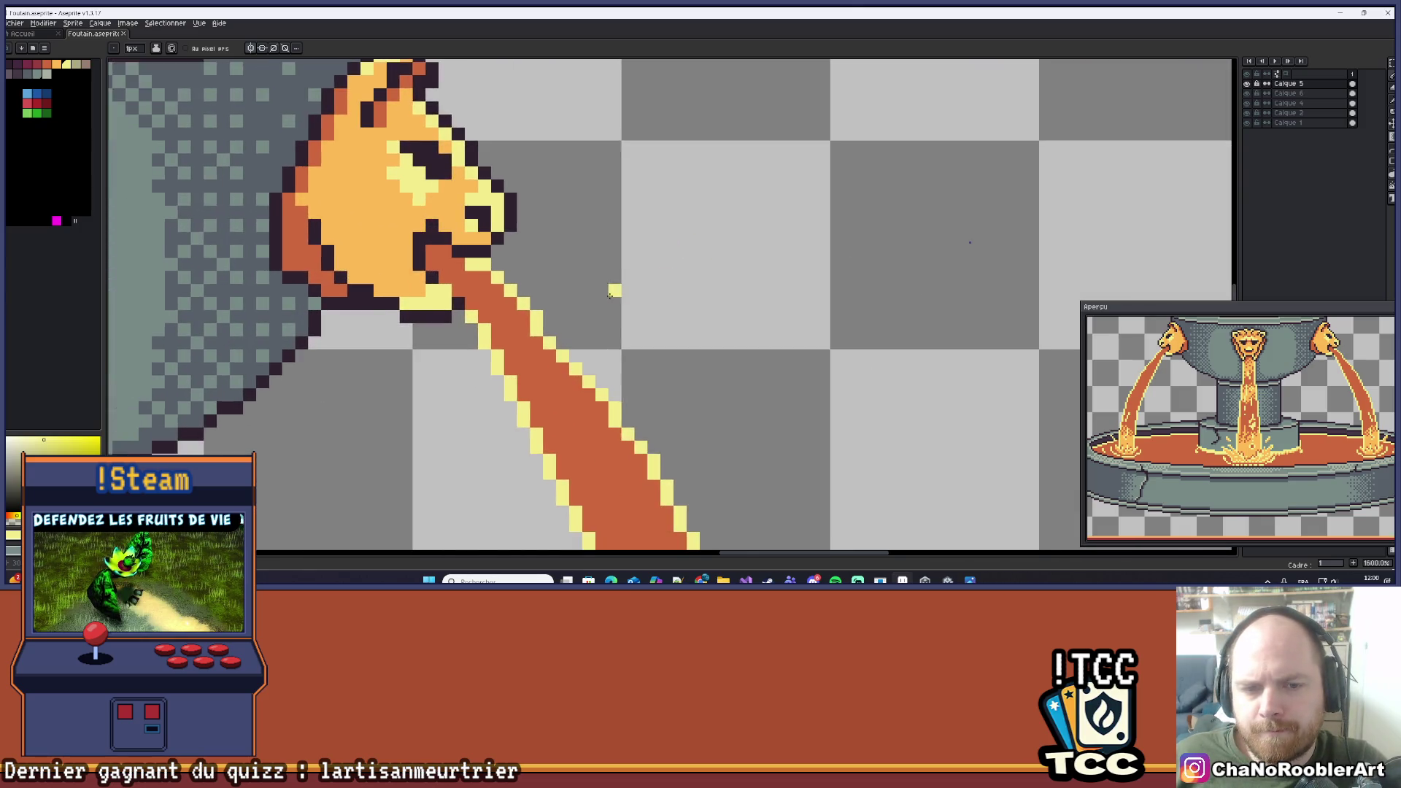
pyautogui.scroll(-5, 655, 225)
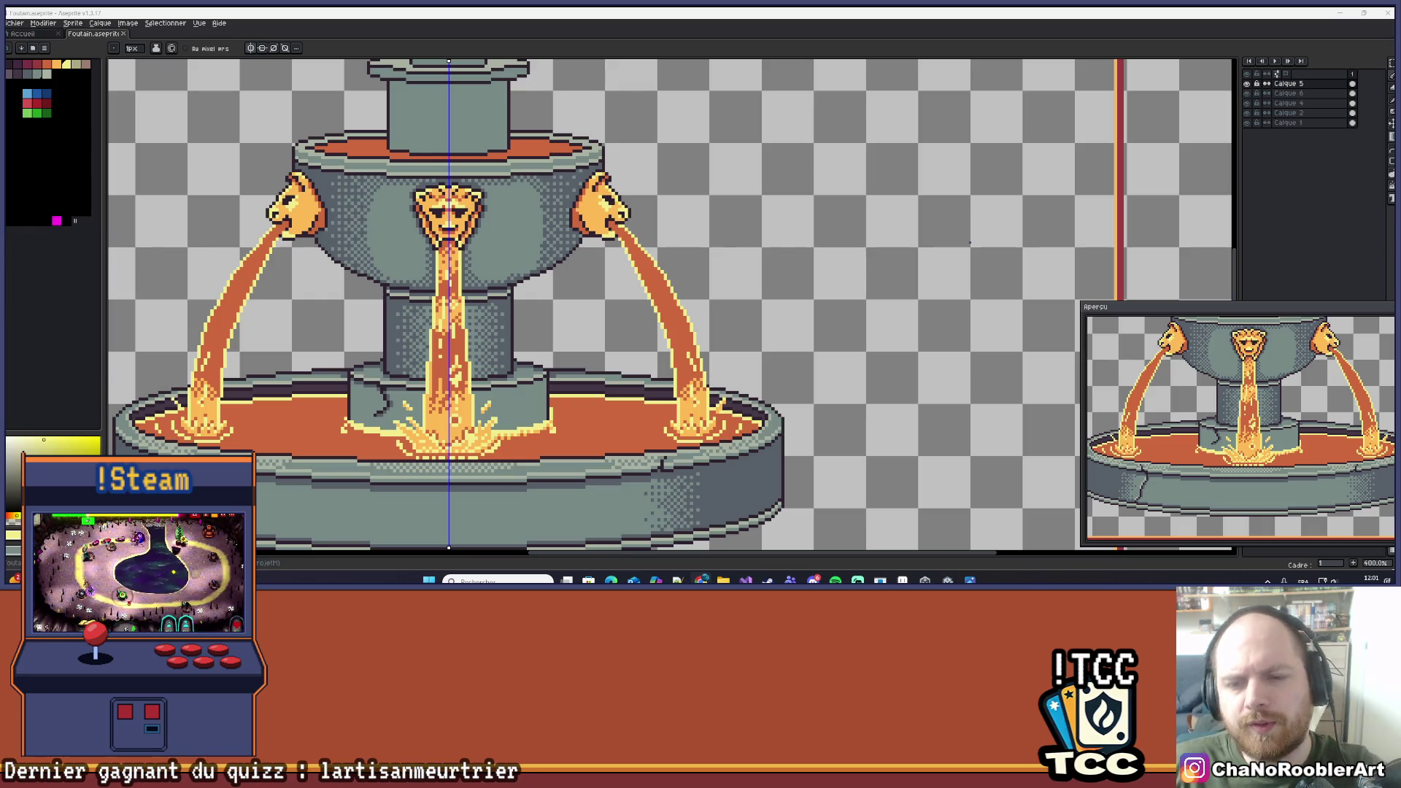
# Add a yellow highlight pixel at the right lion's mouth.
pyautogui.moveTo(617, 296); pyautogui.dragTo(685, 285)
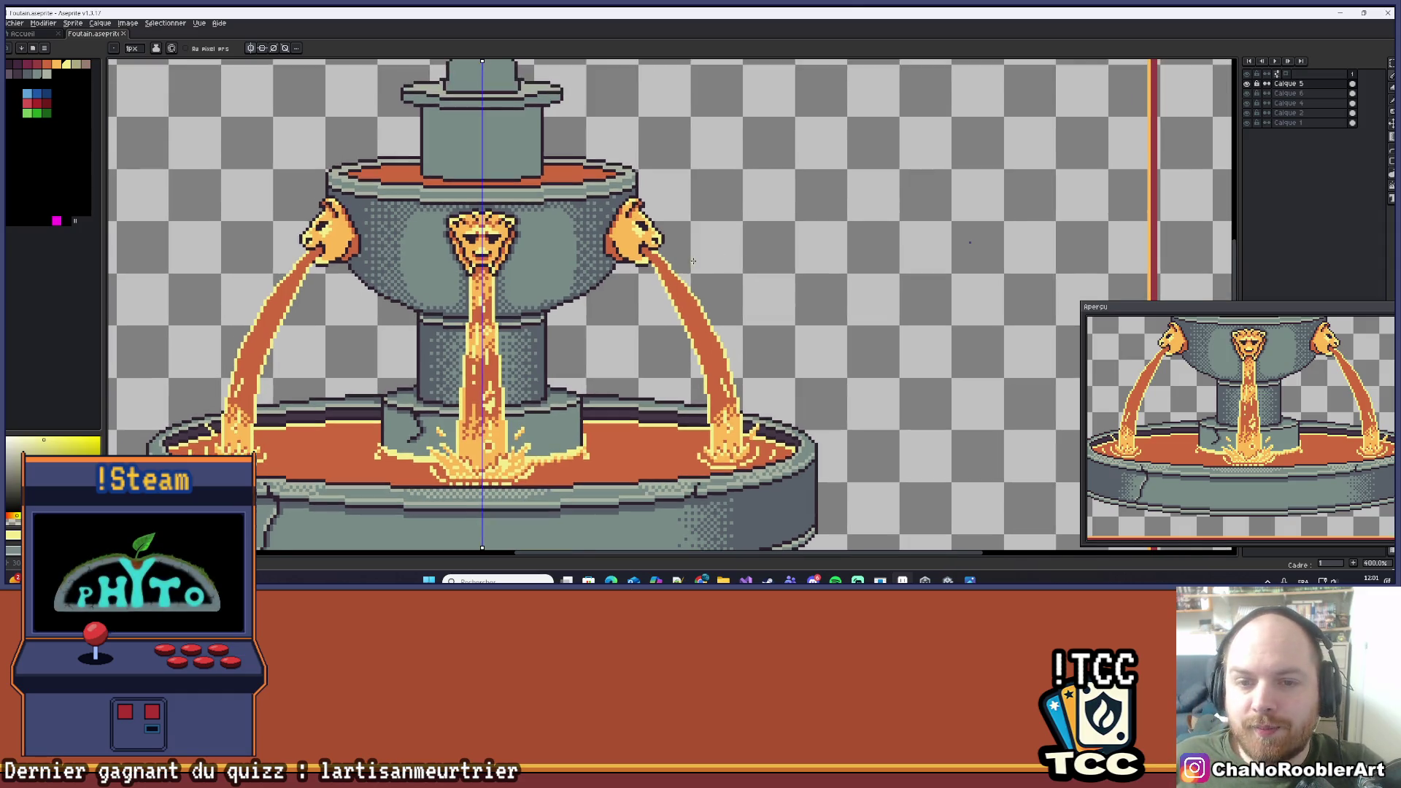
pyautogui.scroll(6, 662, 204)
pyautogui.click(584, 233)
pyautogui.scroll(-8, 588, 233)
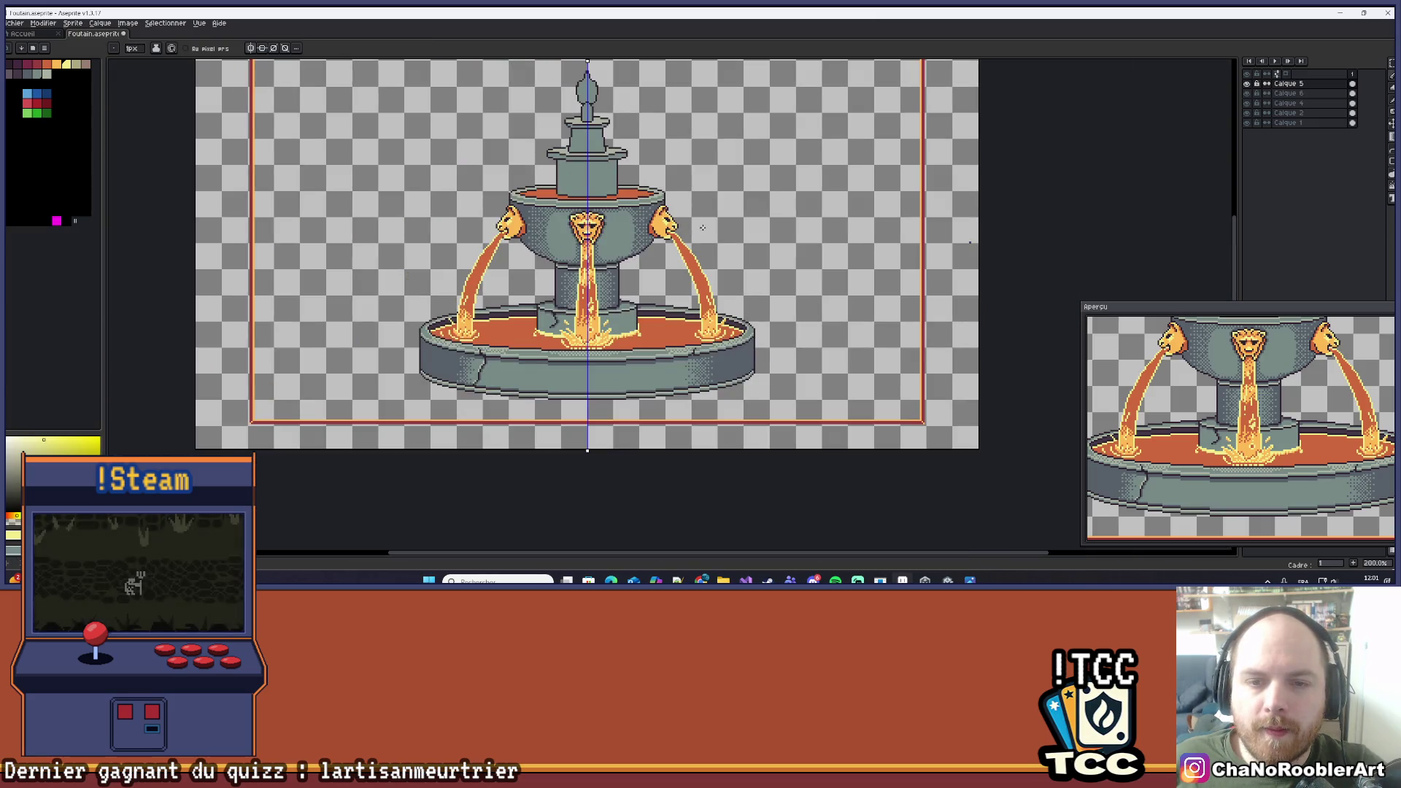
pyautogui.scroll(6, 478, 215)
pyautogui.scroll(-6, 712, 275)
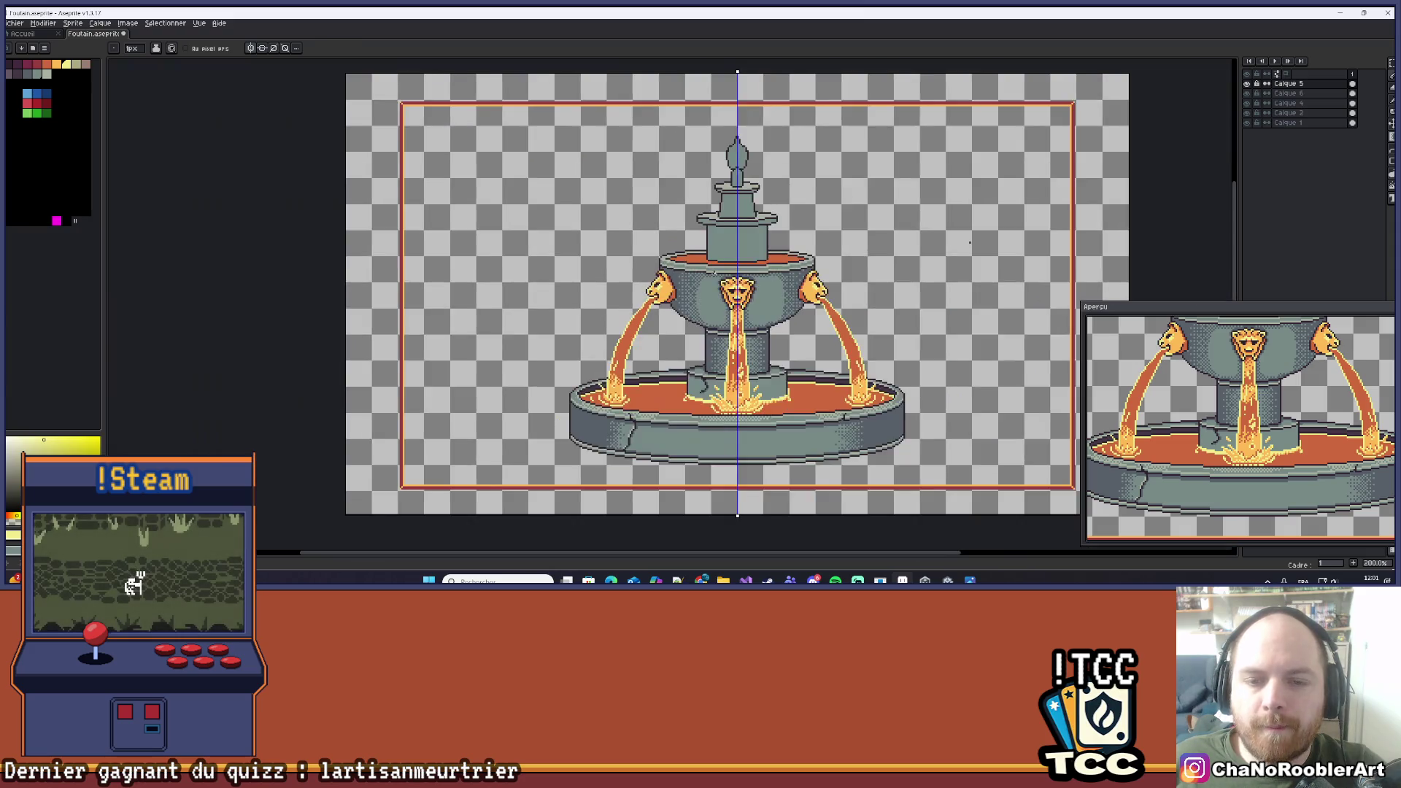
pyautogui.scroll(3, 712, 276)
pyautogui.scroll(-3, 712, 275)
pyautogui.scroll(3, 743, 260)
pyautogui.scroll(-3, 743, 260)
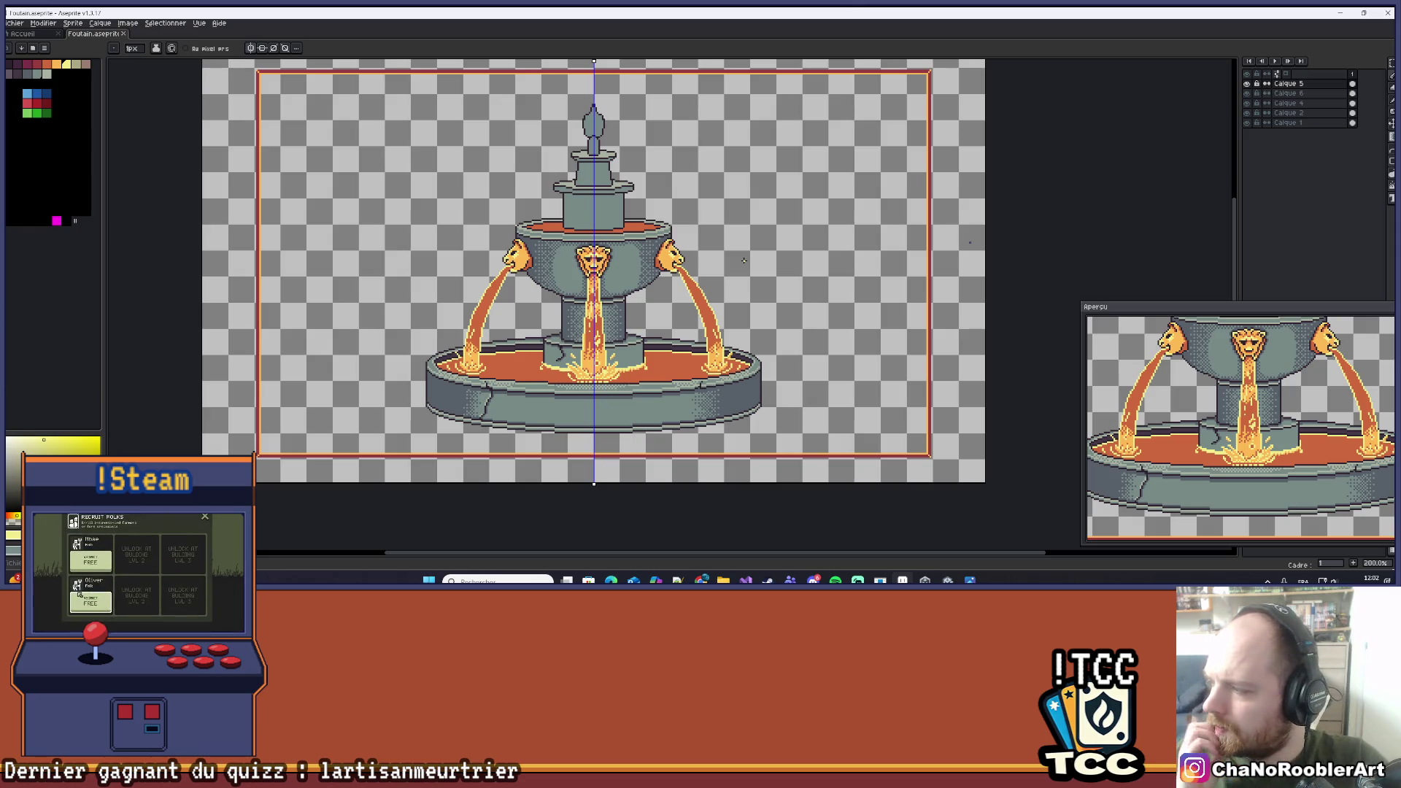
pyautogui.scroll(4, 716, 258)
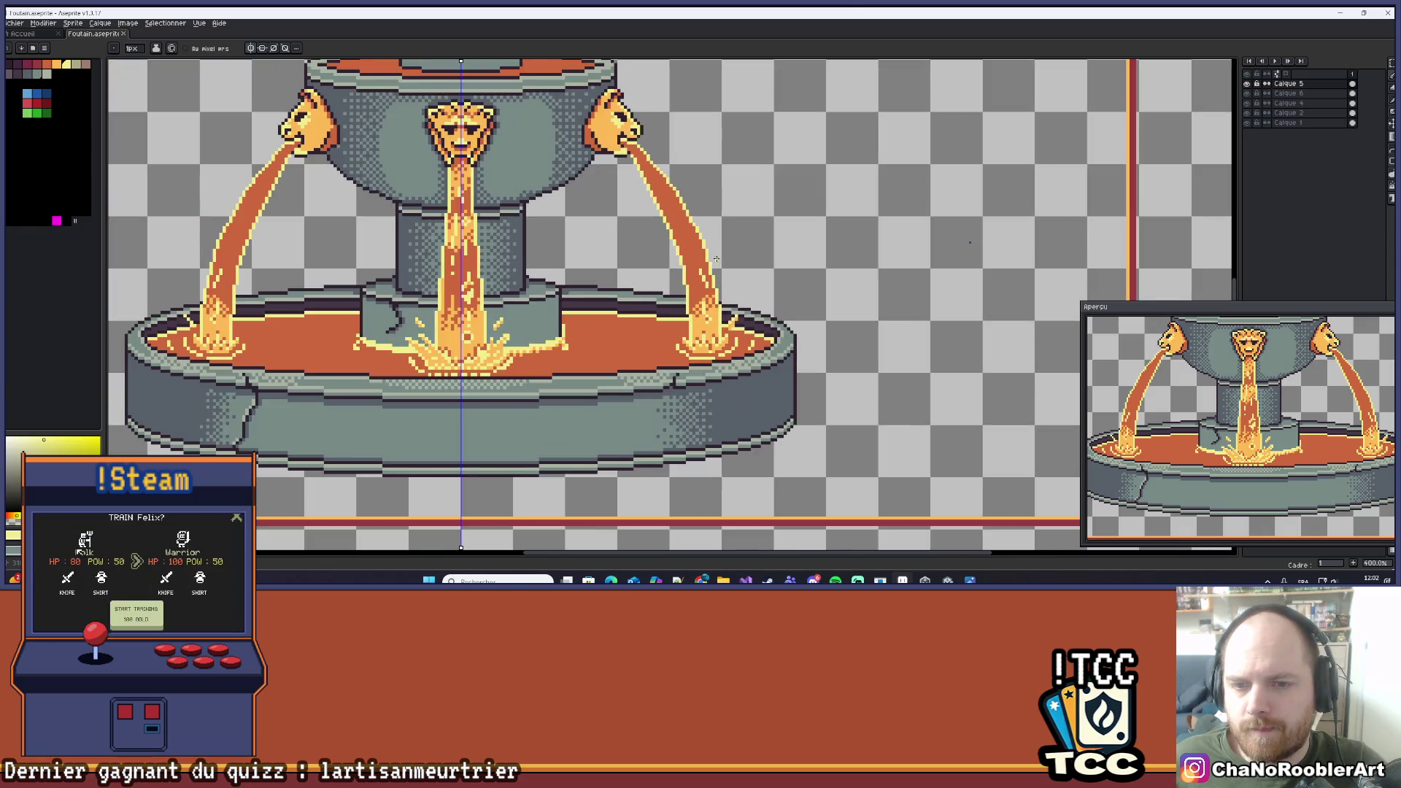
# Check the right lion's stream and save the fountain file with Ctrl+S.
pyautogui.moveTo(716, 258); pyautogui.dragTo(730, 334)
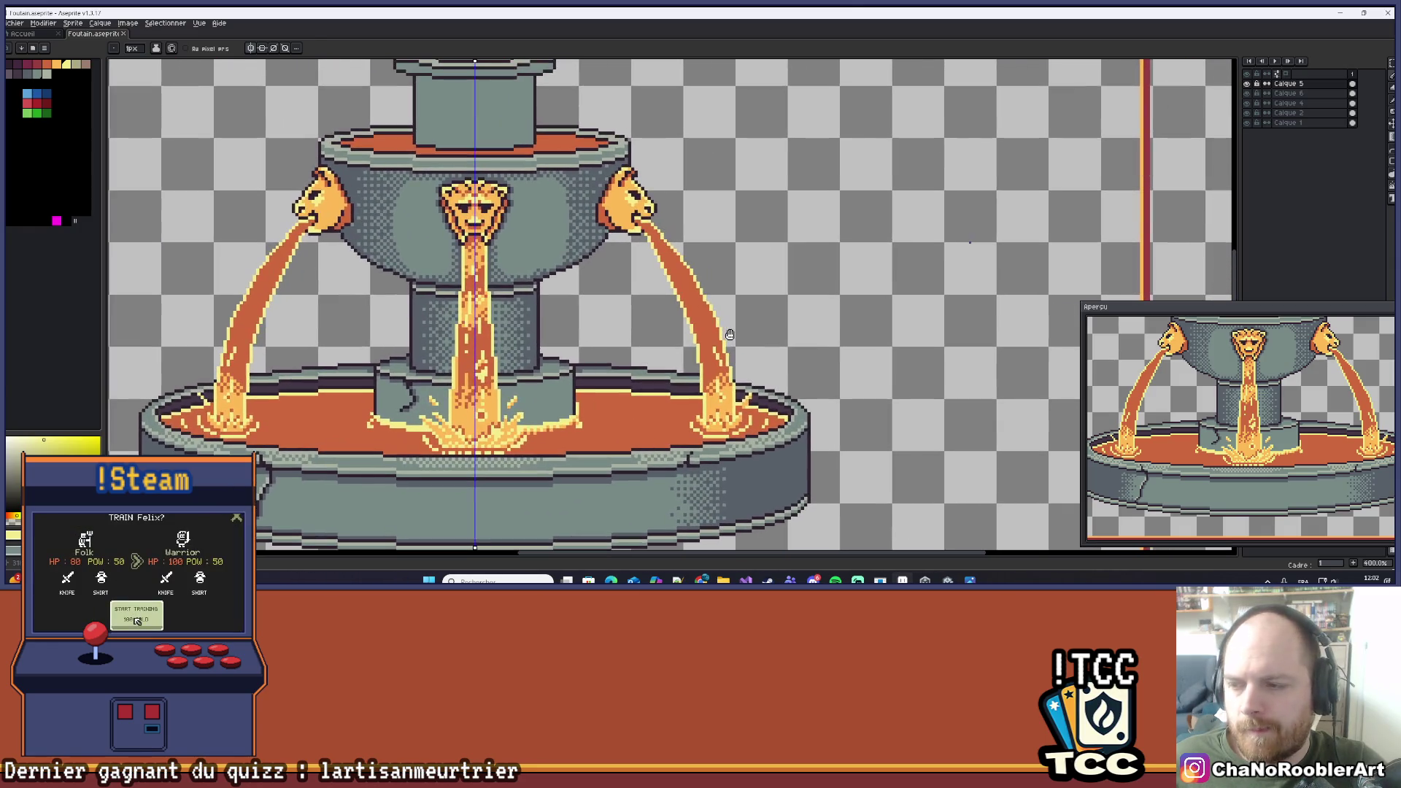
pyautogui.scroll(5, 649, 248)
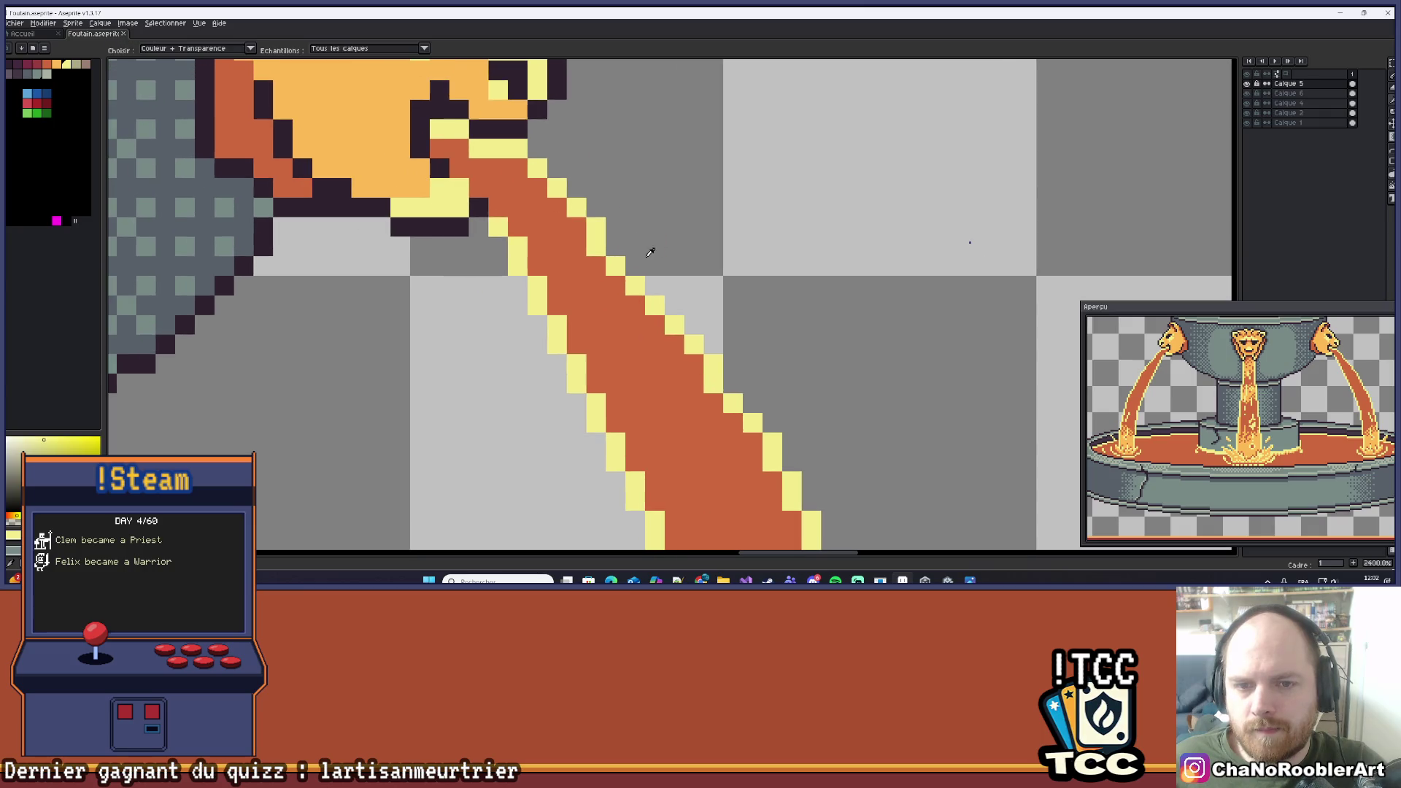
pyautogui.scroll(-5, 619, 252)
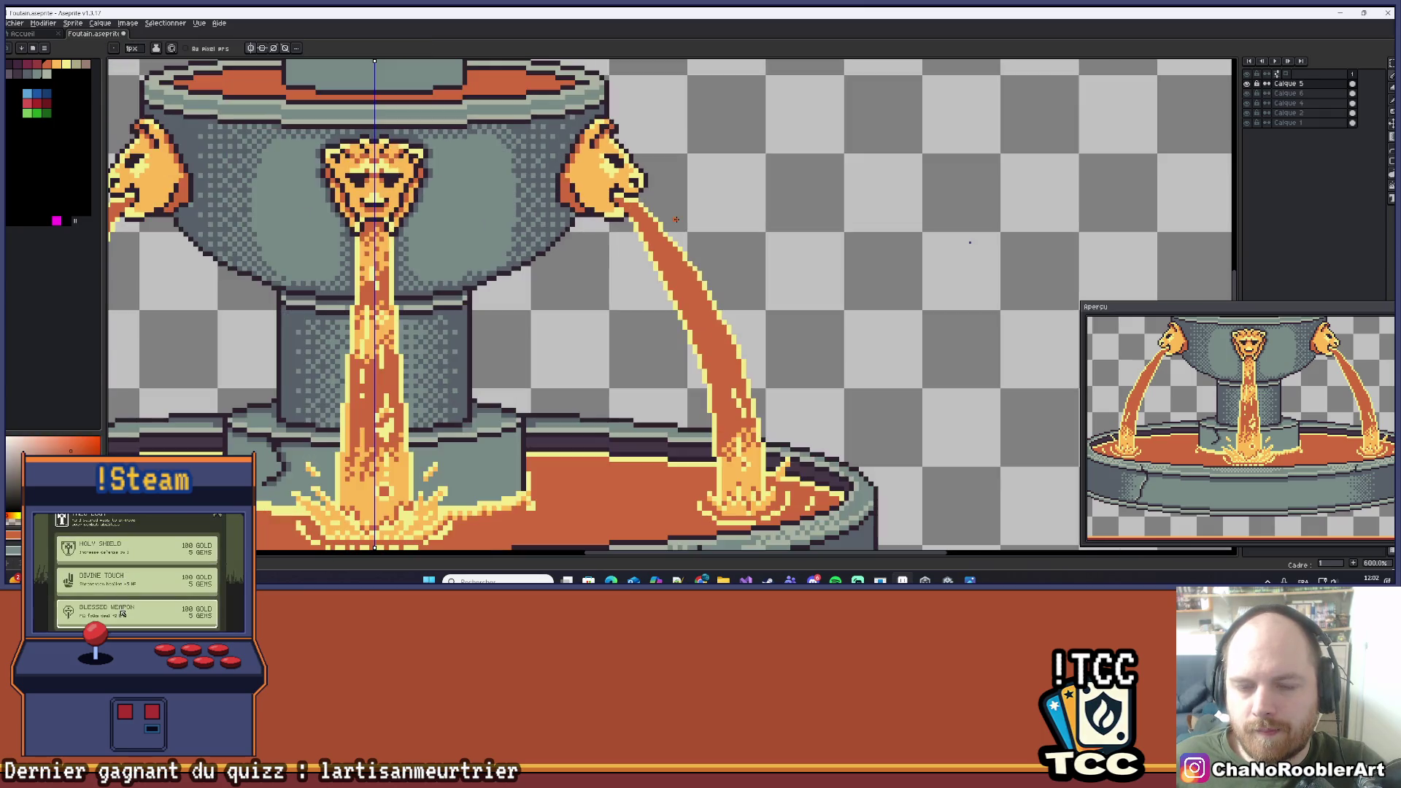
pyautogui.scroll(-3, 688, 223)
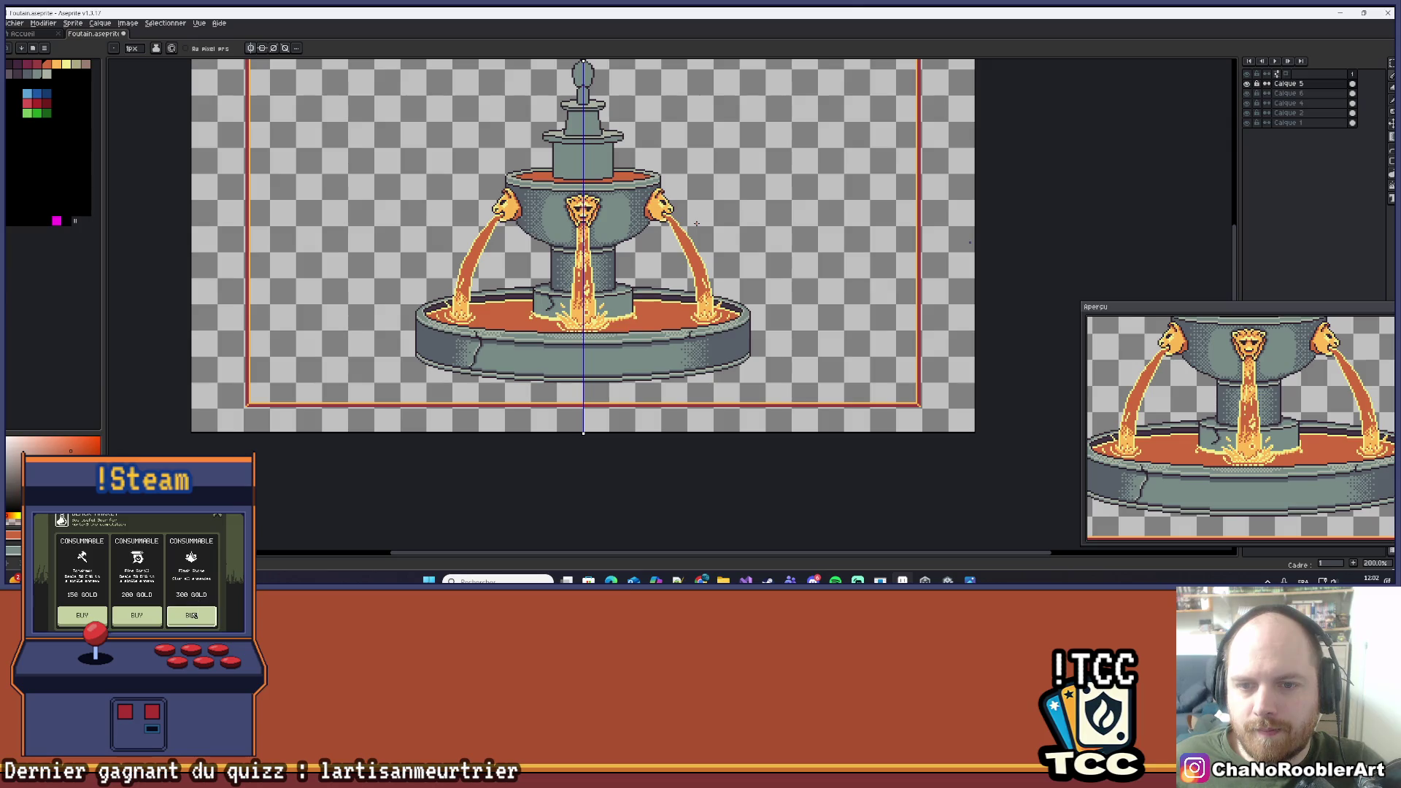
pyautogui.hotkey('ctrl', 's')
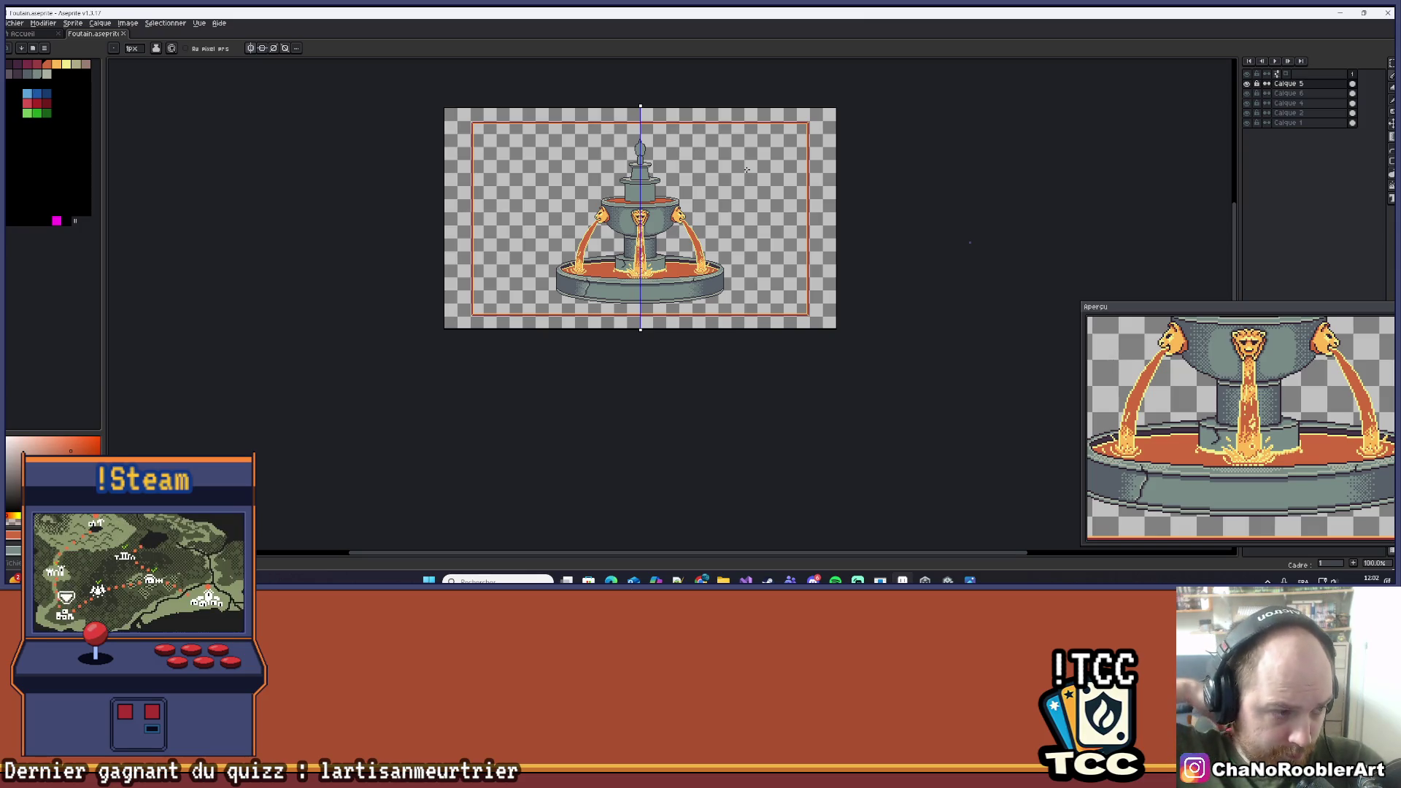
pyautogui.scroll(12, 693, 241)
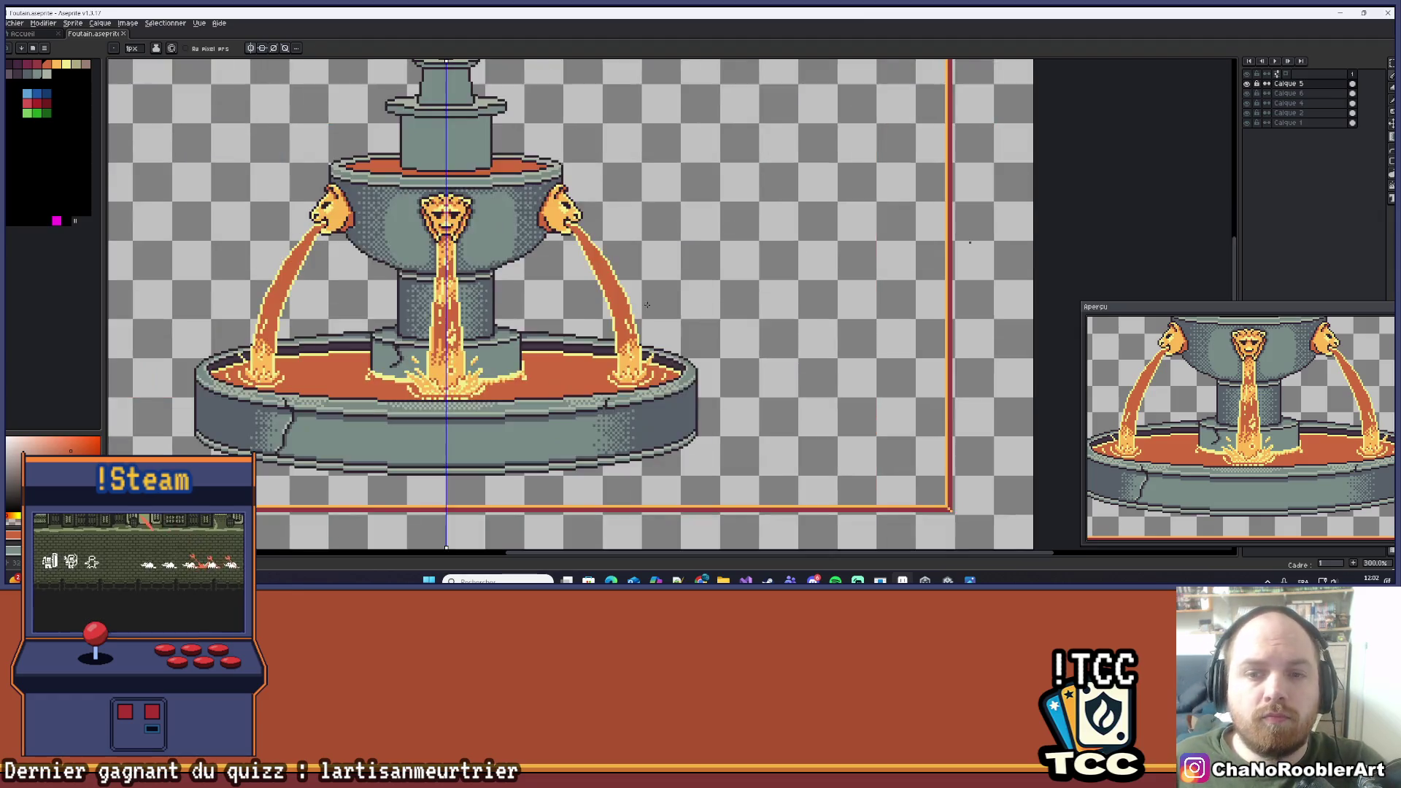
# Sample the yellow from the stream's edge and add three yellow highlight pixels inside the right stream.
pyautogui.press('i')
pyautogui.click(671, 378)
pyautogui.press('b')
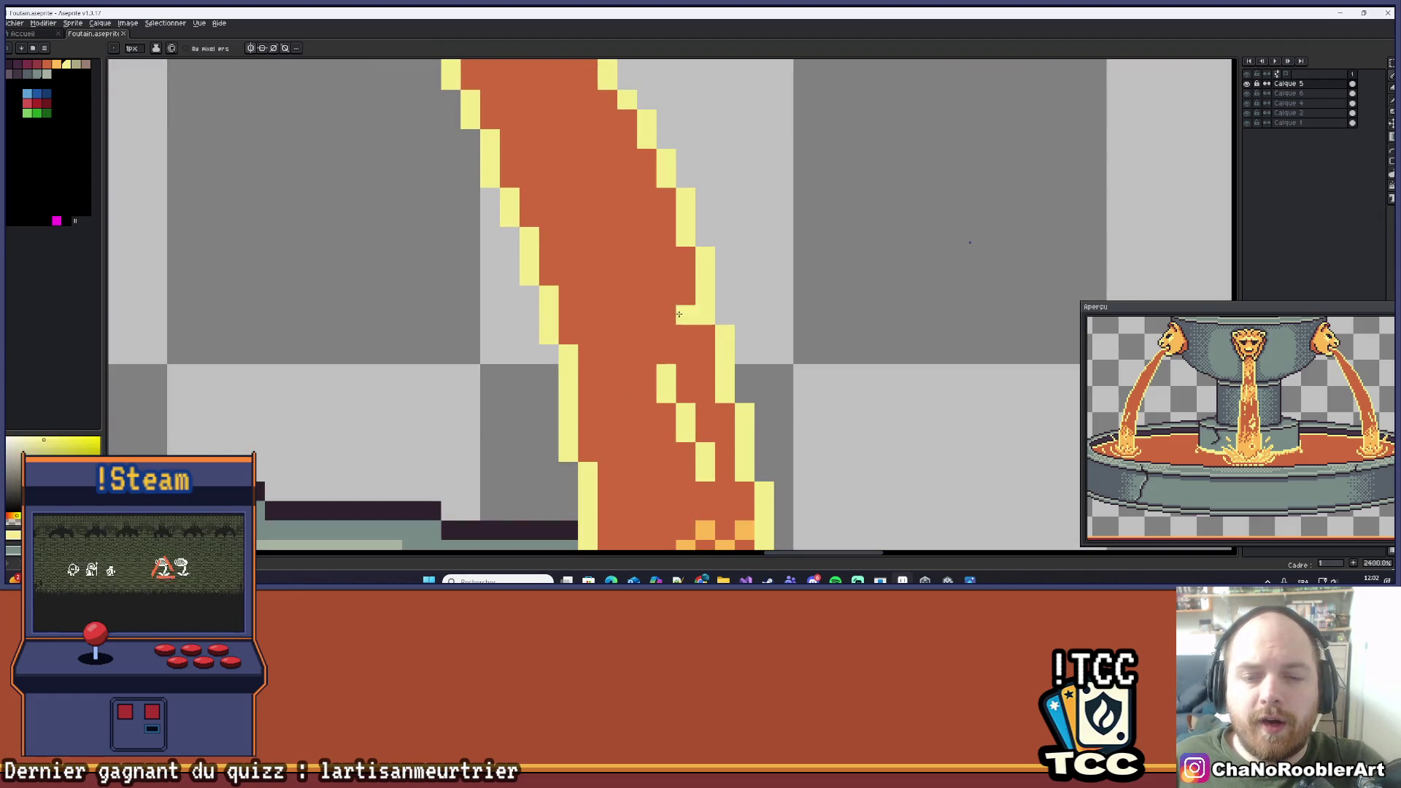
pyautogui.scroll(-3, 610, 222)
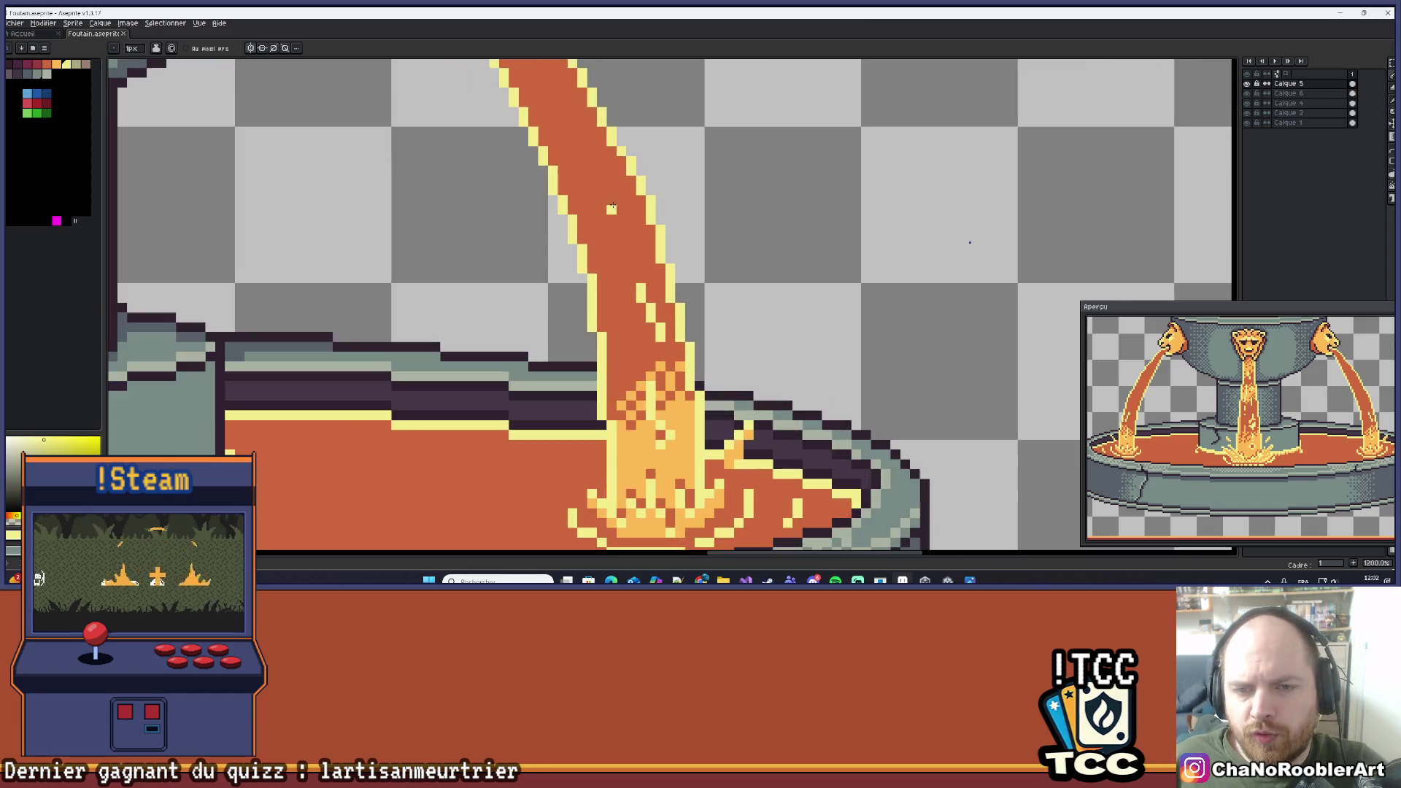
pyautogui.scroll(2, 632, 251)
pyautogui.scroll(-4, 656, 310)
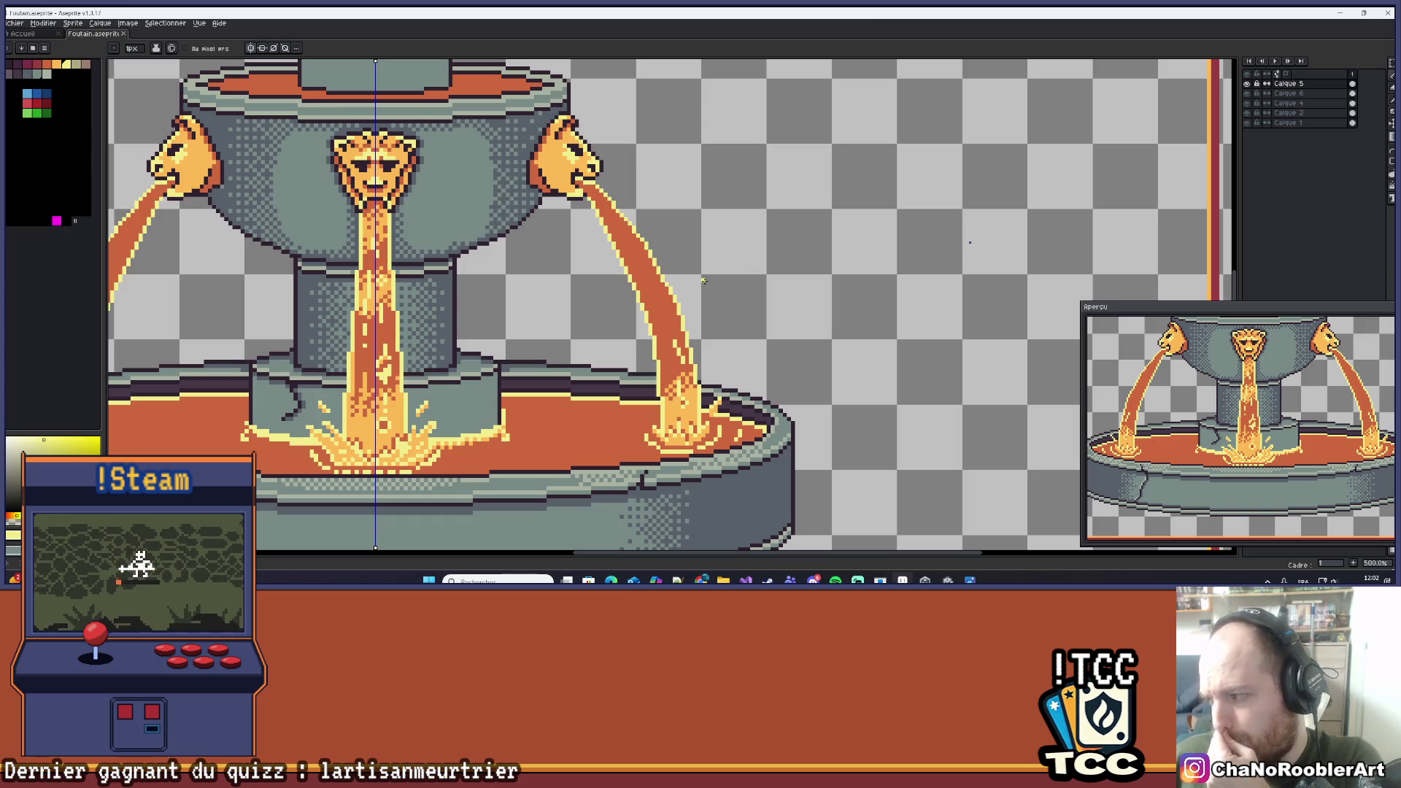
pyautogui.scroll(6, 703, 280)
pyautogui.click(583, 286)
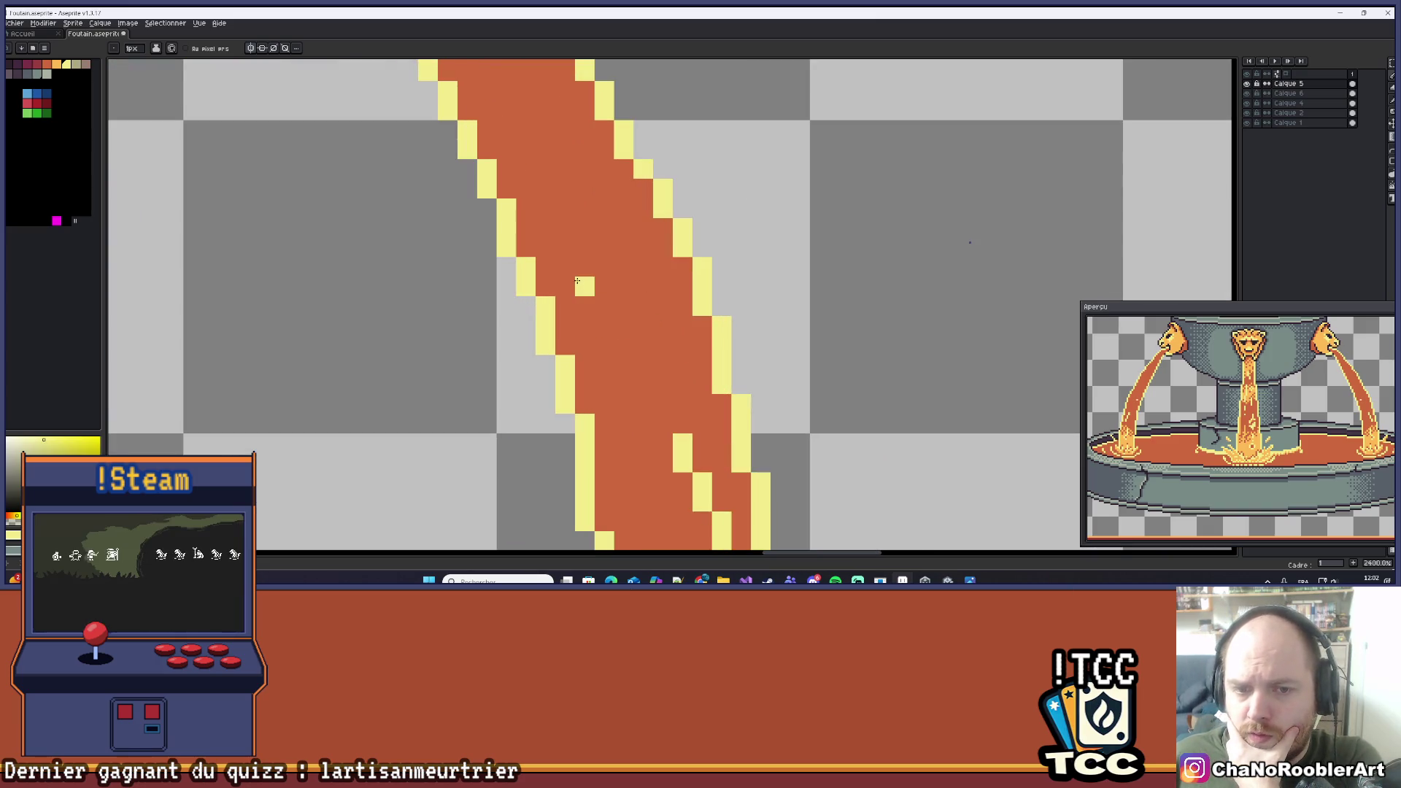
pyautogui.click(602, 302)
pyautogui.scroll(-5, 587, 316)
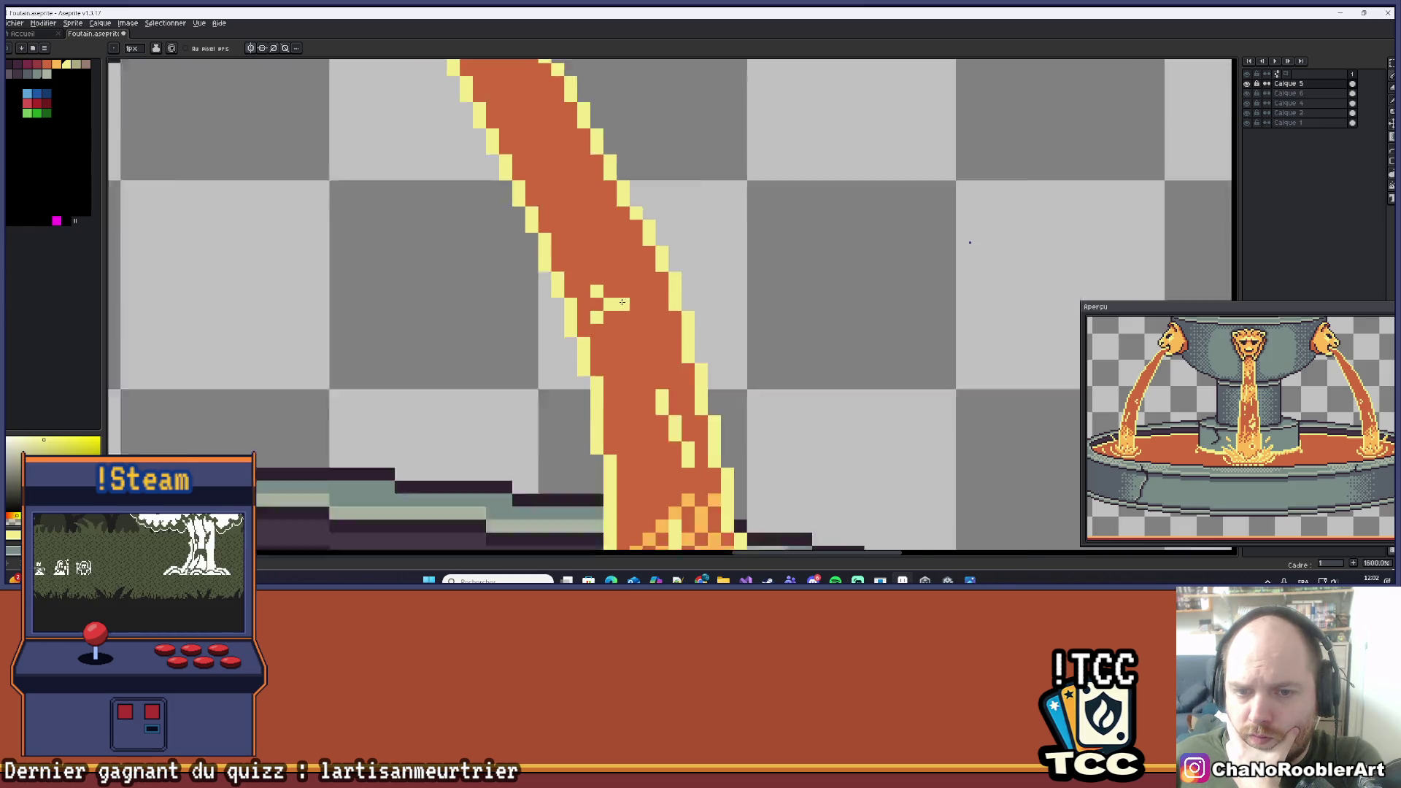
pyautogui.scroll(4, 671, 325)
pyautogui.scroll(2, 671, 325)
pyautogui.click(733, 355)
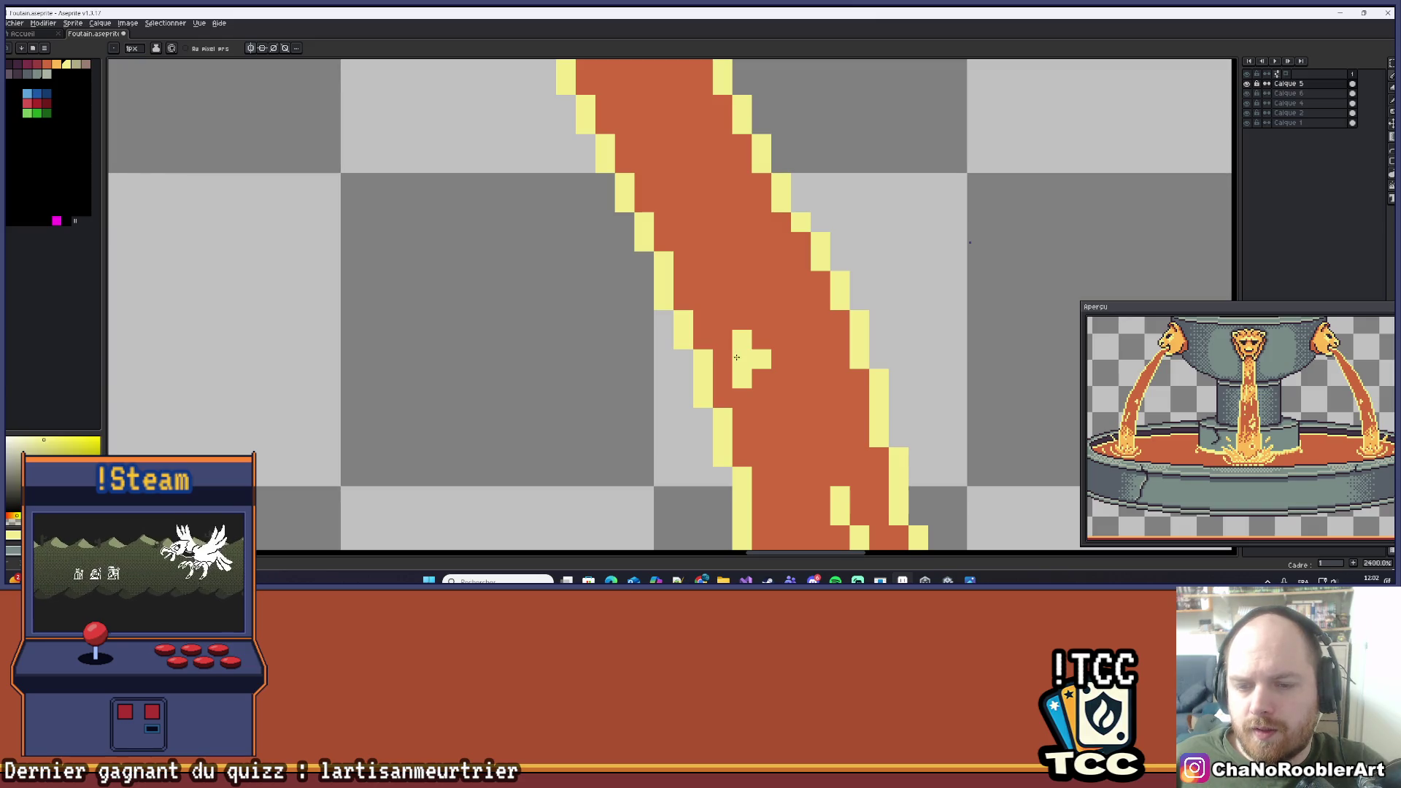
# Add three more yellow highlight pixels further along the right lava stream.
pyautogui.scroll(-5, 737, 292)
pyautogui.scroll(6, 751, 278)
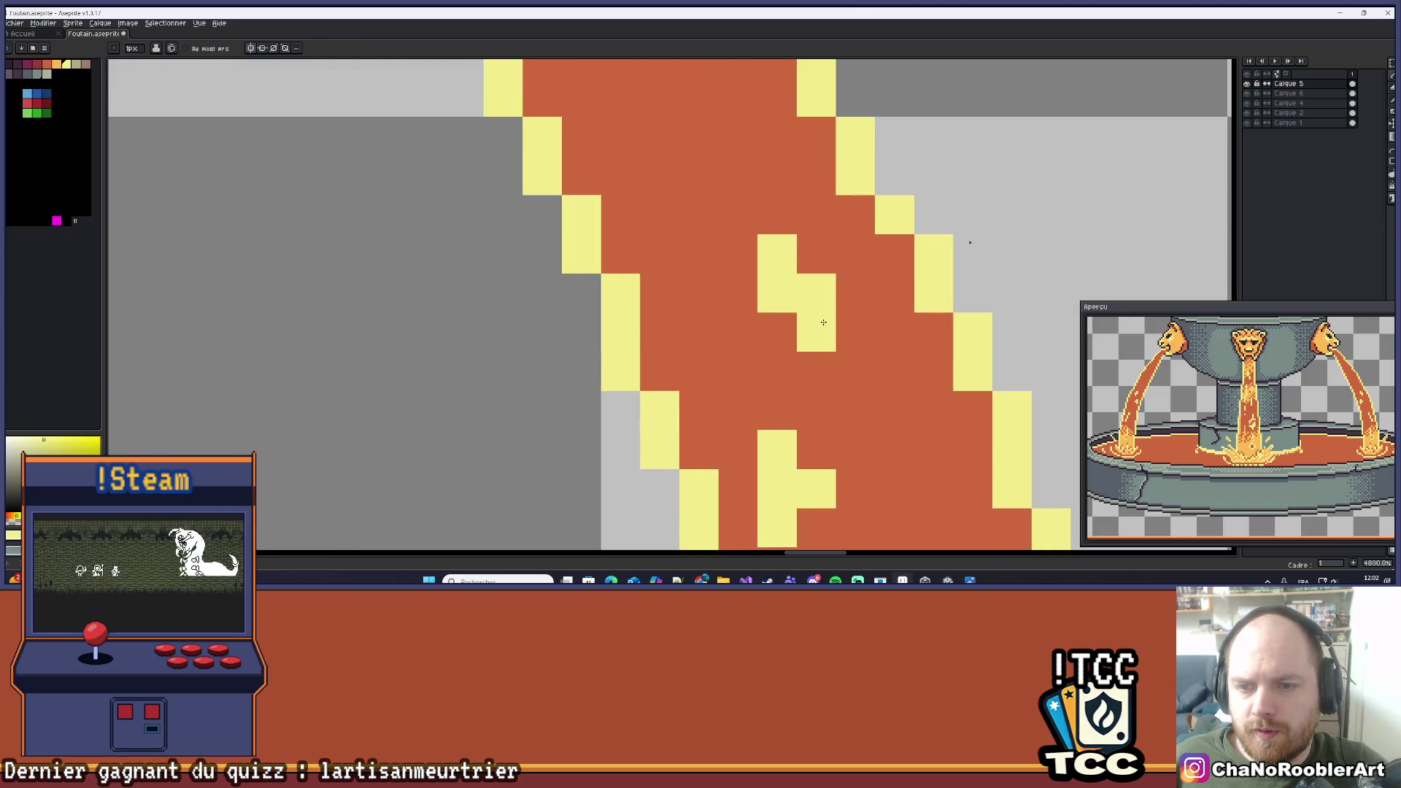
pyautogui.scroll(-5, 759, 277)
pyautogui.scroll(-4, 779, 276)
pyautogui.scroll(3, 778, 276)
pyautogui.moveTo(854, 309)
pyautogui.mouseDown()
pyautogui.moveTo(632, 309)
pyautogui.moveTo(607, 285)
pyautogui.mouseUp()
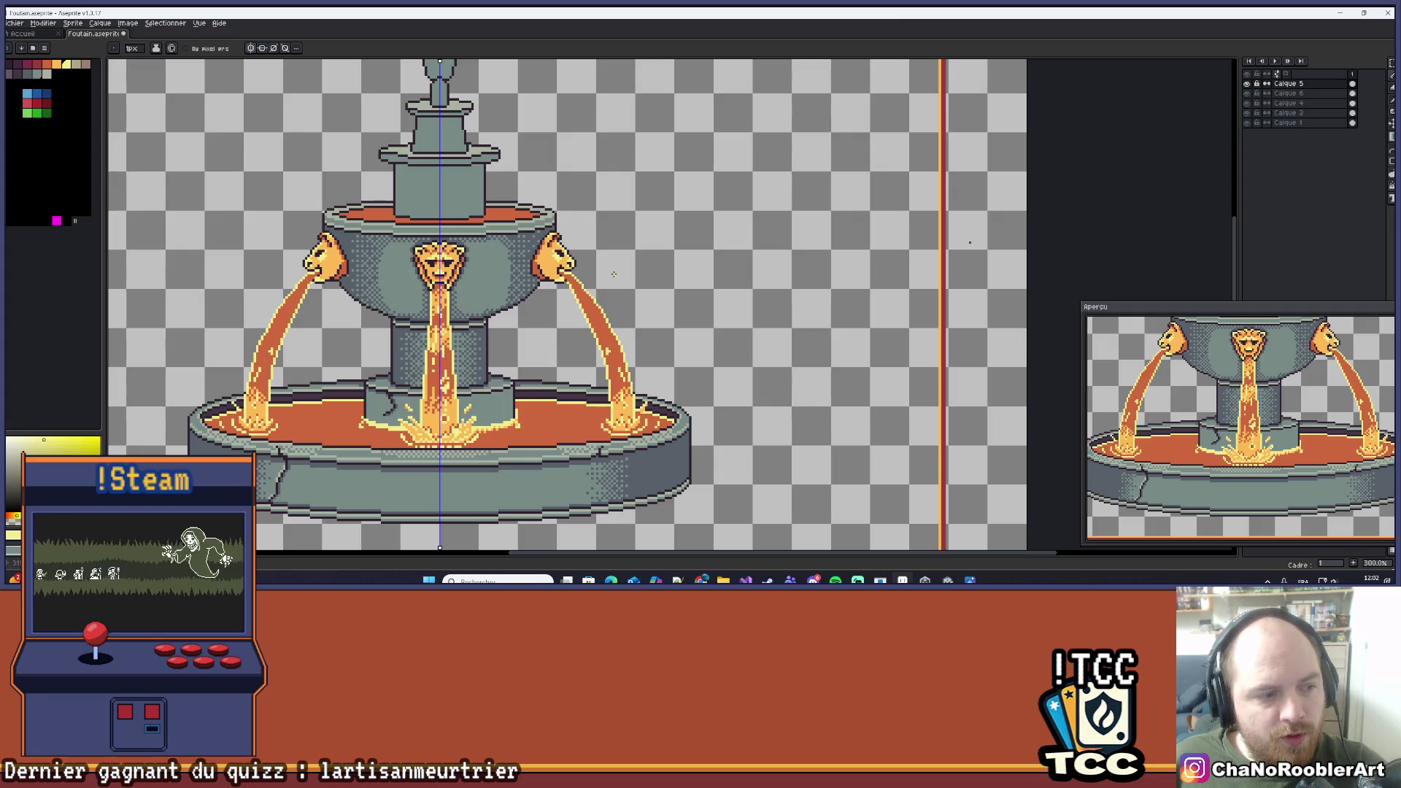
pyautogui.scroll(8, 615, 272)
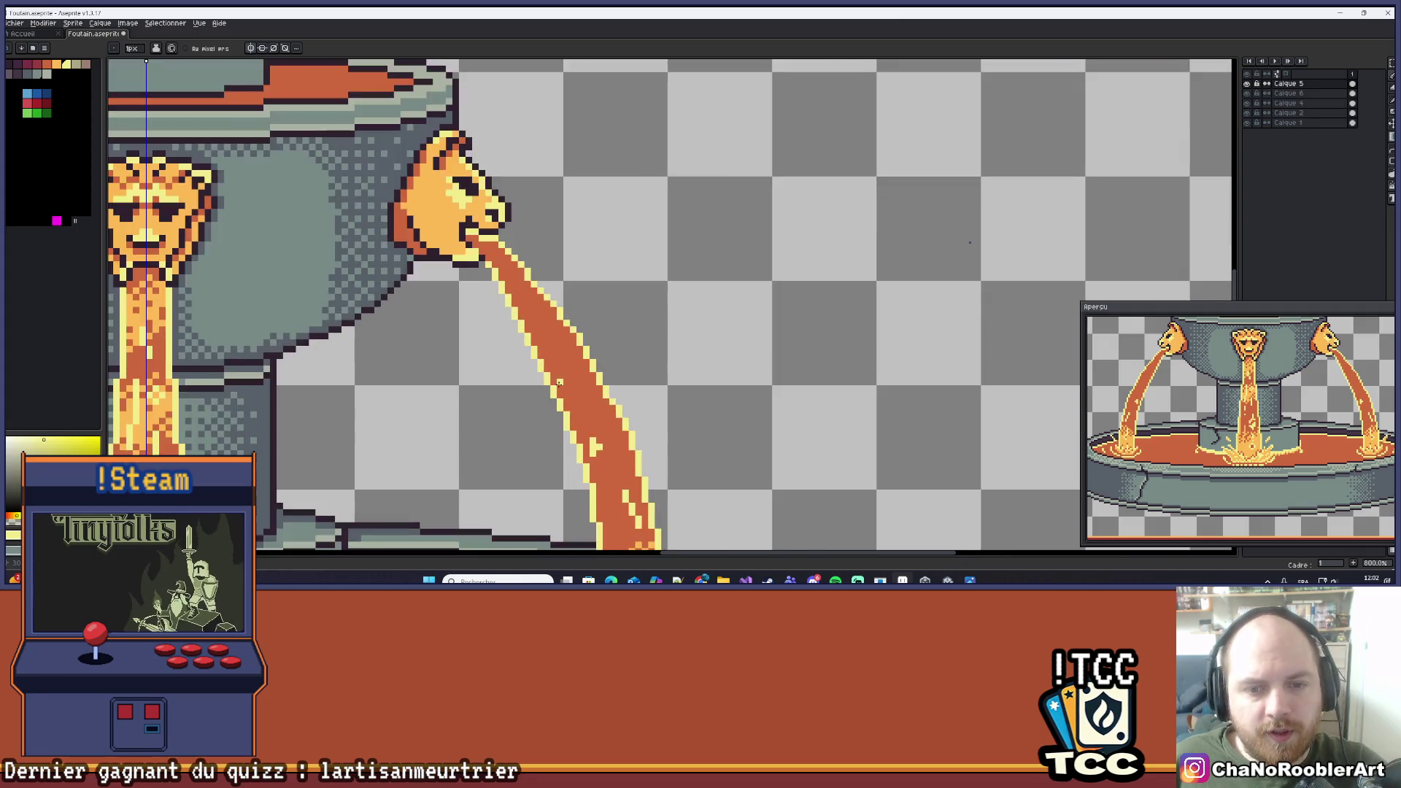
pyautogui.click(606, 382)
pyautogui.click(626, 402)
pyautogui.click(626, 422)
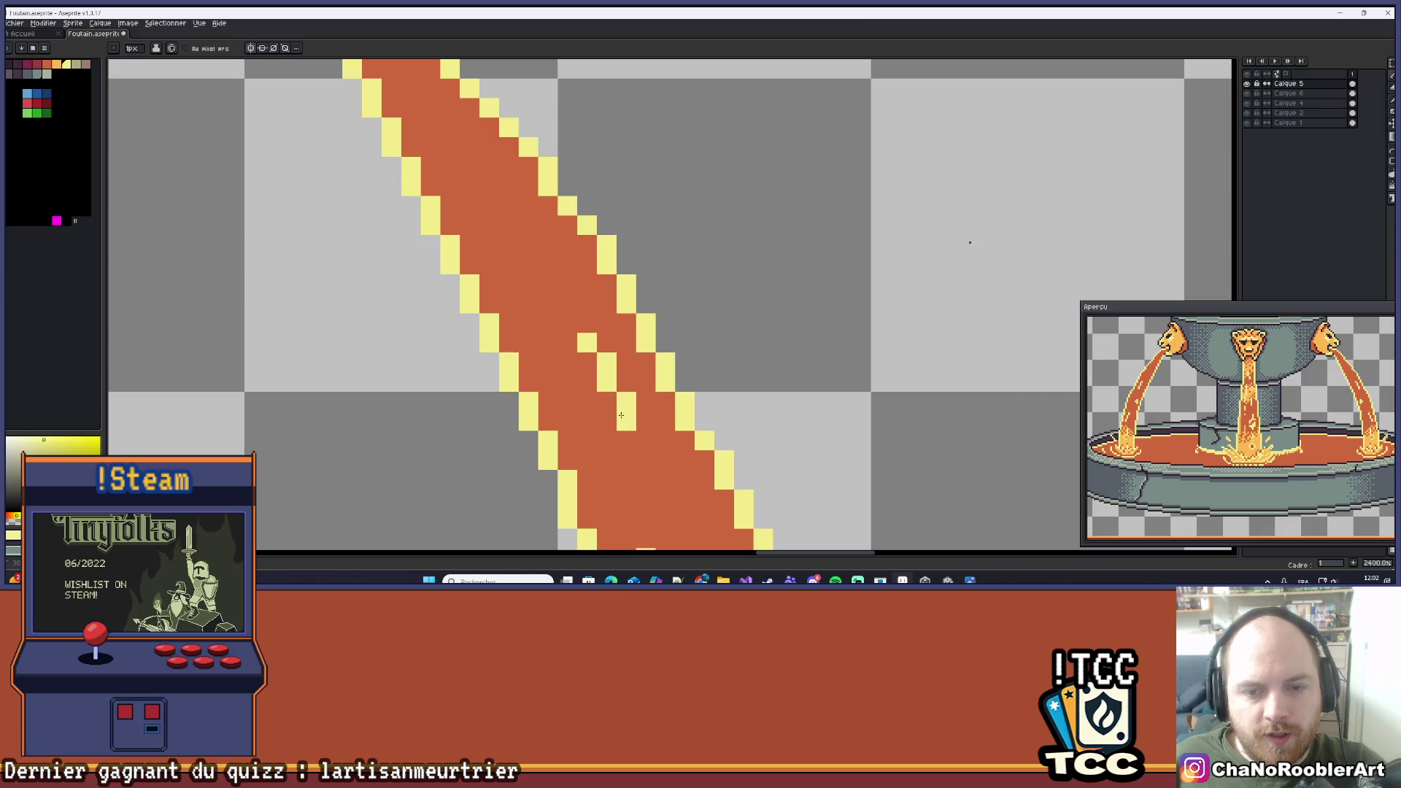
pyautogui.scroll(-5, 635, 424)
# Sample the light orange from the splash and paint a diagonal light-orange streak down the right jet.
pyautogui.moveTo(710, 324); pyautogui.dragTo(711, 245)
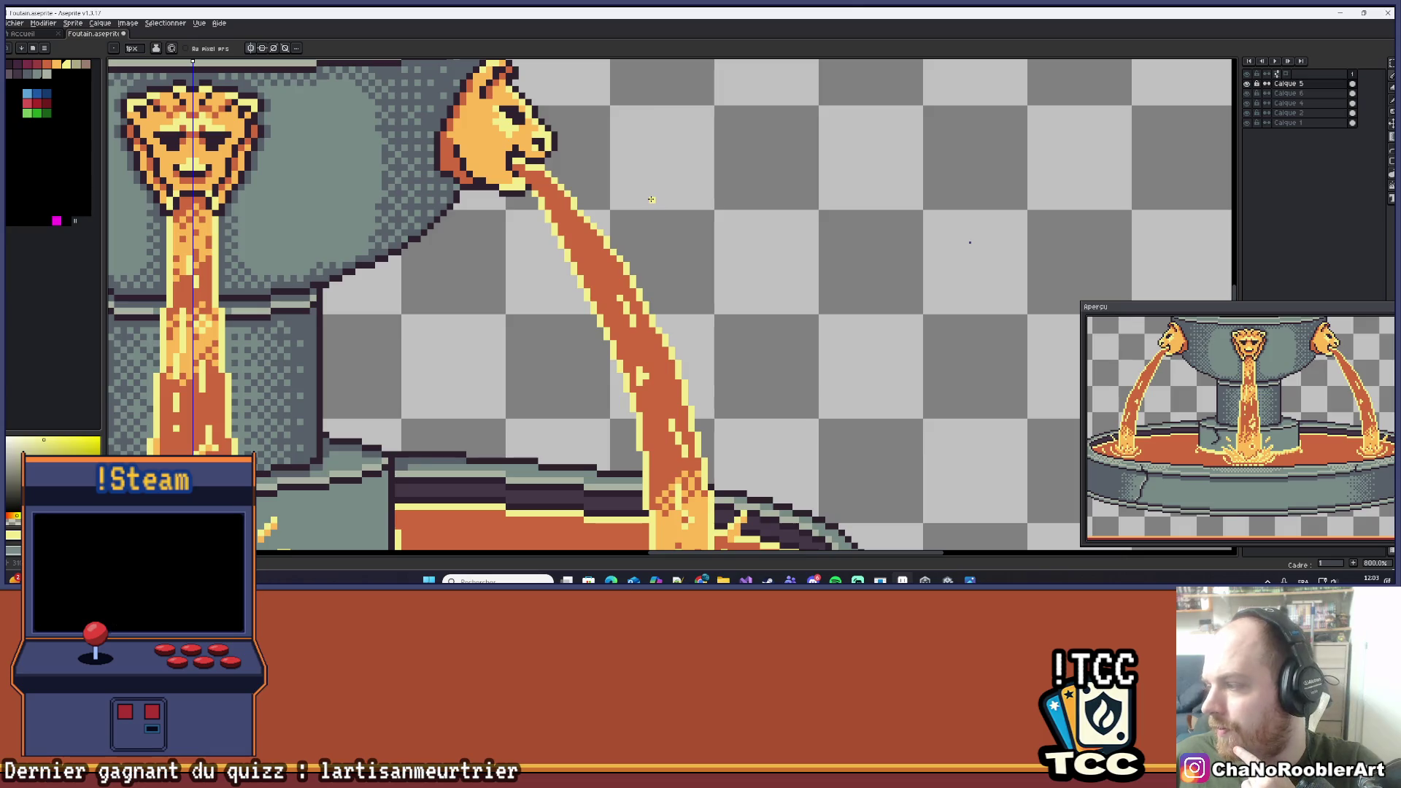
pyautogui.scroll(-5, 605, 213)
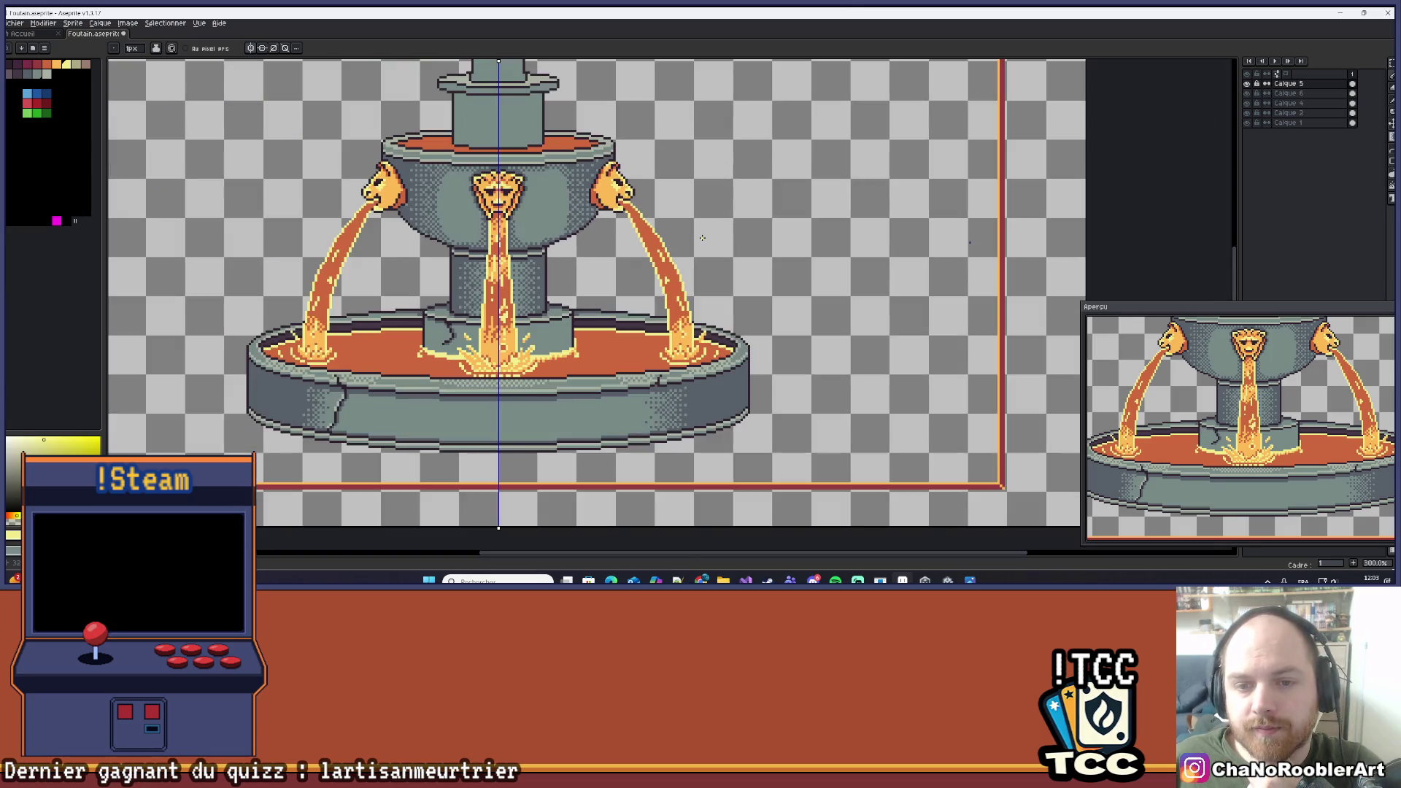
pyautogui.scroll(5, 660, 298)
pyautogui.scroll(1, 660, 298)
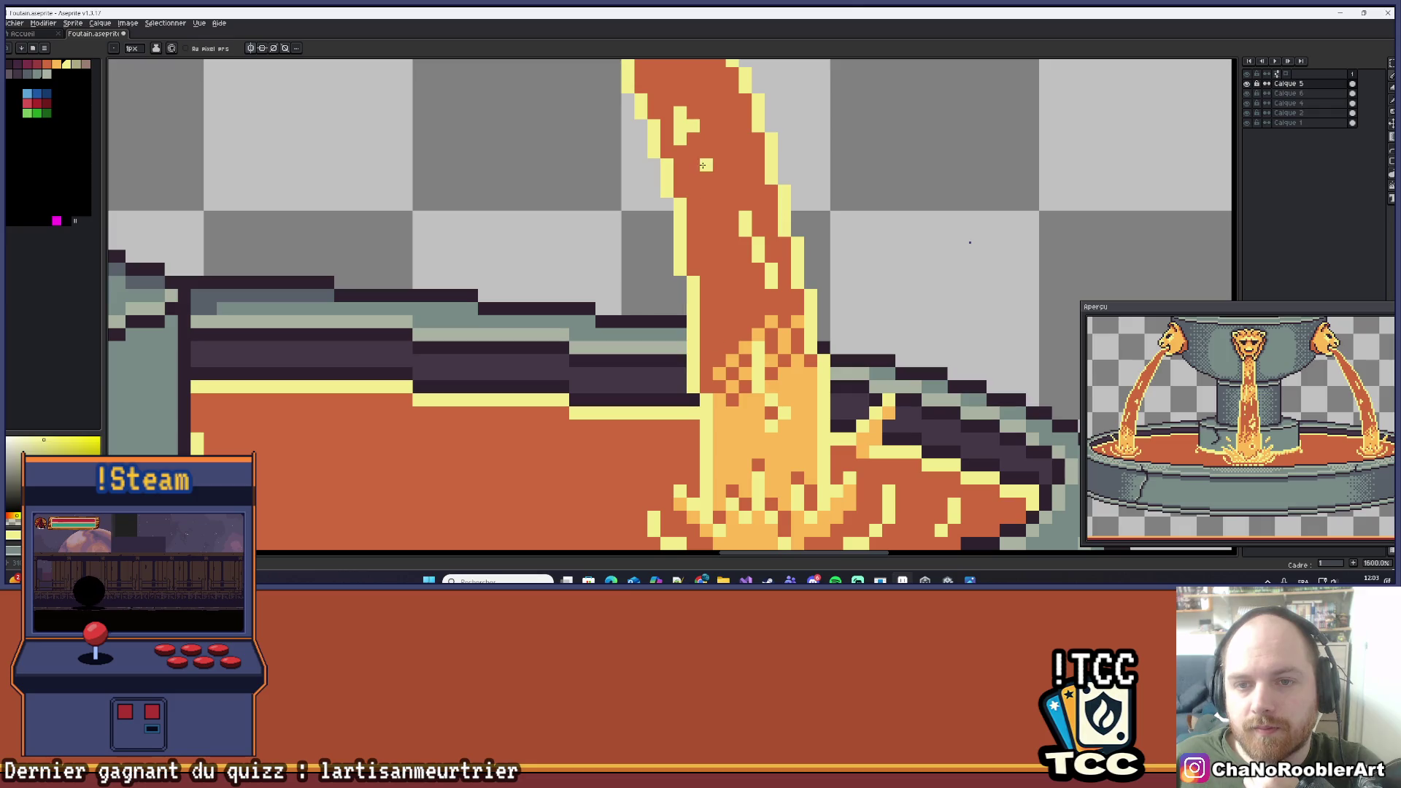
pyautogui.scroll(-2, 705, 168)
pyautogui.scroll(-1, 730, 171)
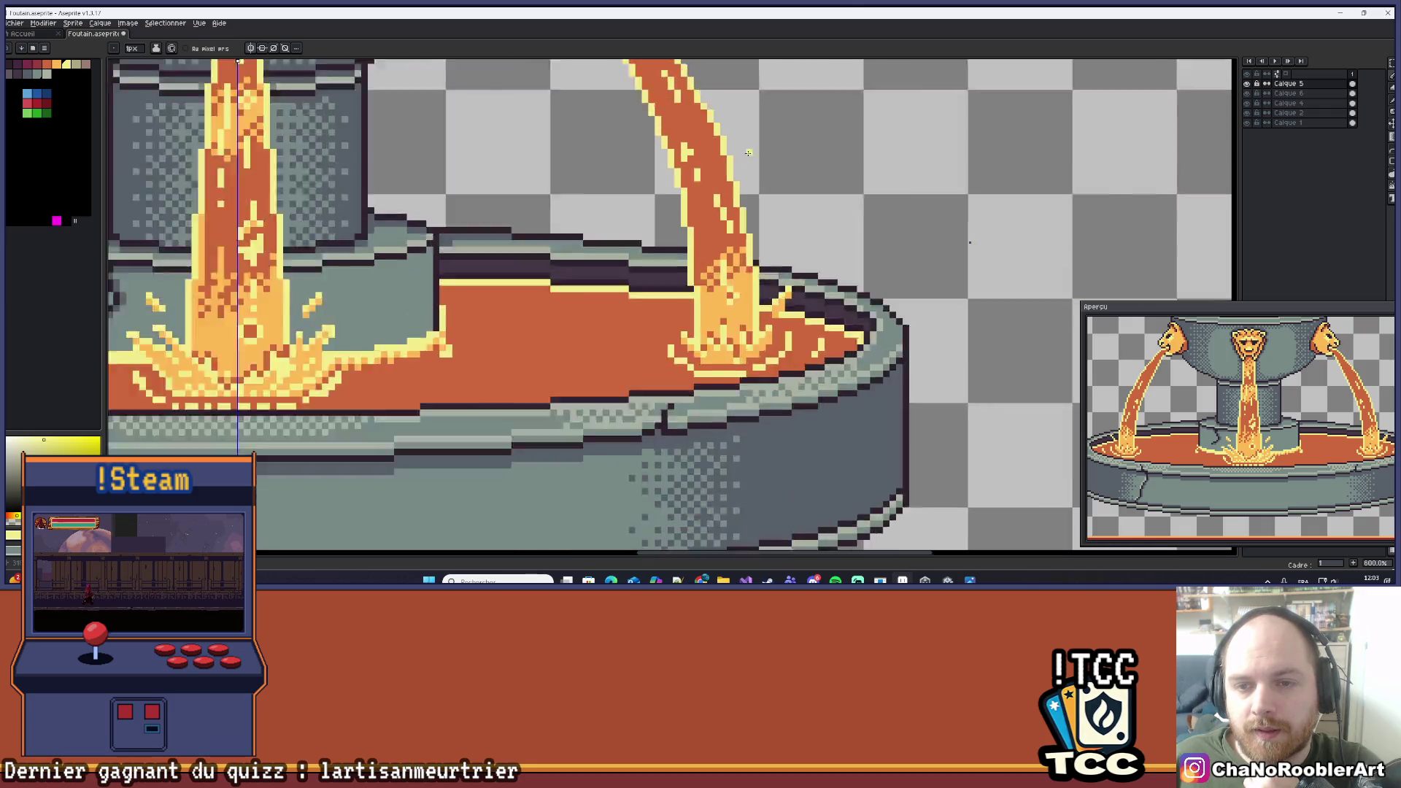
pyautogui.scroll(2, 759, 174)
pyautogui.scroll(-2, 783, 175)
pyautogui.moveTo(783, 175); pyautogui.dragTo(719, 254)
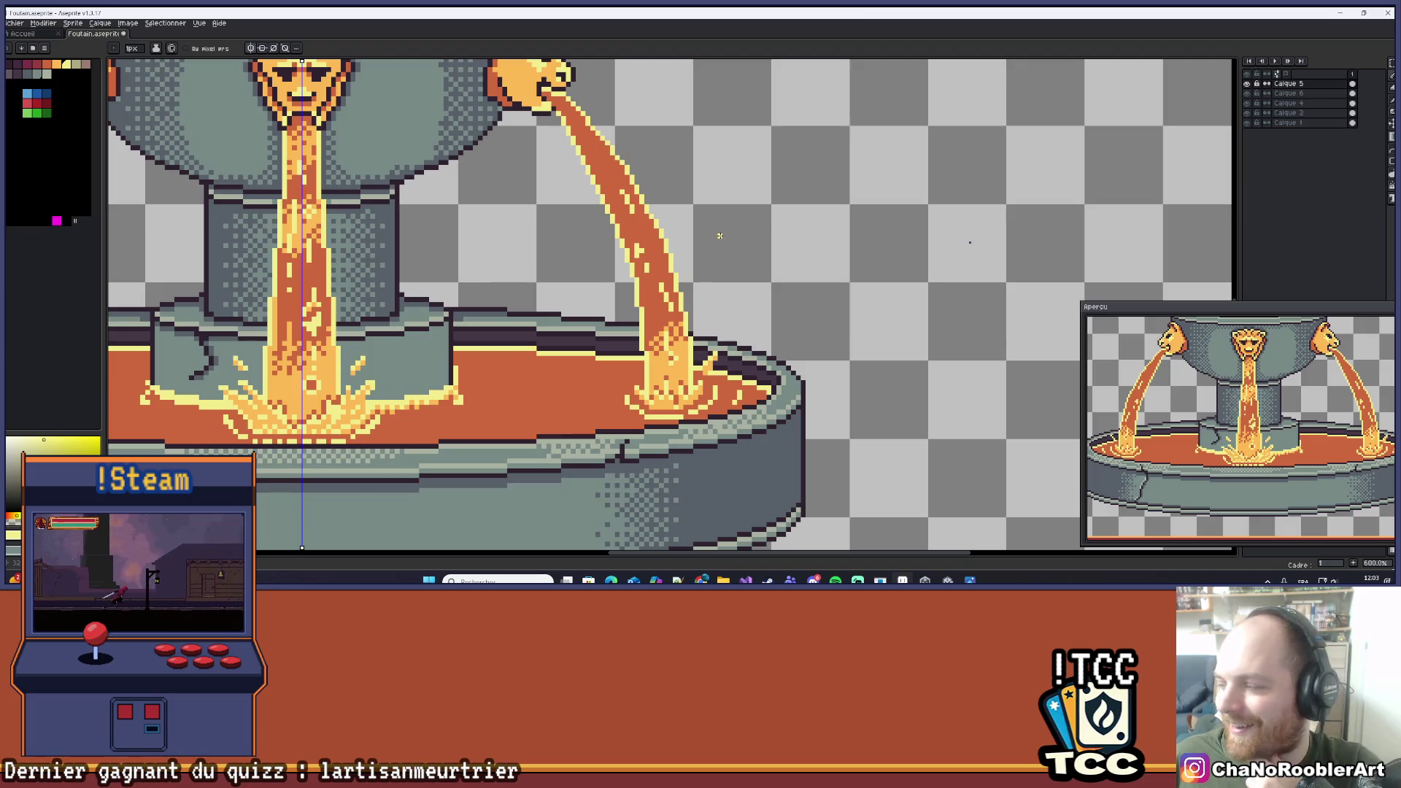
pyautogui.scroll(-3, 720, 235)
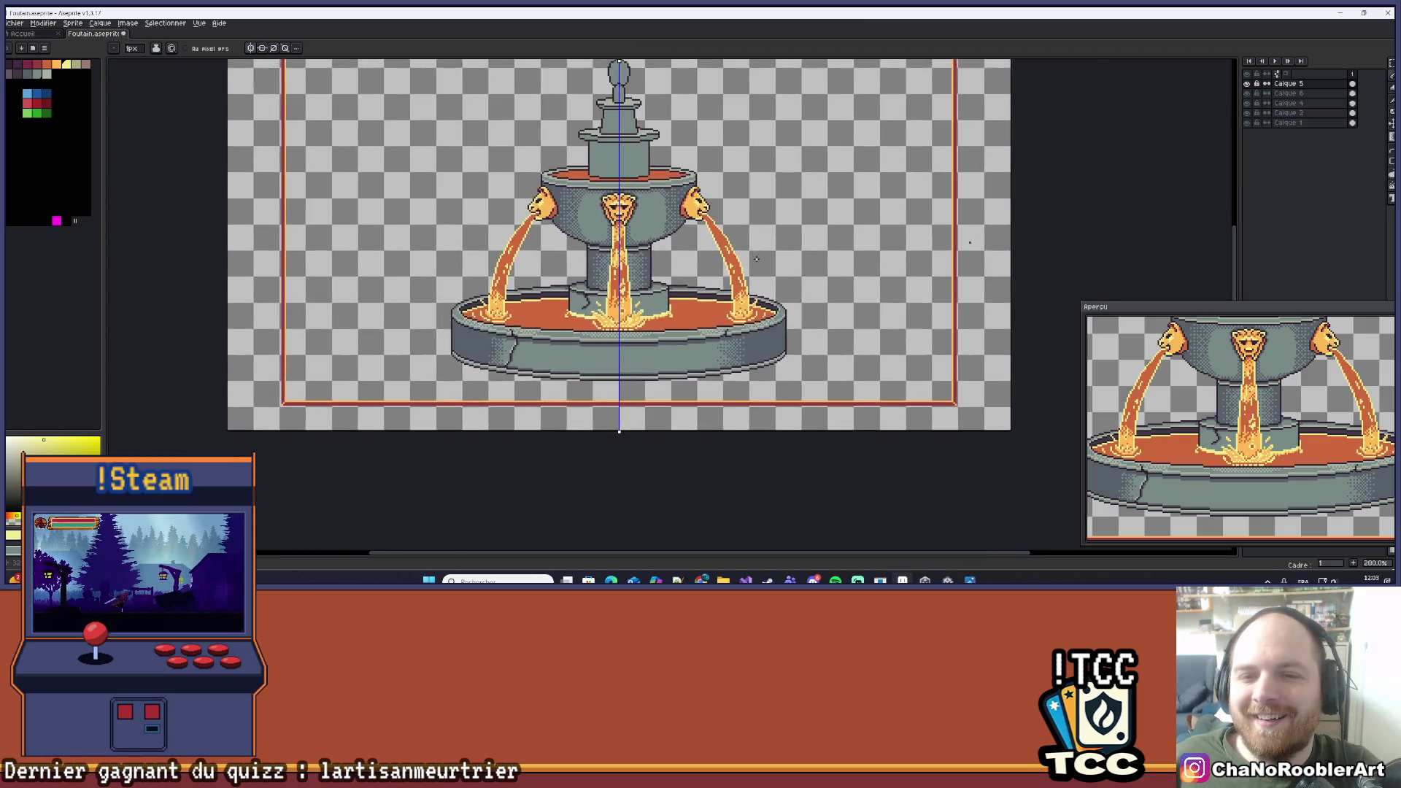
pyautogui.scroll(3, 726, 226)
pyautogui.scroll(4, 731, 217)
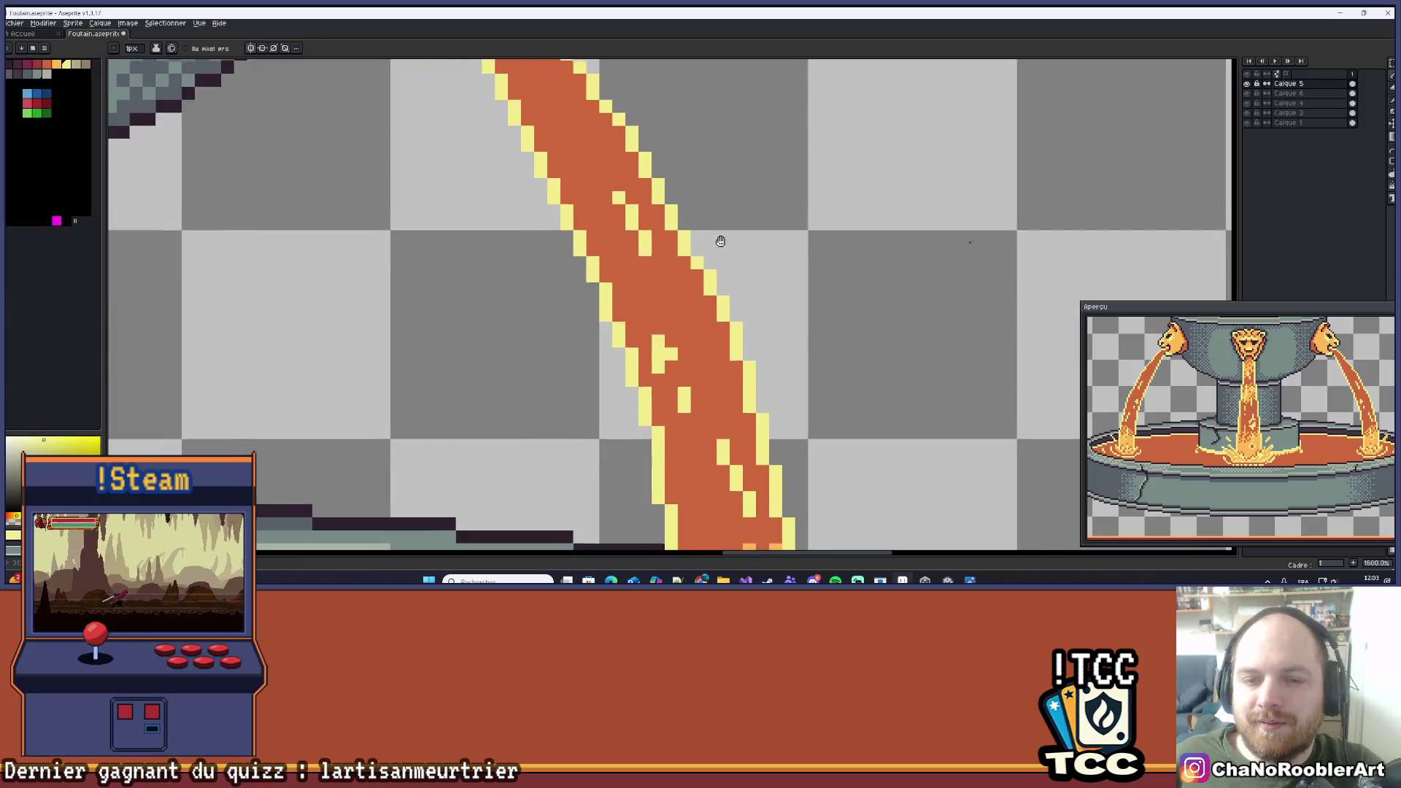
pyautogui.scroll(-3, 719, 241)
pyautogui.scroll(1, 690, 292)
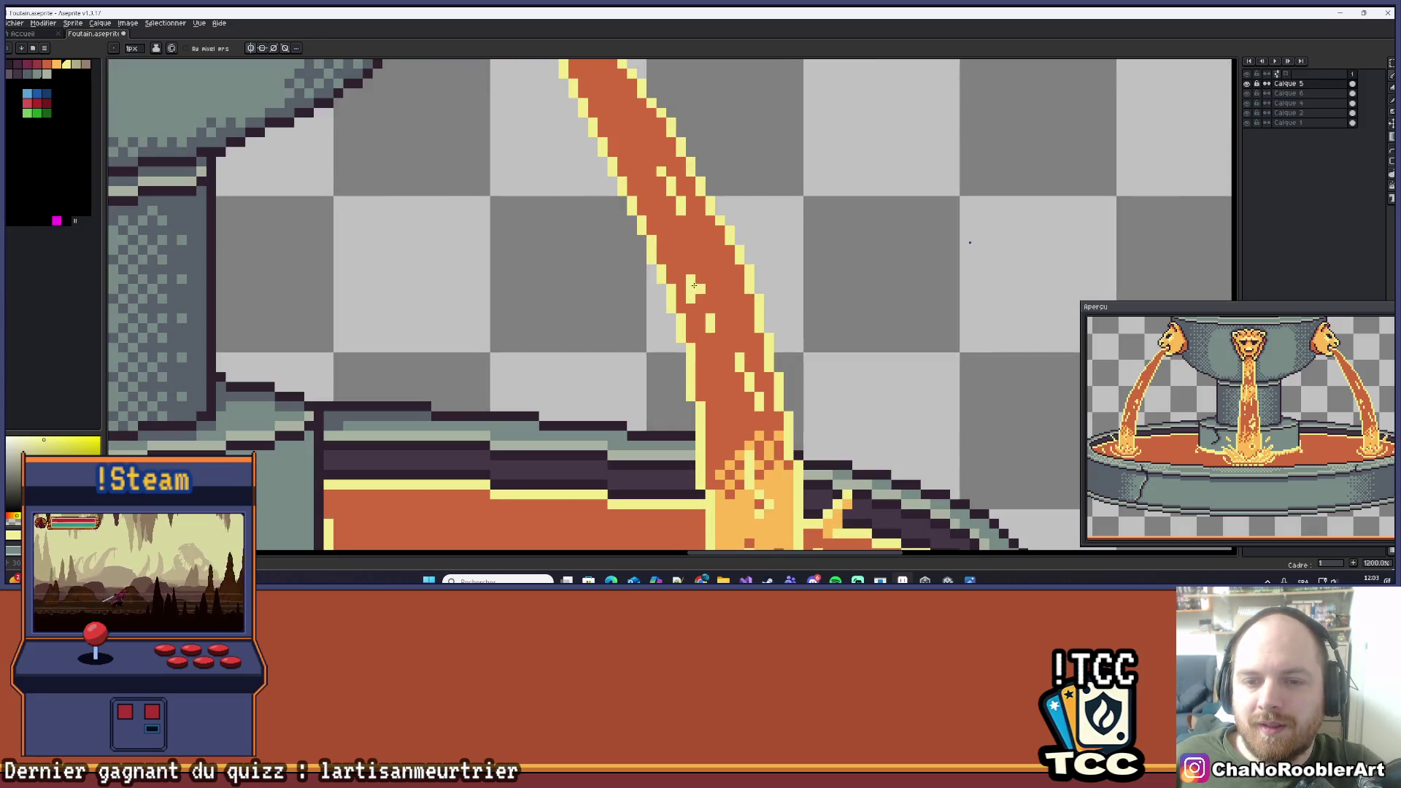
pyautogui.scroll(-3, 701, 260)
pyautogui.scroll(-1, 702, 259)
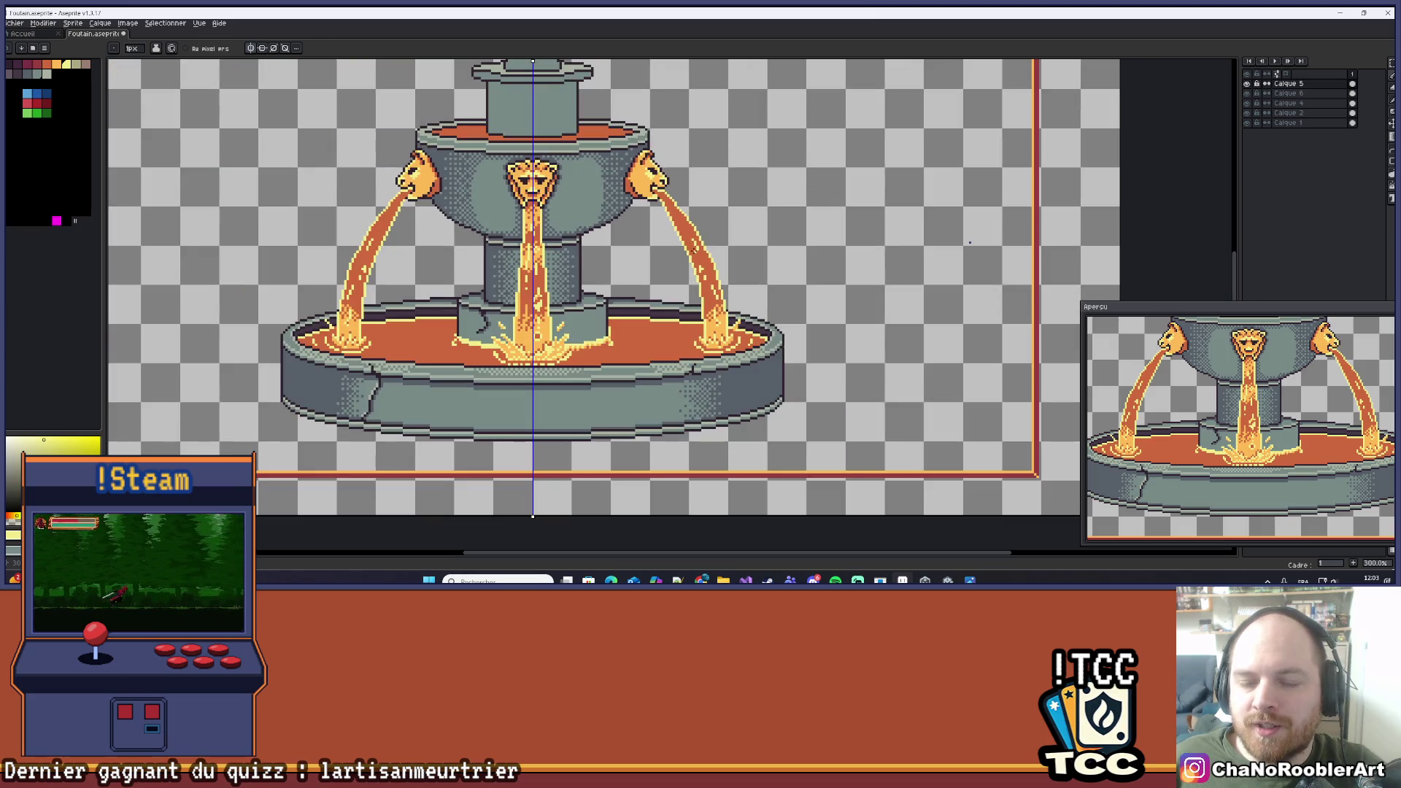
pyautogui.scroll(2, 733, 326)
pyautogui.press('i')
pyautogui.press('b')
pyautogui.scroll(5, 733, 326)
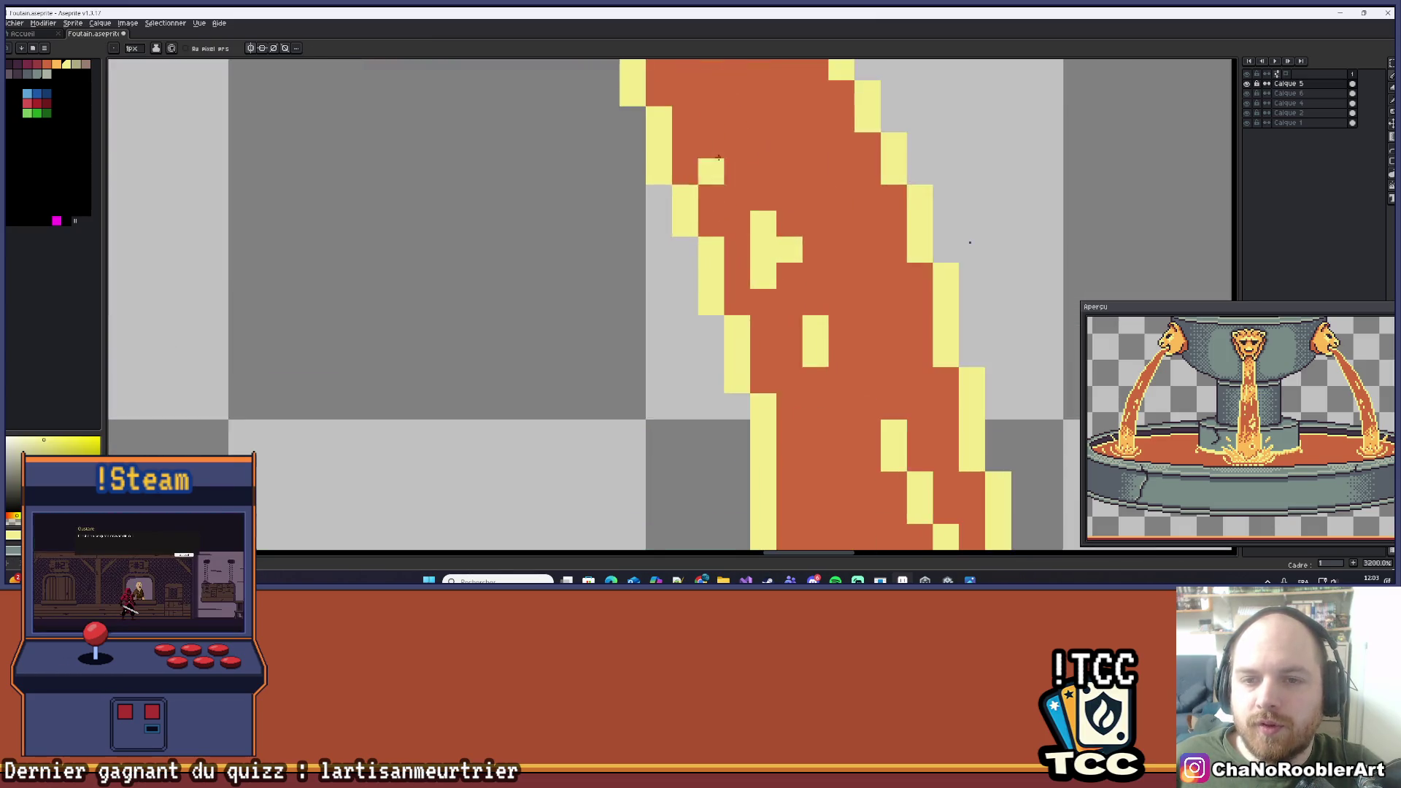
pyautogui.scroll(-4, 706, 348)
pyautogui.scroll(4, 706, 348)
pyautogui.keyDown('alt'); pyautogui.click(678, 219); pyautogui.keyUp('alt')
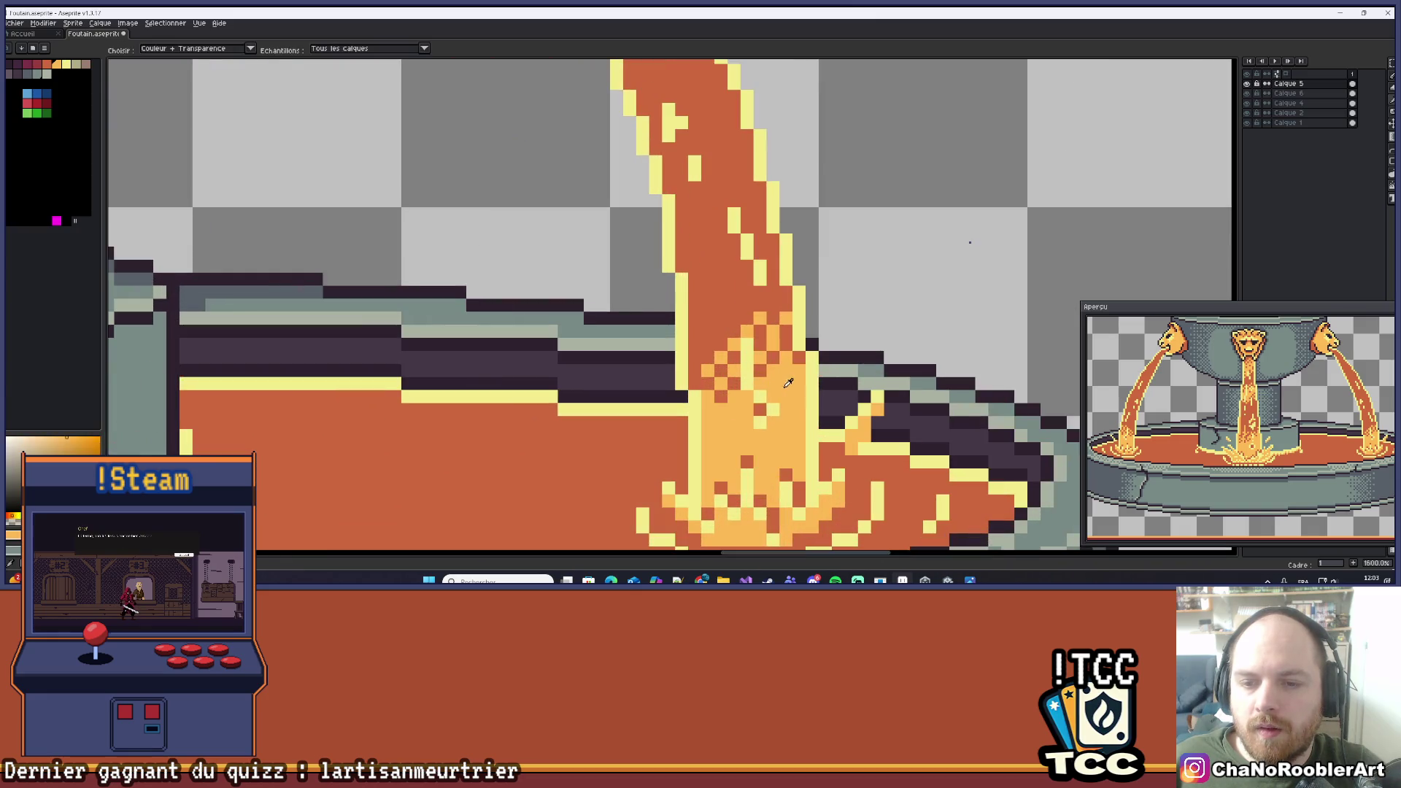
pyautogui.scroll(3, 597, 274)
pyautogui.moveTo(611, 263)
pyautogui.mouseDown()
pyautogui.moveTo(634, 303)
pyautogui.moveTo(672, 315)
pyautogui.moveTo(597, 213)
pyautogui.mouseUp()
pyautogui.scroll(-8, 597, 213)
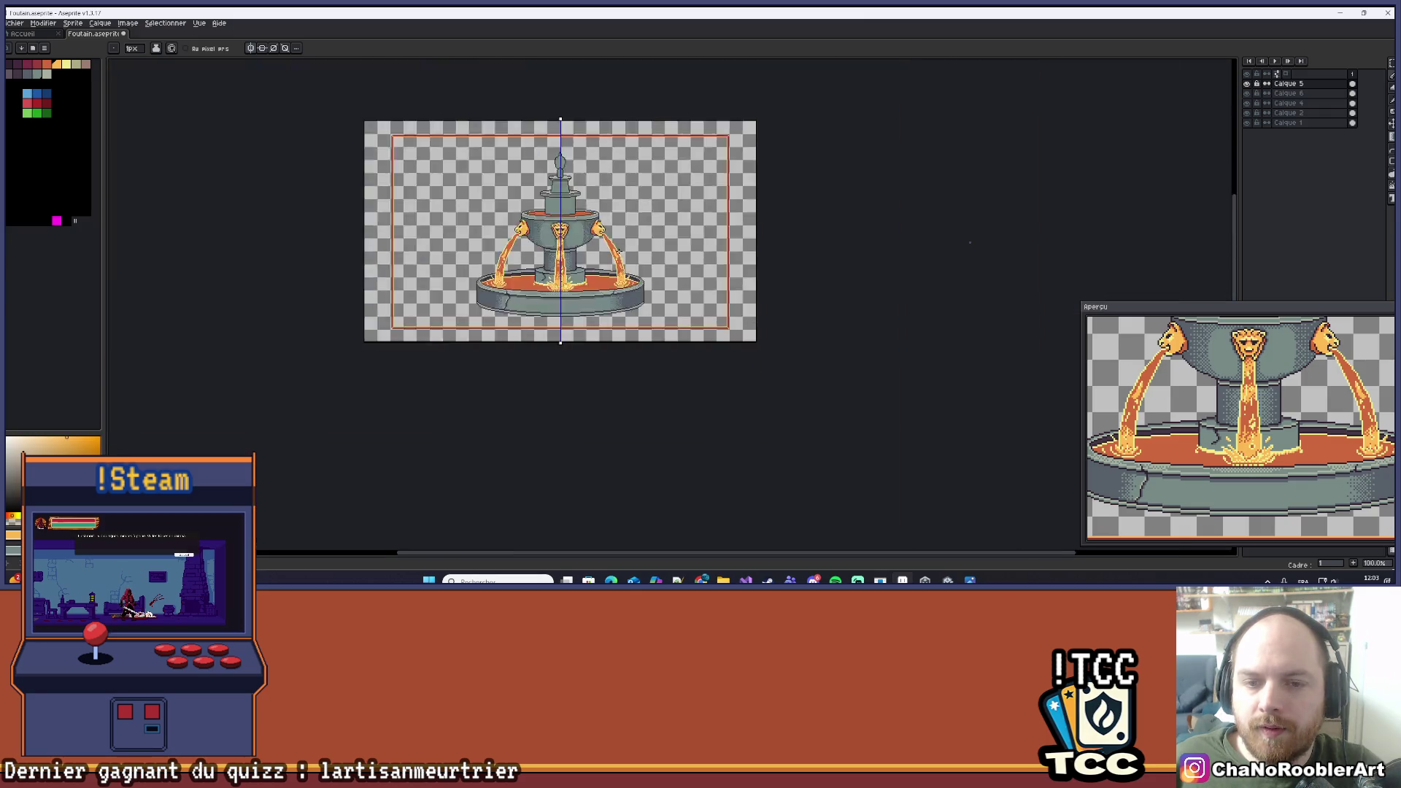
# Widen the light-orange highlight with more pixels along the right jet, undoing two misplaced ones.
pyautogui.scroll(9, 615, 284)
pyautogui.scroll(1, 615, 284)
pyautogui.moveTo(615, 358); pyautogui.dragTo(615, 408)
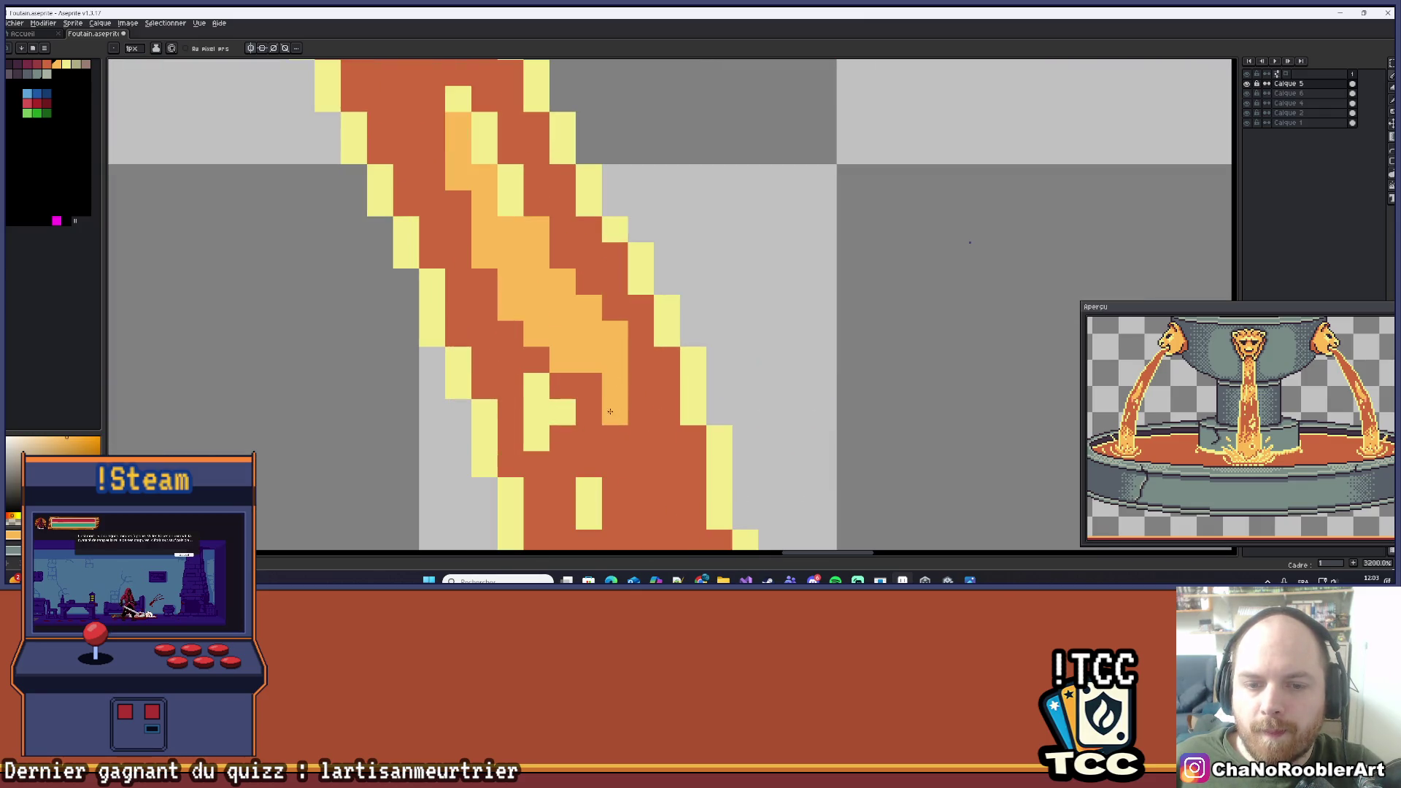
pyautogui.click(589, 387)
pyautogui.scroll(-8, 589, 386)
pyautogui.scroll(-2, 576, 283)
pyautogui.scroll(8, 577, 284)
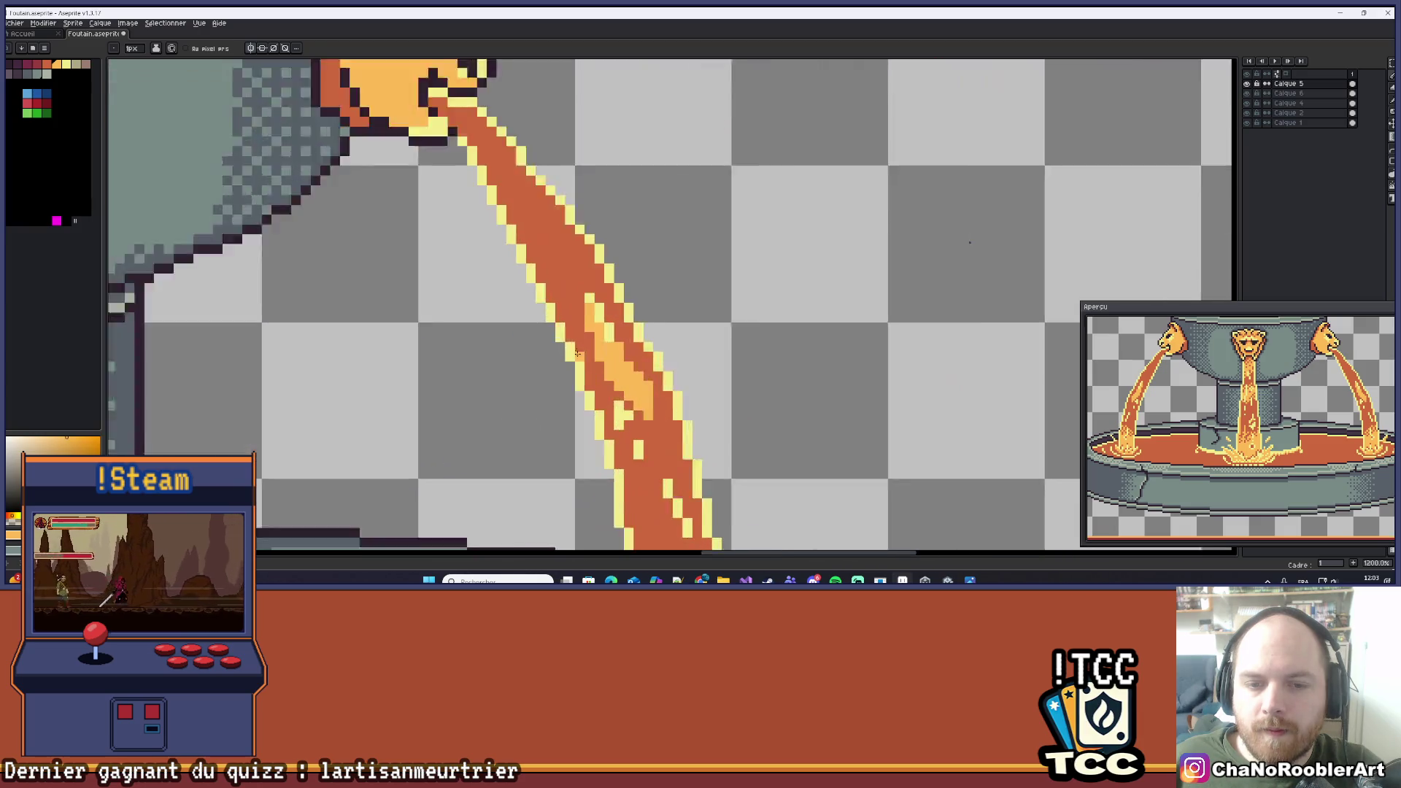
pyautogui.click(577, 284)
pyautogui.click(581, 294)
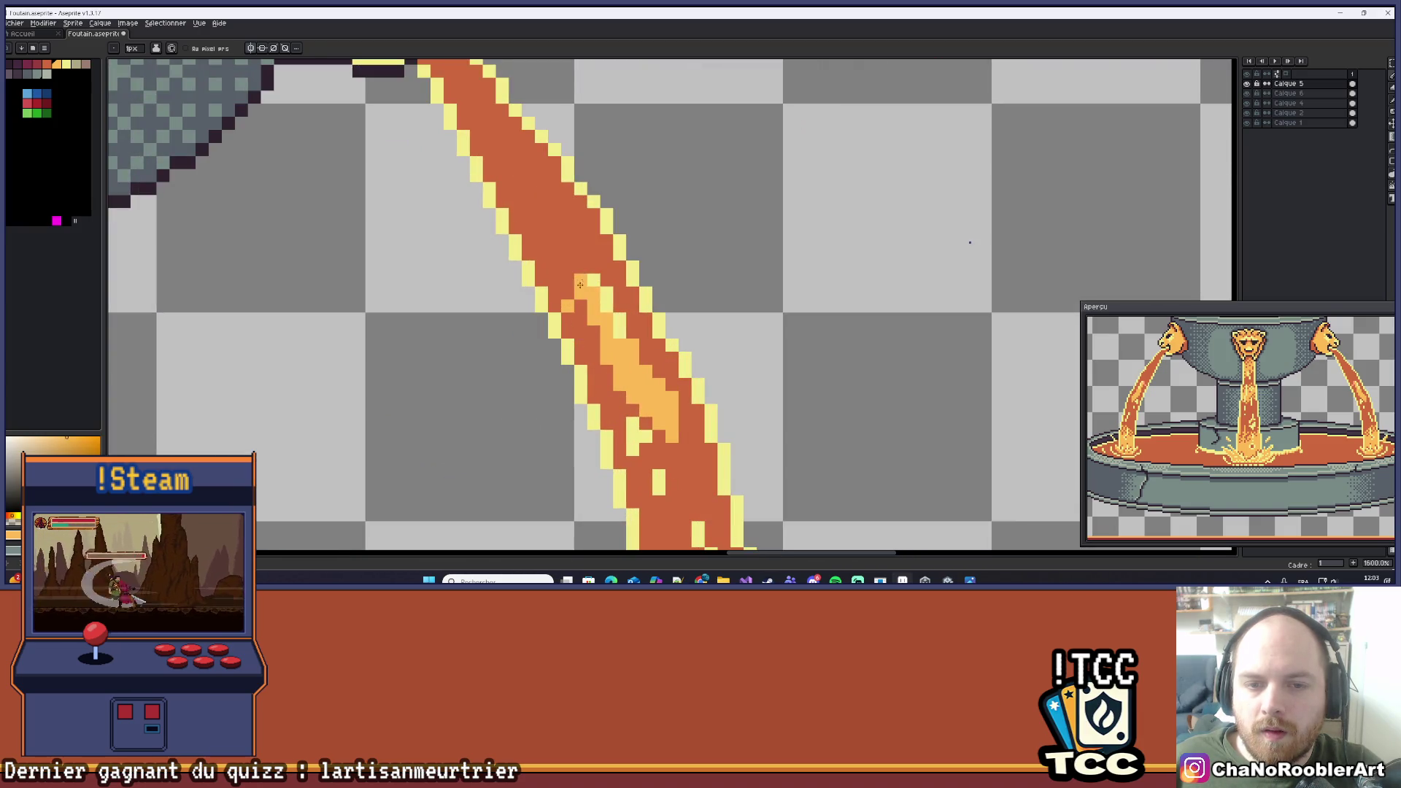
pyautogui.hotkey('ctrl', 'z')
pyautogui.hotkey('ctrl', 'z')
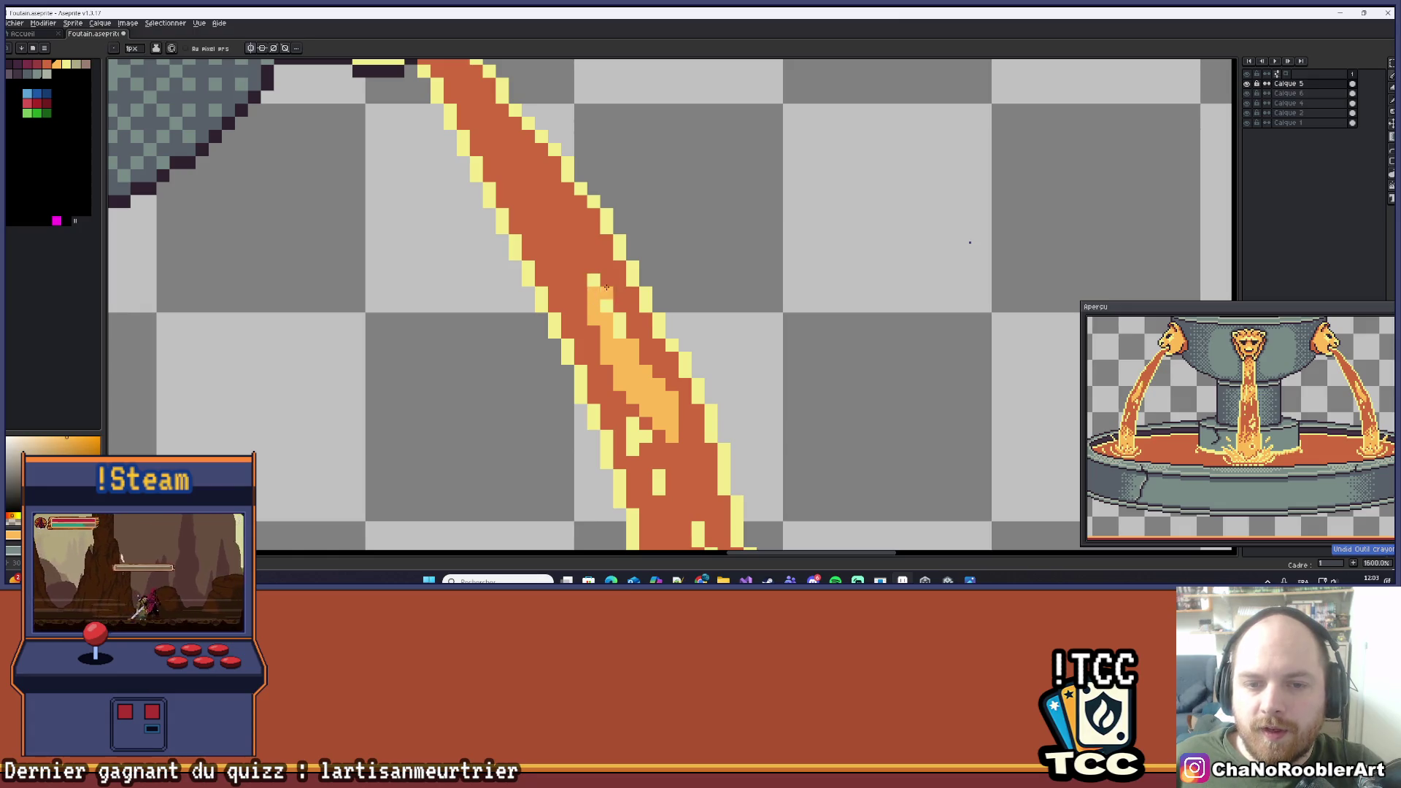
pyautogui.click(582, 294)
pyautogui.click(582, 267)
pyautogui.click(567, 280)
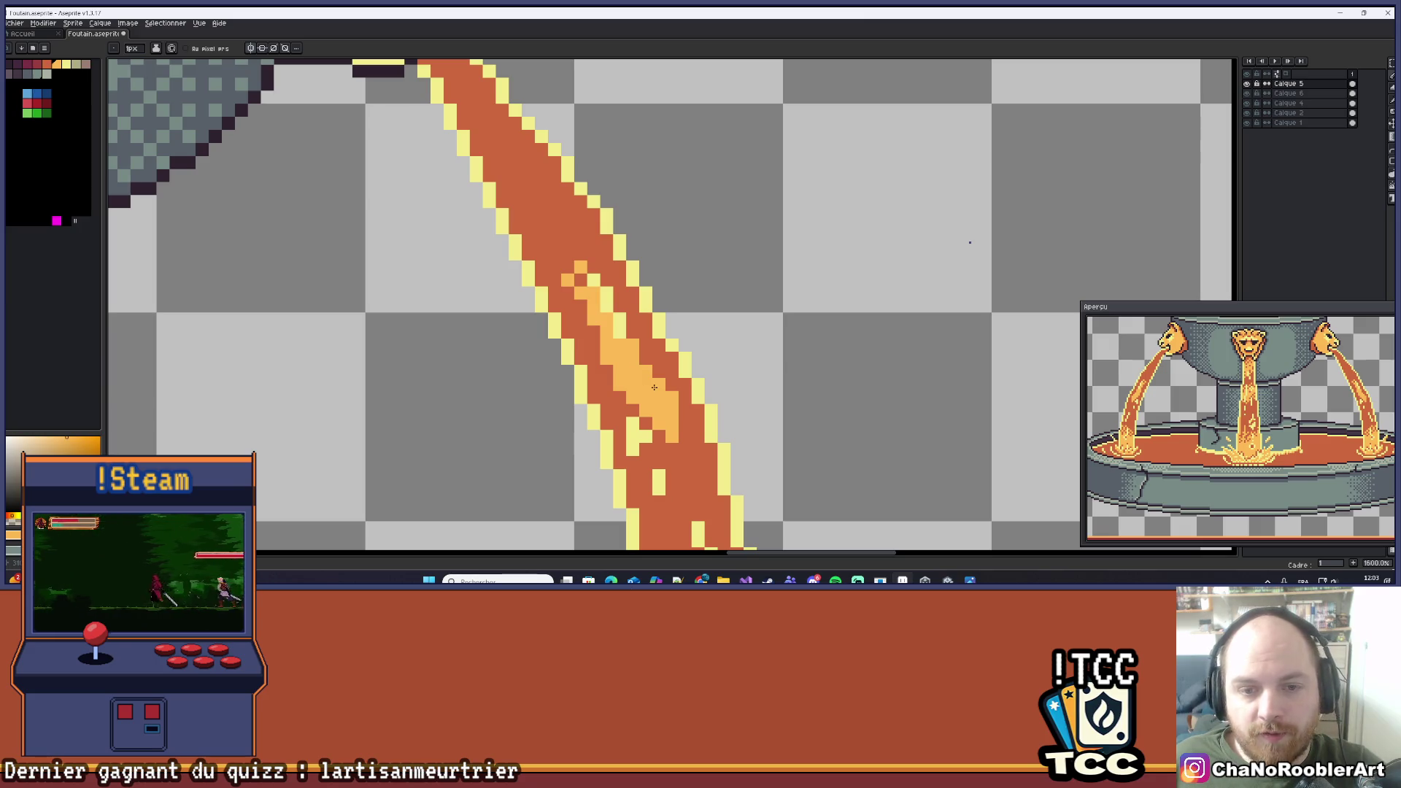
pyautogui.click(606, 279)
pyautogui.scroll(-1, 606, 280)
pyautogui.scroll(2, 613, 307)
pyautogui.click(620, 323)
pyautogui.scroll(-1, 620, 324)
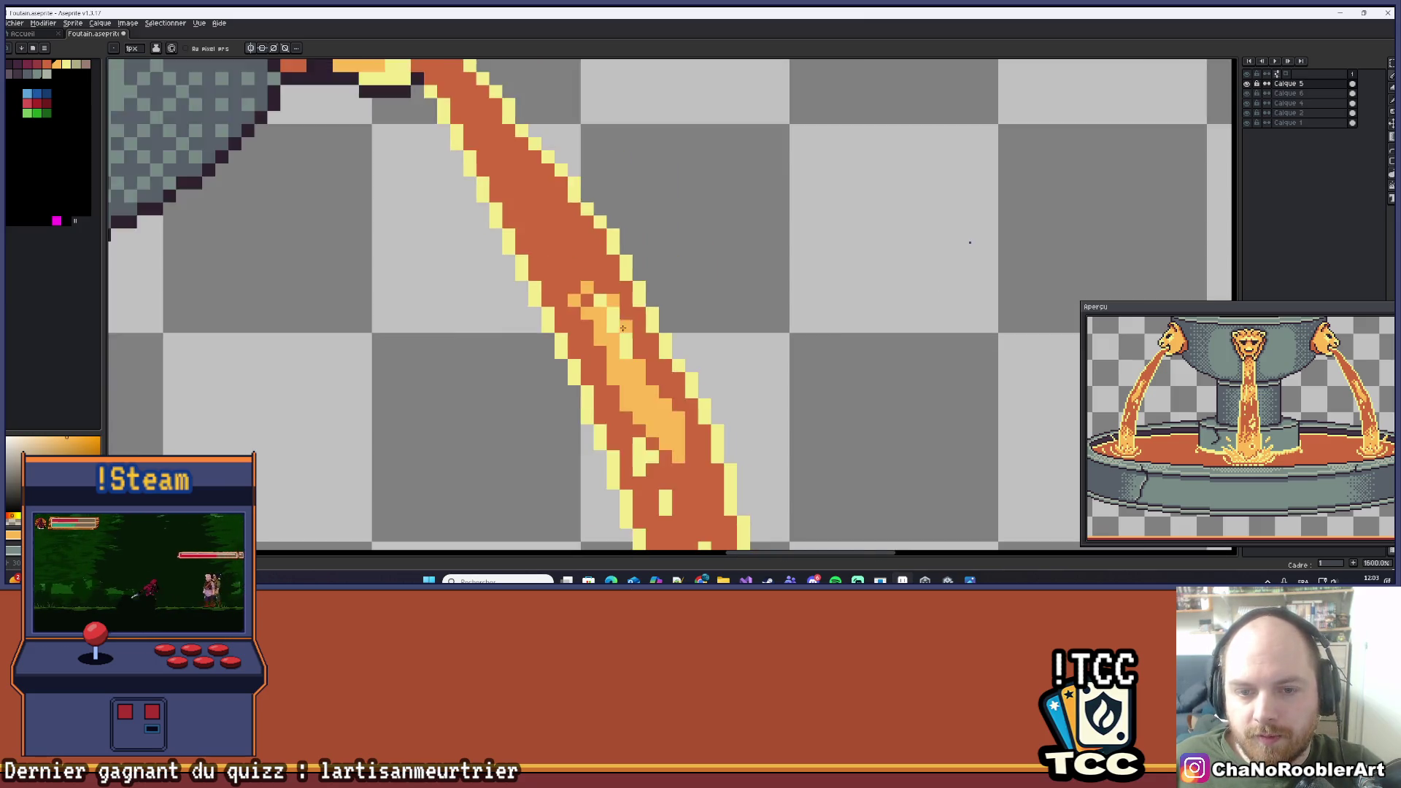
pyautogui.scroll(-4, 620, 324)
pyautogui.scroll(6, 668, 398)
# Recolour several jet pixels dark orange, with one light-orange touch, for texture.
pyautogui.moveTo(668, 398); pyautogui.dragTo(669, 398)
pyautogui.click(672, 343)
pyautogui.click(673, 336)
pyautogui.rightClick(670, 346)
pyautogui.click(651, 343)
pyautogui.scroll(-4, 672, 334)
pyautogui.scroll(3, 682, 324)
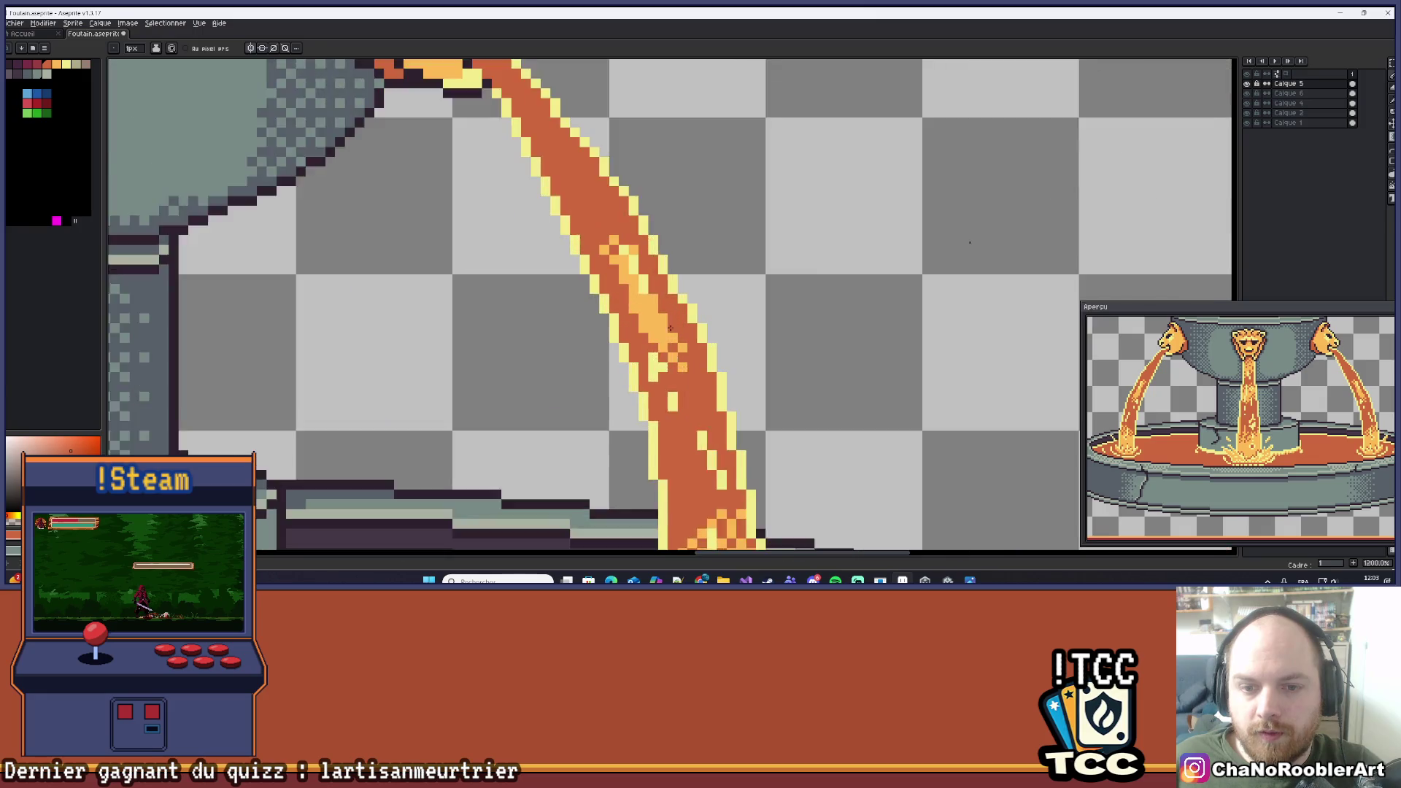
pyautogui.scroll(-3, 692, 315)
pyautogui.scroll(-1, 692, 316)
pyautogui.scroll(5, 682, 321)
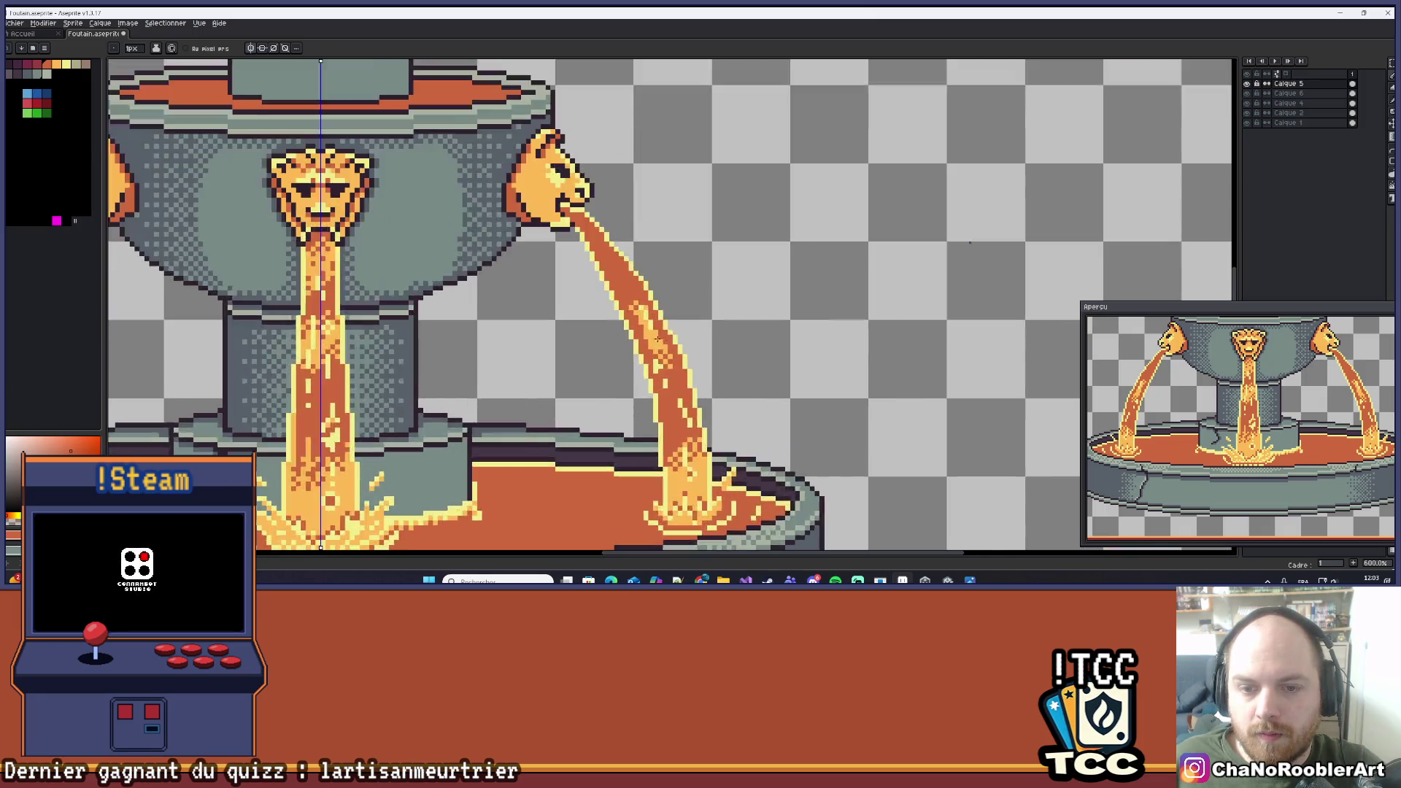
pyautogui.scroll(-5, 671, 324)
pyautogui.scroll(1, 682, 317)
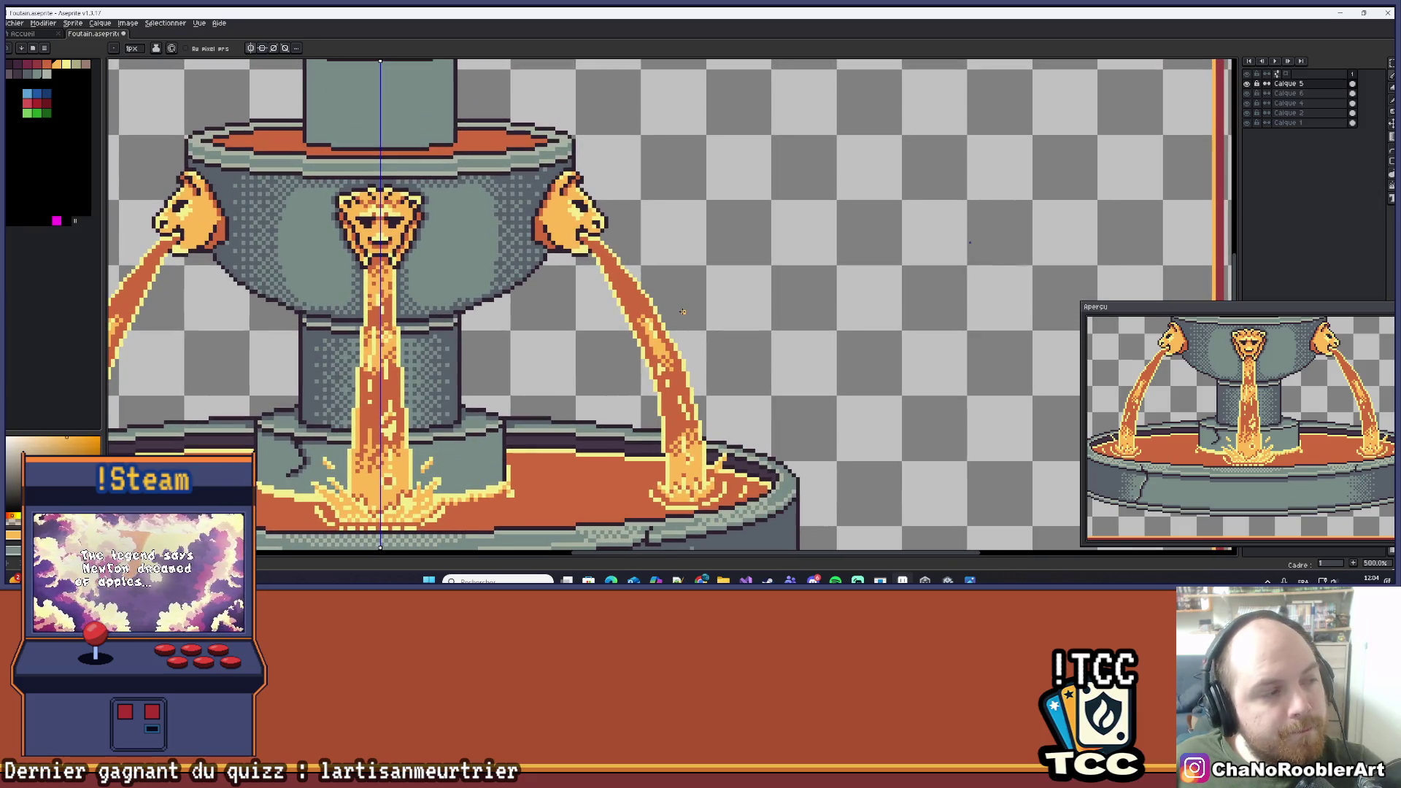
pyautogui.scroll(6, 659, 343)
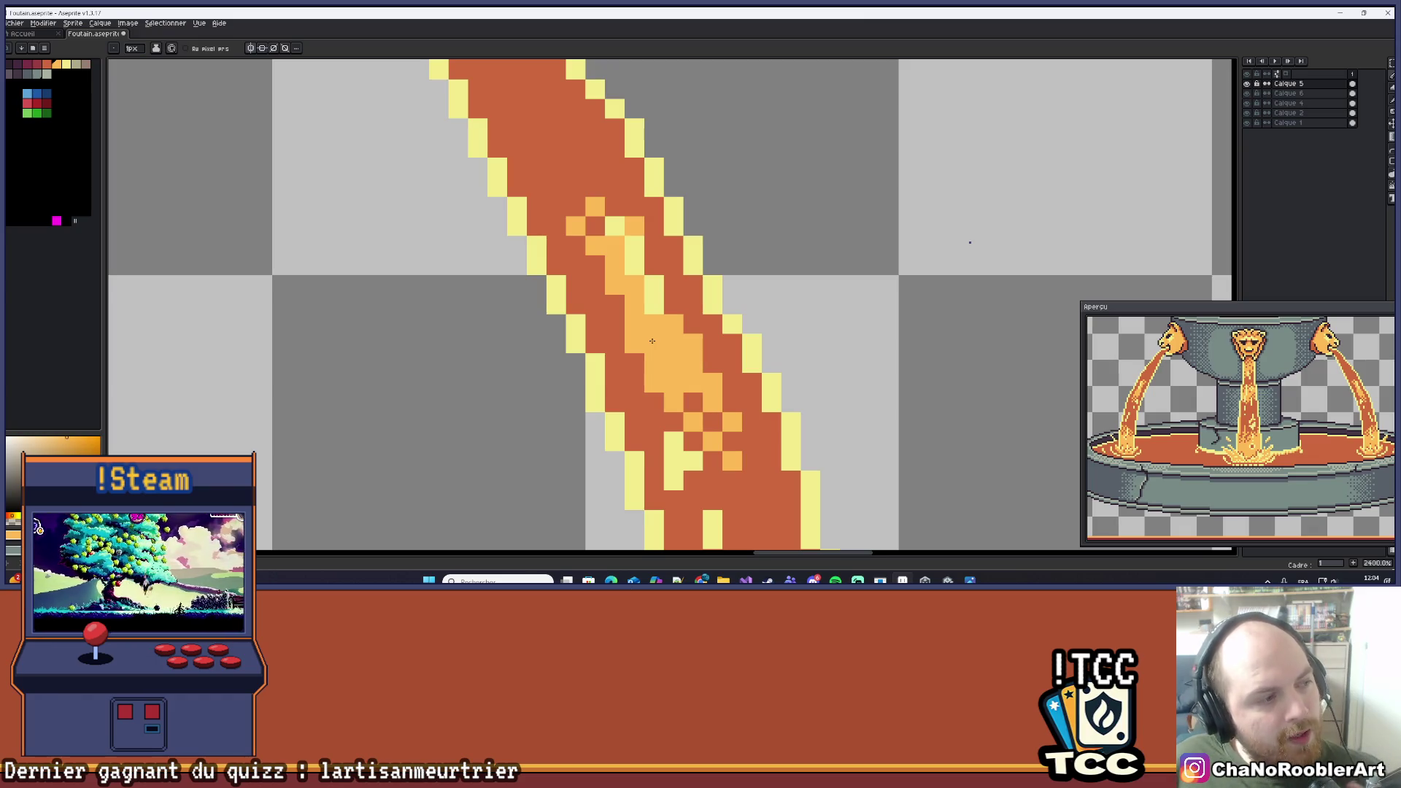
pyautogui.scroll(1, 636, 370)
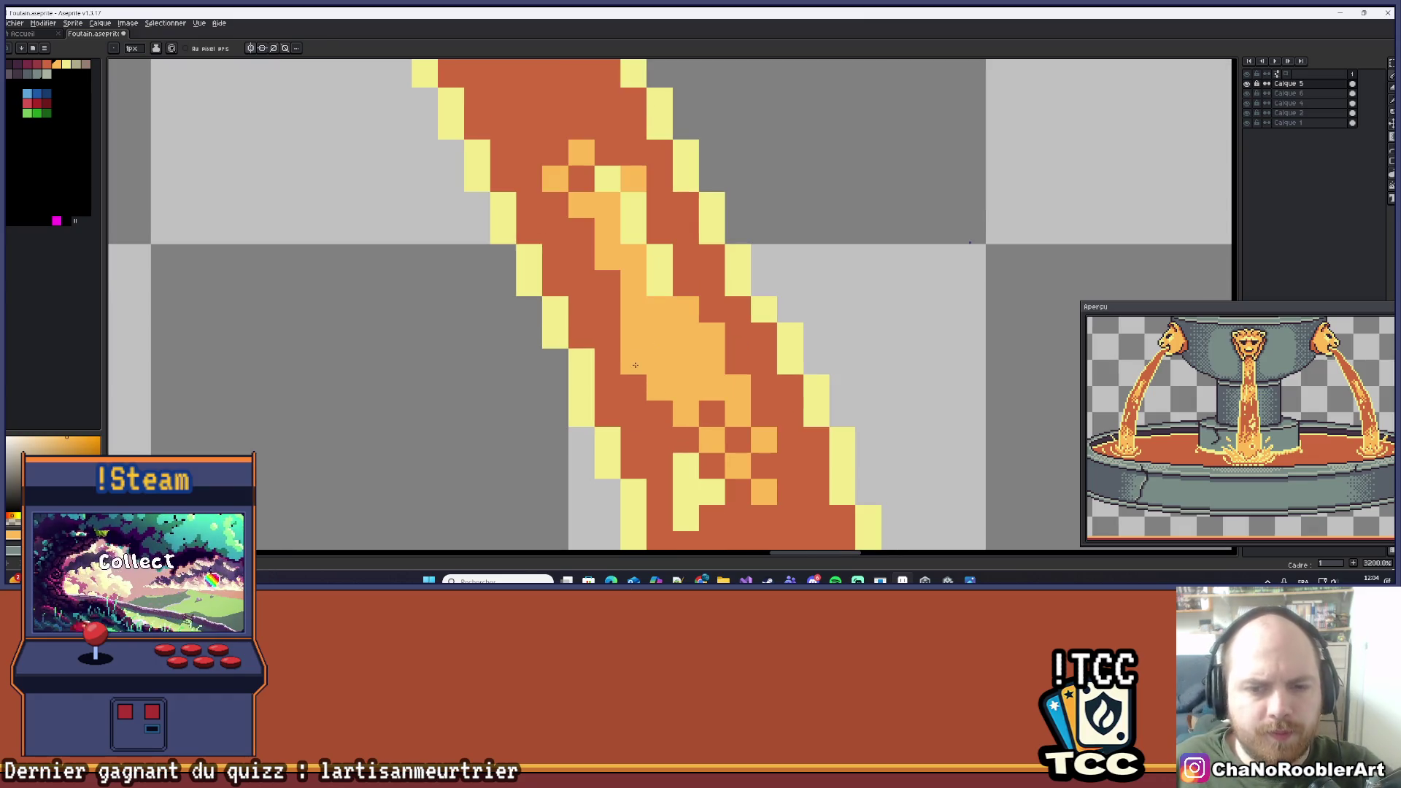
# Dither three more dark-orange pixels into the lower end of the jet's shading.
pyautogui.click(629, 317)
pyautogui.click(659, 361)
pyautogui.click(685, 357)
pyautogui.scroll(-12, 670, 333)
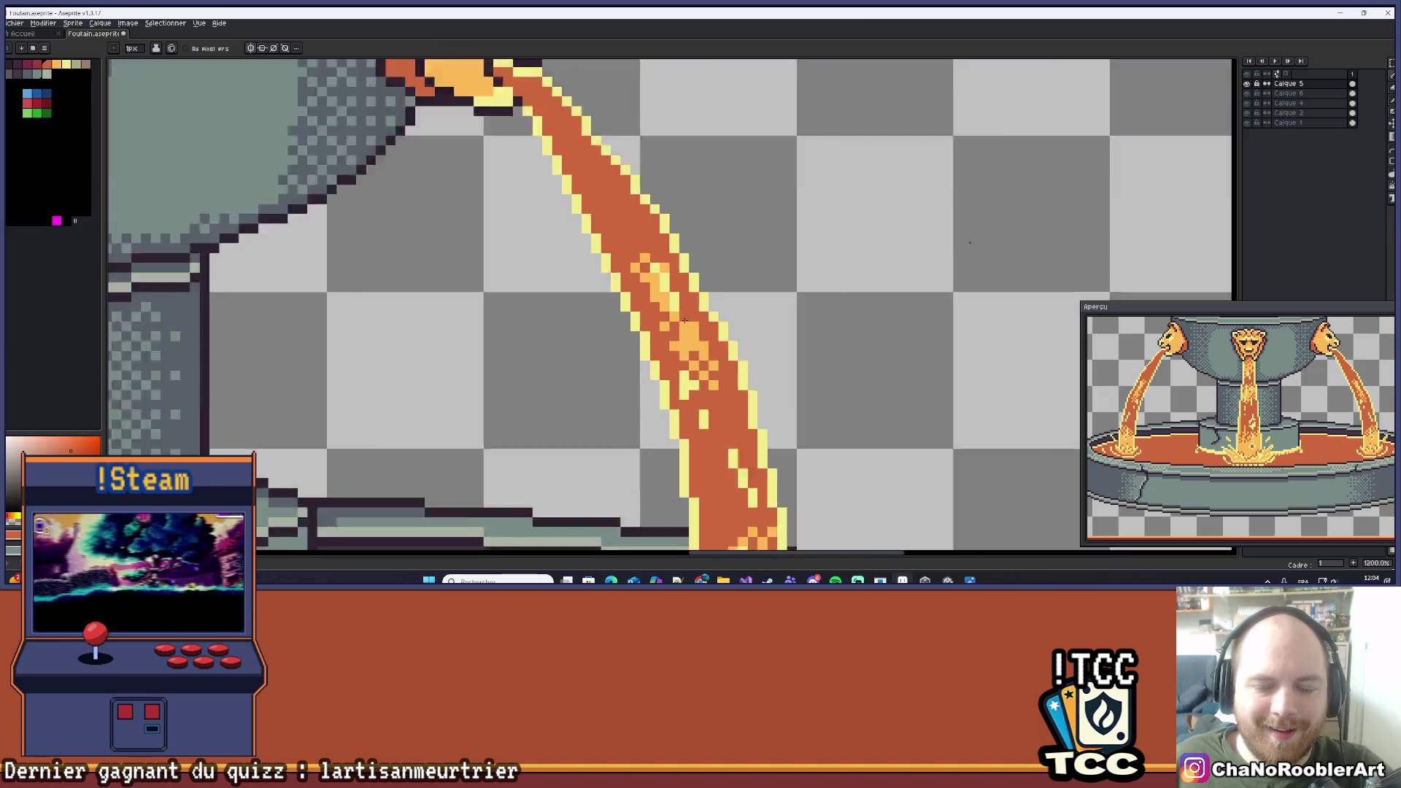
pyautogui.scroll(6, 686, 300)
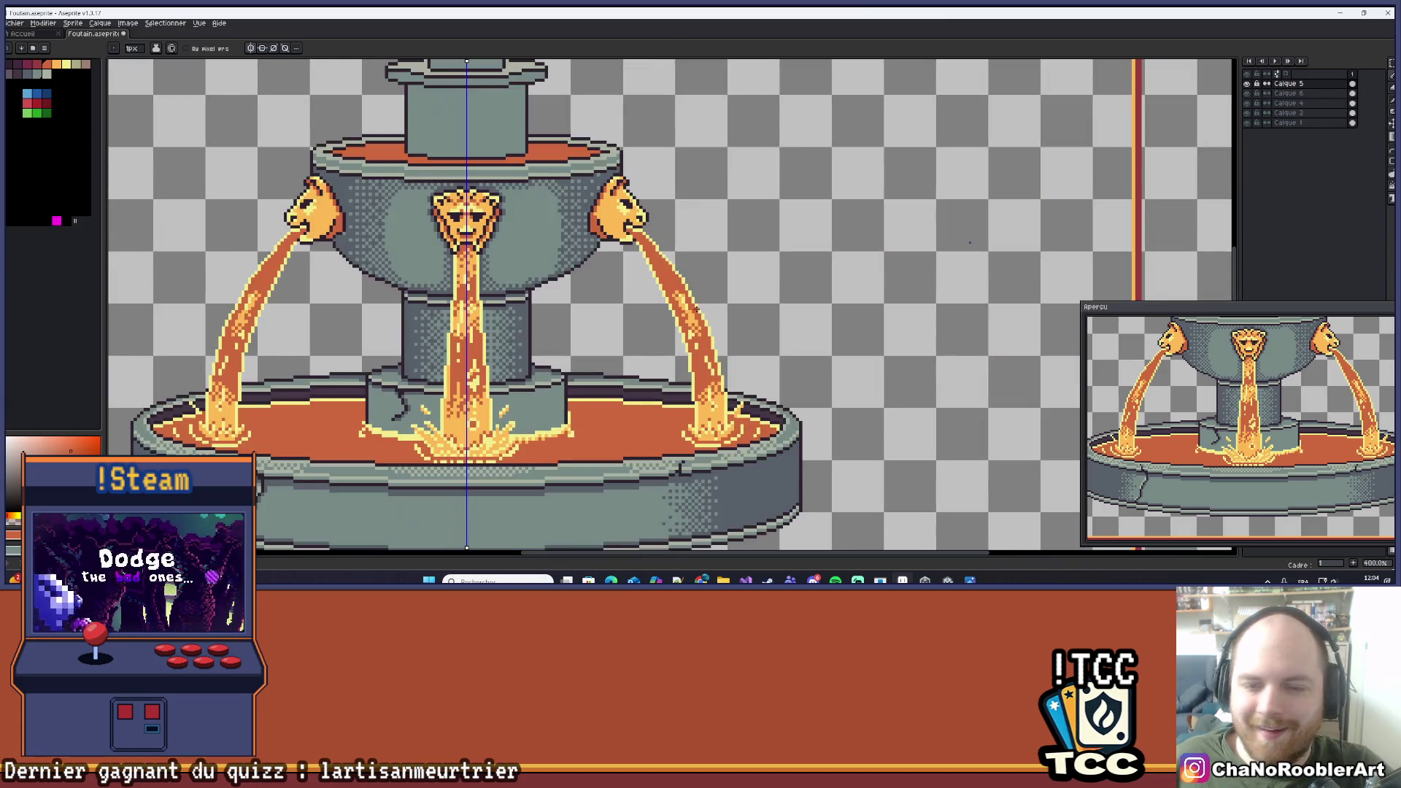
pyautogui.scroll(2, 678, 298)
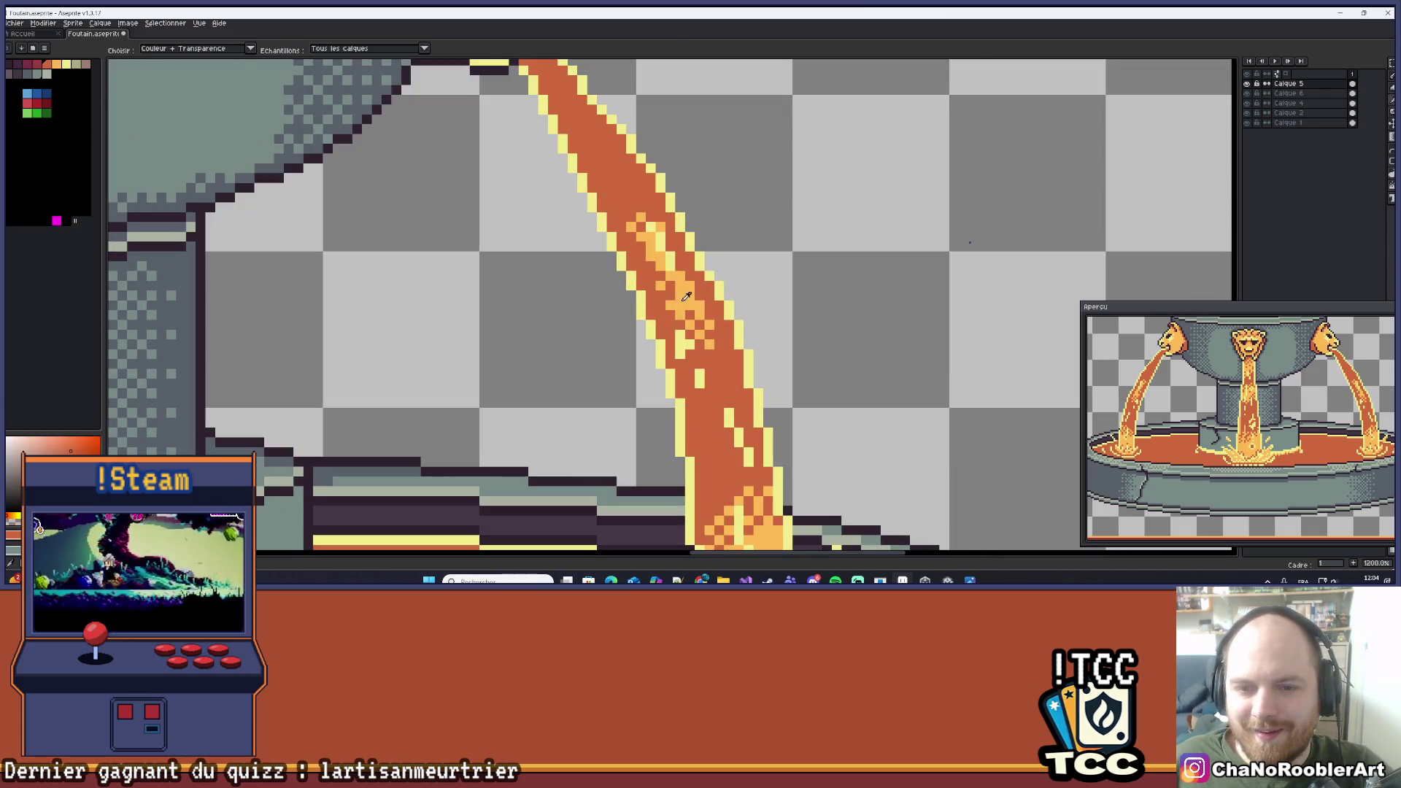
pyautogui.scroll(-6, 678, 298)
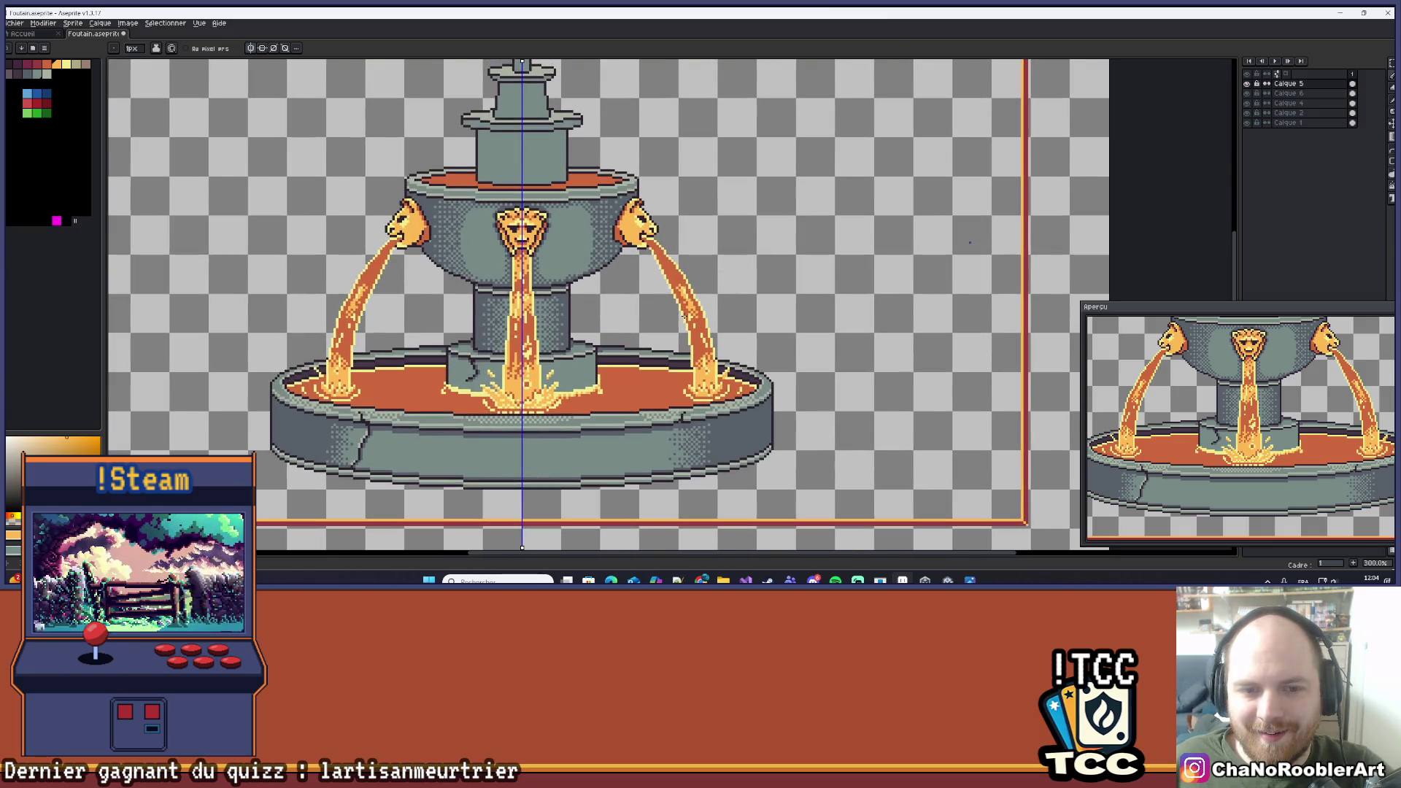
pyautogui.scroll(4, 697, 357)
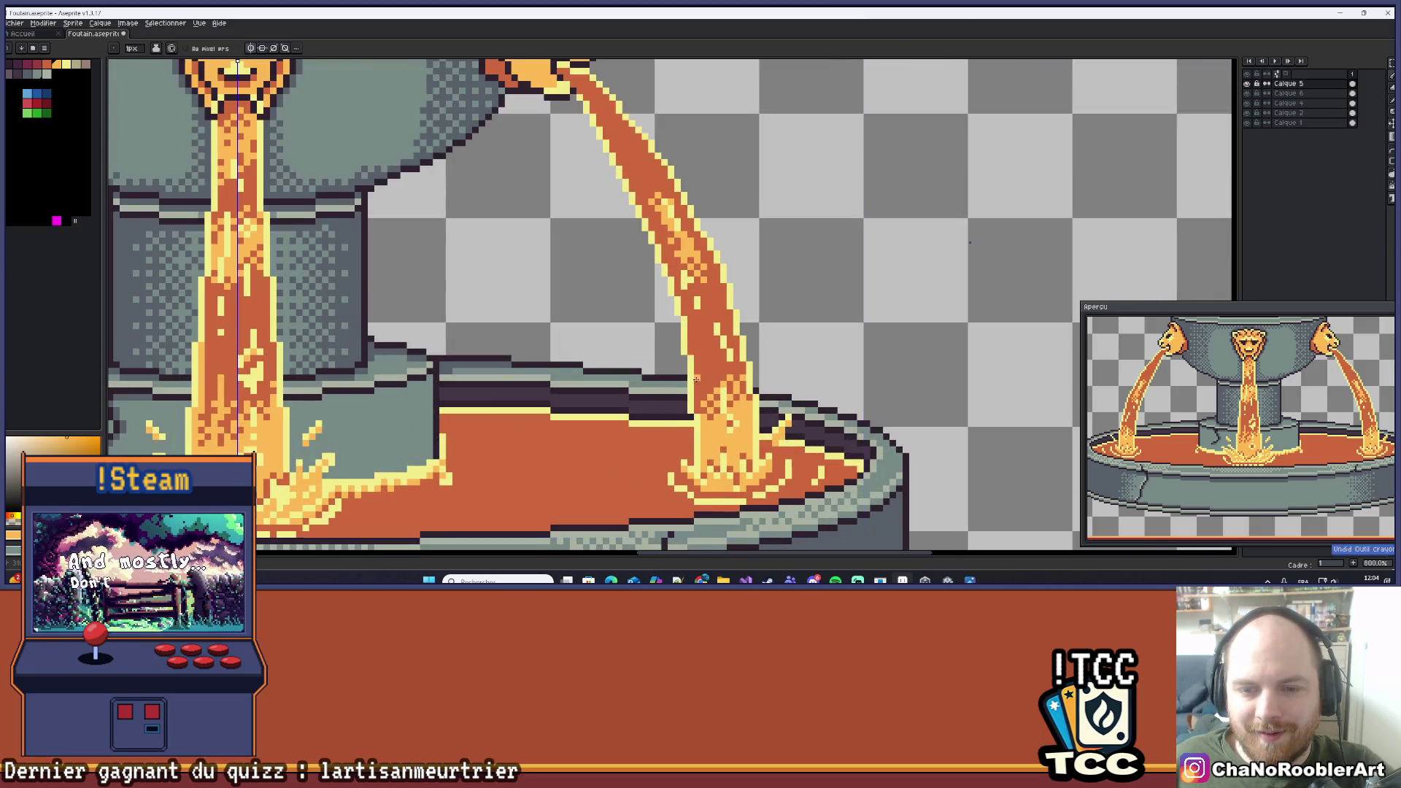
pyautogui.moveTo(704, 365); pyautogui.dragTo(699, 339)
pyautogui.scroll(3, 701, 341)
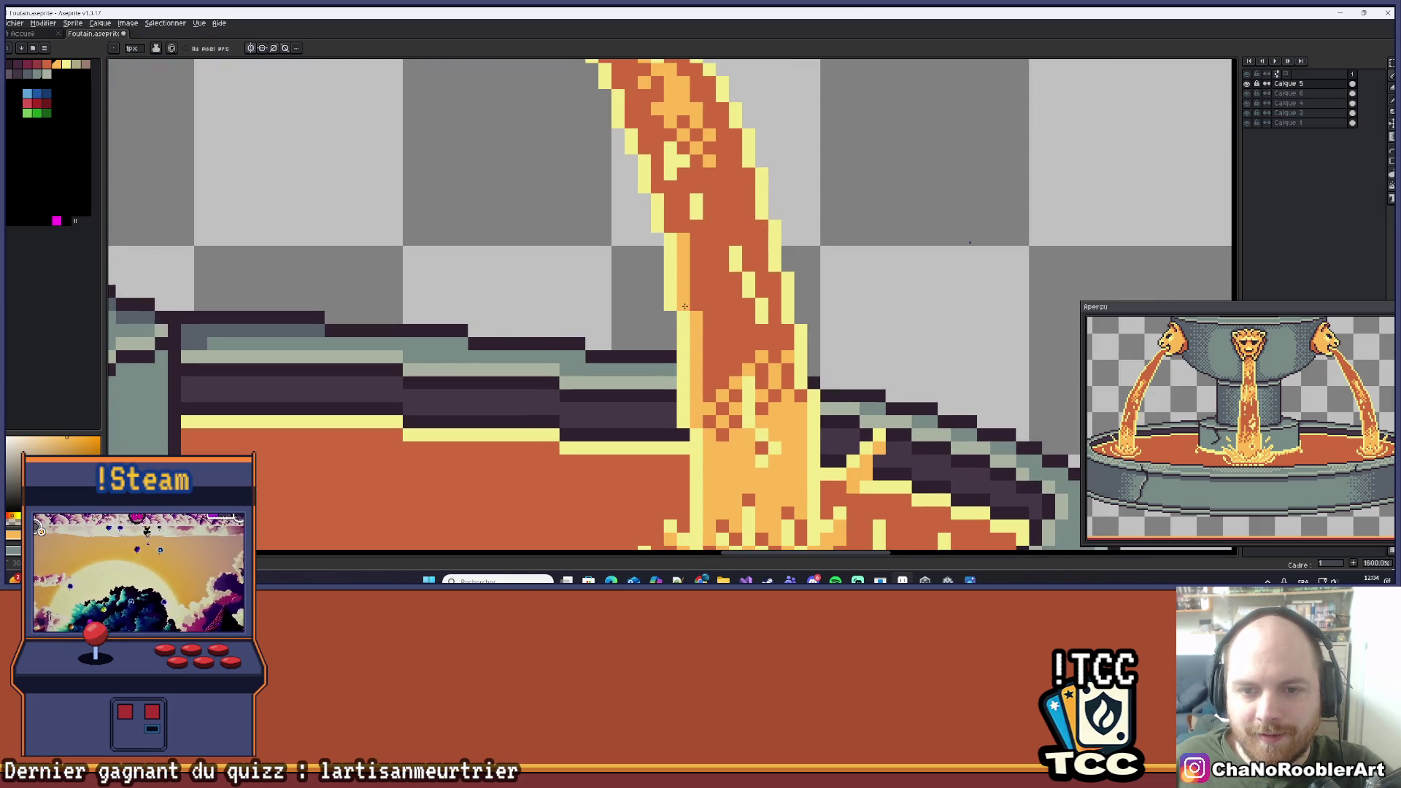
pyautogui.scroll(-4, 691, 303)
pyautogui.moveTo(724, 260); pyautogui.dragTo(761, 306)
pyautogui.scroll(4, 518, 317)
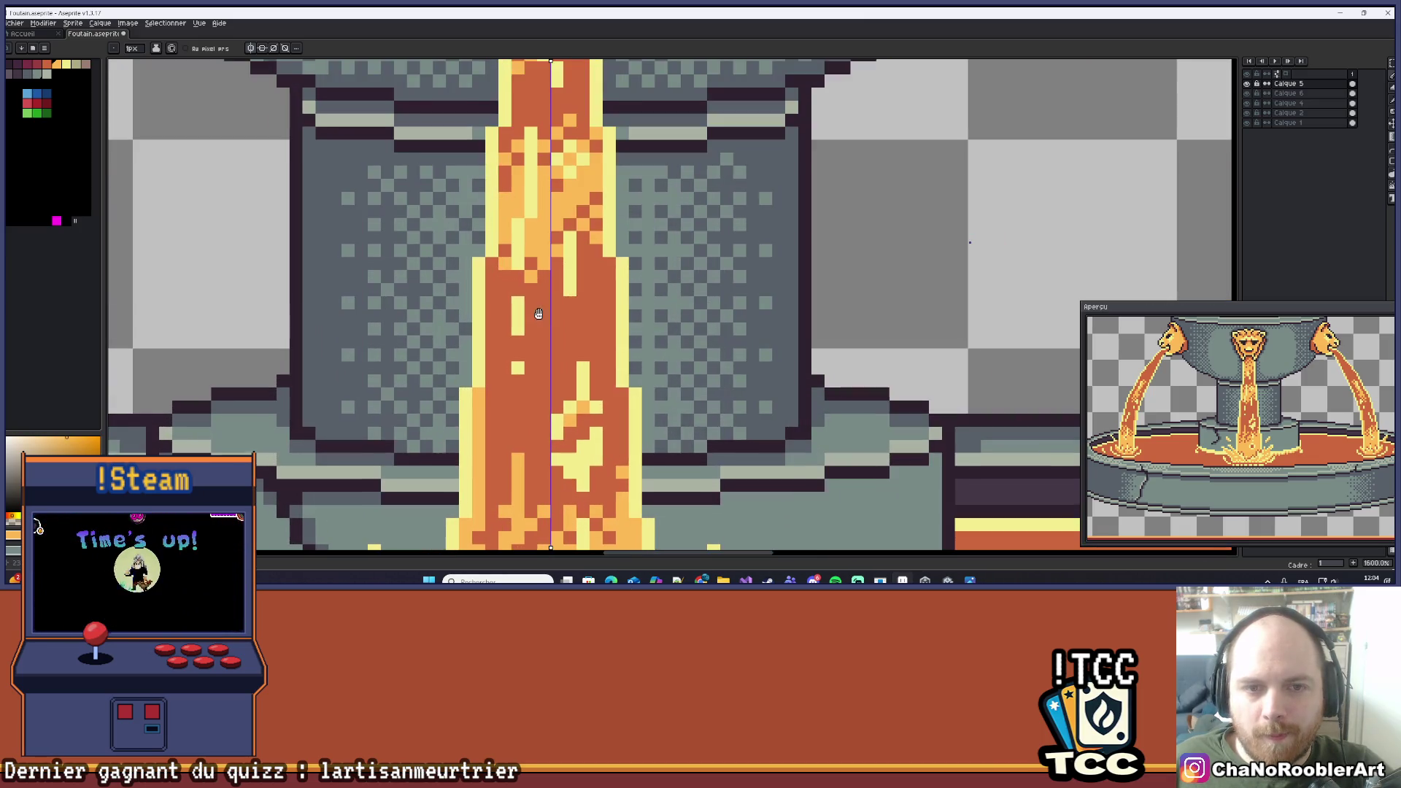
pyautogui.moveTo(494, 326)
pyautogui.mouseDown()
pyautogui.moveTo(491, 266)
pyautogui.moveTo(491, 372)
pyautogui.mouseUp()
pyautogui.scroll(3, 521, 258)
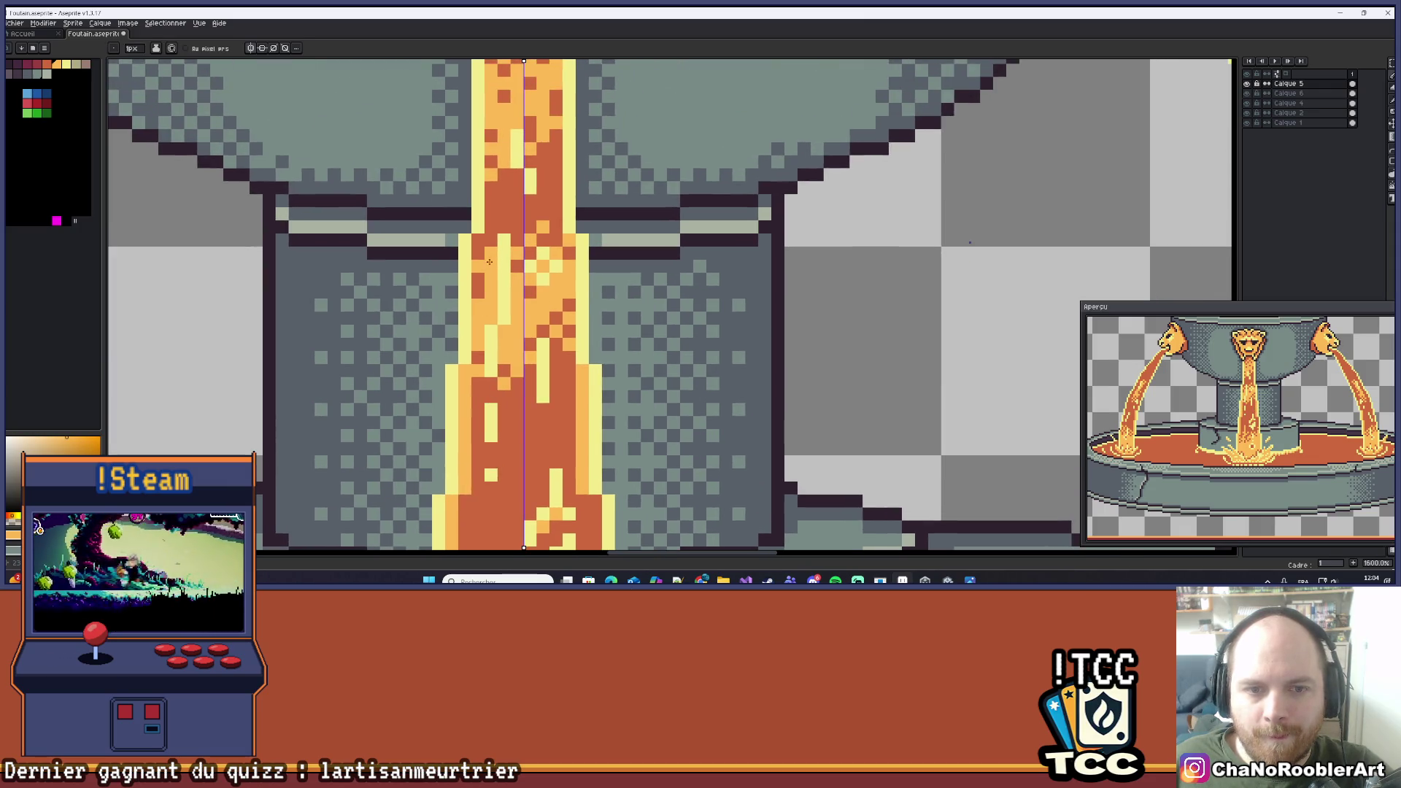
pyautogui.moveTo(502, 219); pyautogui.dragTo(495, 313)
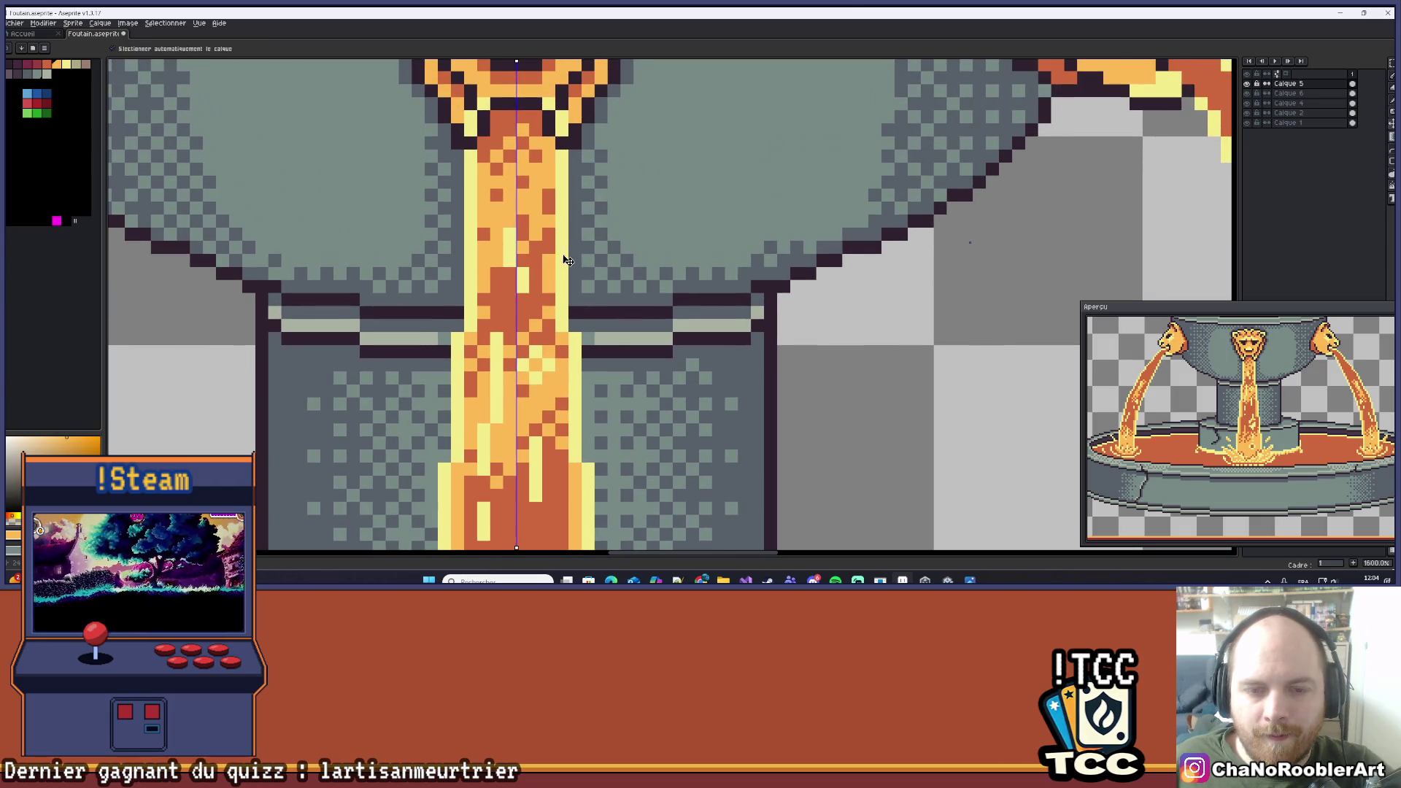
pyautogui.hotkey('ctrl', 'z')
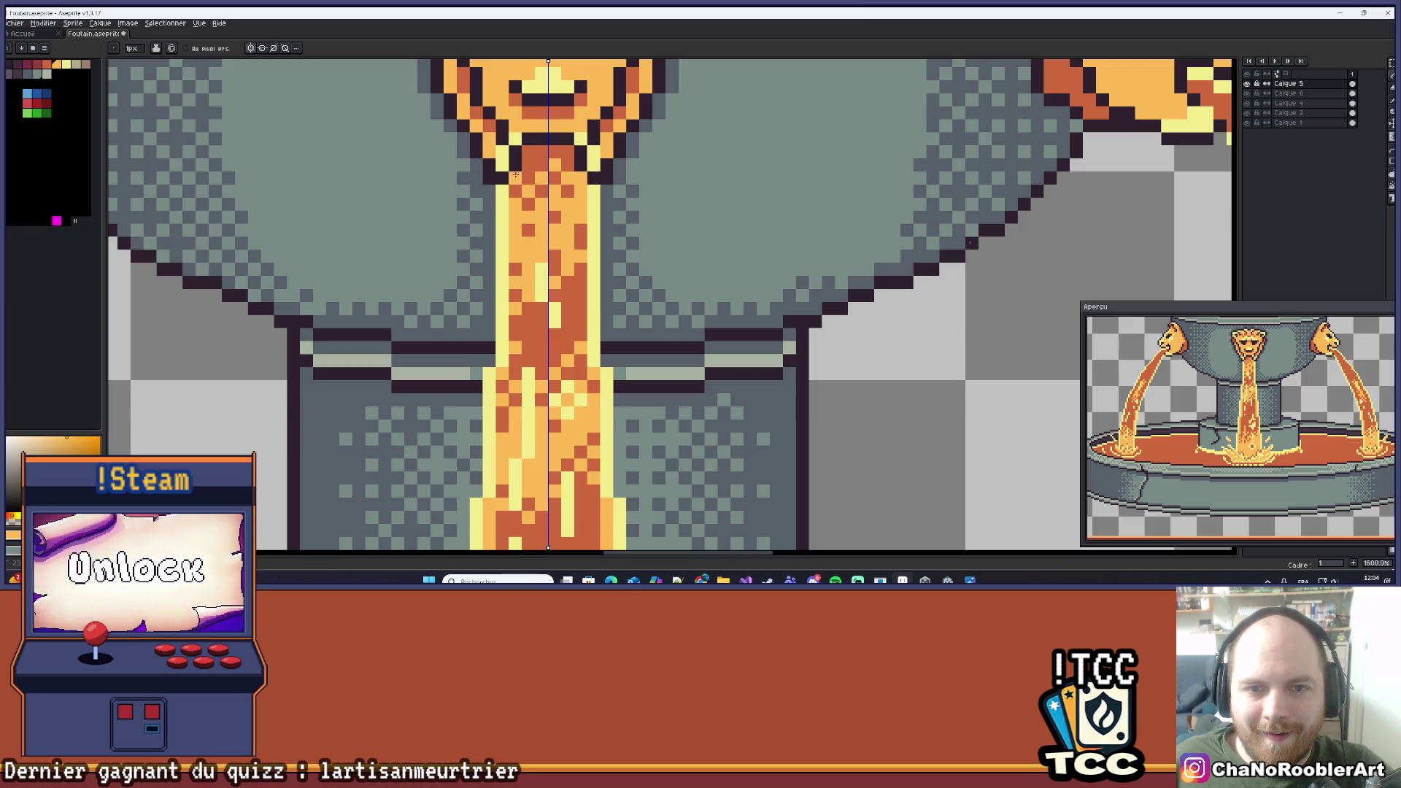
pyautogui.scroll(-6, 525, 155)
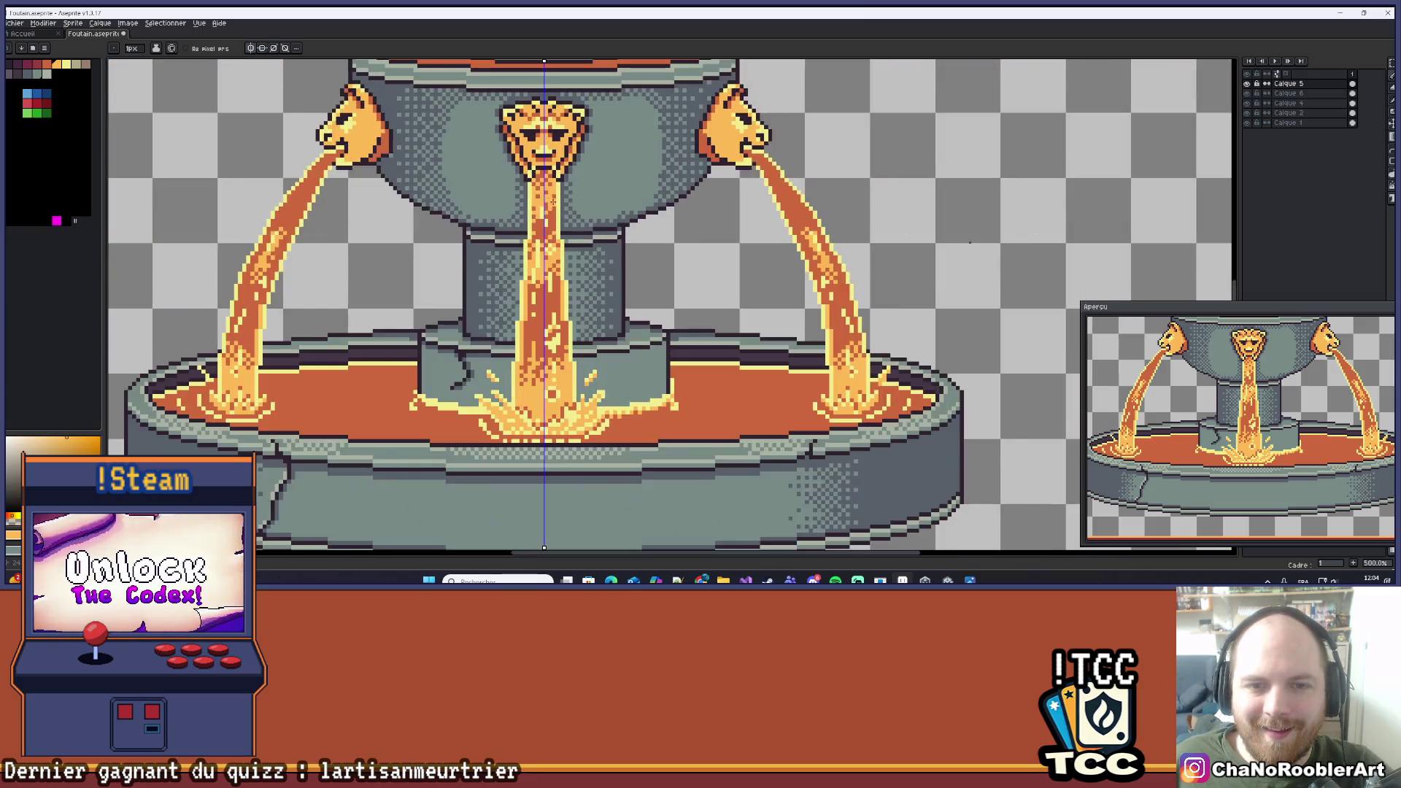
pyautogui.moveTo(603, 232)
pyautogui.mouseDown()
pyautogui.moveTo(562, 254)
pyautogui.moveTo(605, 288)
pyautogui.mouseUp()
pyautogui.scroll(-1, 573, 262)
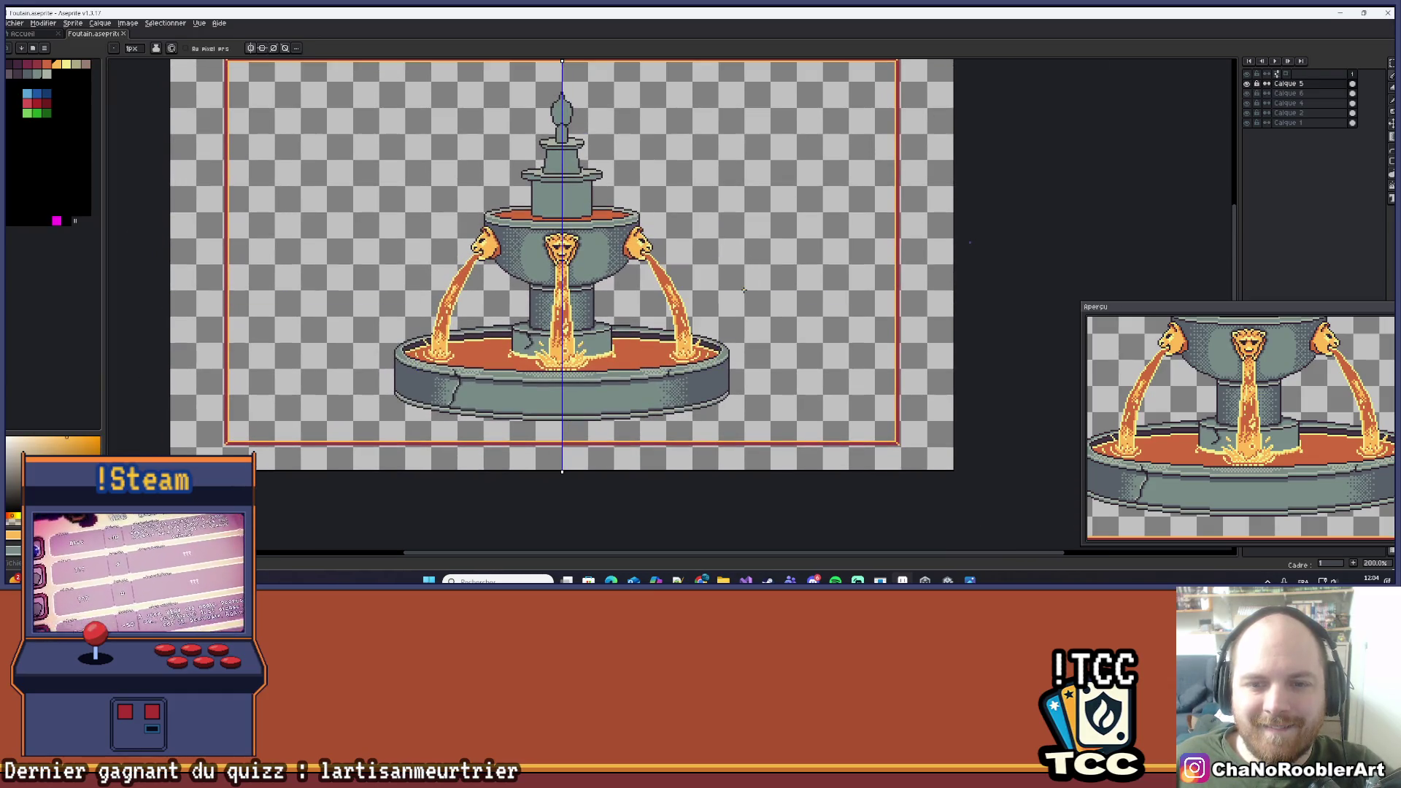
pyautogui.scroll(3, 684, 305)
pyautogui.scroll(10, 684, 305)
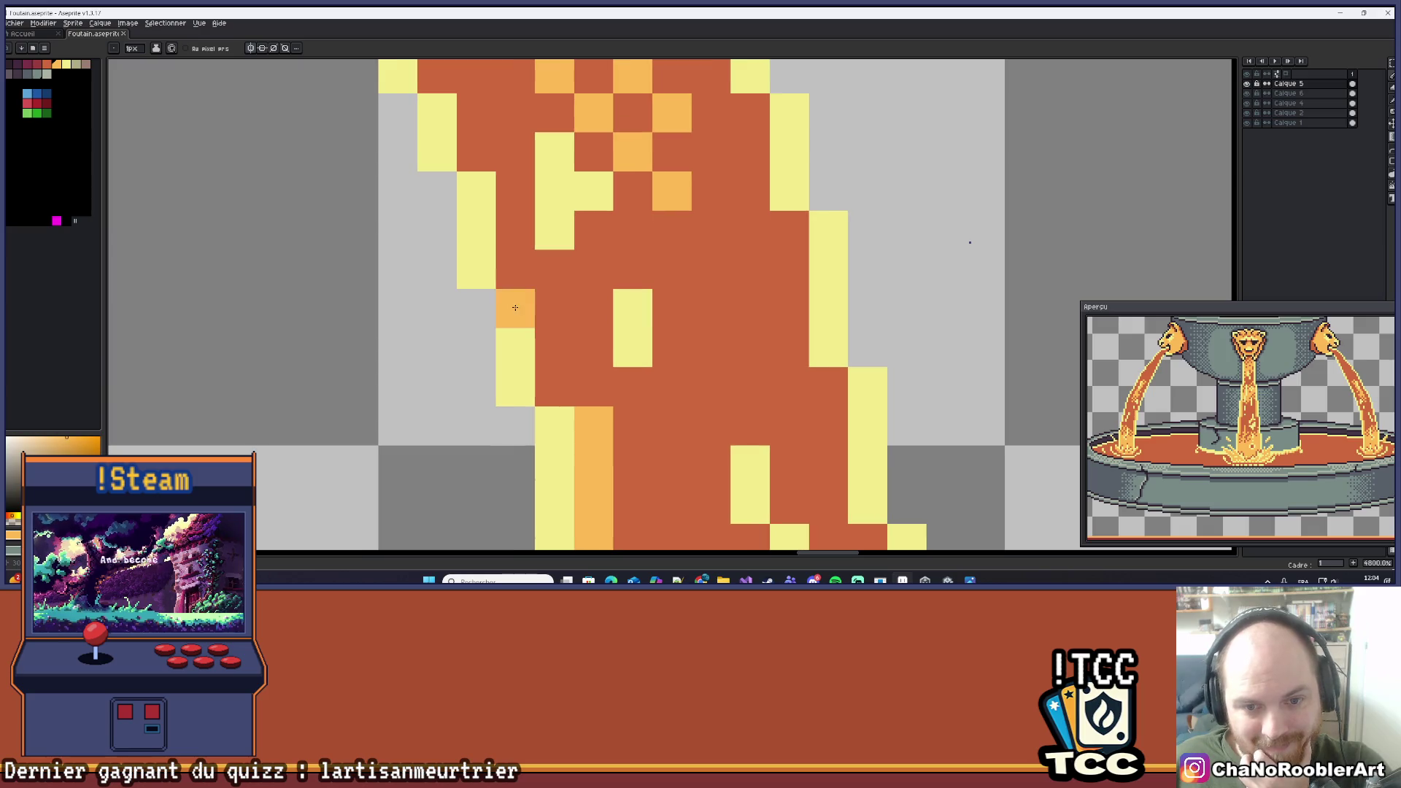
pyautogui.scroll(-10, 611, 304)
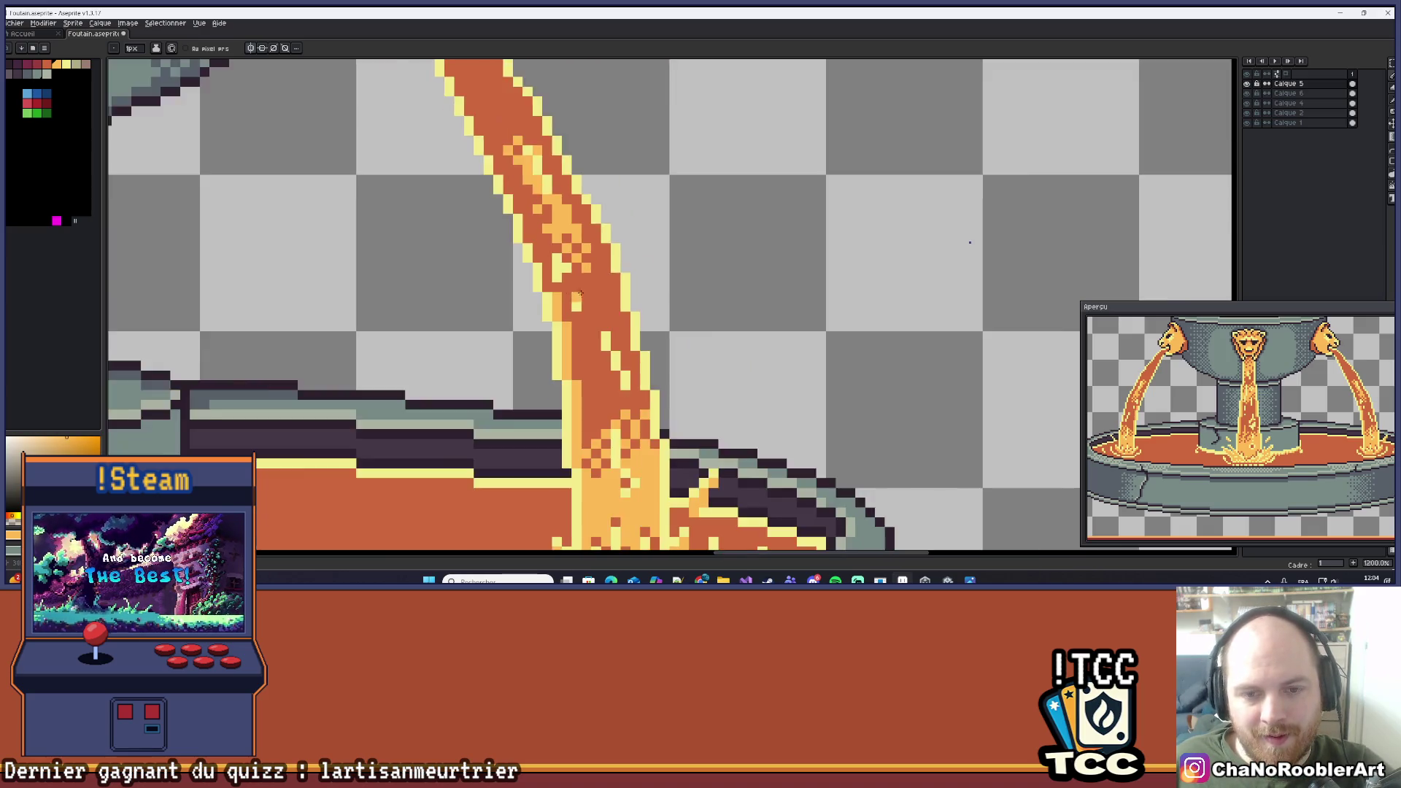
pyautogui.scroll(6, 610, 307)
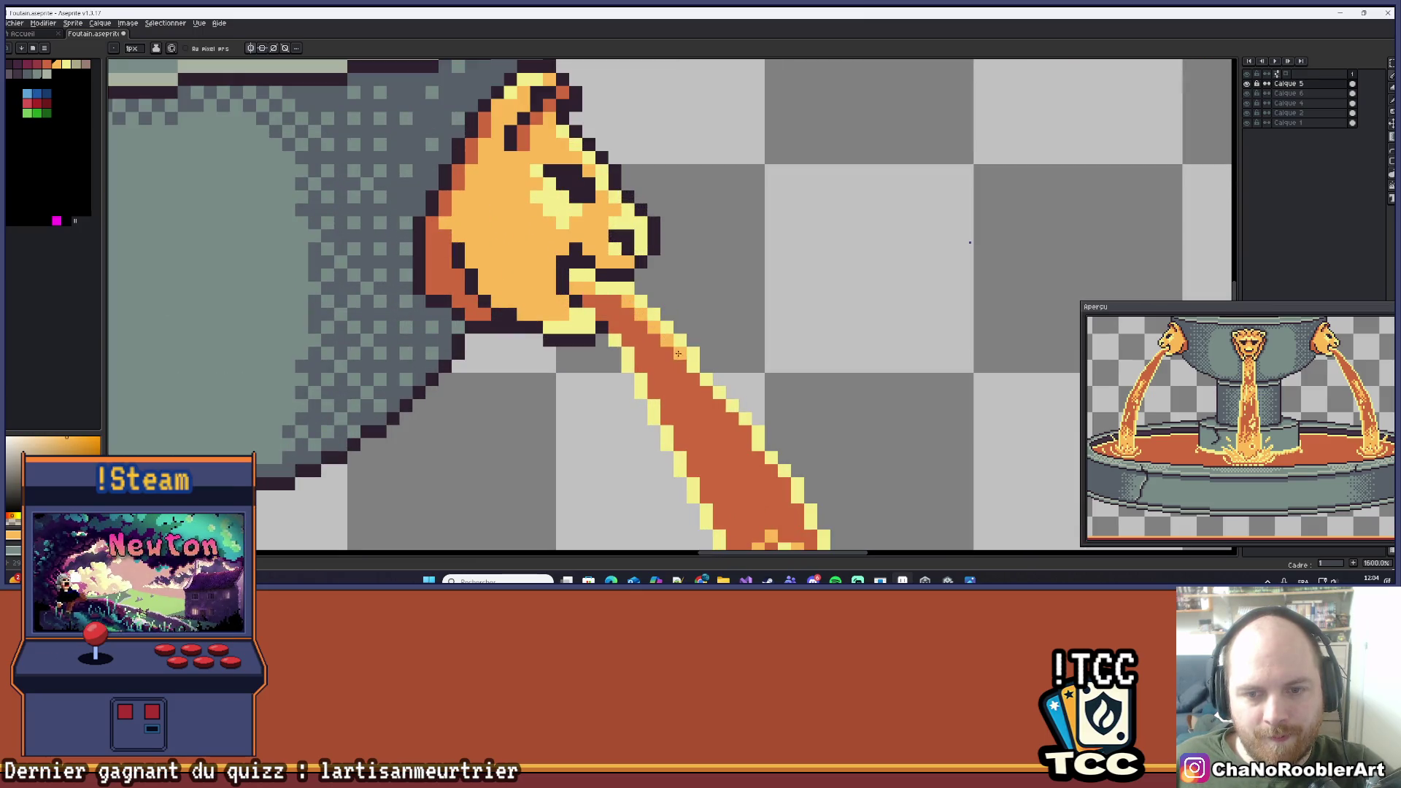
# Recentre the fountain and sample a colour from the centre splash.
pyautogui.scroll(-7, 687, 372)
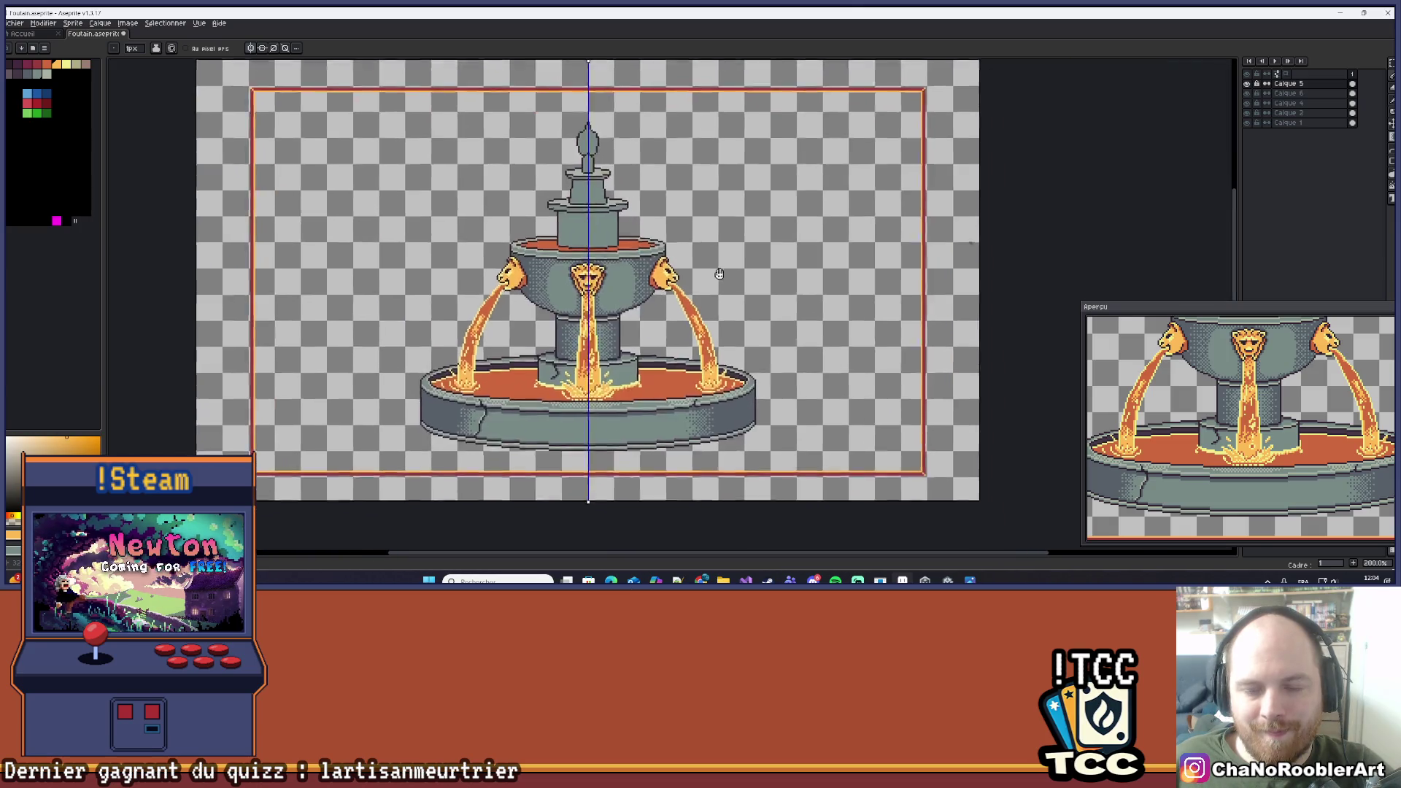
pyautogui.moveTo(723, 278); pyautogui.dragTo(706, 252)
pyautogui.scroll(7, 708, 248)
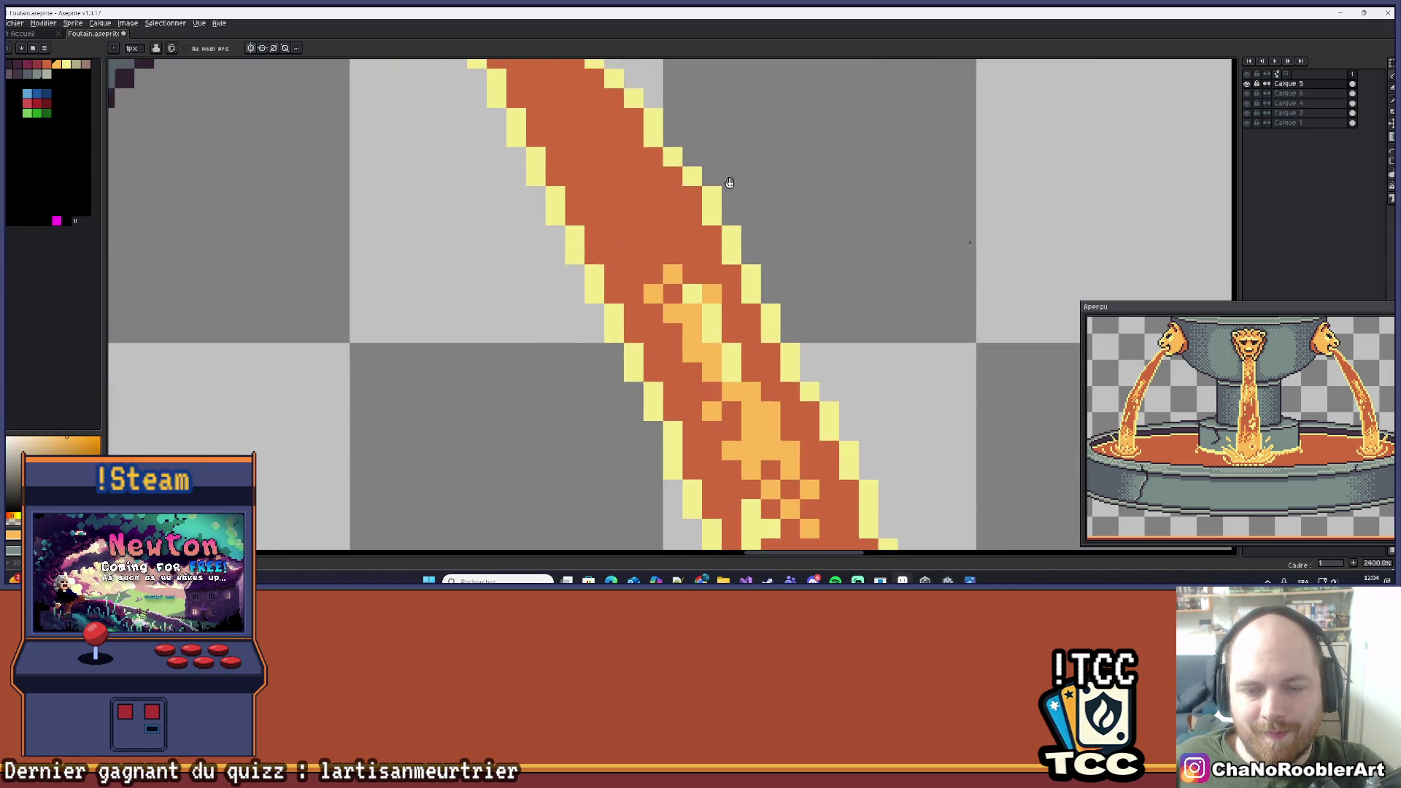
pyautogui.scroll(-5, 726, 197)
pyautogui.scroll(-4, 726, 197)
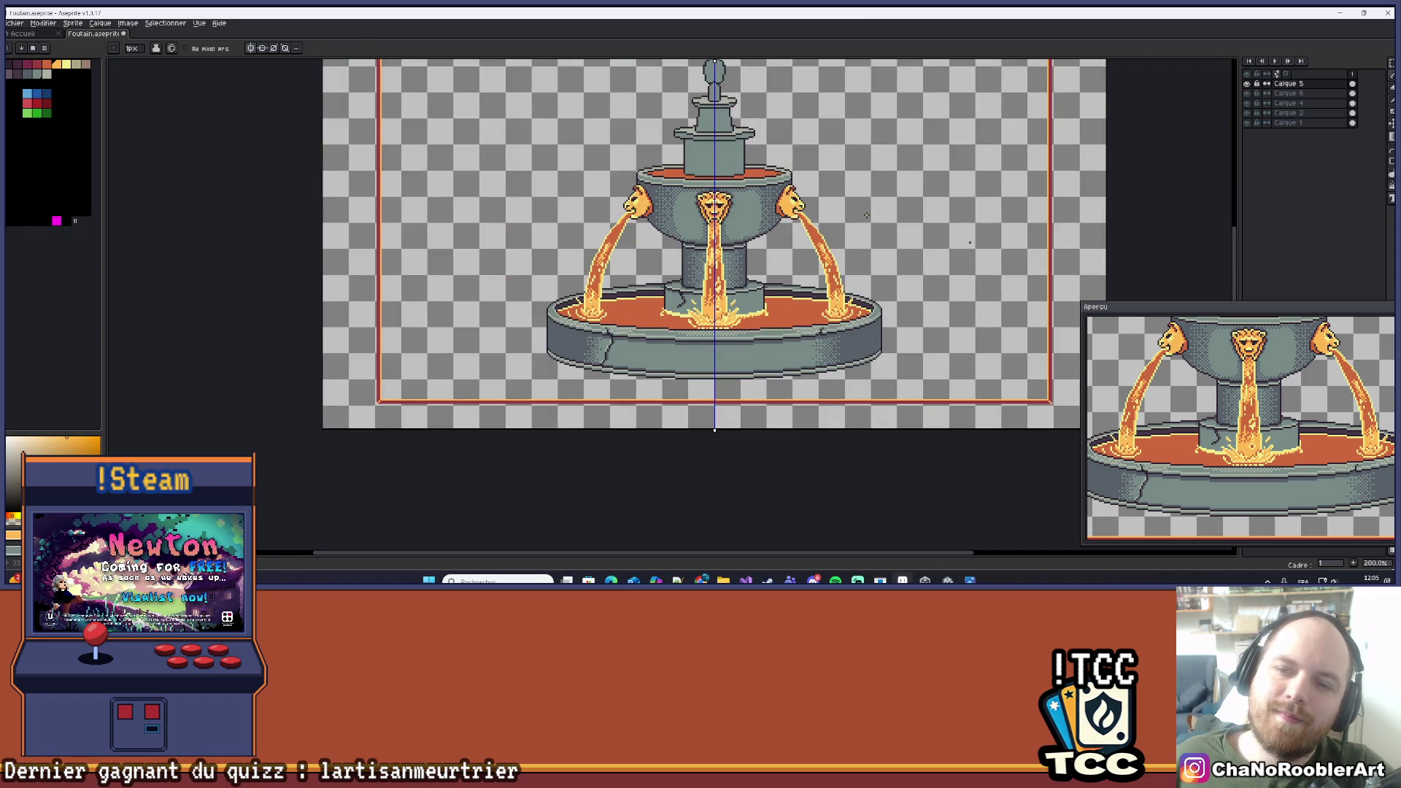
pyautogui.scroll(8, 788, 239)
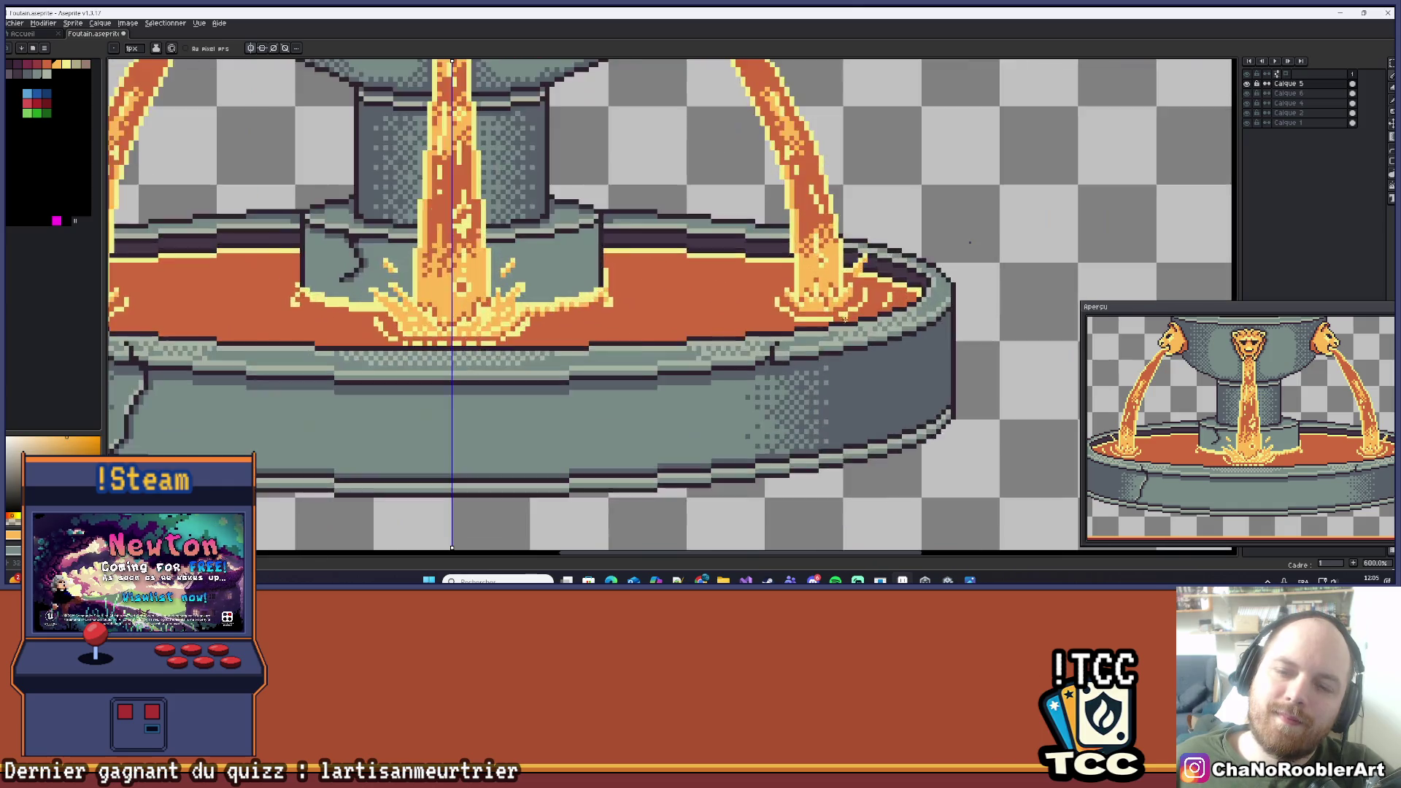
pyautogui.press('i')
pyautogui.click(778, 243)
pyautogui.press('b')
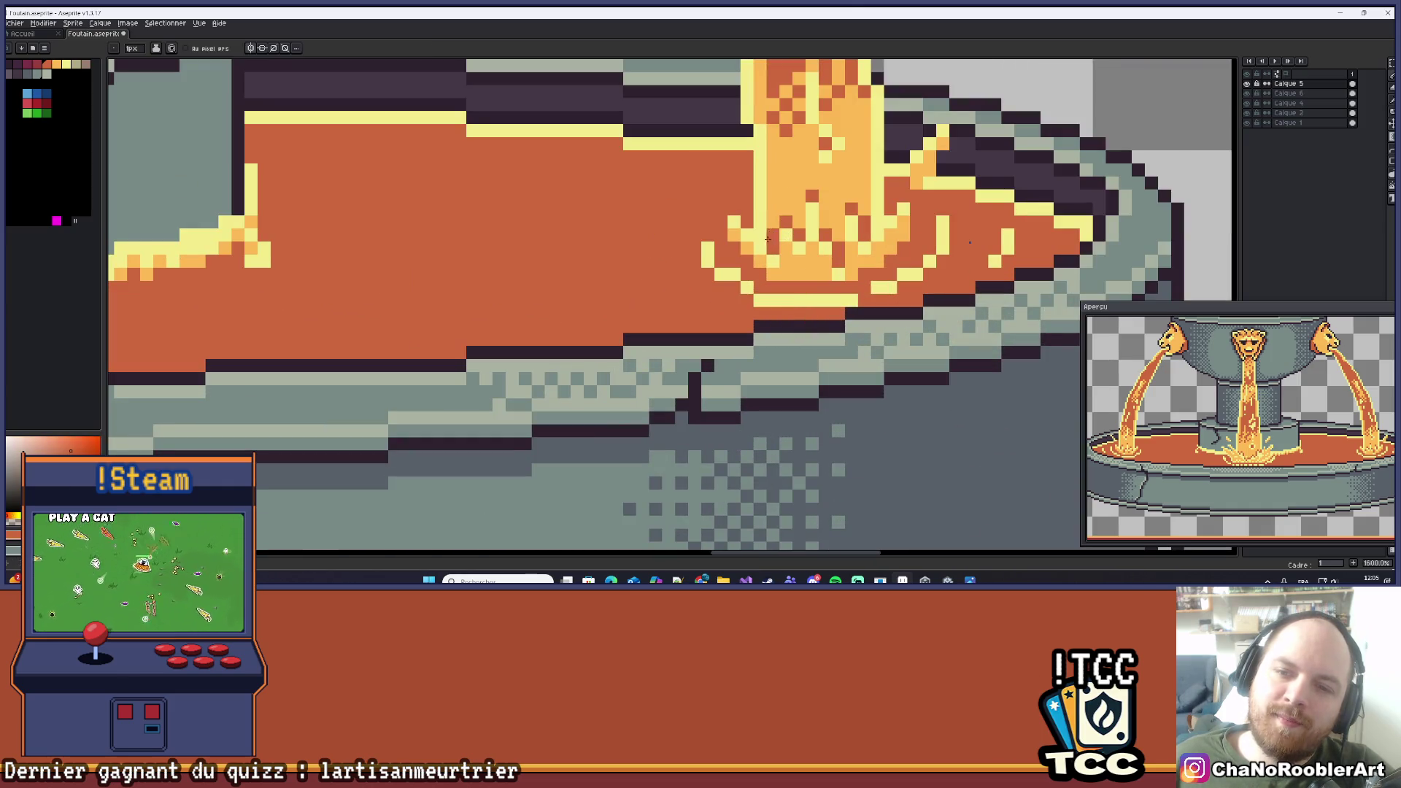
pyautogui.scroll(-6, 763, 235)
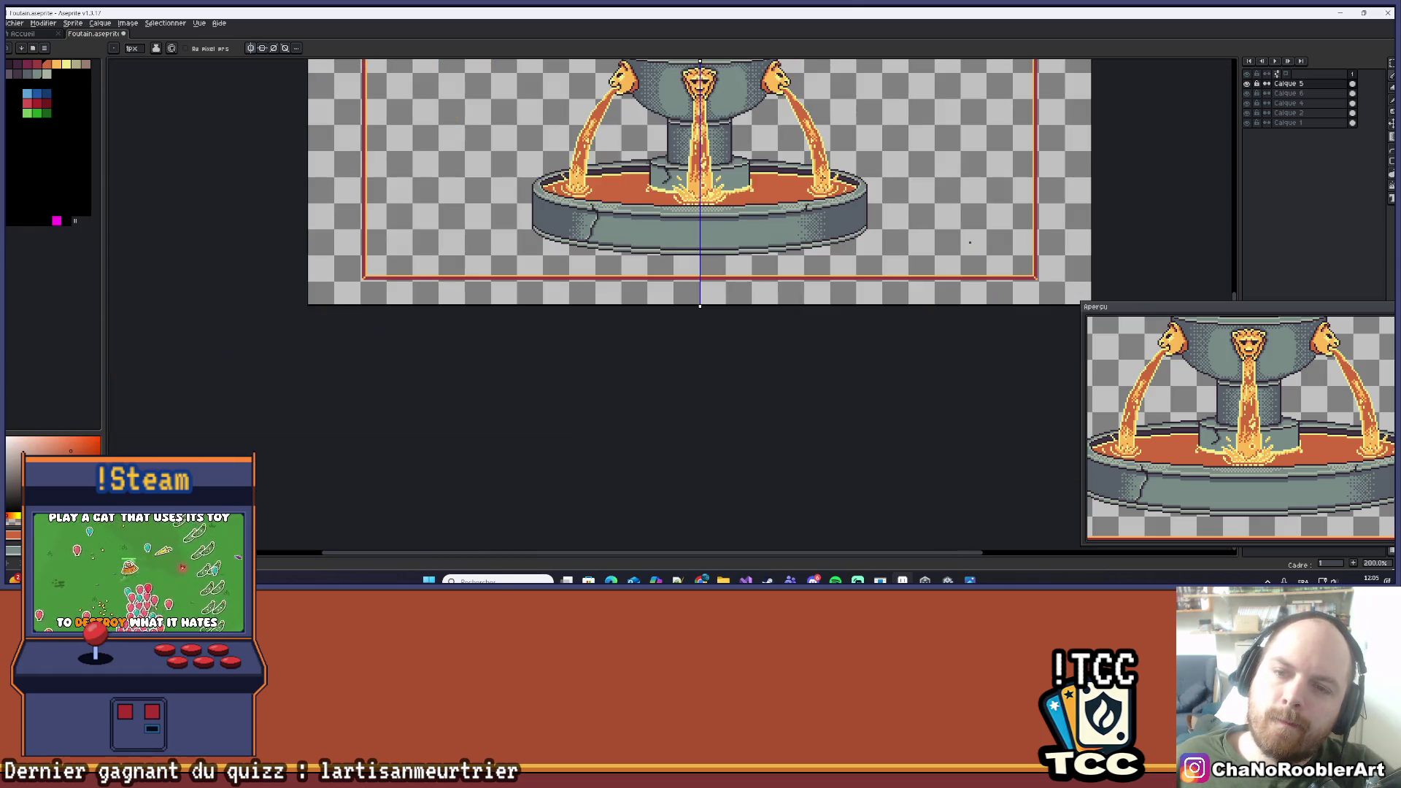
pyautogui.moveTo(867, 125); pyautogui.dragTo(860, 310)
pyautogui.scroll(6, 860, 310)
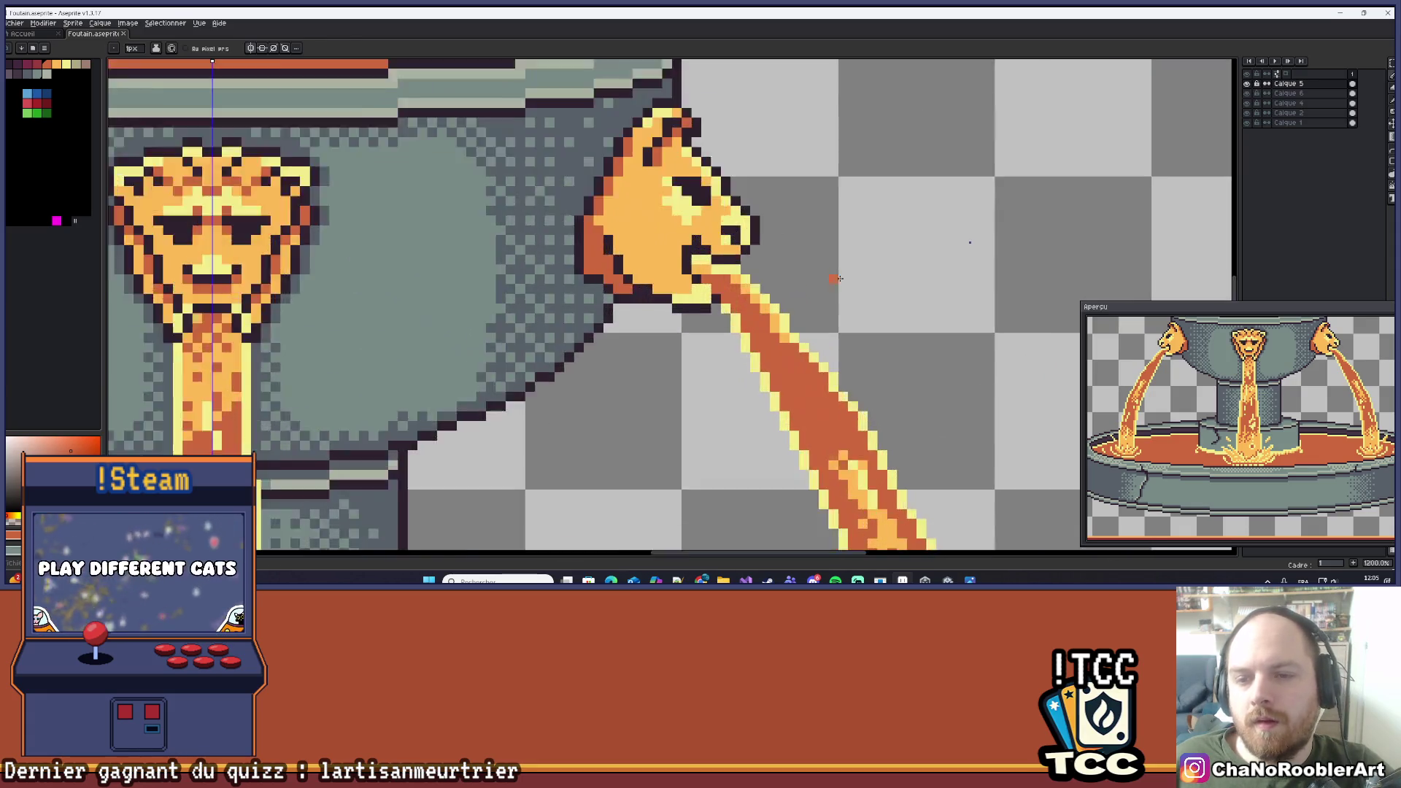
pyautogui.scroll(1, 845, 290)
# Sample the red-orange from the right jet and repaint one jet pixel in it.
pyautogui.press('i')
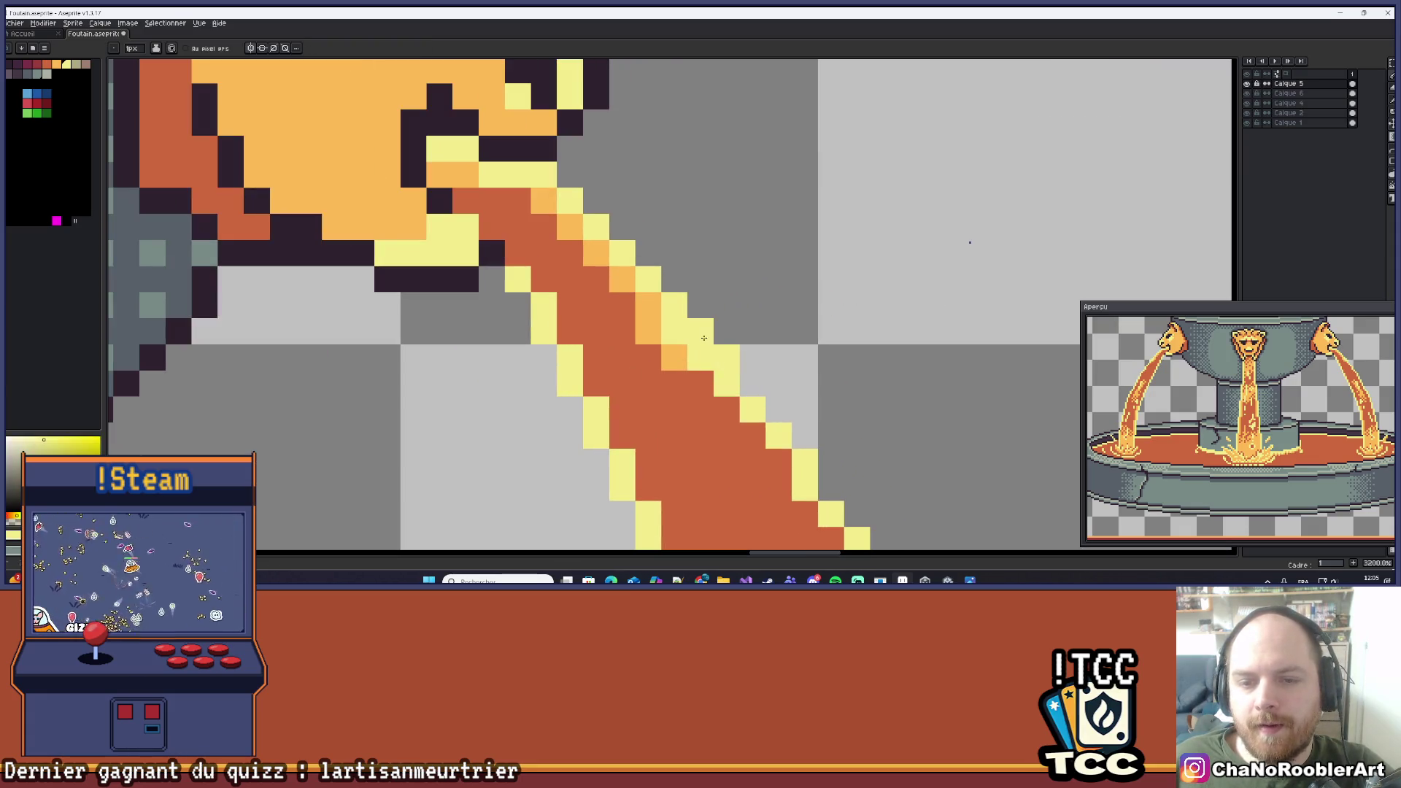
pyautogui.keyDown('alt'); pyautogui.click(682, 354); pyautogui.keyUp('alt')
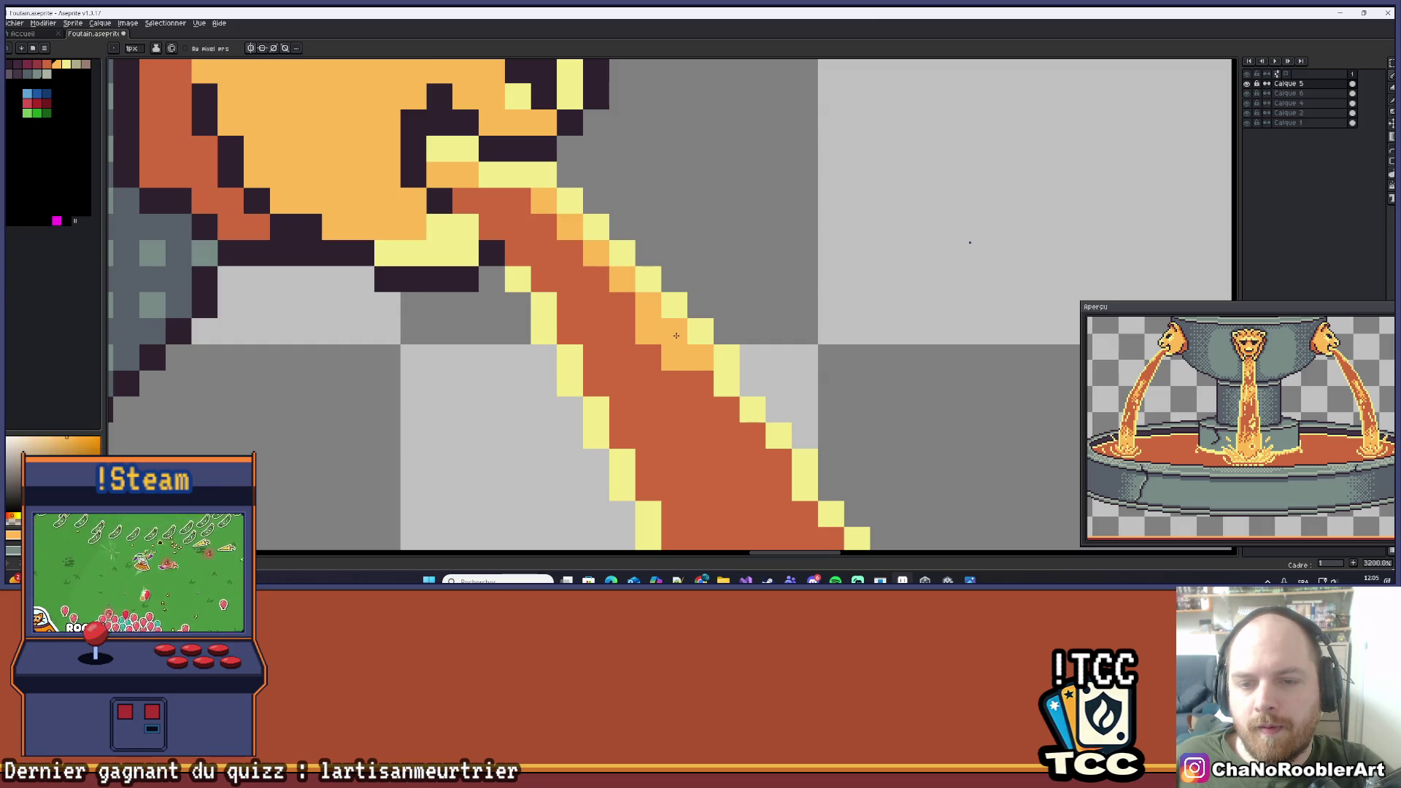
pyautogui.keyDown('alt'); pyautogui.click(622, 332); pyautogui.keyUp('alt')
pyautogui.click(648, 332)
pyautogui.scroll(-5, 676, 339)
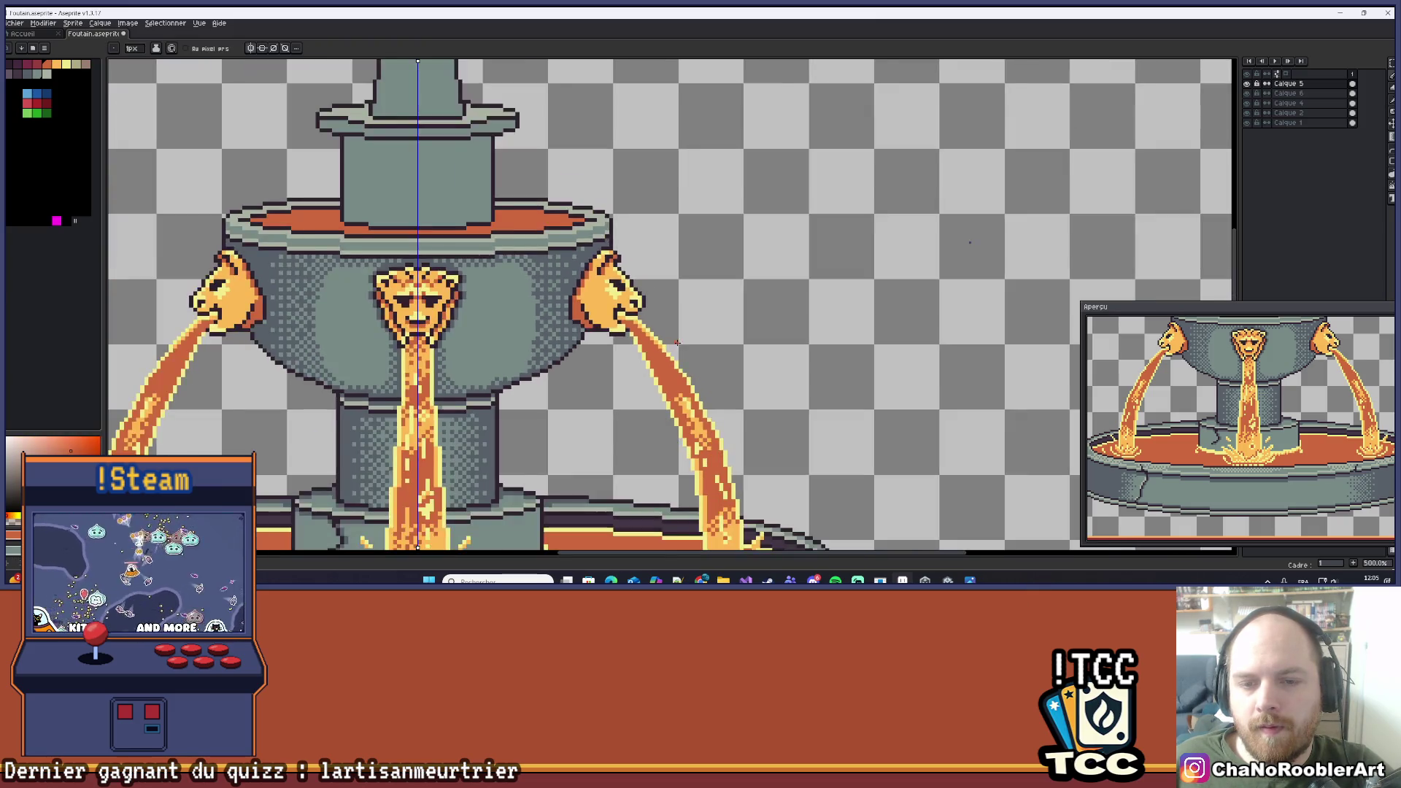
pyautogui.scroll(-3, 676, 343)
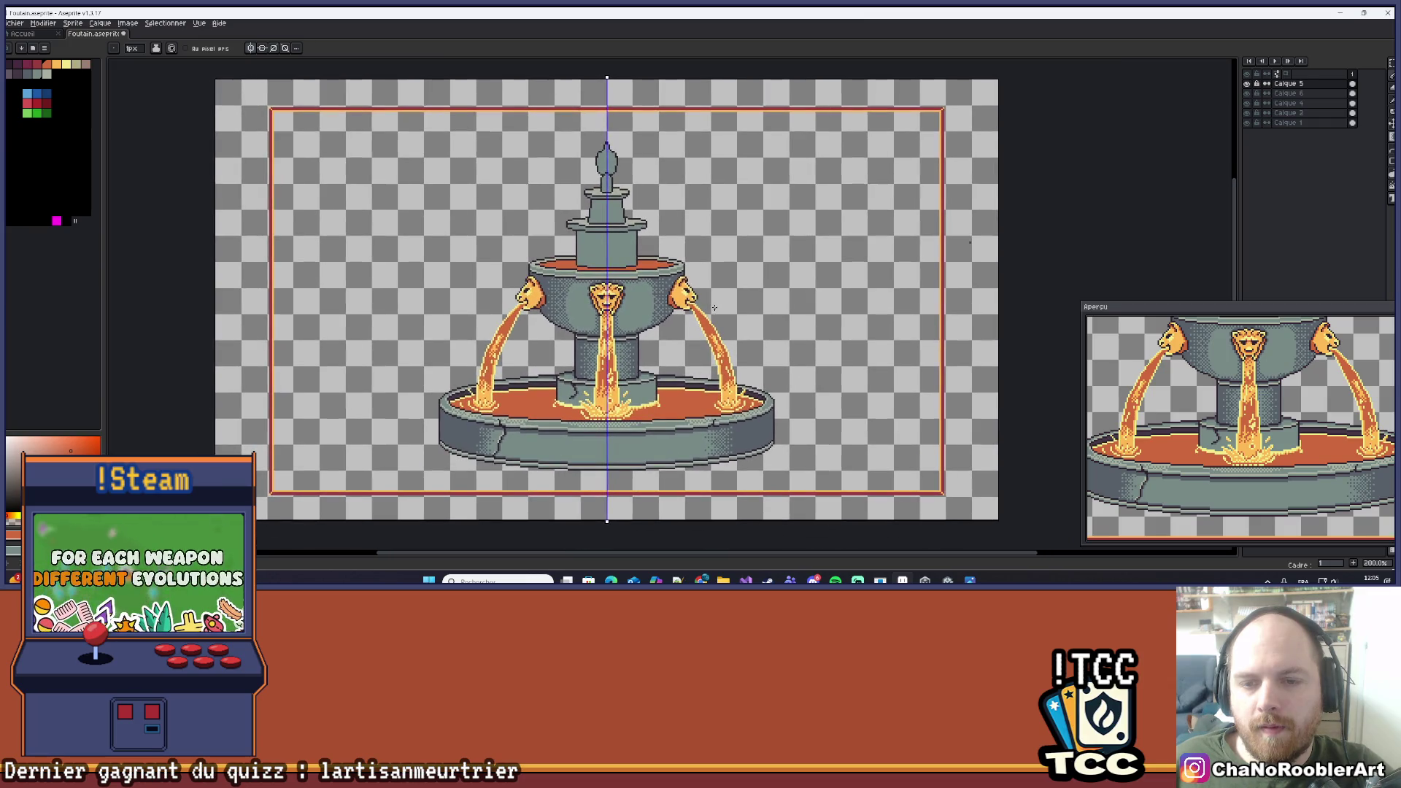
pyautogui.scroll(7, 714, 308)
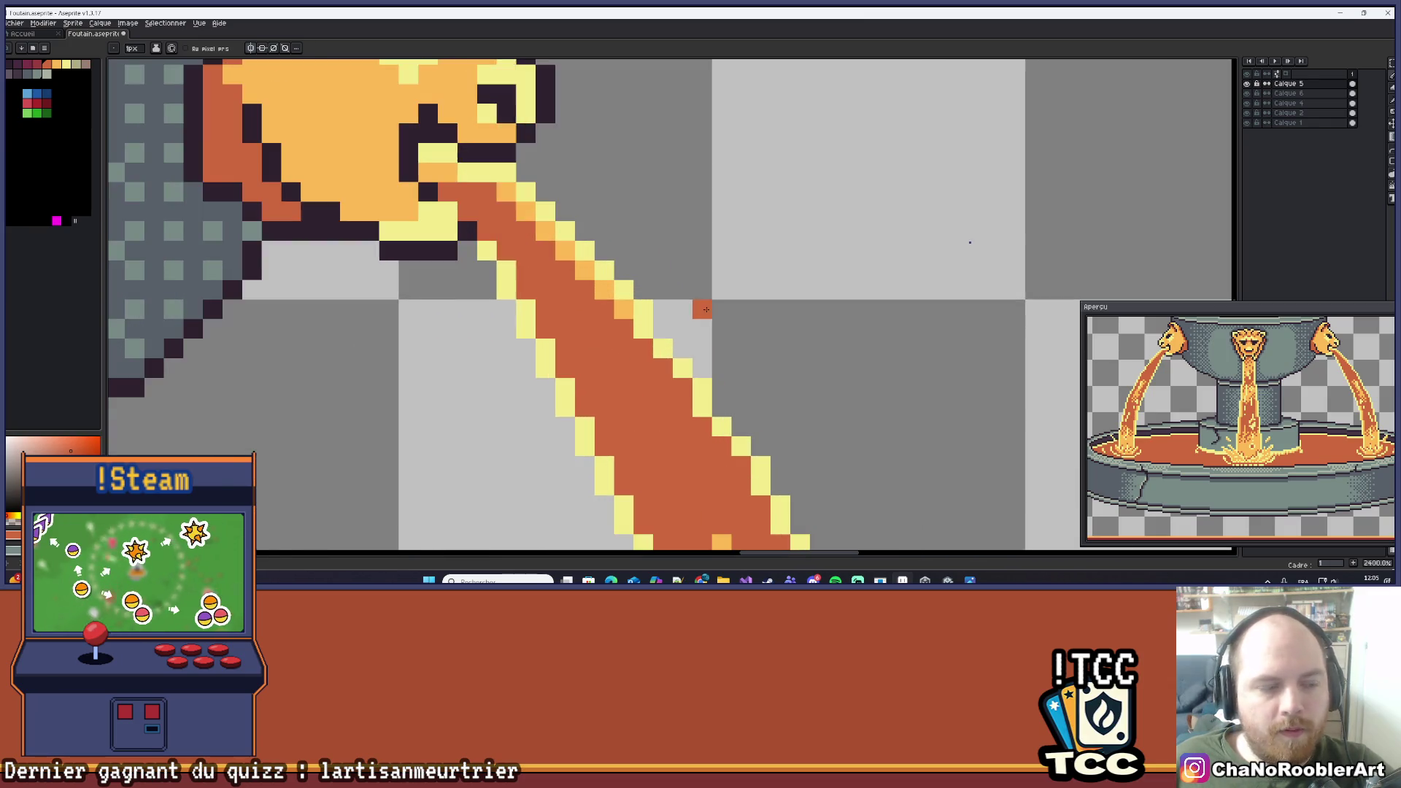
pyautogui.scroll(-6, 647, 330)
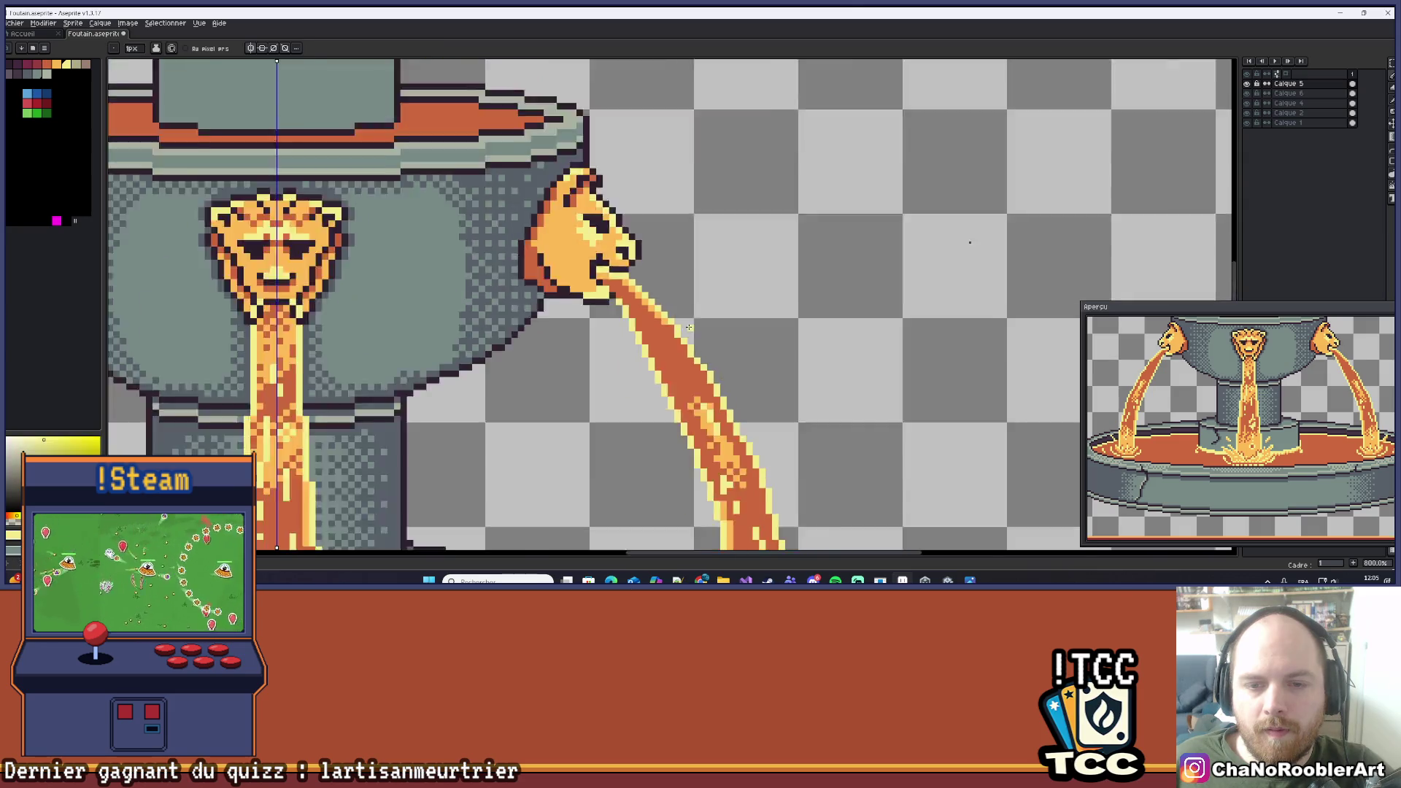
pyautogui.scroll(-1, 732, 313)
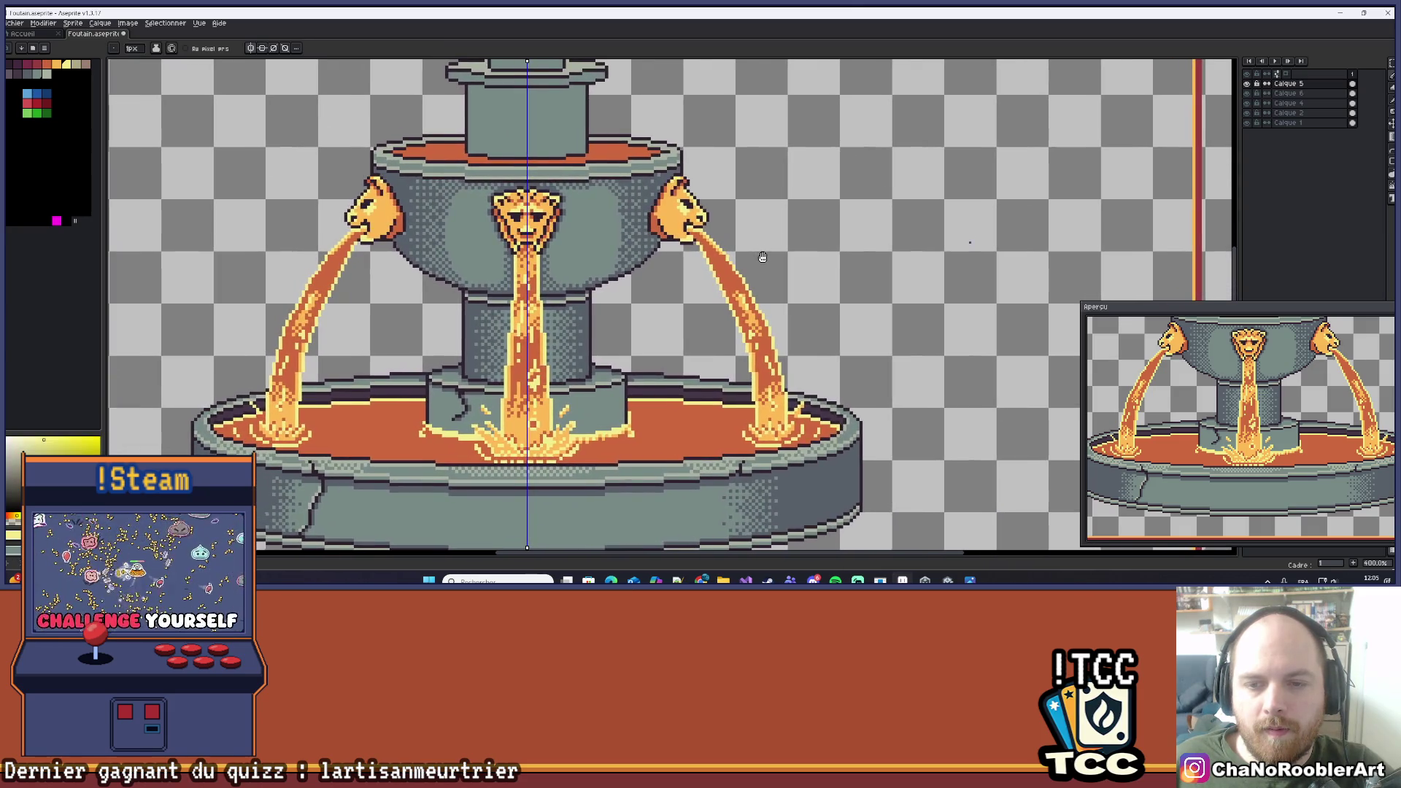
pyautogui.scroll(-1, 762, 261)
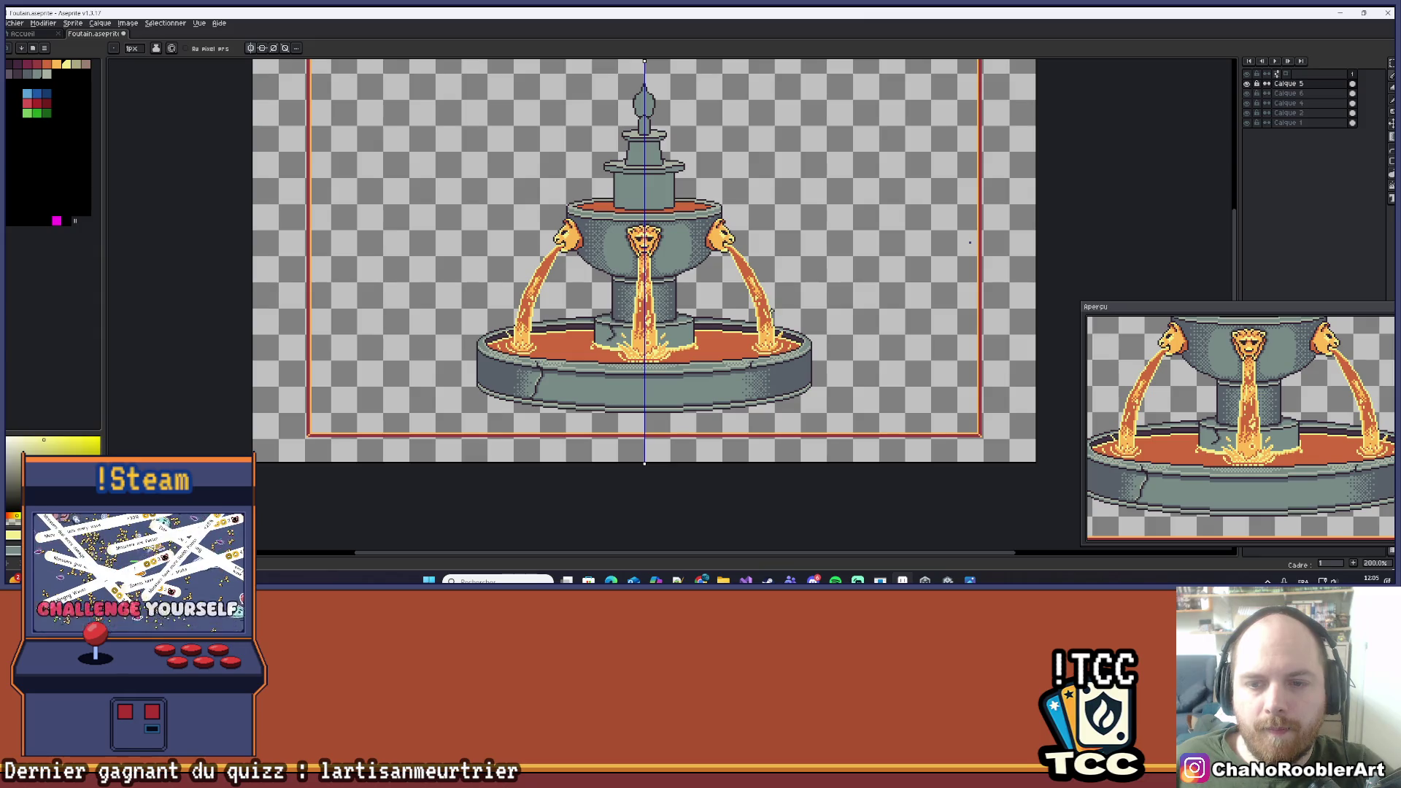
pyautogui.scroll(6, 771, 311)
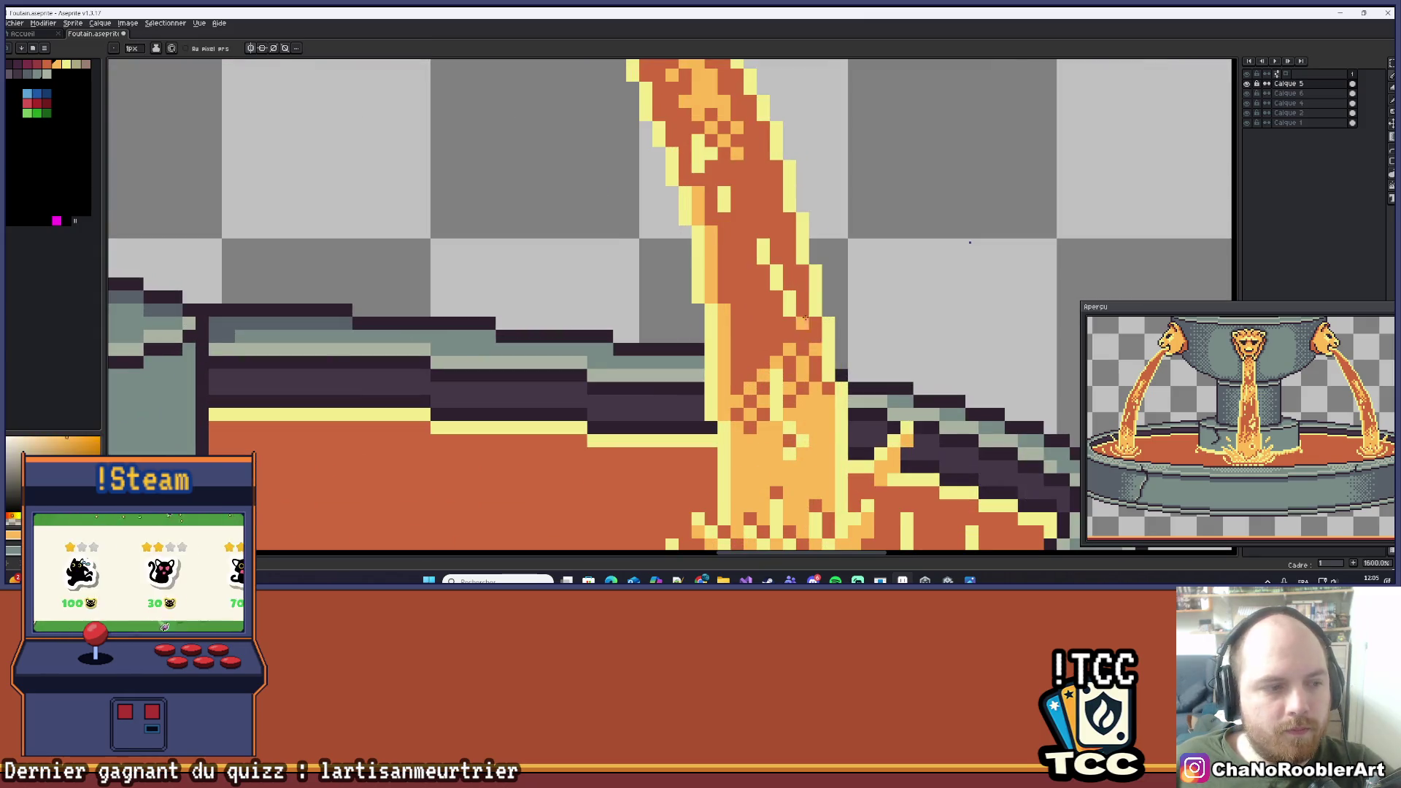
pyautogui.scroll(2, 807, 322)
# Zoom out to 400% to view the whole fountain with its three lava streams.
pyautogui.moveTo(817, 272); pyautogui.dragTo(785, 307)
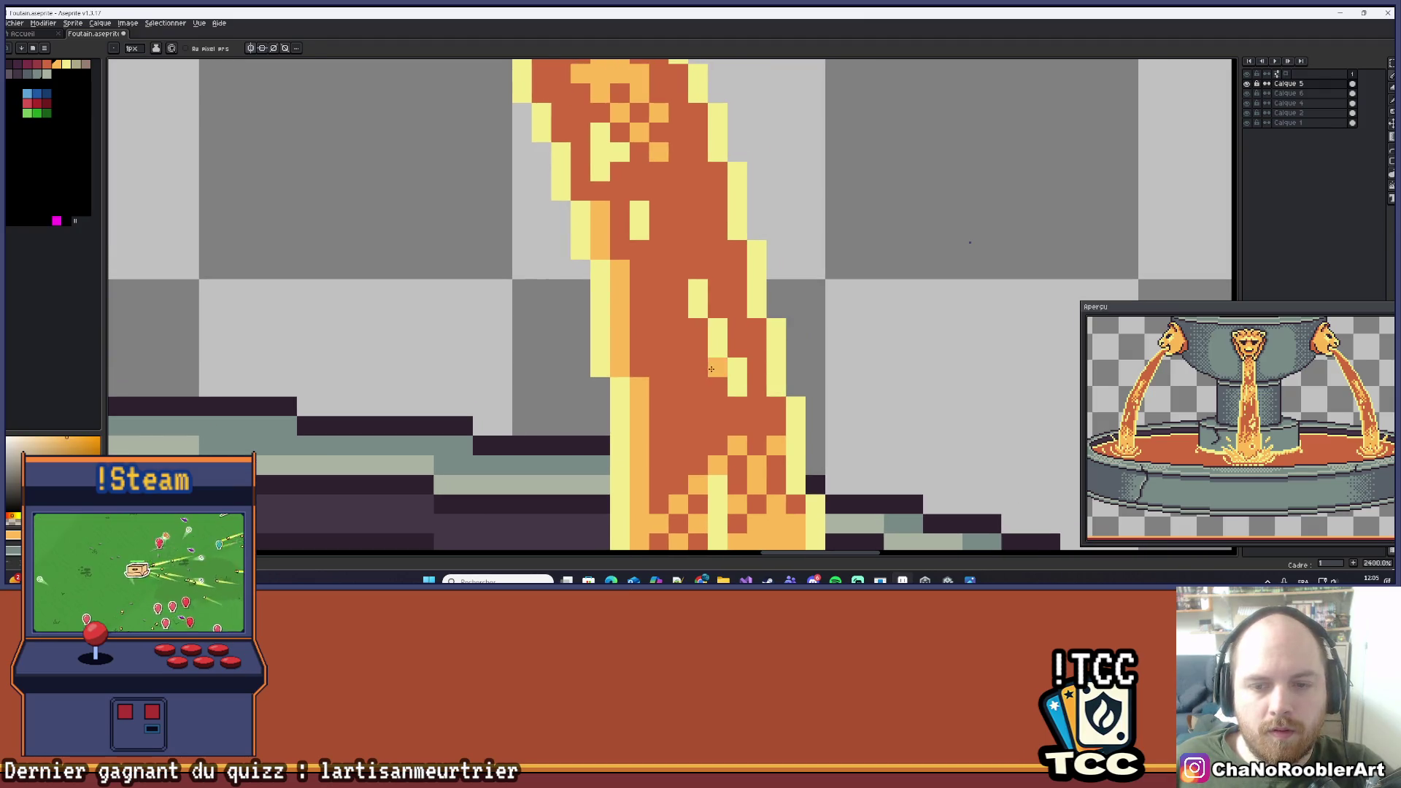
pyautogui.scroll(-4, 710, 322)
pyautogui.scroll(1, 717, 250)
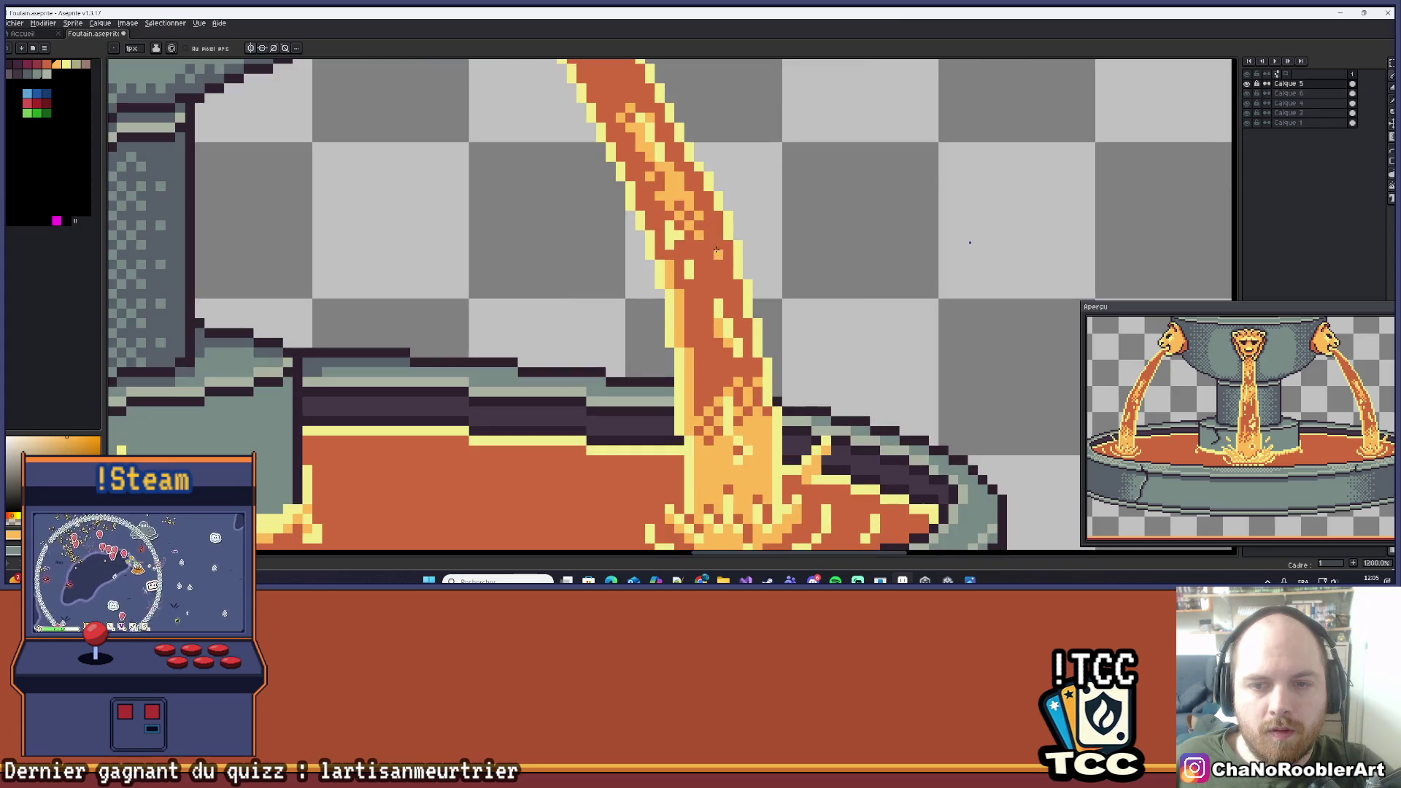
pyautogui.scroll(-5, 725, 355)
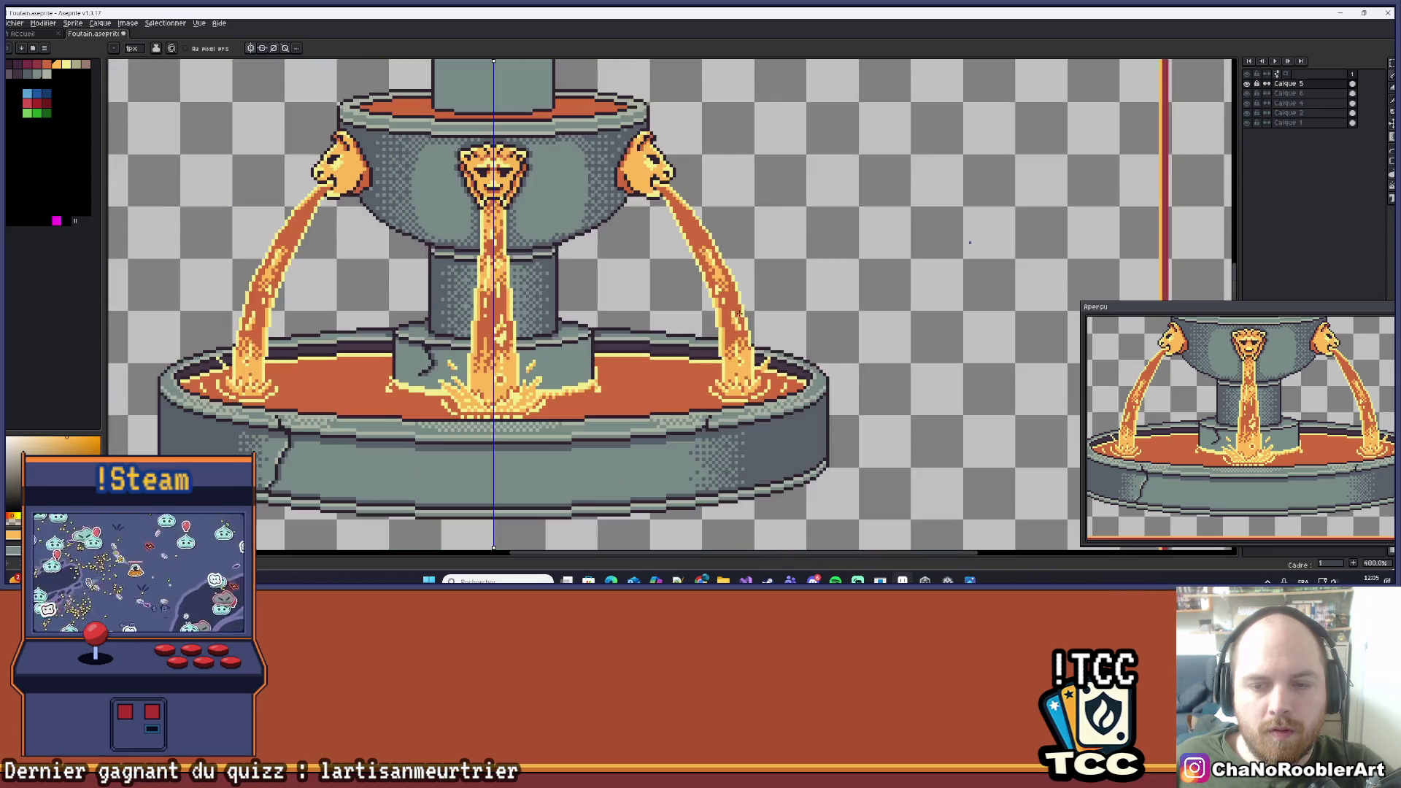
pyautogui.scroll(3, 746, 311)
pyautogui.scroll(-3, 737, 334)
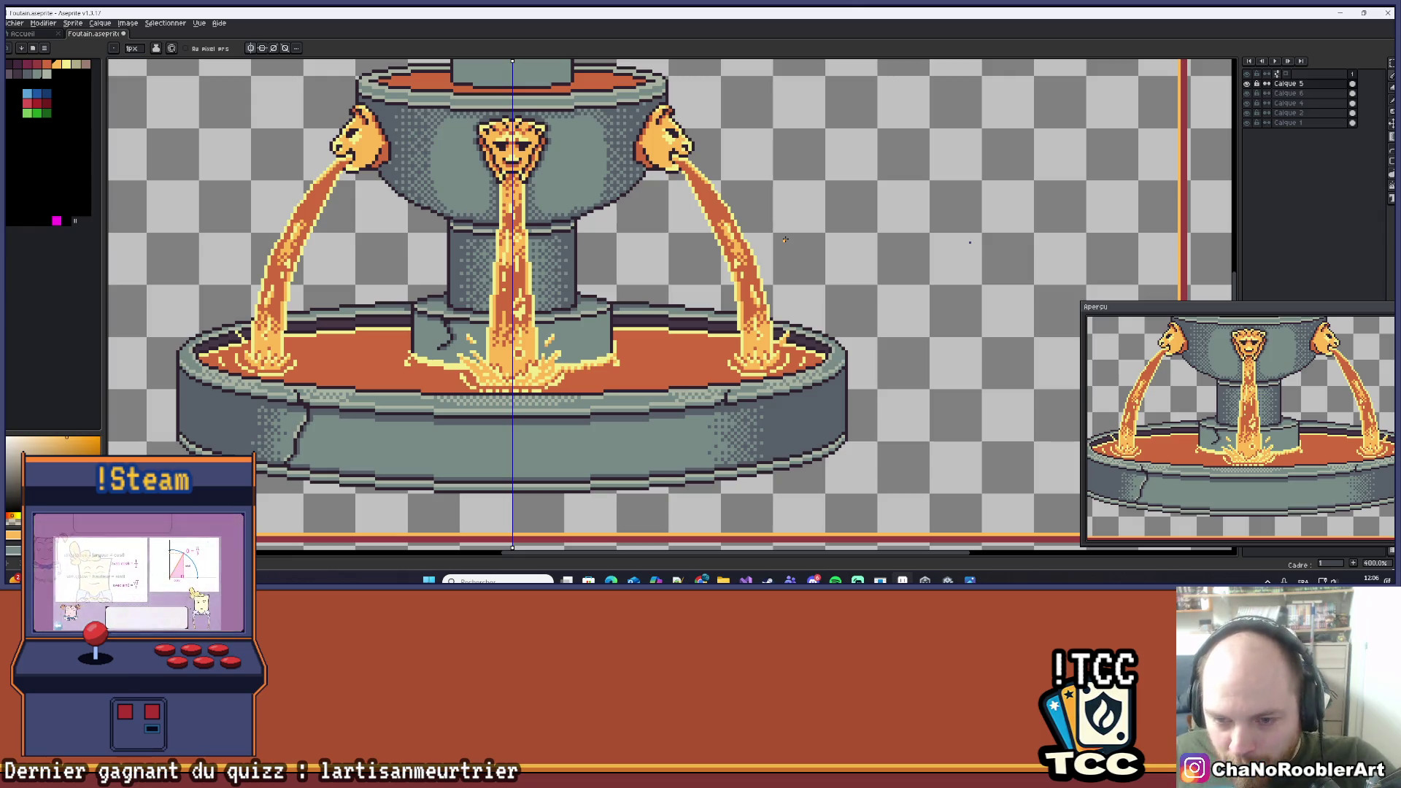
pyautogui.scroll(-1, 778, 226)
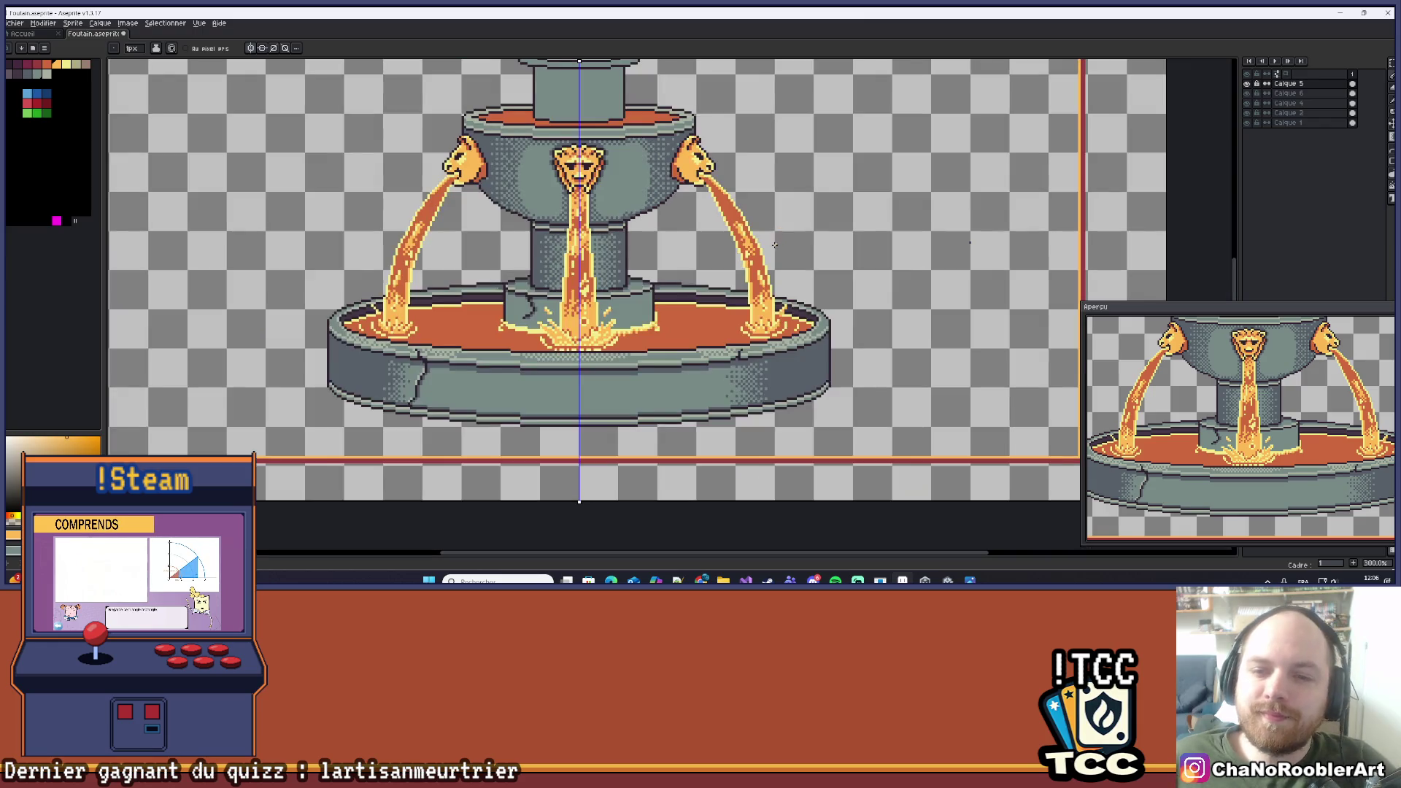
pyautogui.scroll(4, 815, 225)
pyautogui.moveTo(815, 225); pyautogui.dragTo(807, 312)
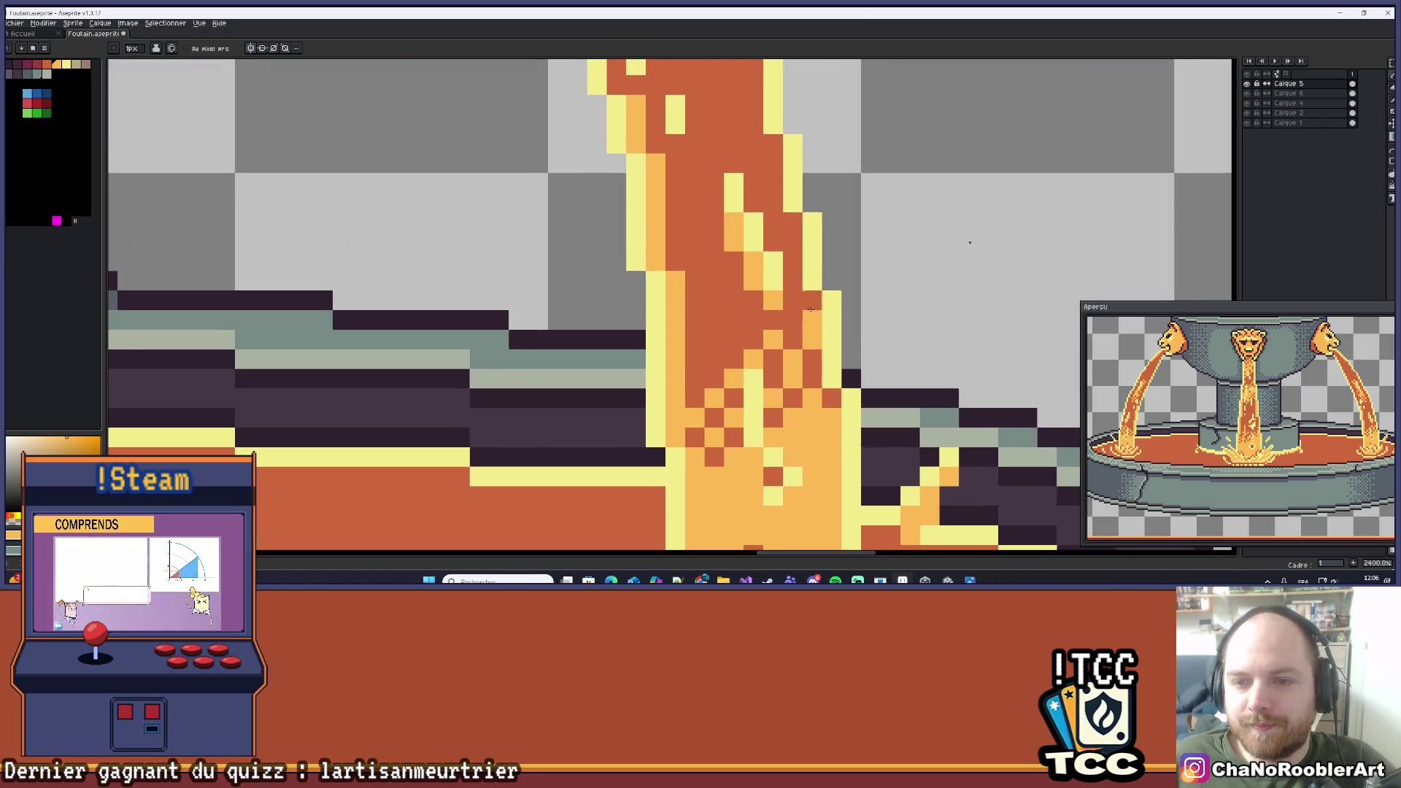
pyautogui.moveTo(856, 147); pyautogui.dragTo(743, 286)
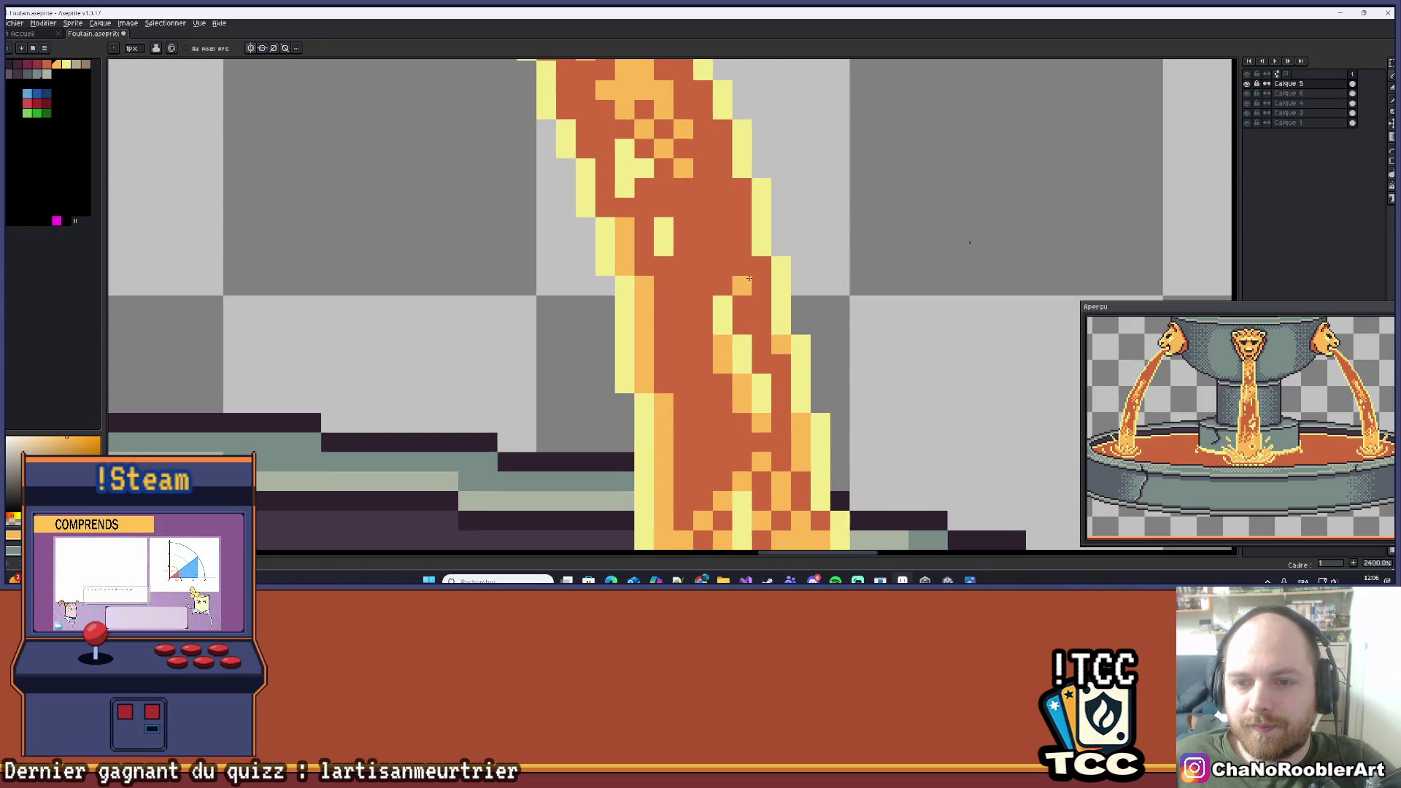
pyautogui.moveTo(752, 188); pyautogui.dragTo(797, 268)
pyautogui.moveTo(800, 190); pyautogui.dragTo(803, 276)
pyautogui.scroll(-8, 773, 239)
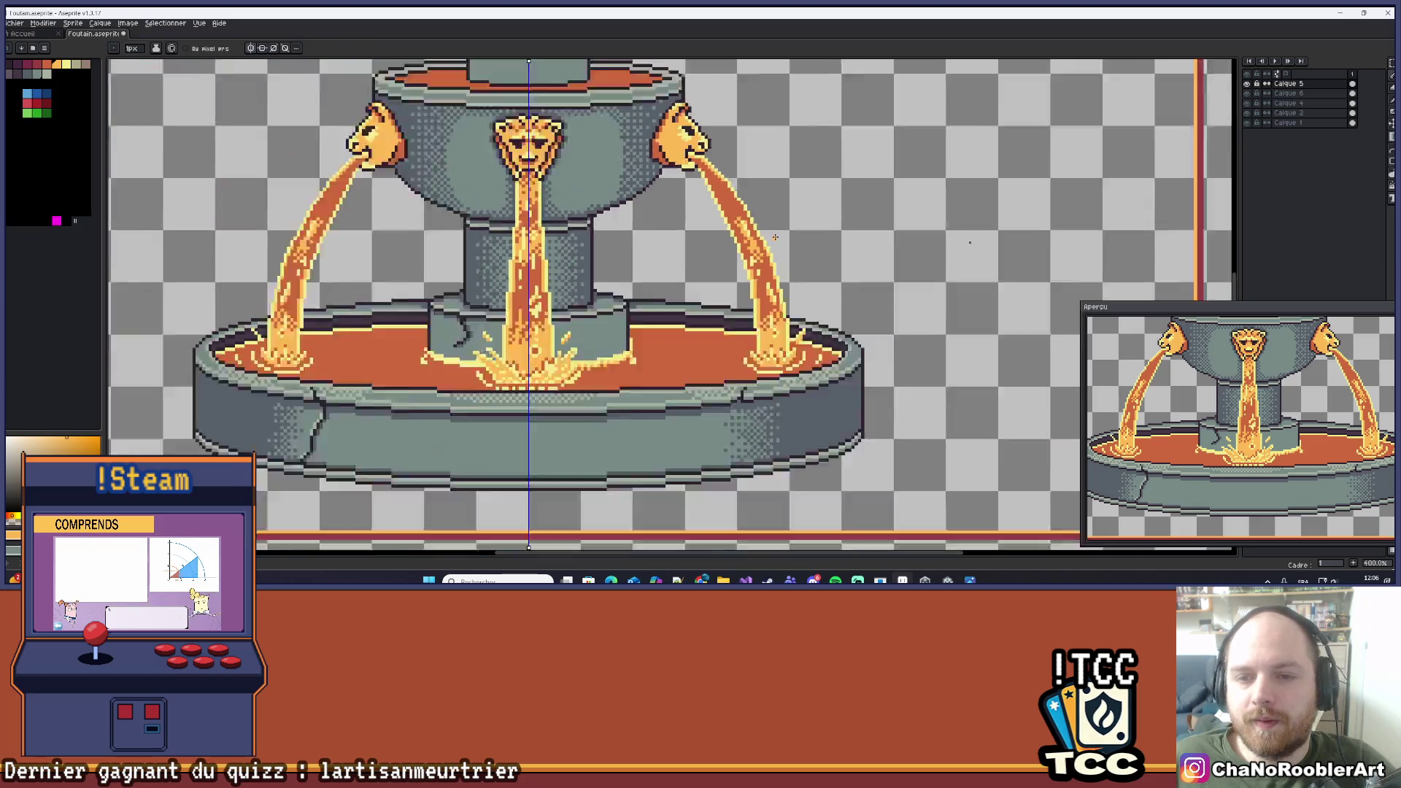
pyautogui.scroll(4, 778, 234)
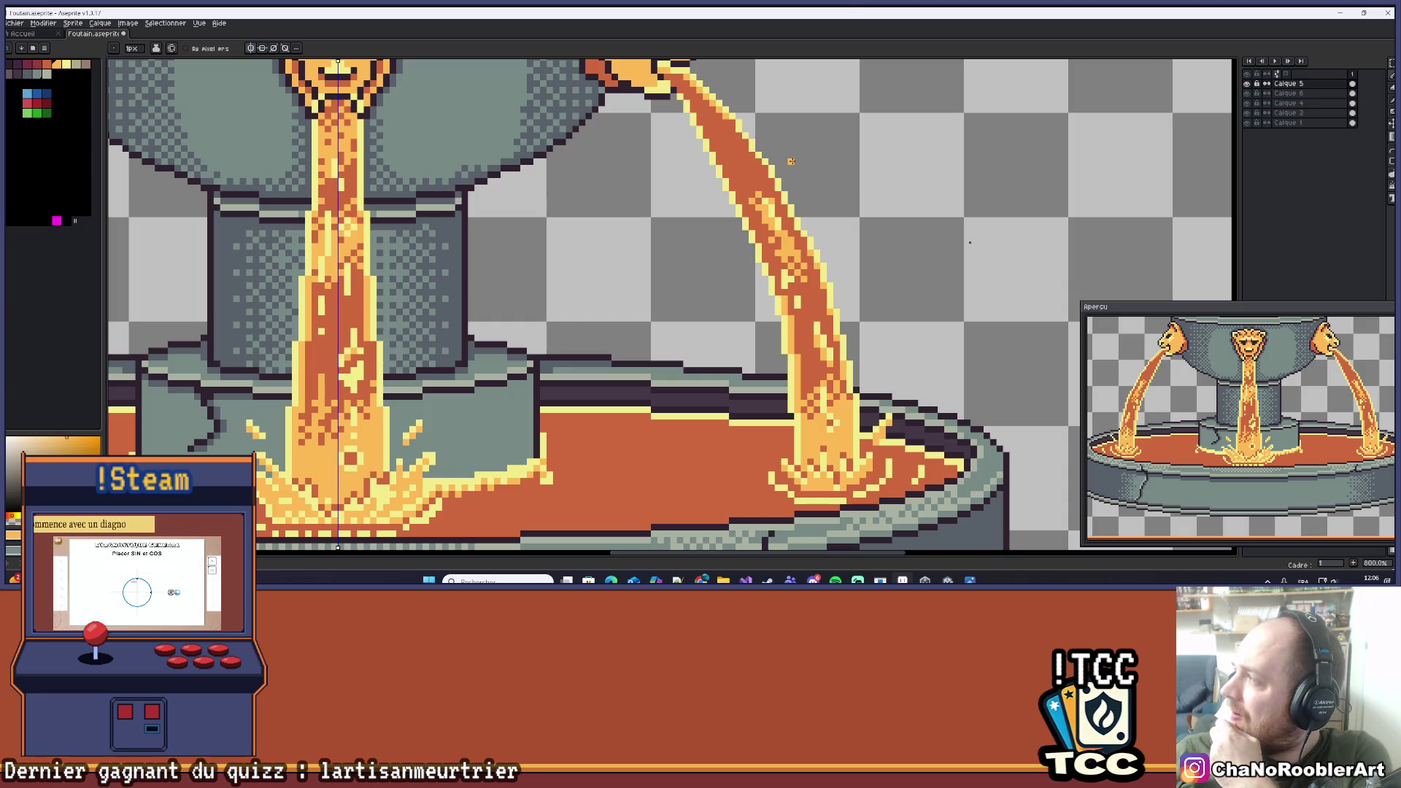
pyautogui.scroll(-5, 891, 204)
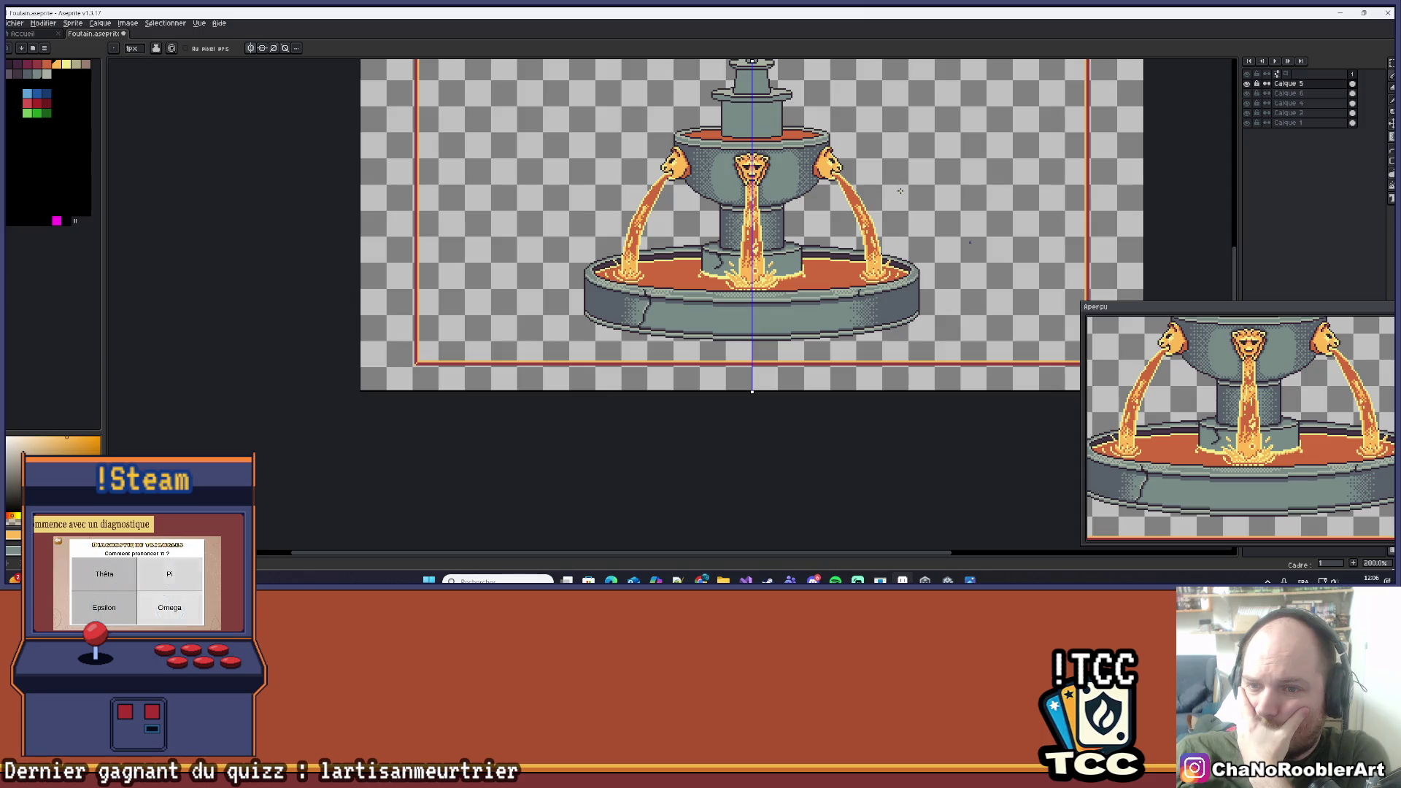
pyautogui.moveTo(891, 204); pyautogui.dragTo(868, 245)
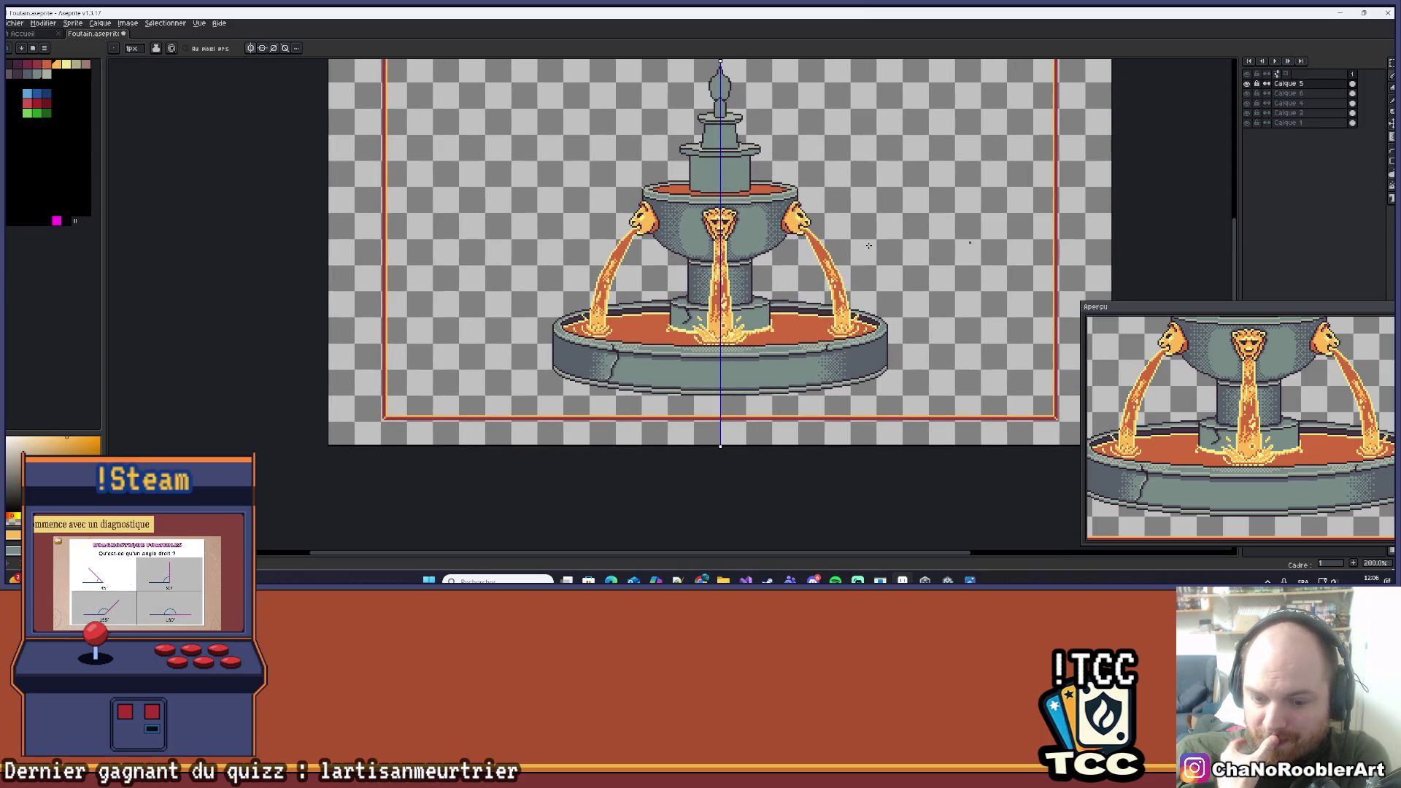
# Zoom and pan into a close-up of the right lava stream.
pyautogui.scroll(-2, 864, 246)
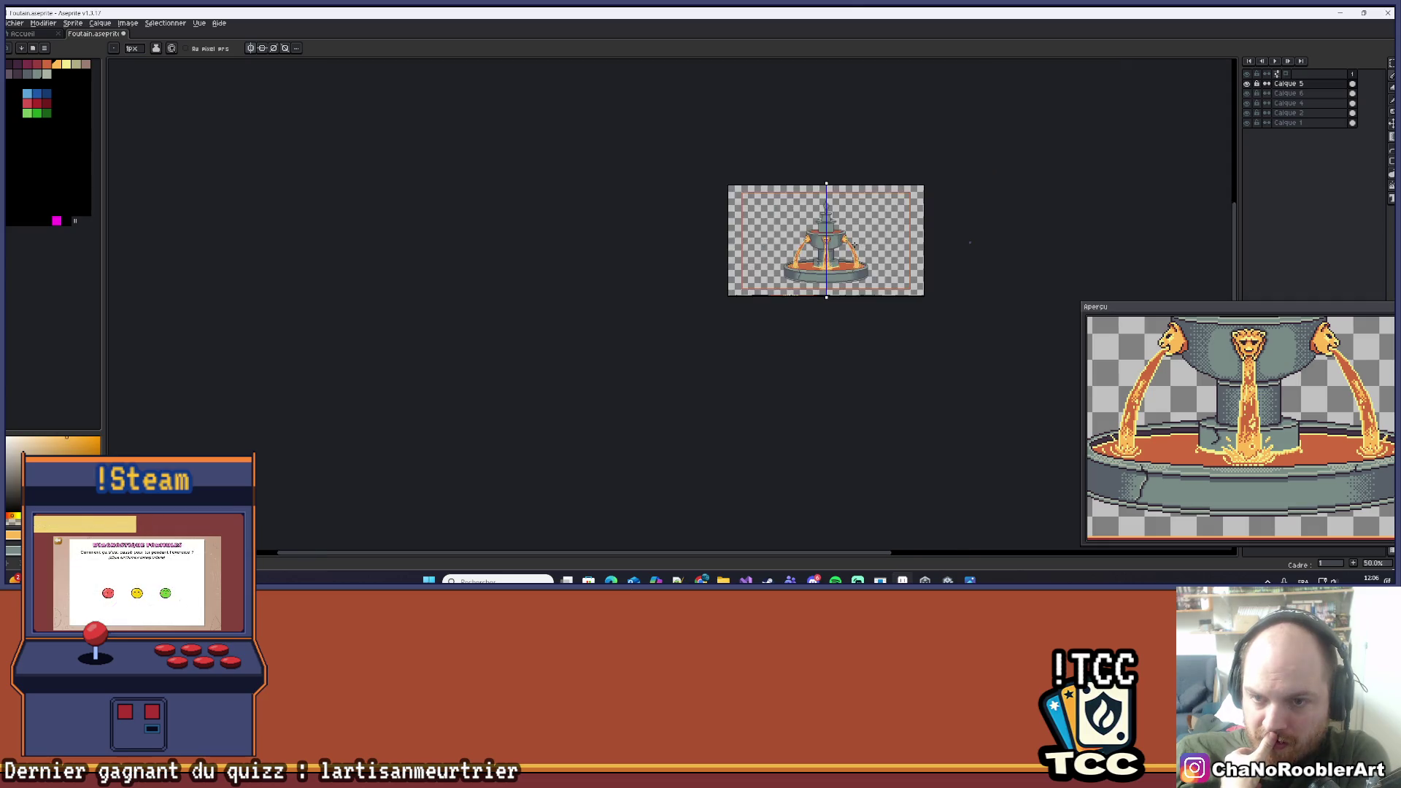
pyautogui.scroll(3, 854, 245)
pyautogui.scroll(1, 853, 245)
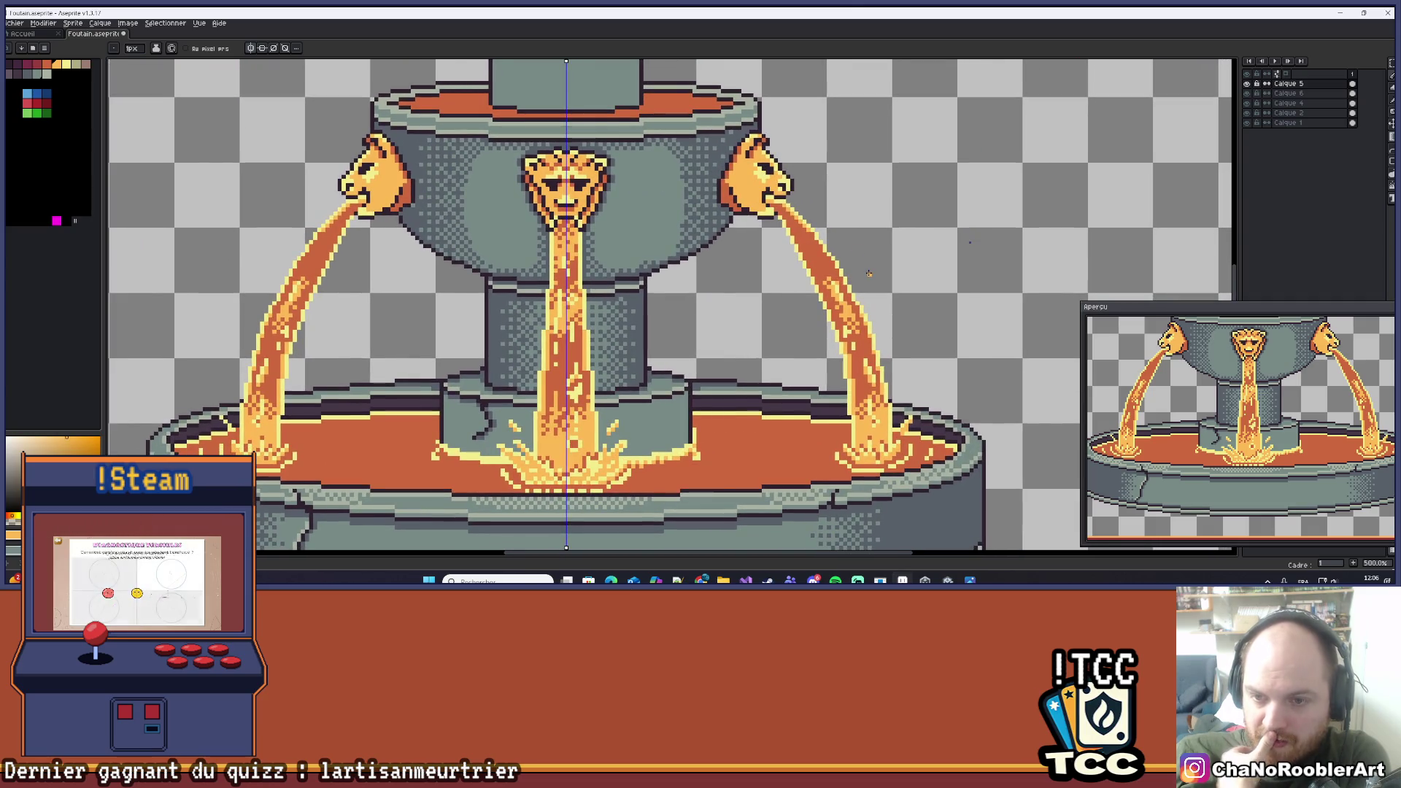
pyautogui.scroll(6, 873, 258)
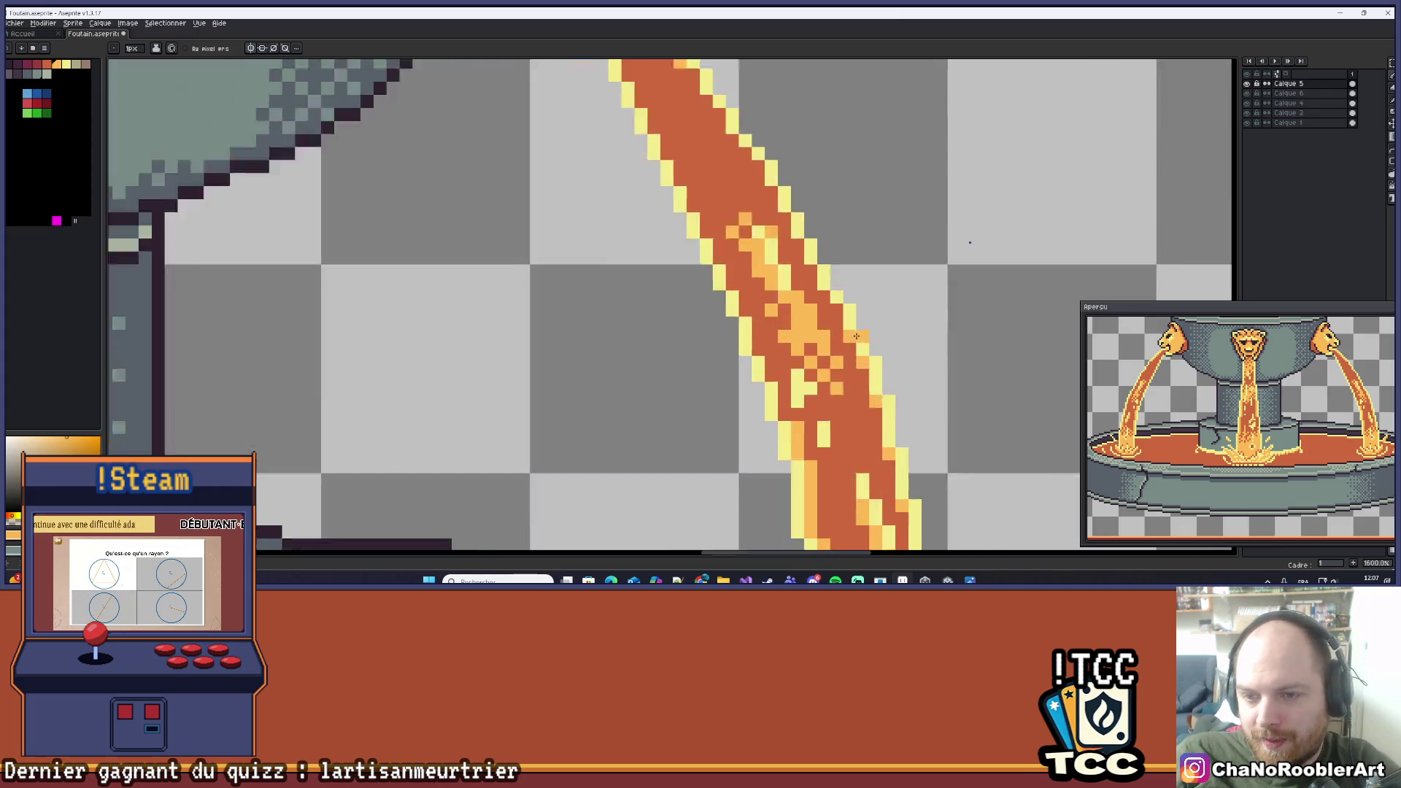
pyautogui.moveTo(790, 314); pyautogui.dragTo(825, 329)
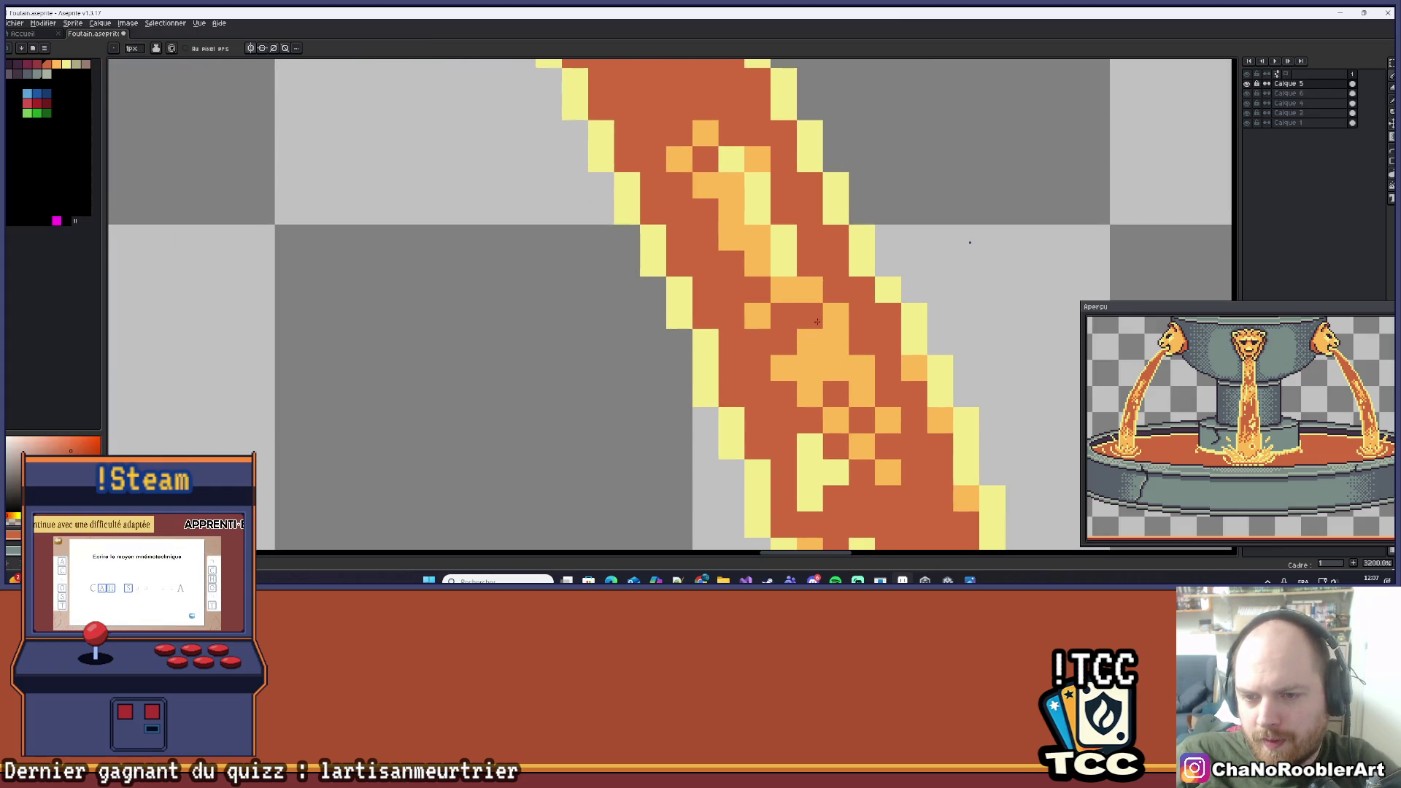
pyautogui.scroll(-7, 809, 188)
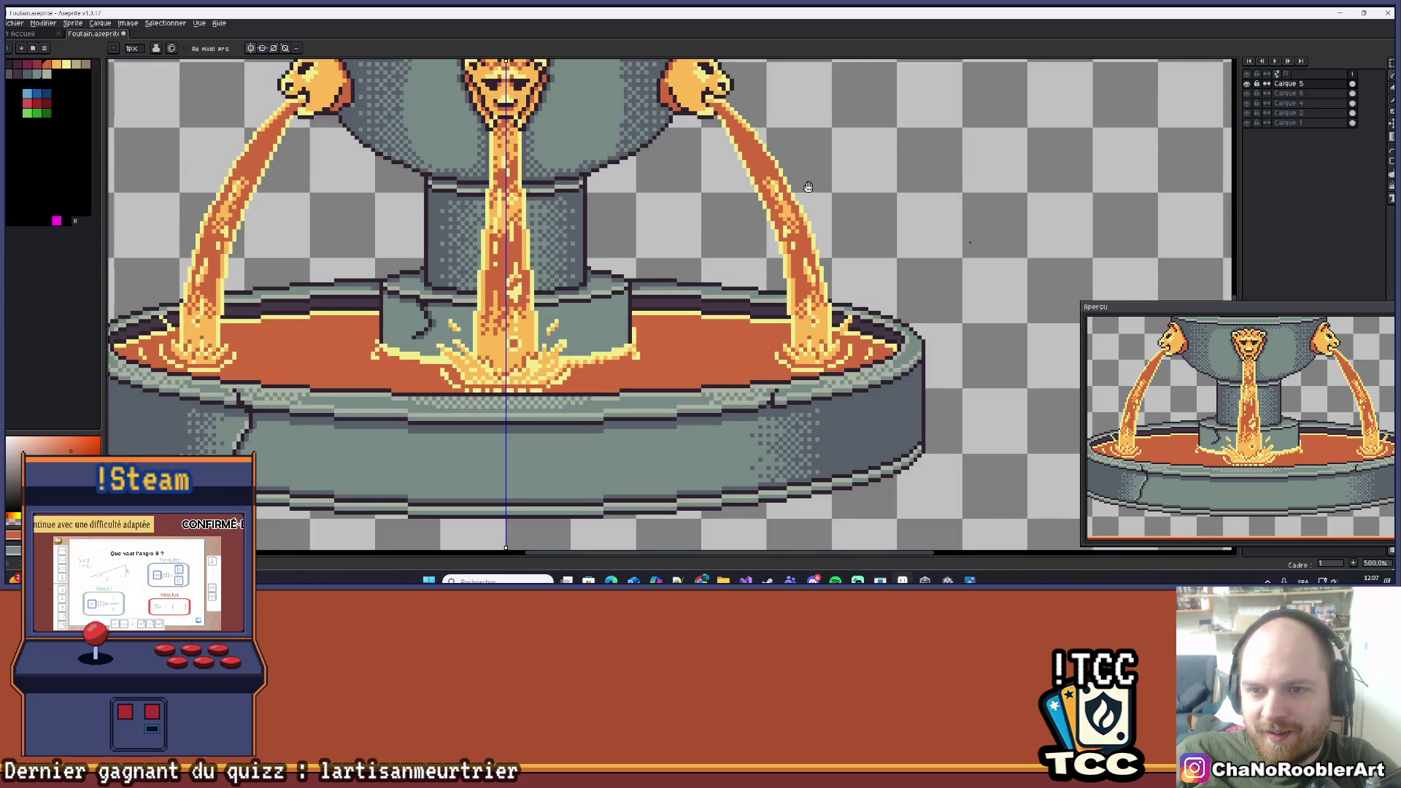
pyautogui.moveTo(809, 188); pyautogui.dragTo(820, 229)
pyautogui.scroll(6, 791, 233)
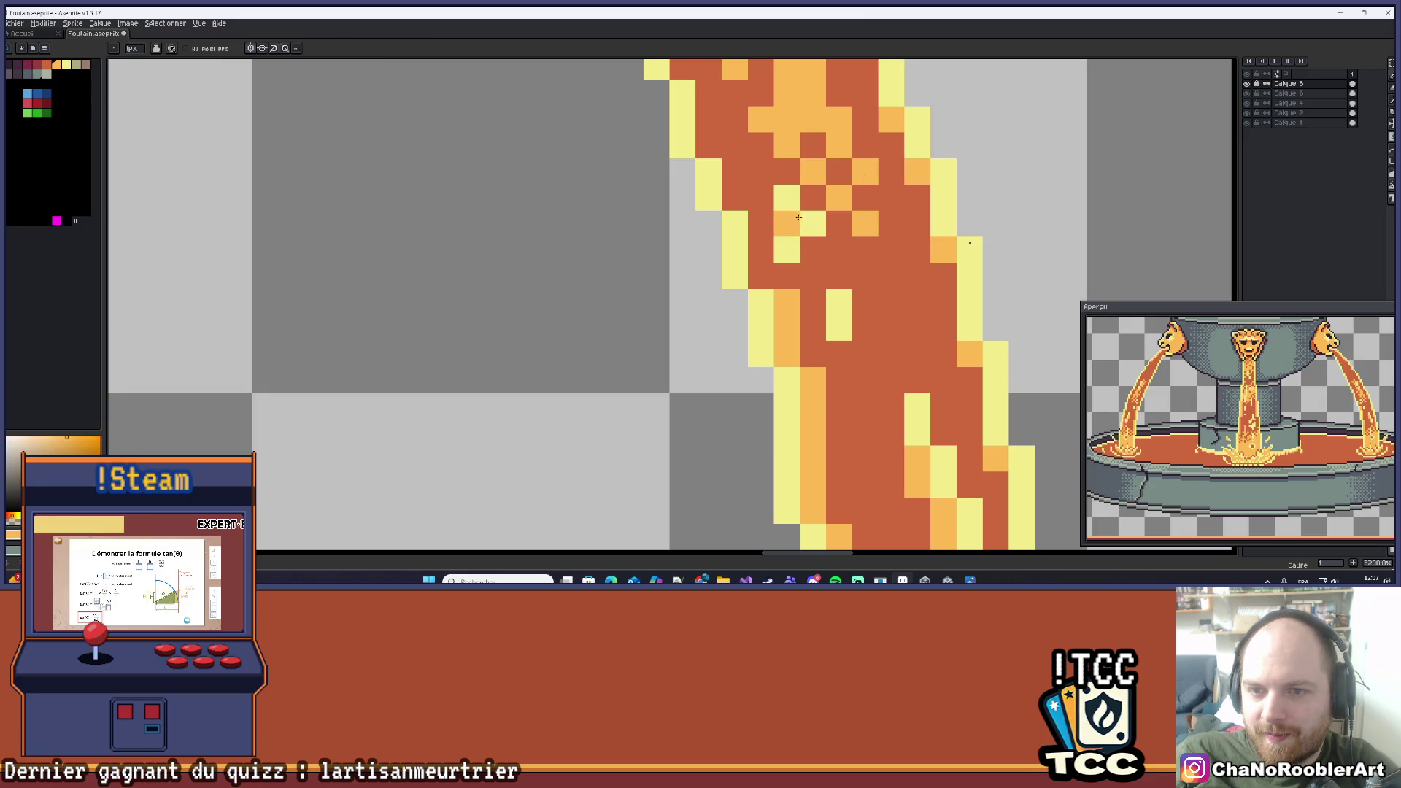
pyautogui.scroll(-7, 843, 249)
pyautogui.scroll(-2, 858, 233)
pyautogui.scroll(3, 876, 248)
pyautogui.scroll(-1, 898, 267)
# Paint a yellow highlight pixel in the right stream and return a stray yellow pixel to orange.
pyautogui.press('v')
pyautogui.press('i')
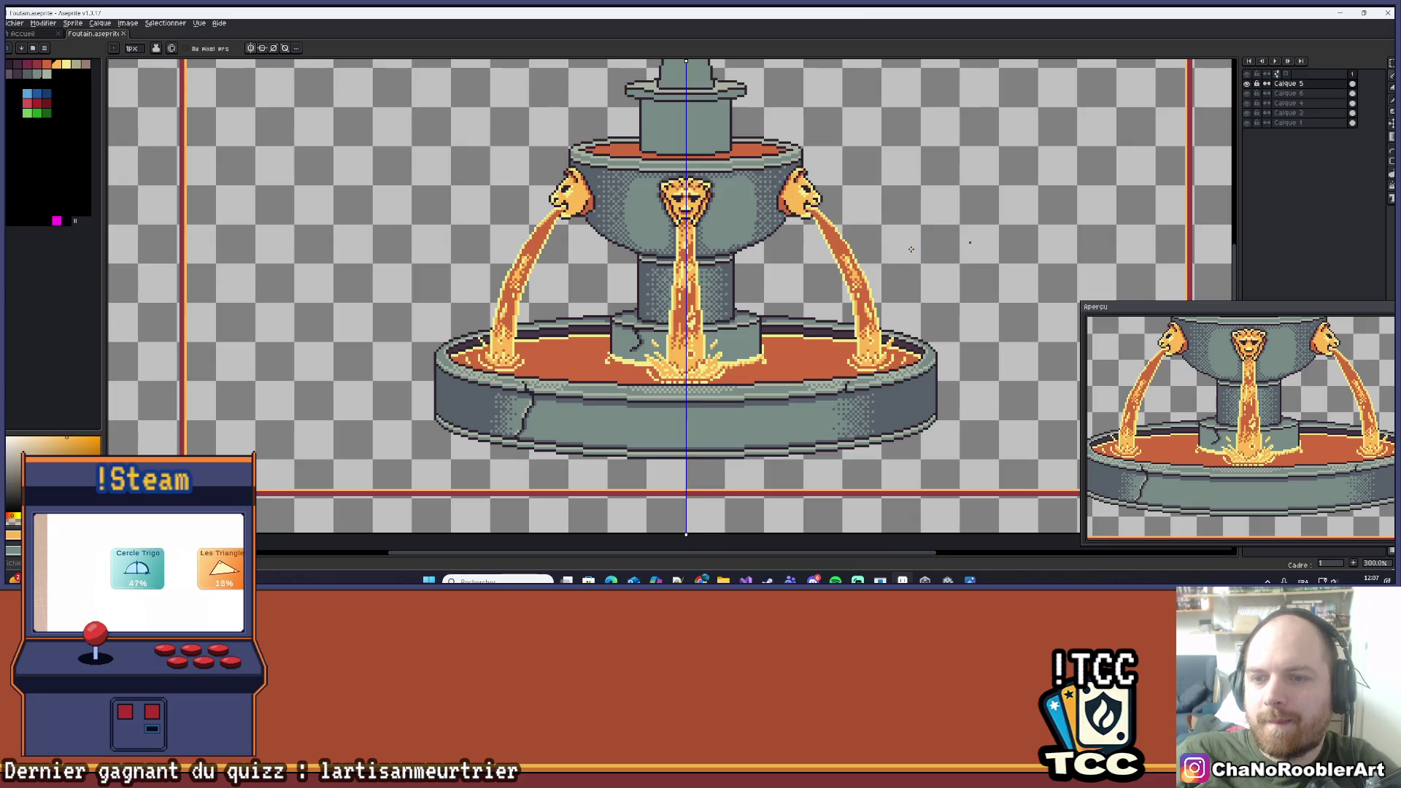
pyautogui.scroll(4, 812, 326)
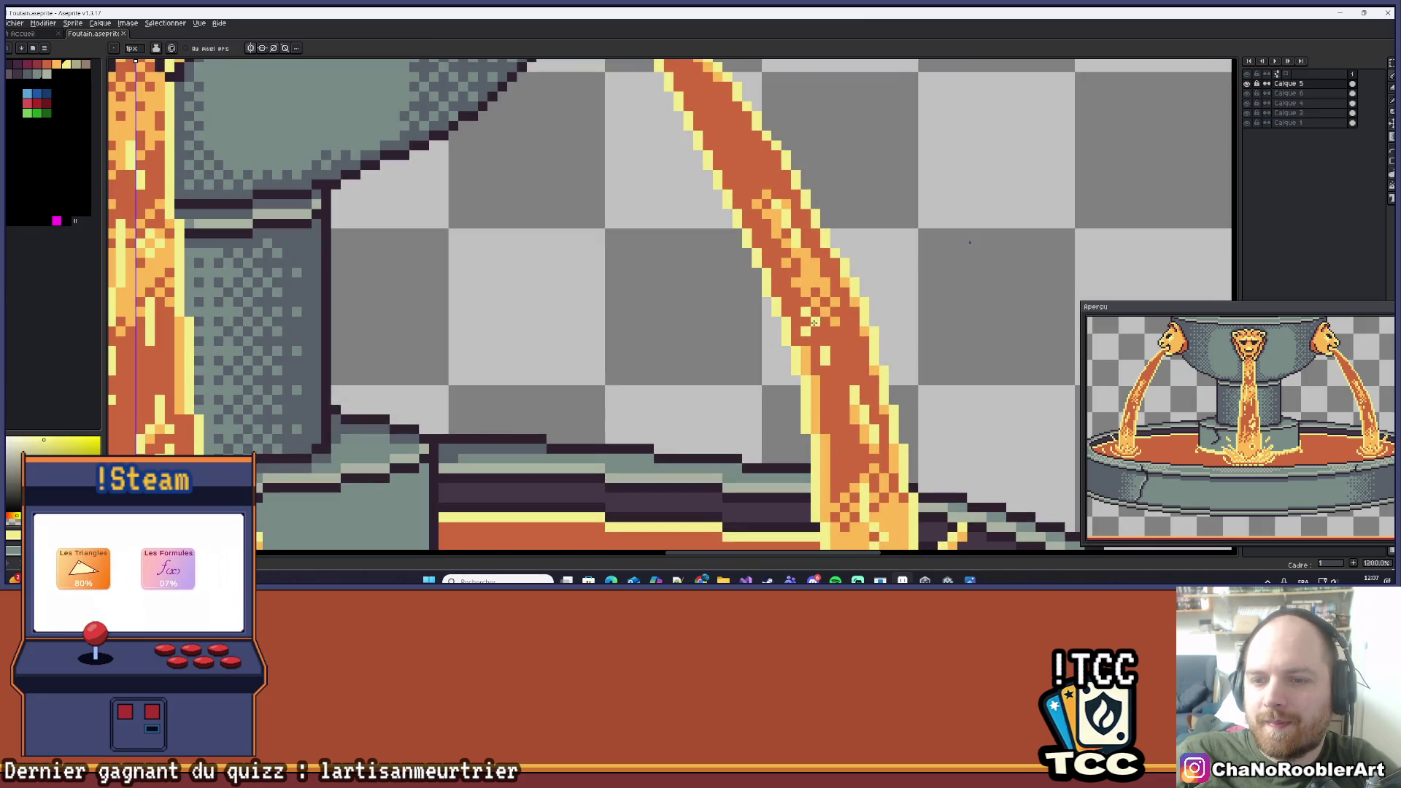
pyautogui.scroll(3, 812, 326)
pyautogui.press('b')
pyautogui.click(814, 338)
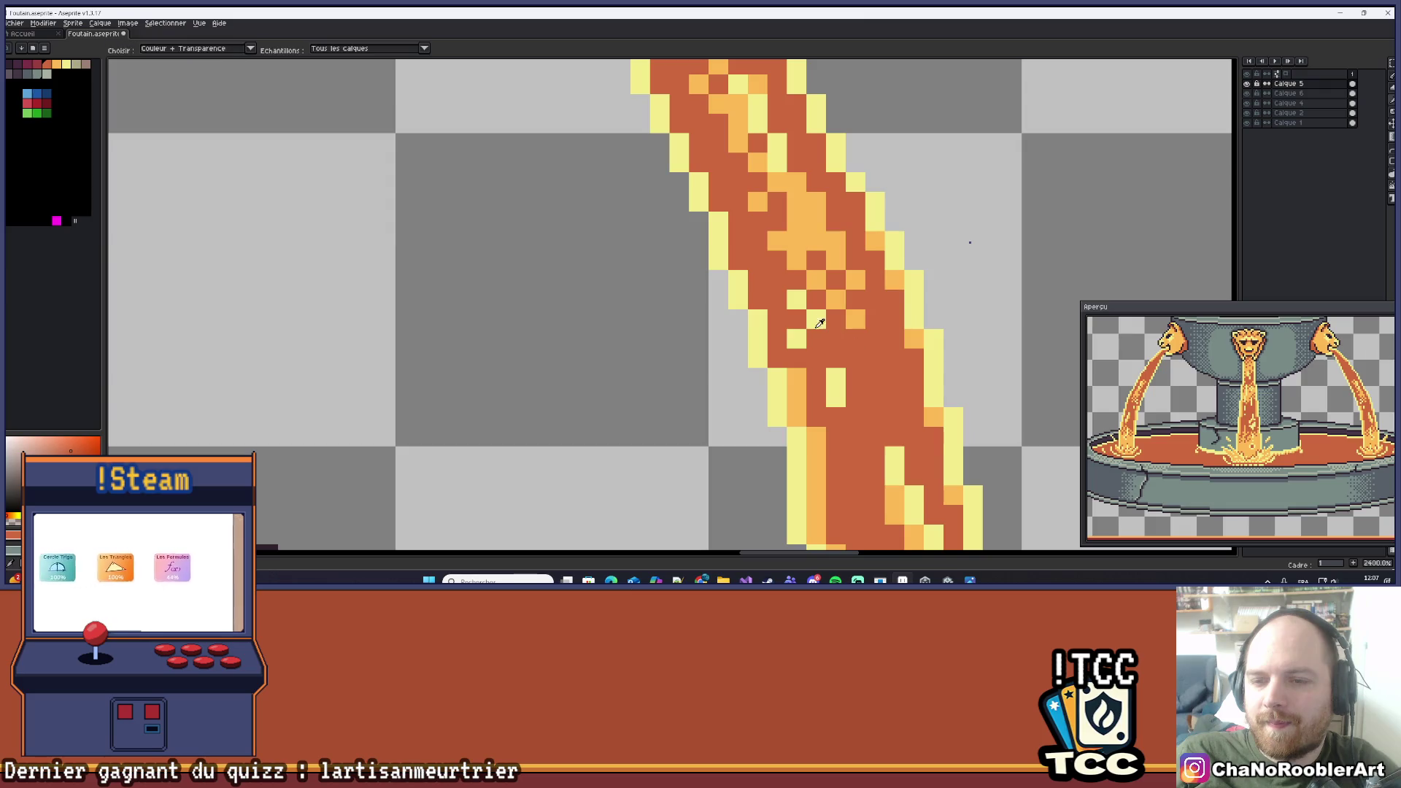
pyautogui.rightClick(794, 341)
pyautogui.scroll(-7, 807, 330)
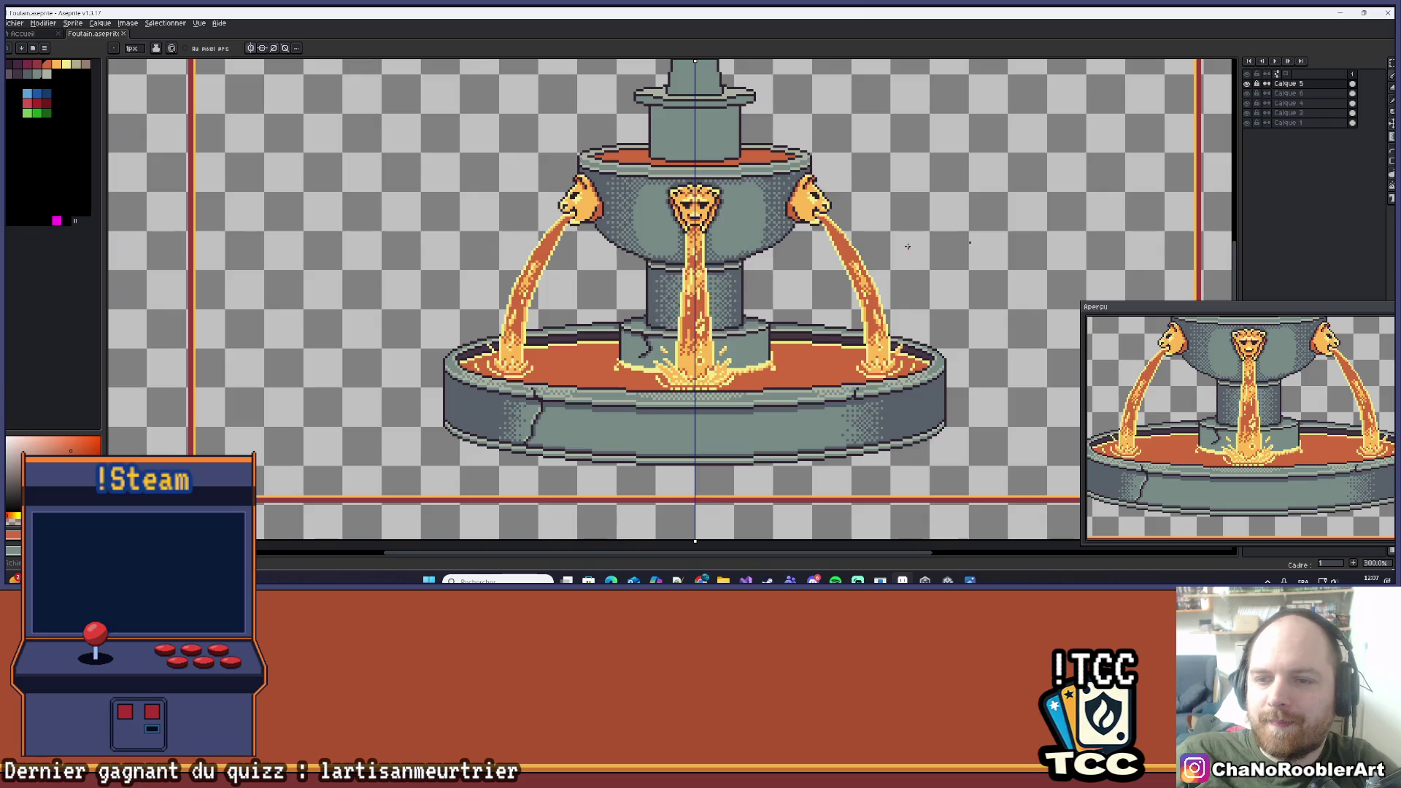
# Sample the stream's light orange and add one light-orange highlight pixel near its edge.
pyautogui.press('i')
pyautogui.scroll(7, 900, 429)
pyautogui.click(897, 431)
pyautogui.press('b')
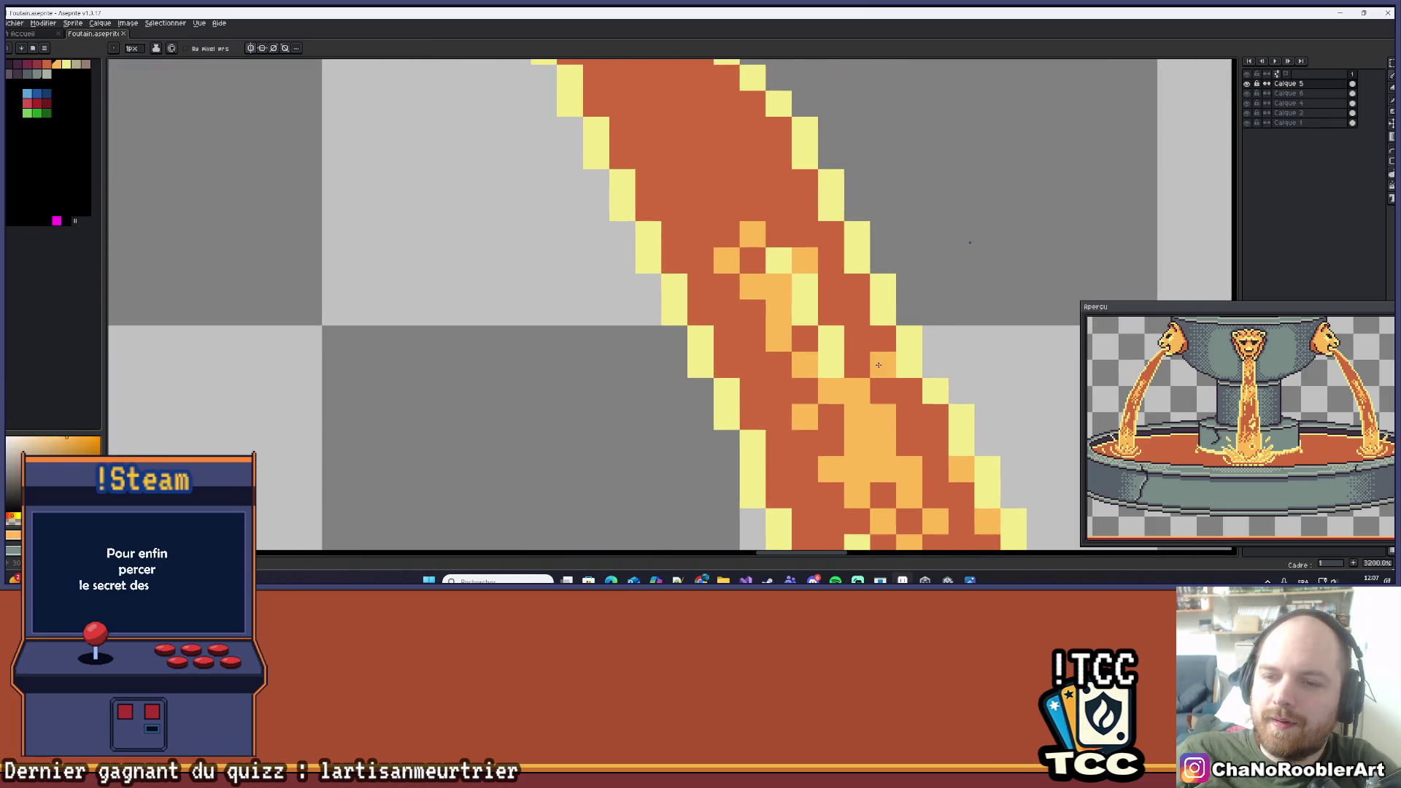
pyautogui.click(779, 391)
pyautogui.scroll(-9, 825, 306)
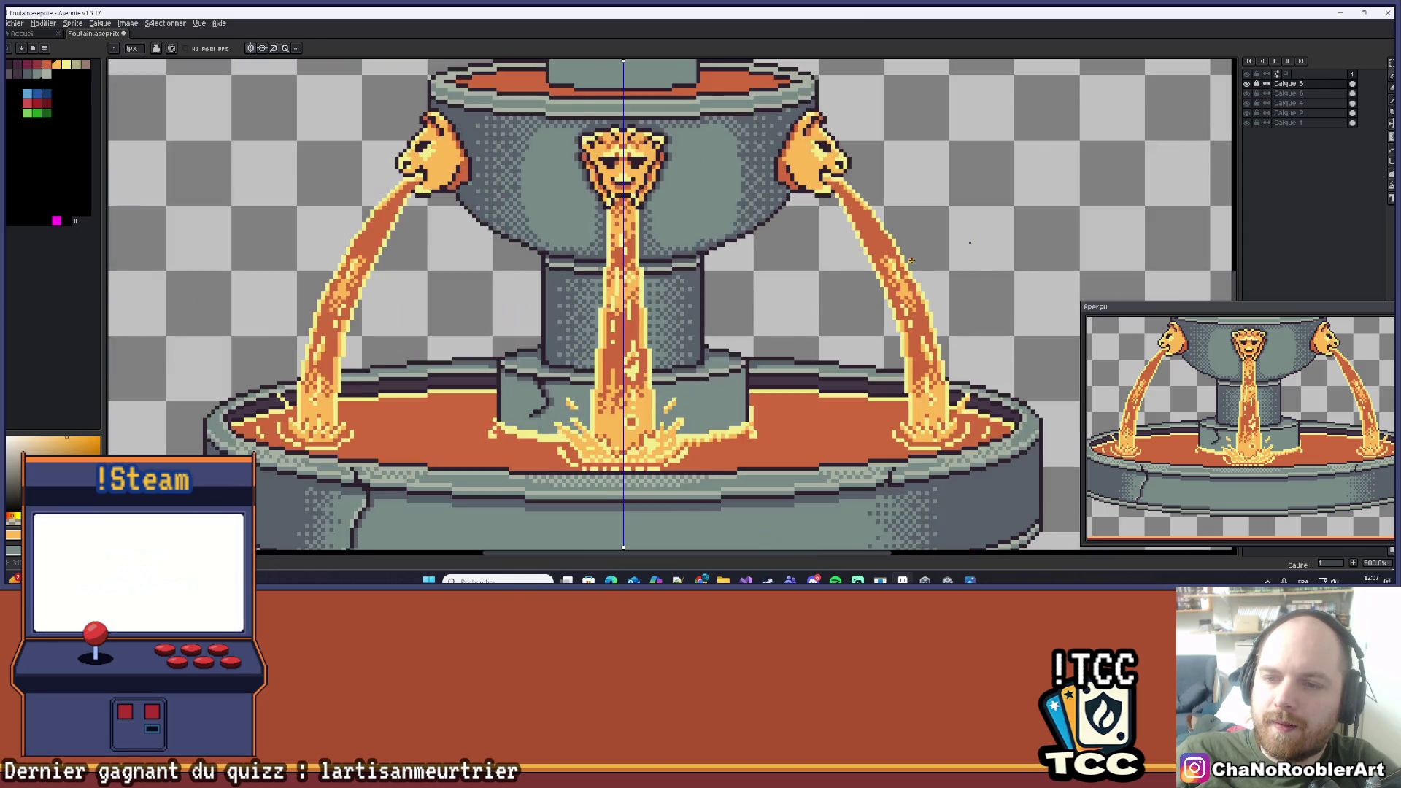
pyautogui.scroll(-1, 910, 260)
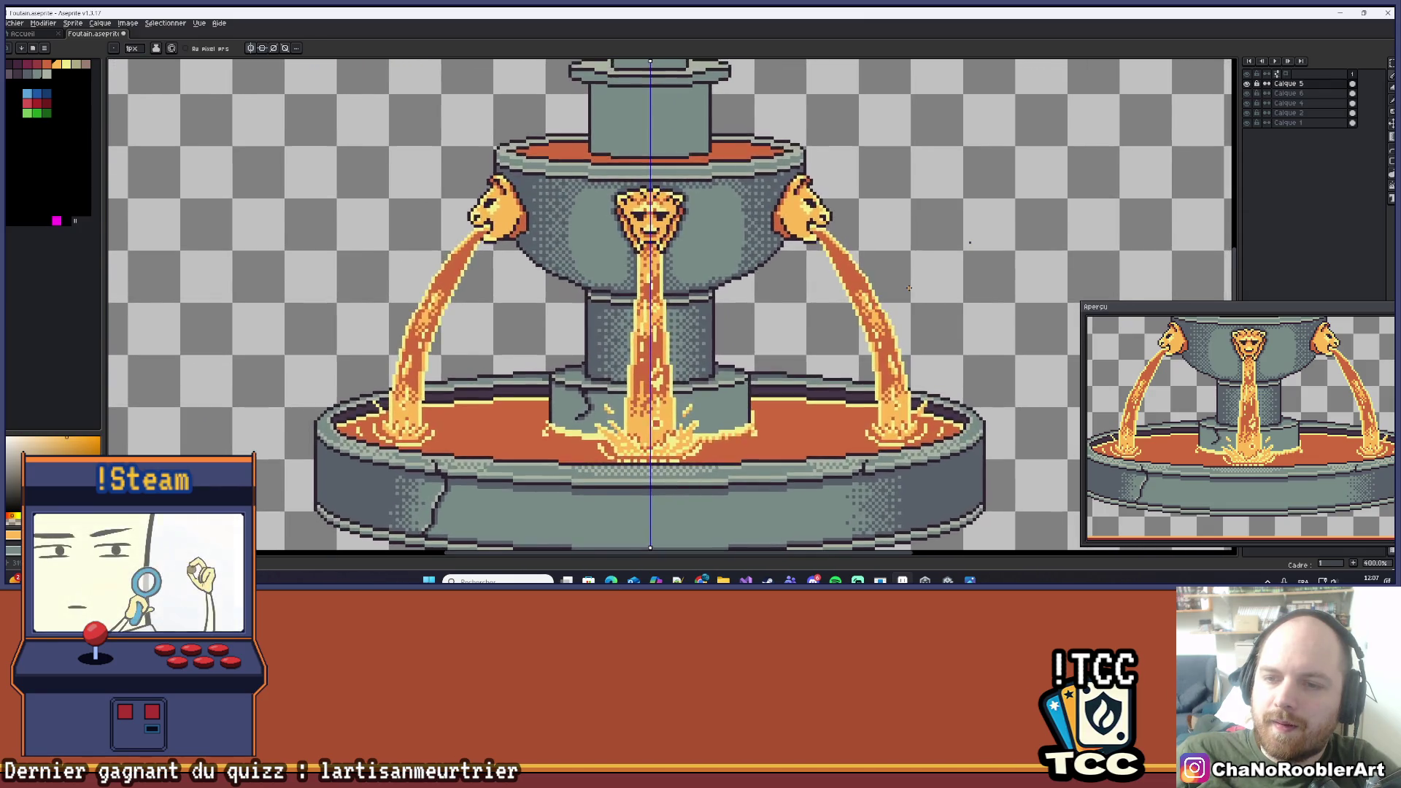
pyautogui.scroll(-1, 908, 288)
pyautogui.scroll(4, 885, 288)
pyautogui.scroll(-2, 788, 308)
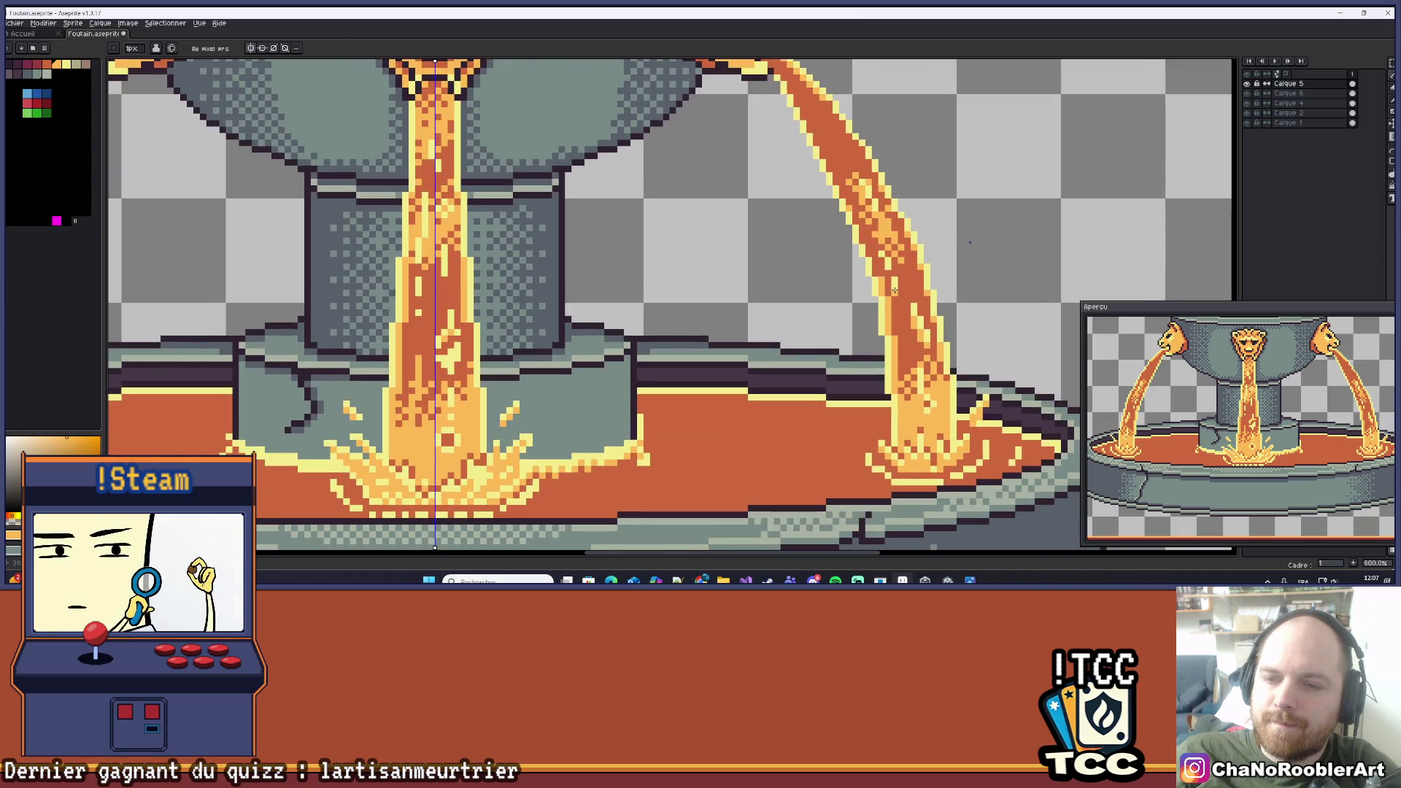
pyautogui.scroll(-3, 776, 295)
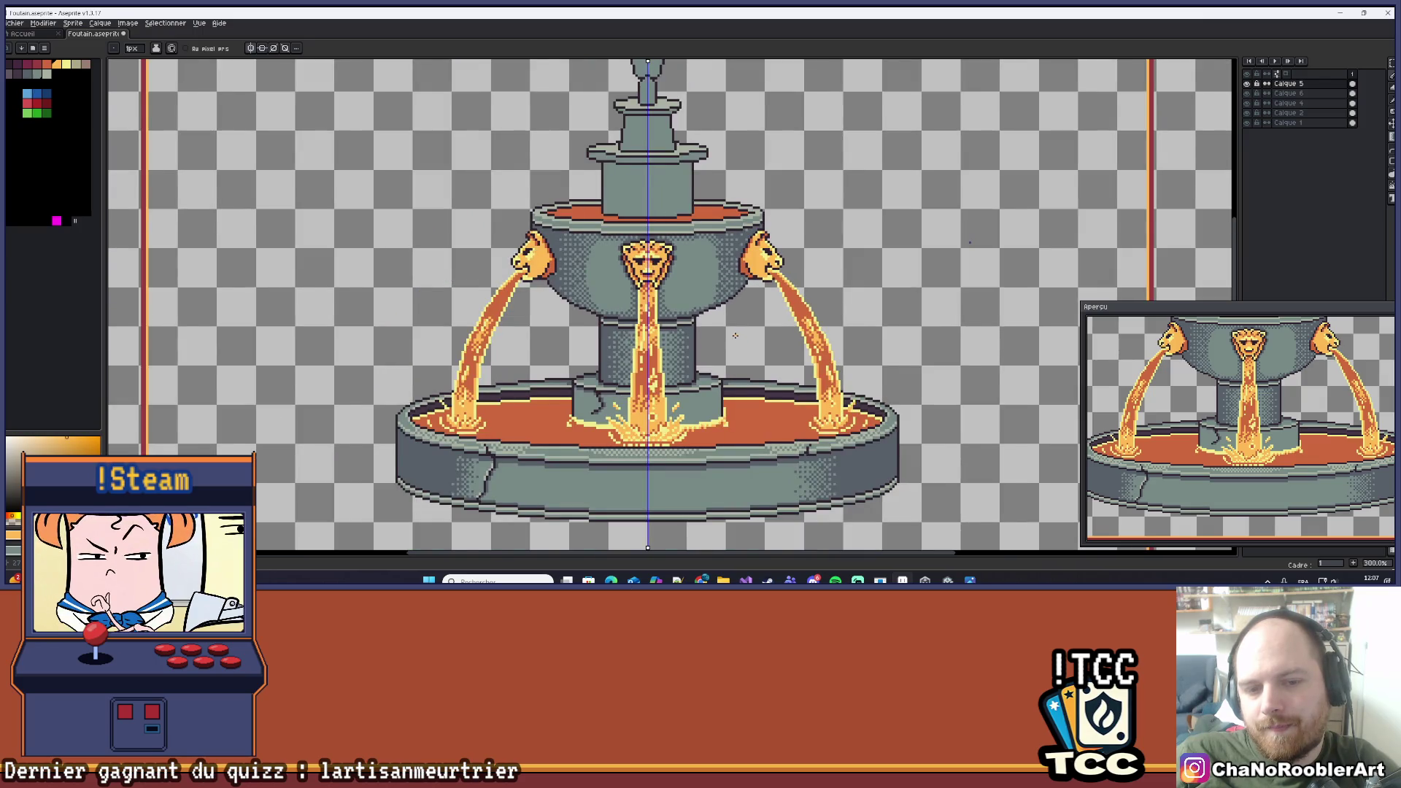
pyautogui.scroll(-1, 657, 340)
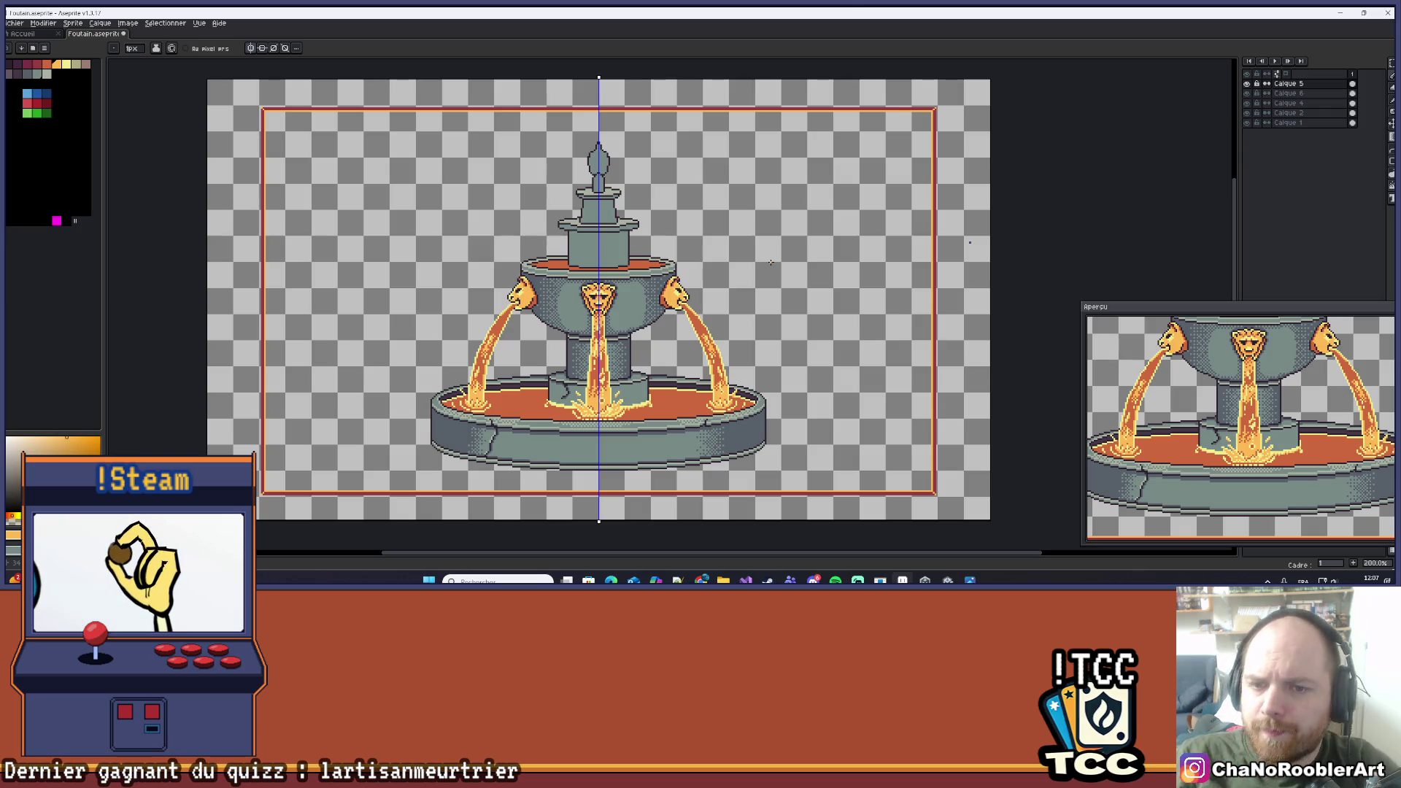
# Lighten one pixel where the left lava stream leaves the lion's mouth.
pyautogui.scroll(8, 533, 303)
pyautogui.press('i')
pyautogui.press('b')
pyautogui.click(546, 308)
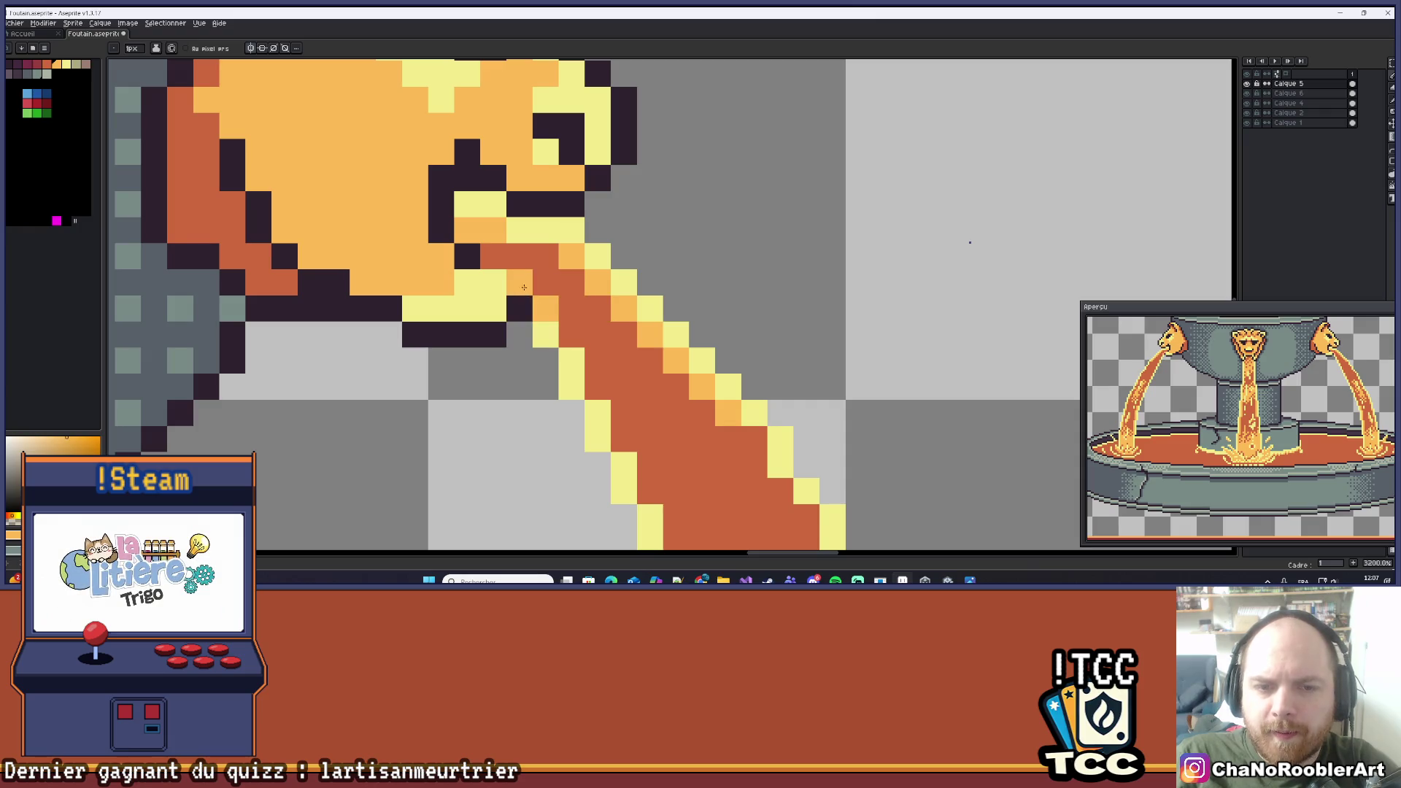
# Sample the orange of the right lion's lava stream as the foreground colour.
pyautogui.scroll(-5, 522, 290)
pyautogui.scroll(-4, 549, 287)
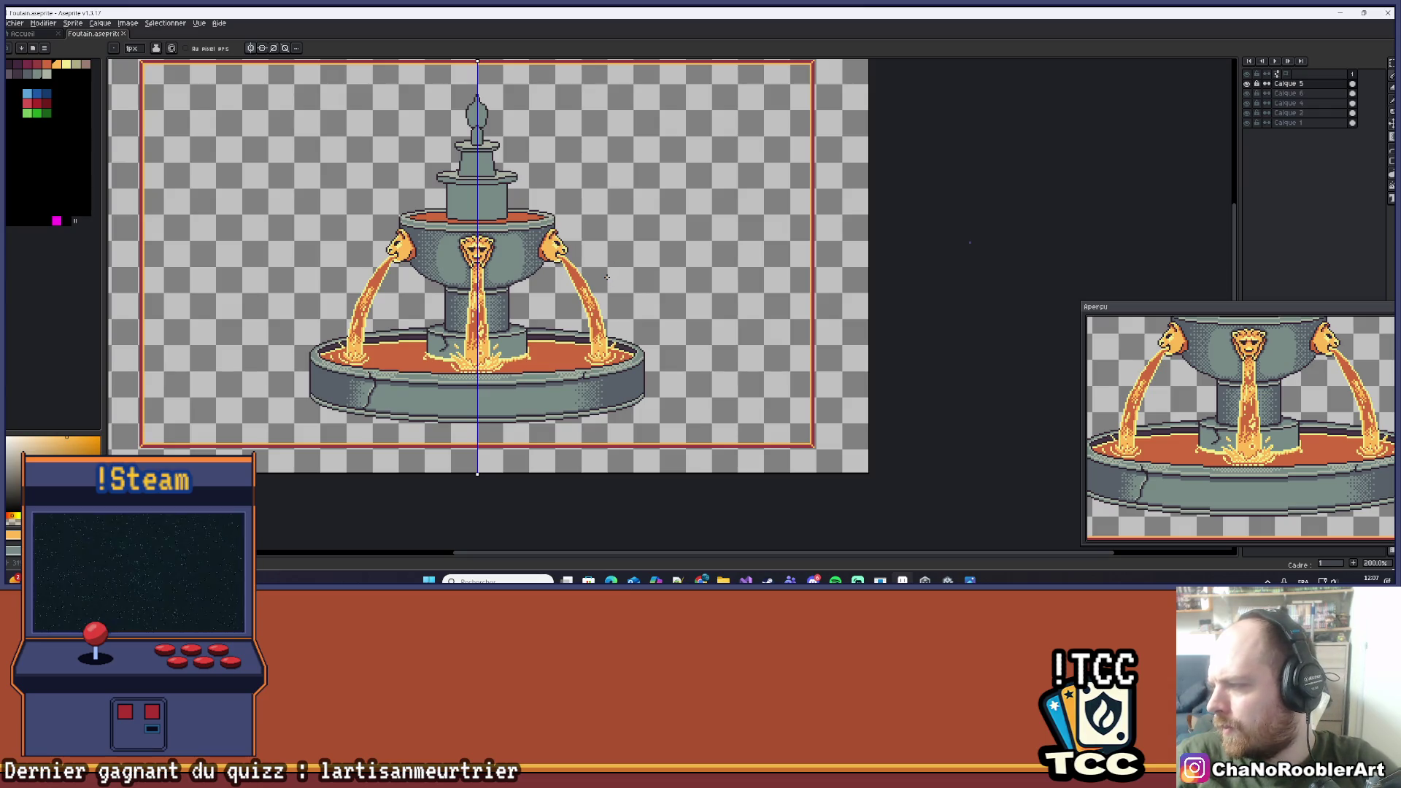
pyautogui.scroll(8, 596, 275)
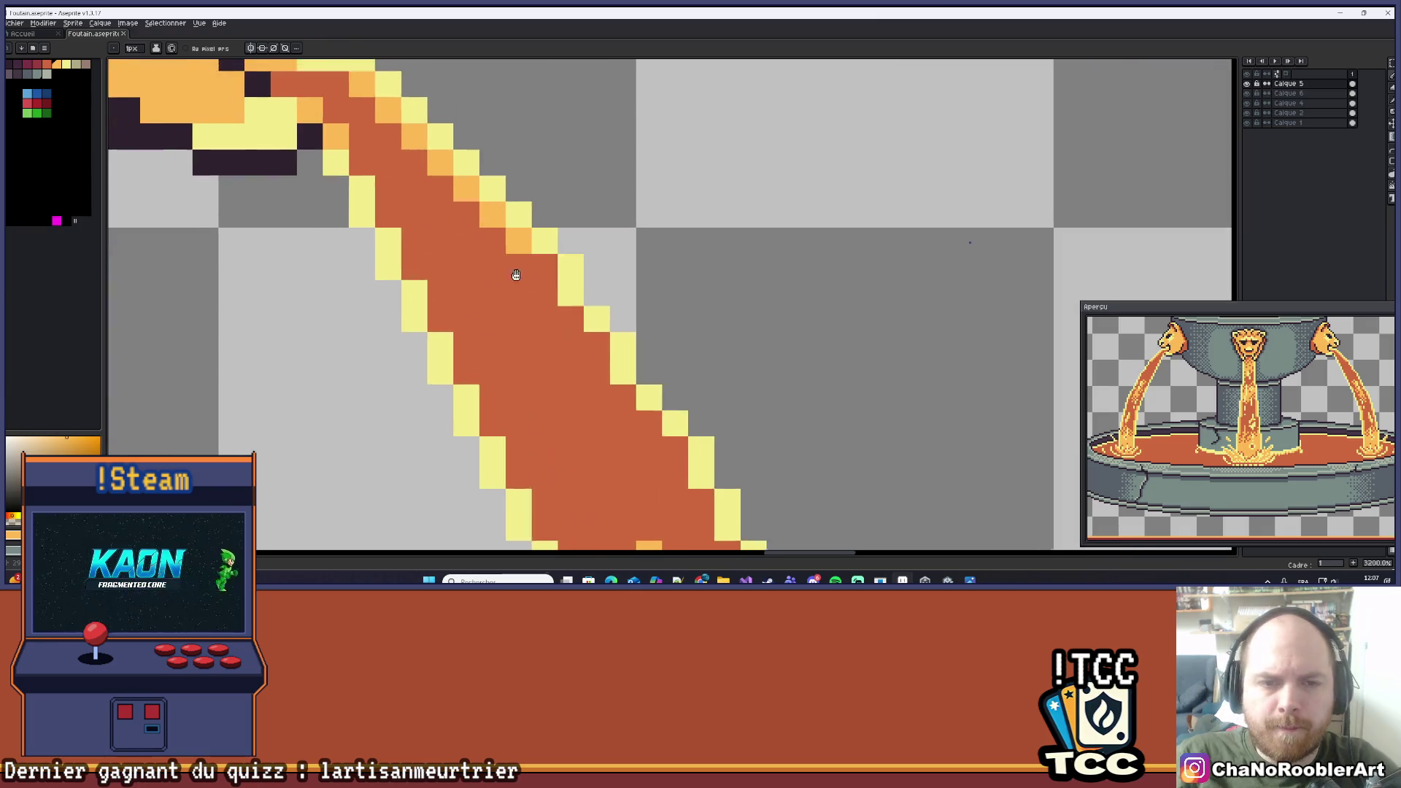
pyautogui.scroll(-5, 587, 317)
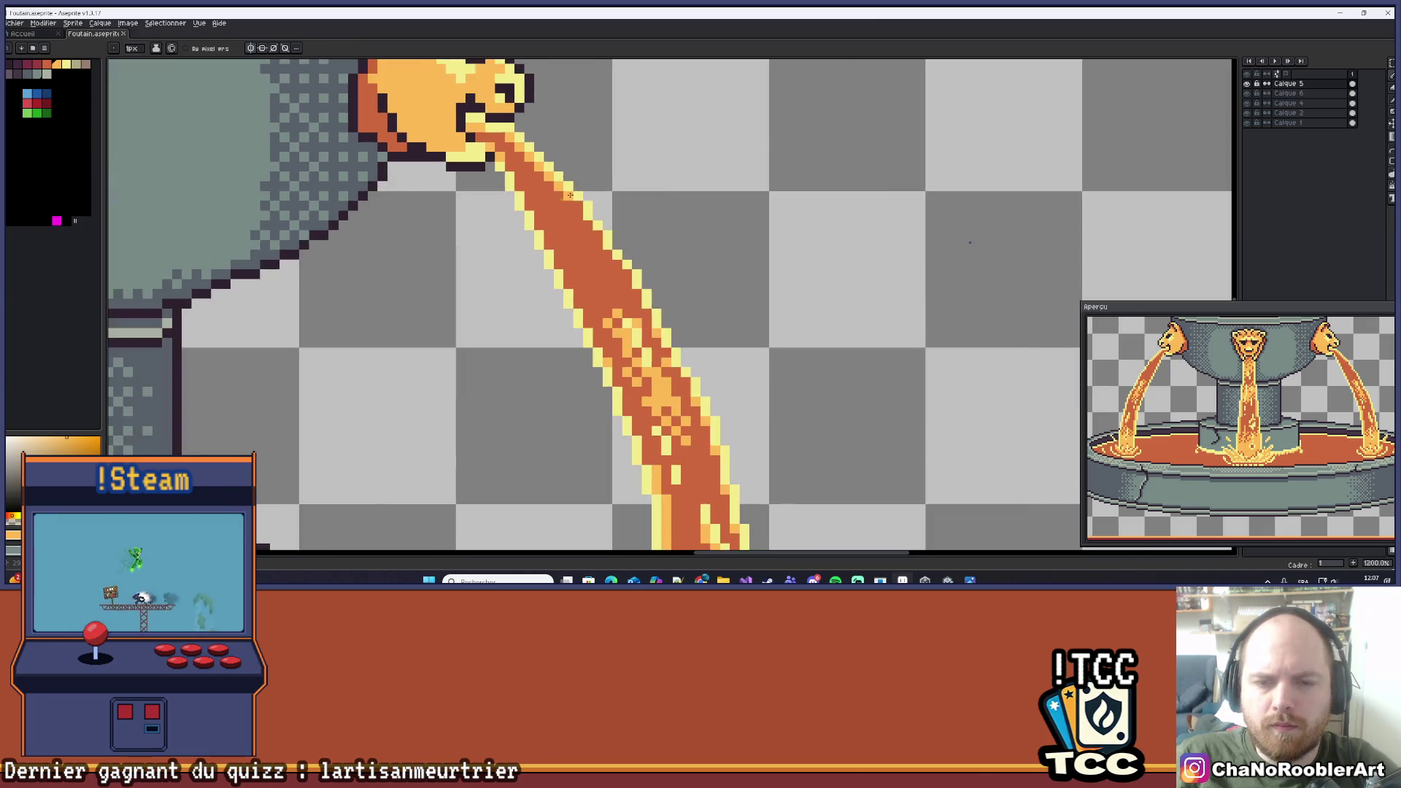
pyautogui.scroll(3, 587, 198)
pyautogui.scroll(-2, 587, 198)
pyautogui.scroll(6, 625, 333)
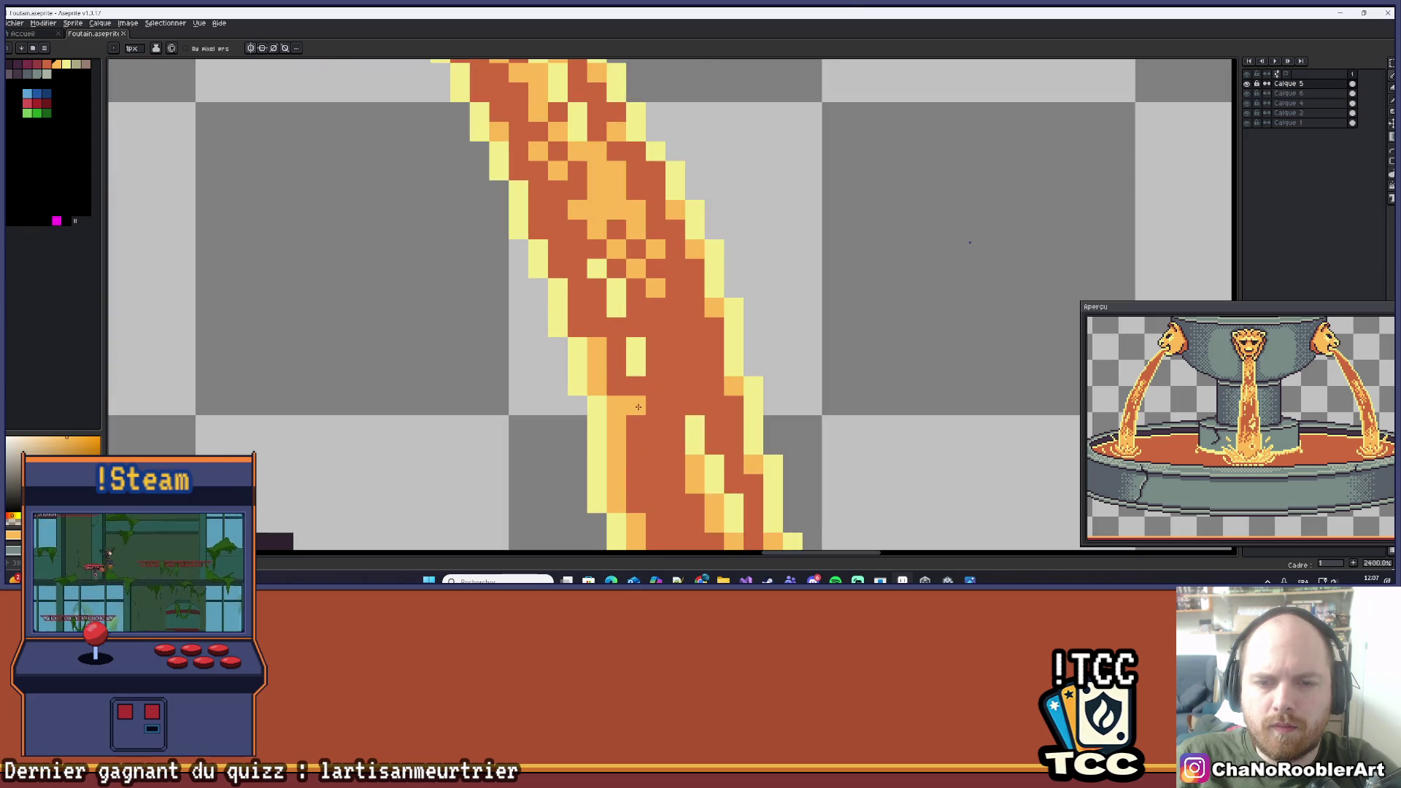
pyautogui.scroll(-8, 625, 333)
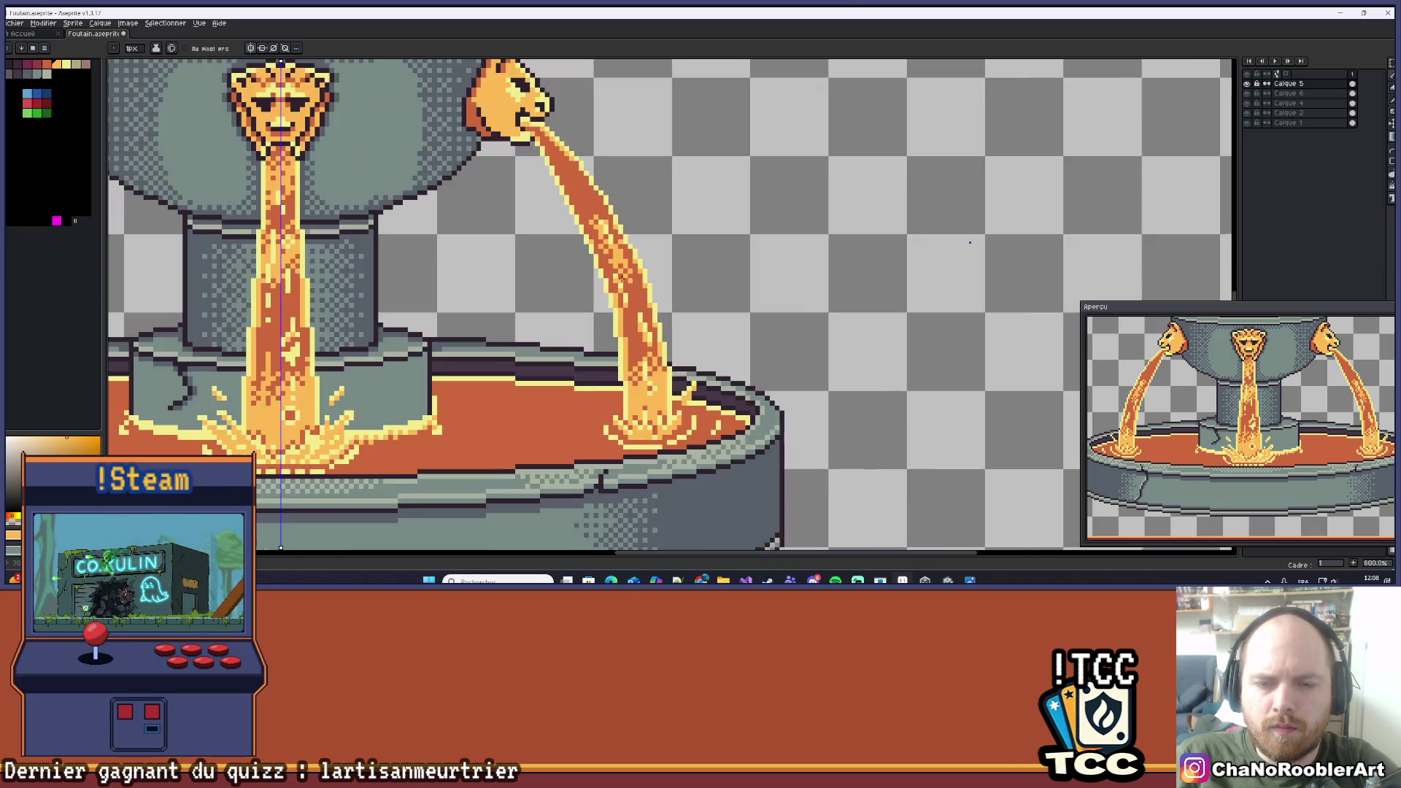
pyautogui.scroll(-2, 726, 290)
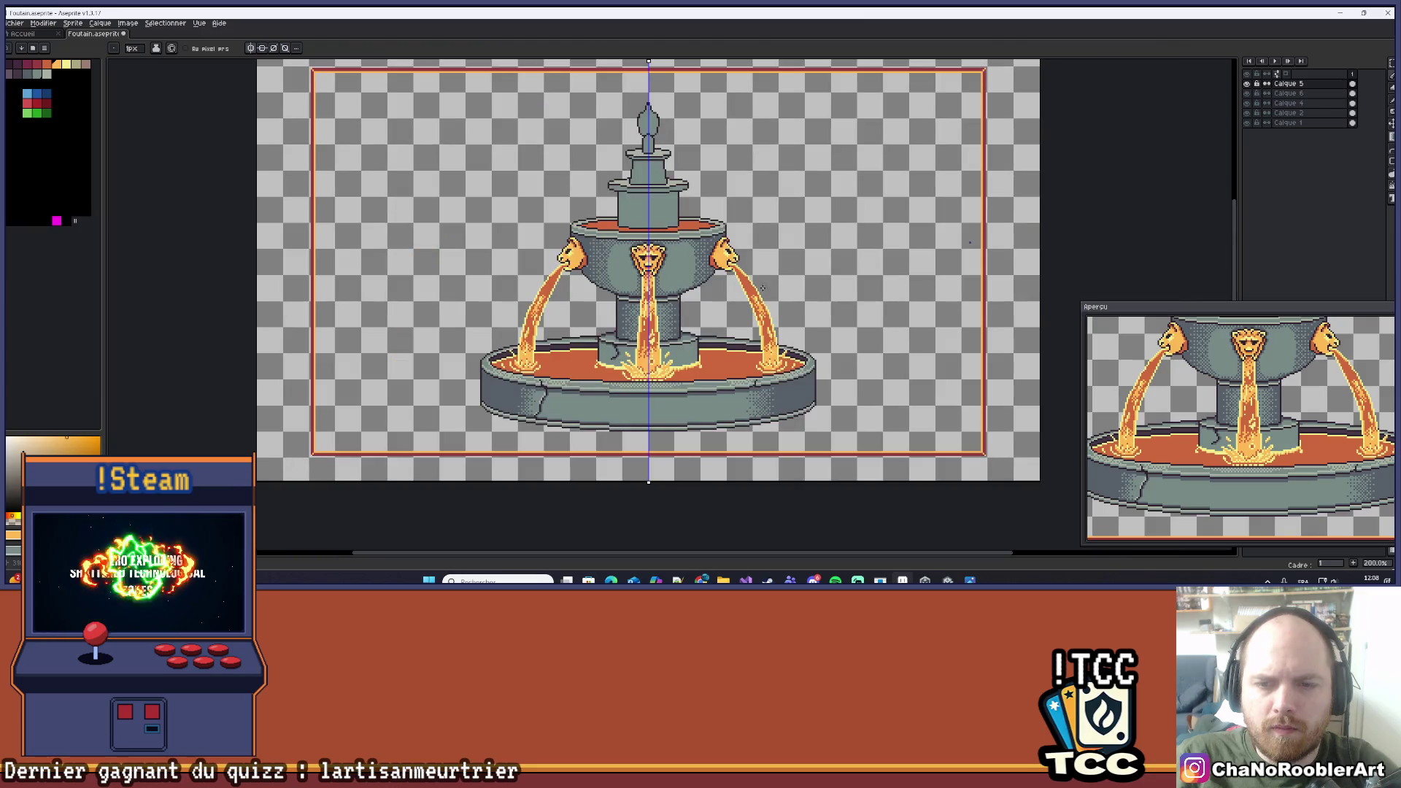
pyautogui.moveTo(764, 284)
pyautogui.mouseDown()
pyautogui.moveTo(733, 305)
pyautogui.moveTo(739, 292)
pyautogui.mouseUp()
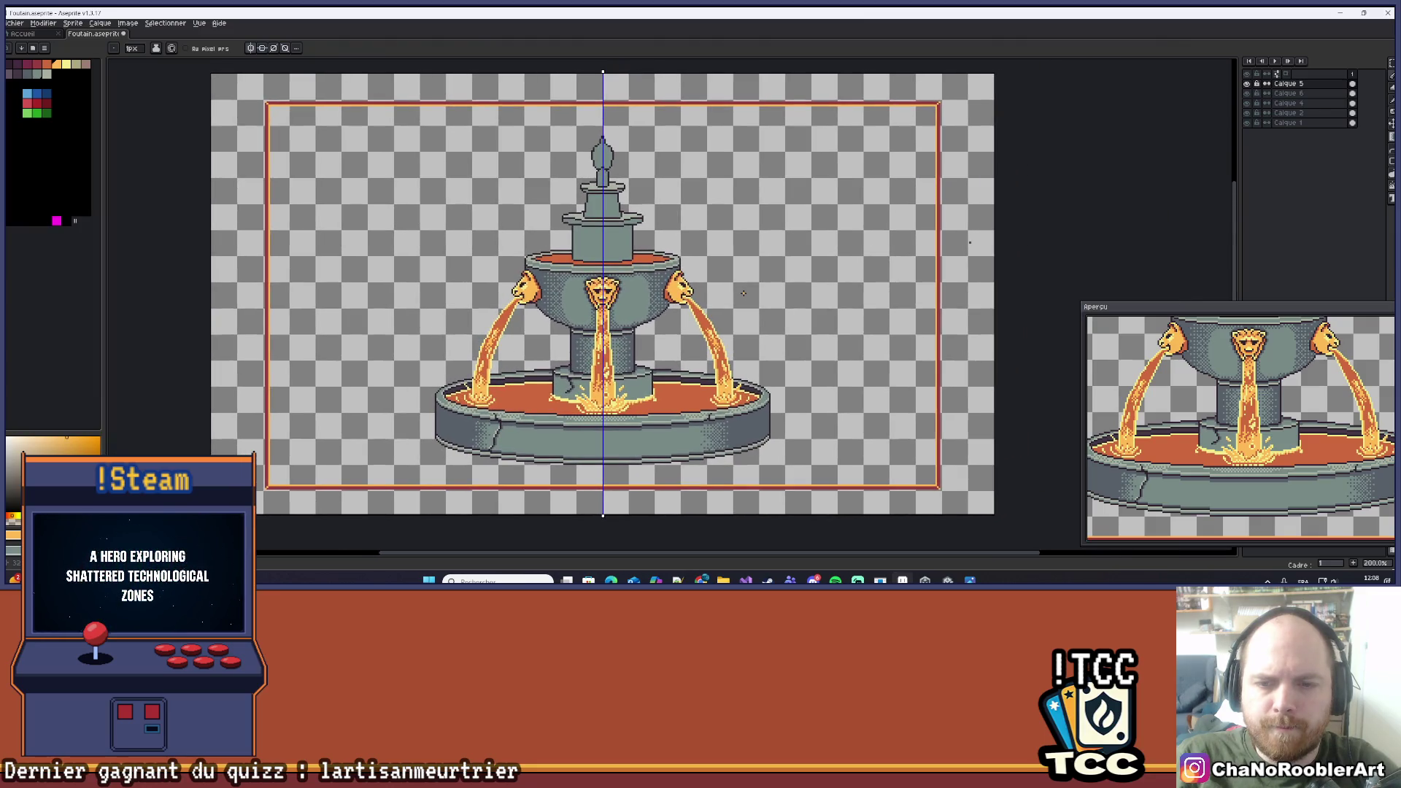
pyautogui.scroll(-1, 739, 292)
pyautogui.scroll(1, 738, 292)
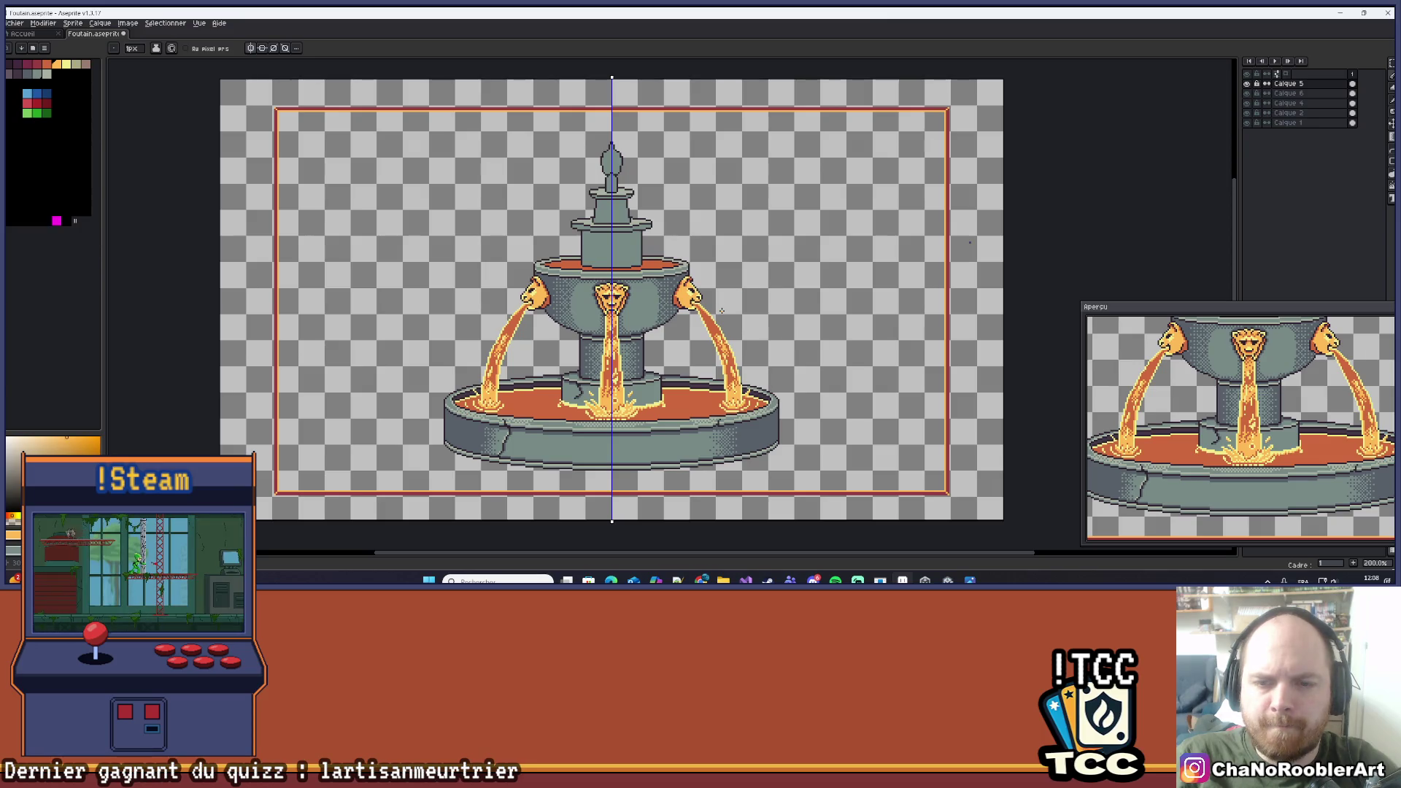
pyautogui.scroll(7, 719, 312)
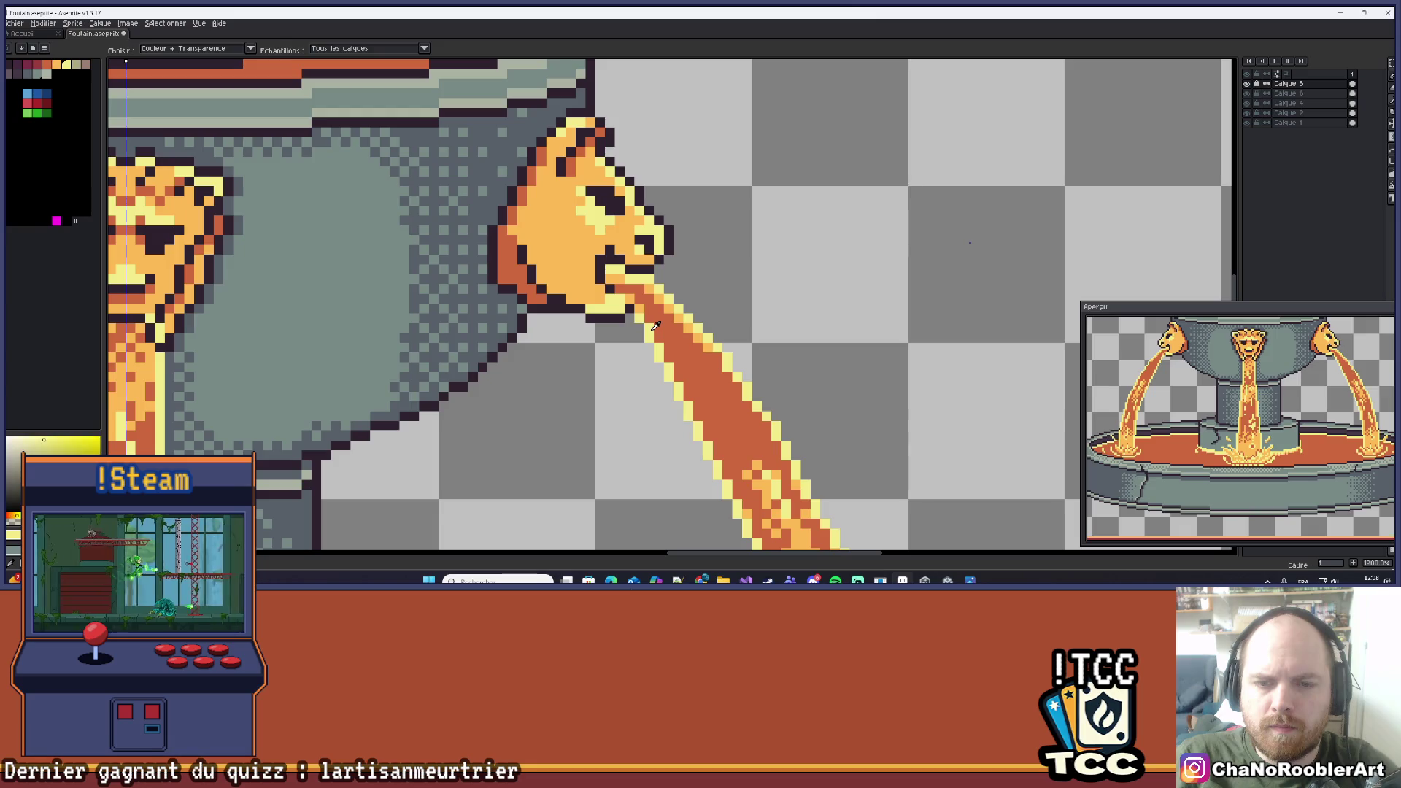
pyautogui.keyDown('alt'); pyautogui.click(640, 314); pyautogui.keyUp('alt')
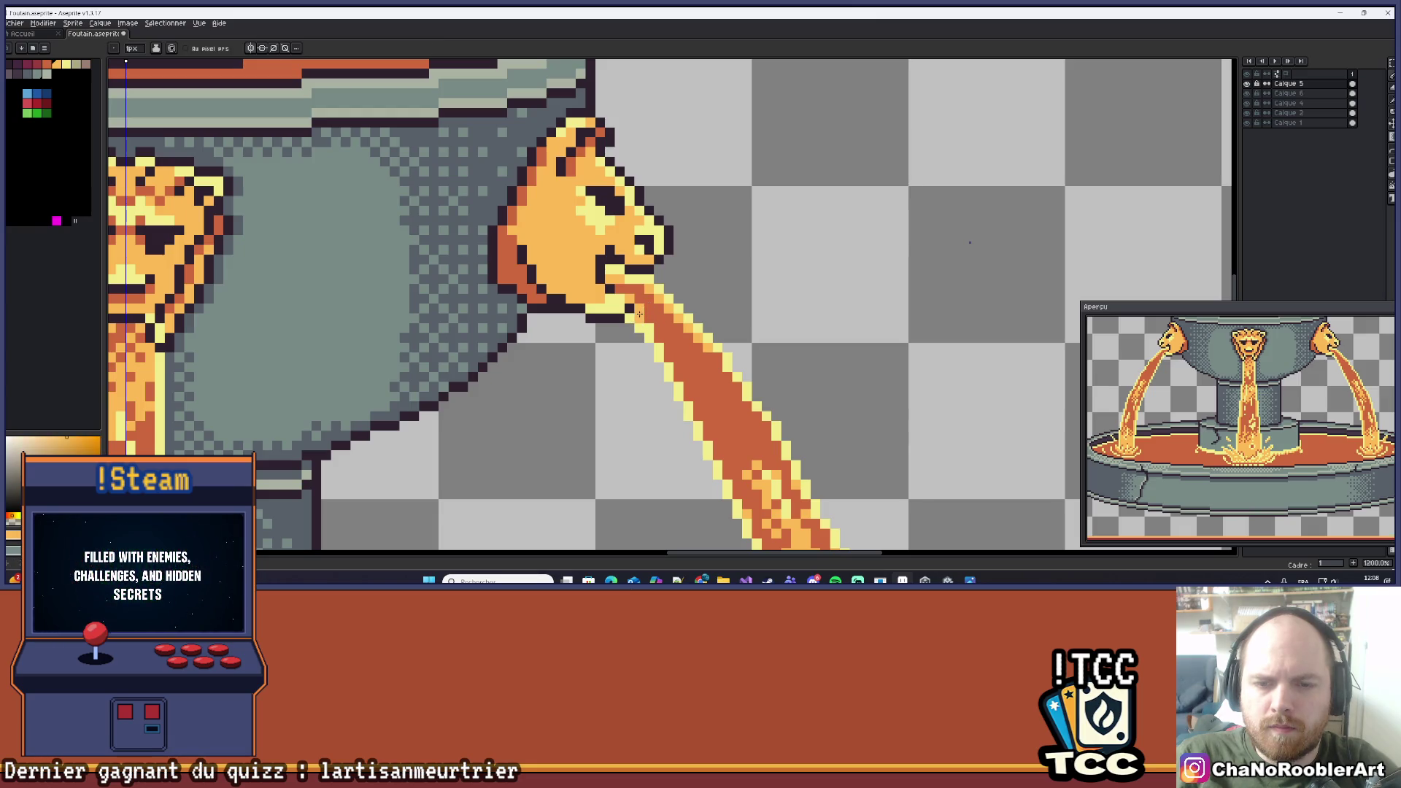
# Zoom in and out over the fountain and nudge the view up and left.
pyautogui.scroll(-7, 649, 326)
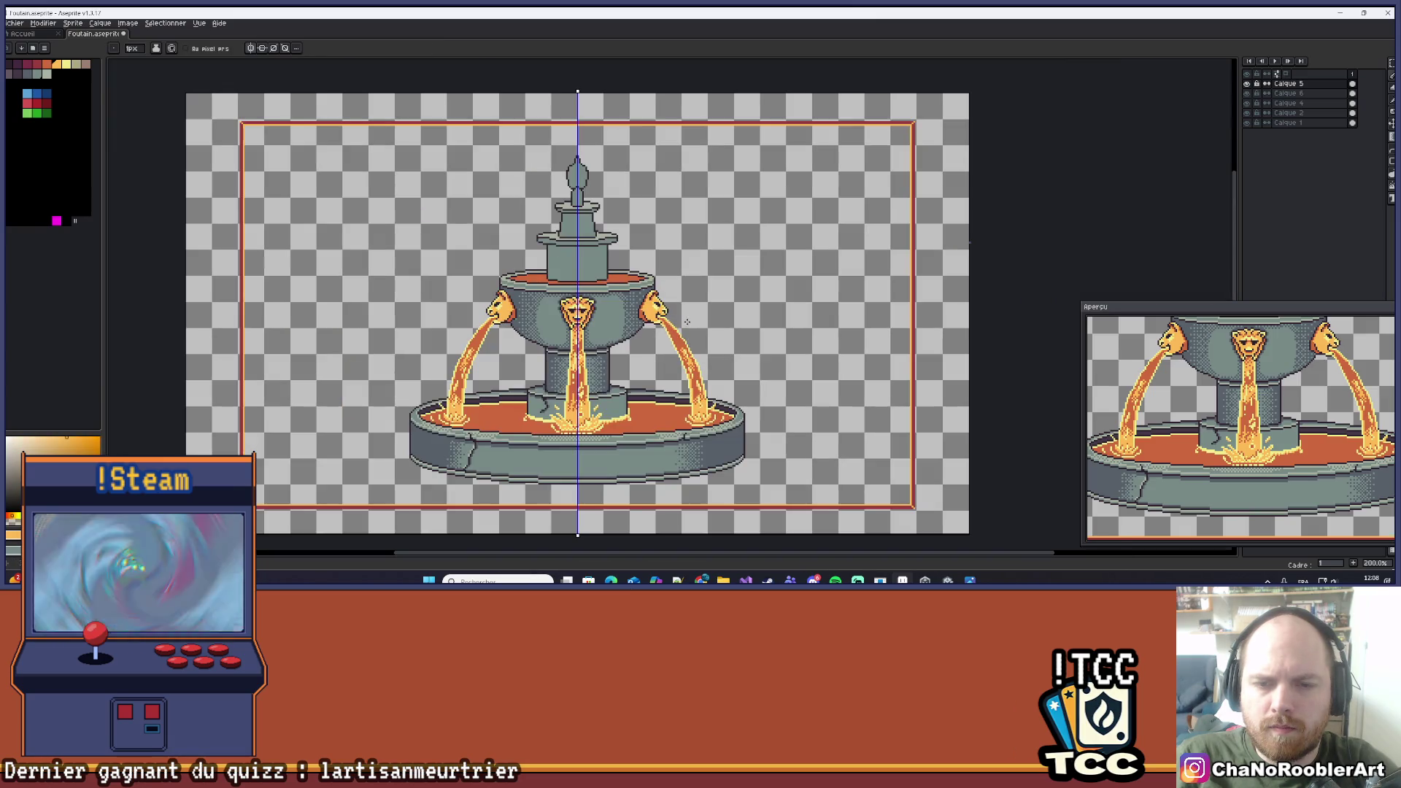
pyautogui.scroll(-1, 693, 319)
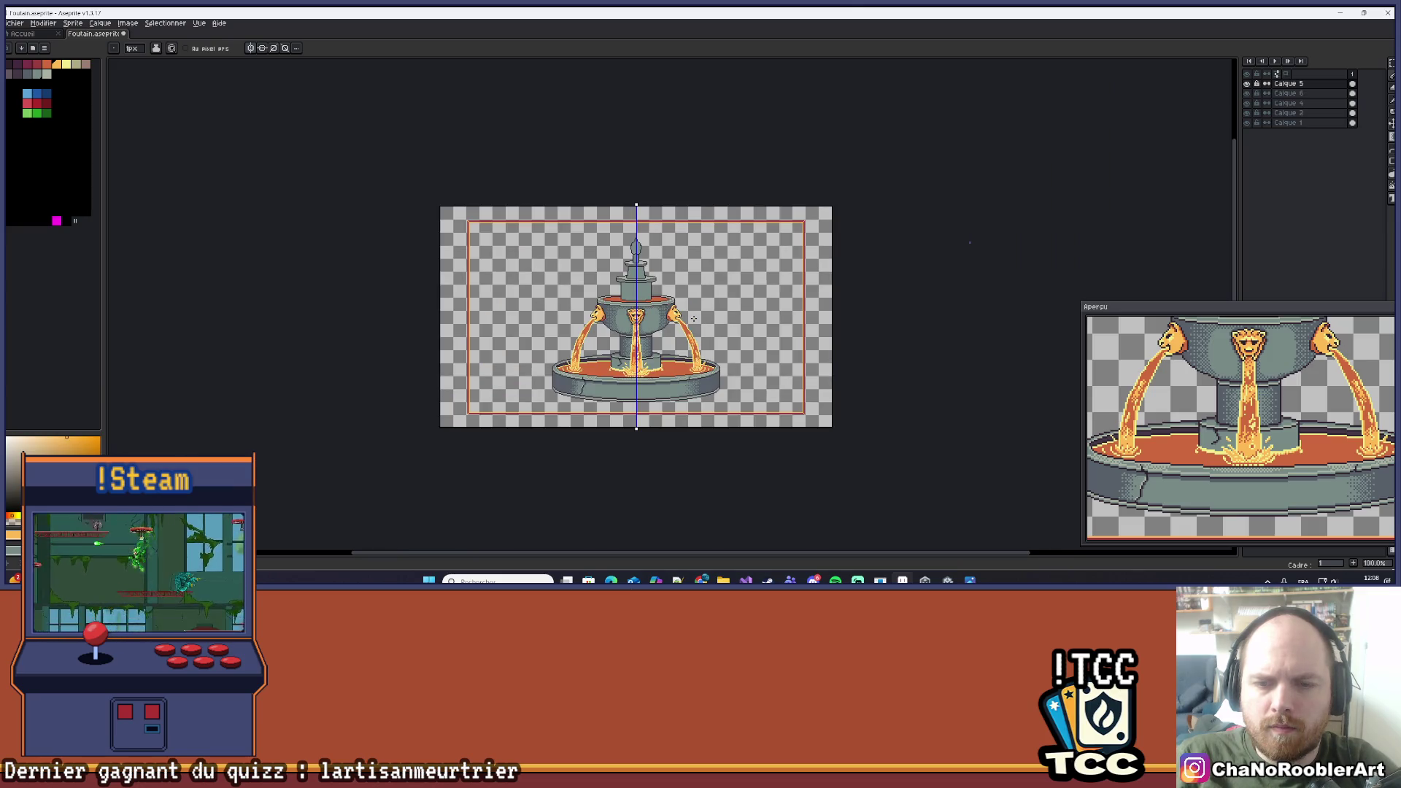
pyautogui.scroll(8, 693, 319)
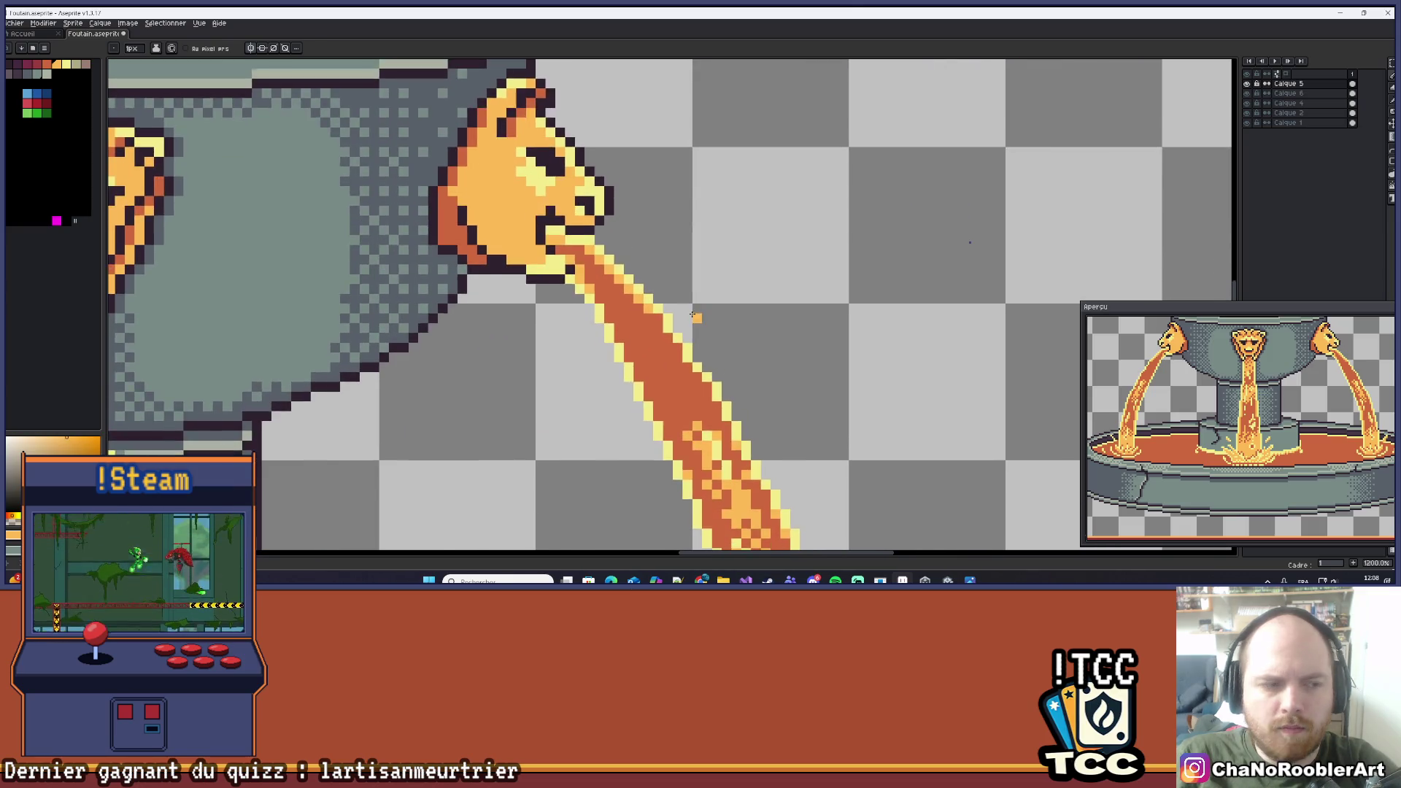
pyautogui.scroll(-2, 693, 318)
pyautogui.scroll(-2, 686, 305)
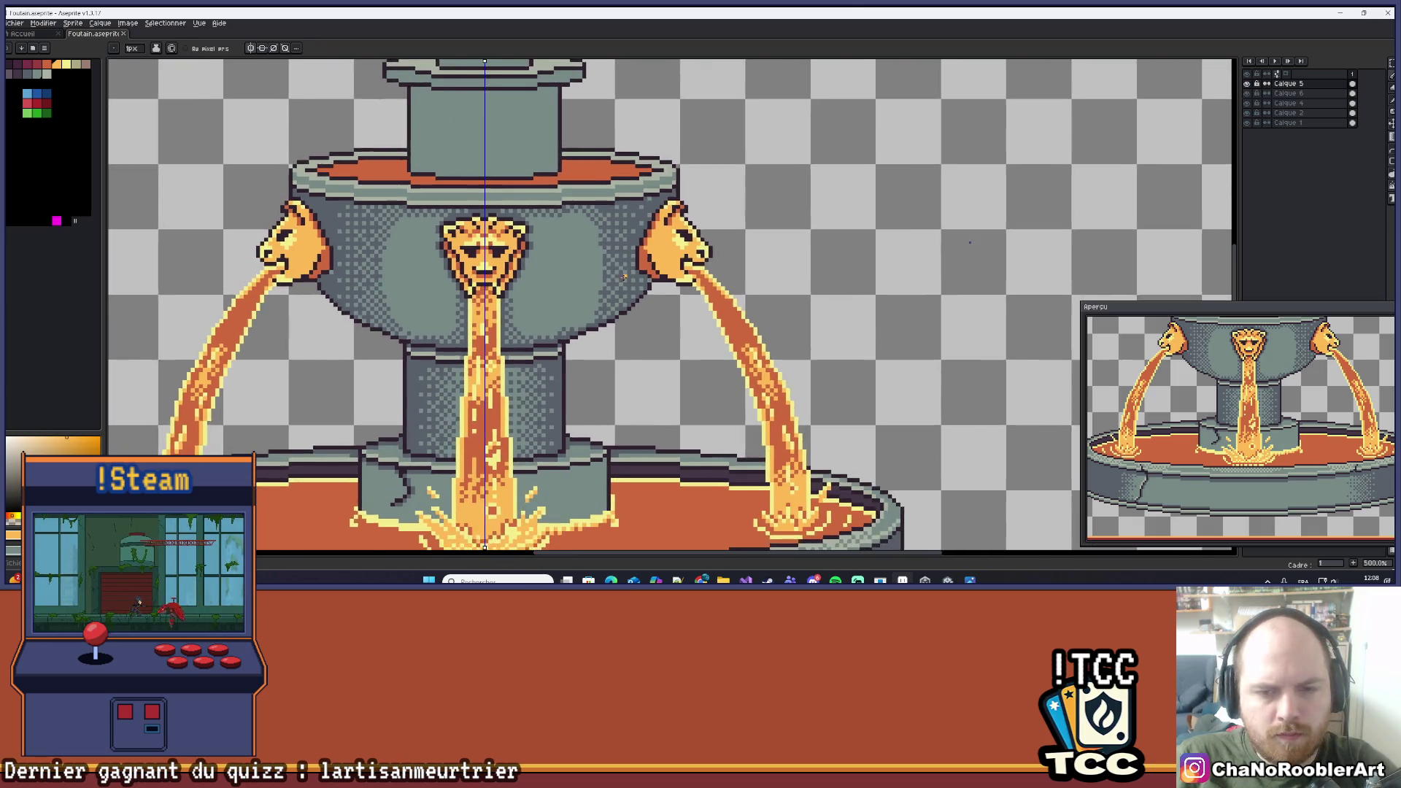
pyautogui.scroll(-2, 656, 301)
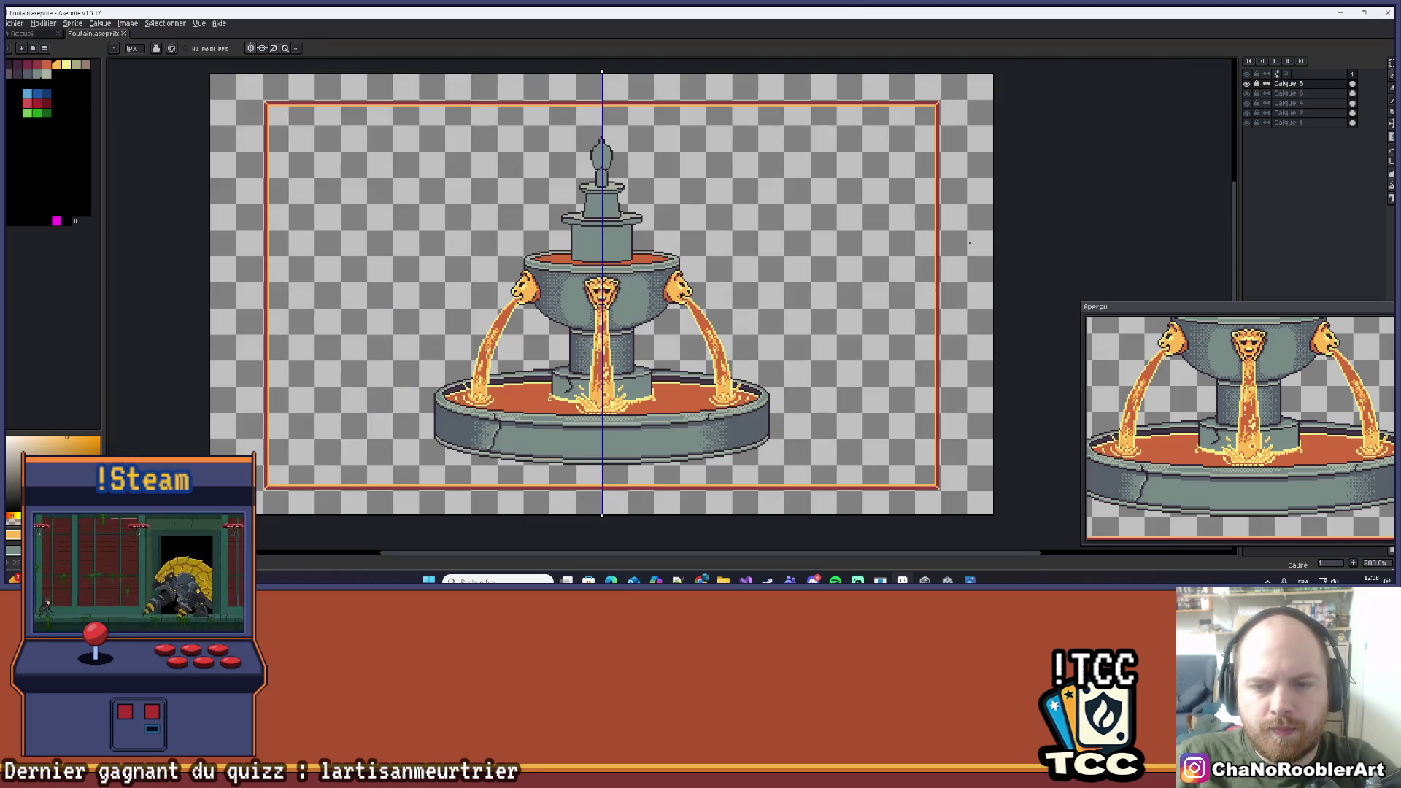
pyautogui.scroll(1, 742, 285)
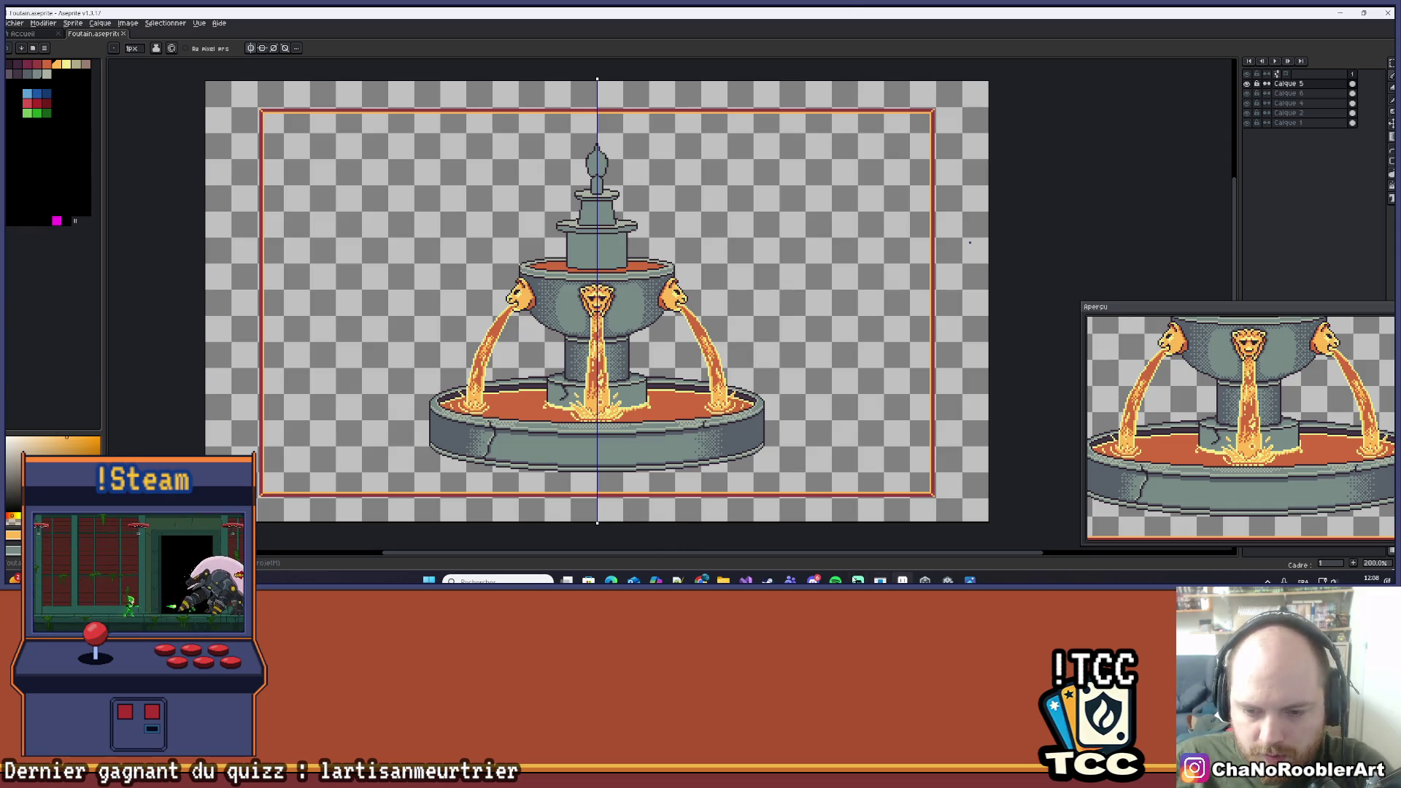
pyautogui.scroll(6, 503, 330)
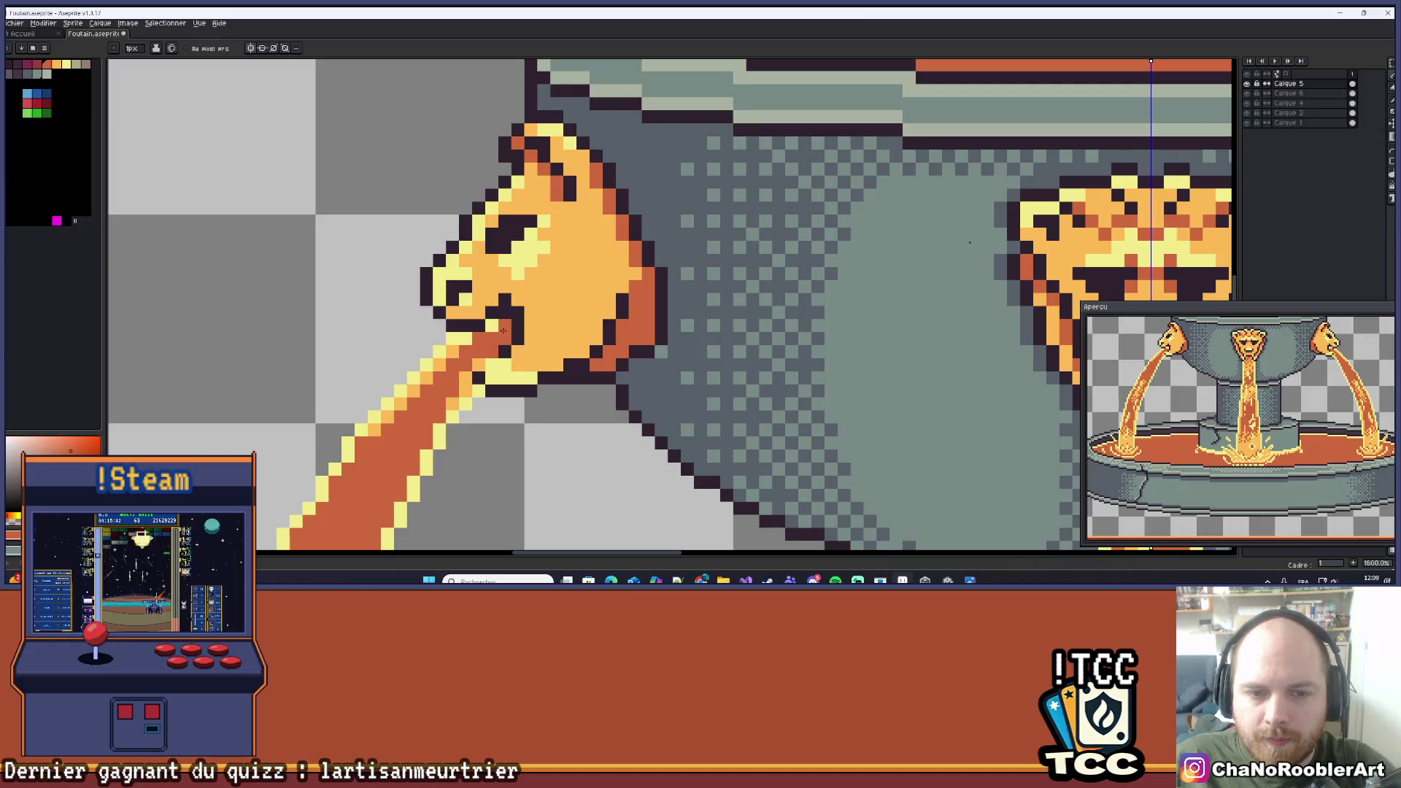
pyautogui.scroll(-6, 496, 329)
pyautogui.scroll(6, 494, 328)
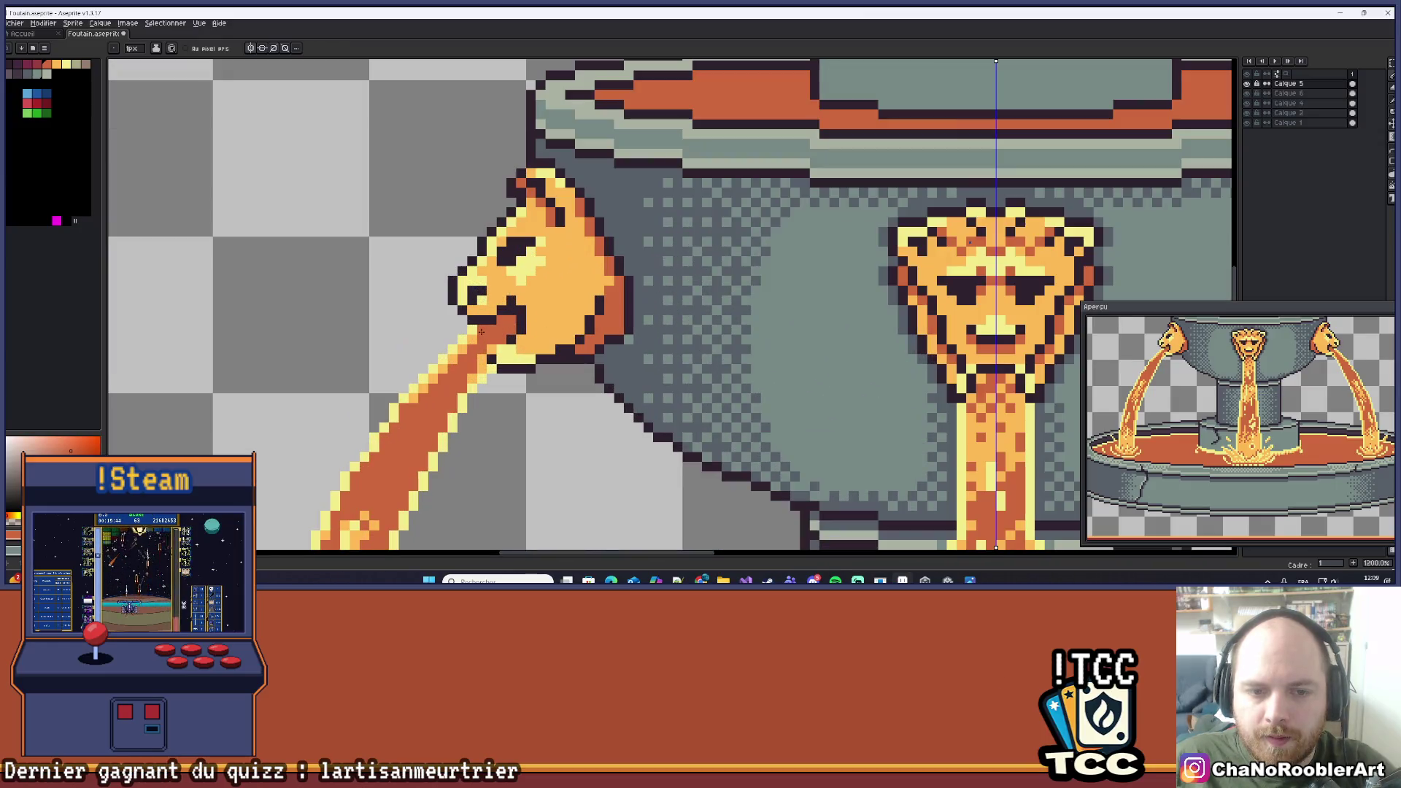
pyautogui.scroll(-7, 517, 313)
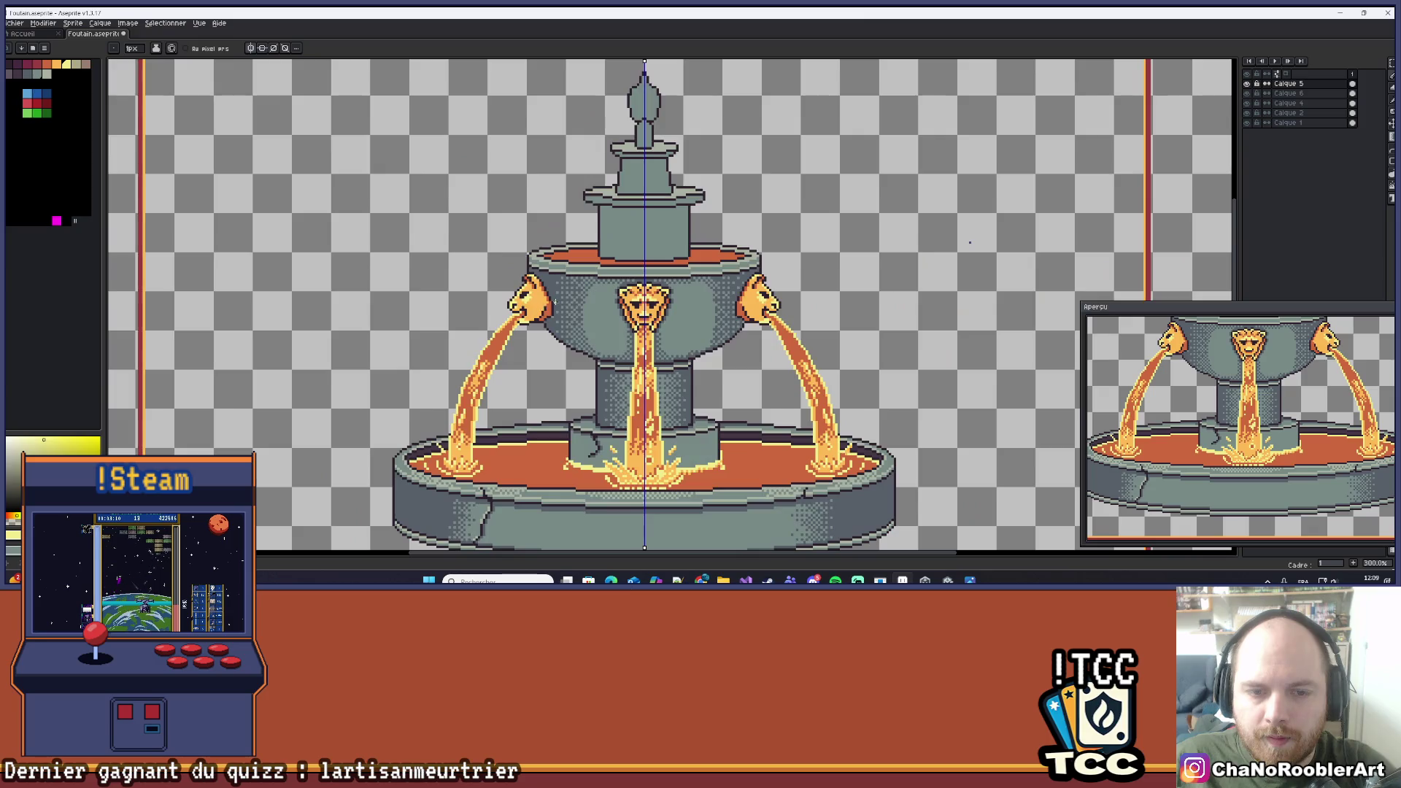
pyautogui.scroll(1, 643, 316)
pyautogui.moveTo(642, 316)
pyautogui.mouseDown()
pyautogui.moveTo(590, 324)
pyautogui.moveTo(625, 345)
pyautogui.moveTo(647, 331)
pyautogui.moveTo(637, 314)
pyautogui.mouseUp()
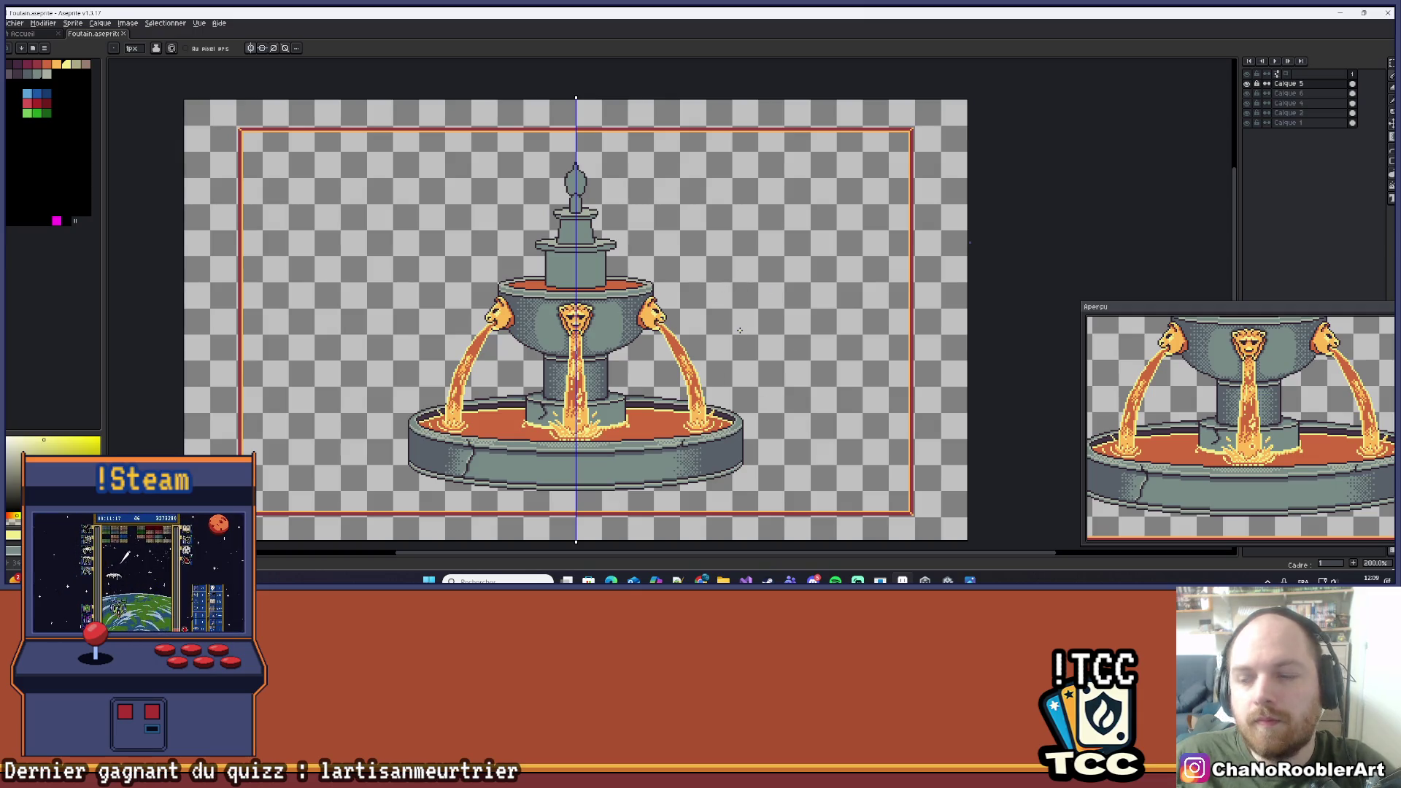
# Paint a run of light-orange highlight pixels down the right lava stream's right edge.
pyautogui.scroll(8, 726, 316)
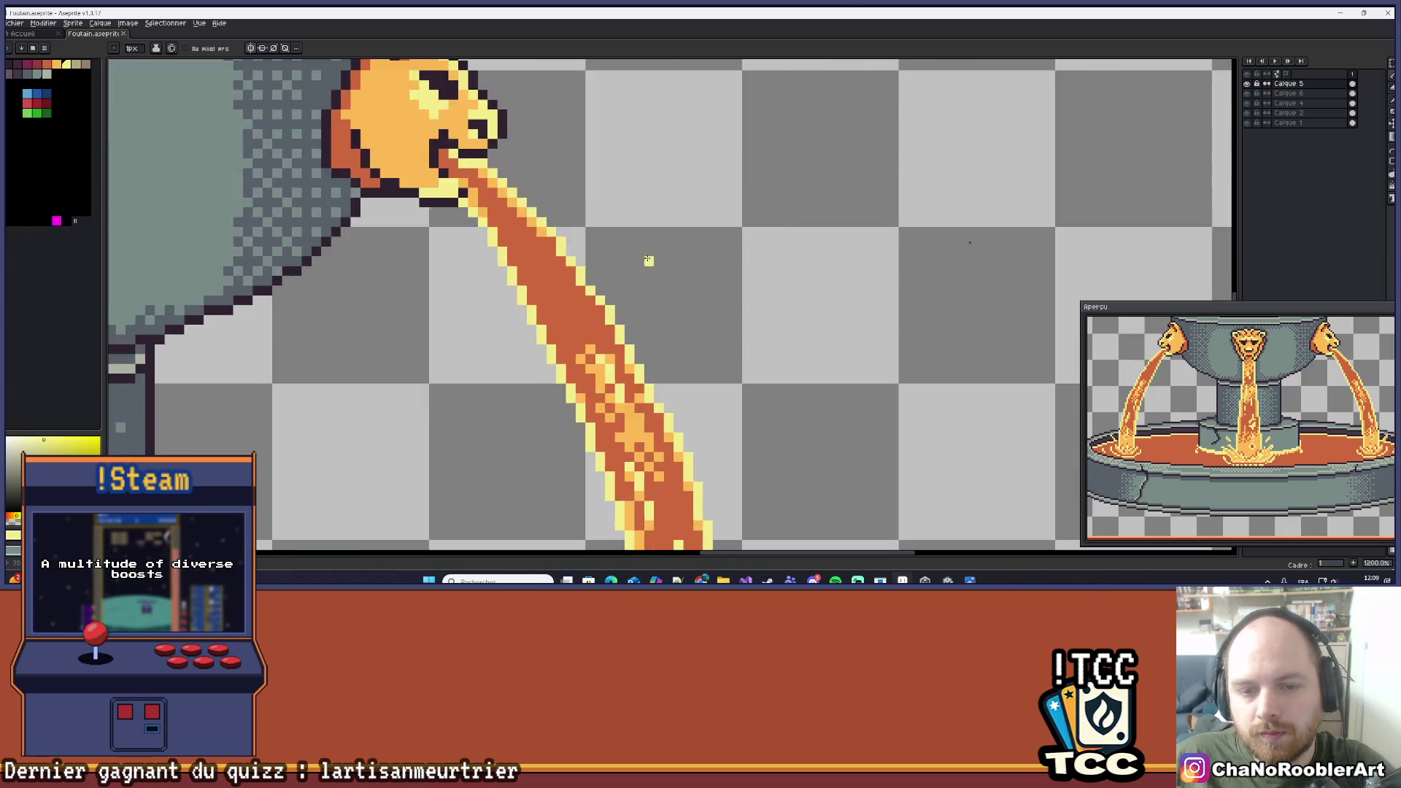
pyautogui.moveTo(480, 167)
pyautogui.mouseDown()
pyautogui.moveTo(482, 191)
pyautogui.moveTo(616, 381)
pyautogui.moveTo(617, 401)
pyautogui.moveTo(551, 458)
pyautogui.moveTo(526, 440)
pyautogui.moveTo(424, 232)
pyautogui.moveTo(424, 252)
pyautogui.moveTo(522, 329)
pyautogui.moveTo(489, 248)
pyautogui.moveTo(467, 248)
pyautogui.mouseUp()
pyautogui.scroll(-10, 573, 249)
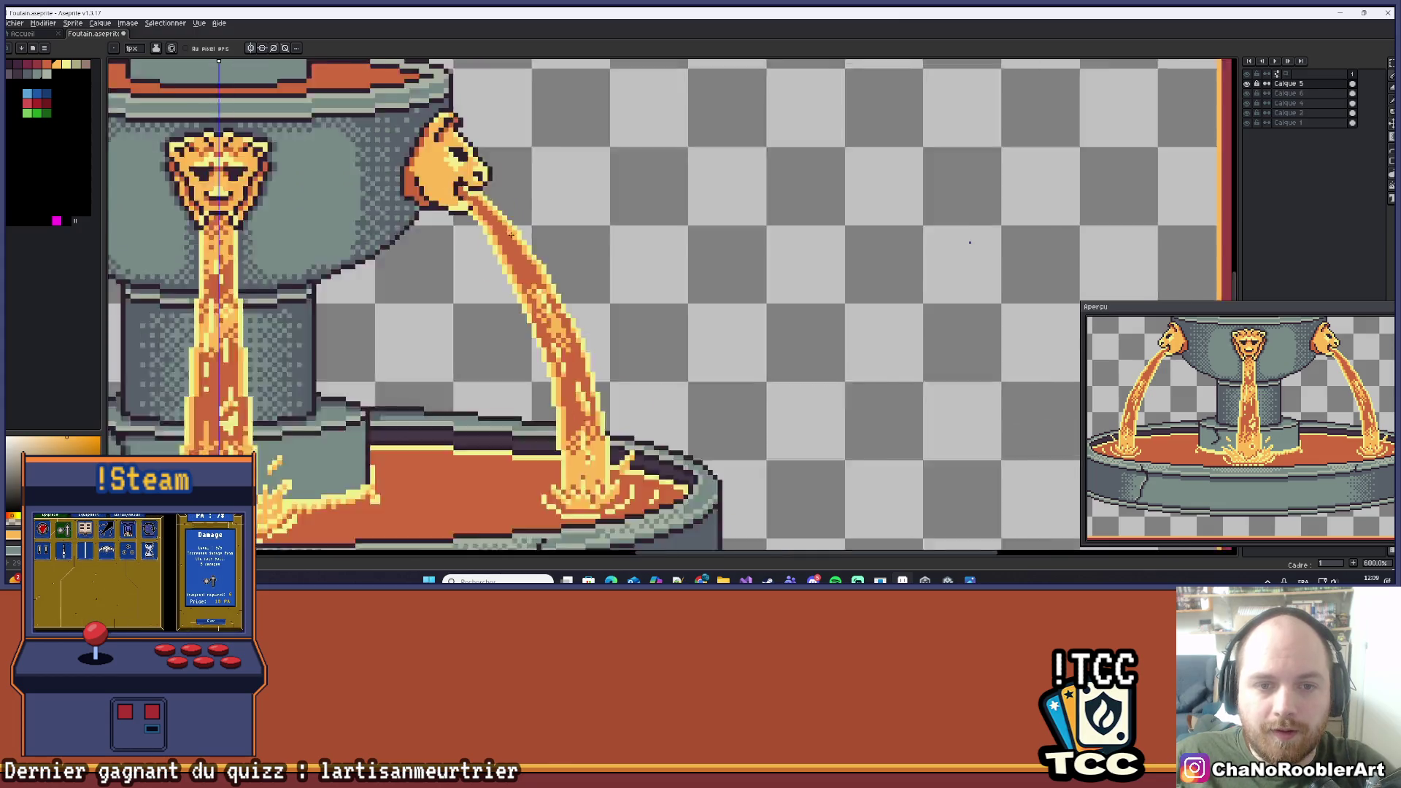
pyautogui.moveTo(580, 246); pyautogui.dragTo(687, 269)
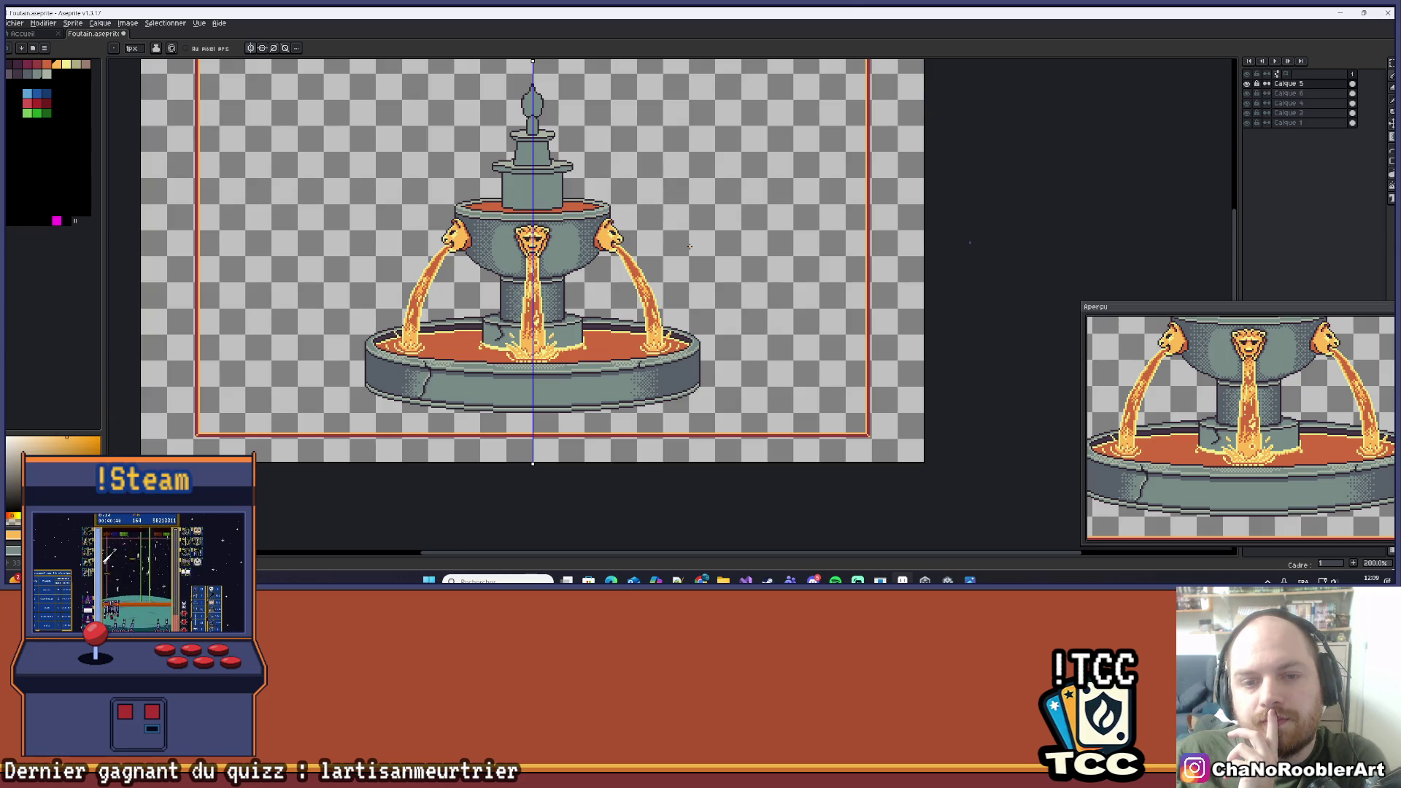
pyautogui.scroll(10, 642, 236)
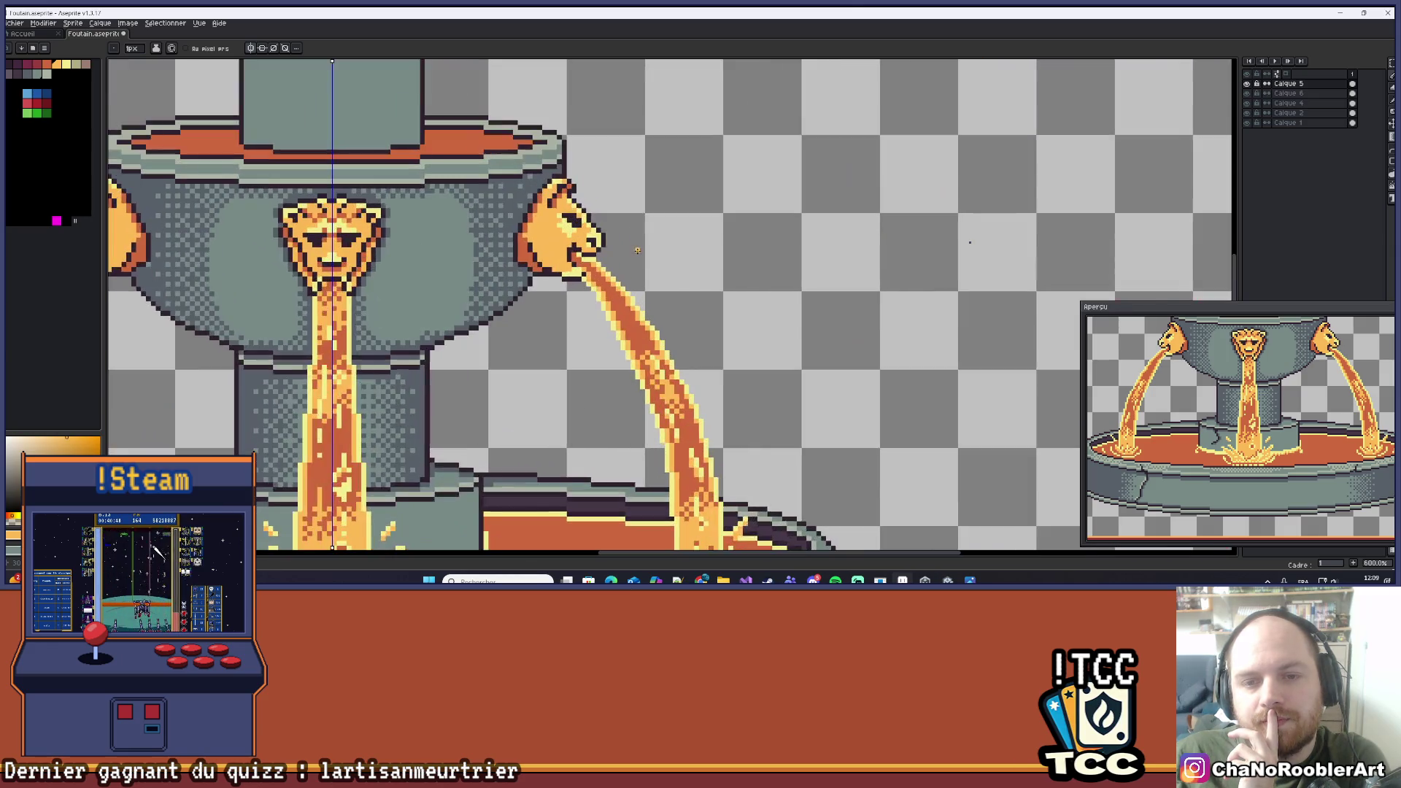
pyautogui.moveTo(750, 255); pyautogui.dragTo(685, 310)
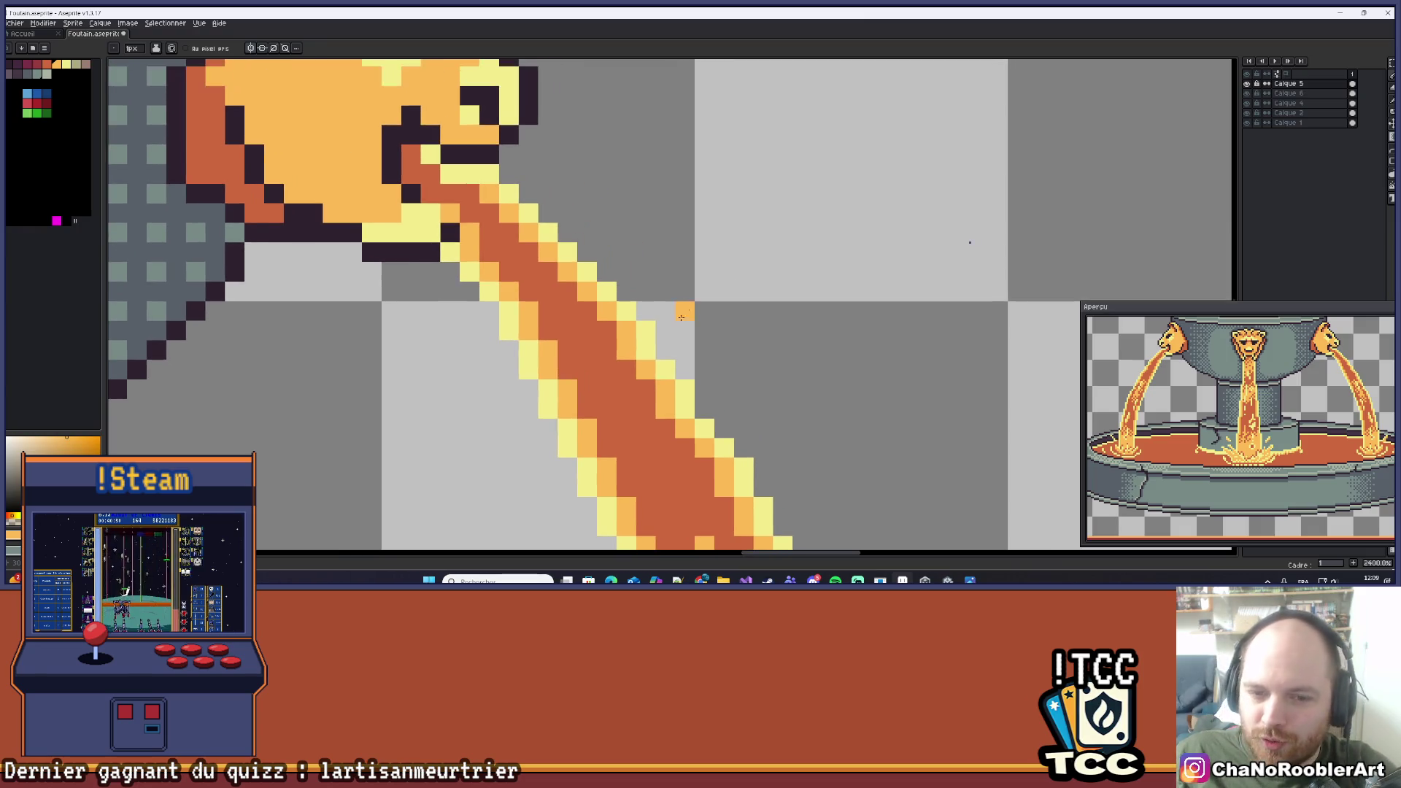
pyautogui.scroll(1, 779, 272)
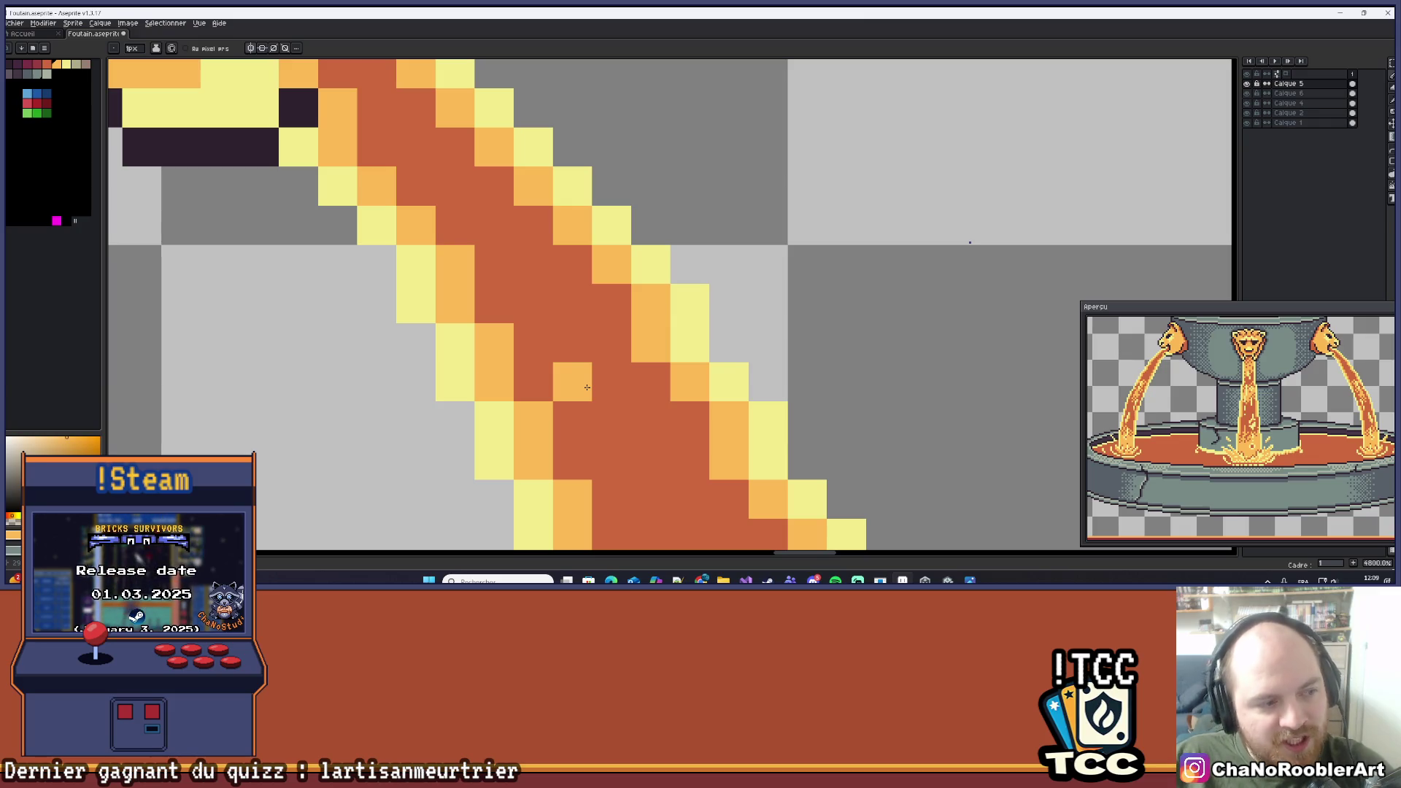
# Repaint several red-orange pixels in the right stream with light orange.
pyautogui.scroll(-8, 587, 387)
pyautogui.scroll(1, 639, 312)
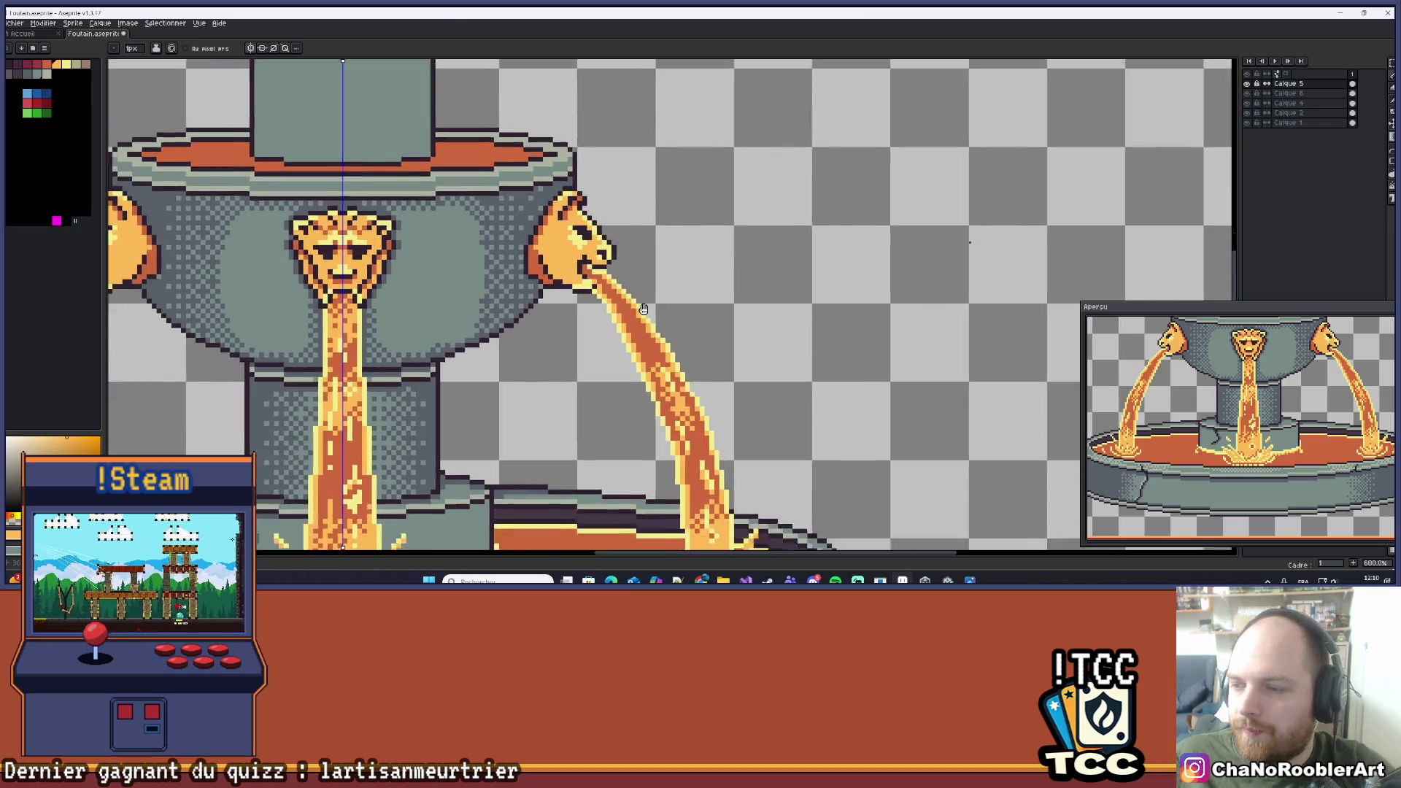
pyautogui.scroll(3, 635, 310)
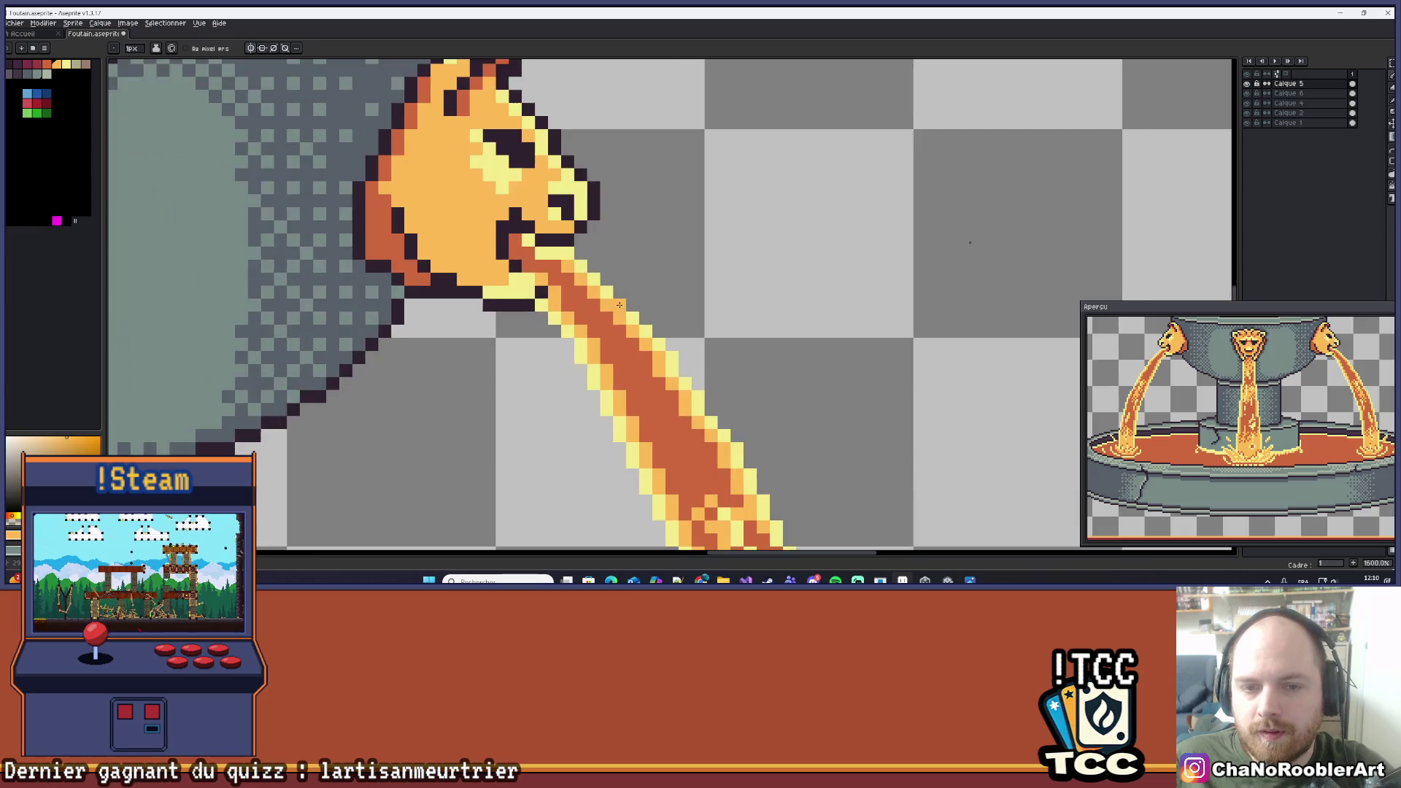
pyautogui.scroll(5, 620, 304)
pyautogui.moveTo(577, 307)
pyautogui.mouseDown()
pyautogui.moveTo(653, 291)
pyautogui.moveTo(613, 330)
pyautogui.moveTo(652, 329)
pyautogui.moveTo(671, 349)
pyautogui.moveTo(627, 405)
pyautogui.moveTo(652, 407)
pyautogui.mouseUp()
pyautogui.scroll(-9, 705, 342)
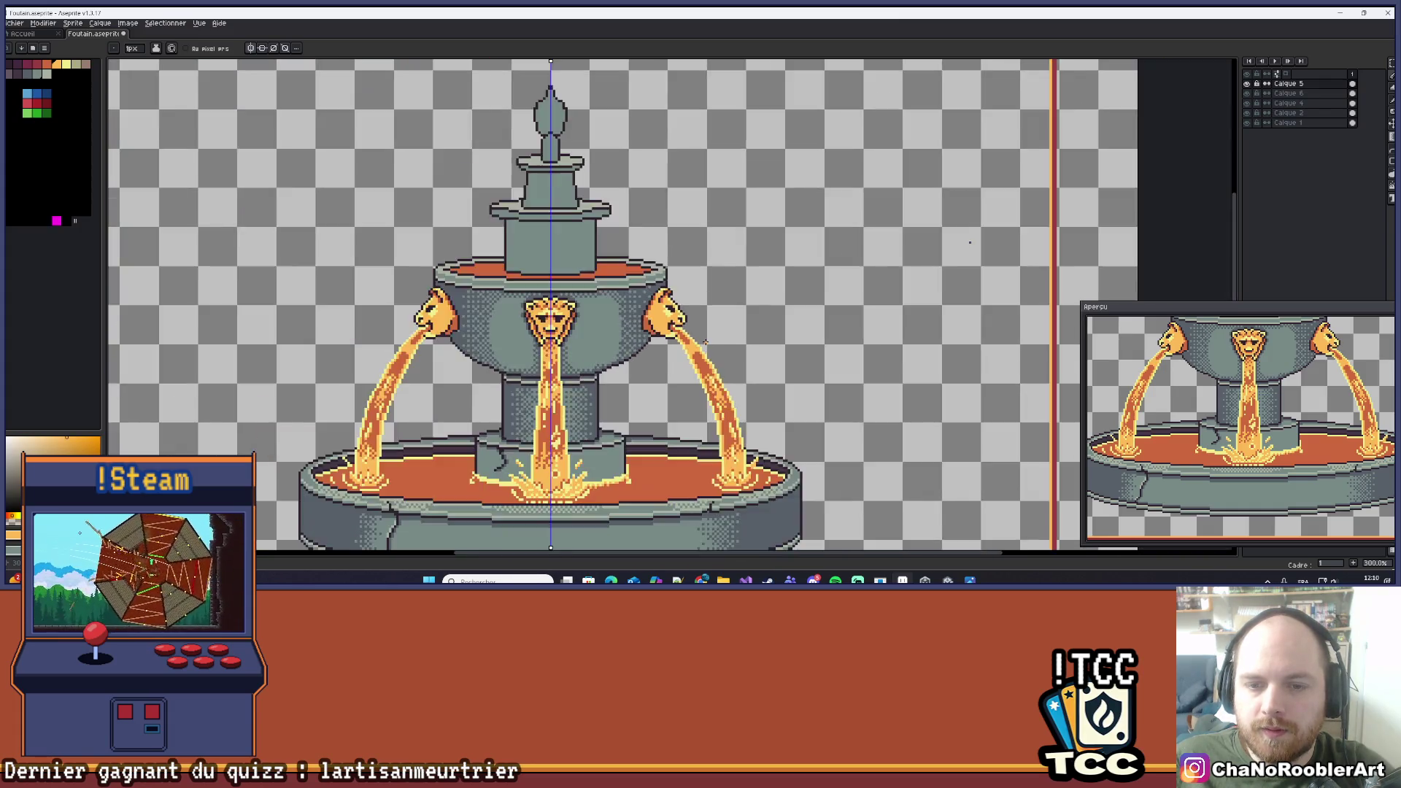
pyautogui.scroll(5, 705, 341)
pyautogui.scroll(-5, 734, 283)
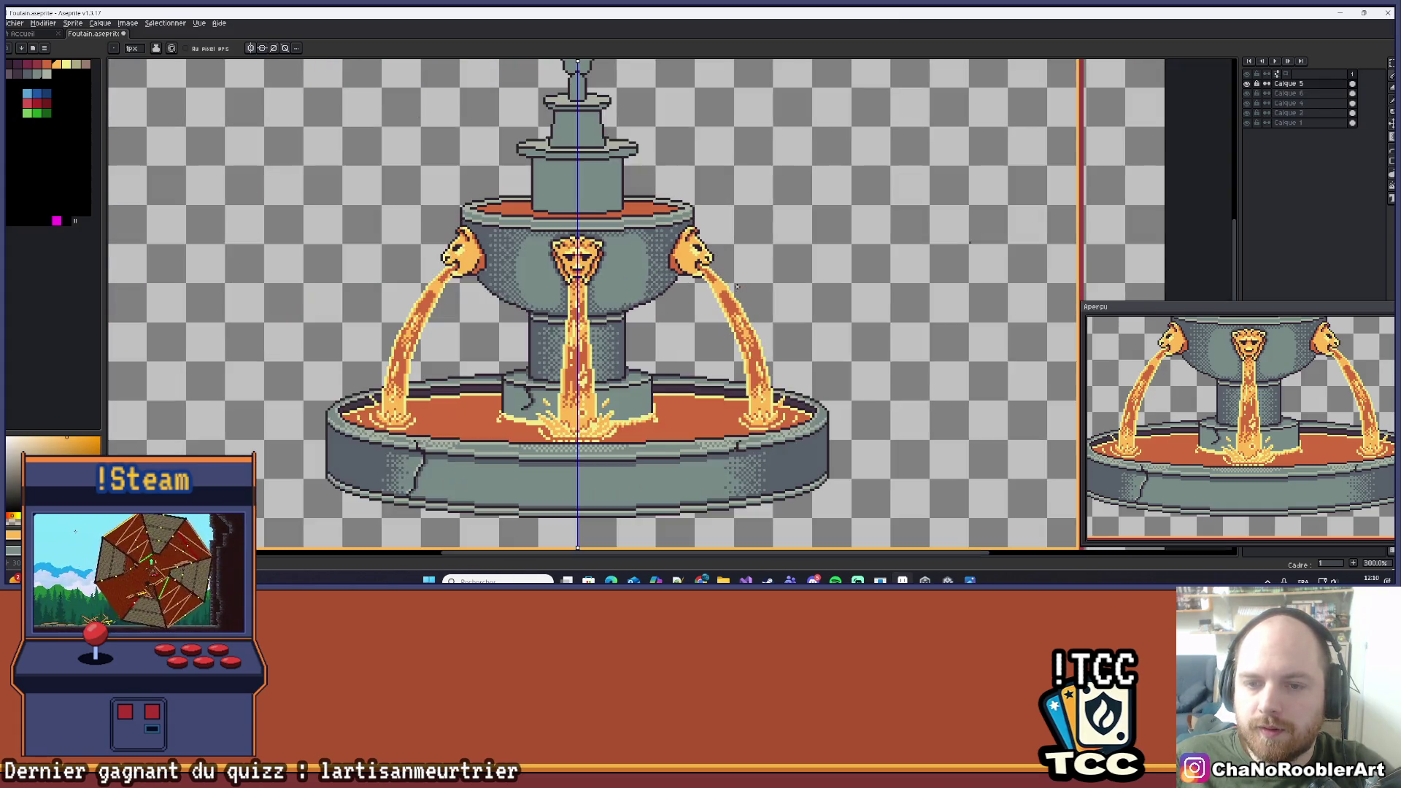
pyautogui.scroll(5, 740, 292)
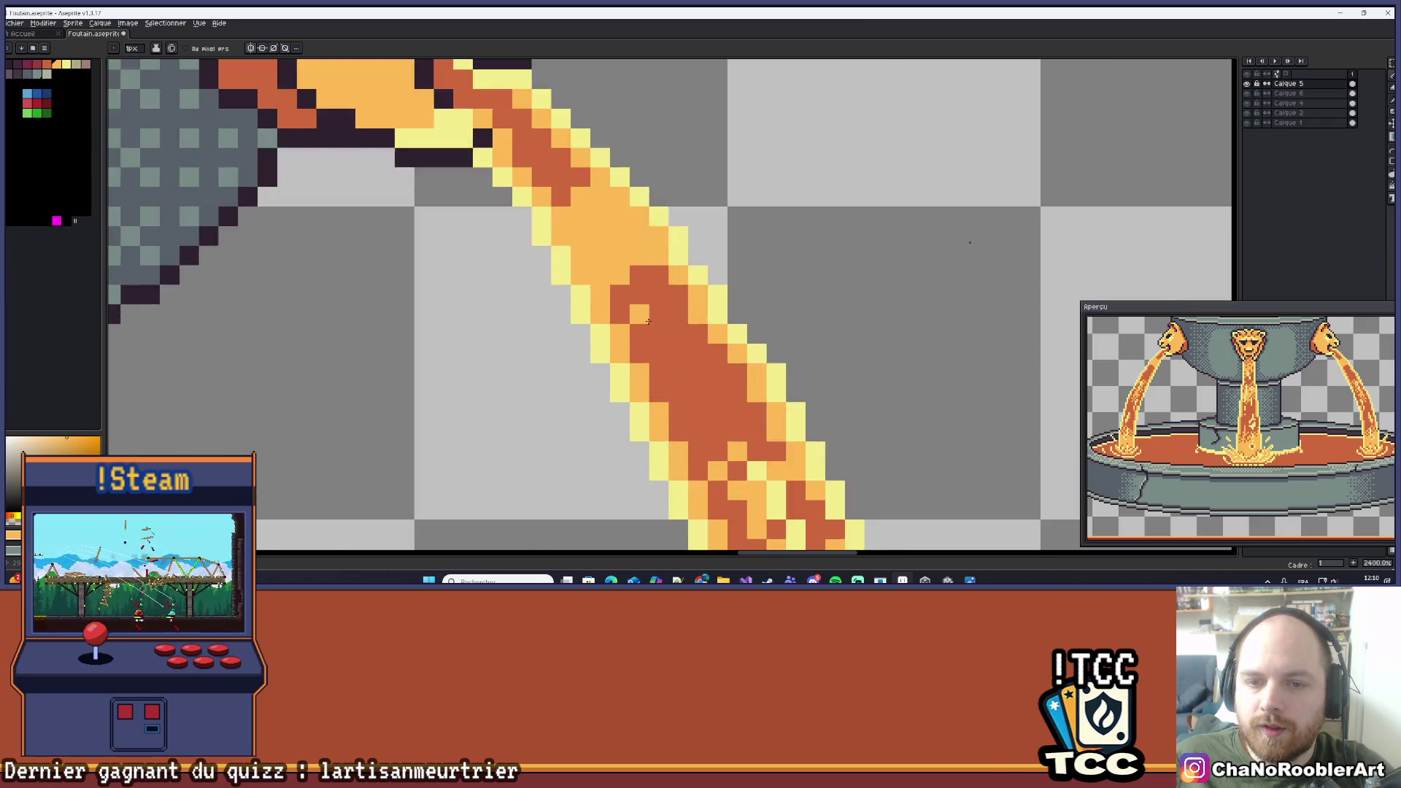
pyautogui.click(629, 267)
pyautogui.click(669, 227)
# Sample the stream core's red and add dark red-orange shading pixels to the stream.
pyautogui.moveTo(665, 231); pyautogui.dragTo(691, 299)
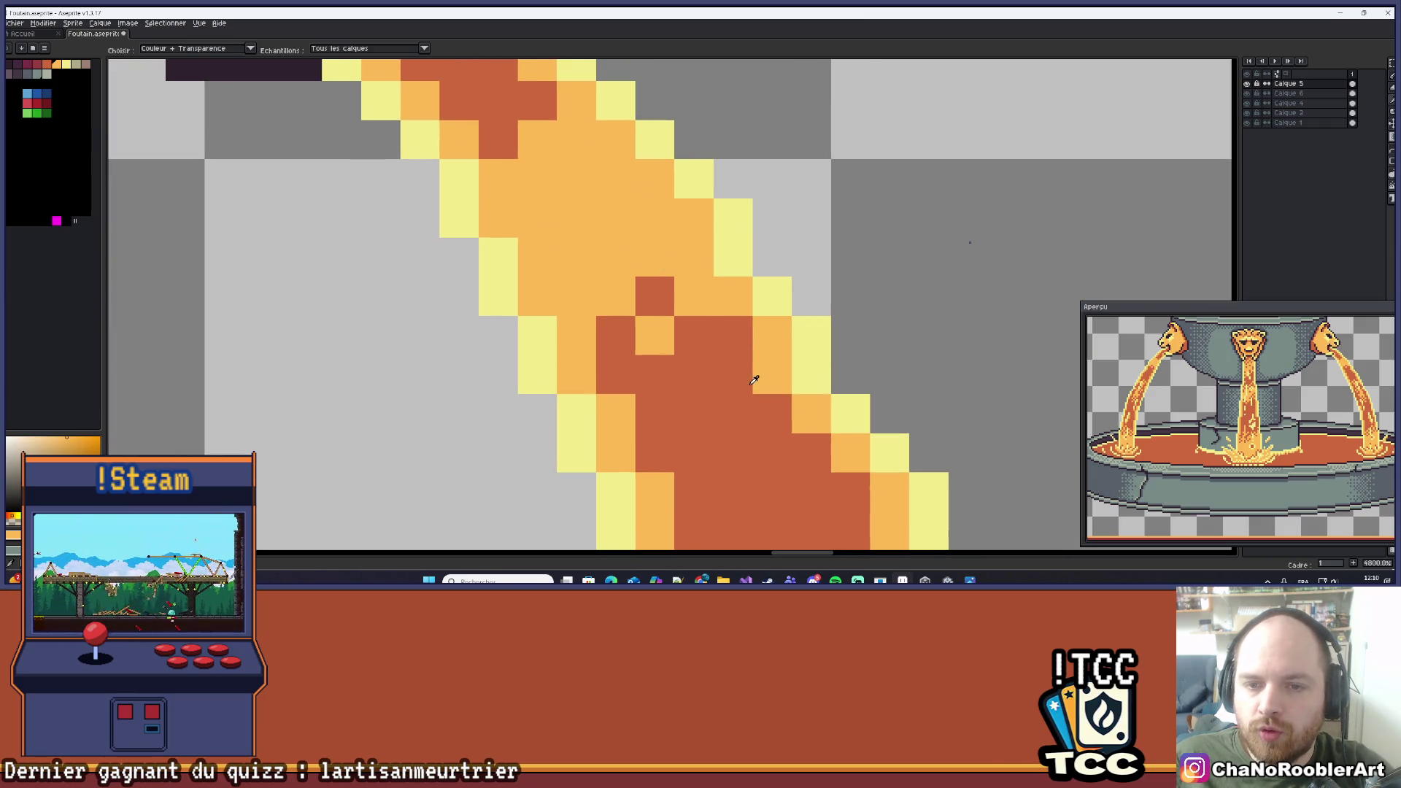
pyautogui.keyDown('alt'); pyautogui.click(656, 296); pyautogui.keyUp('alt')
pyautogui.click(562, 304)
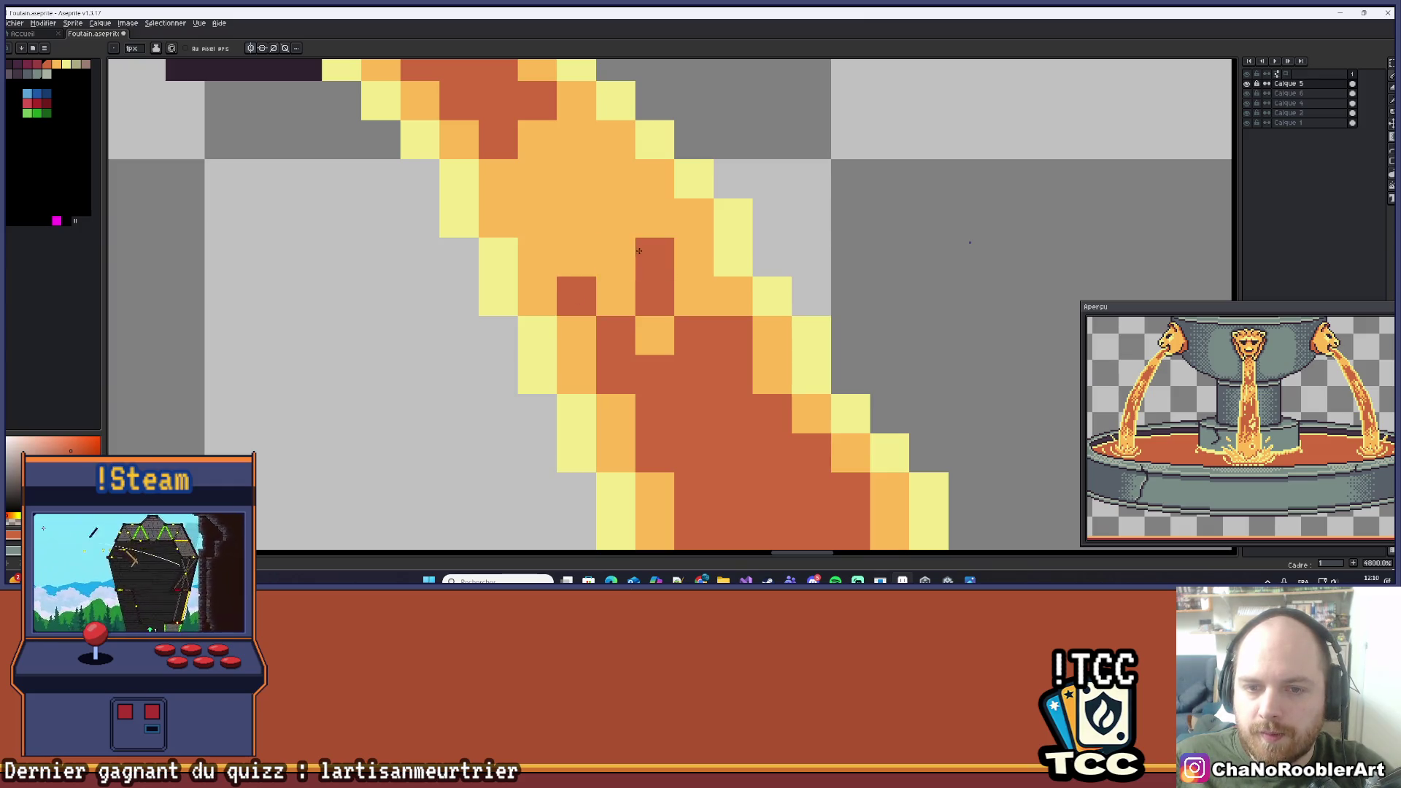
pyautogui.scroll(-5, 674, 274)
pyautogui.scroll(5, 673, 275)
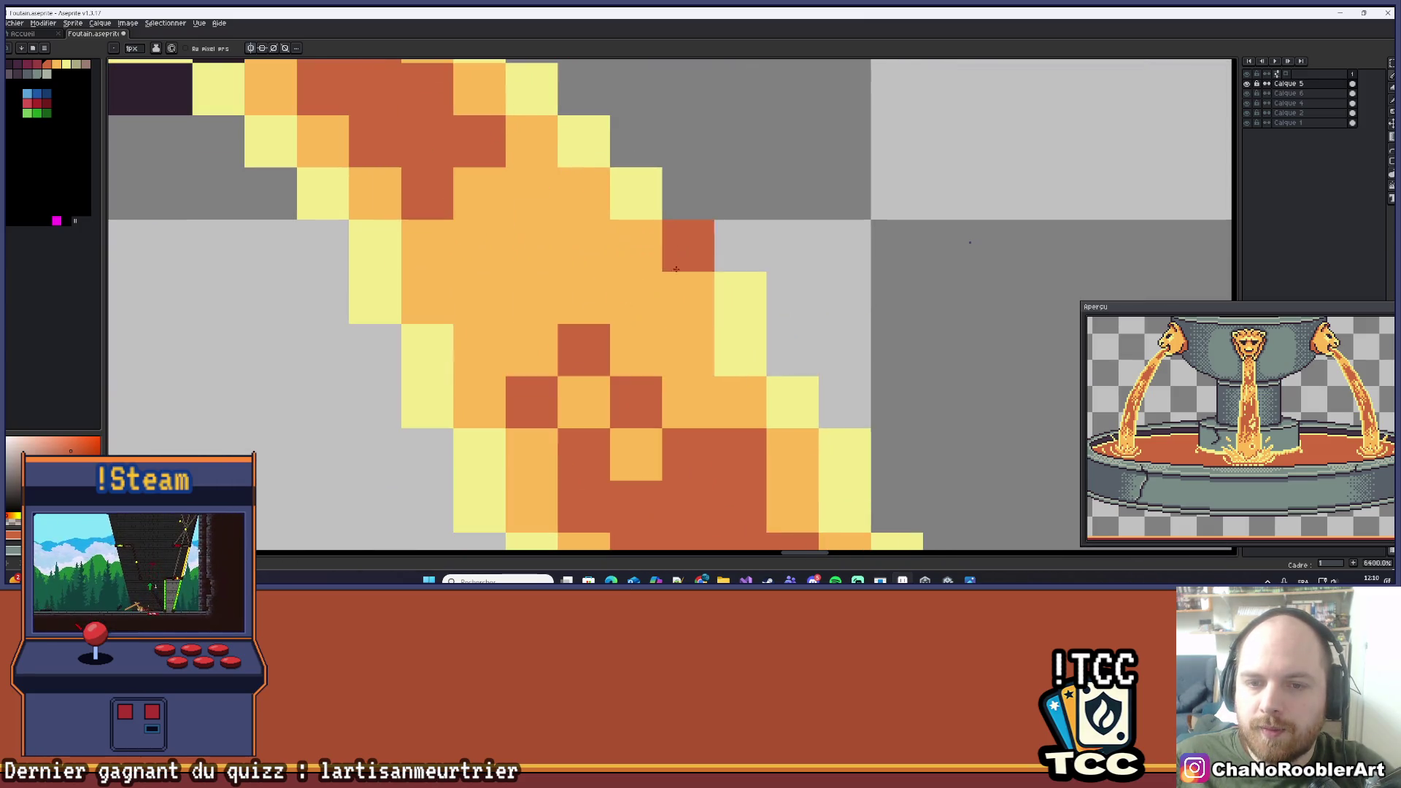
pyautogui.scroll(-4, 701, 292)
pyautogui.scroll(5, 717, 304)
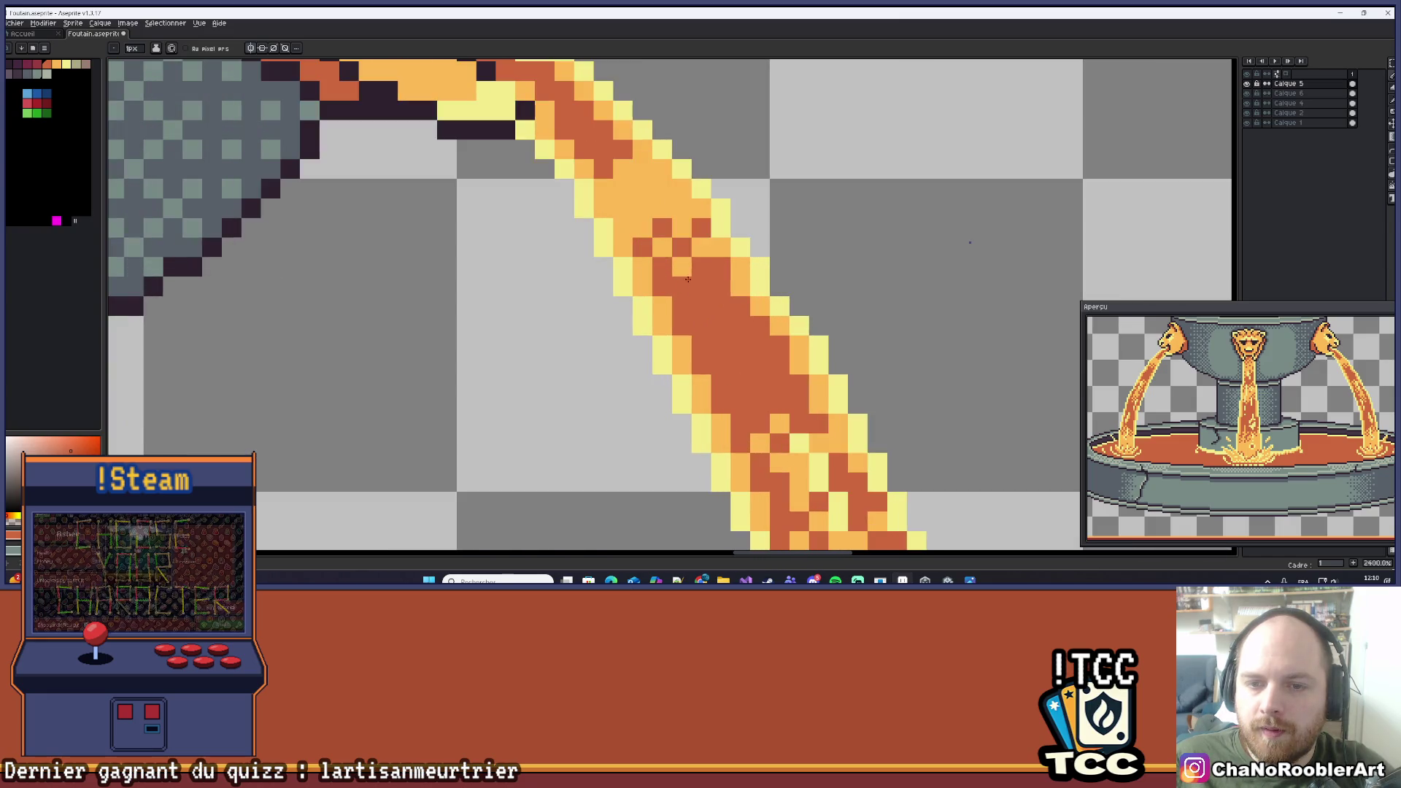
pyautogui.scroll(-4, 720, 227)
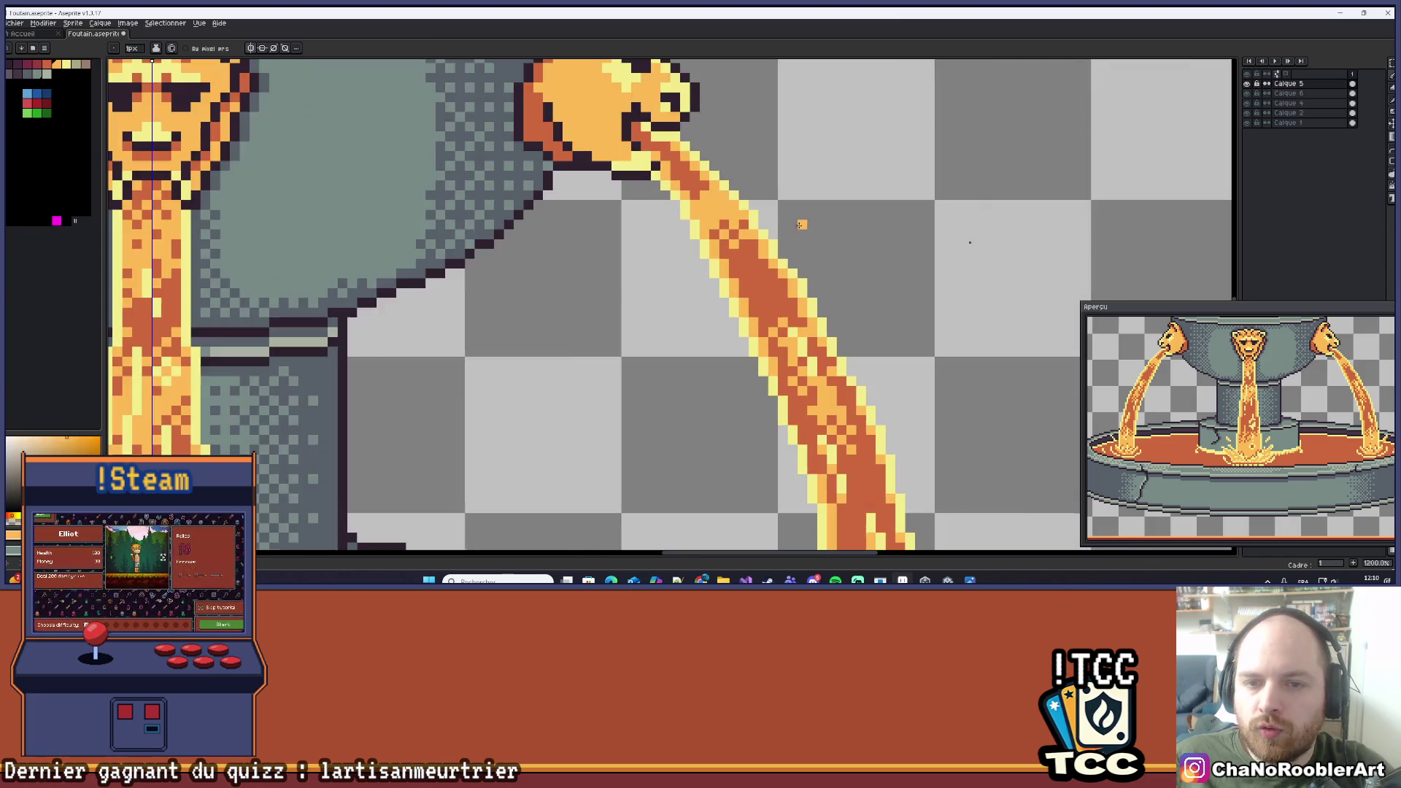
pyautogui.scroll(6, 741, 244)
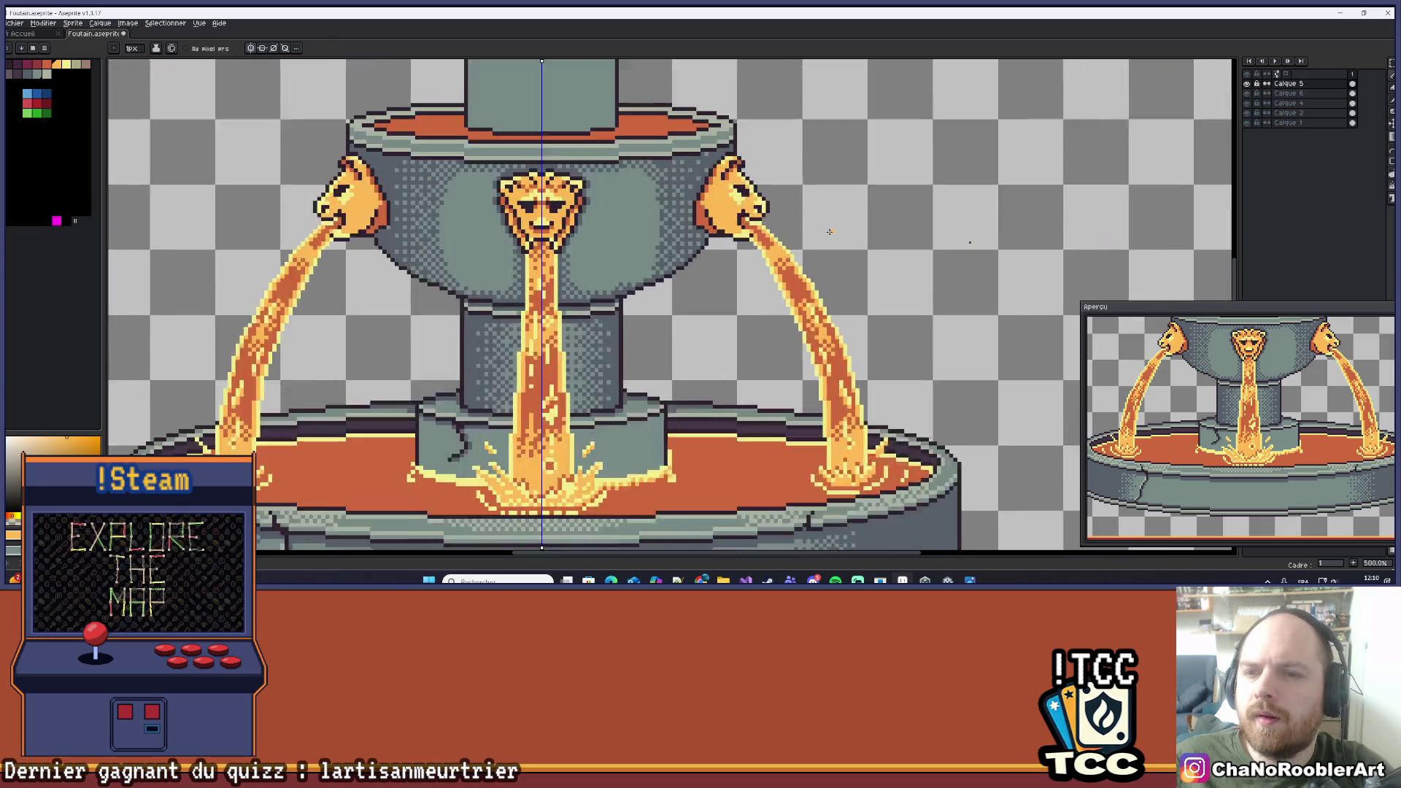
pyautogui.click(711, 281)
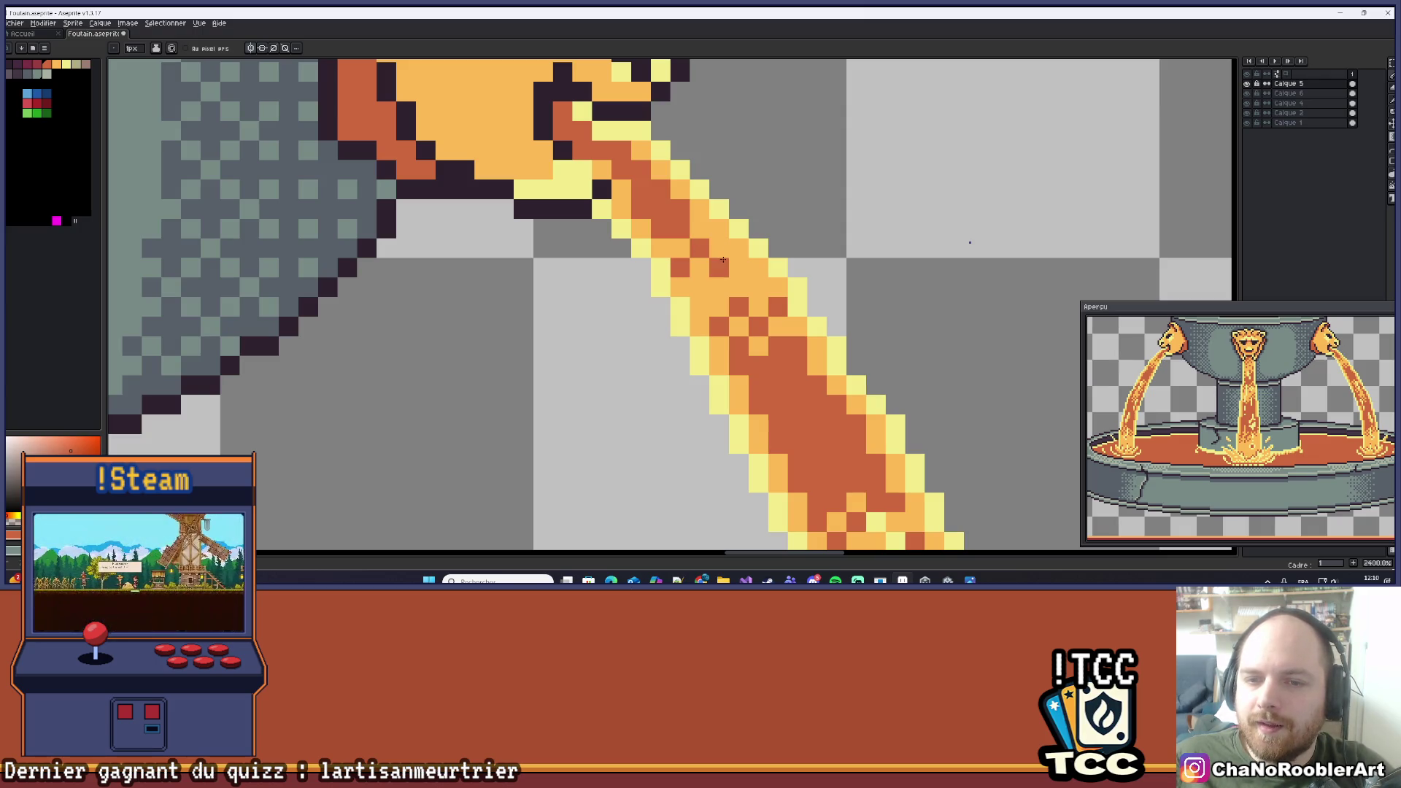
# Add a diagonal run of three yellow highlight pixels down the right stream.
pyautogui.scroll(-9, 720, 230)
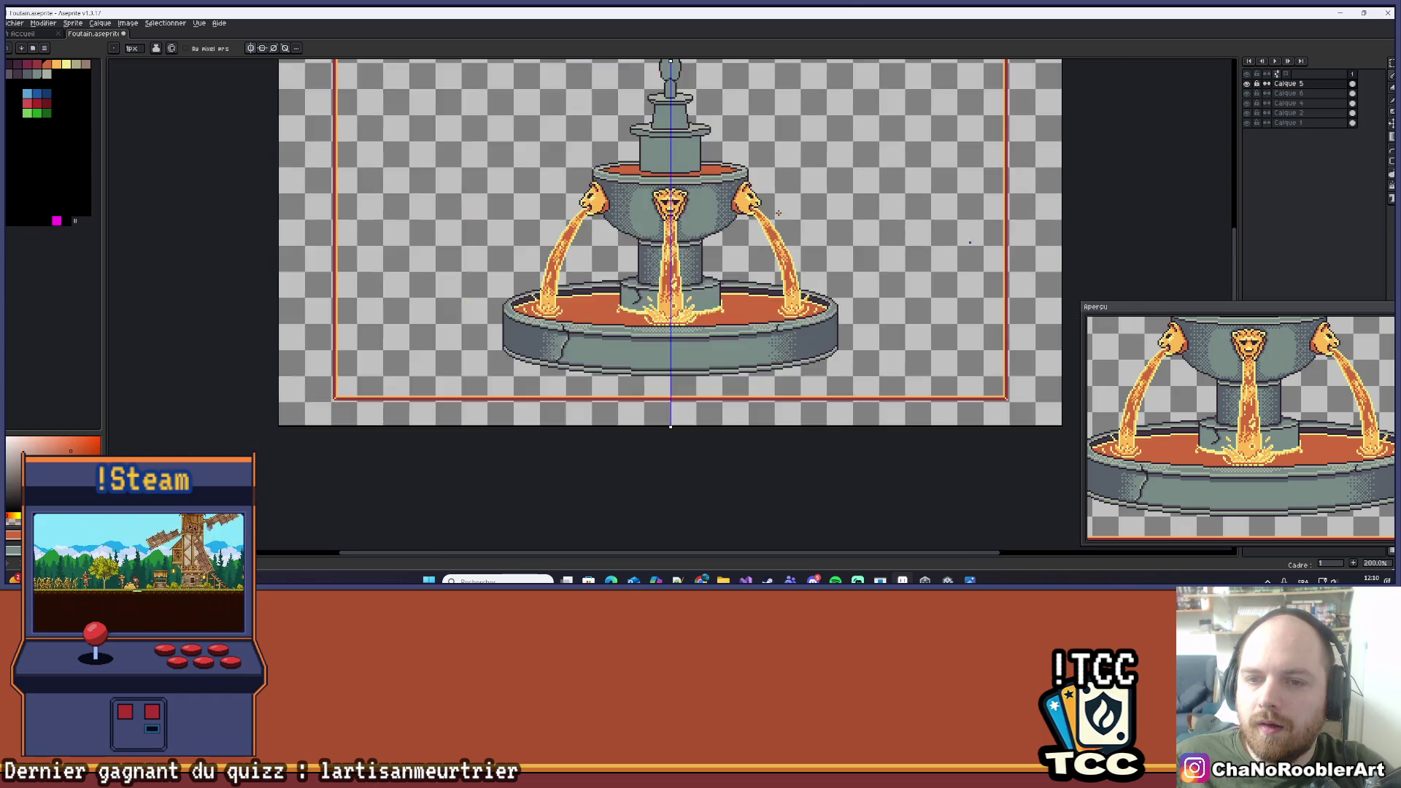
pyautogui.scroll(2, 778, 212)
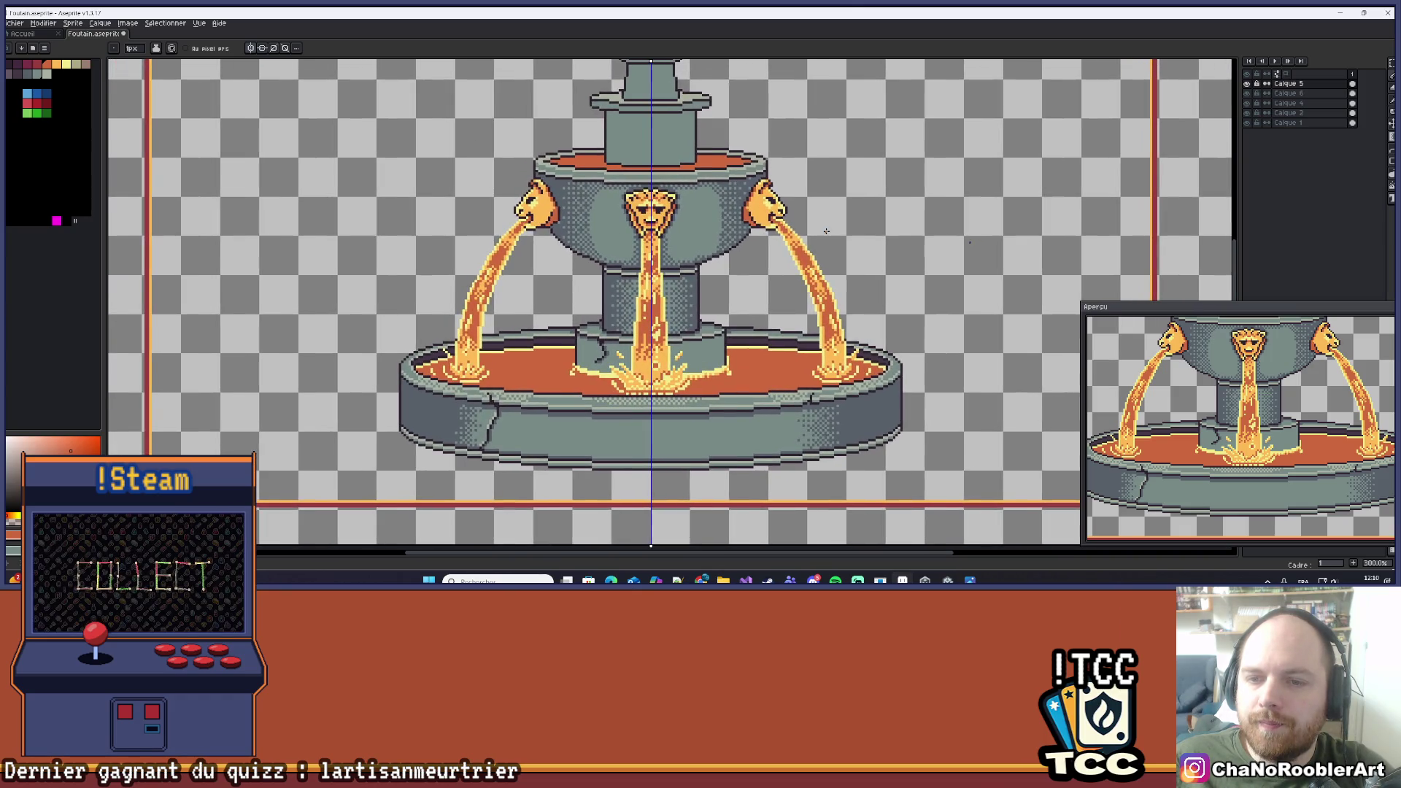
pyautogui.scroll(9, 821, 255)
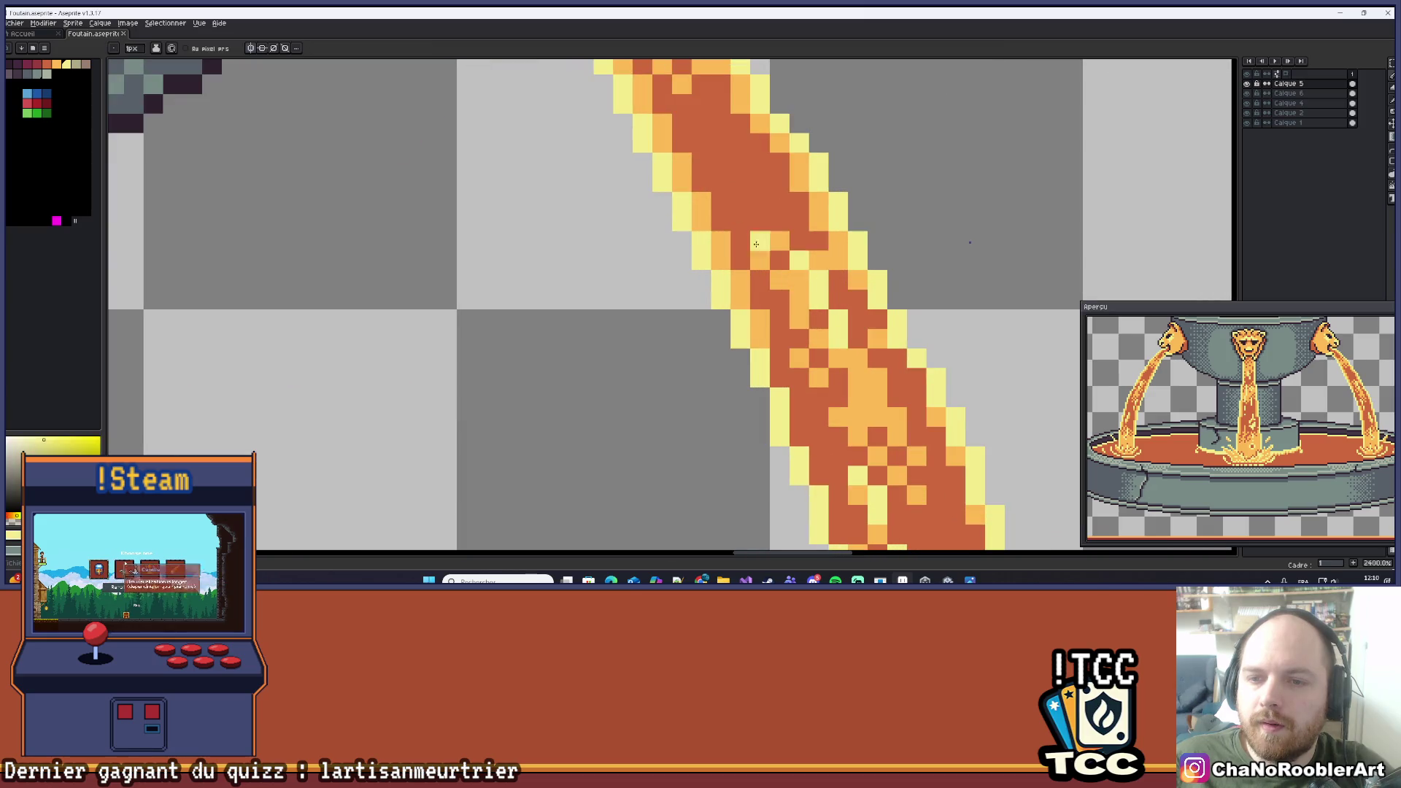
pyautogui.click(734, 217)
pyautogui.click(748, 232)
pyautogui.click(772, 255)
pyautogui.scroll(-7, 784, 267)
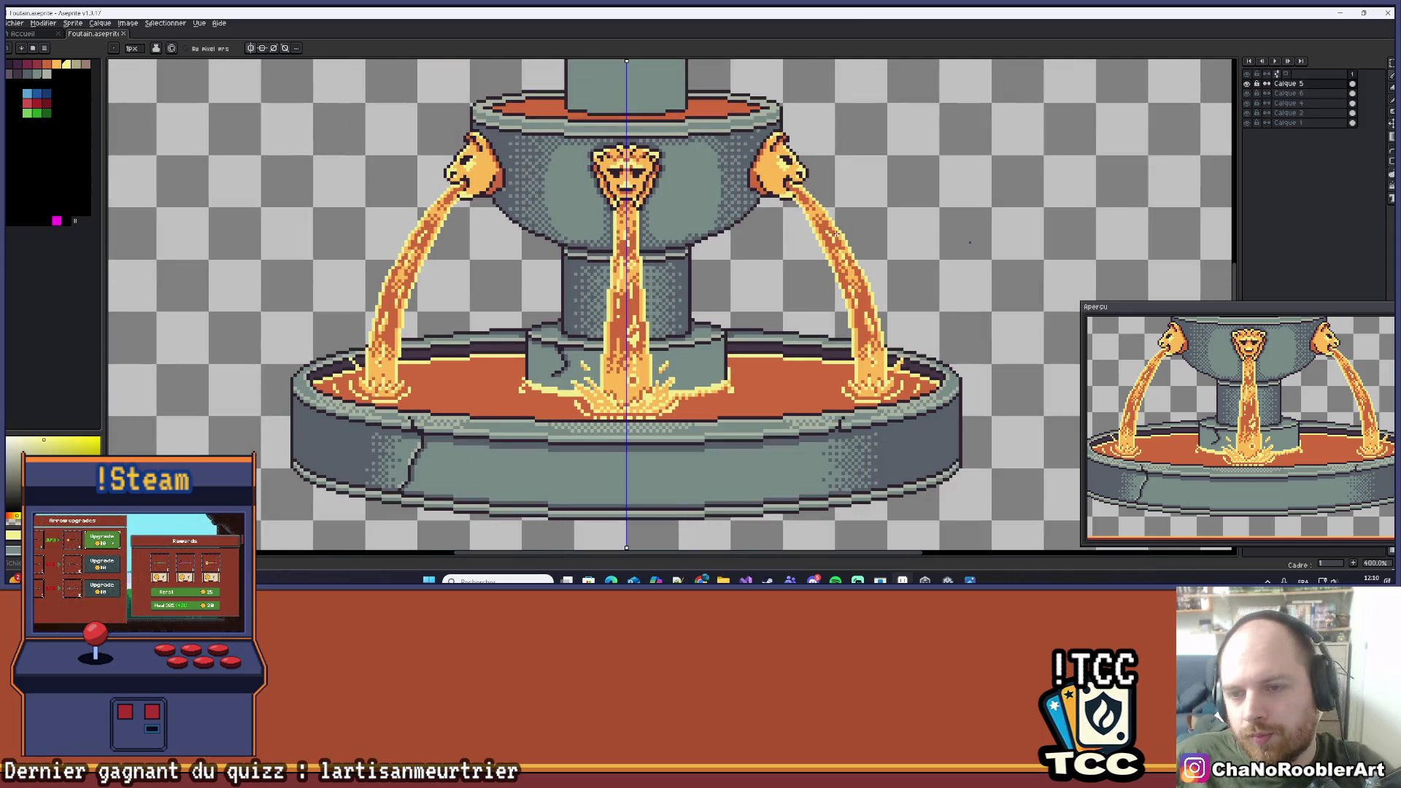
pyautogui.scroll(6, 835, 234)
# Save the fountain sprite to its .aseprite file with Ctrl+S.
pyautogui.scroll(-7, 839, 245)
pyautogui.hotkey('ctrl', 's')
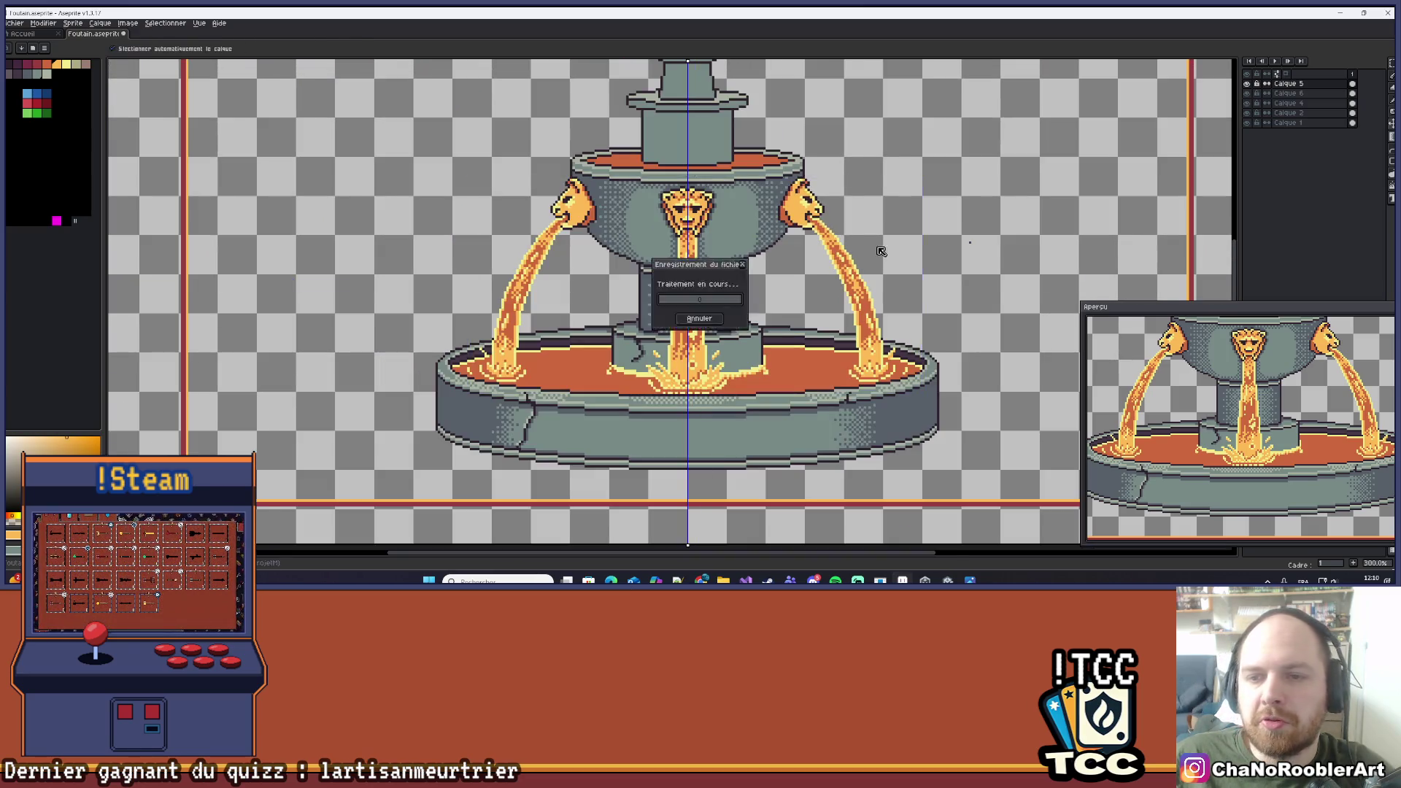
pyautogui.scroll(-2, 881, 251)
pyautogui.scroll(1, 853, 273)
pyautogui.scroll(-1, 853, 273)
pyautogui.scroll(1, 904, 267)
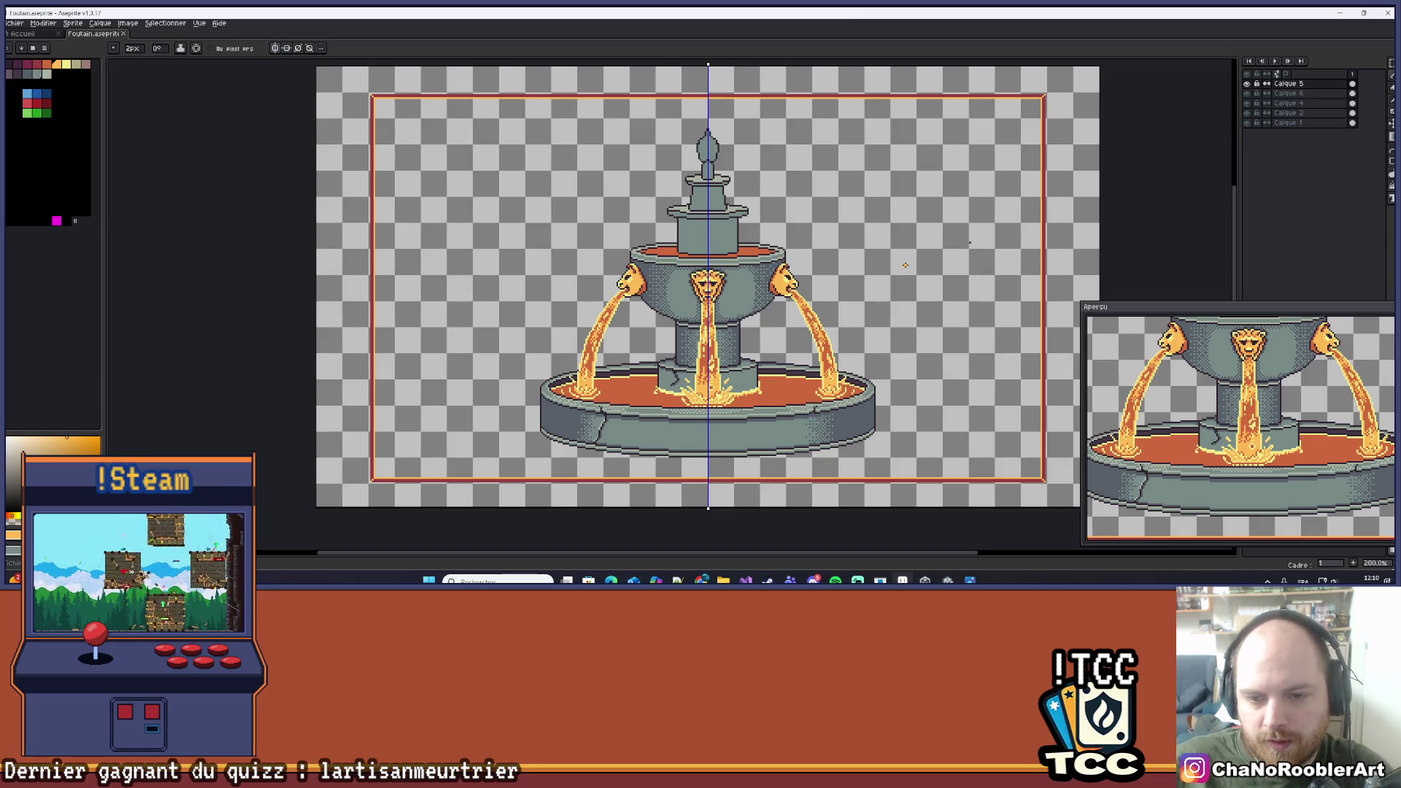
pyautogui.scroll(8, 563, 382)
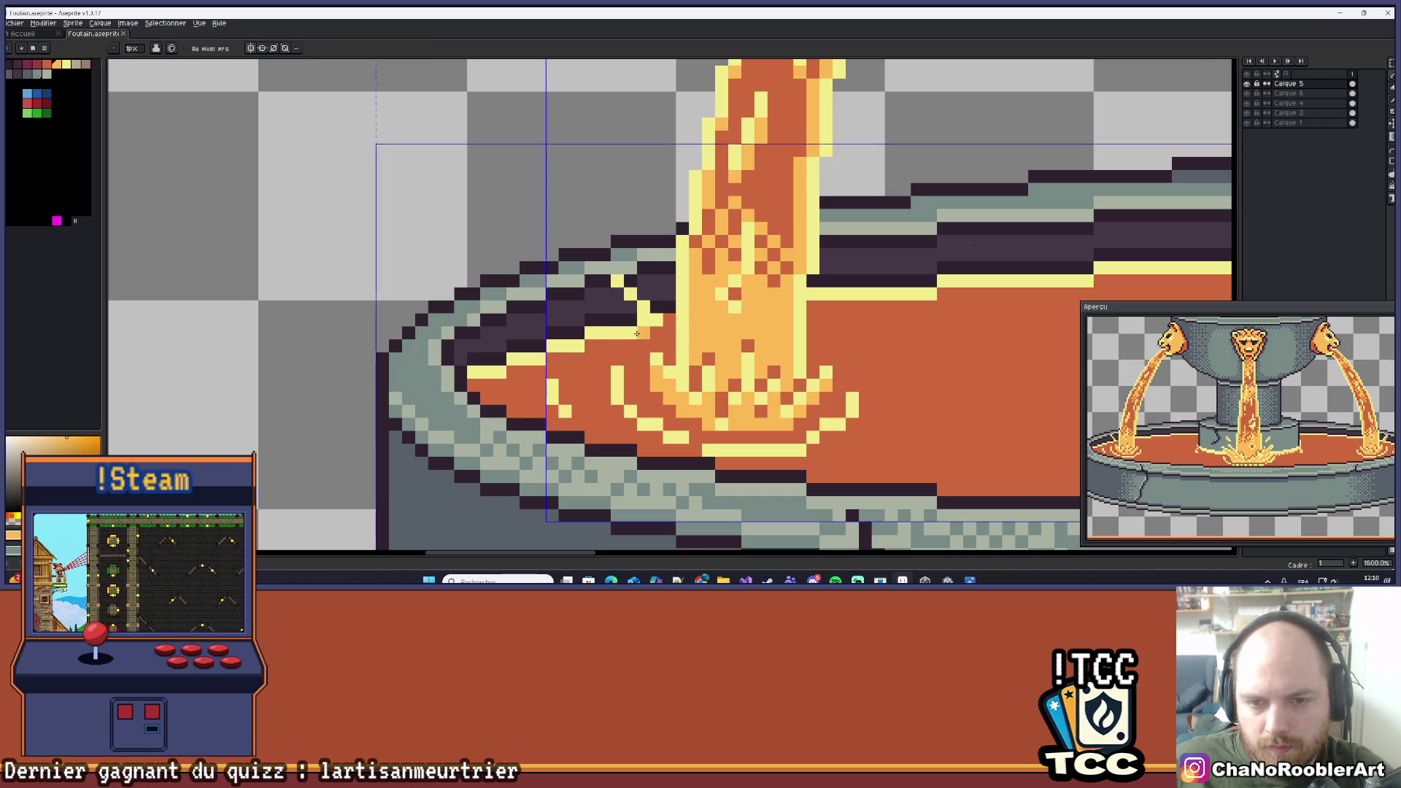
# Shrink the brush to 1 px and sample a colour from the right lion head.
pyautogui.press('-')
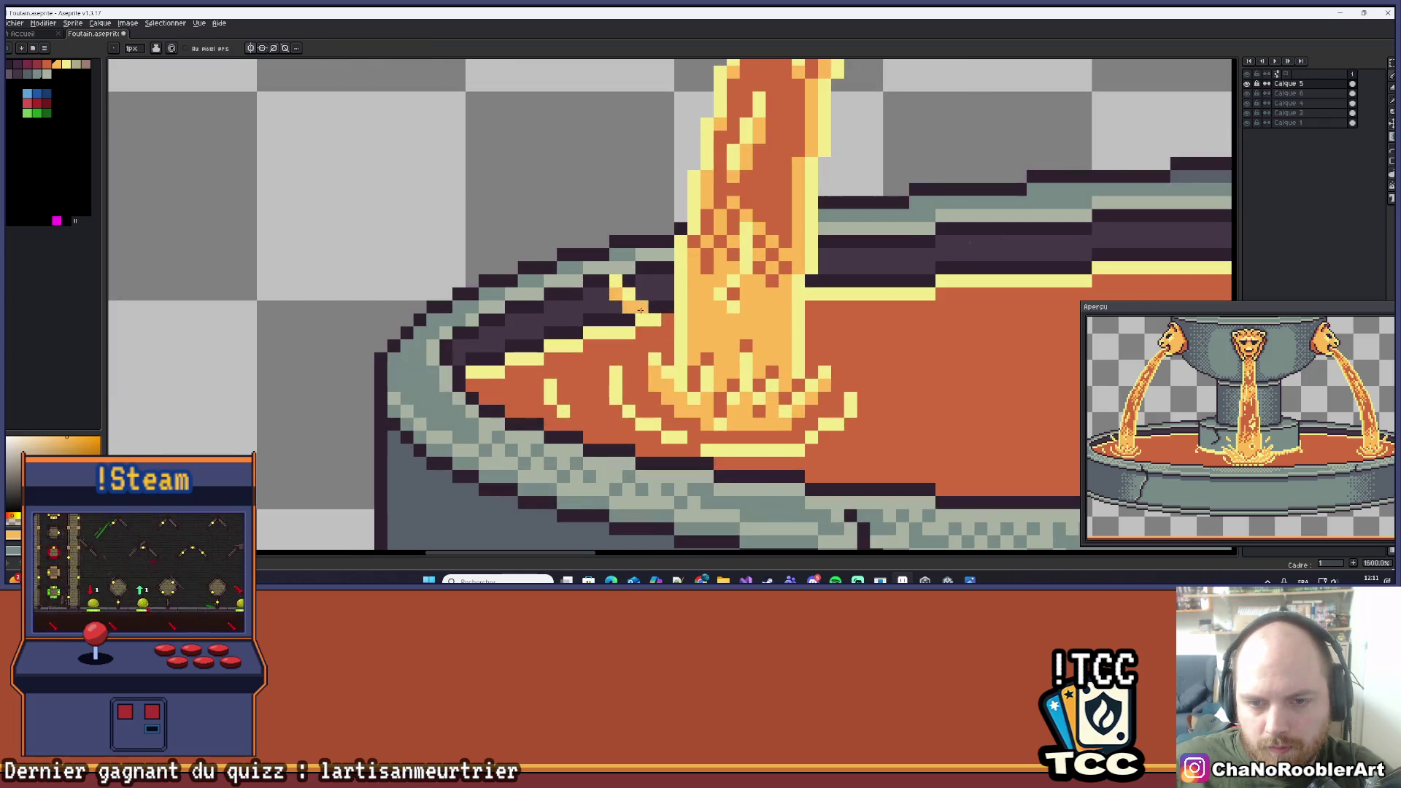
pyautogui.scroll(-6, 521, 378)
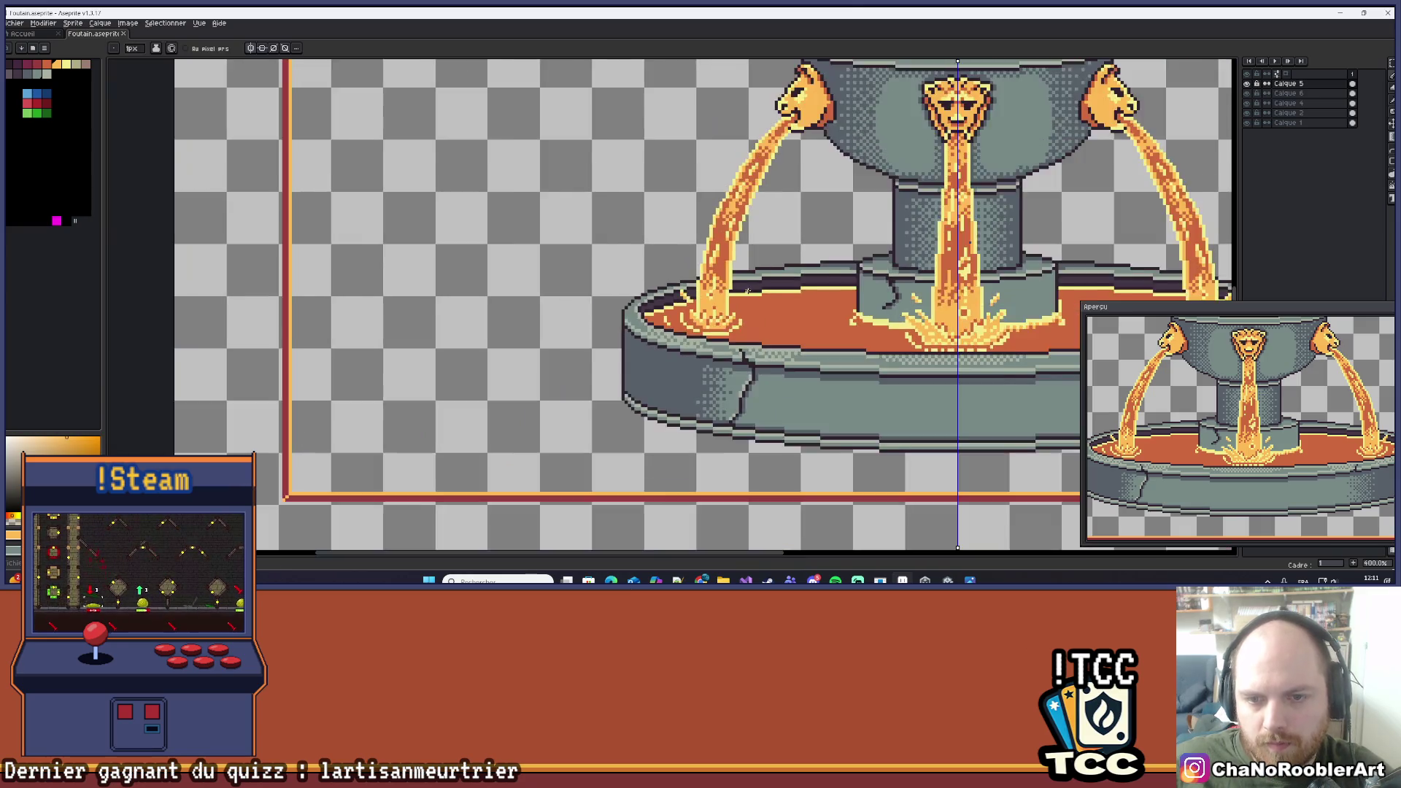
pyautogui.scroll(-1, 521, 377)
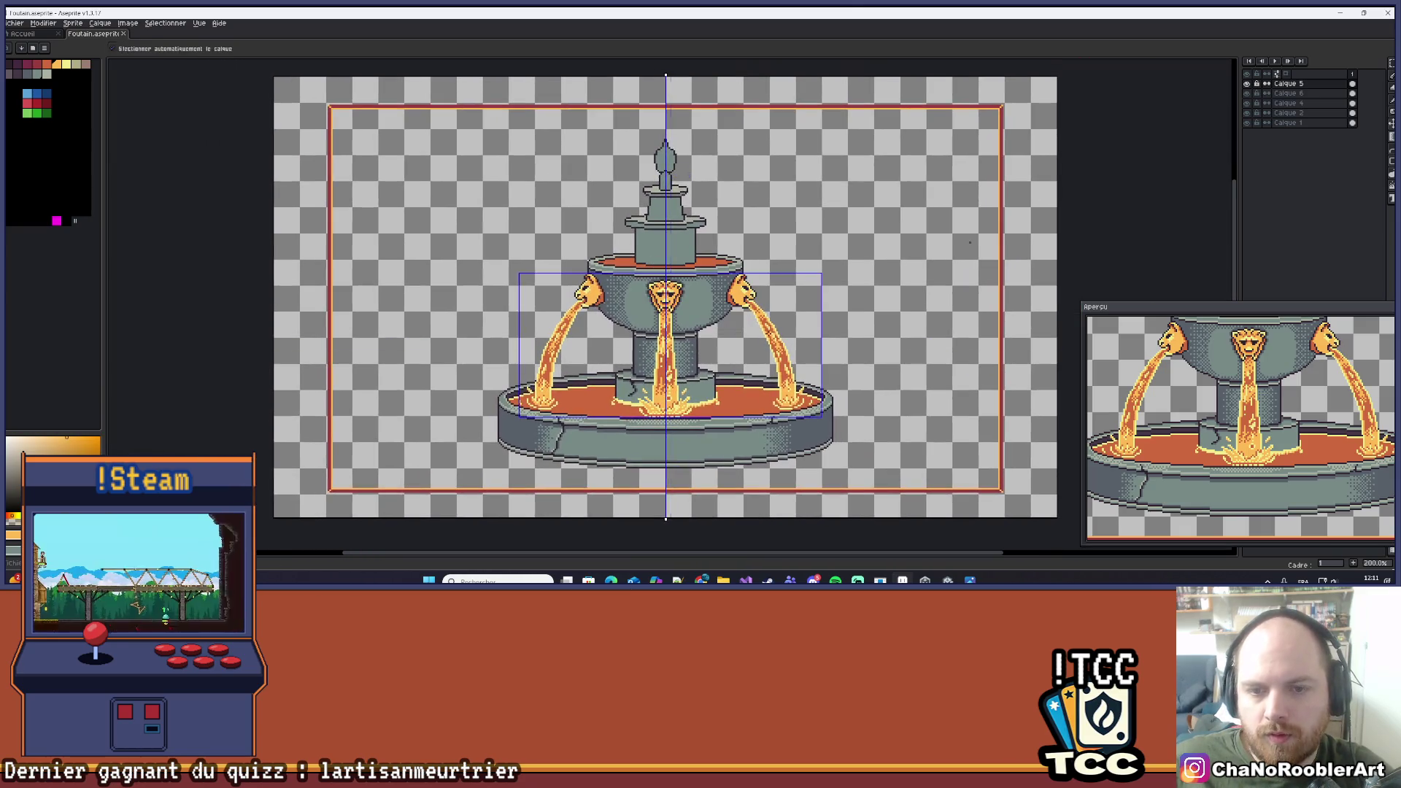
pyautogui.hscroll(-1, 876, 275)
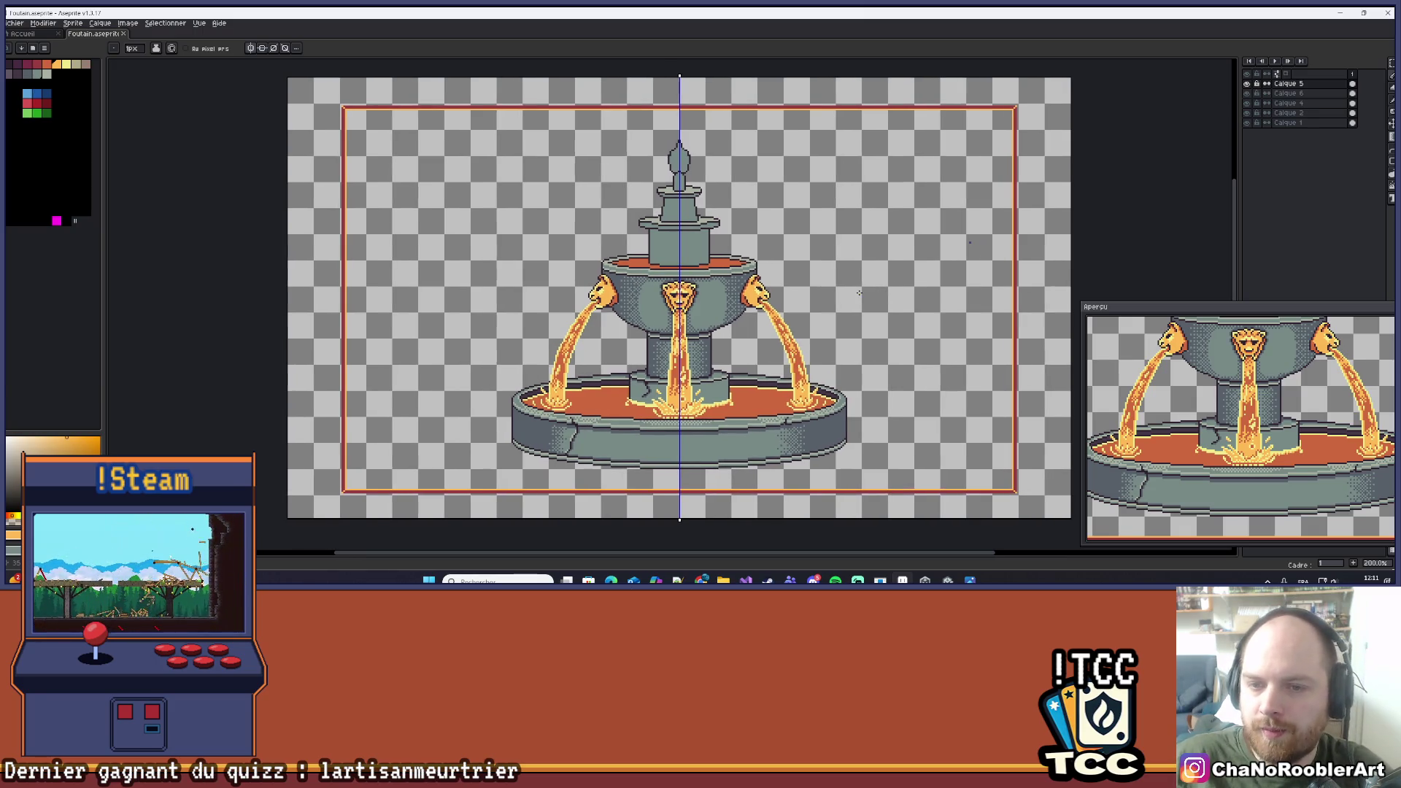
pyautogui.scroll(7, 730, 299)
pyautogui.press('alt')
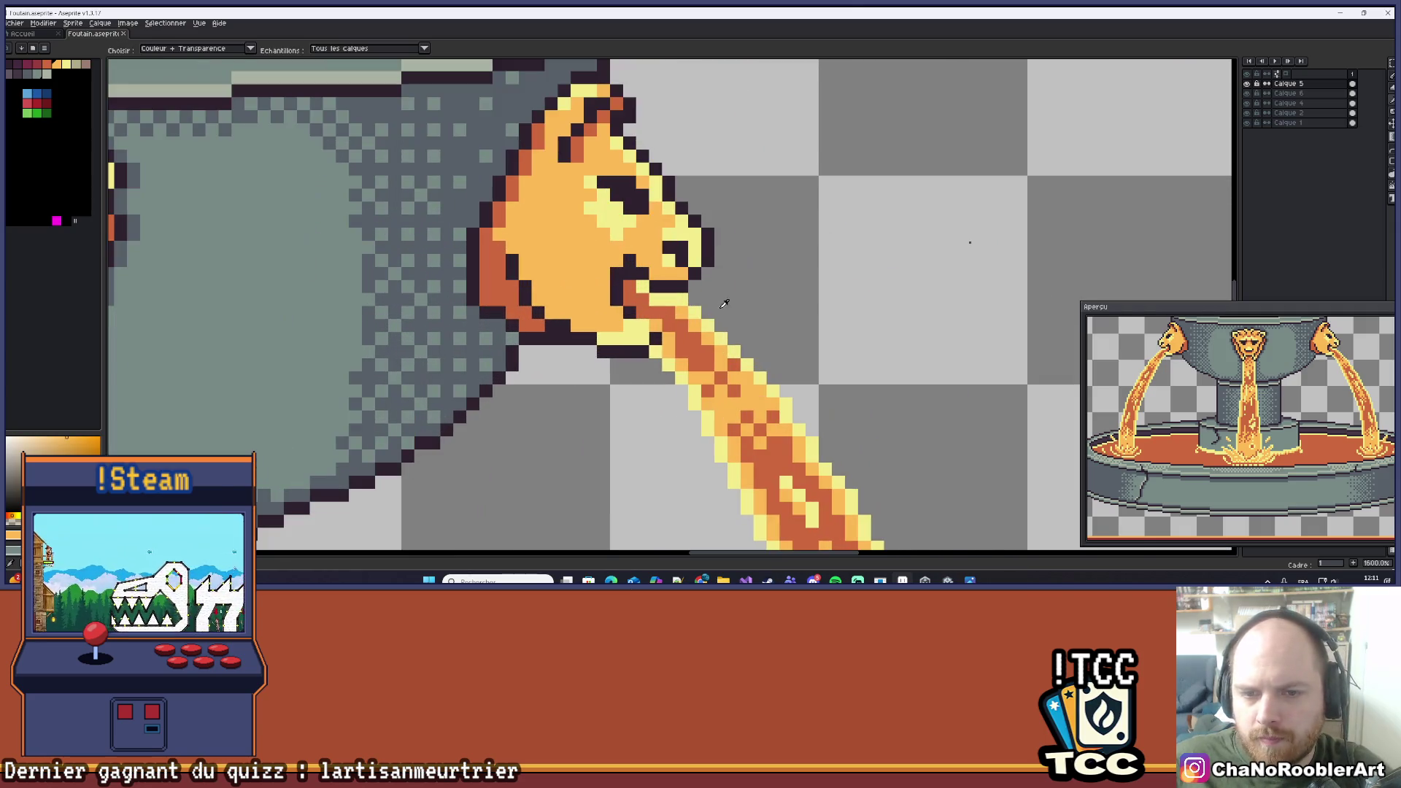
pyautogui.keyDown('alt'); pyautogui.click(680, 311); pyautogui.keyUp('alt')
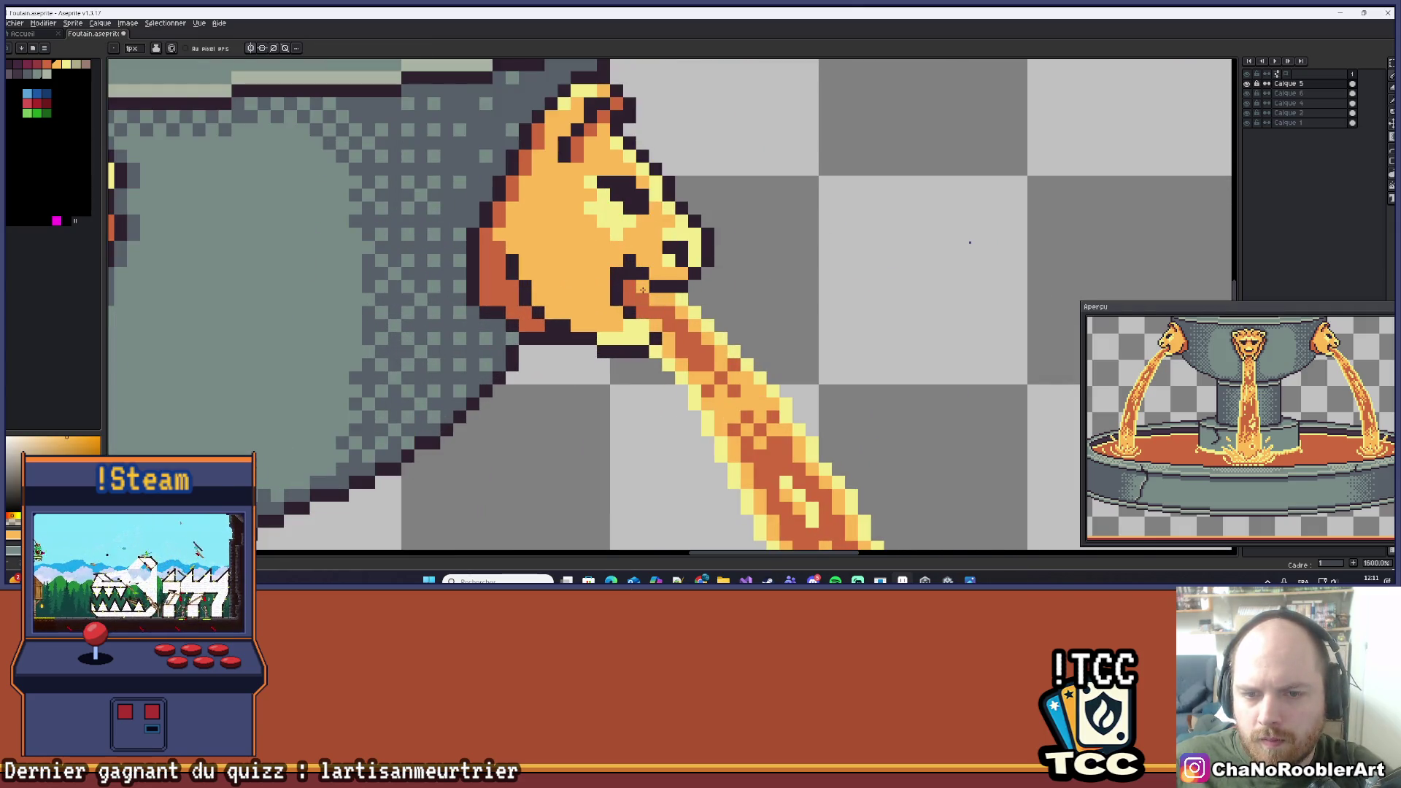
# Zoom and pan around the canvas to recentre and review the fountain.
pyautogui.scroll(-4, 628, 286)
pyautogui.scroll(1, 511, 277)
pyautogui.scroll(-2, 438, 270)
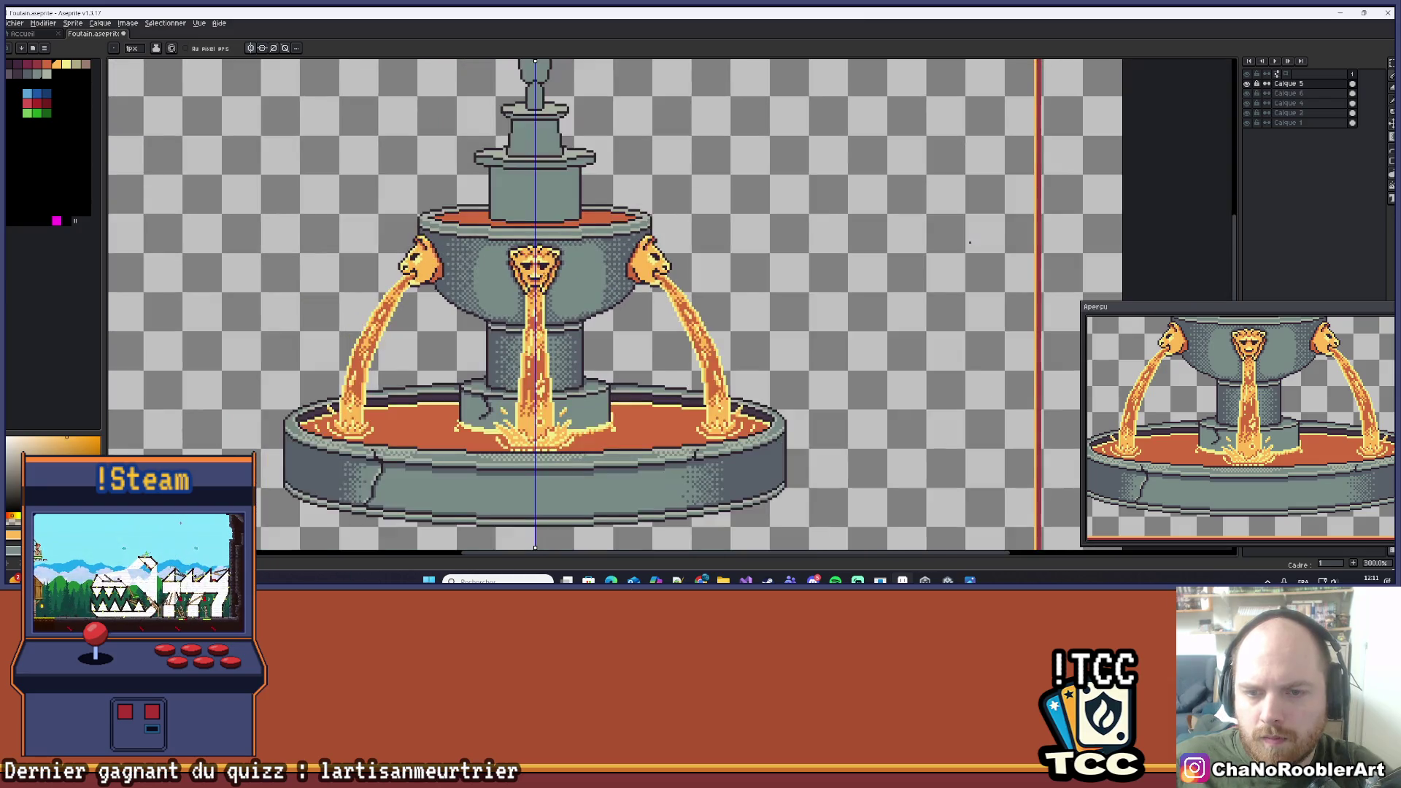
pyautogui.scroll(1, 381, 263)
pyautogui.scroll(1, 381, 263)
pyautogui.scroll(-3, 511, 263)
pyautogui.scroll(1, 657, 261)
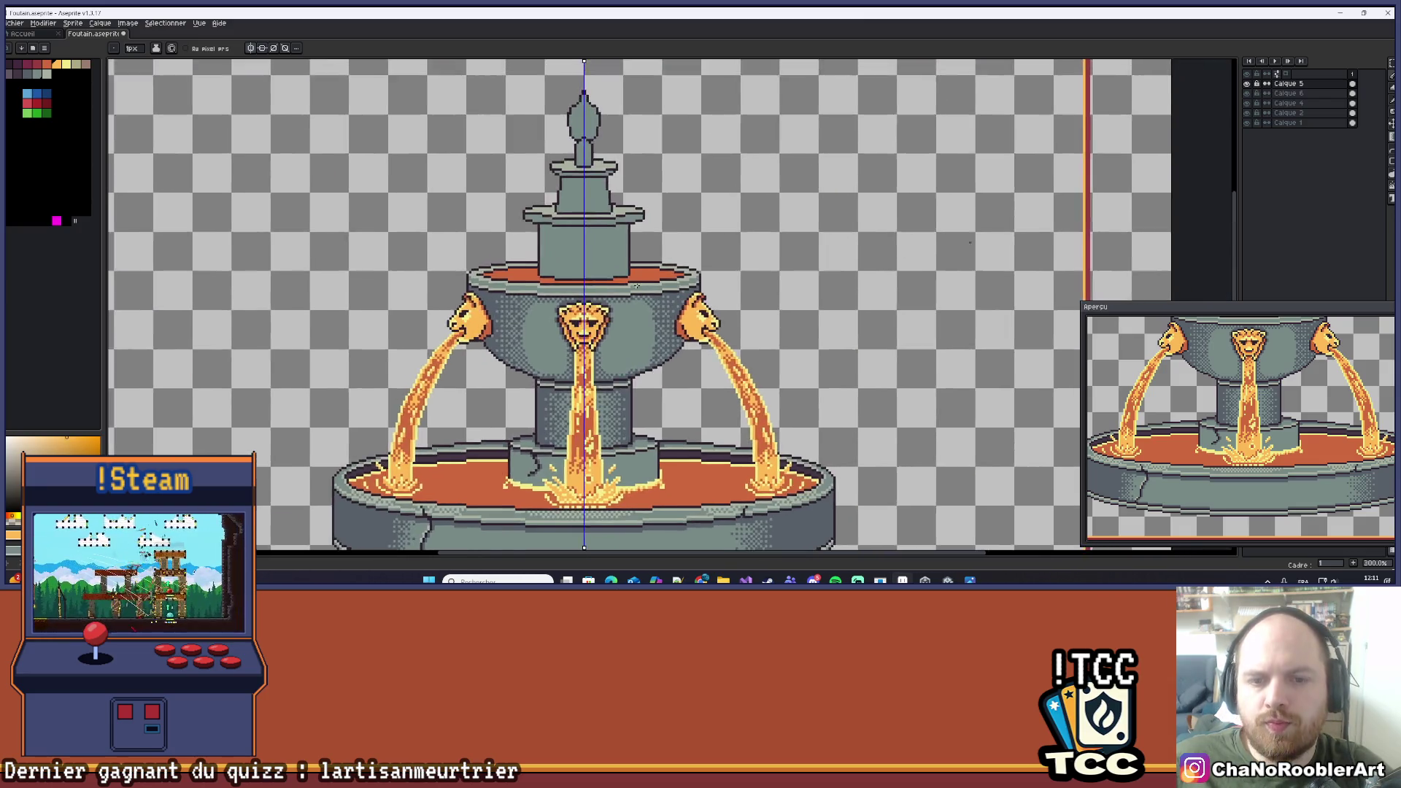
pyautogui.scroll(-1, 763, 260)
pyautogui.press('ctrl')
pyautogui.moveTo(762, 261); pyautogui.dragTo(766, 280)
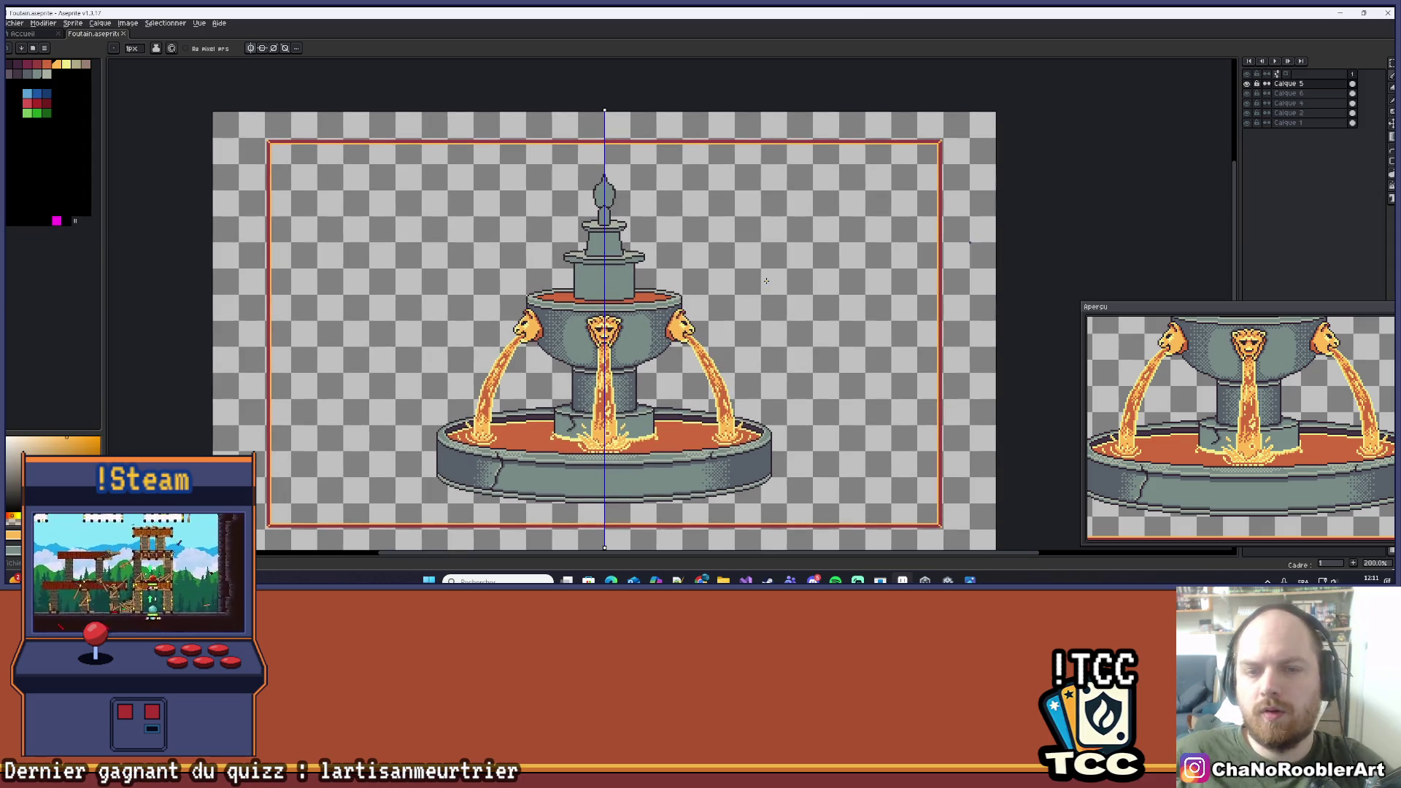
pyautogui.moveTo(732, 304)
pyautogui.mouseDown()
pyautogui.moveTo(745, 260)
pyautogui.moveTo(834, 255)
pyautogui.mouseUp()
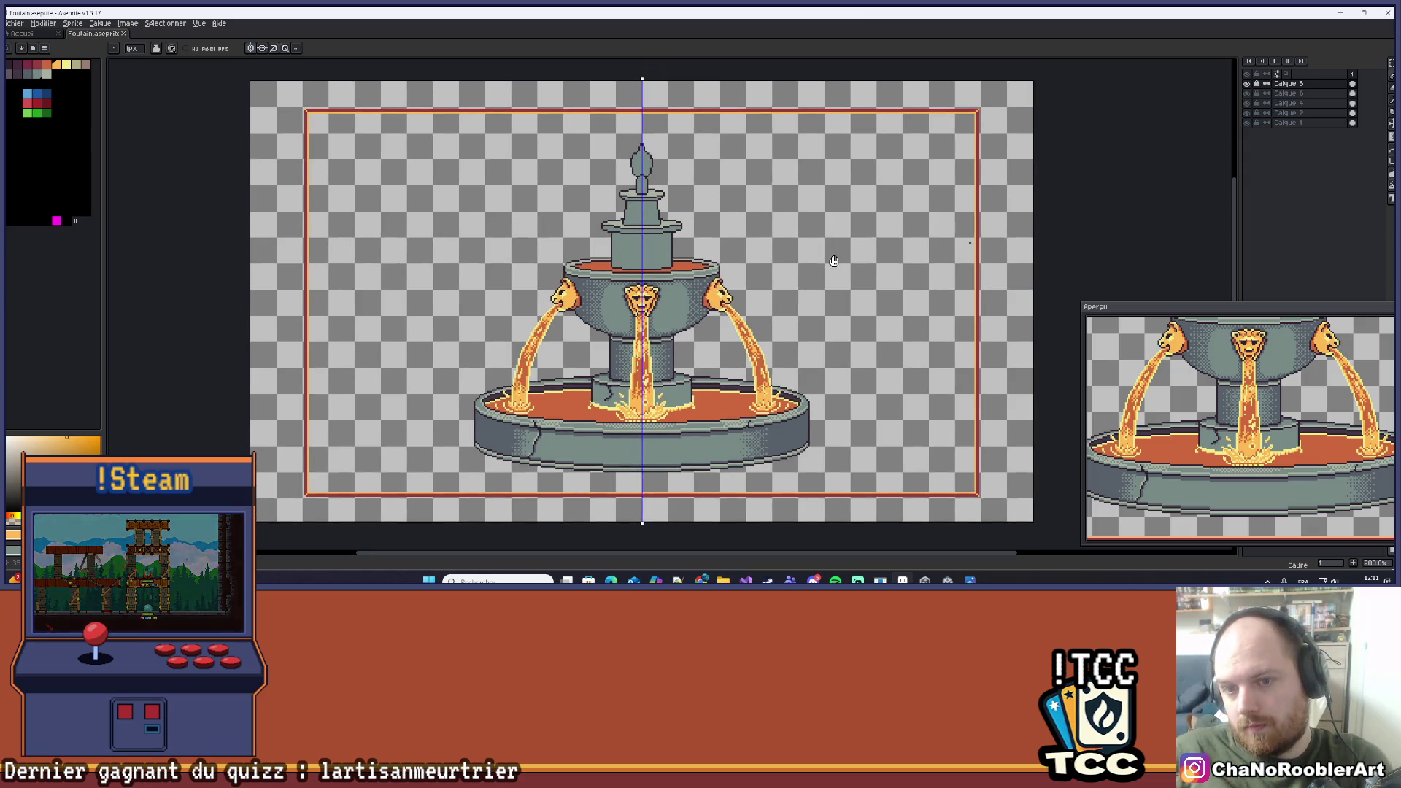
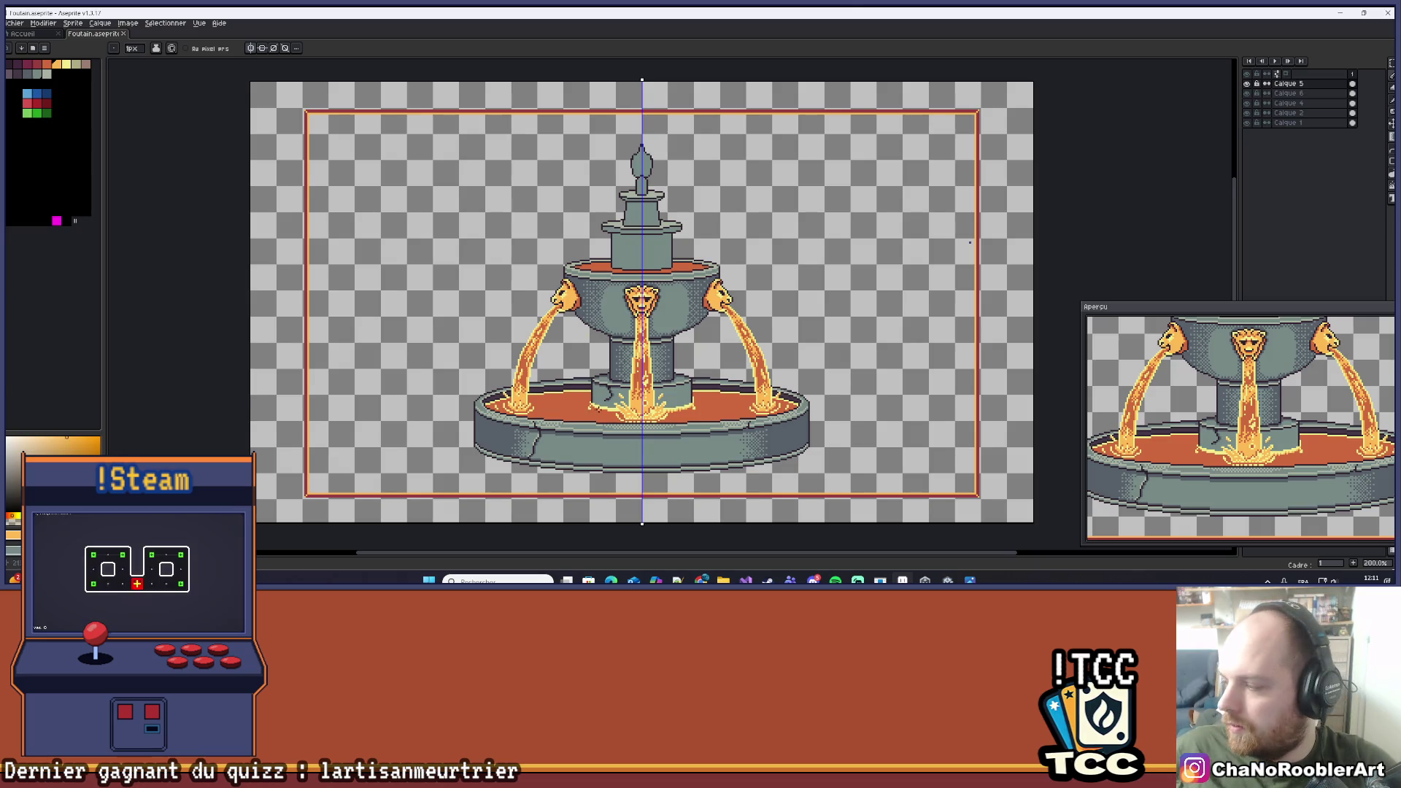
# Add a light-yellow droplet pixel in the orange basin beside the central stream's splash, undoing a stray stroke.
pyautogui.hscroll(-2, 970, 242)
pyautogui.scroll(4, 970, 242)
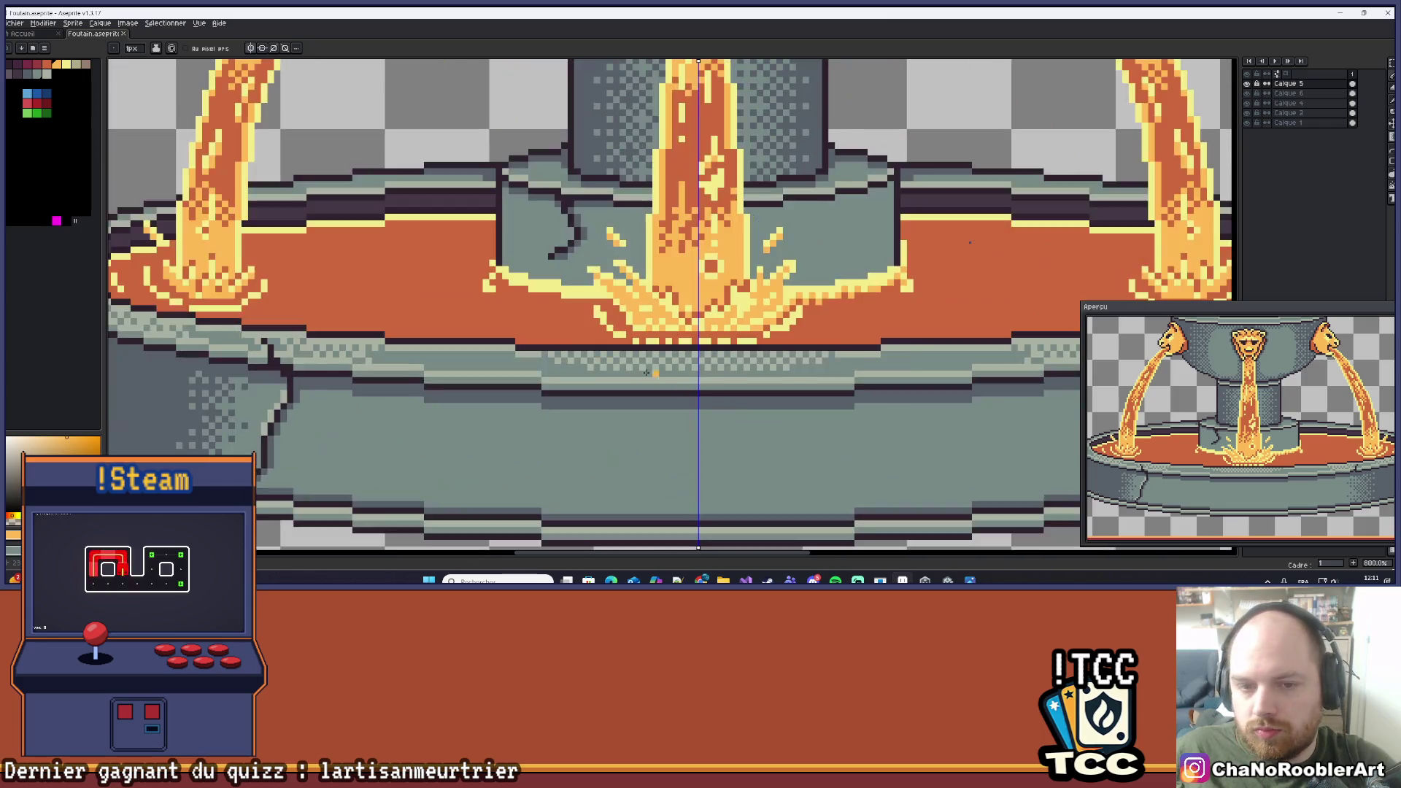
pyautogui.scroll(-4, 969, 242)
pyautogui.scroll(-2, 970, 243)
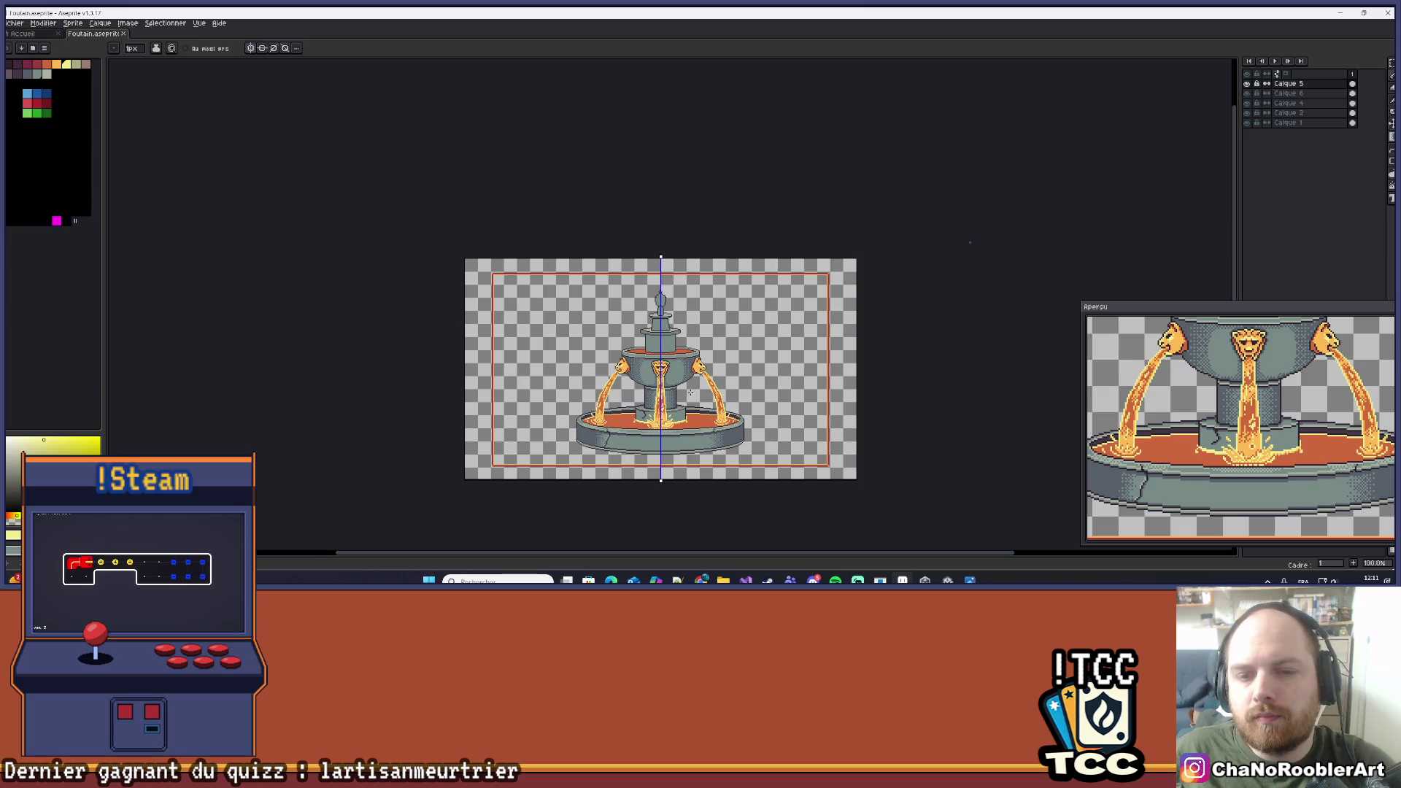
pyautogui.scroll(1, 693, 394)
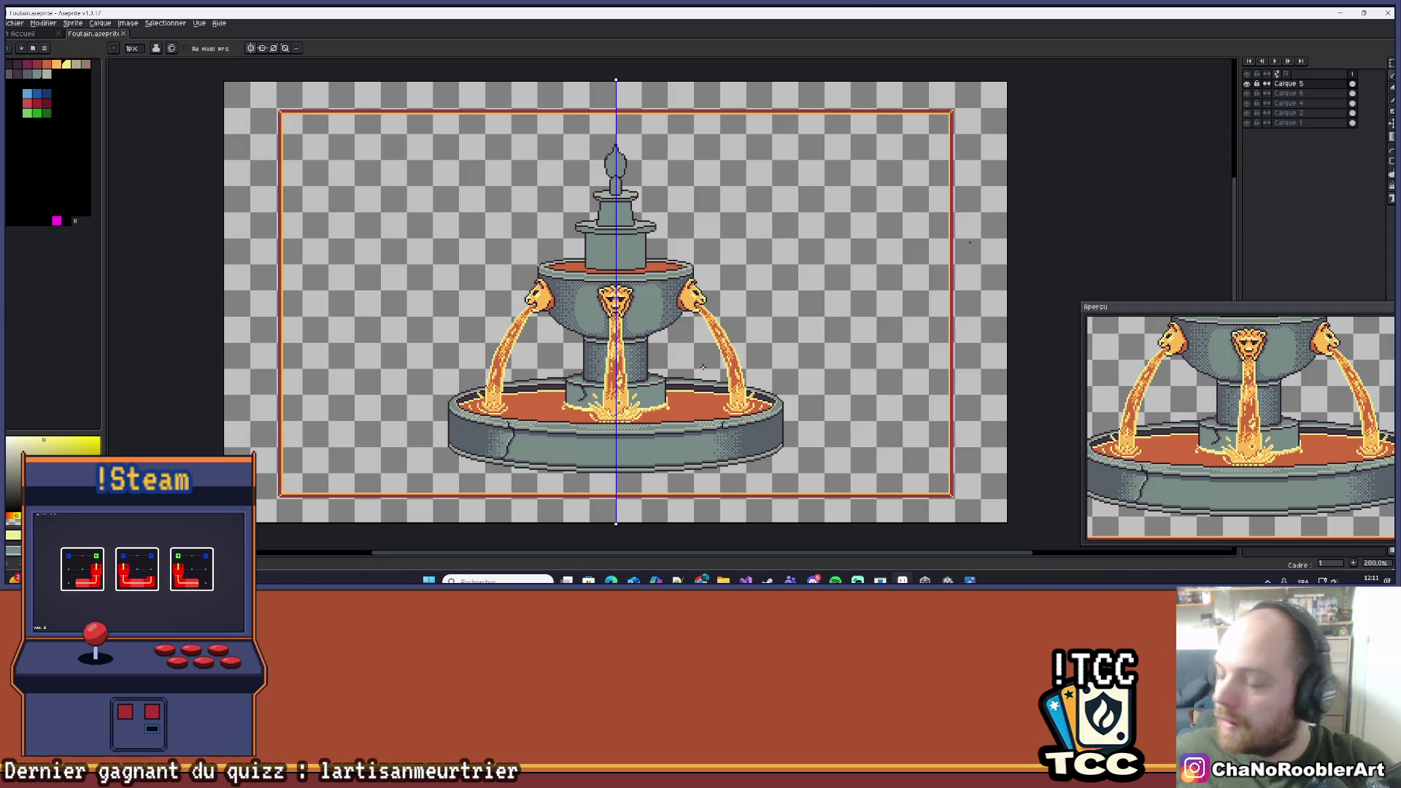
pyautogui.scroll(10, 698, 373)
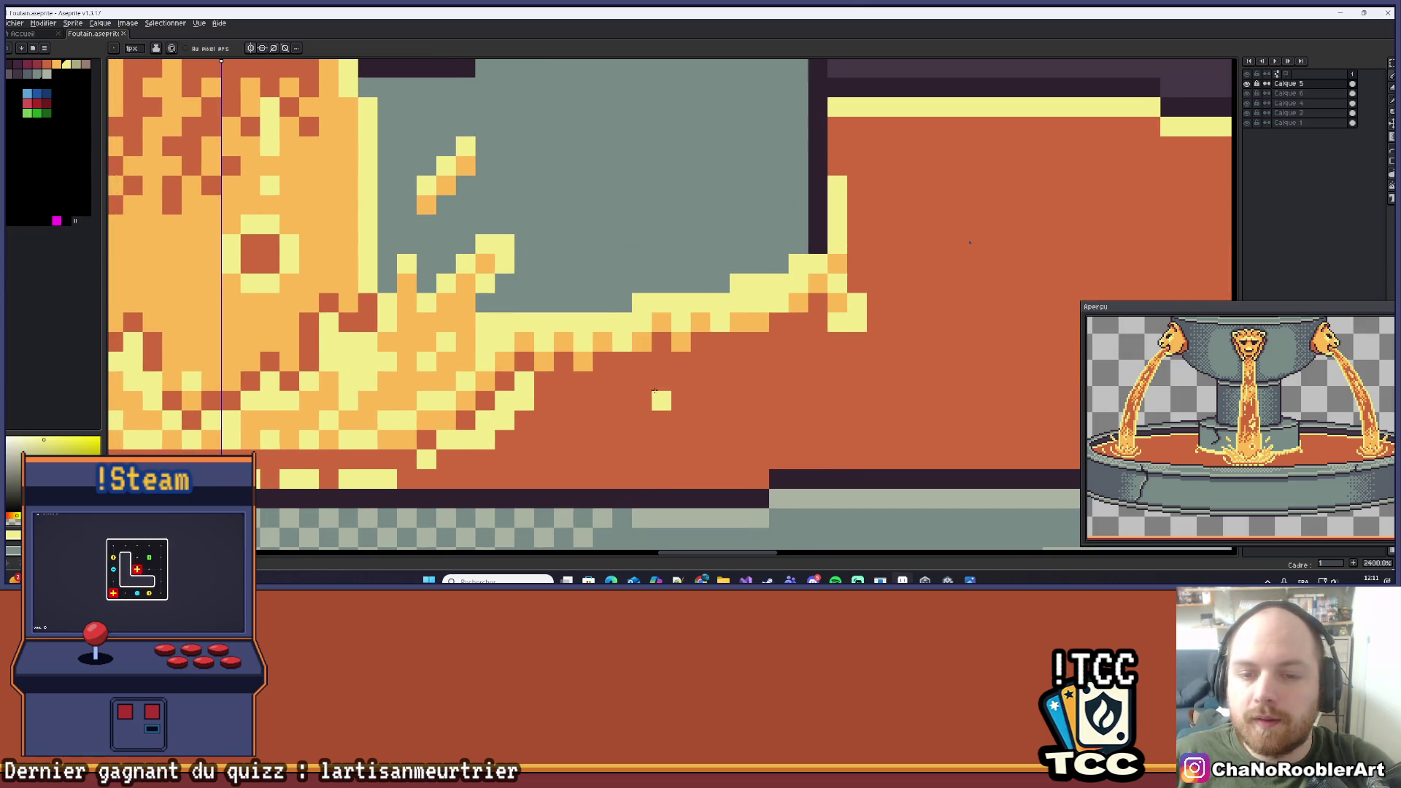
pyautogui.moveTo(656, 388)
pyautogui.mouseDown()
pyautogui.moveTo(680, 396)
pyautogui.moveTo(668, 433)
pyautogui.mouseUp()
pyautogui.click(668, 414)
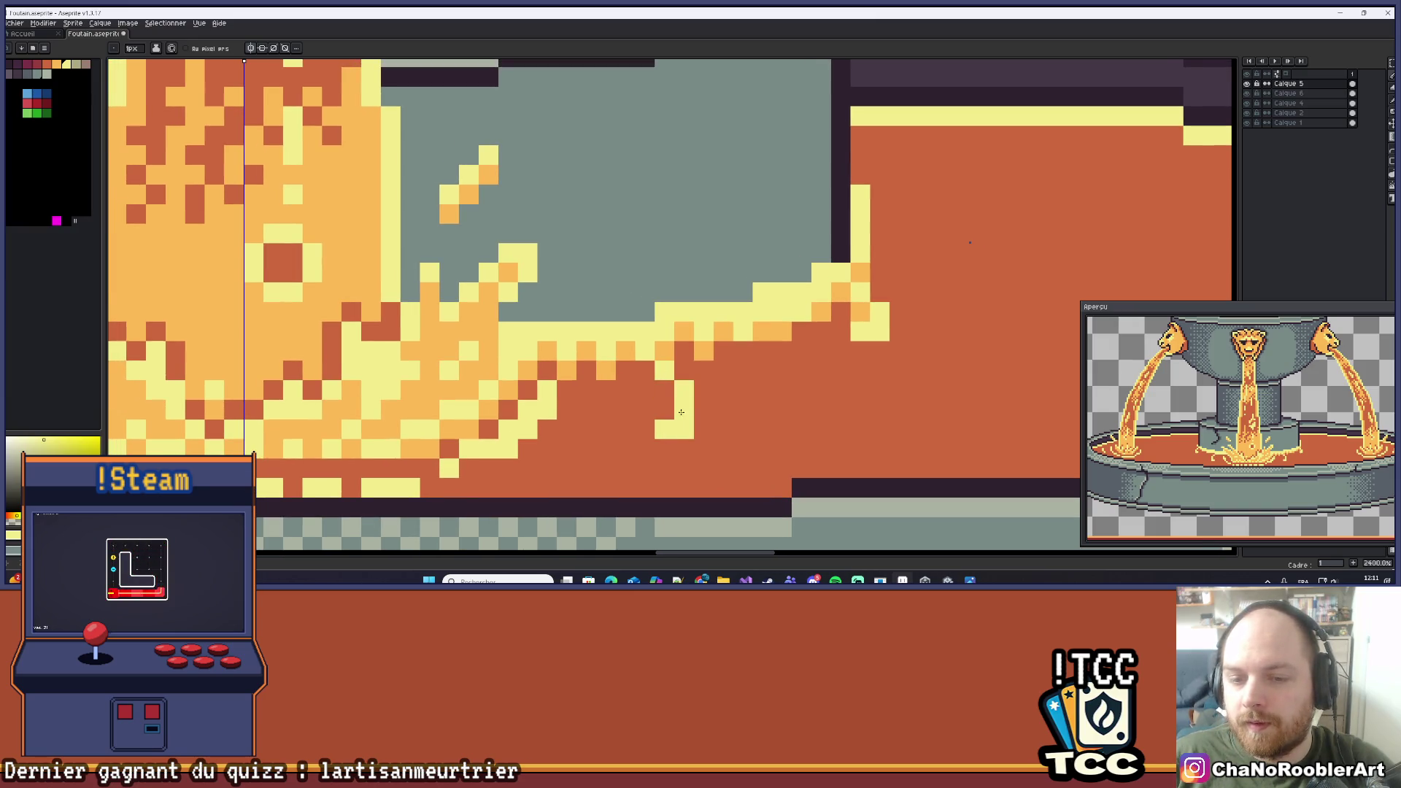
pyautogui.hotkey('ctrl', 'z')
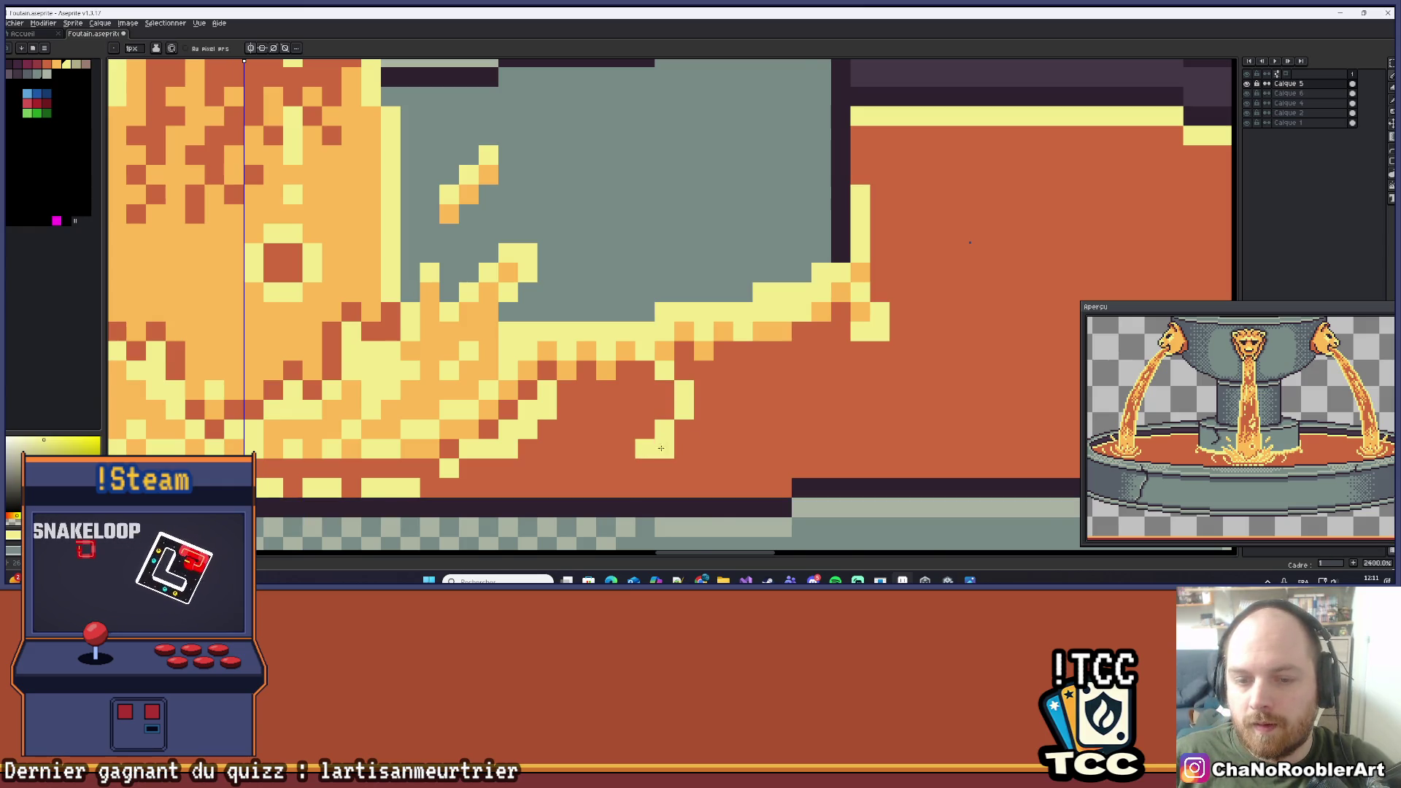
pyautogui.scroll(-9, 713, 439)
pyautogui.scroll(-1, 713, 439)
pyautogui.scroll(-2, 713, 439)
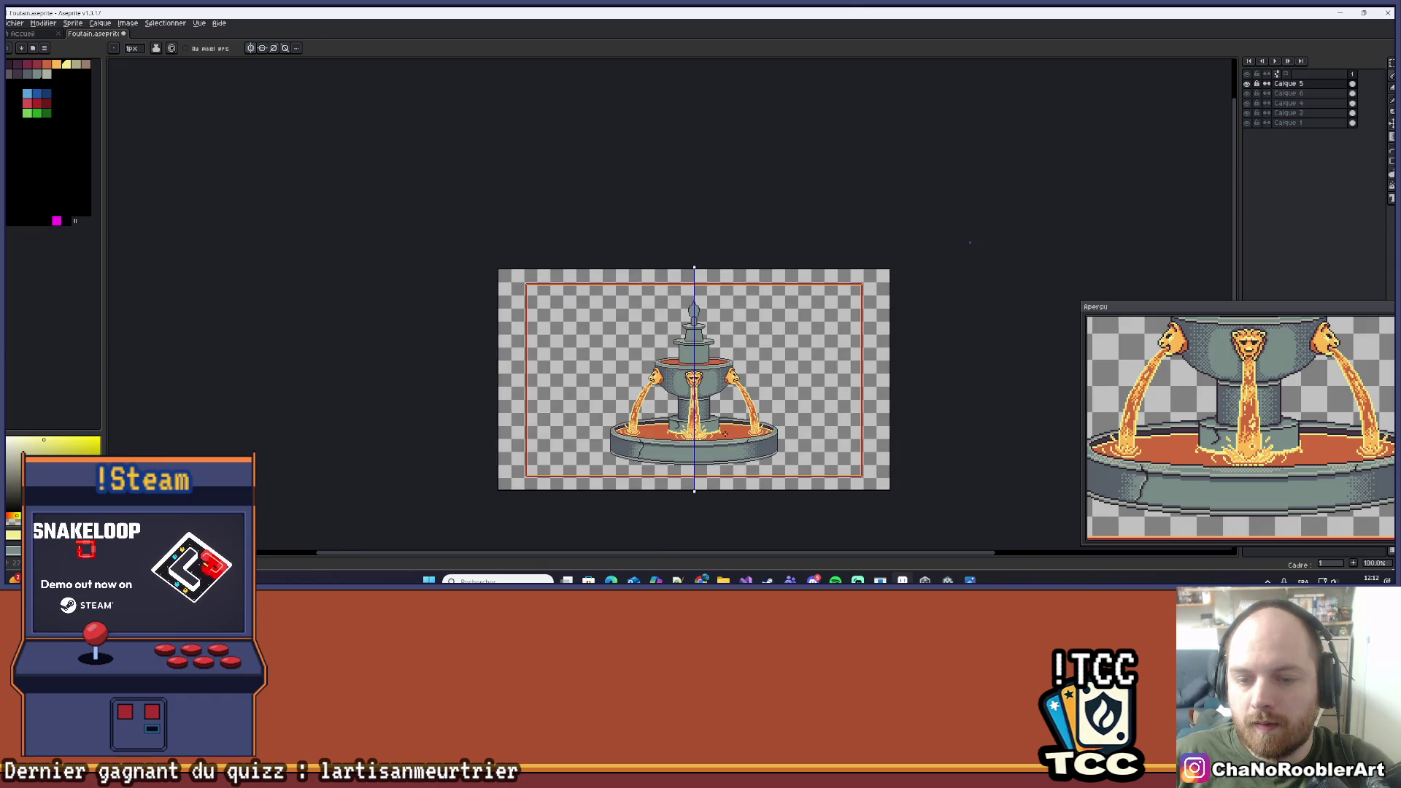
pyautogui.scroll(5, 708, 438)
pyautogui.scroll(7, 707, 438)
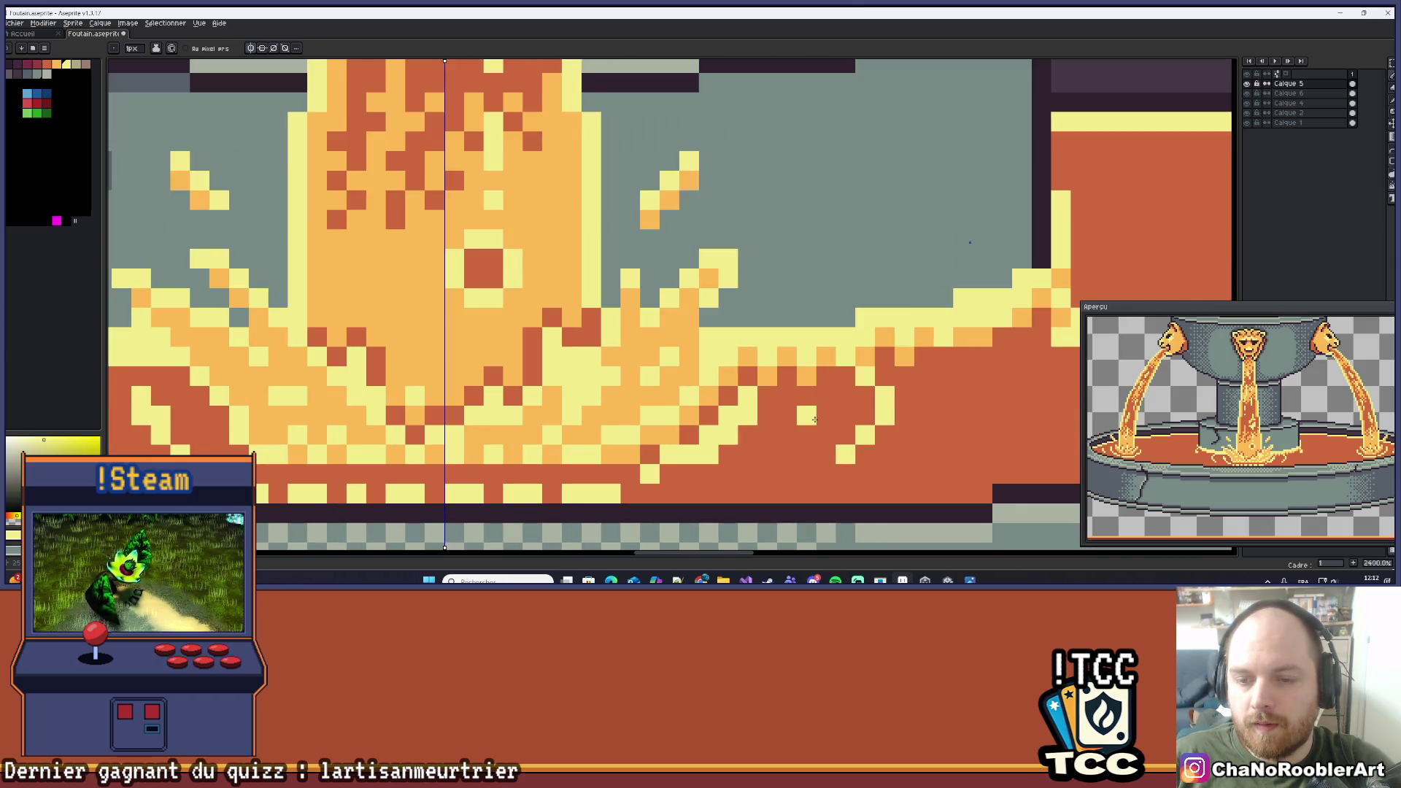
pyautogui.scroll(-6, 847, 390)
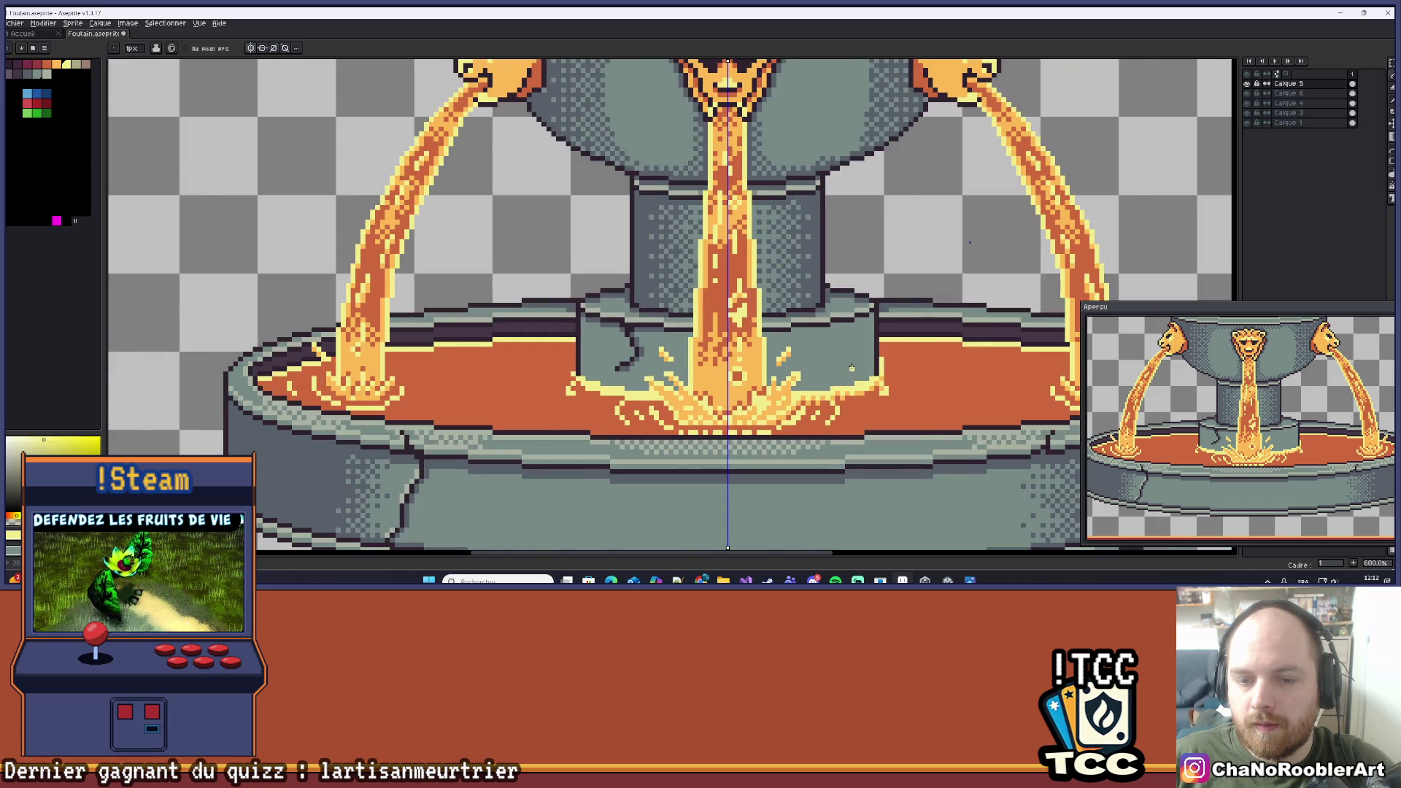
pyautogui.scroll(-4, 851, 367)
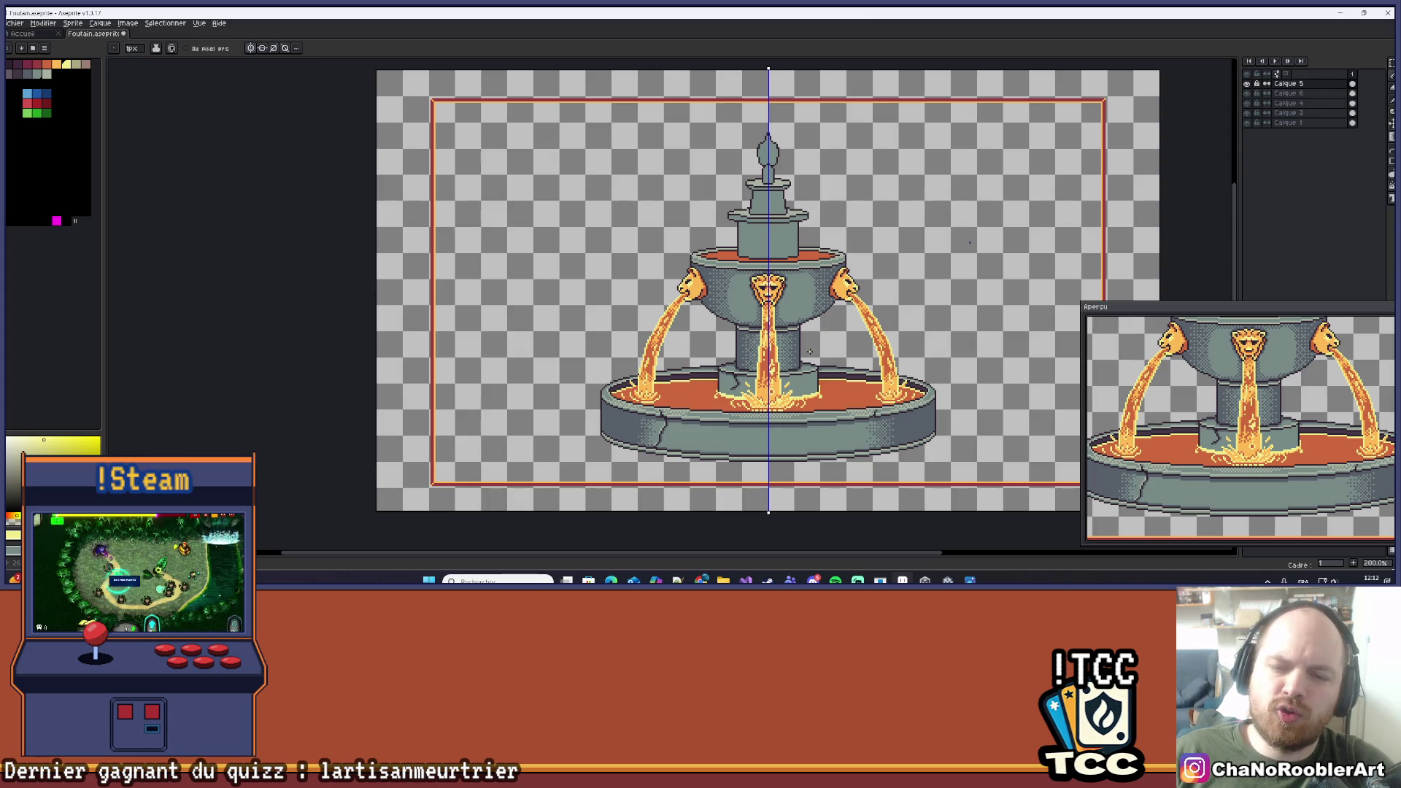
pyautogui.scroll(3, 741, 413)
pyautogui.moveTo(726, 417)
pyautogui.mouseDown()
pyautogui.moveTo(689, 441)
pyautogui.moveTo(614, 426)
pyautogui.mouseUp()
pyautogui.scroll(1, 607, 420)
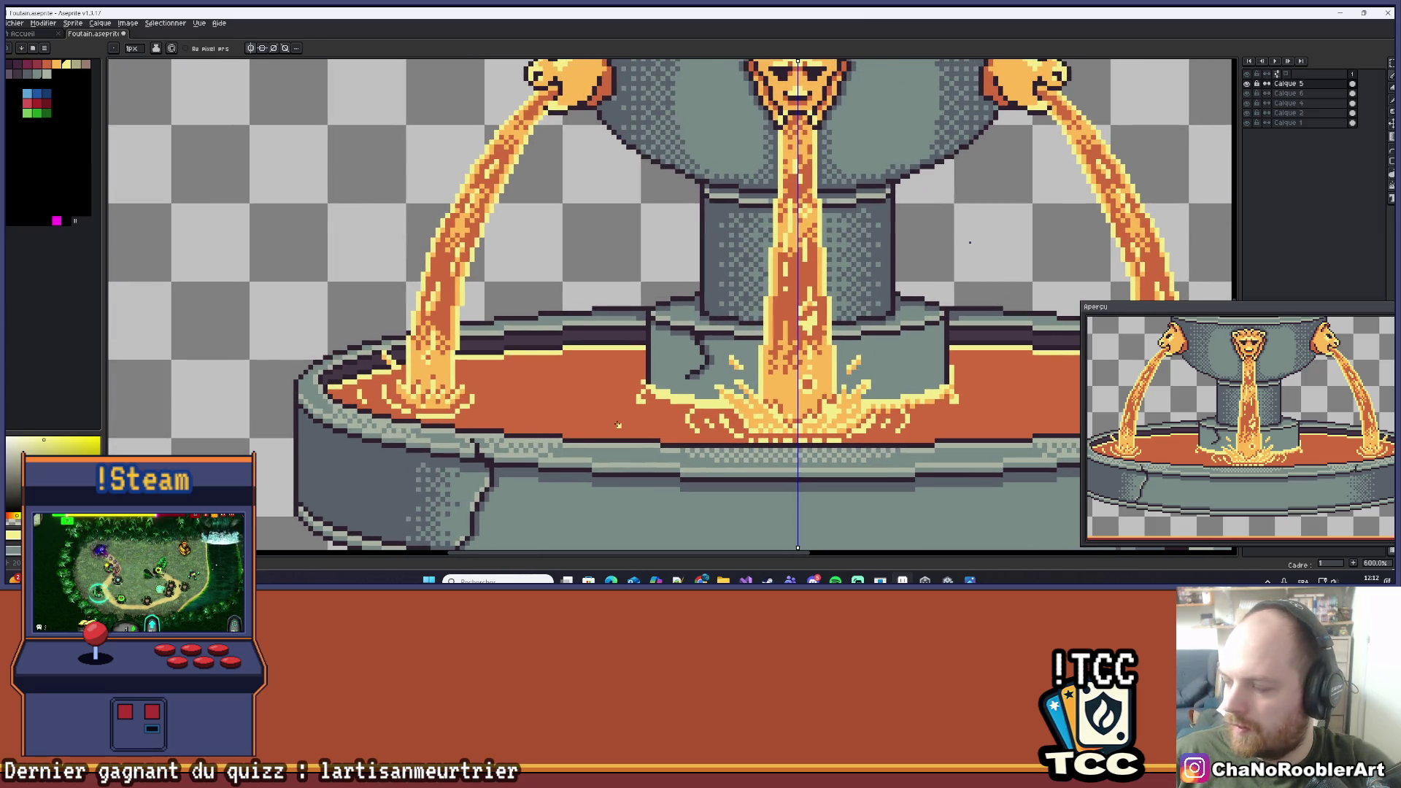
pyautogui.scroll(-4, 618, 424)
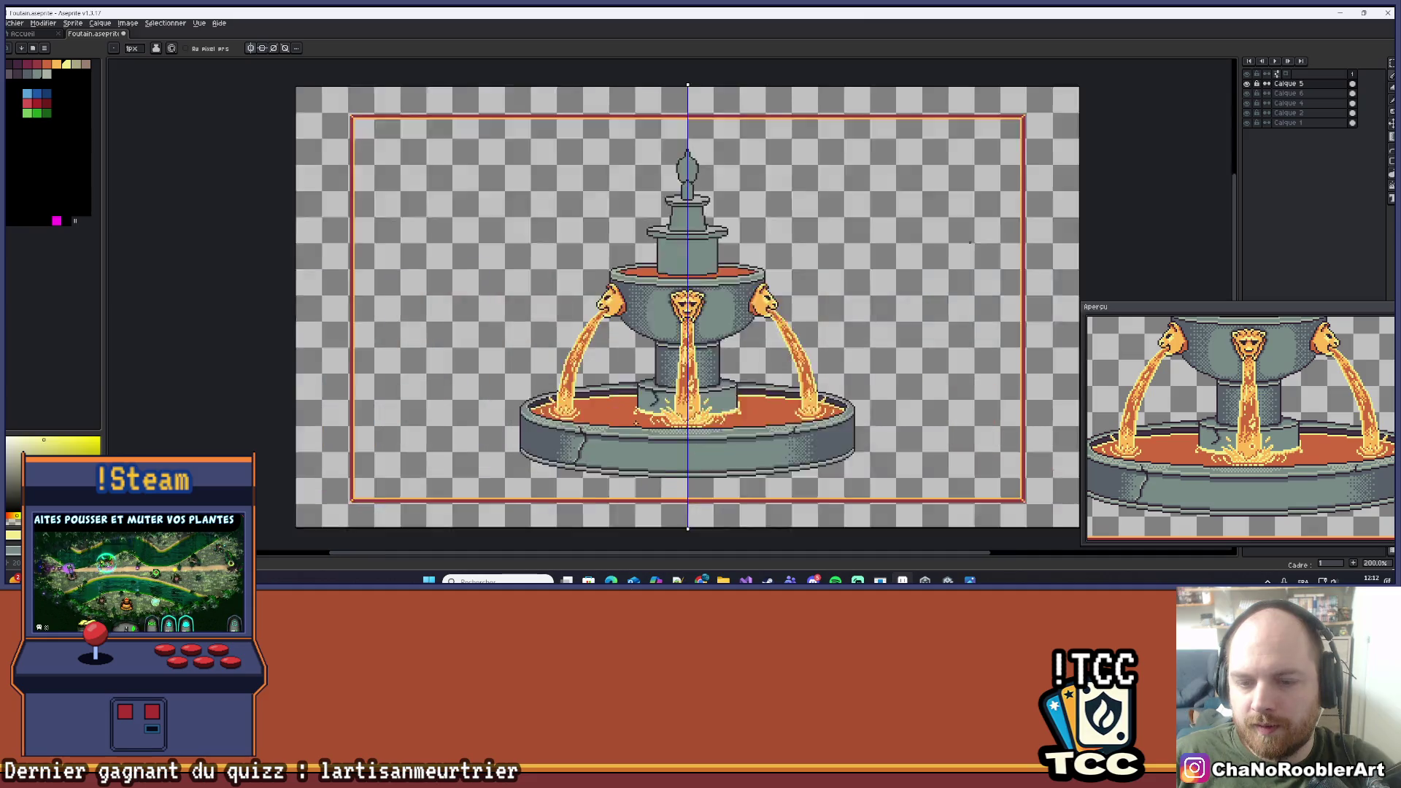
pyautogui.scroll(1, 800, 418)
pyautogui.moveTo(800, 419); pyautogui.dragTo(732, 433)
pyautogui.scroll(4, 727, 433)
pyautogui.press('alt')
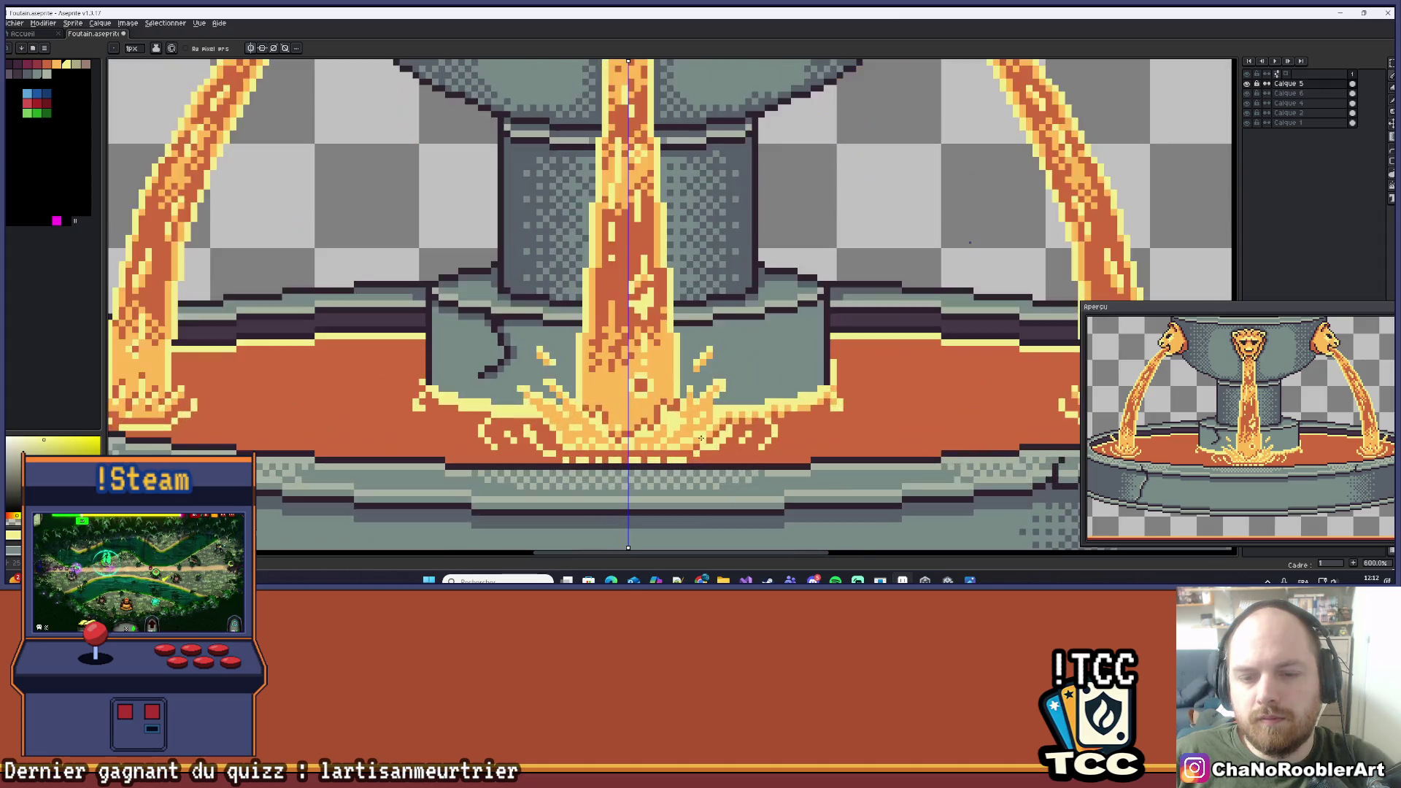
pyautogui.scroll(4, 732, 413)
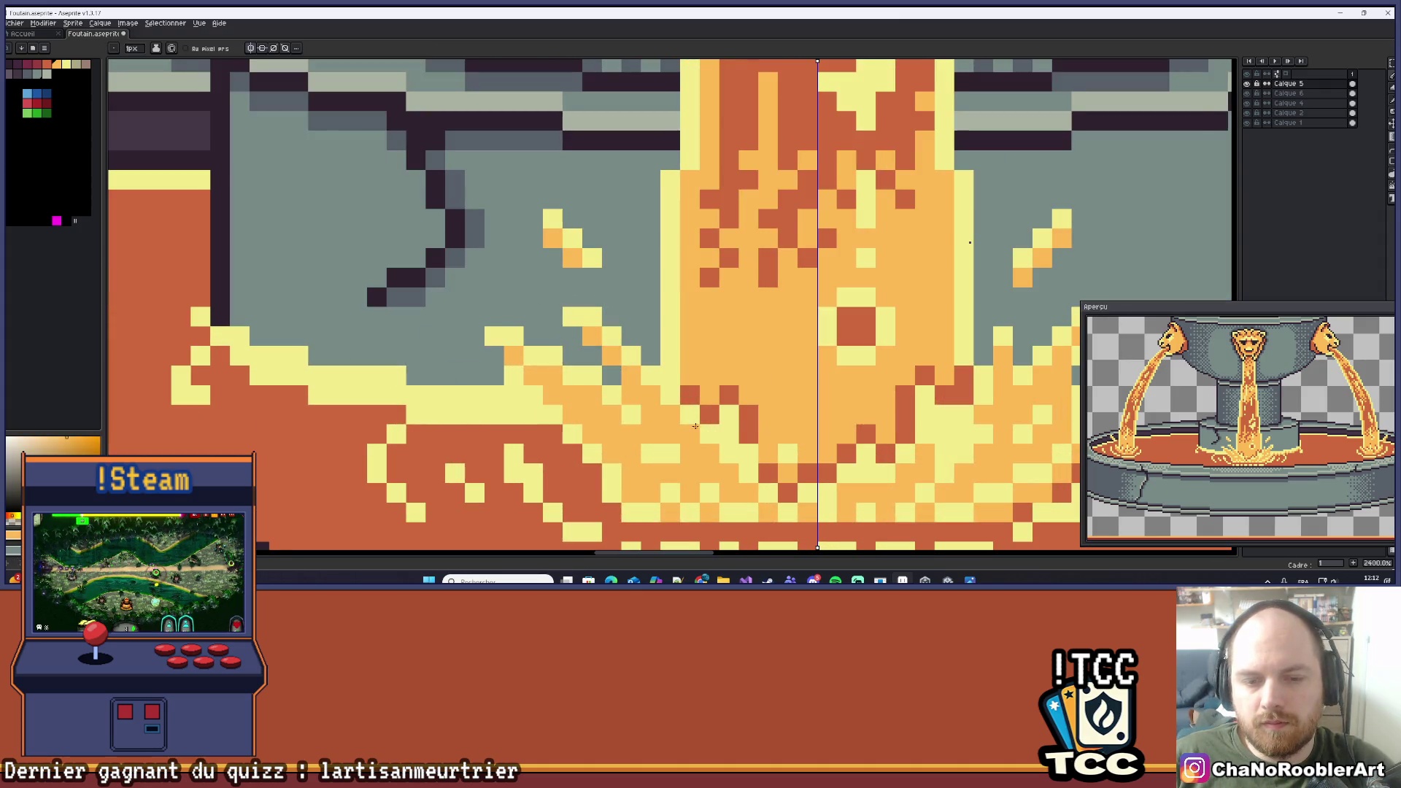
pyautogui.scroll(-1, 580, 421)
pyautogui.scroll(-3, 794, 407)
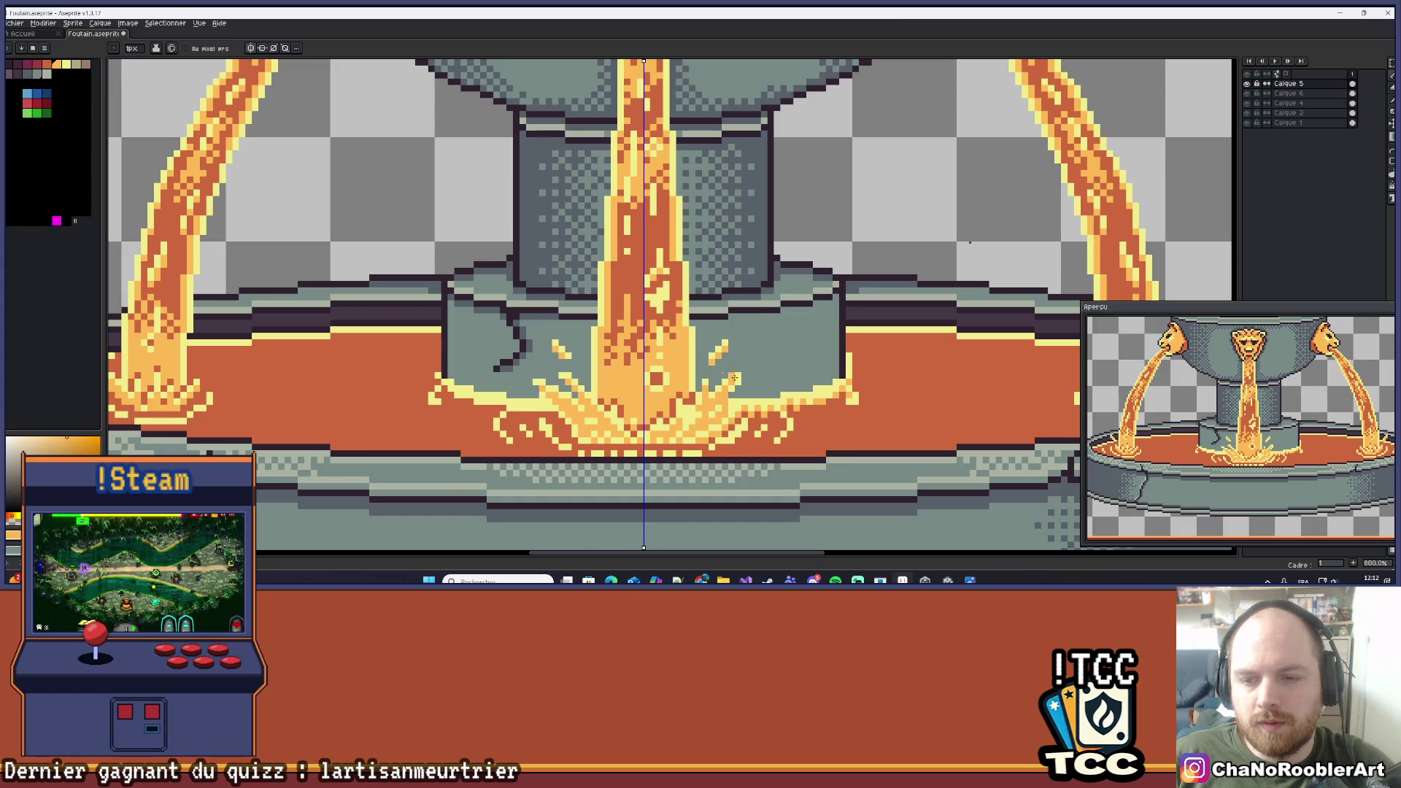
pyautogui.scroll(2, 828, 403)
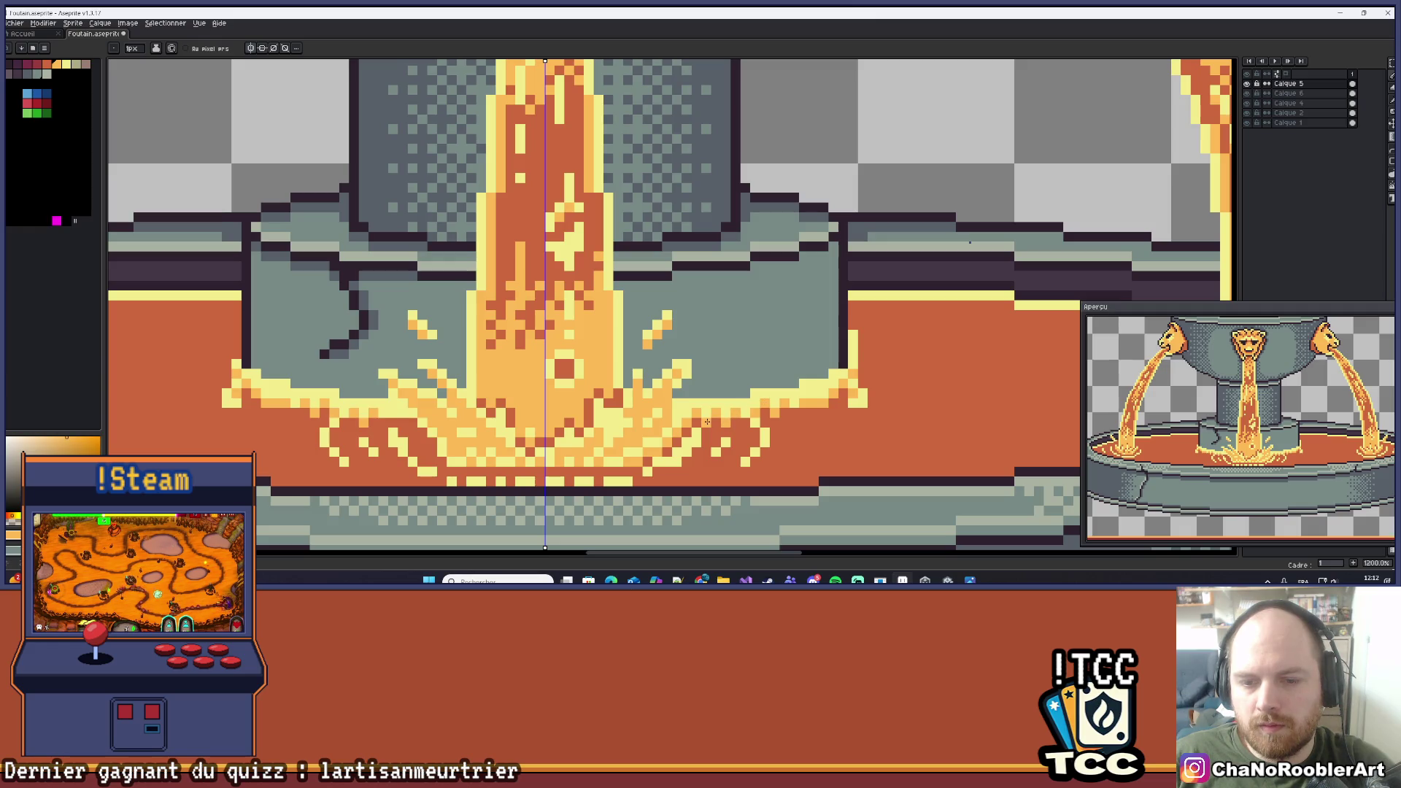
pyautogui.scroll(2, 698, 415)
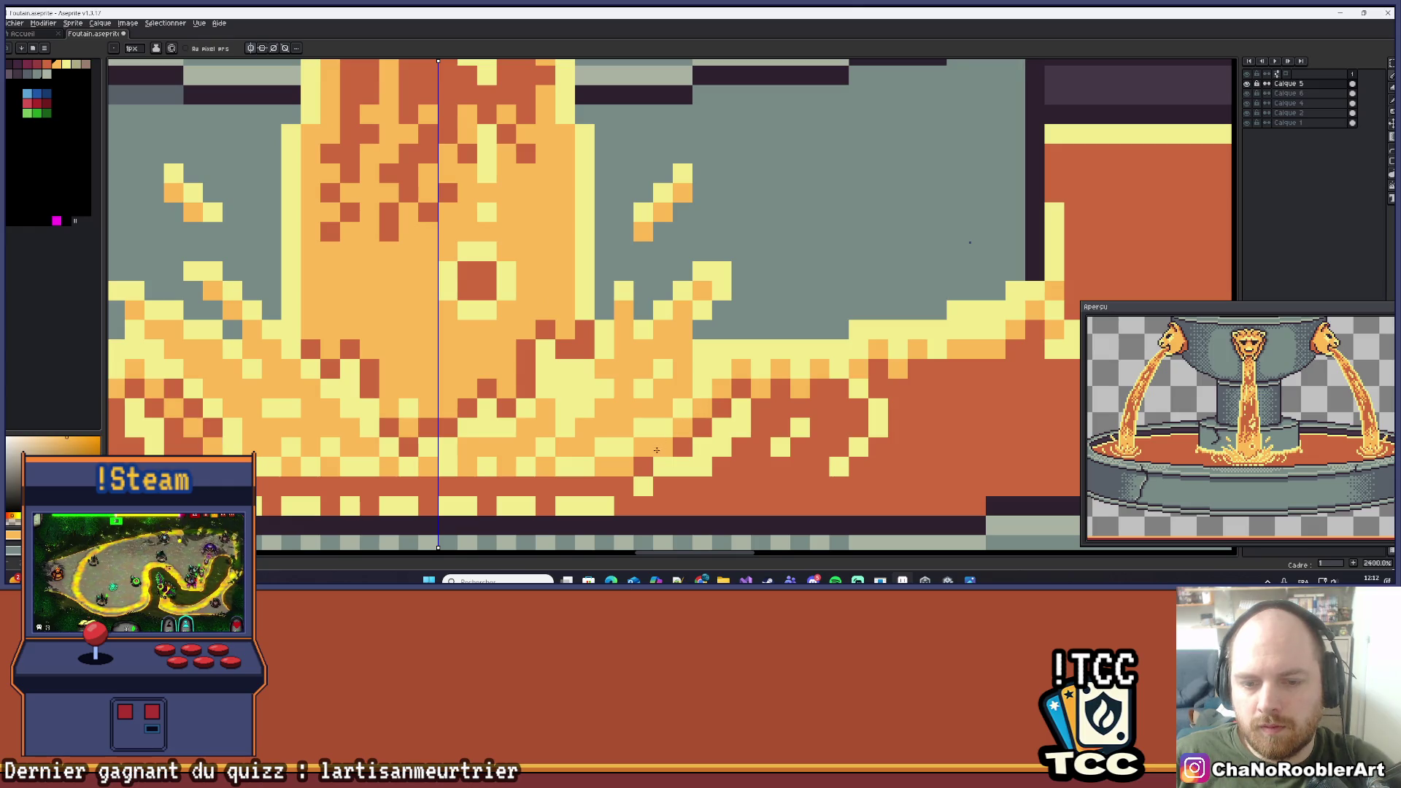
pyautogui.scroll(-7, 605, 453)
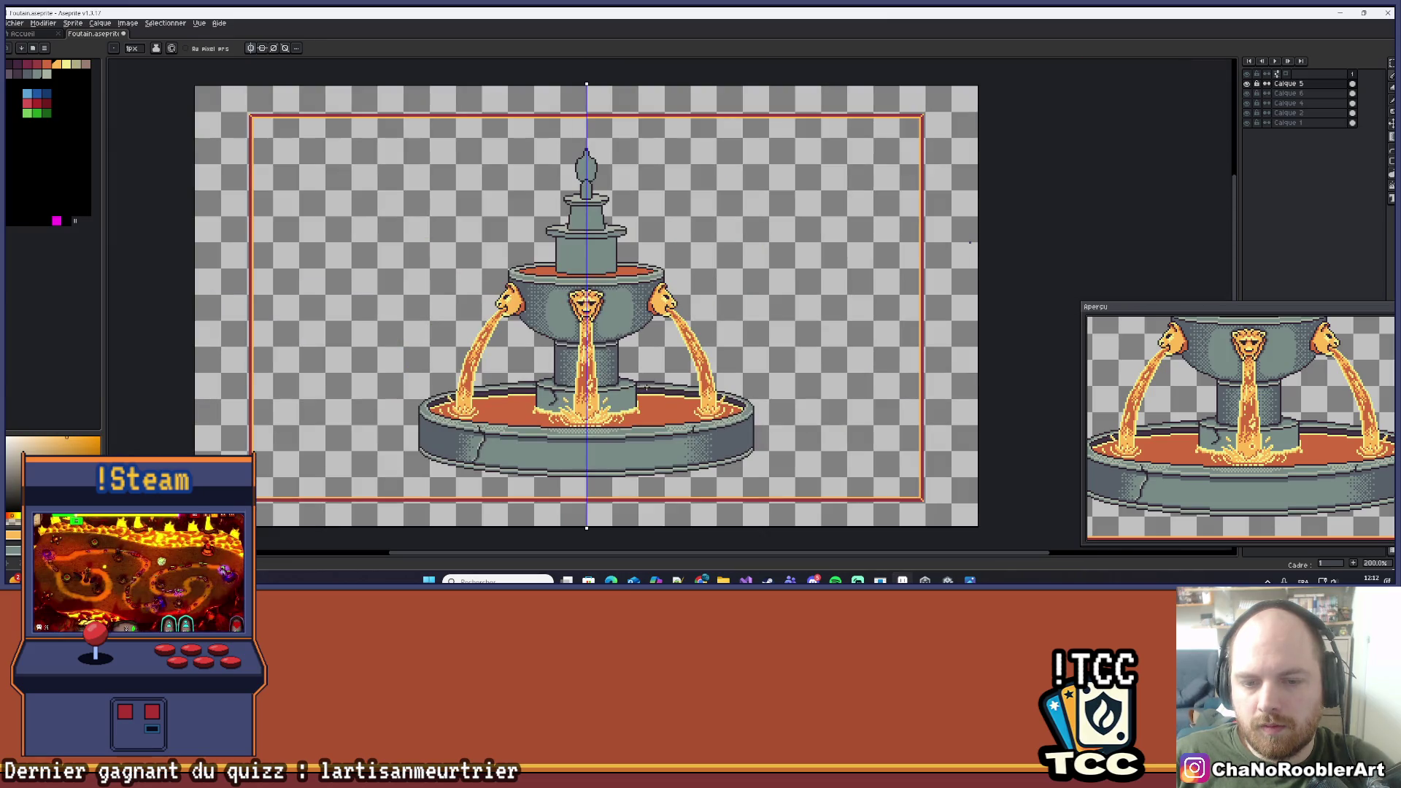
pyautogui.moveTo(632, 349); pyautogui.dragTo(684, 377)
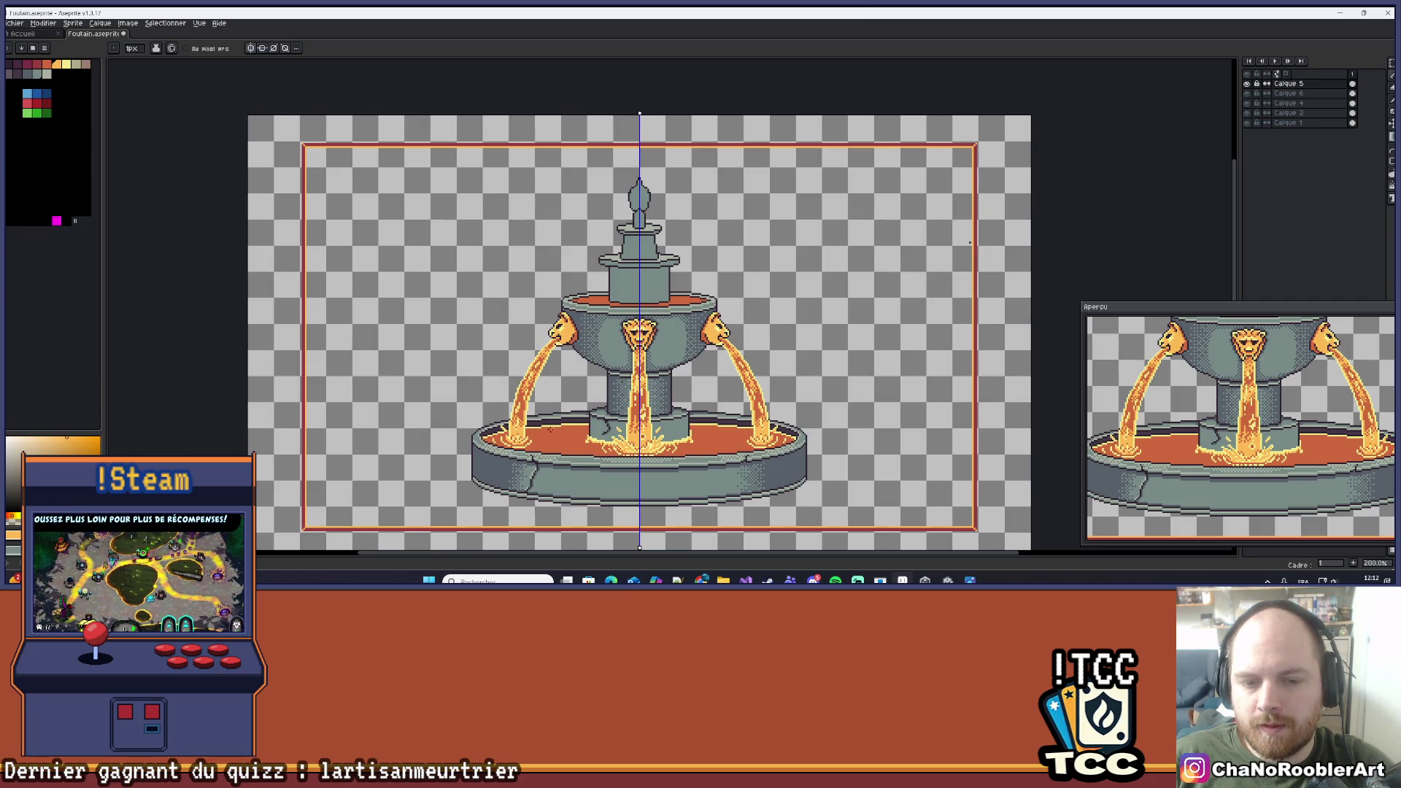
pyautogui.scroll(4, 553, 429)
pyautogui.scroll(-4, 651, 431)
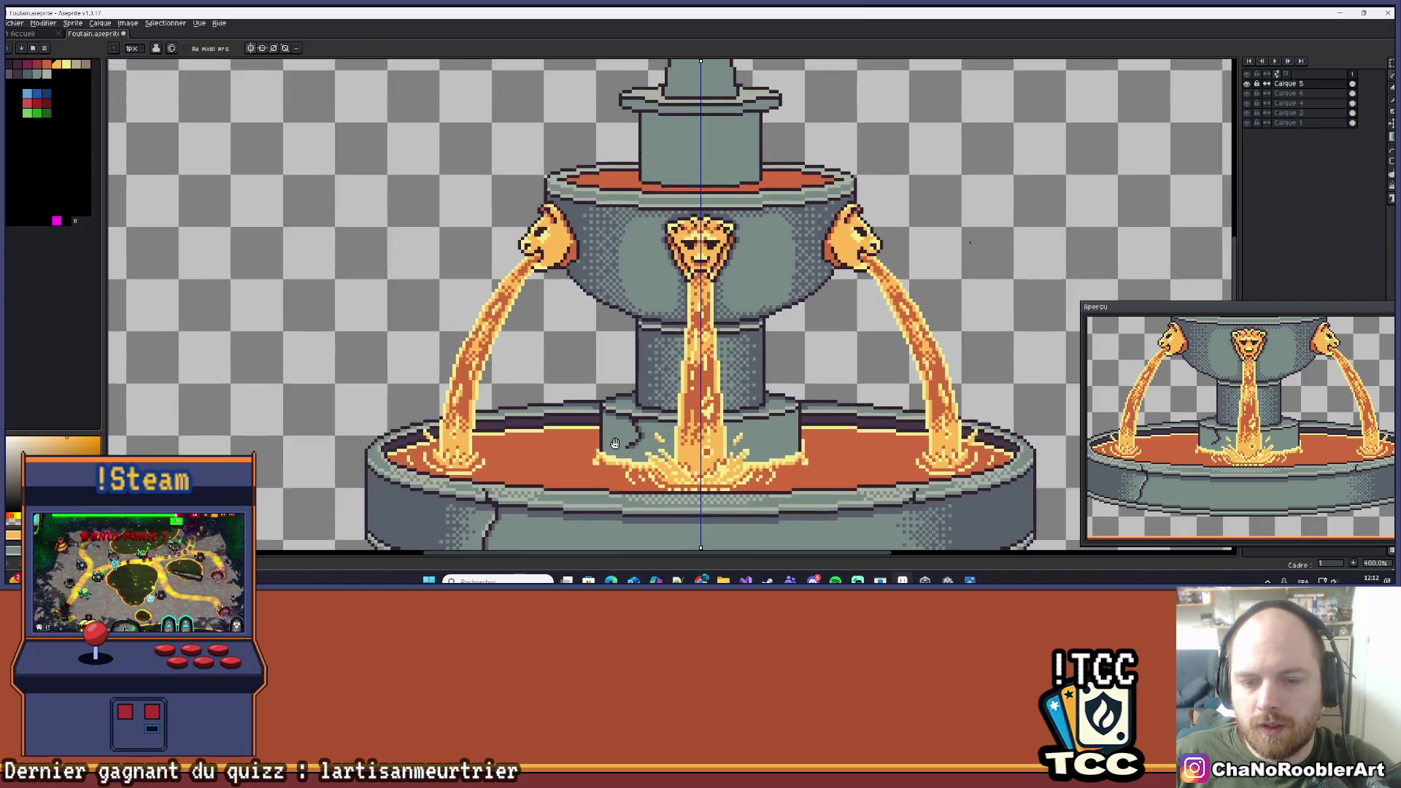
pyautogui.moveTo(717, 376); pyautogui.dragTo(713, 374)
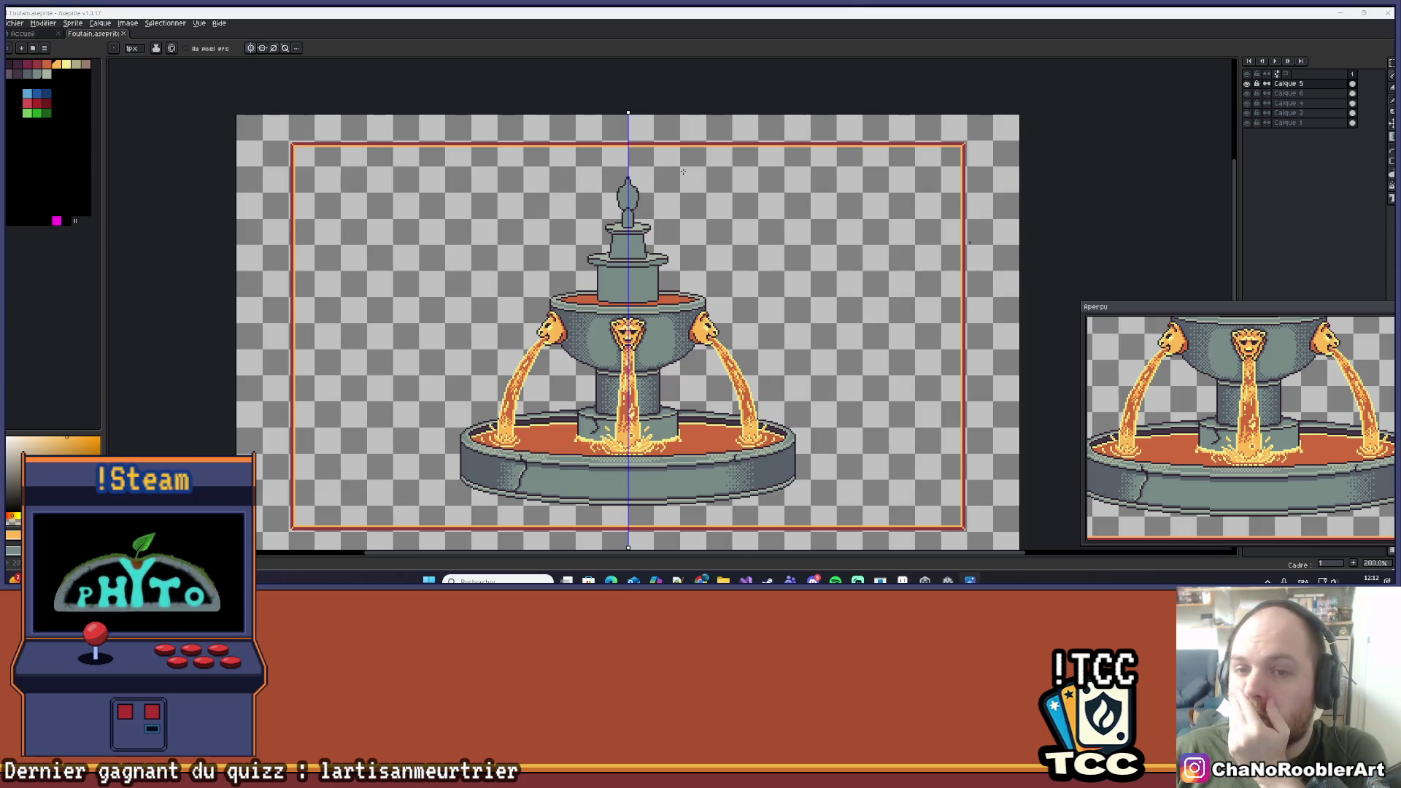
# Hide and re-show a fountain layer to check the separate parts.
pyautogui.scroll(2, 697, 170)
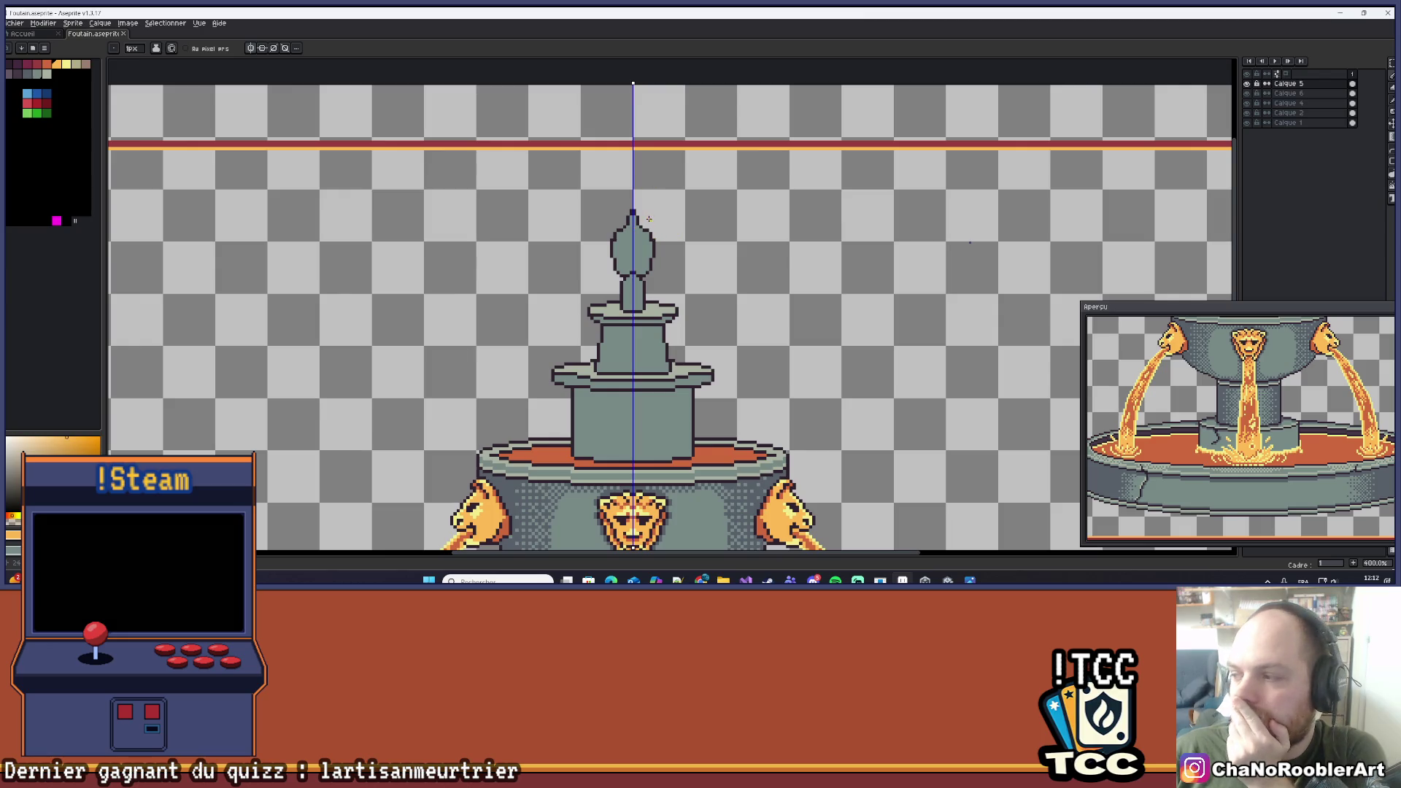
pyautogui.scroll(-1, 649, 220)
pyautogui.scroll(2, 697, 218)
pyautogui.scroll(-1, 697, 217)
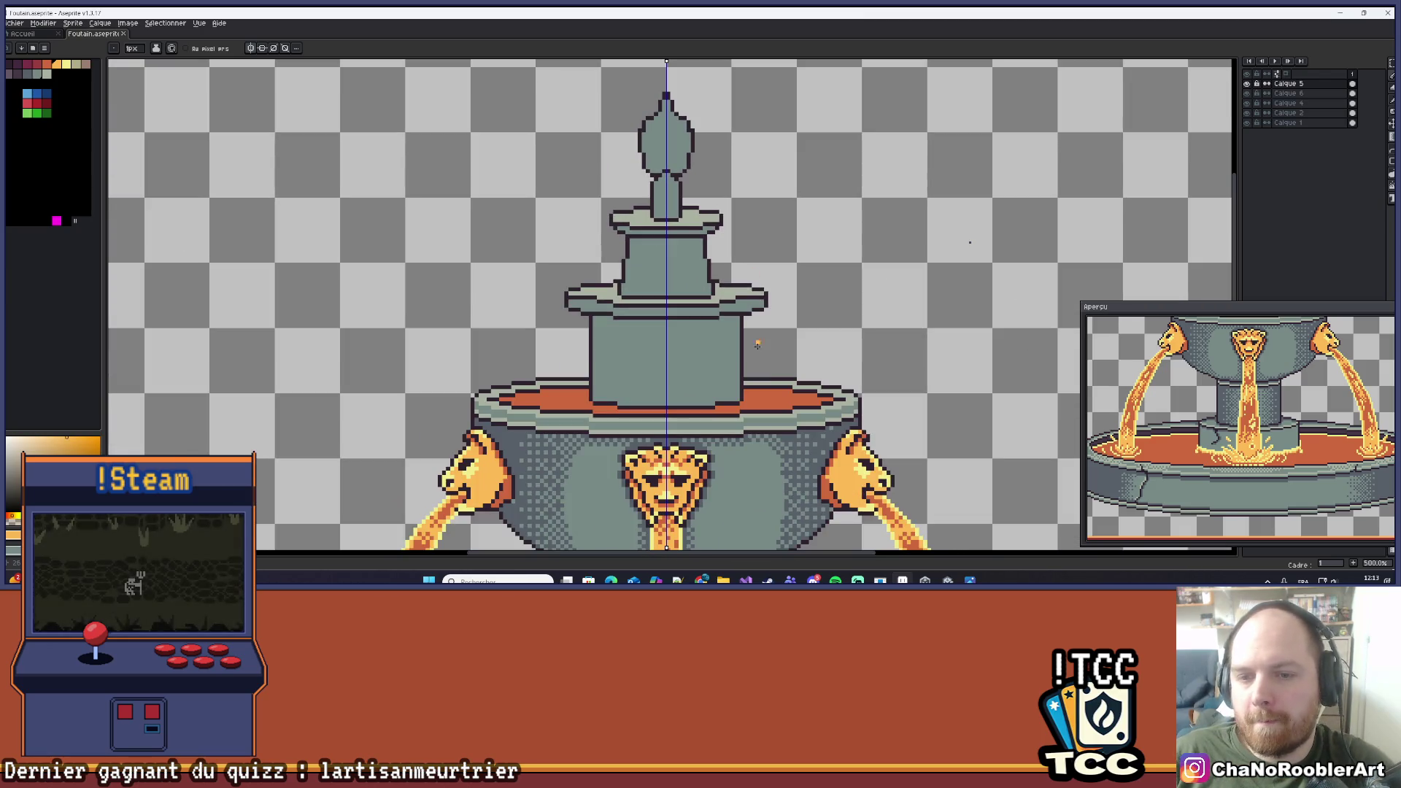
pyautogui.click(1252, 103)
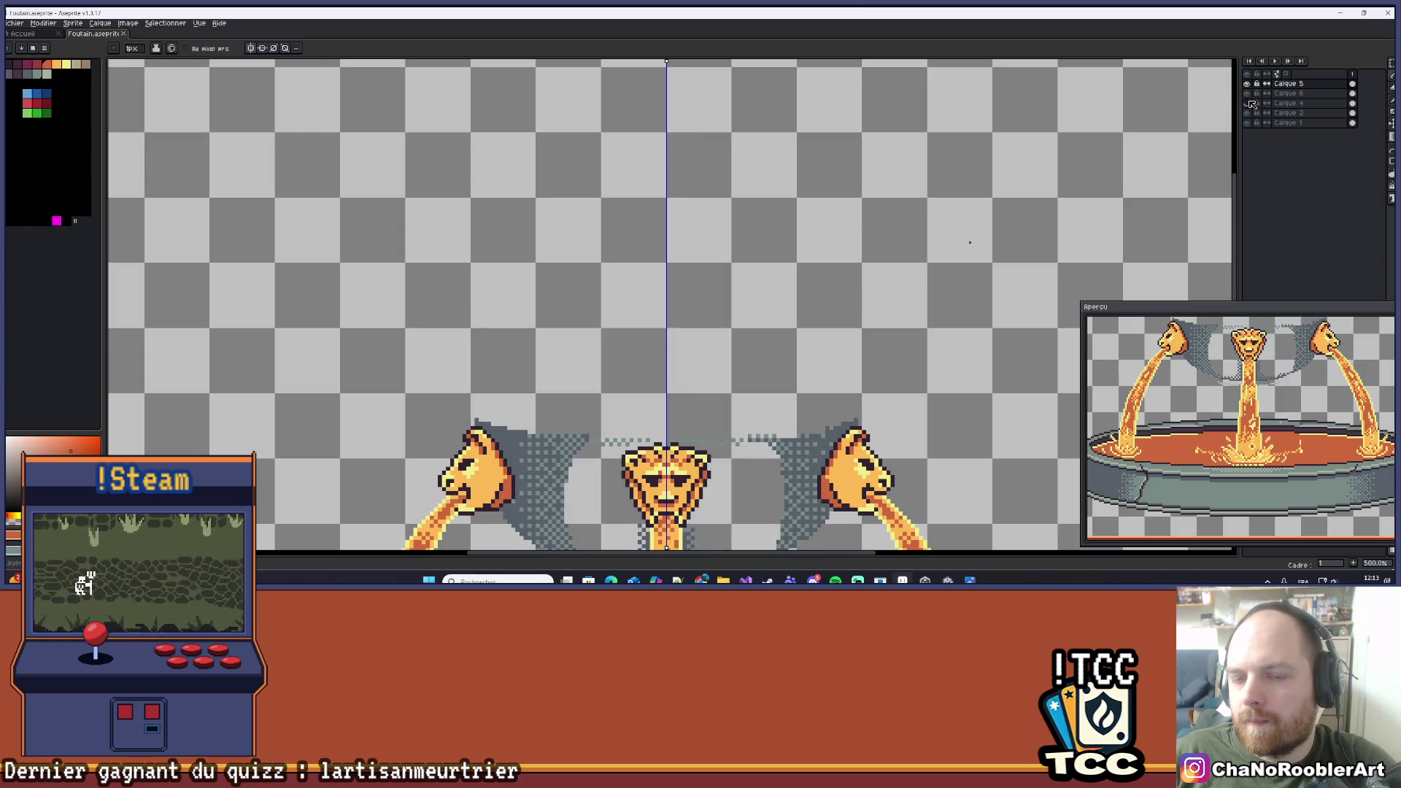
pyautogui.click(1252, 103)
# Make Calque 4 the active layer and switch to the Magic Wand tool.
pyautogui.click(1285, 103)
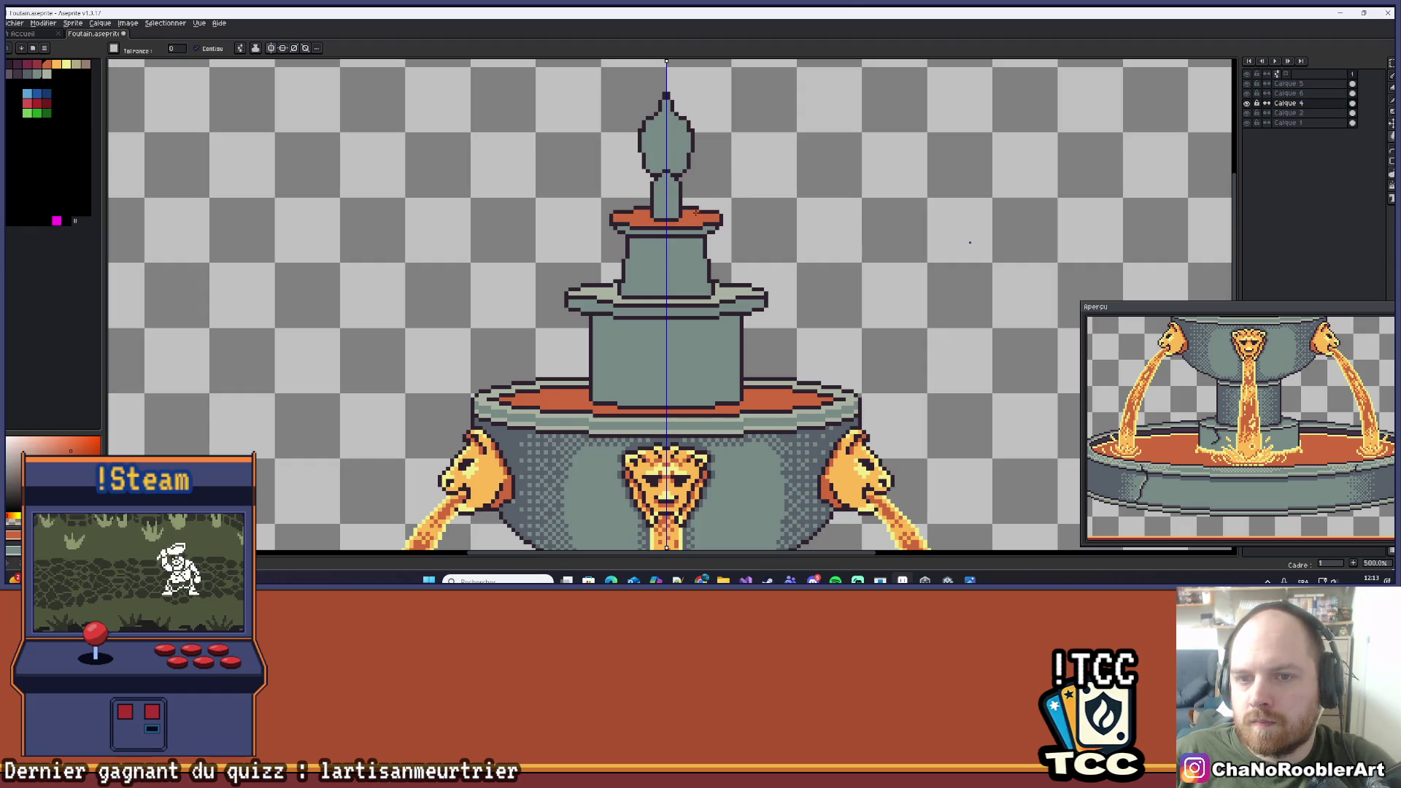
pyautogui.scroll(-3, 715, 192)
pyautogui.press('g')
pyautogui.scroll(3, 715, 192)
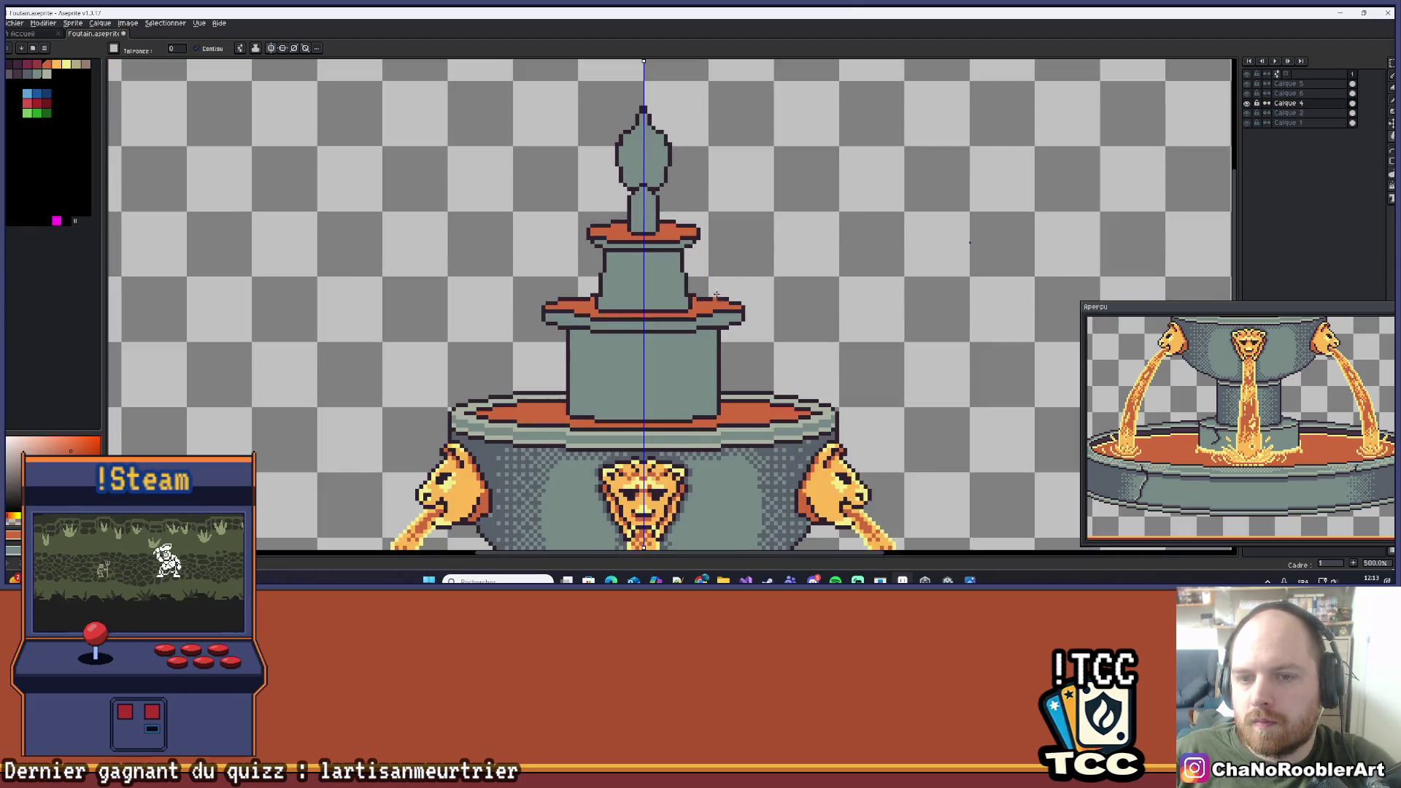
pyautogui.scroll(-4, 740, 254)
pyautogui.moveTo(740, 255); pyautogui.dragTo(731, 277)
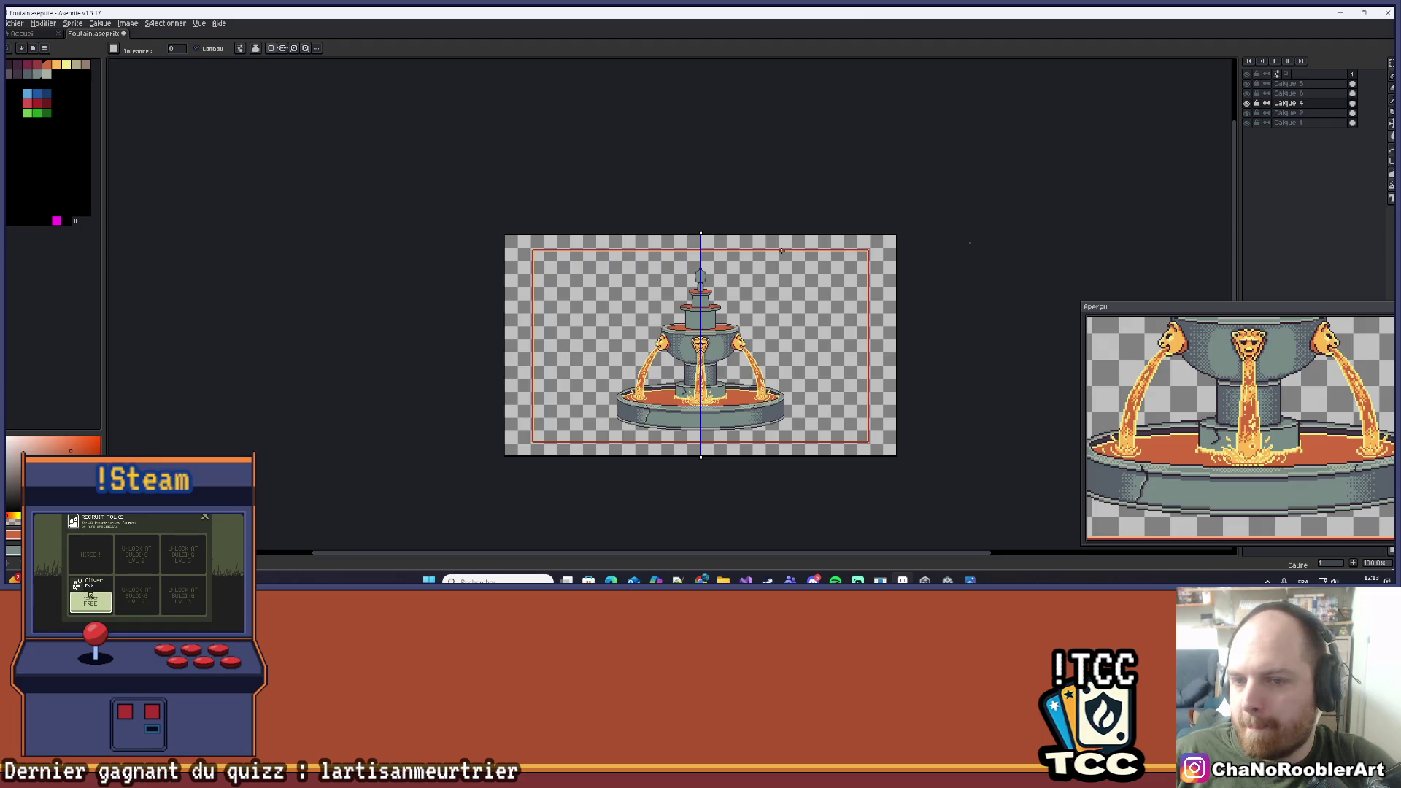
# Select the upper bowl's rim band with the Magic Wand, undoing a trial highlight.
pyautogui.scroll(4, 721, 316)
pyautogui.scroll(-6, 721, 315)
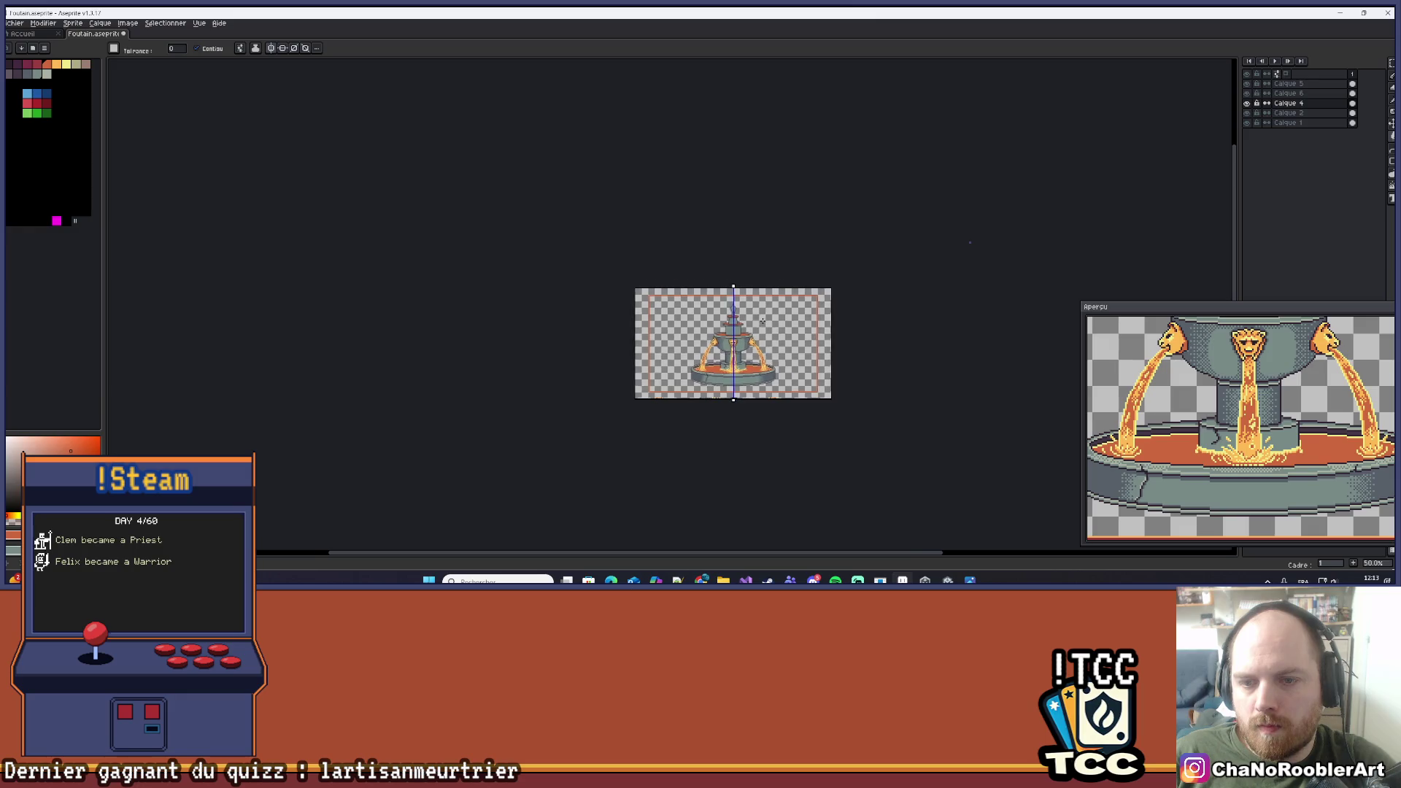
pyautogui.scroll(6, 777, 305)
pyautogui.scroll(-2, 791, 312)
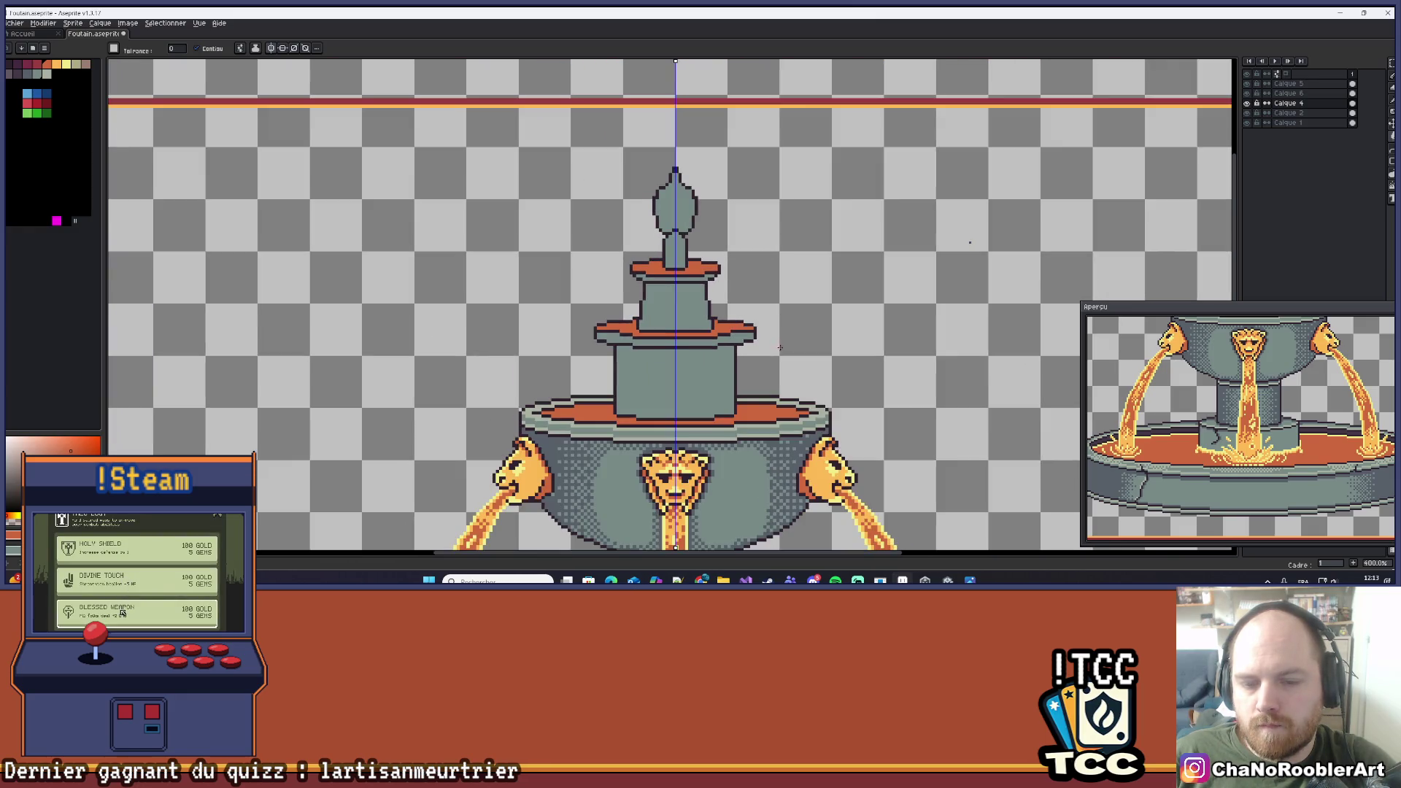
pyautogui.scroll(2, 655, 427)
pyautogui.press('i')
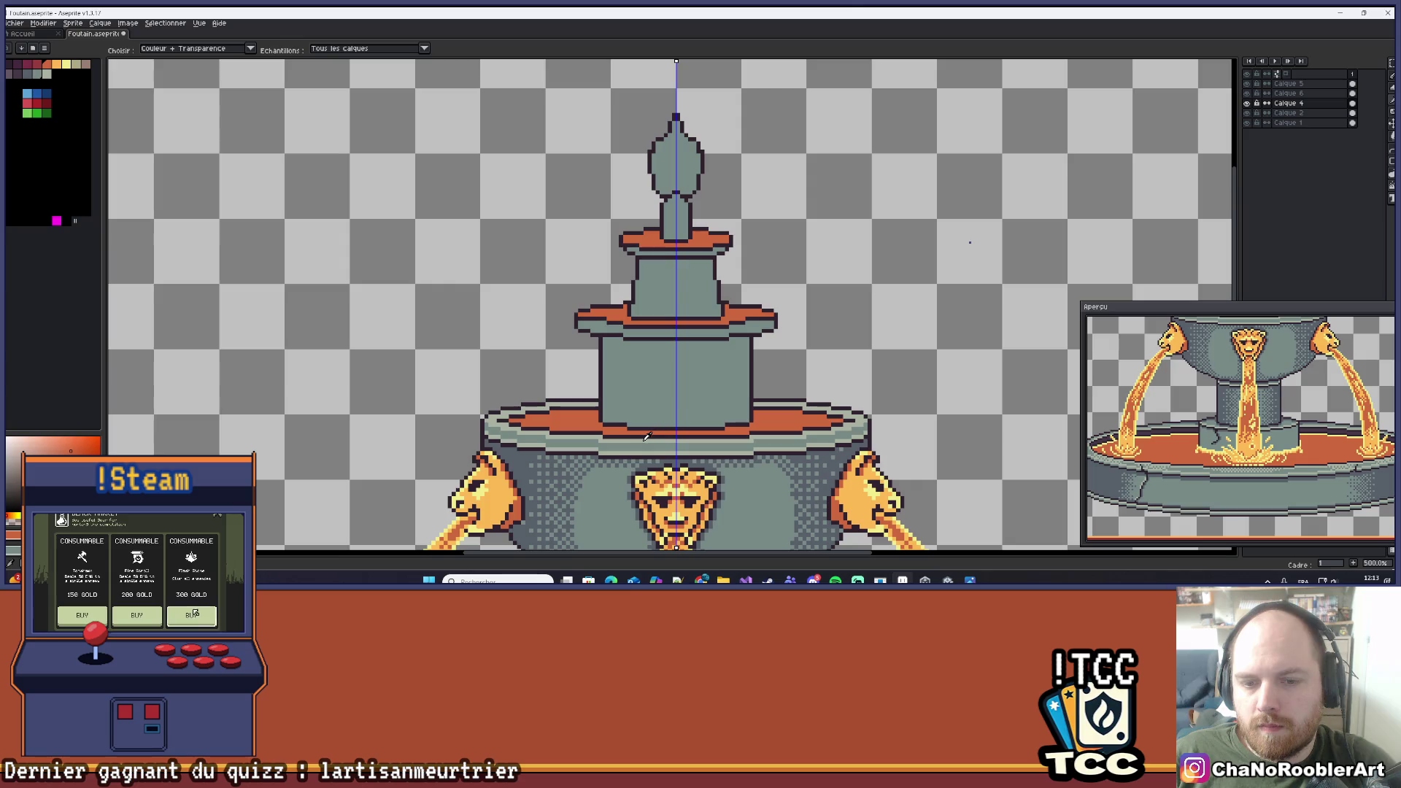
pyautogui.press('w')
pyautogui.scroll(4, 551, 319)
pyautogui.click(551, 318)
pyautogui.hscroll(1, 554, 321)
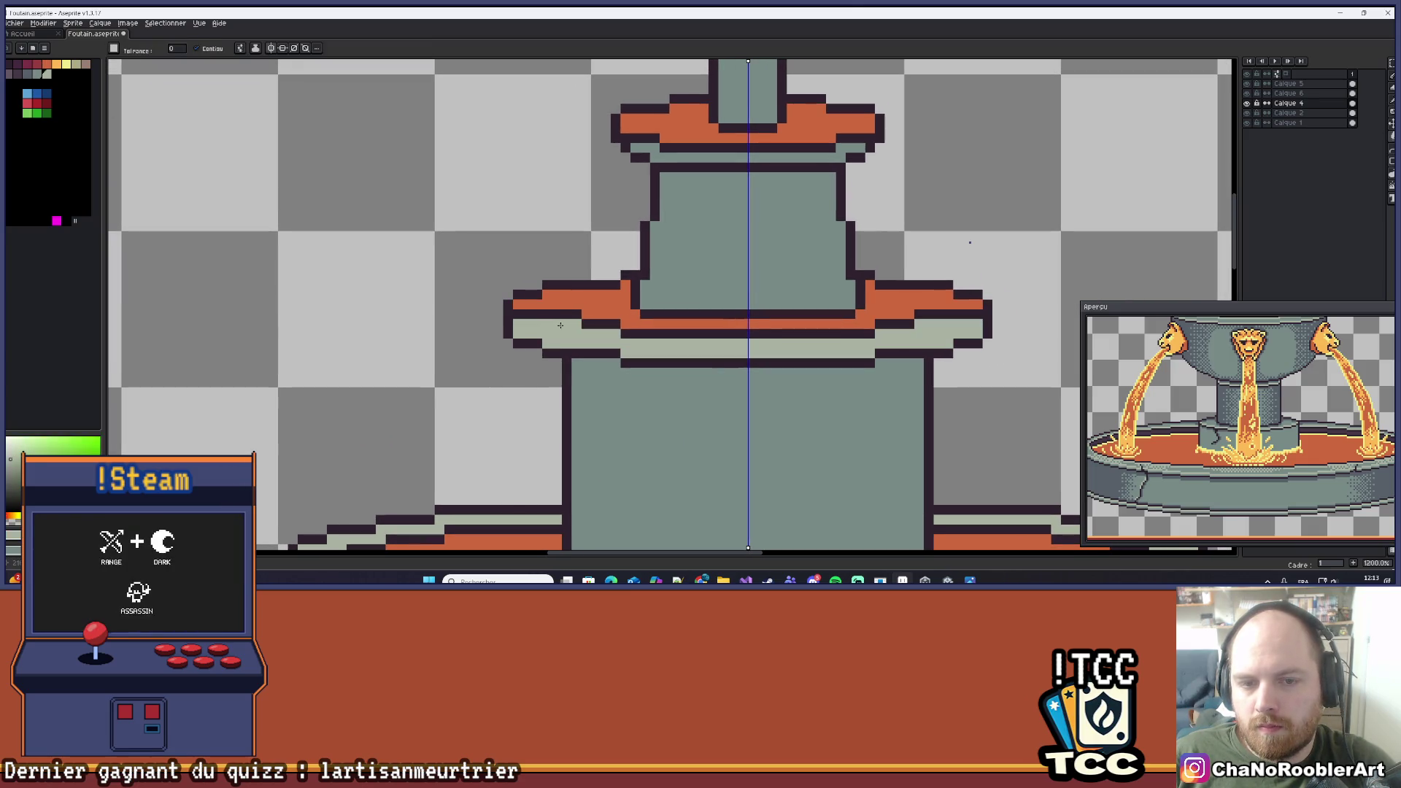
pyautogui.hotkey('ctrl', 'z')
pyautogui.hscroll(1, 540, 315)
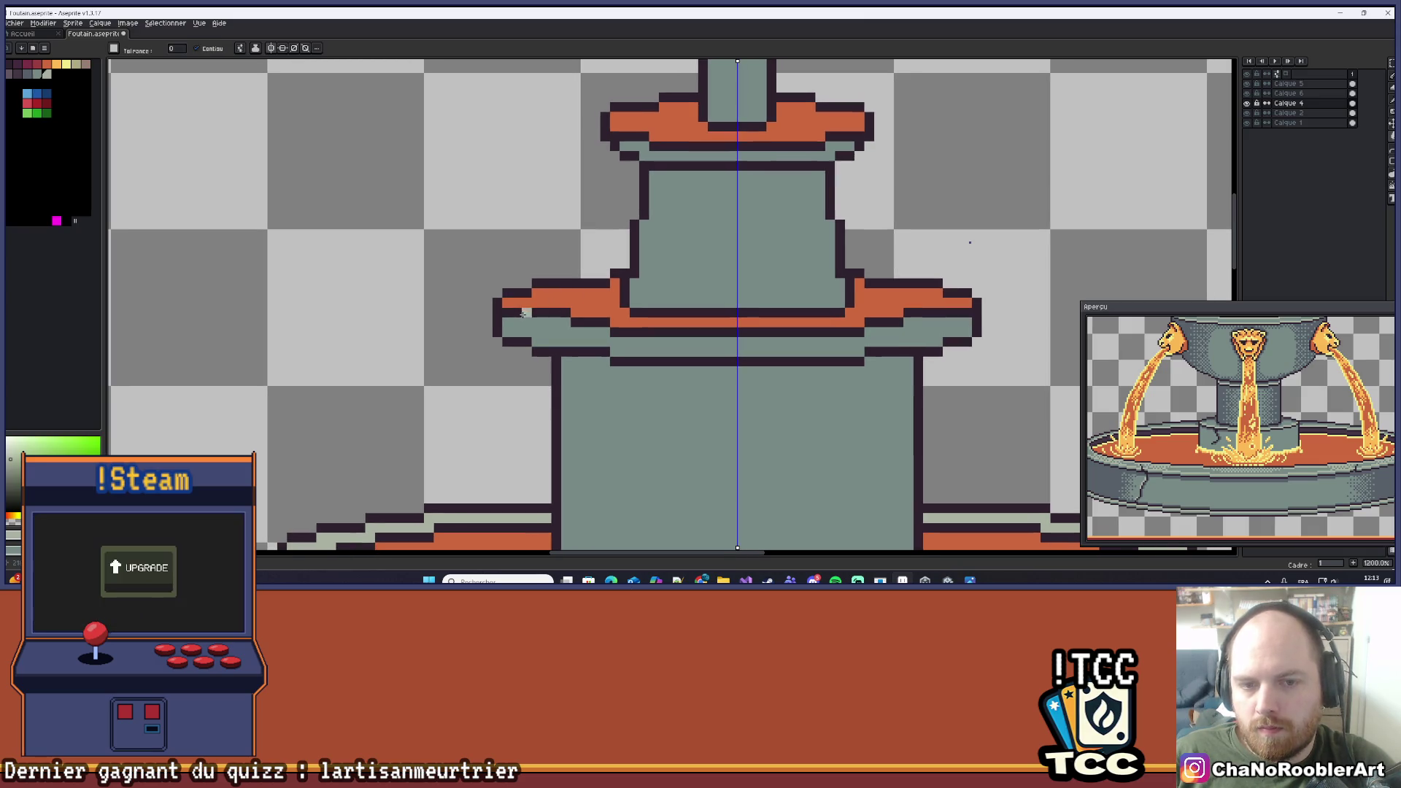
# Pencil a mirrored light sage highlight line along the ledge rim, redrawing it until it fits.
pyautogui.press('b')
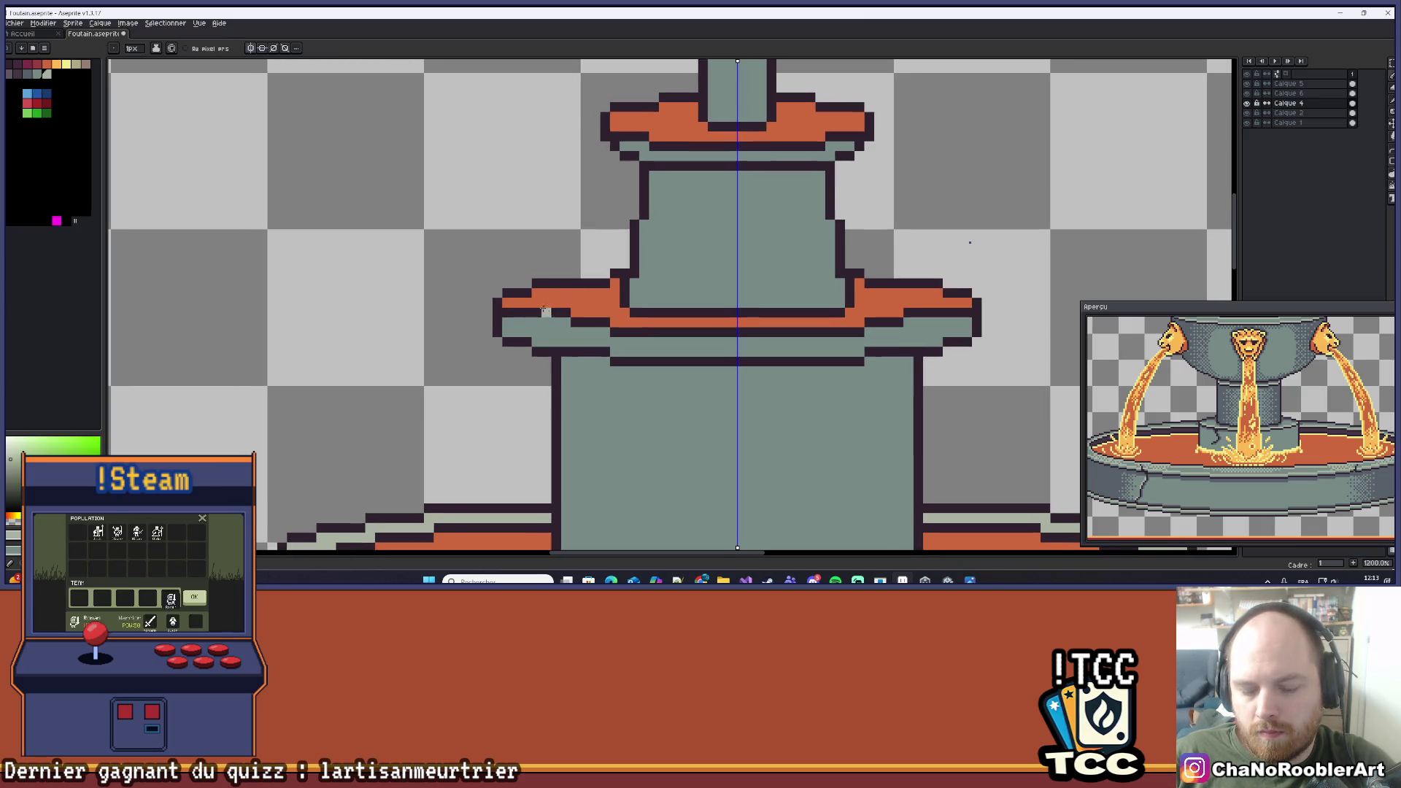
pyautogui.moveTo(509, 310); pyautogui.dragTo(556, 313)
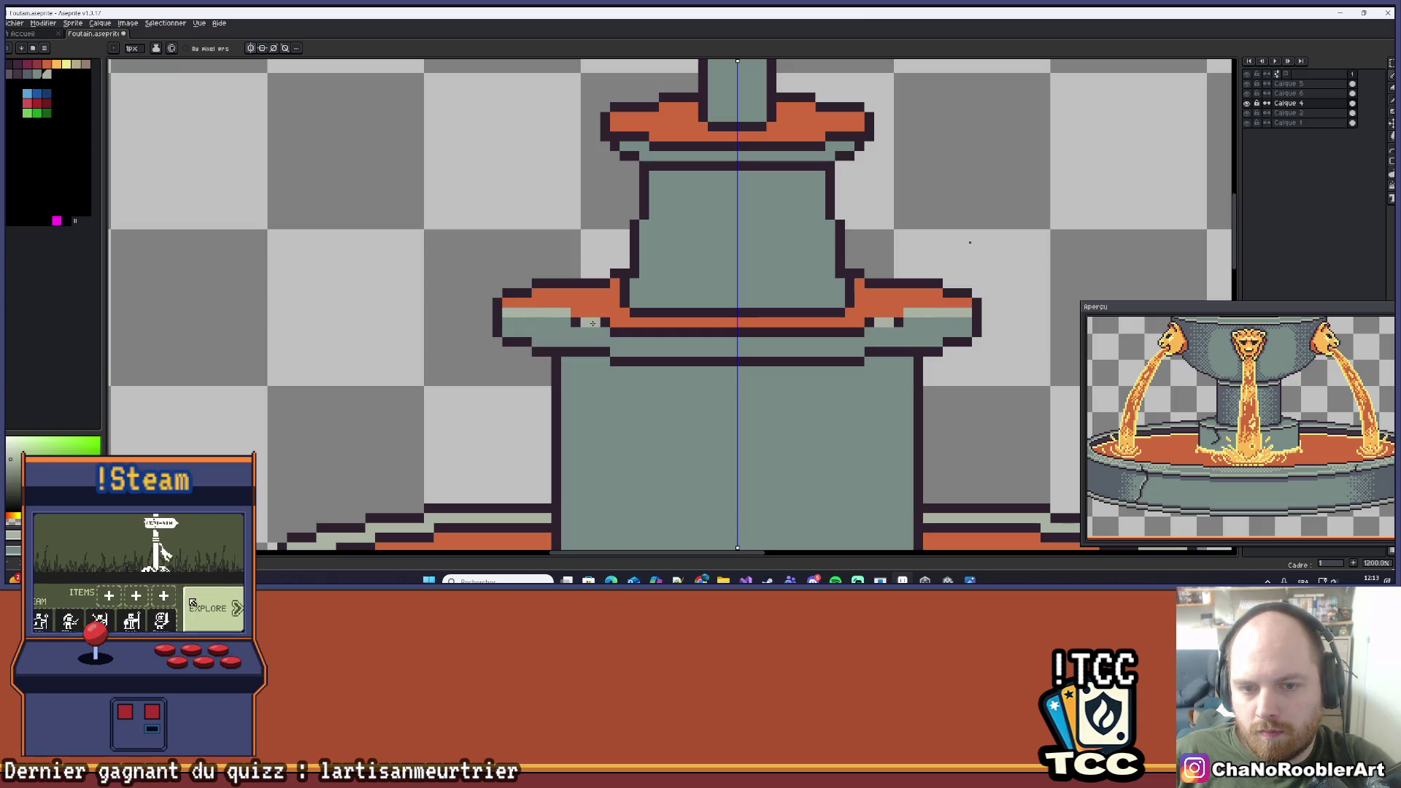
pyautogui.click(576, 323)
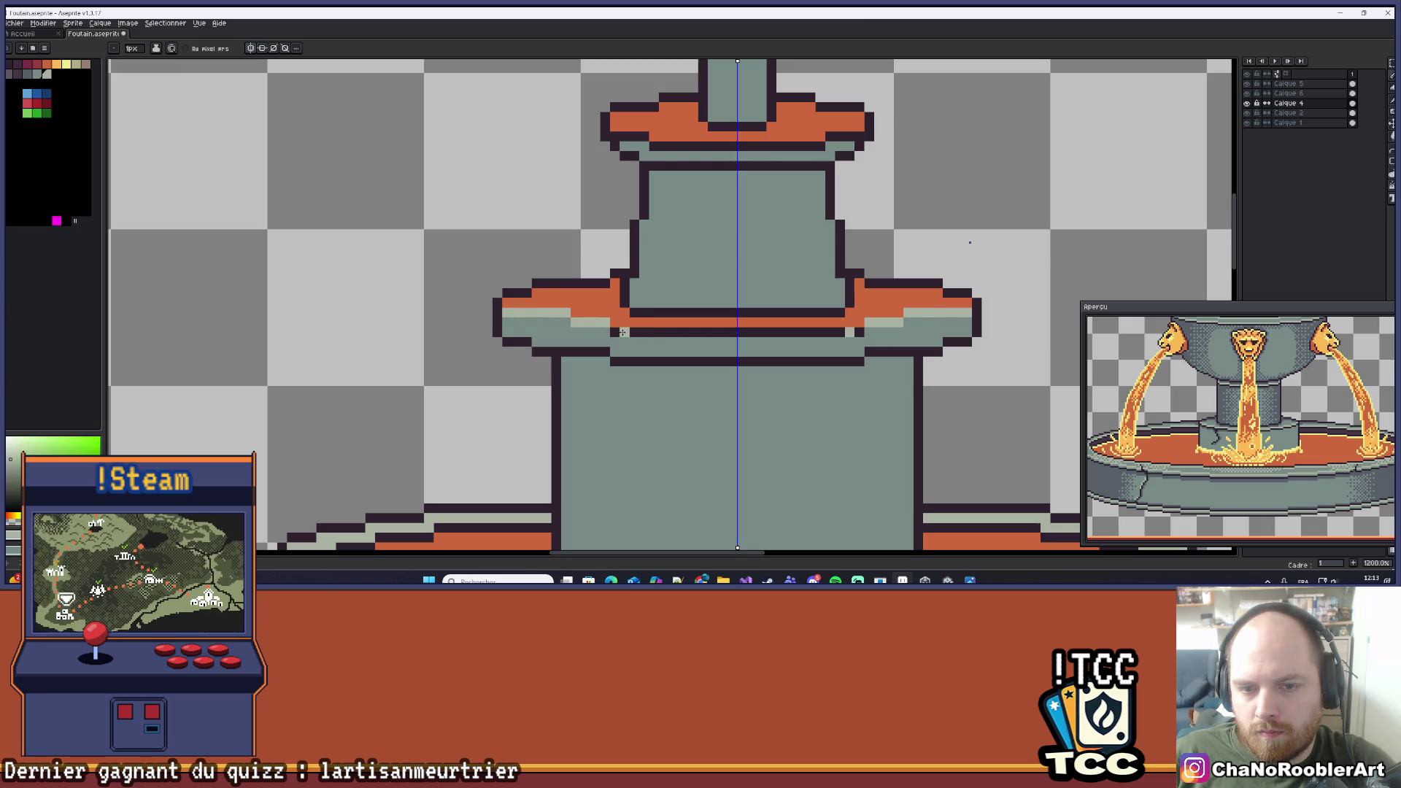
pyautogui.moveTo(619, 332); pyautogui.dragTo(733, 332)
pyautogui.hotkey('ctrl', 'z')
pyautogui.moveTo(630, 332); pyautogui.dragTo(729, 332)
pyautogui.hotkey('ctrl', 'z')
pyautogui.hotkey('ctrl', 'z')
pyautogui.moveTo(612, 332); pyautogui.dragTo(729, 332)
pyautogui.hotkey('ctrl', 'z')
pyautogui.moveTo(620, 332); pyautogui.dragTo(722, 333)
pyautogui.scroll(-7, 626, 329)
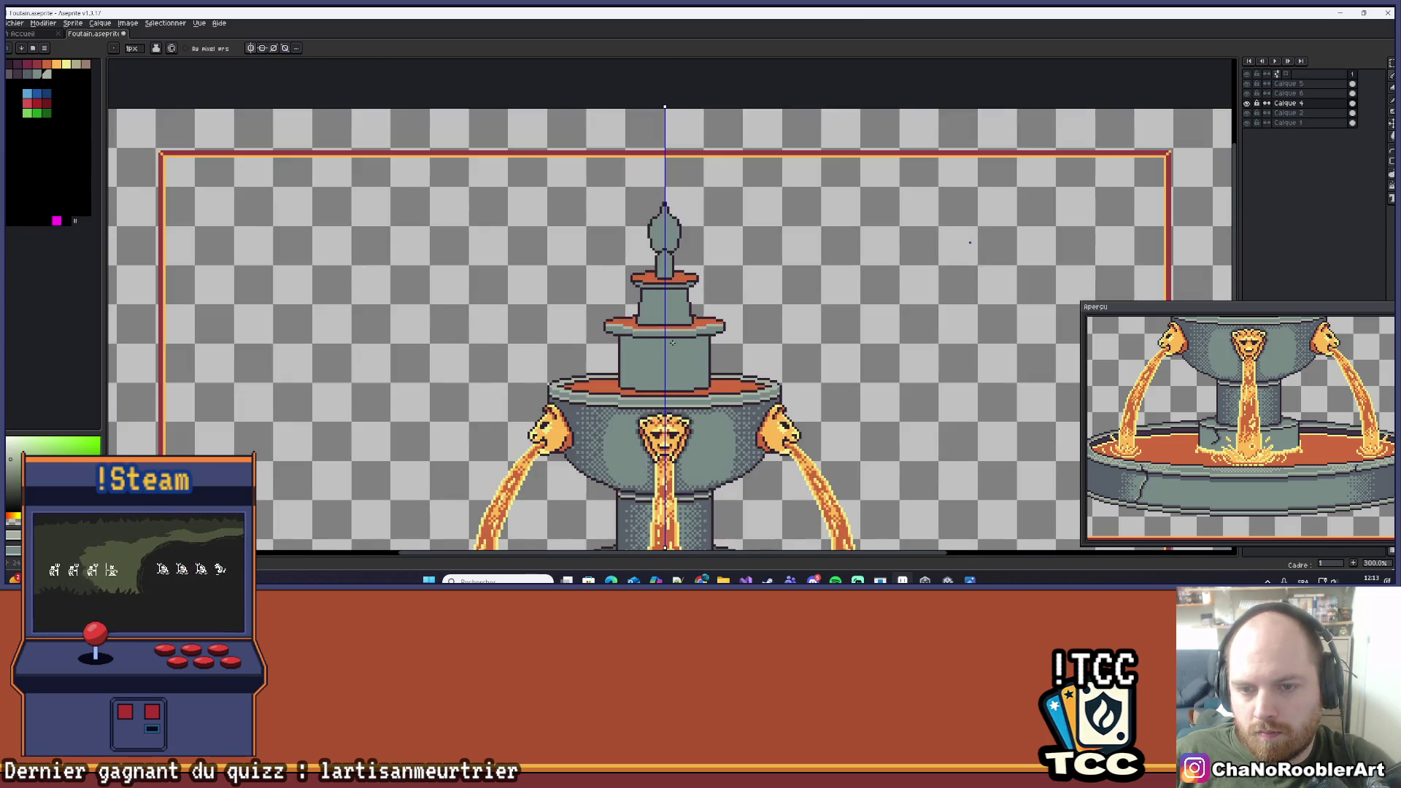
# Make Calque 5 active and toggle its visibility to compare the fountain with and without streams.
pyautogui.moveTo(704, 357)
pyautogui.mouseDown()
pyautogui.moveTo(731, 296)
pyautogui.moveTo(727, 204)
pyautogui.mouseUp()
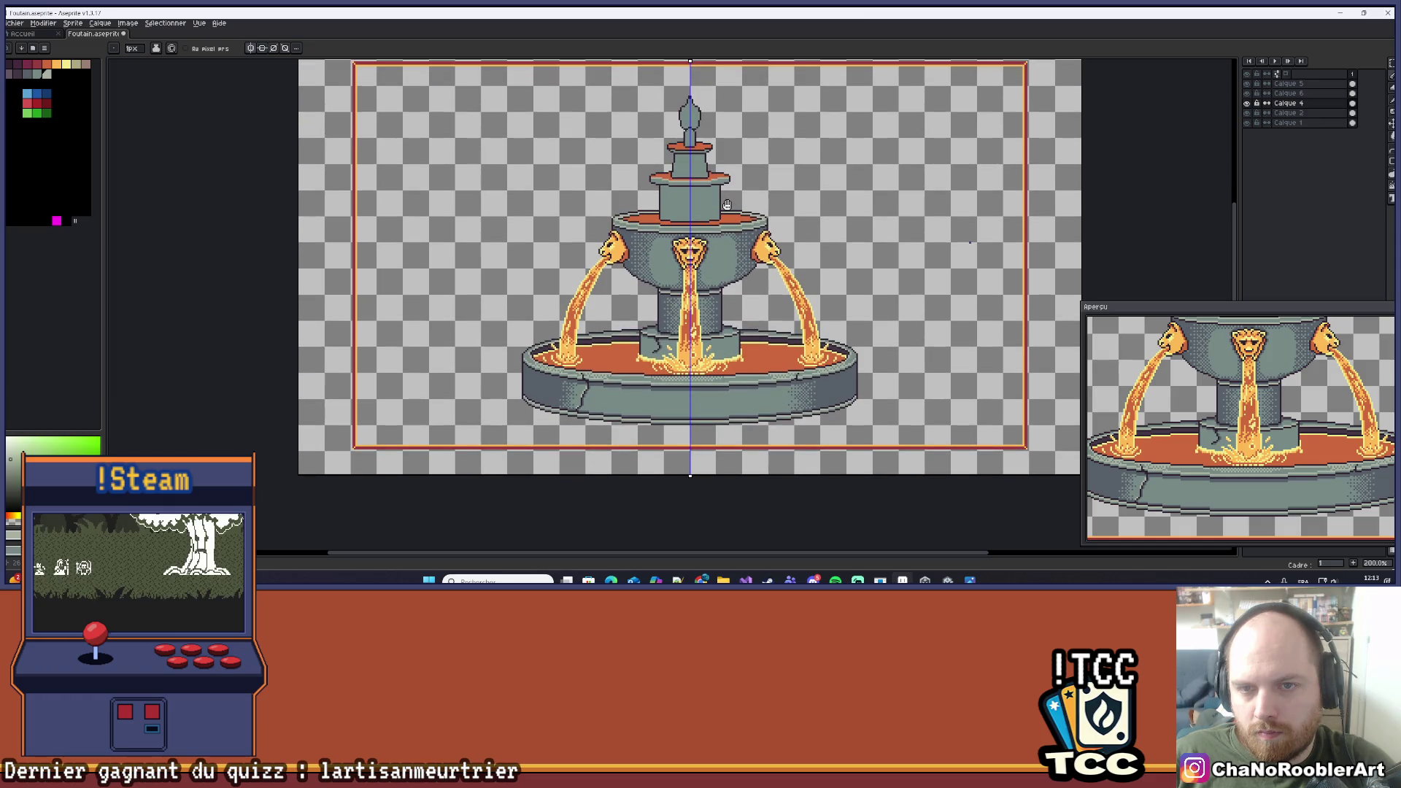
pyautogui.scroll(3, 746, 255)
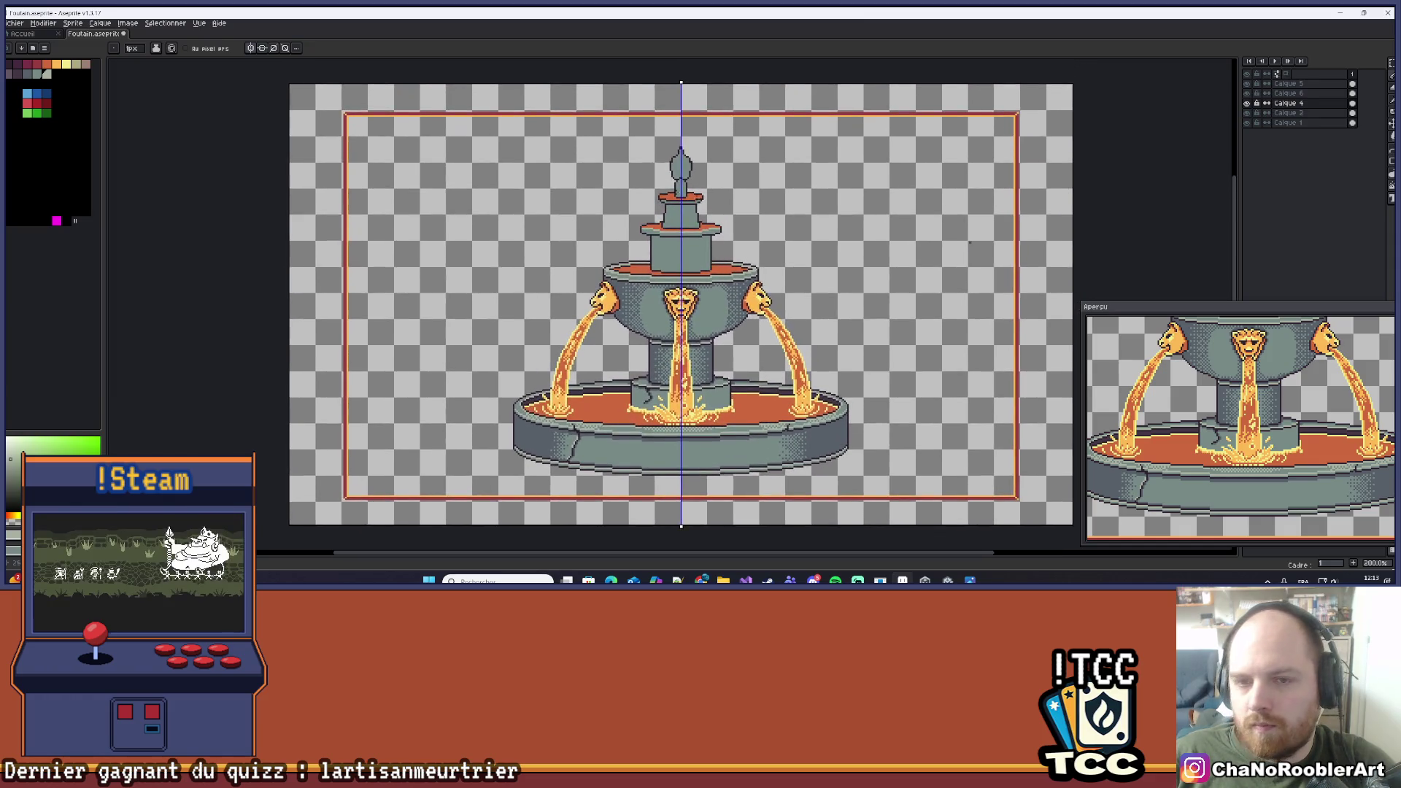
pyautogui.scroll(-2, 745, 255)
pyautogui.scroll(4, 634, 294)
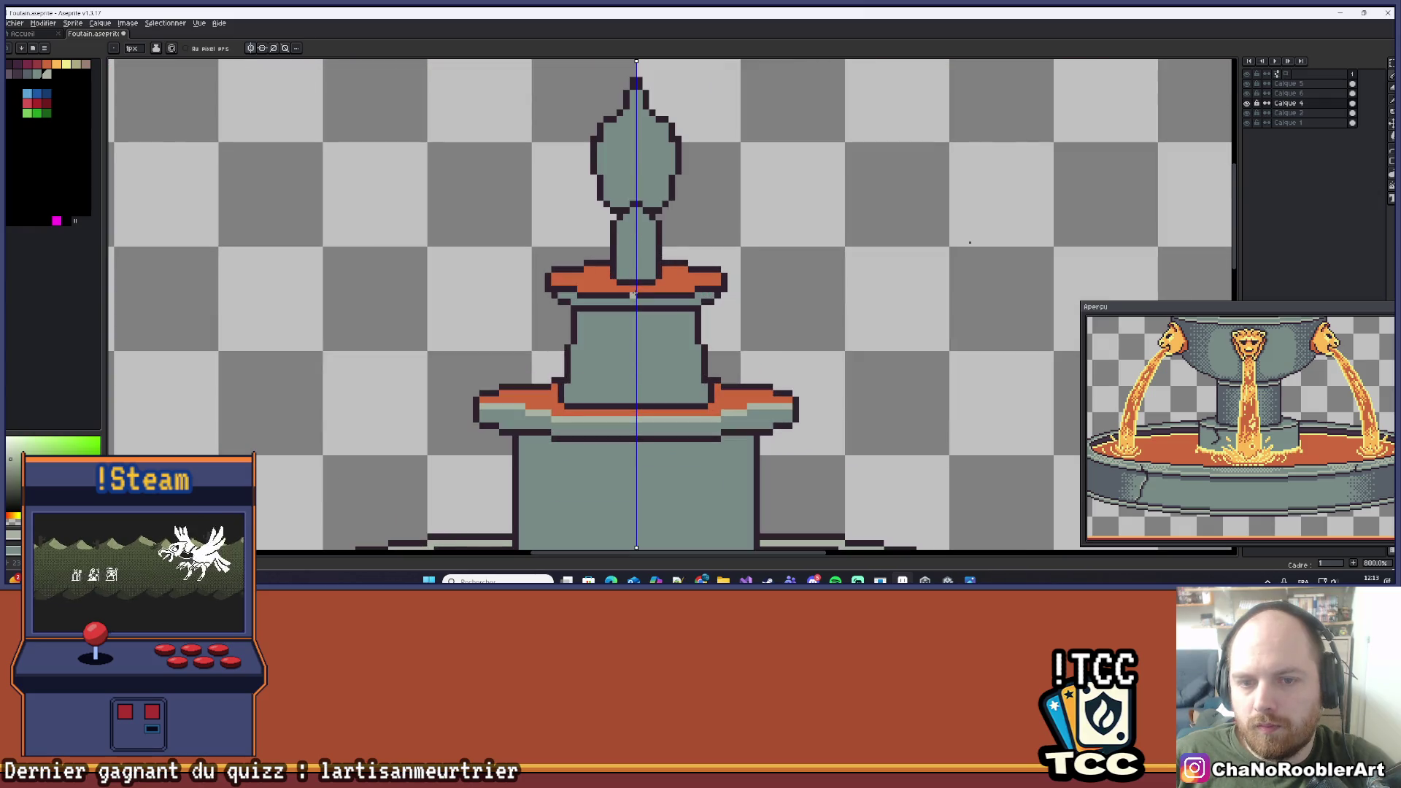
pyautogui.scroll(1, 634, 295)
pyautogui.scroll(-5, 614, 299)
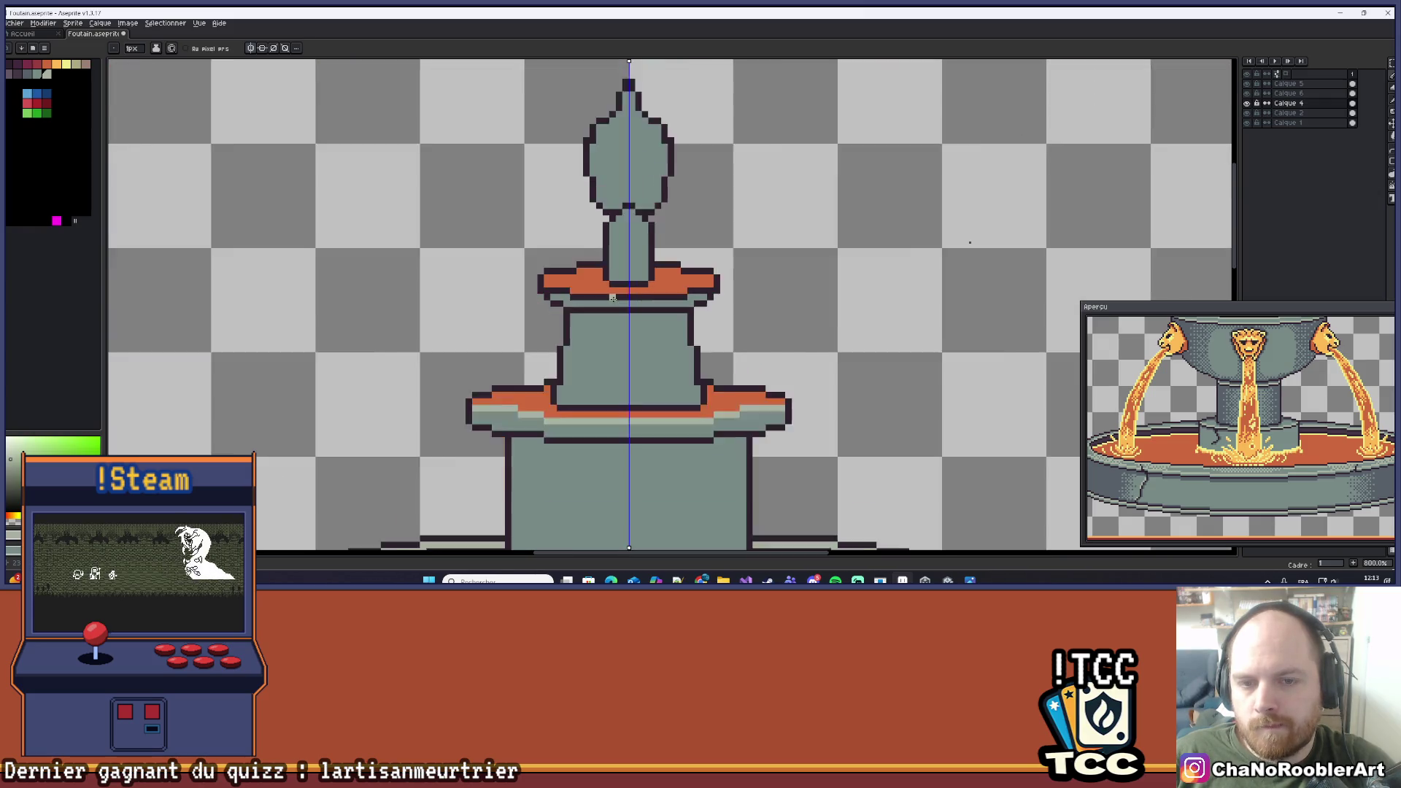
pyautogui.scroll(1, 613, 297)
pyautogui.moveTo(633, 281); pyautogui.dragTo(633, 295)
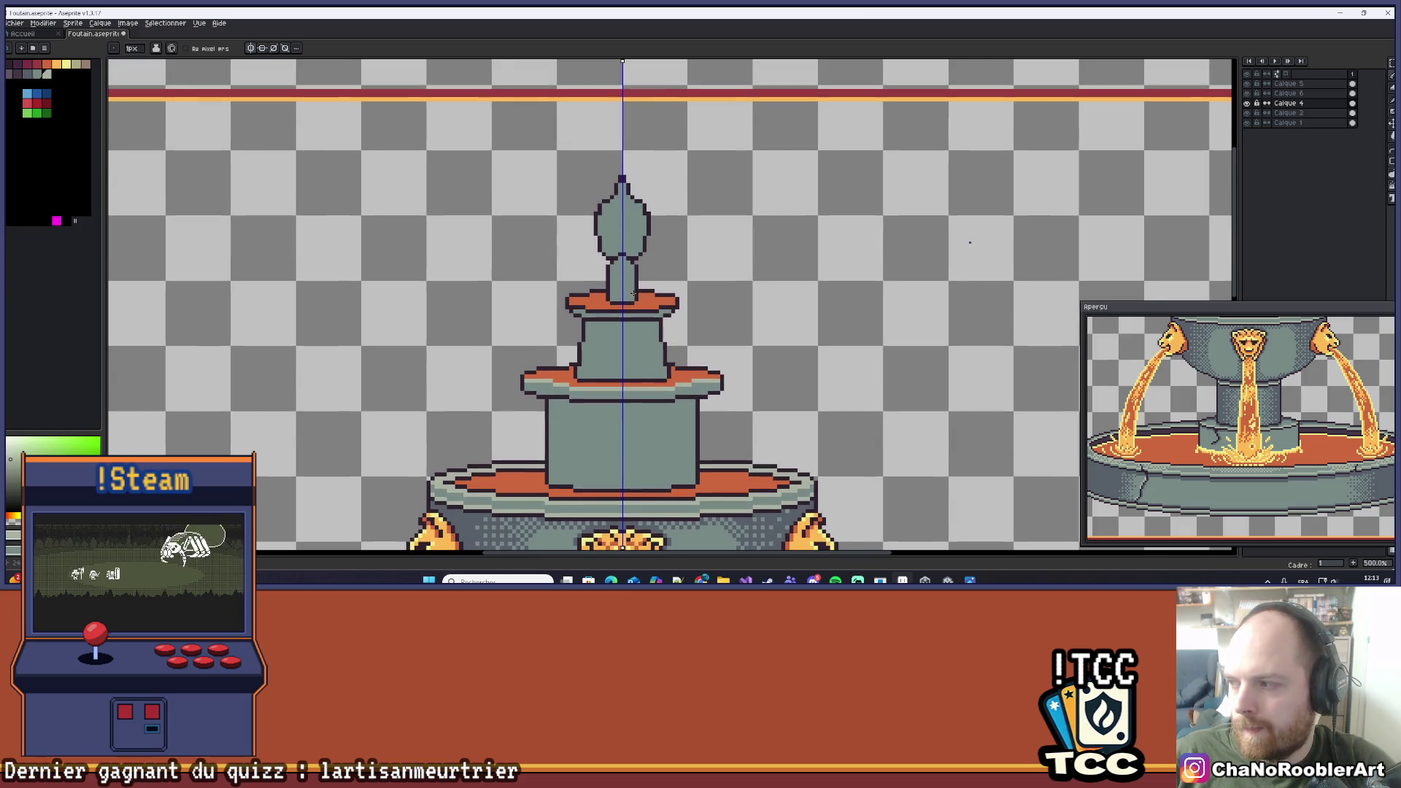
pyautogui.scroll(3, 633, 294)
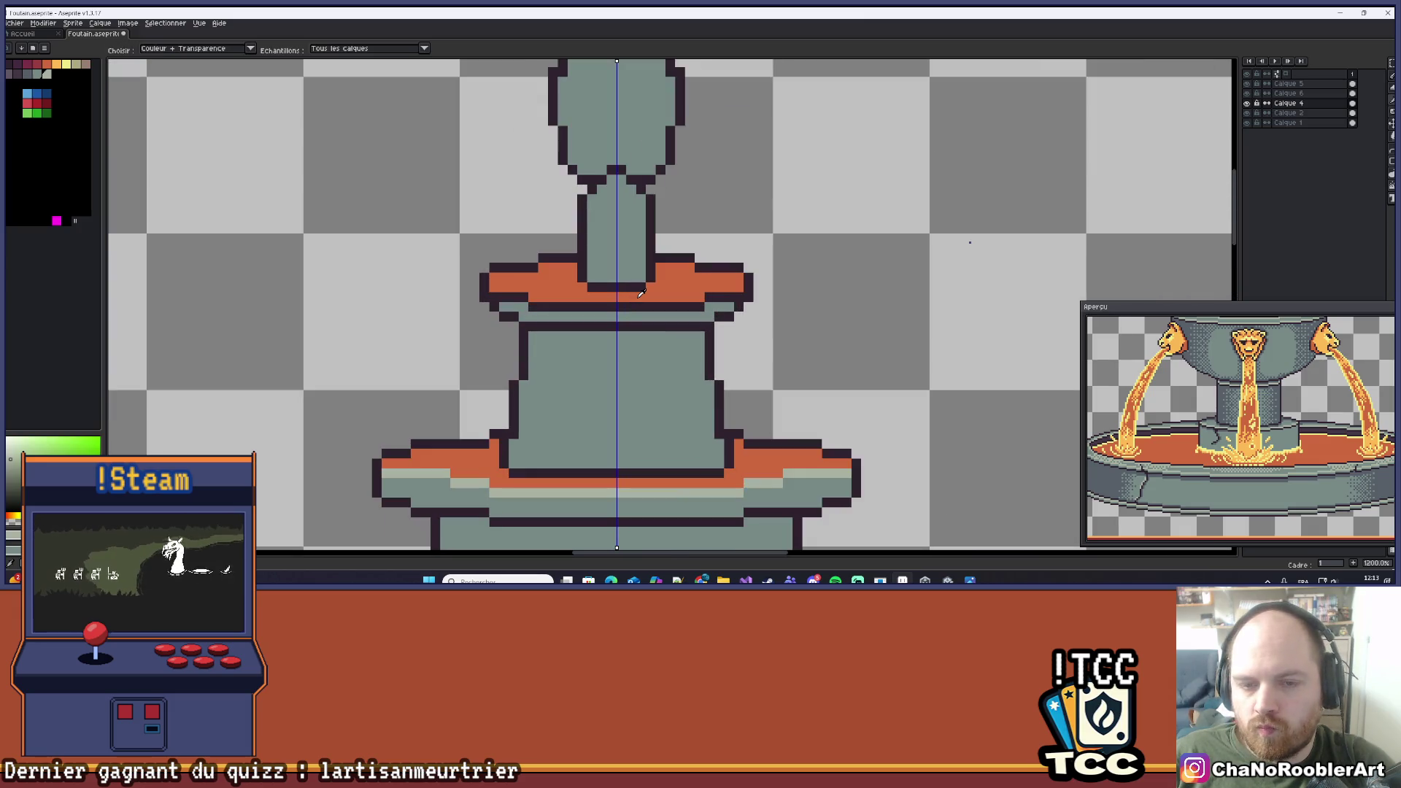
pyautogui.click(1287, 84)
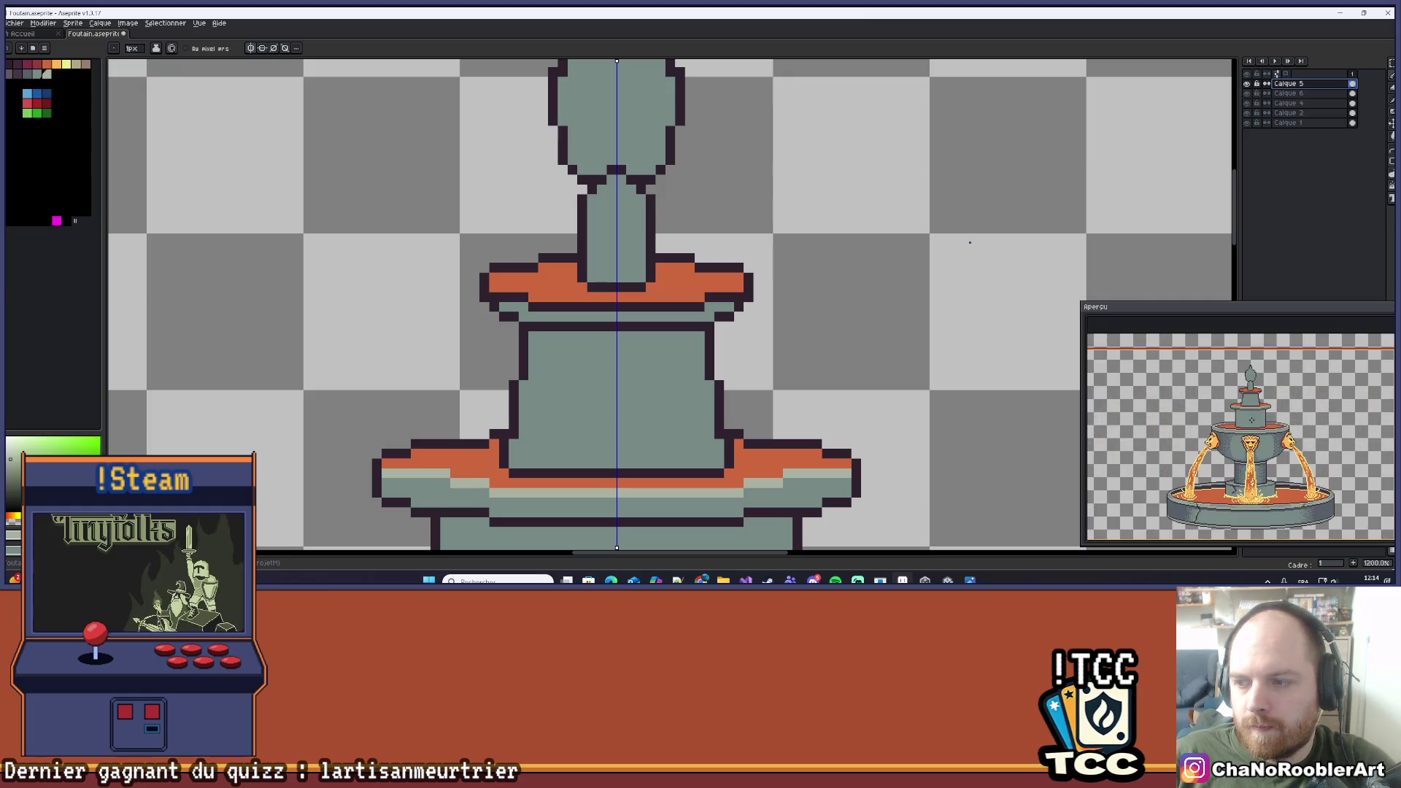
pyautogui.click(1247, 84)
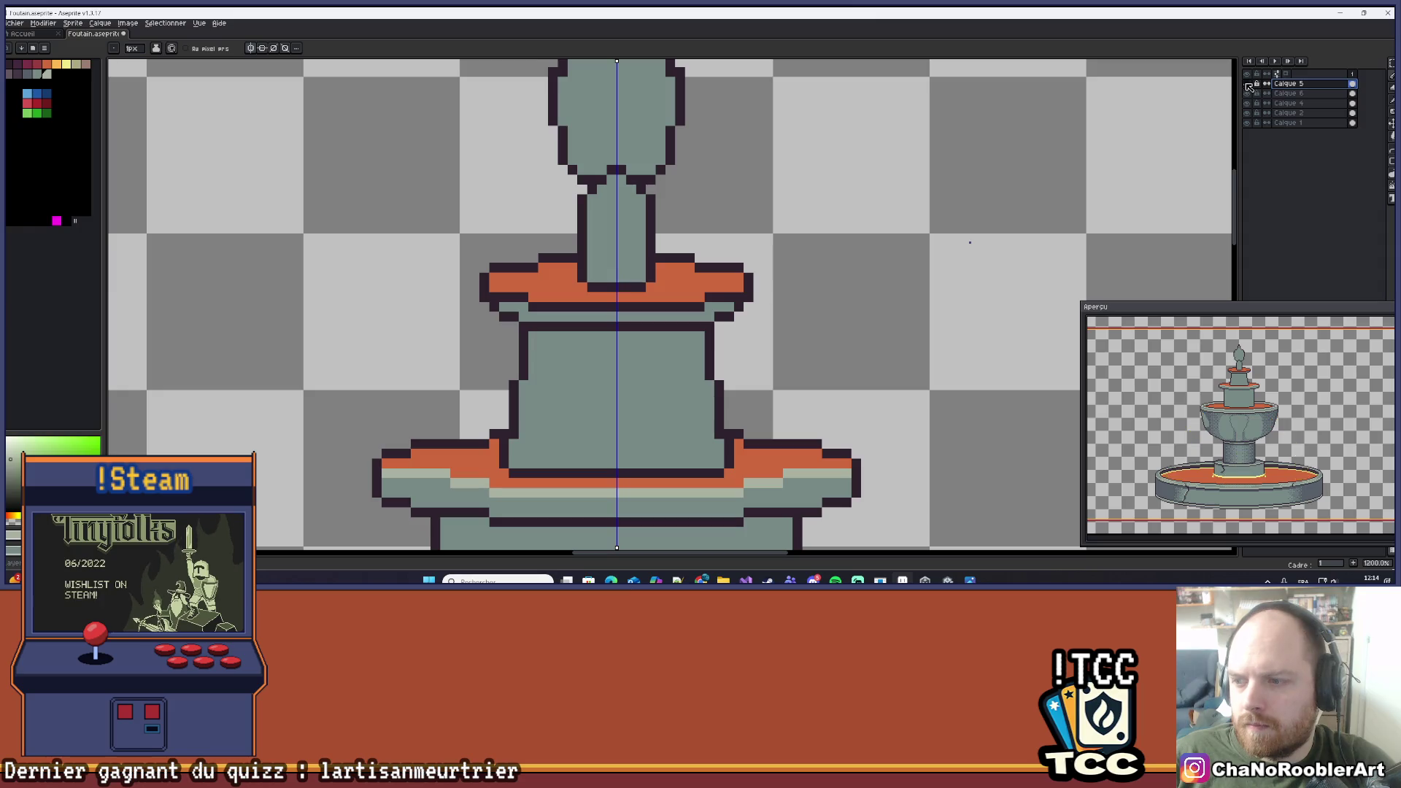
pyautogui.click(1248, 84)
pyautogui.click(1247, 84)
pyautogui.click(1247, 84)
pyautogui.click(1247, 84)
pyautogui.click(1247, 84)
pyautogui.click(1248, 85)
pyautogui.click(1248, 84)
pyautogui.click(1248, 84)
pyautogui.click(1248, 85)
pyautogui.click(1248, 85)
pyautogui.click(1248, 84)
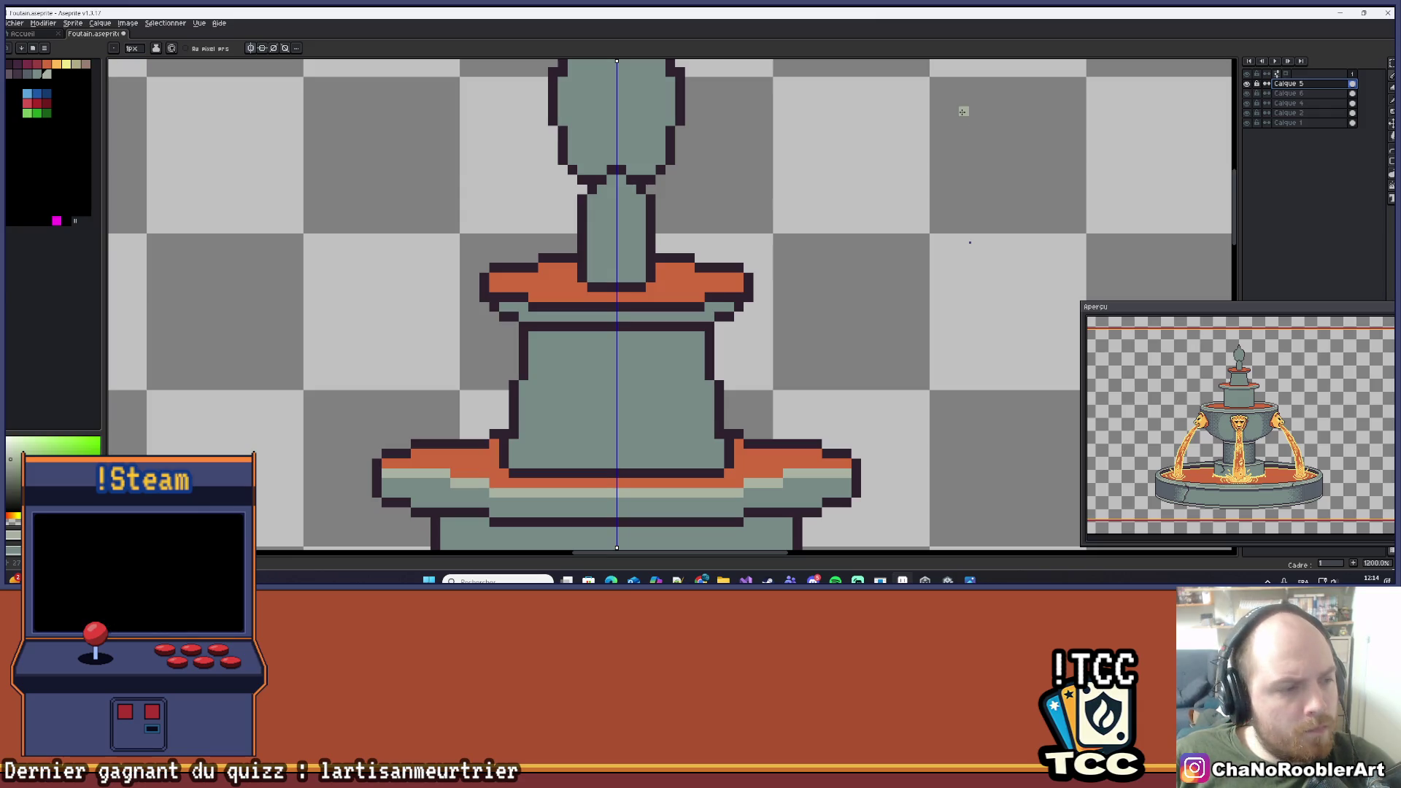
# Switch from Calque 6 back to the Calque 4 stone layer, centred on the finial.
pyautogui.moveTo(797, 109)
pyautogui.mouseDown()
pyautogui.moveTo(627, 241)
pyautogui.moveTo(653, 240)
pyautogui.mouseUp()
pyautogui.scroll(1, 613, 285)
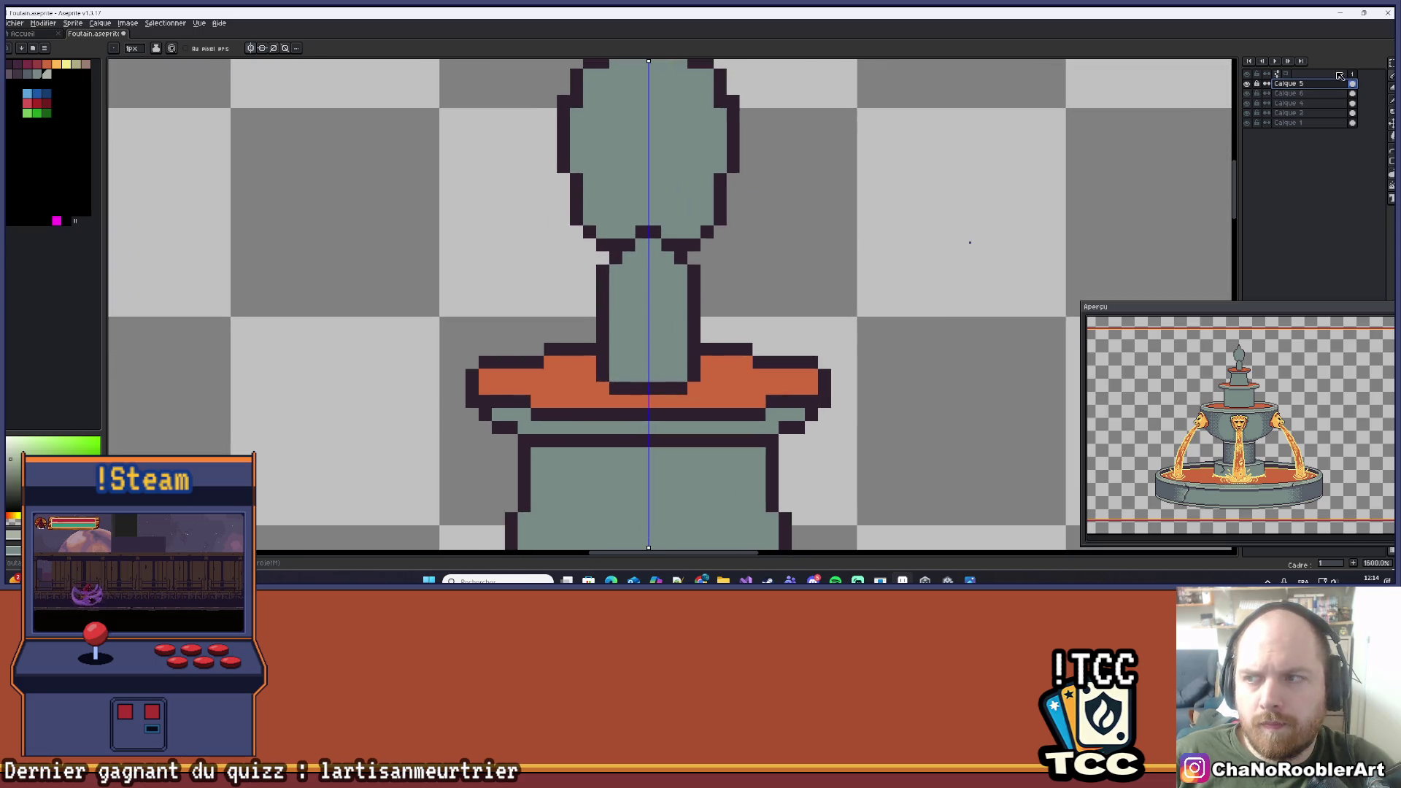
pyautogui.click(1277, 94)
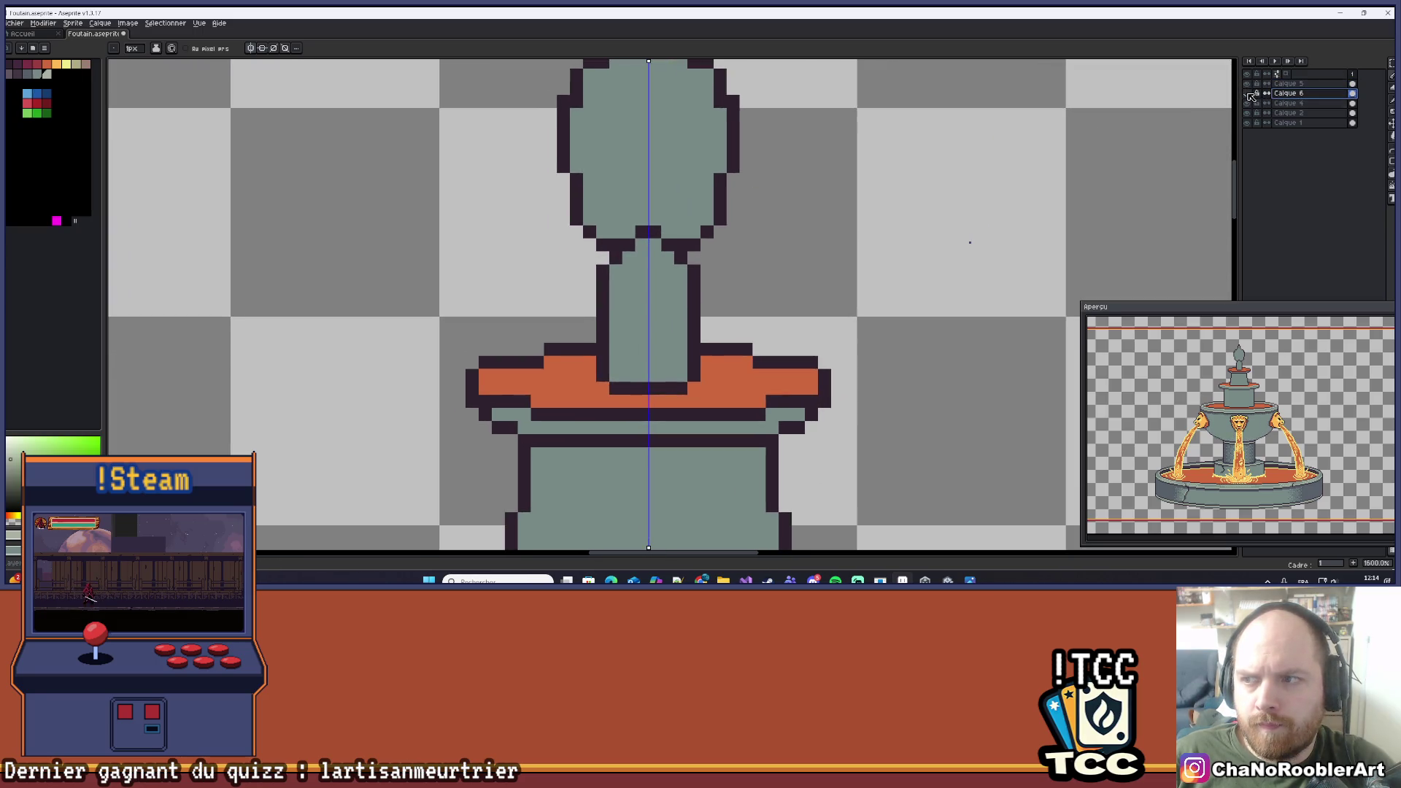
pyautogui.click(1284, 103)
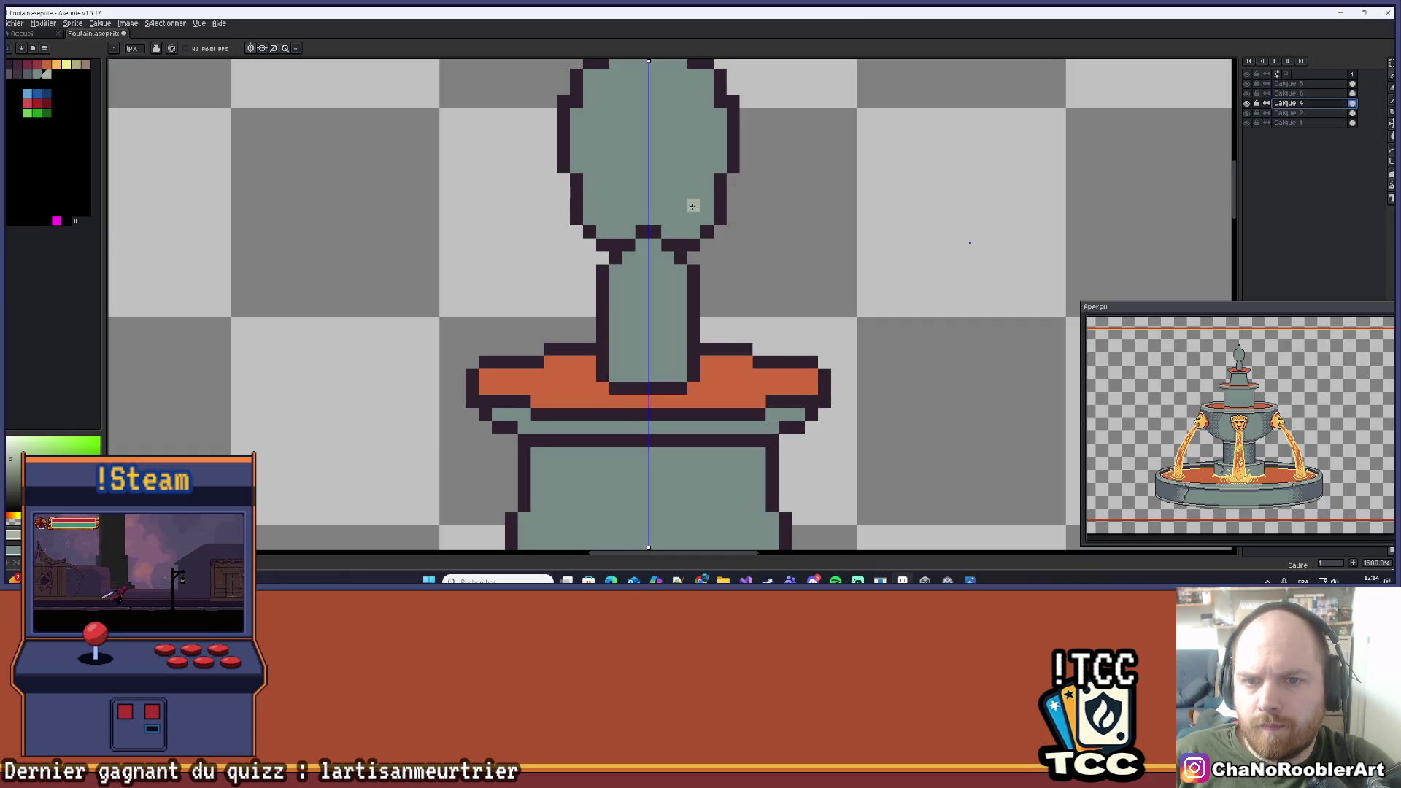
pyautogui.moveTo(691, 206); pyautogui.dragTo(669, 248)
# Eyedrop the stone colour, choose a blue-grey shade, and add mirrored shading pixels at the finial neck.
pyautogui.keyDown('alt'); pyautogui.click(670, 248); pyautogui.keyUp('alt')
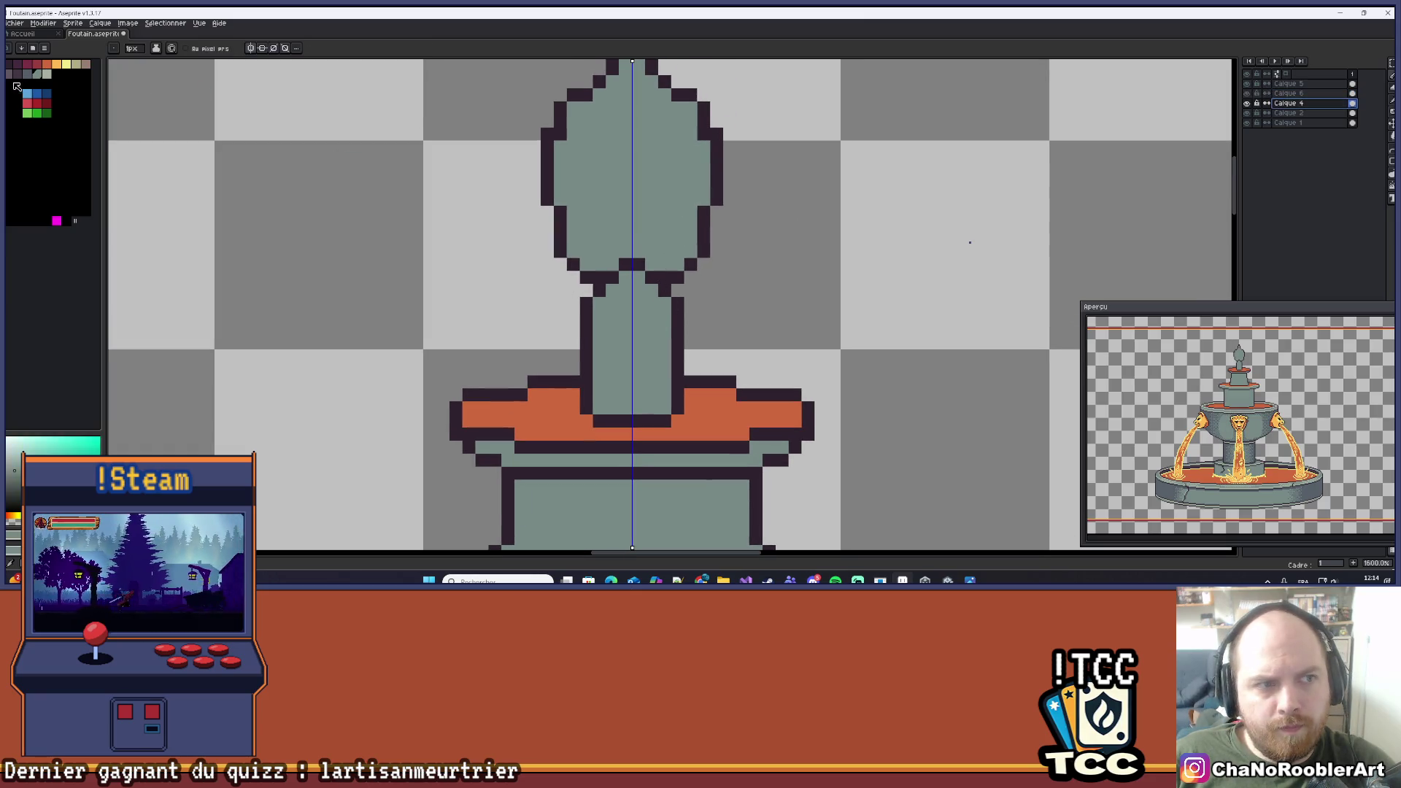
pyautogui.click(27, 73)
pyautogui.scroll(2, 565, 256)
pyautogui.click(616, 328)
pyautogui.click(635, 307)
pyautogui.click(694, 308)
pyautogui.click(714, 327)
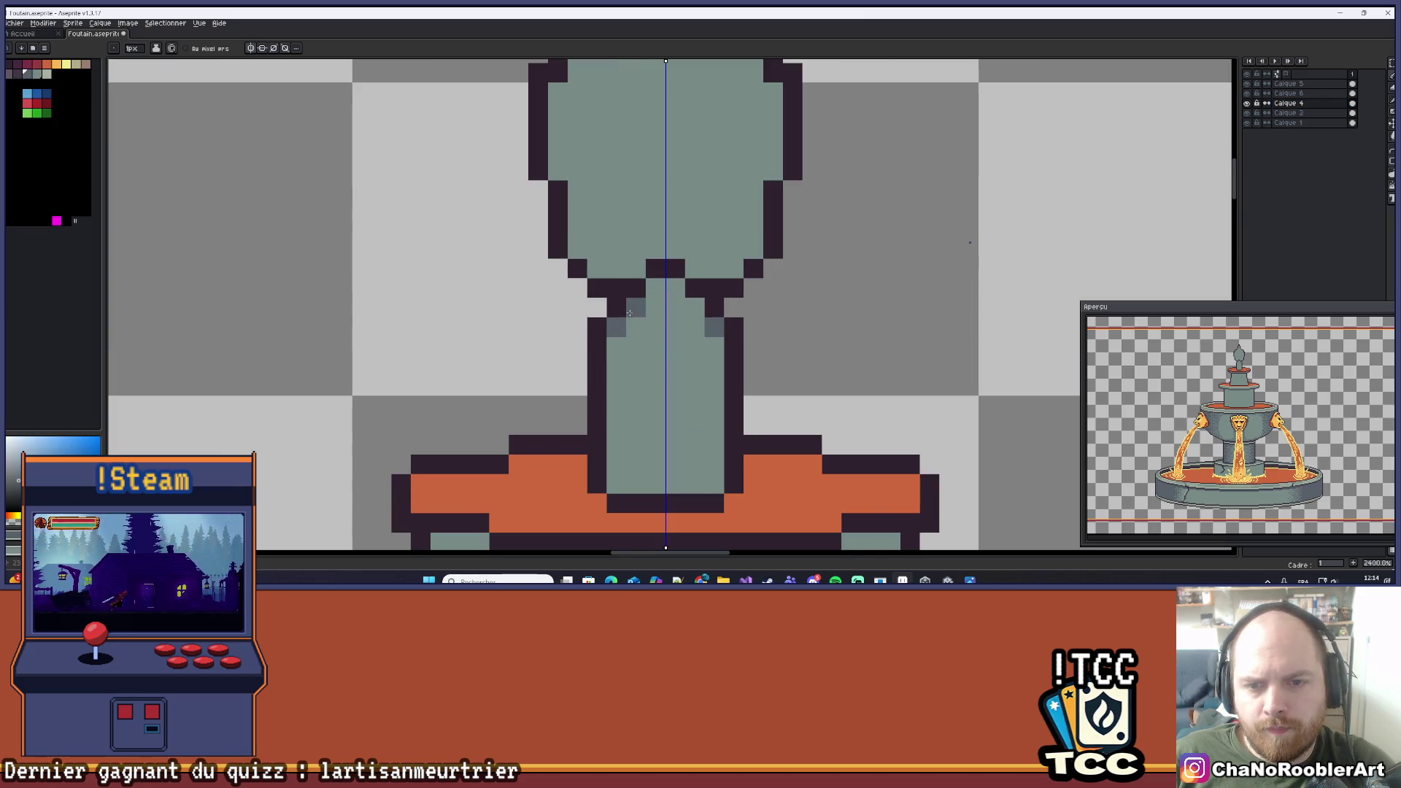
pyautogui.click(655, 288)
# Darken neck pixels and extend darker shading strips down both sides of the finial neck.
pyautogui.scroll(-4, 656, 296)
pyautogui.scroll(2, 671, 302)
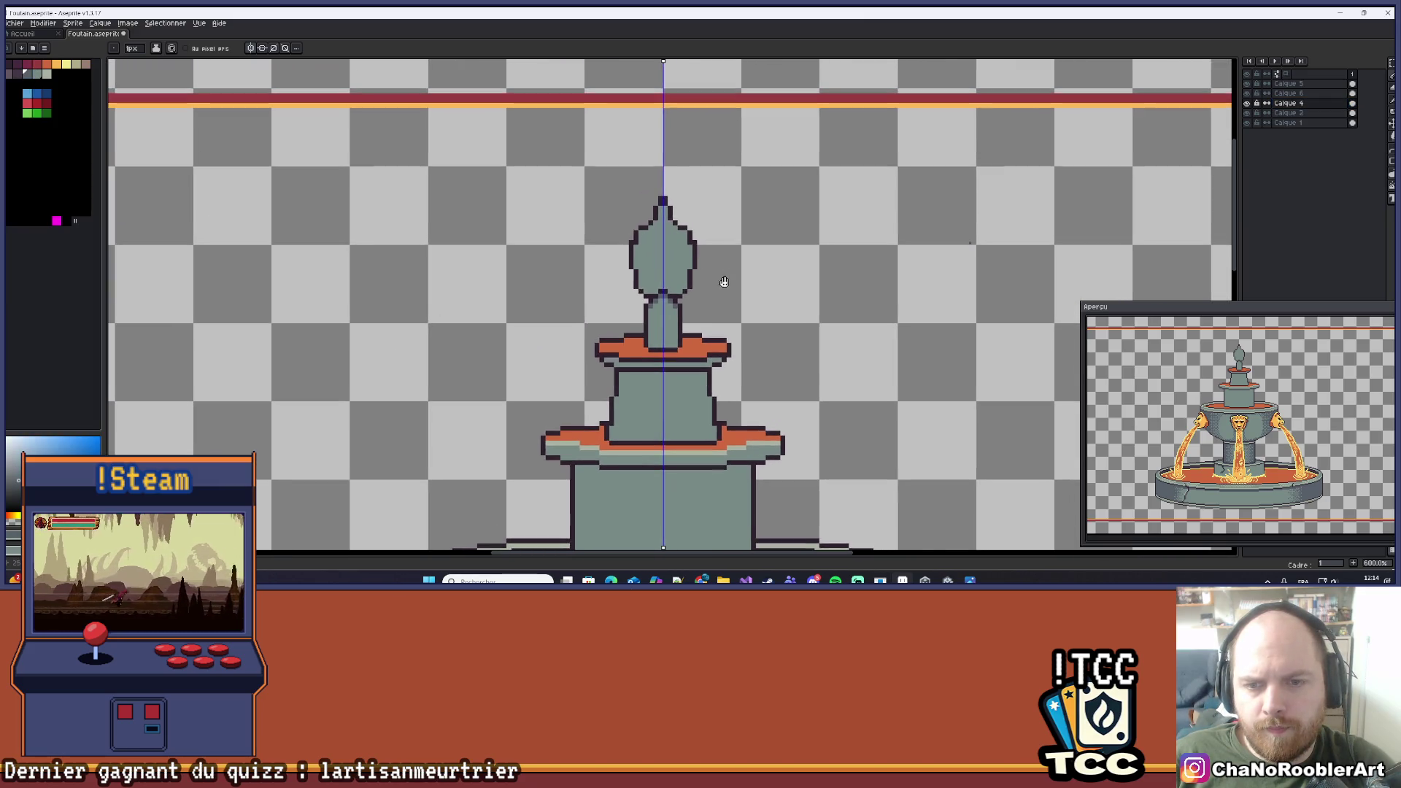
pyautogui.click(612, 318)
pyautogui.click(644, 318)
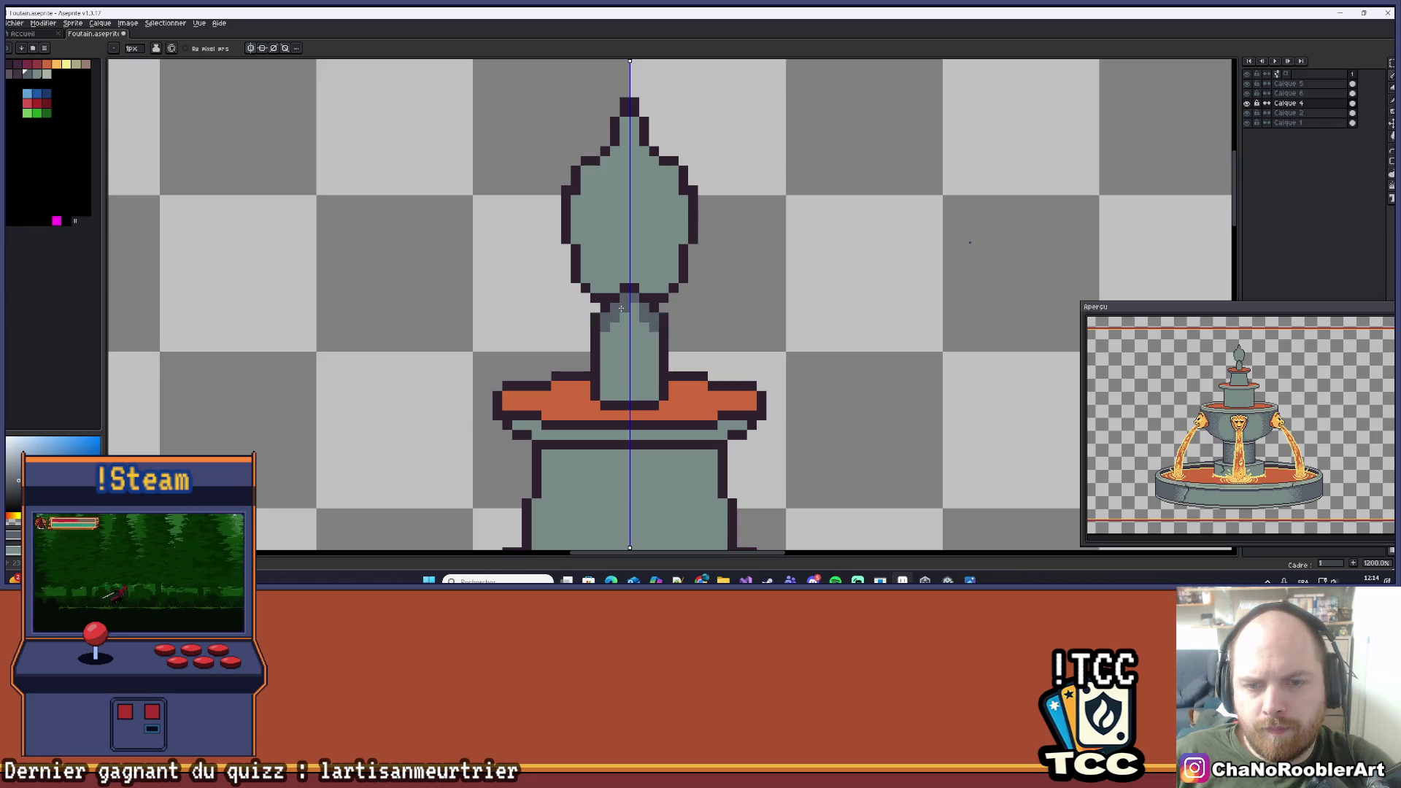
pyautogui.scroll(-4, 663, 280)
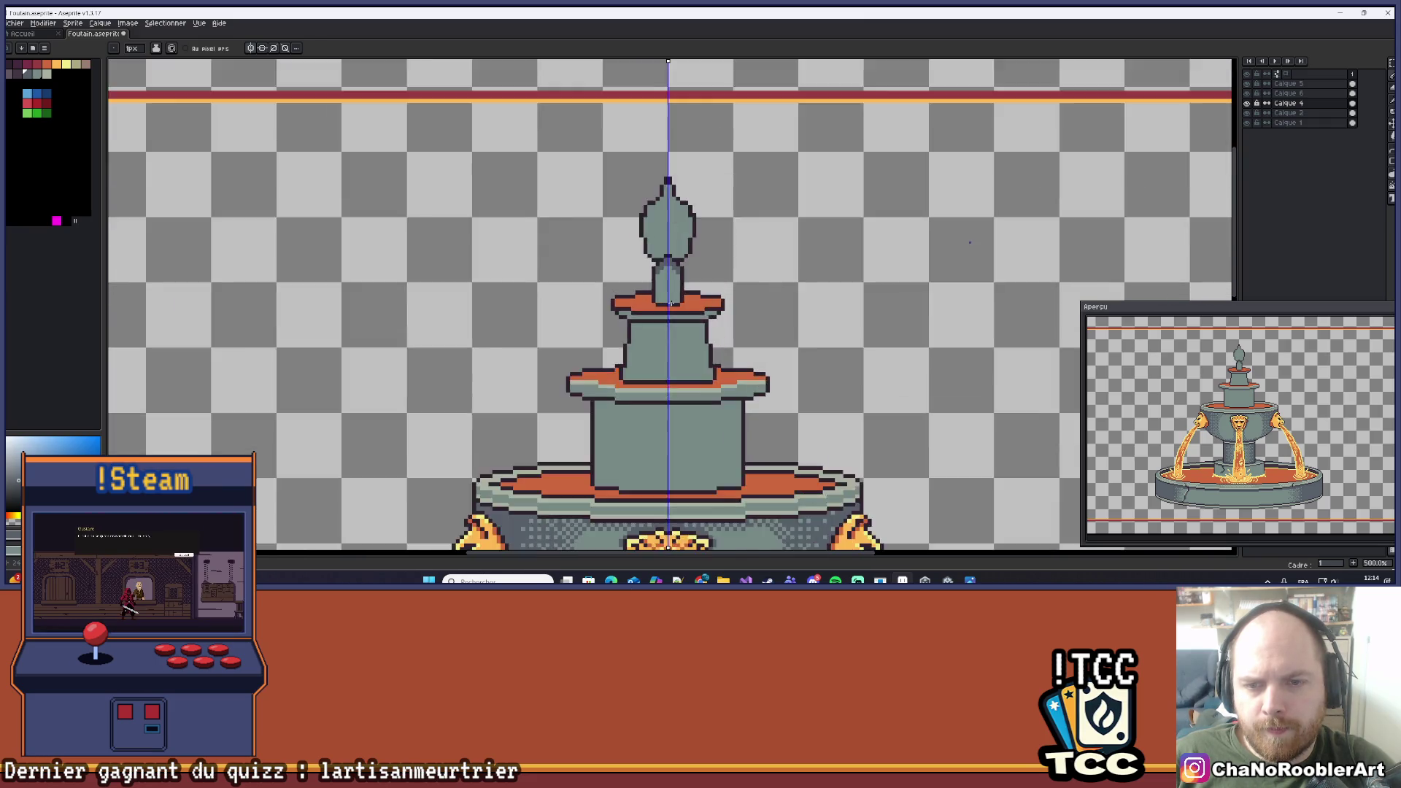
pyautogui.scroll(5, 670, 303)
pyautogui.moveTo(680, 247); pyautogui.dragTo(683, 295)
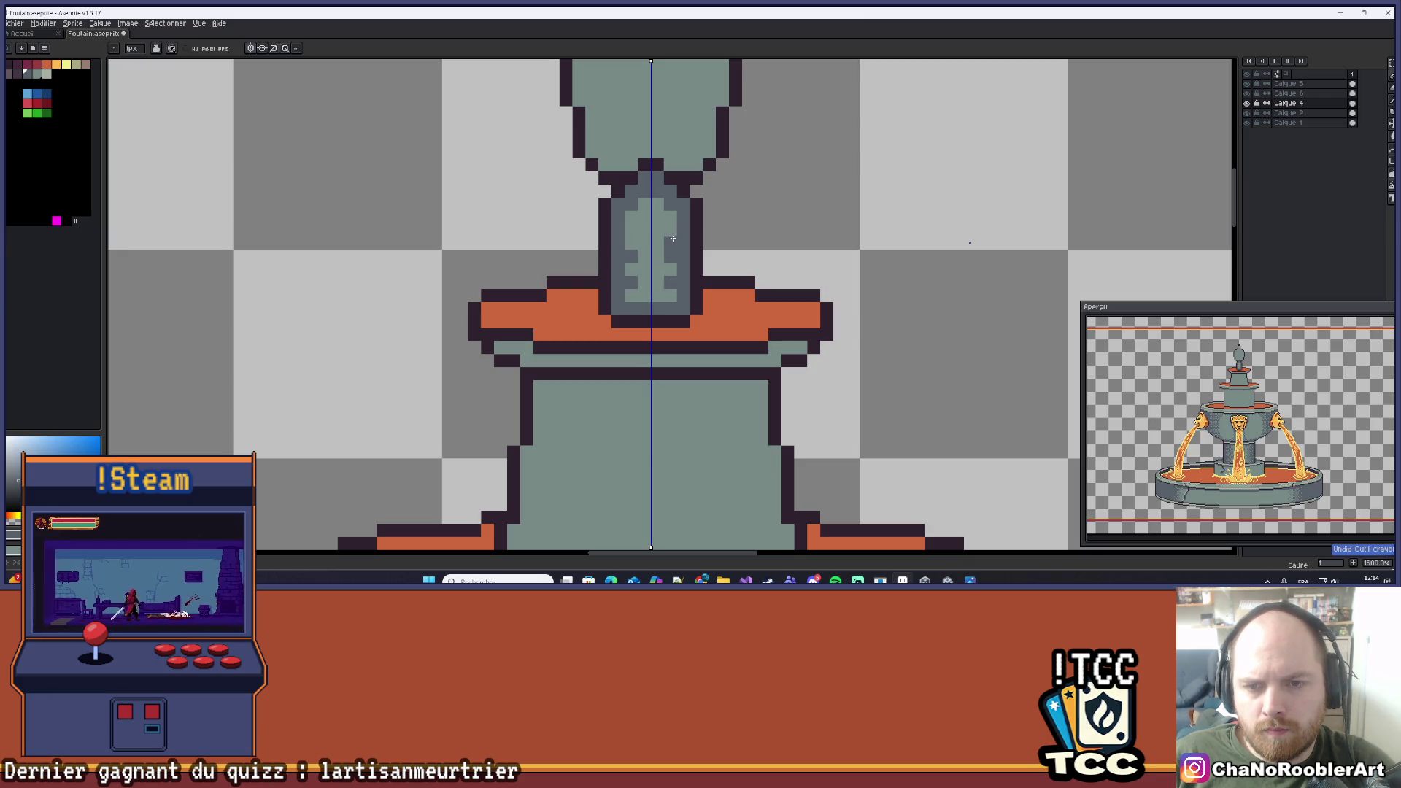
# Draw a dark row of pixels beneath the top tier's outline.
pyautogui.scroll(-3, 687, 232)
pyautogui.scroll(-4, 701, 239)
pyautogui.moveTo(700, 238); pyautogui.dragTo(674, 273)
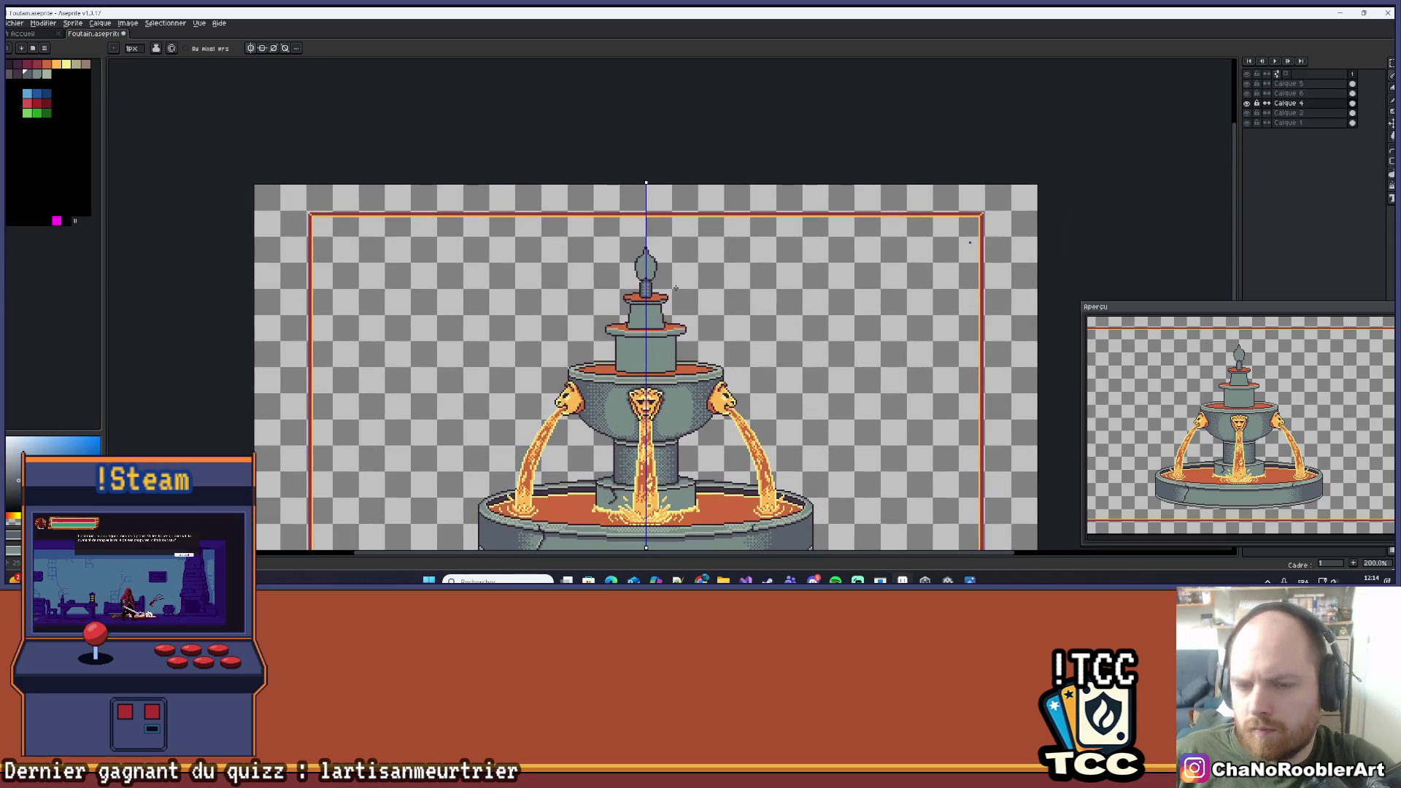
pyautogui.scroll(6, 675, 287)
pyautogui.scroll(-9, 668, 284)
pyautogui.scroll(2, 661, 292)
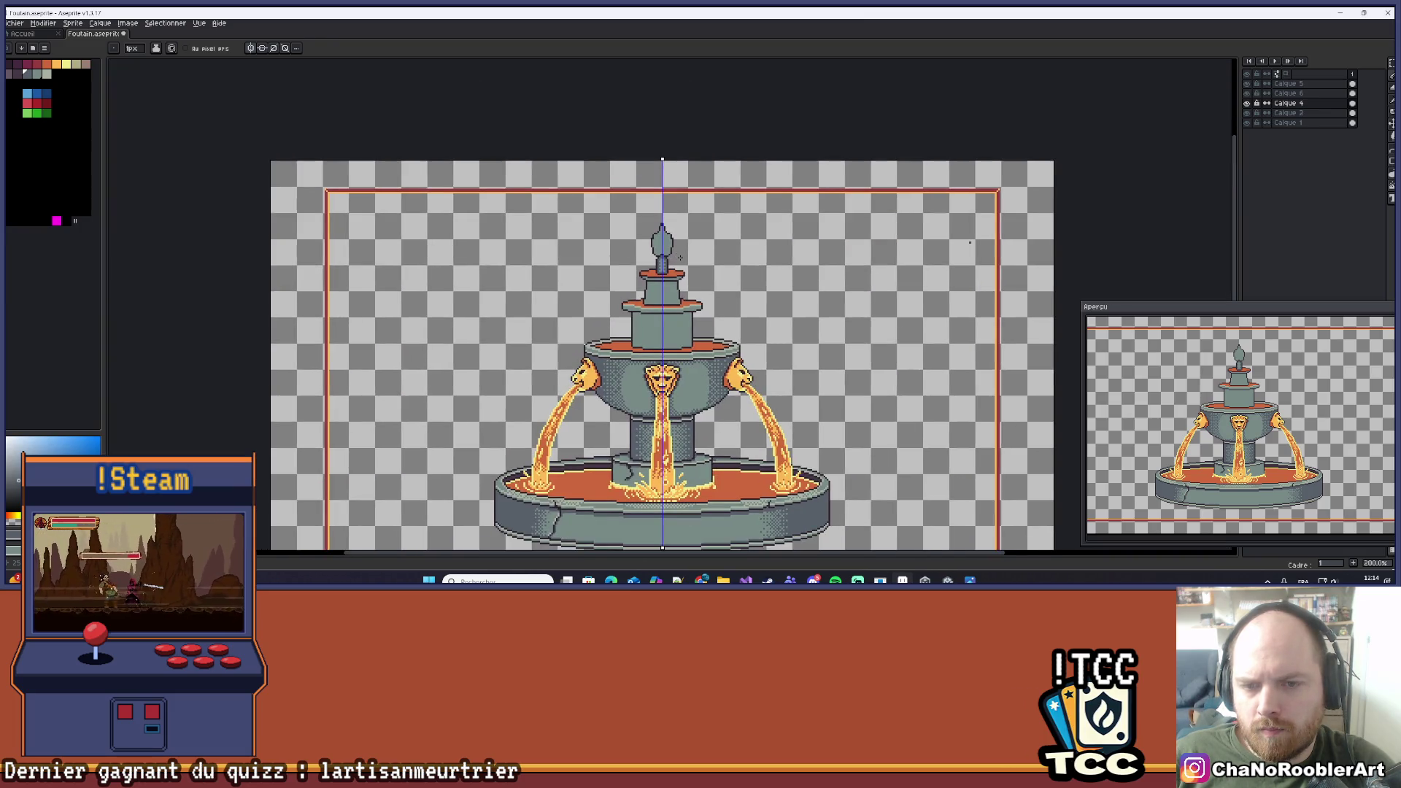
pyautogui.scroll(6, 661, 292)
pyautogui.scroll(-2, 660, 324)
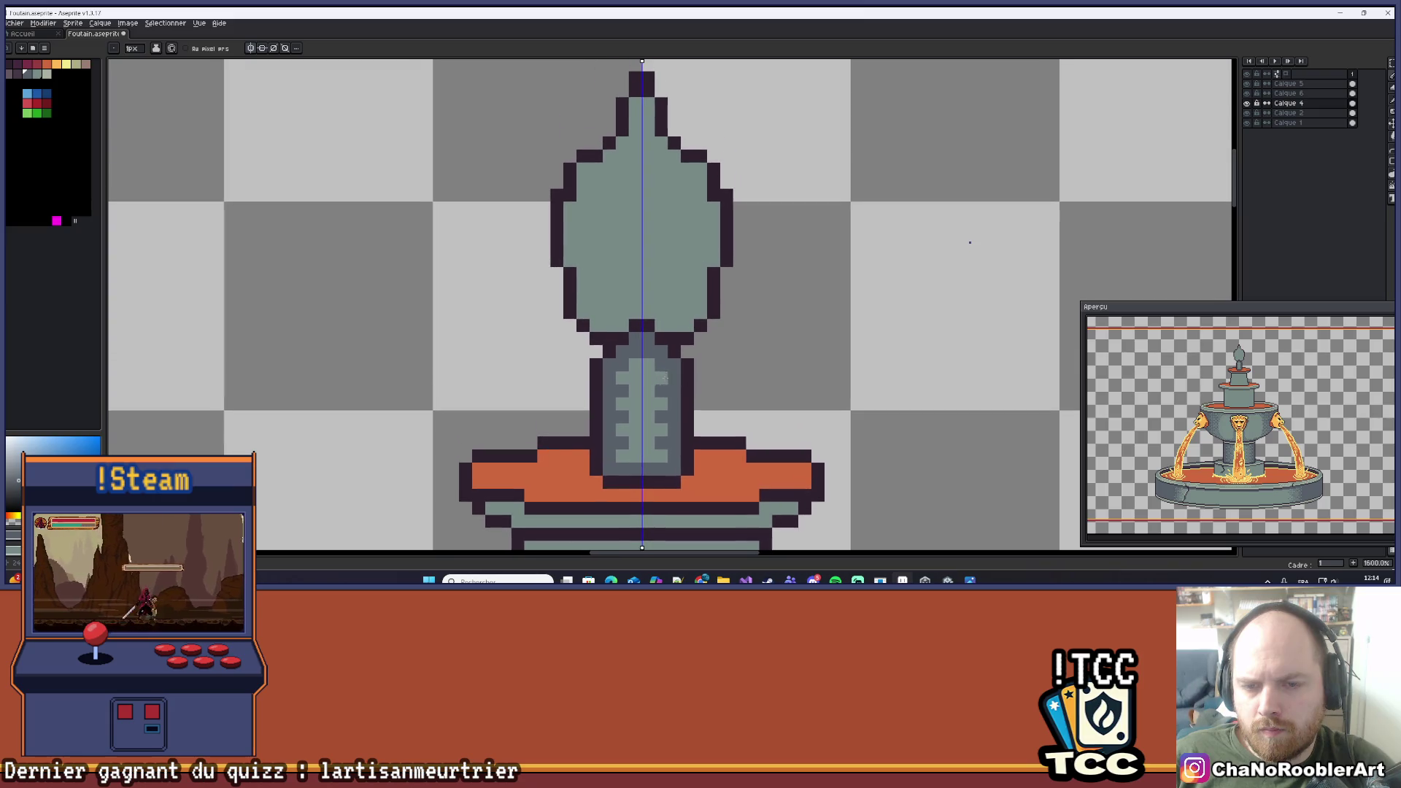
pyautogui.scroll(-4, 640, 285)
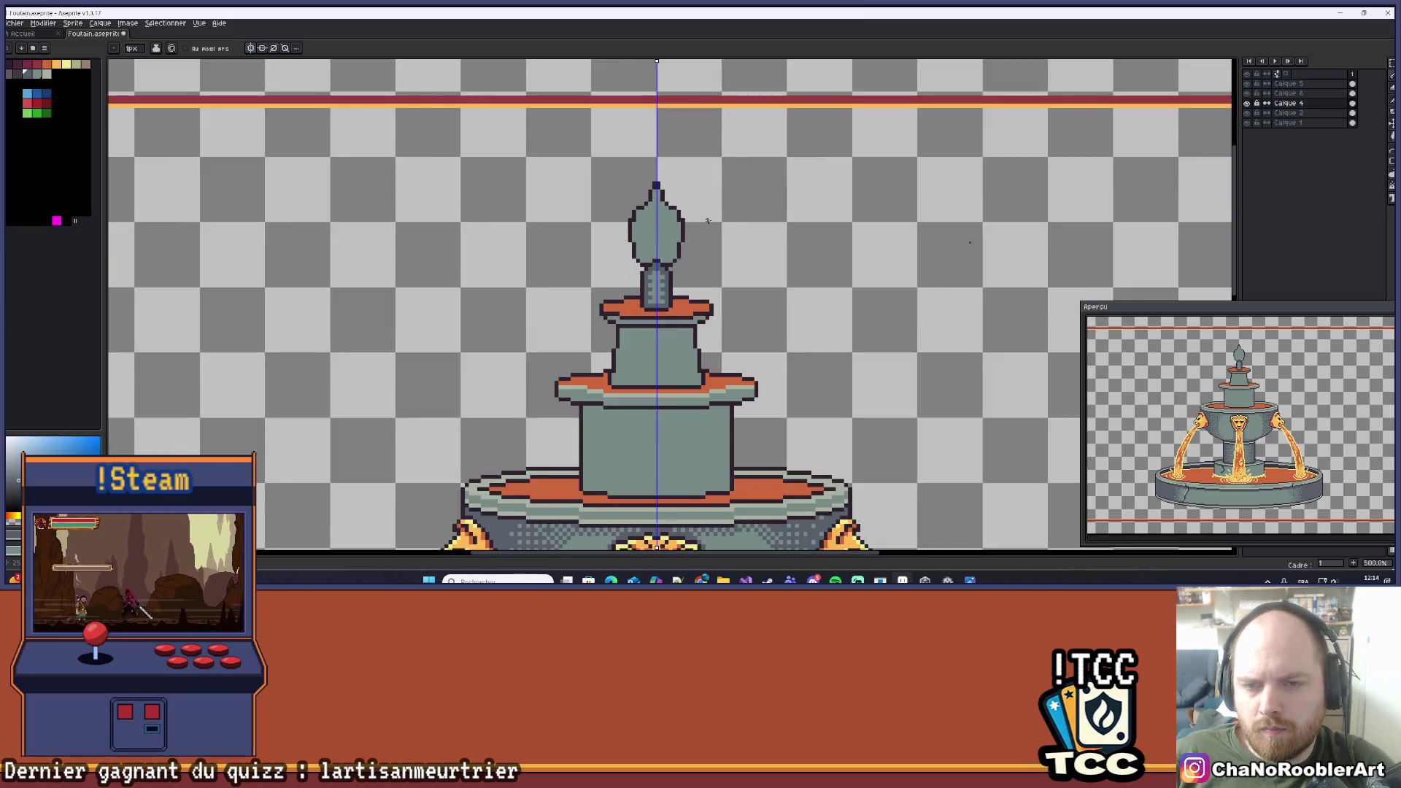
pyautogui.scroll(7, 745, 271)
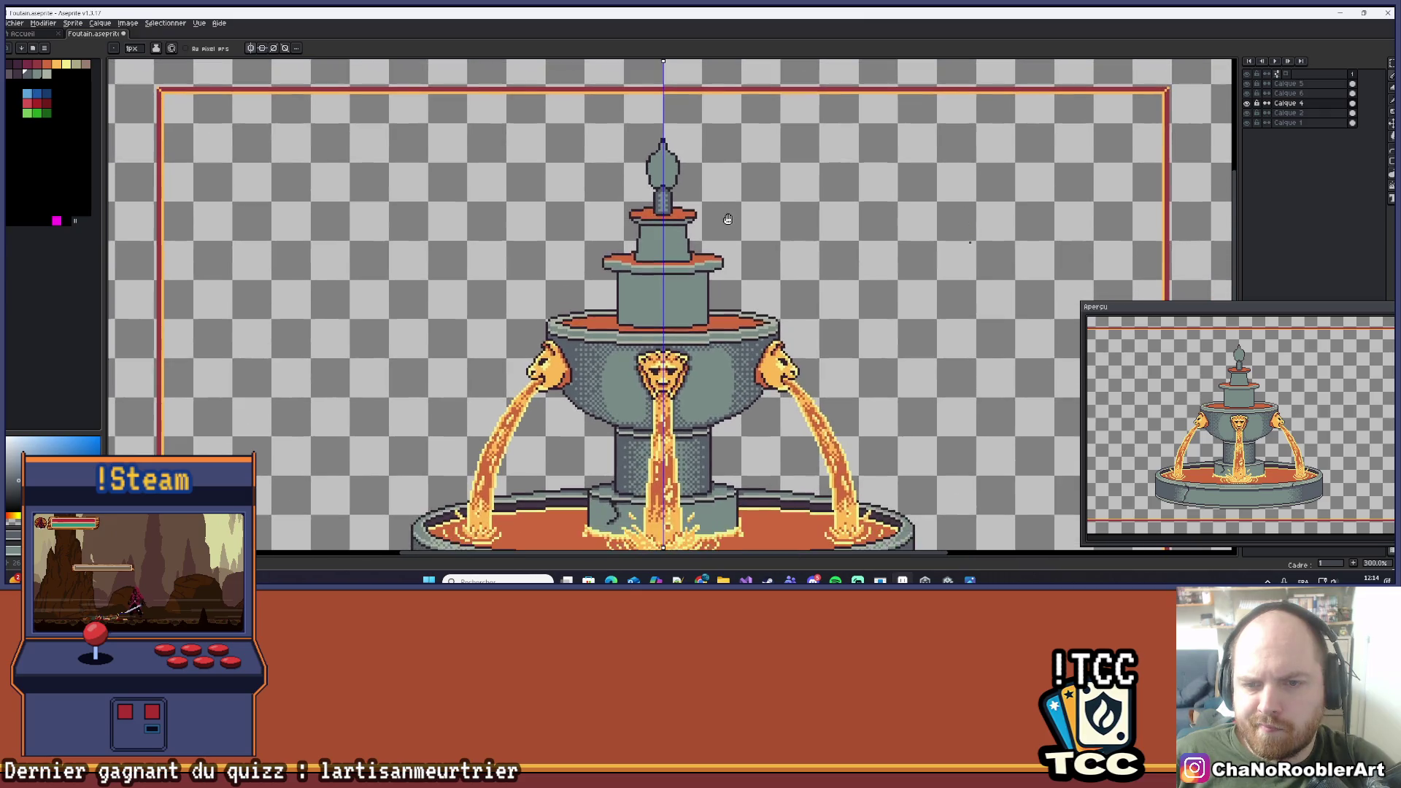
pyautogui.moveTo(563, 220)
pyautogui.mouseDown()
pyautogui.moveTo(532, 220)
pyautogui.moveTo(857, 220)
pyautogui.mouseUp()
pyautogui.scroll(-4, 684, 252)
# Draw a small mirrored notch on the tier body, then undo it.
pyautogui.moveTo(685, 251); pyautogui.dragTo(678, 230)
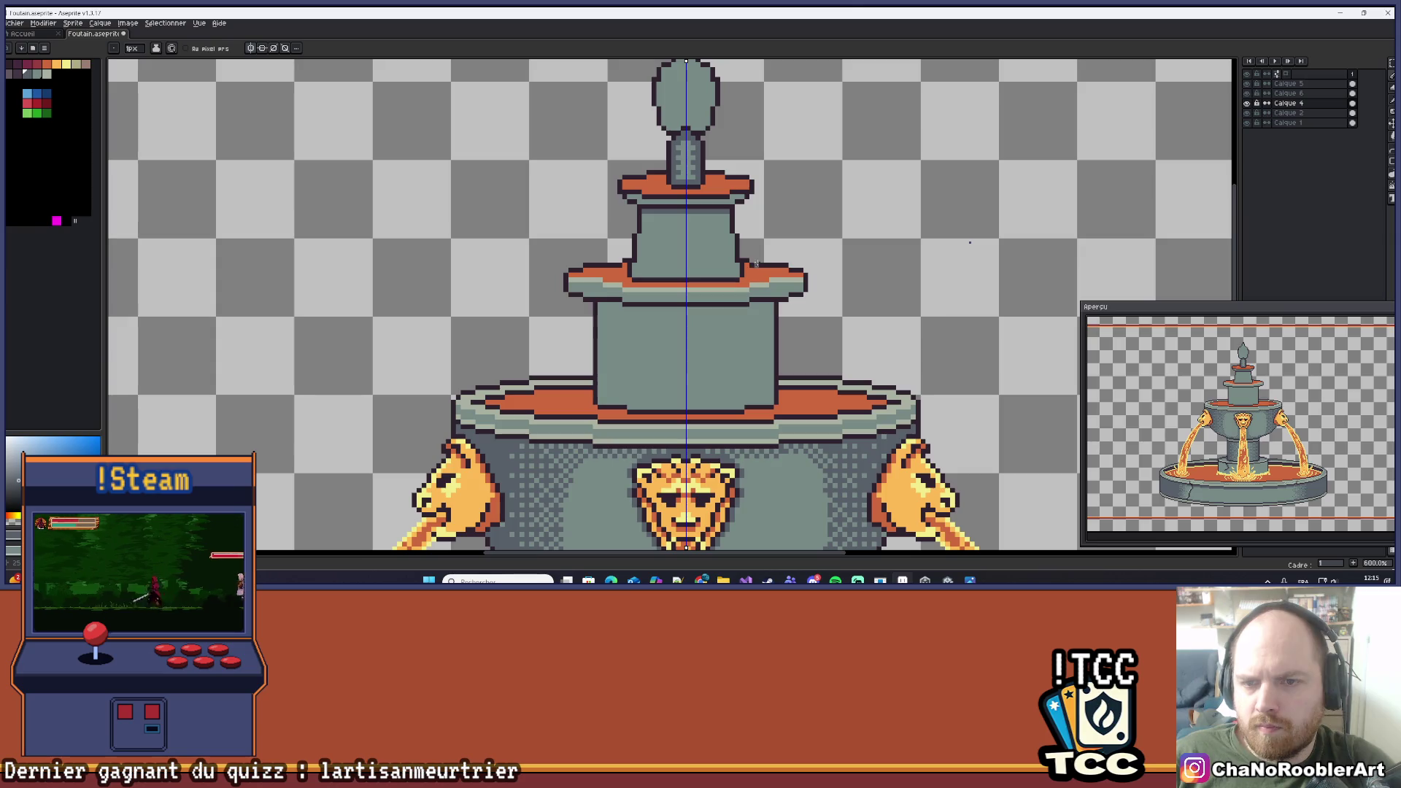
pyautogui.scroll(3, 719, 227)
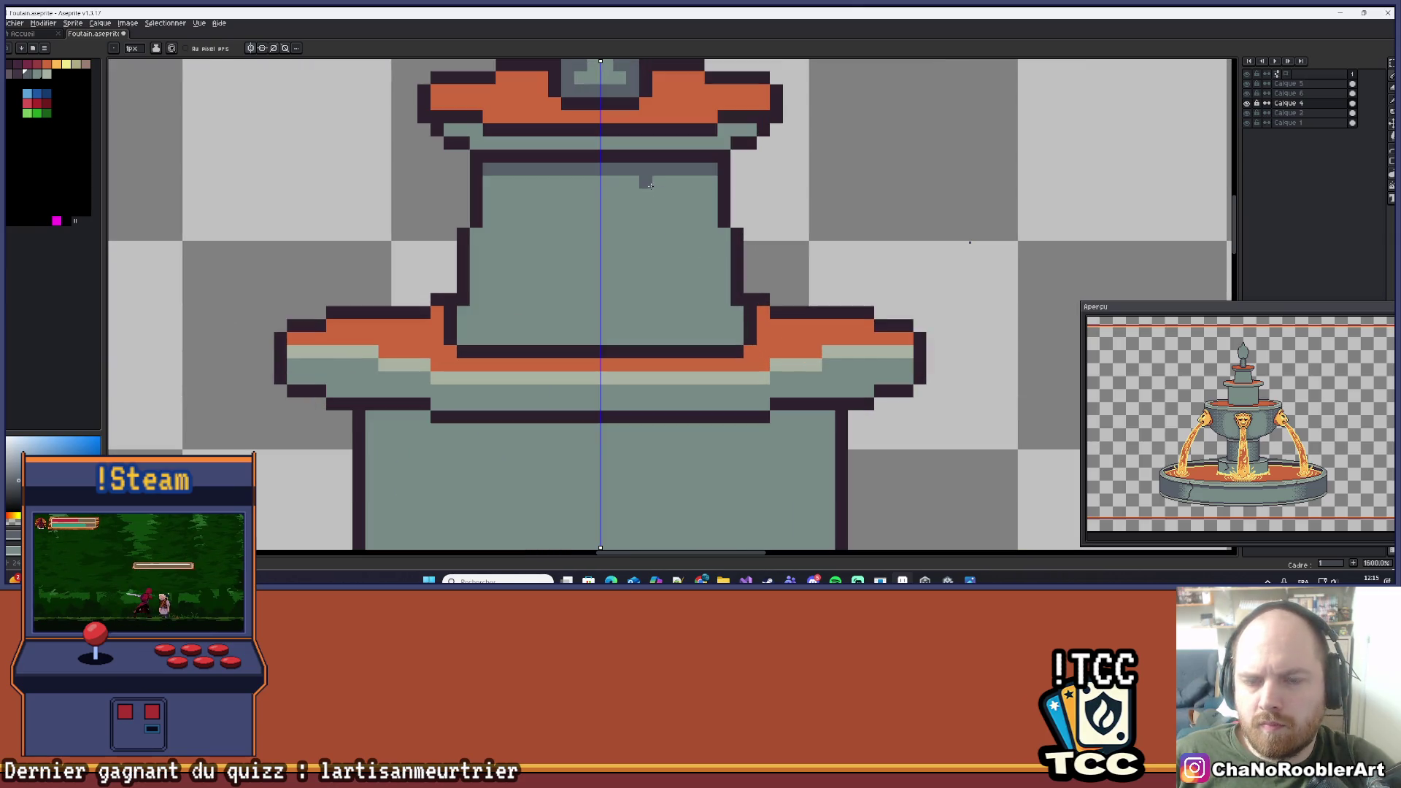
pyautogui.moveTo(744, 263); pyautogui.dragTo(728, 270)
pyautogui.hotkey('ctrl', 'z')
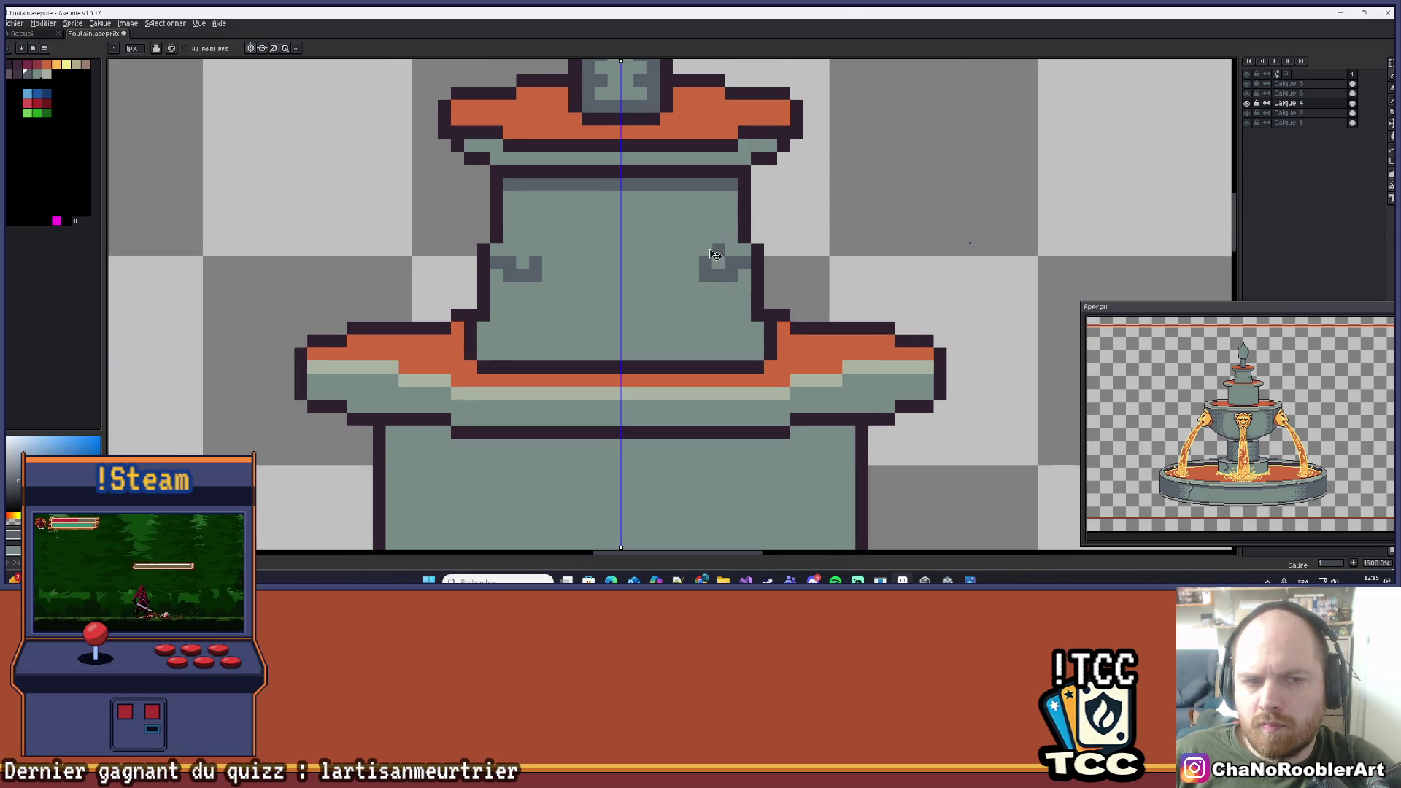
pyautogui.click(1391, 176)
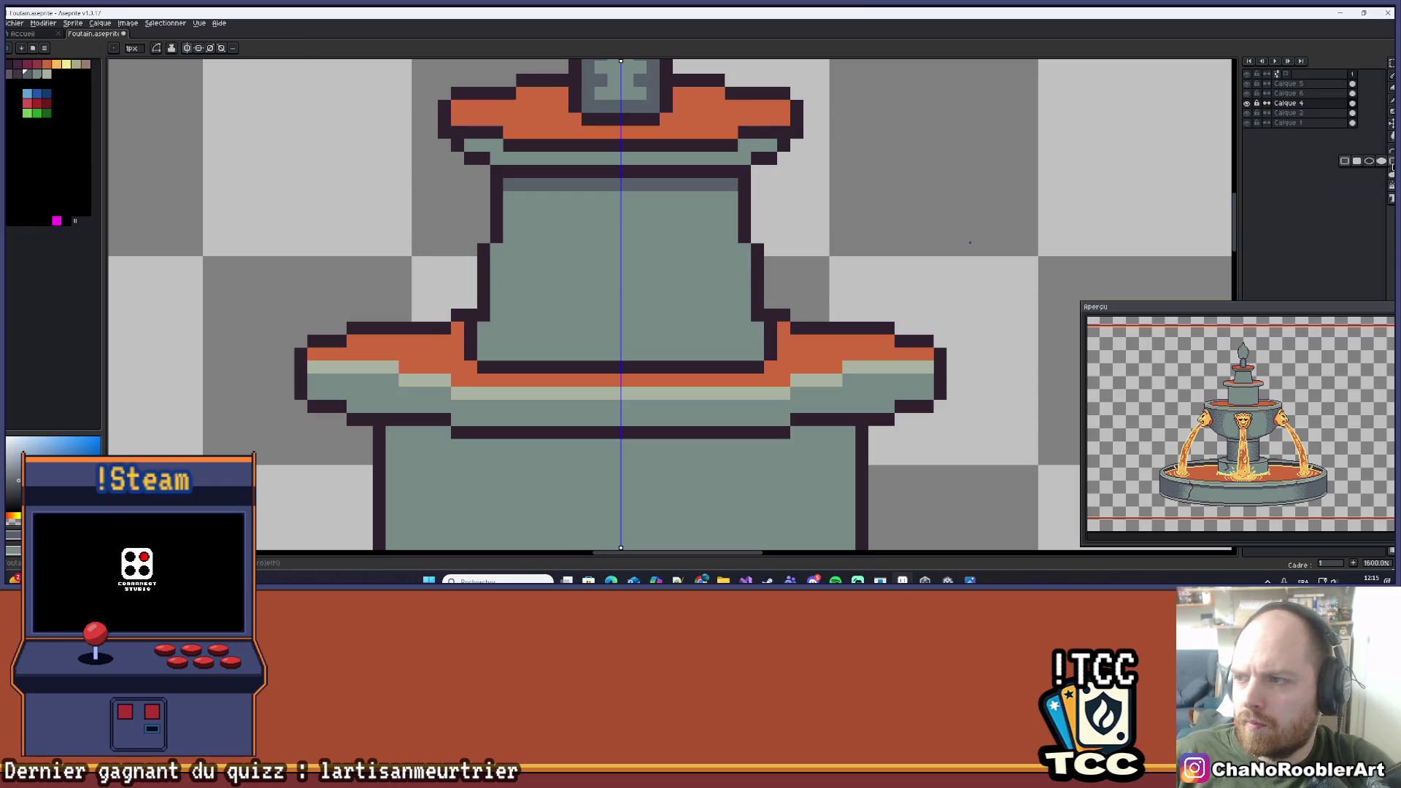
# Shade both sides of the upper tier body with Bayer-dithered gradients, symmetry turned off.
pyautogui.click(1391, 137)
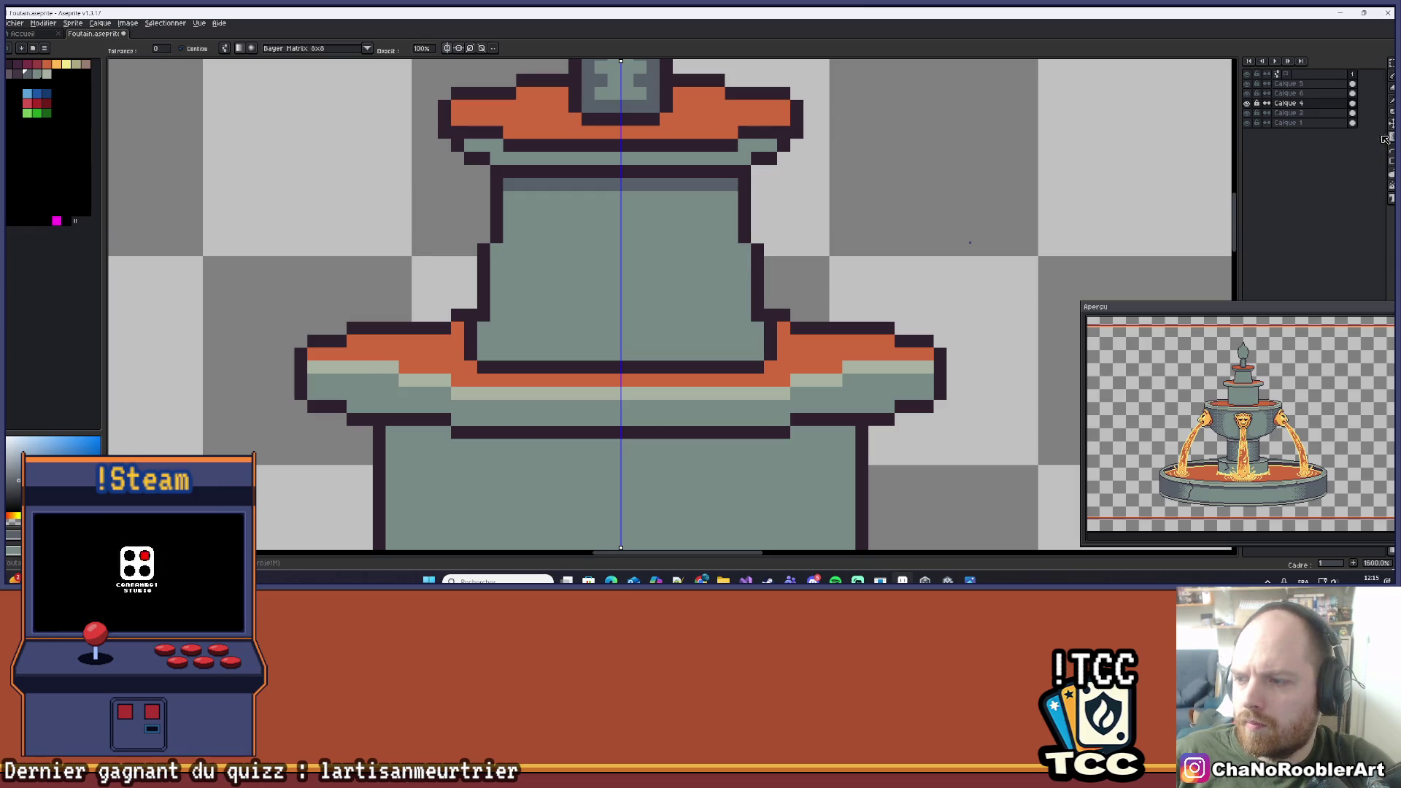
pyautogui.moveTo(768, 274); pyautogui.dragTo(689, 288)
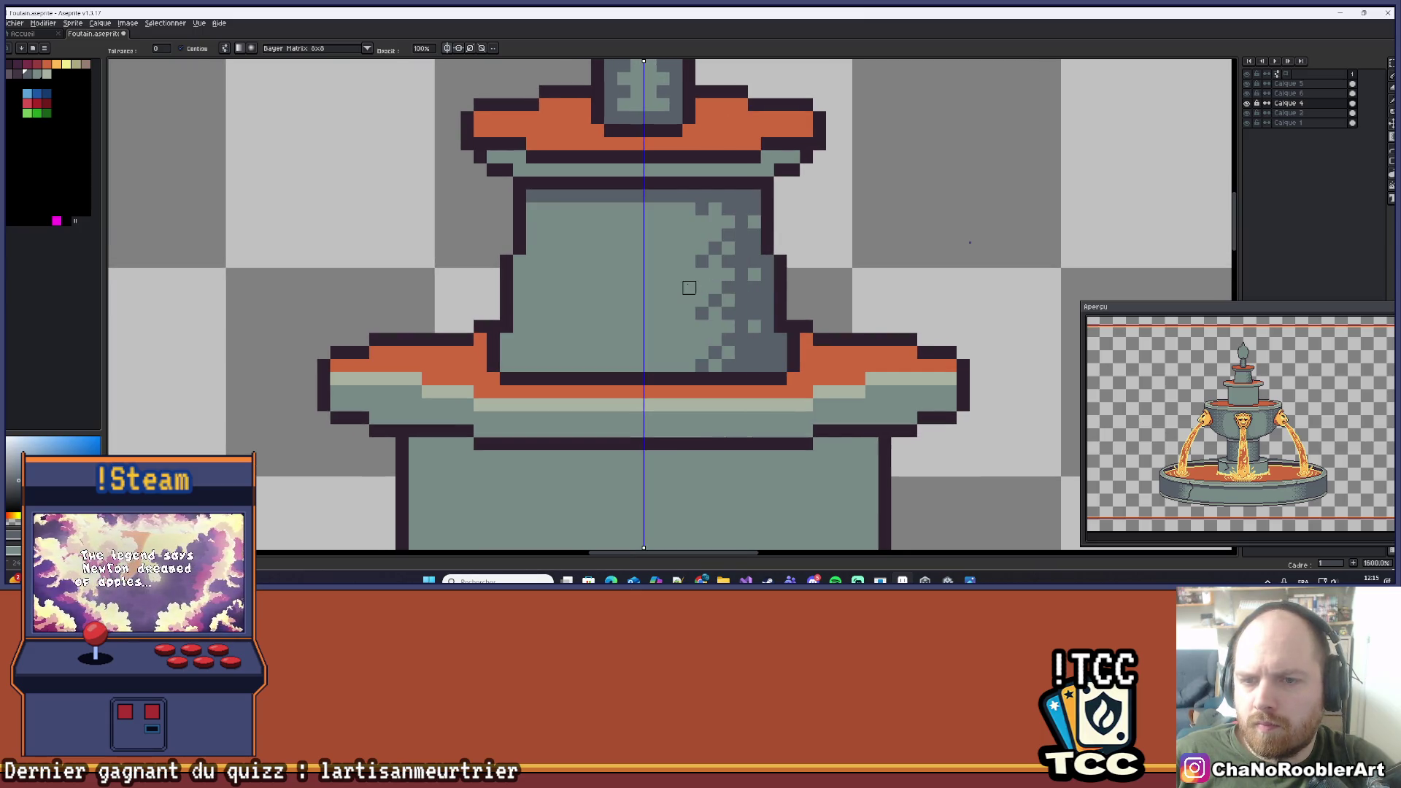
pyautogui.hotkey('ctrl', 'z')
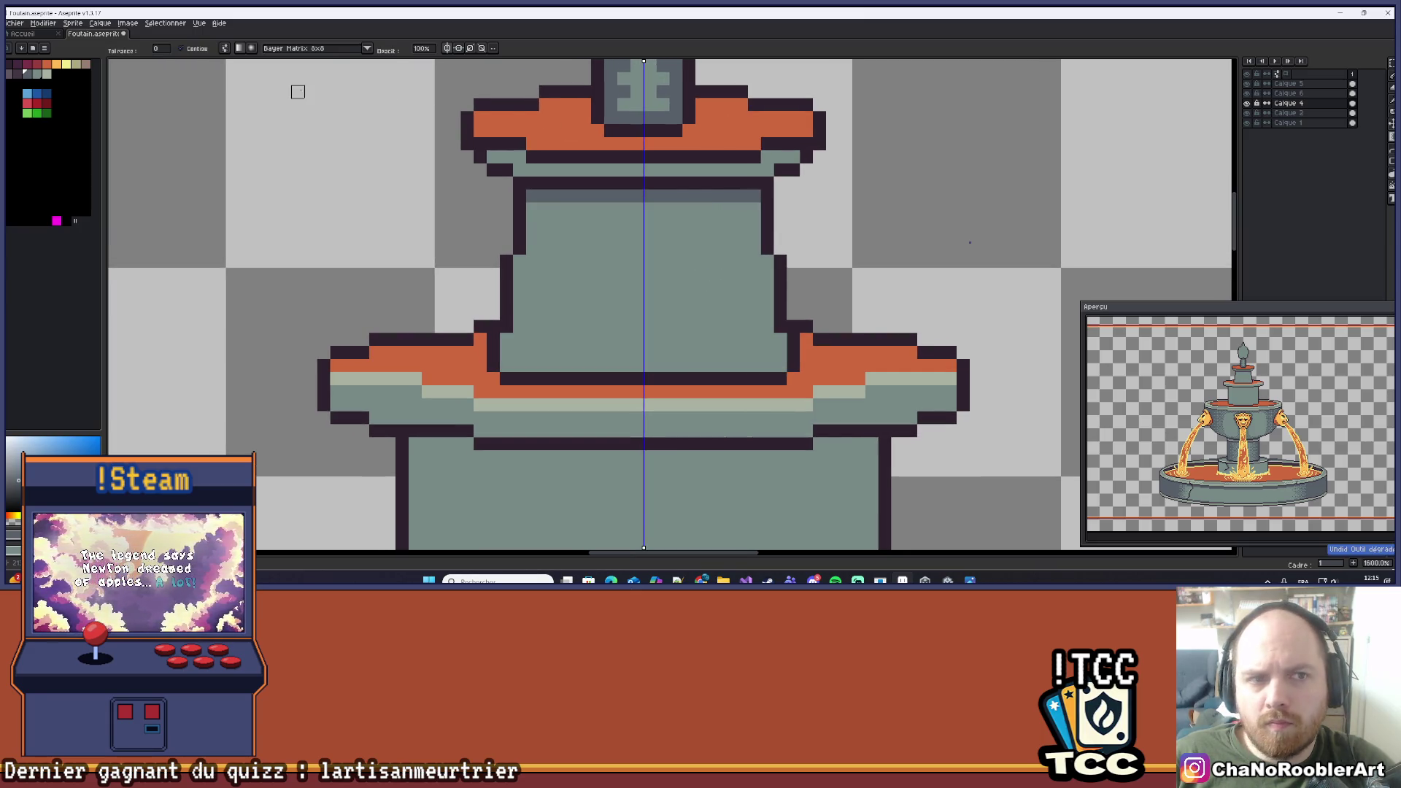
pyautogui.click(450, 49)
pyautogui.moveTo(766, 286); pyautogui.dragTo(663, 288)
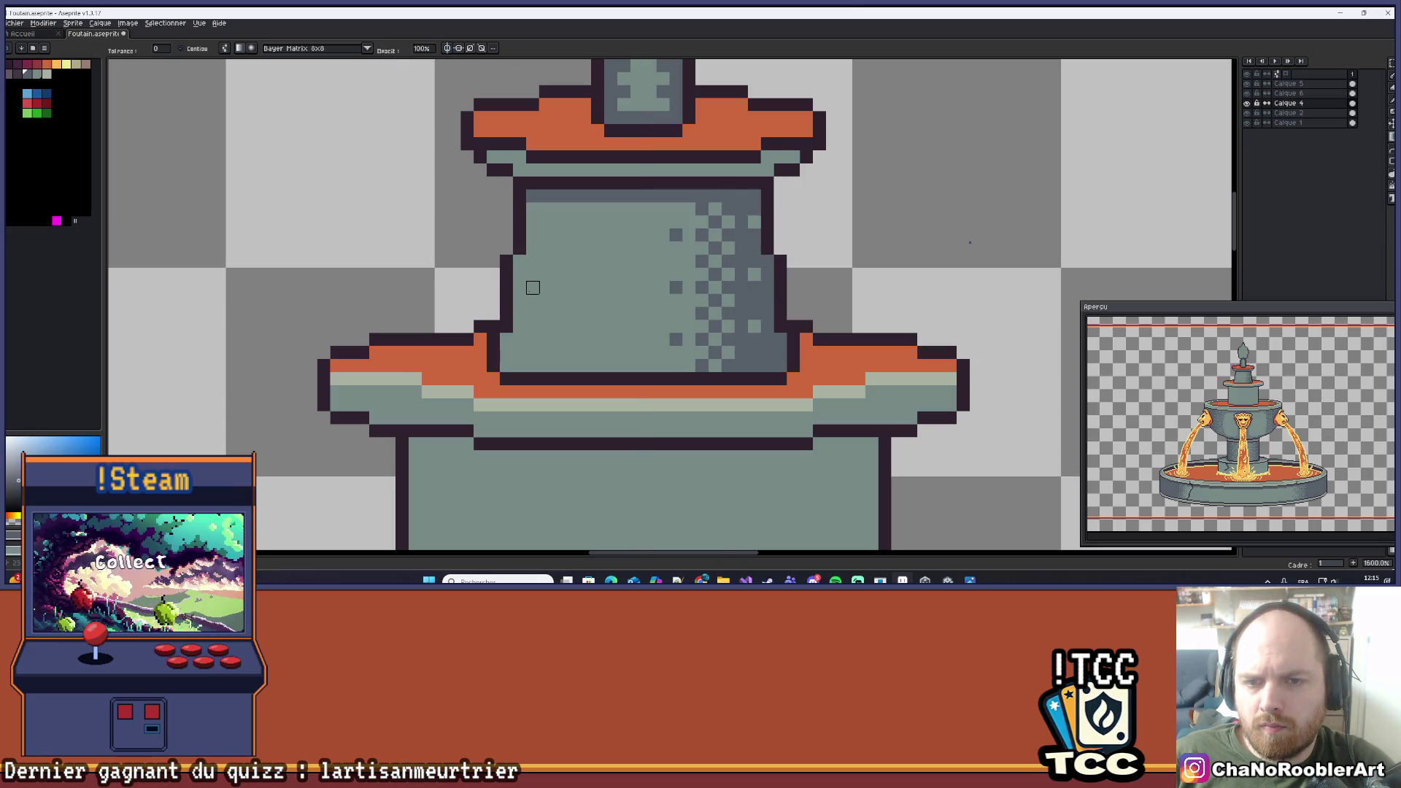
pyautogui.moveTo(520, 300)
pyautogui.mouseDown()
pyautogui.moveTo(526, 284)
pyautogui.moveTo(611, 288)
pyautogui.mouseUp()
# Pencil a dark line along the tier panel's bottom row.
pyautogui.scroll(-5, 611, 274)
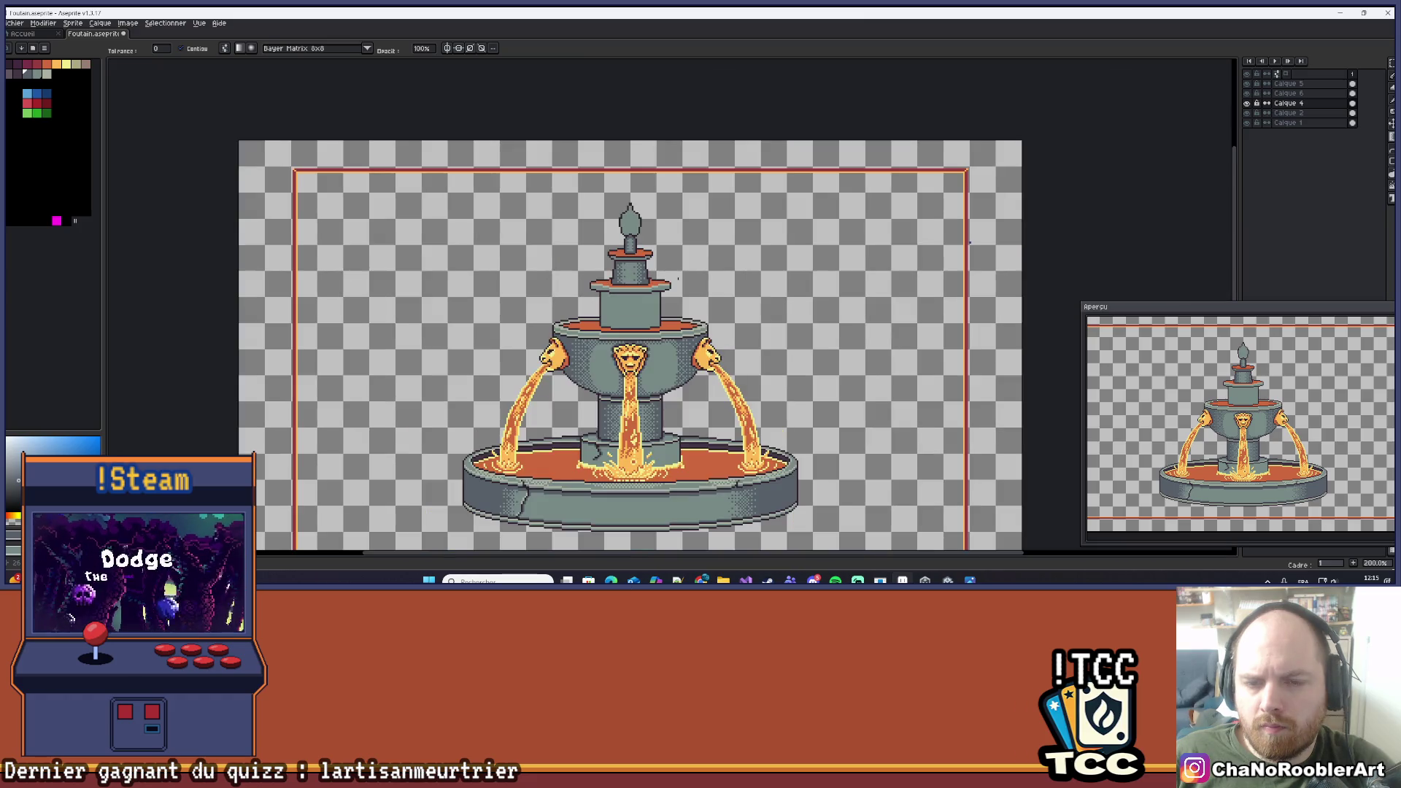
pyautogui.scroll(-1, 685, 267)
pyautogui.scroll(8, 685, 267)
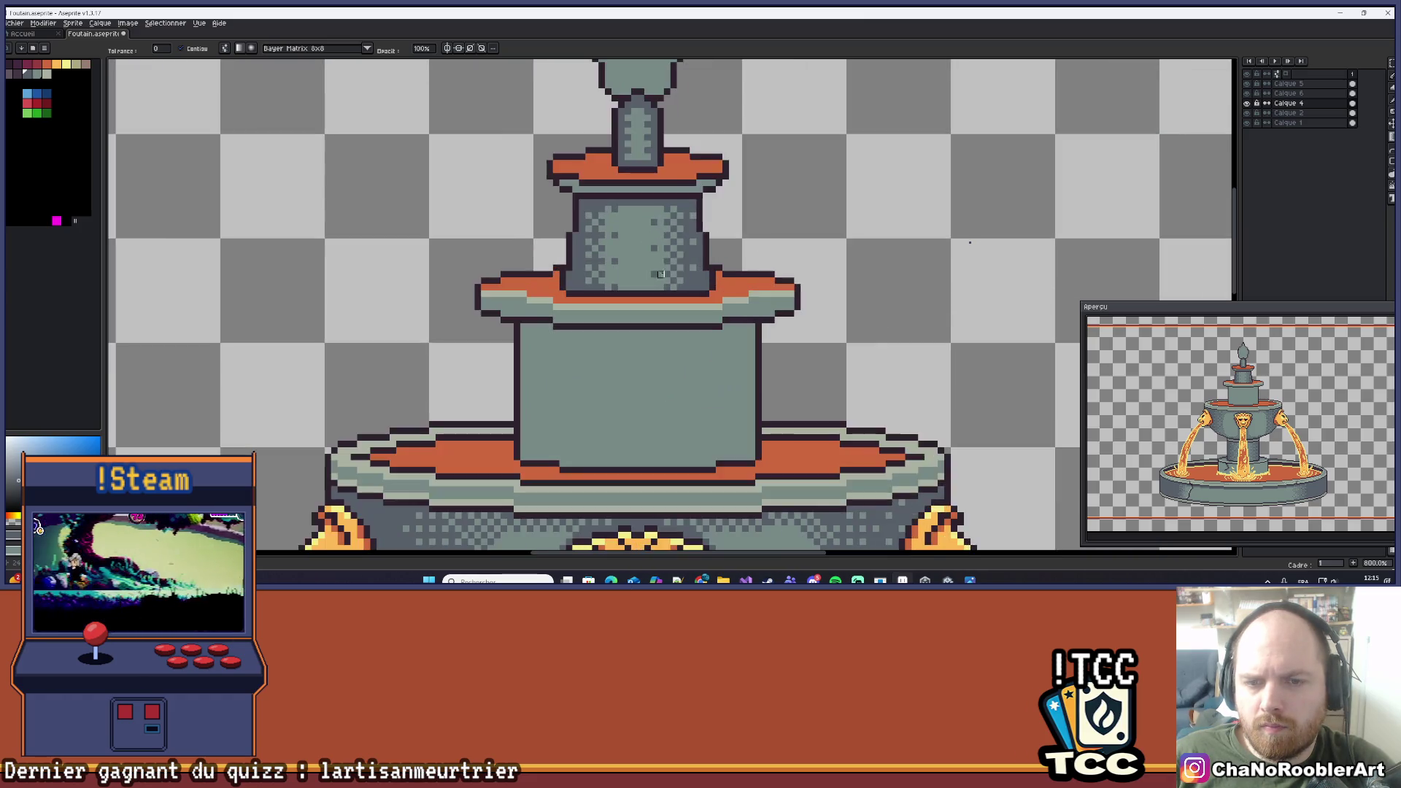
pyautogui.scroll(1, 555, 289)
pyautogui.press('b')
pyautogui.moveTo(553, 290); pyautogui.dragTo(690, 290)
# Briefly hide Calque 4 to compare, then paint a light highlight row along the upper tier's ledge.
pyautogui.scroll(-1, 689, 289)
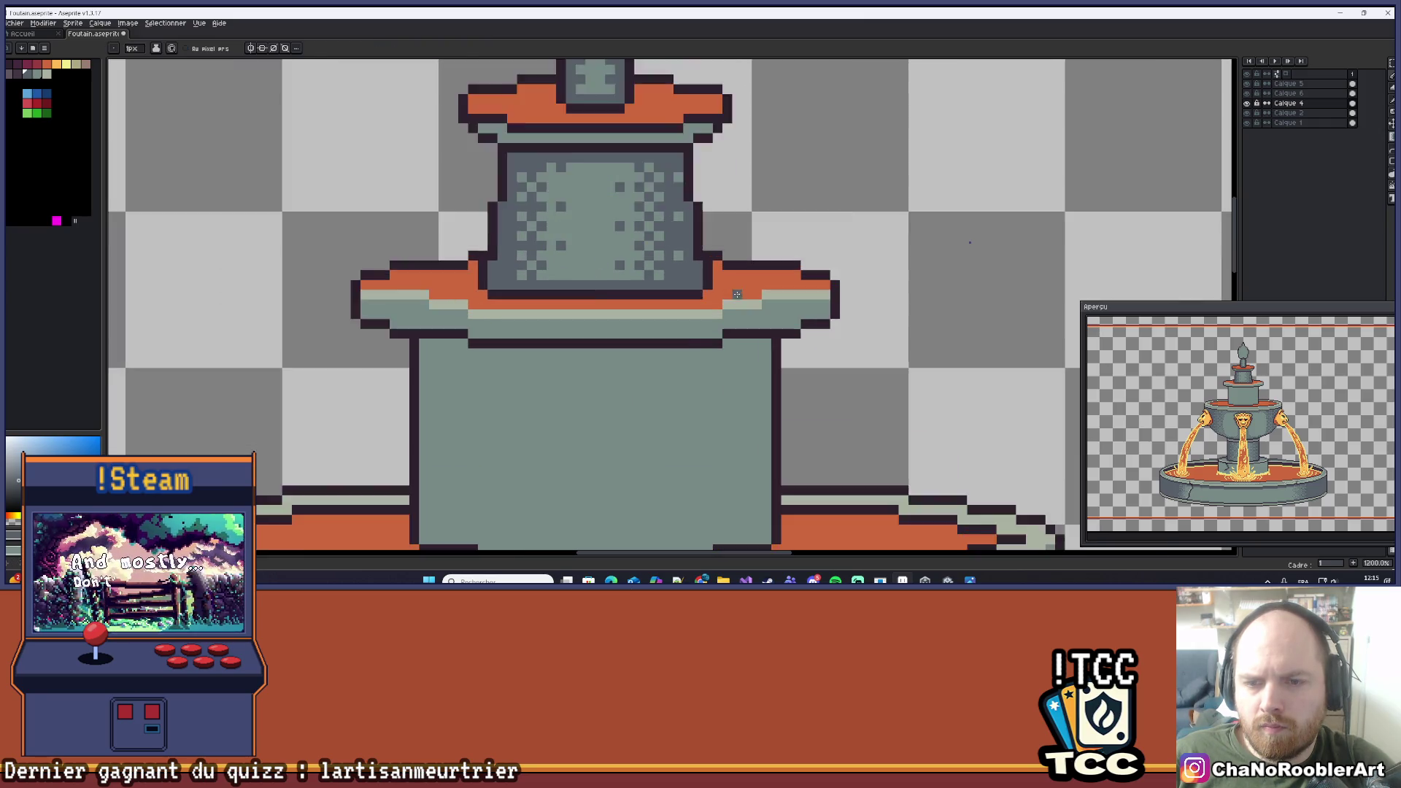
pyautogui.scroll(-5, 761, 242)
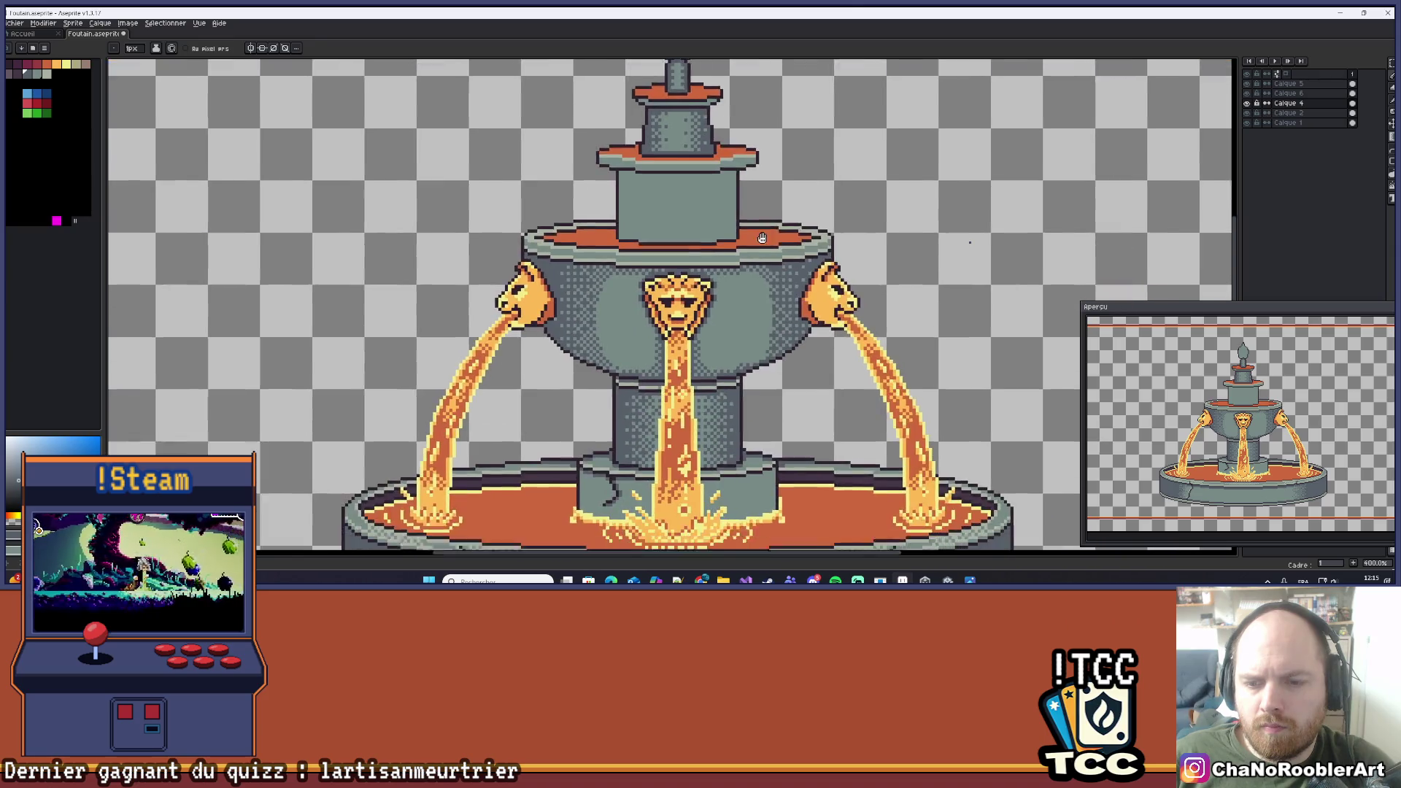
pyautogui.scroll(1, 729, 219)
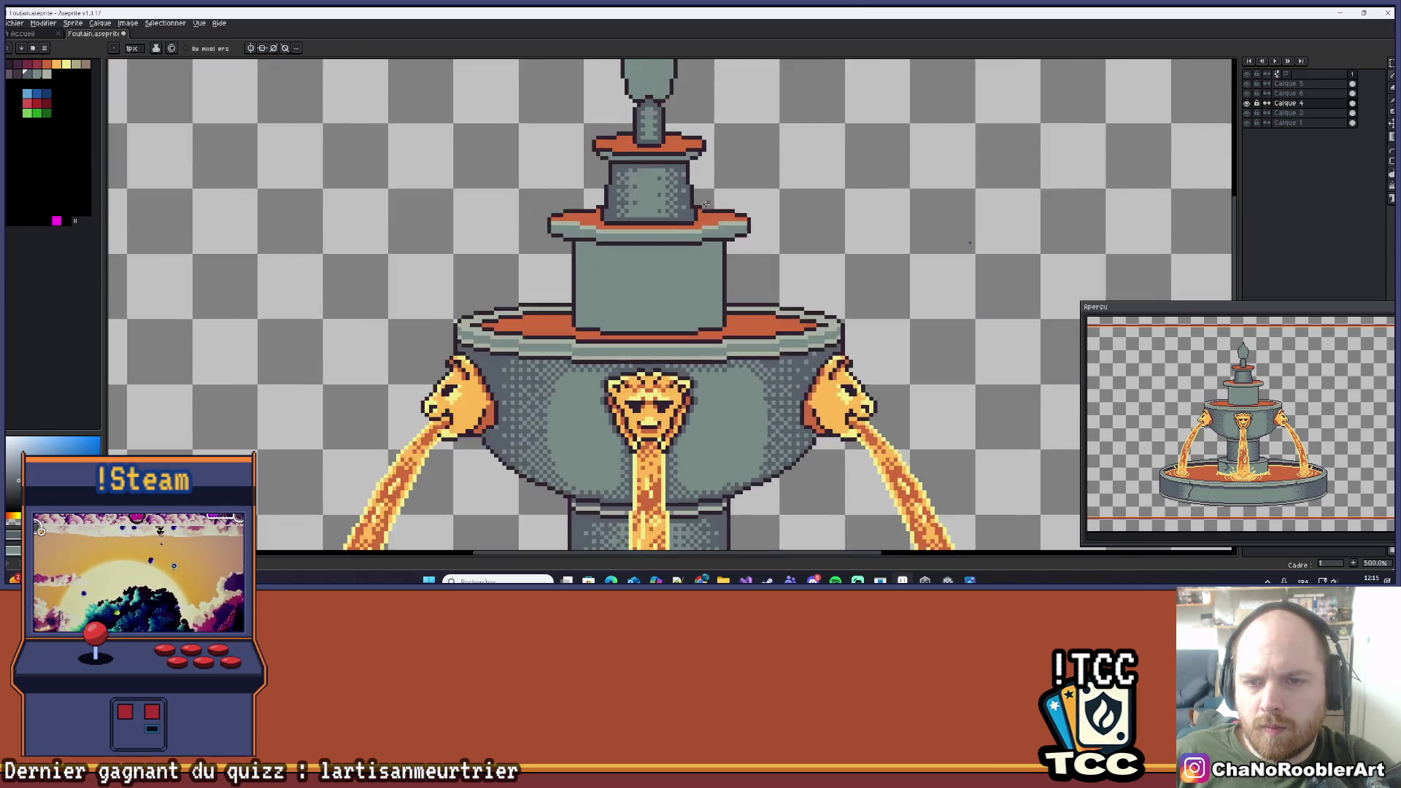
pyautogui.scroll(4, 705, 203)
pyautogui.scroll(-6, 700, 293)
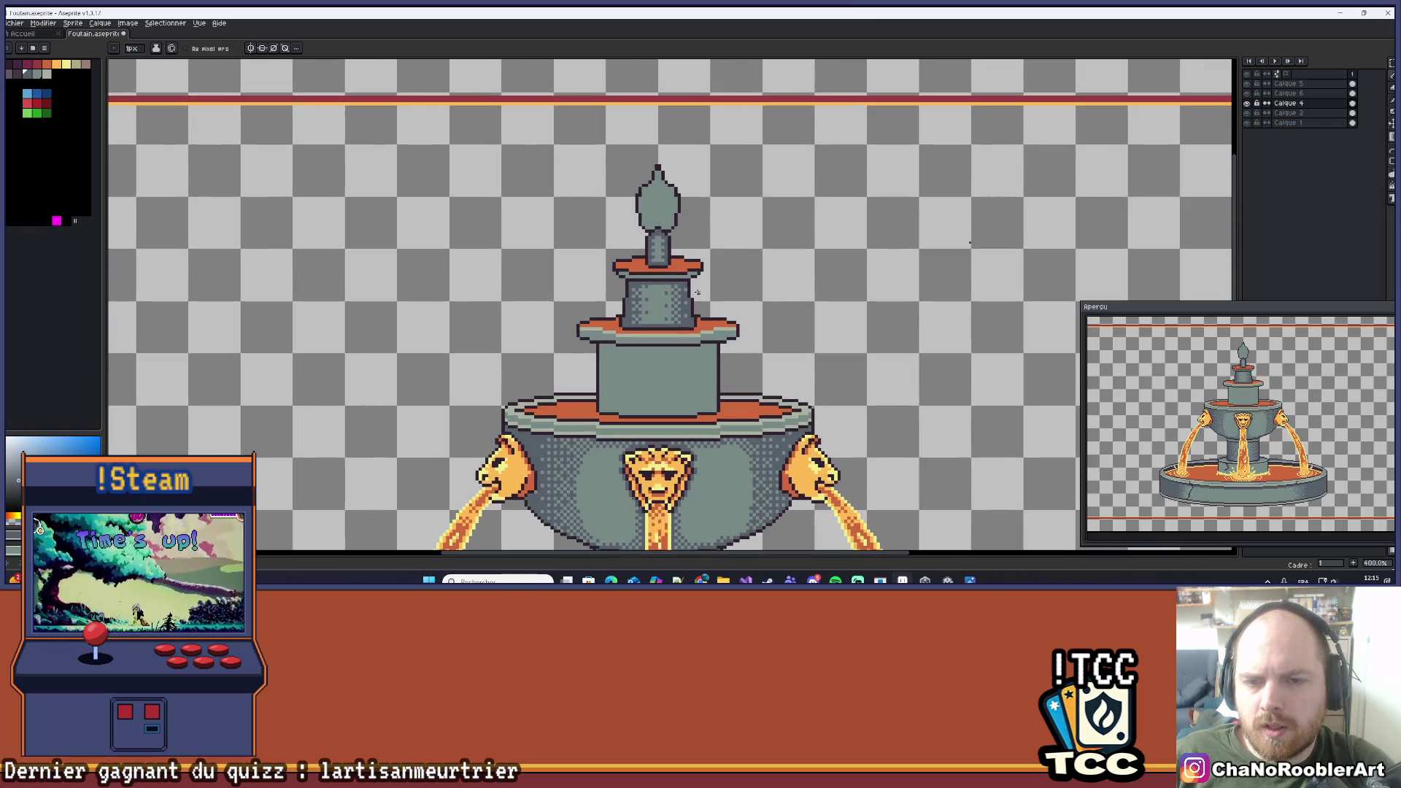
pyautogui.doubleClick(1247, 104)
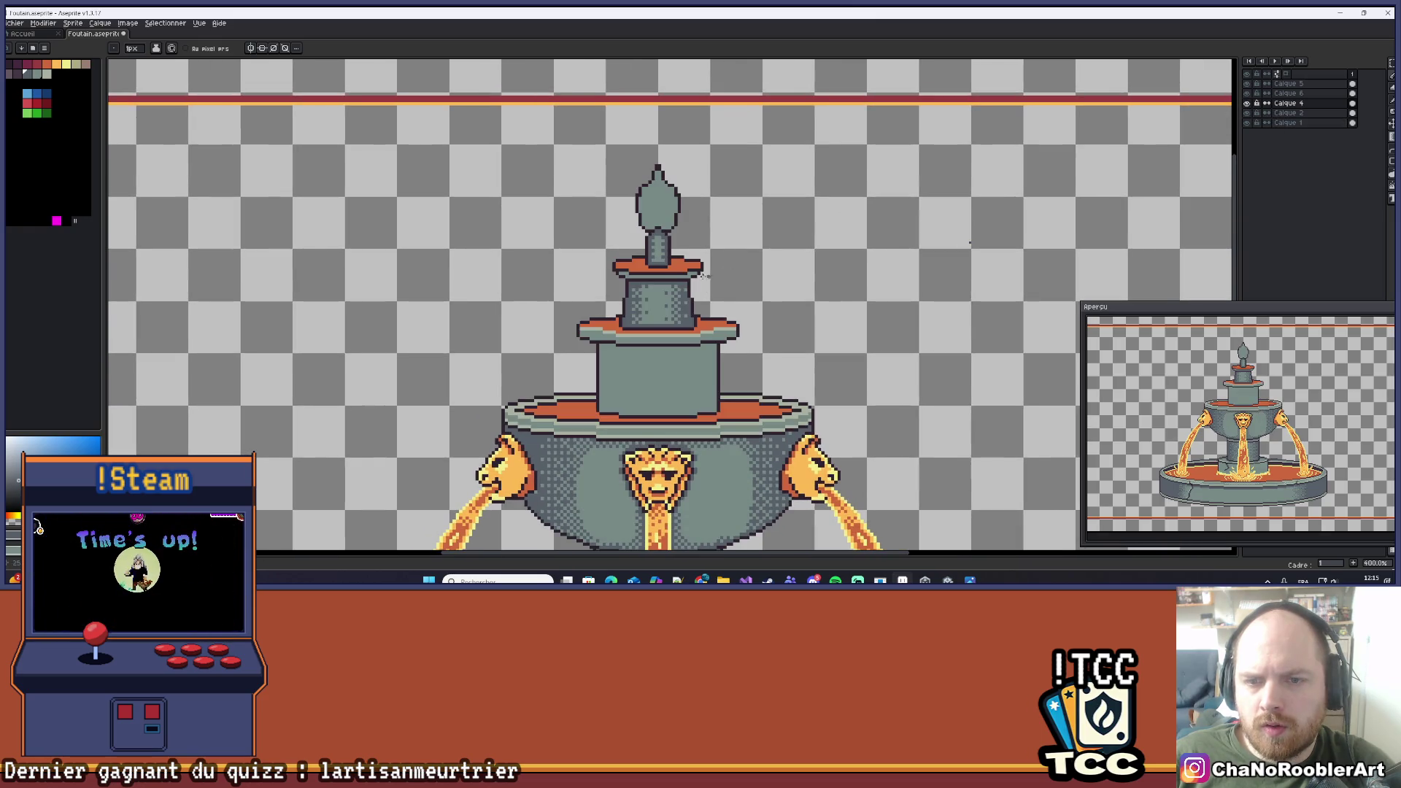
pyautogui.scroll(5, 712, 275)
pyautogui.scroll(-3, 756, 303)
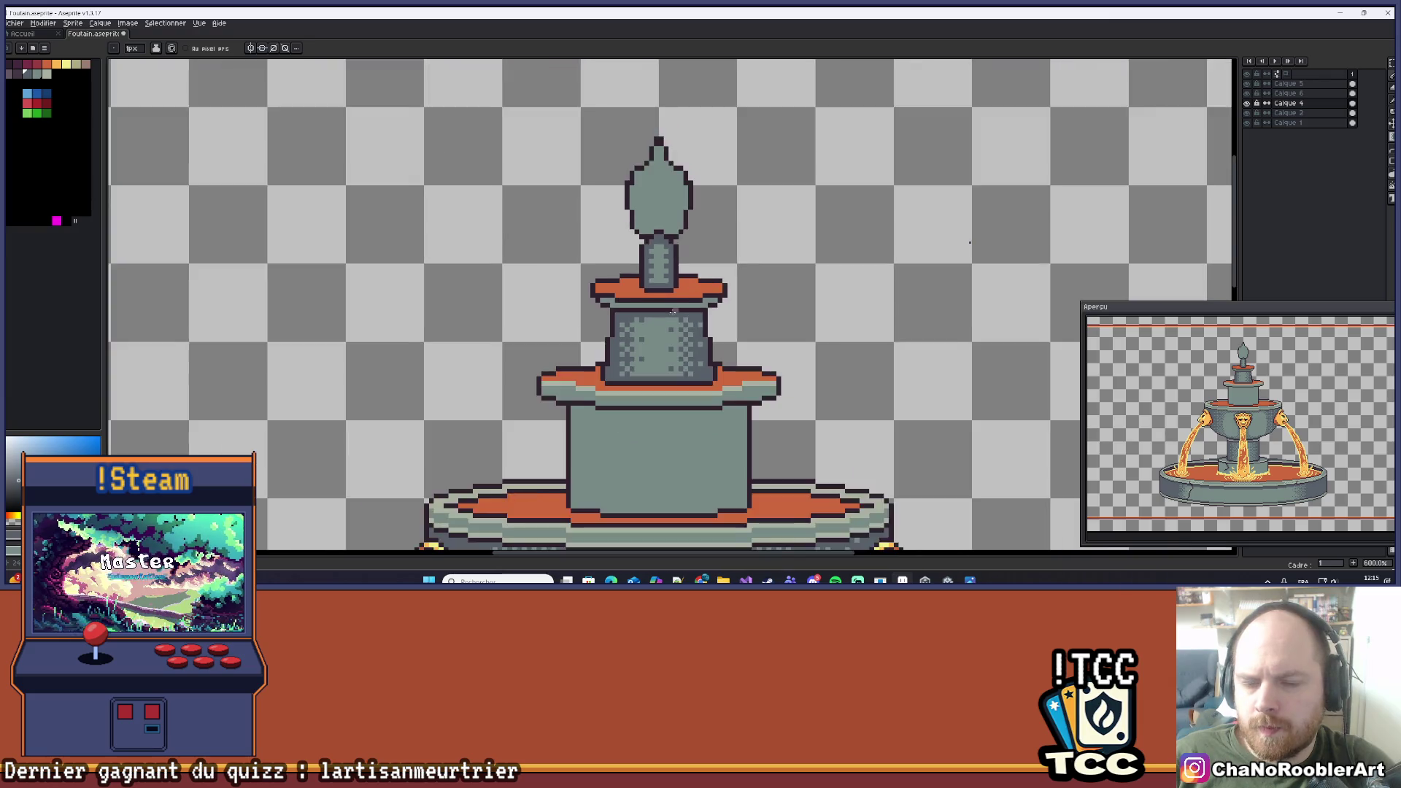
pyautogui.scroll(1, 677, 306)
pyautogui.scroll(3, 561, 267)
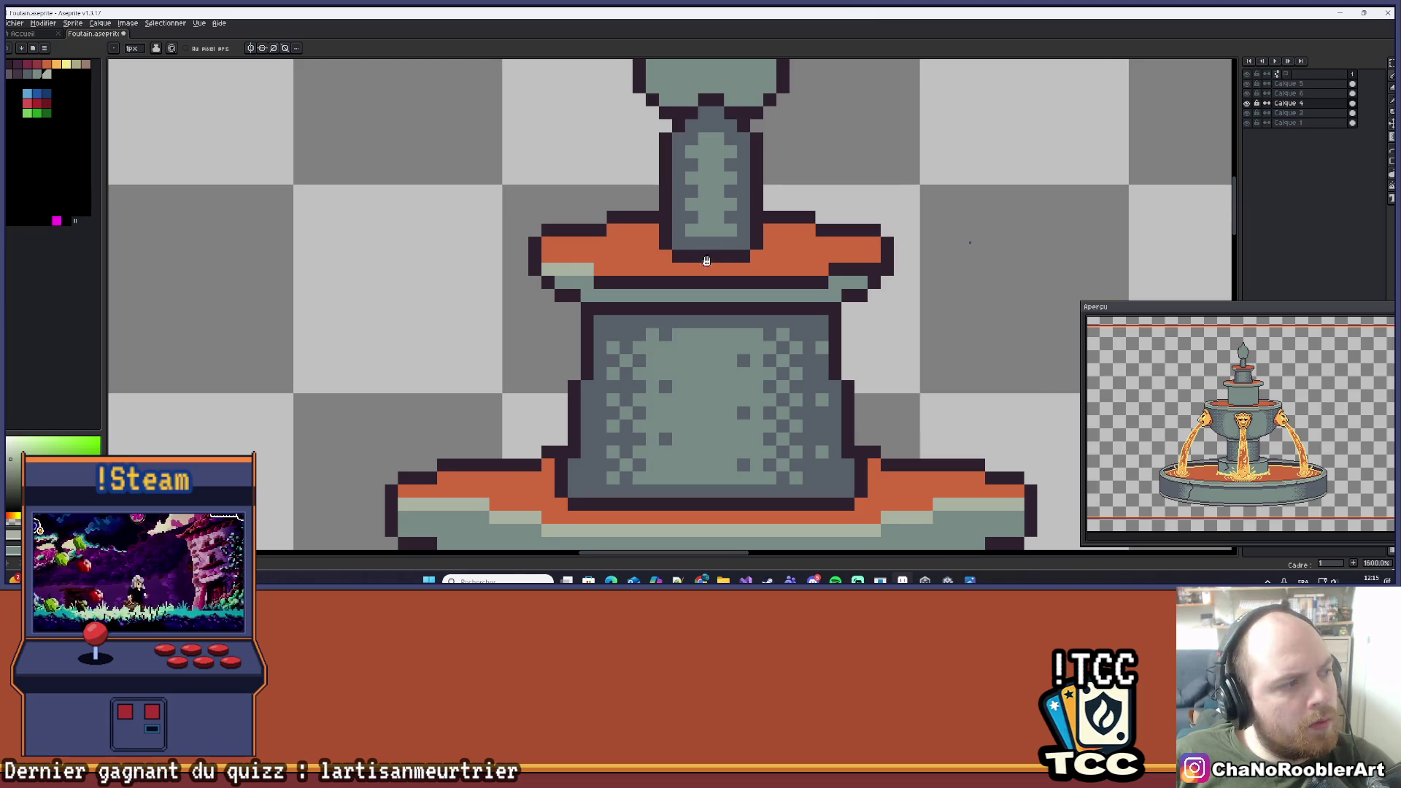
pyautogui.moveTo(711, 258); pyautogui.dragTo(626, 286)
pyautogui.moveTo(516, 309); pyautogui.dragTo(768, 298)
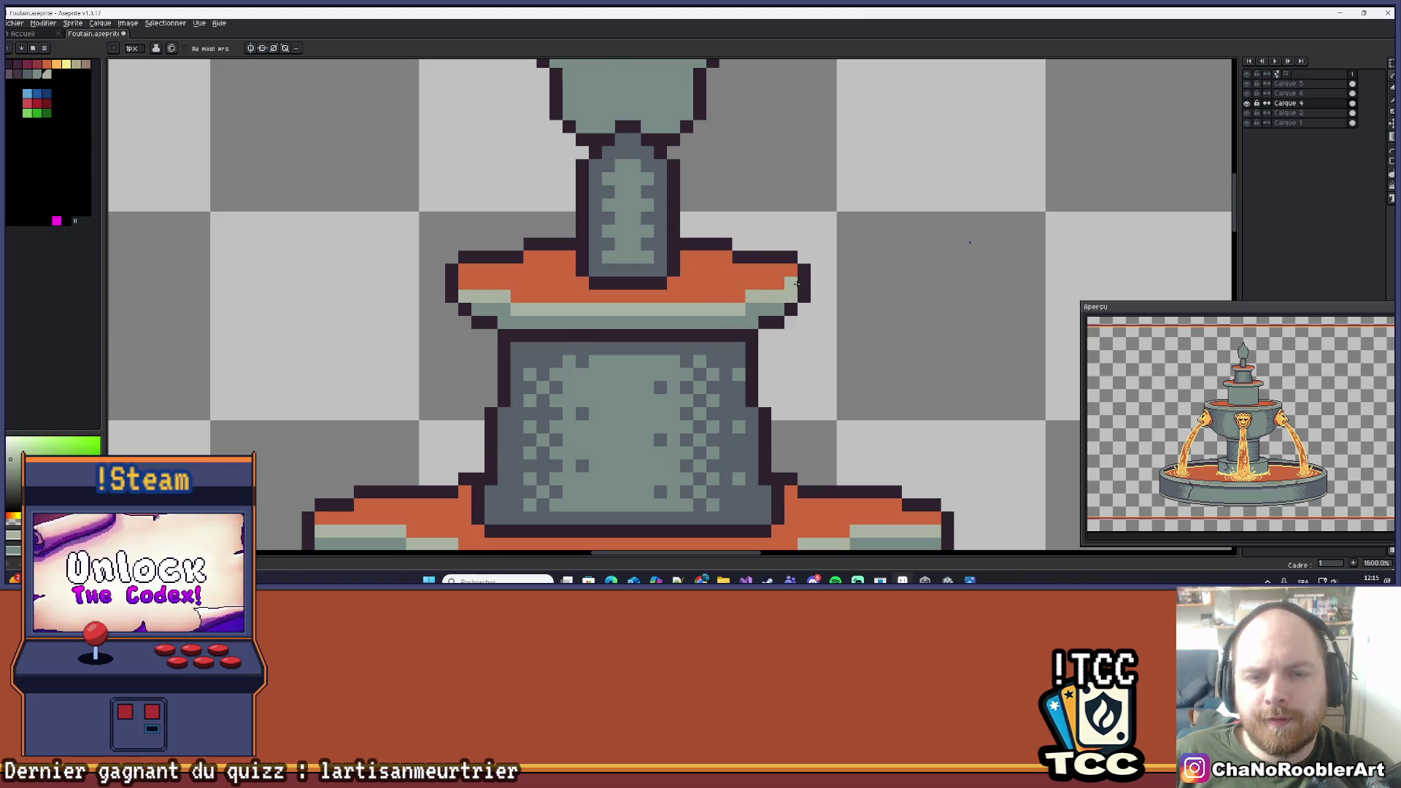
pyautogui.scroll(-5, 796, 284)
pyautogui.scroll(2, 763, 304)
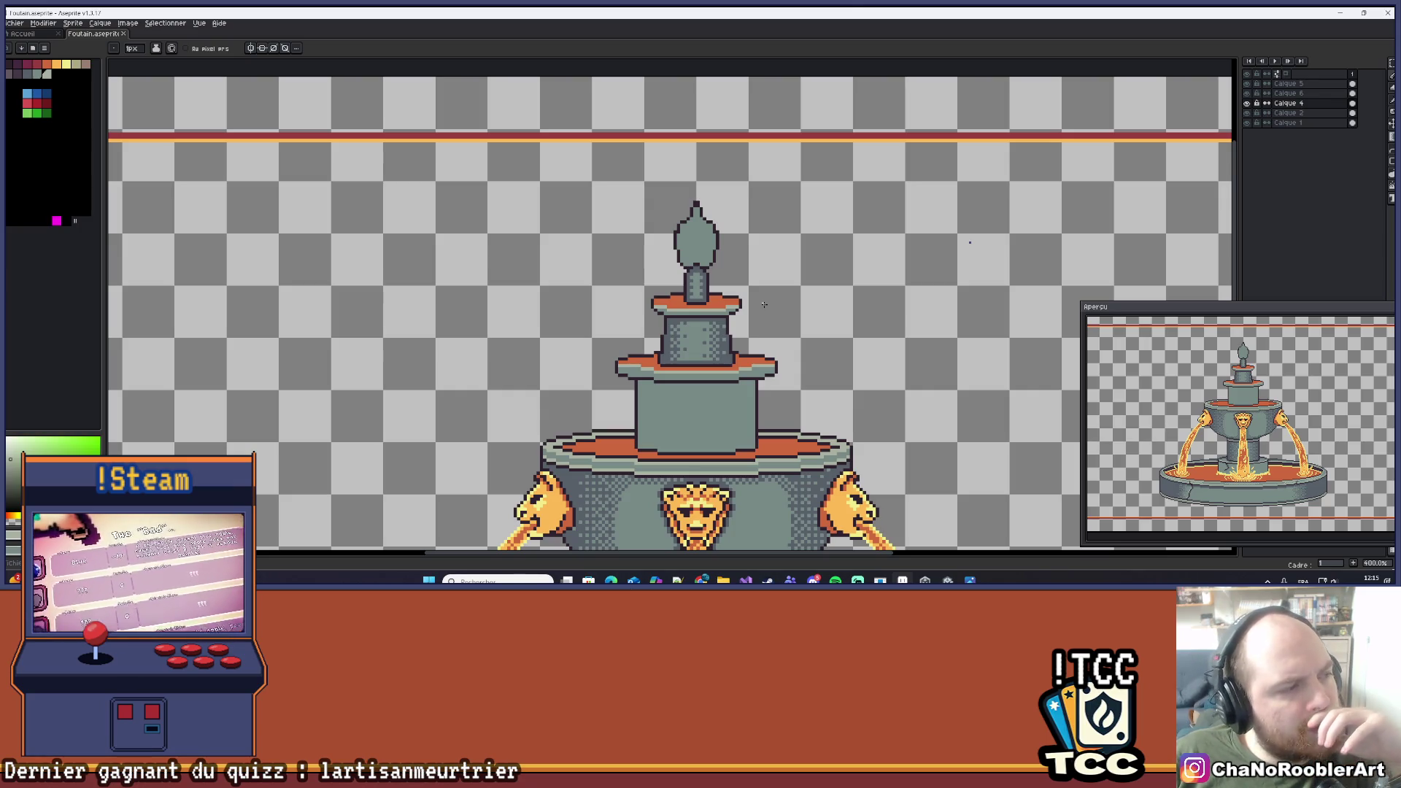
pyautogui.scroll(-5, 764, 304)
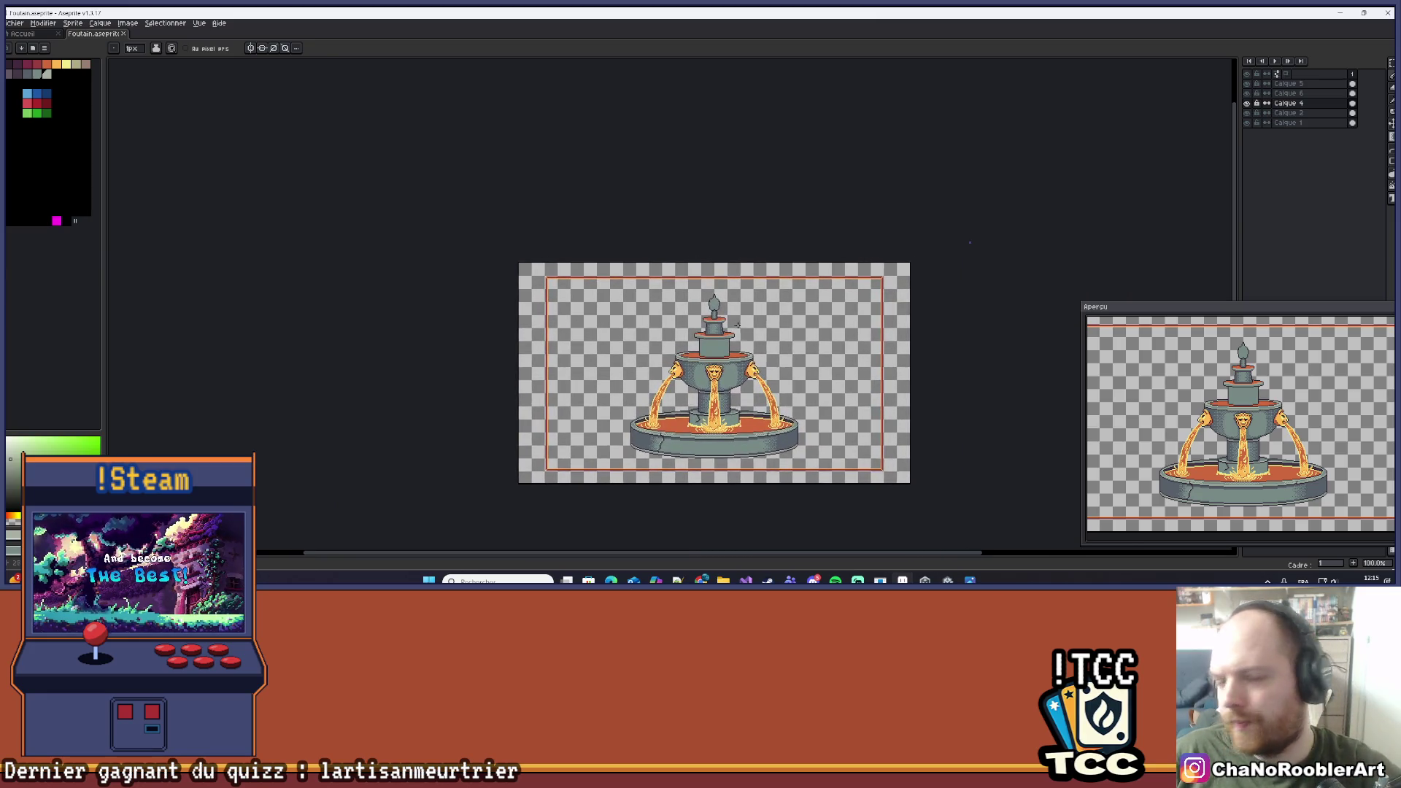
pyautogui.scroll(5, 704, 355)
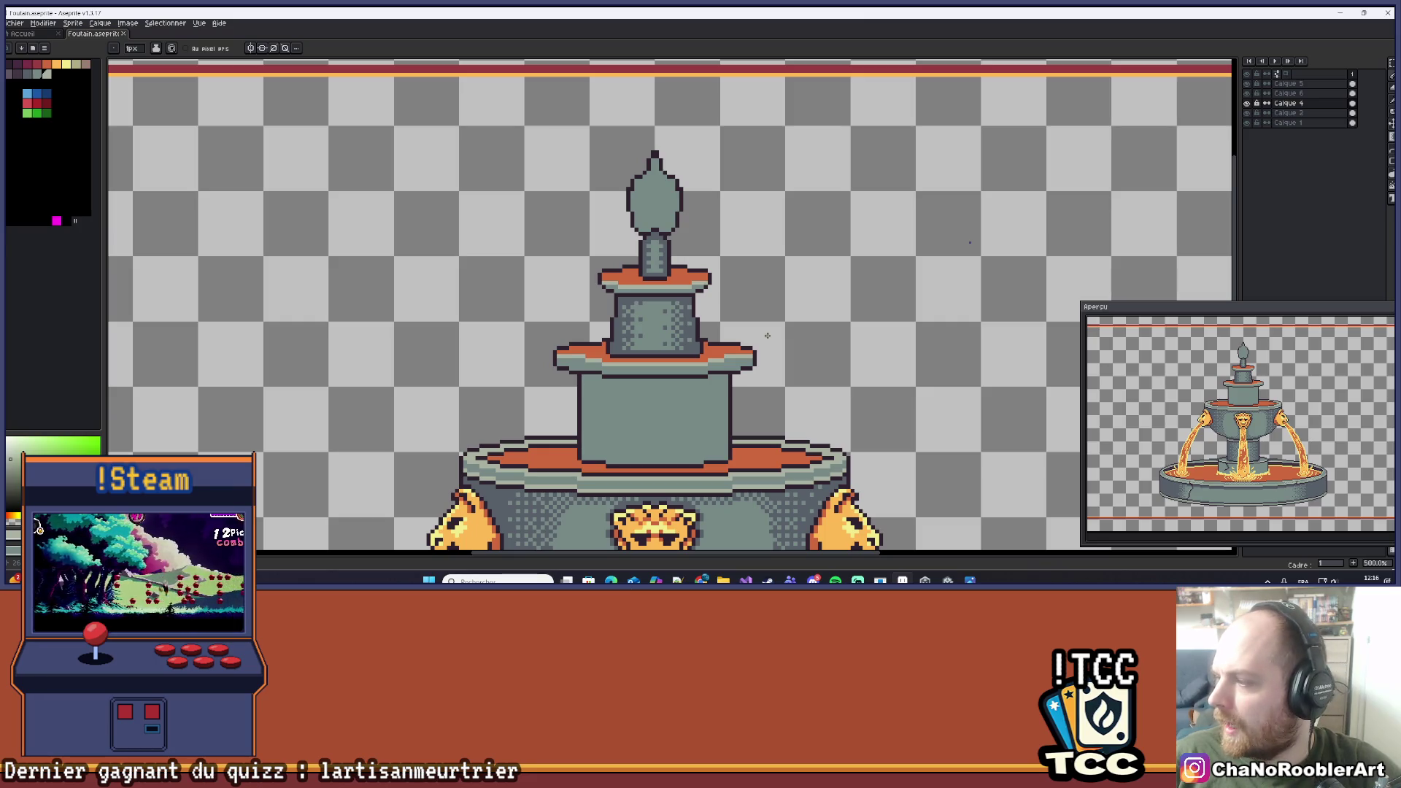
pyautogui.scroll(-3, 798, 395)
pyautogui.scroll(1, 741, 273)
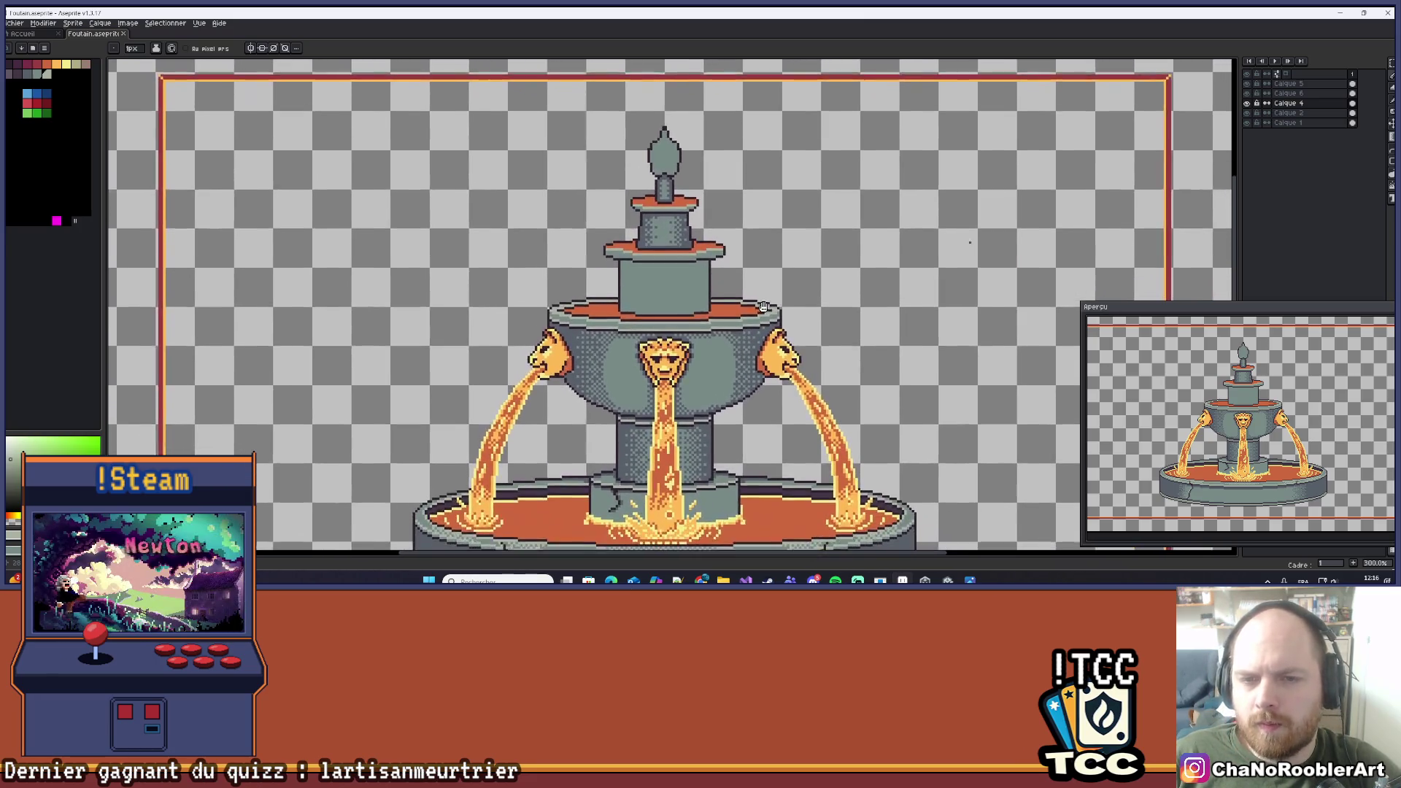
pyautogui.scroll(-1, 746, 265)
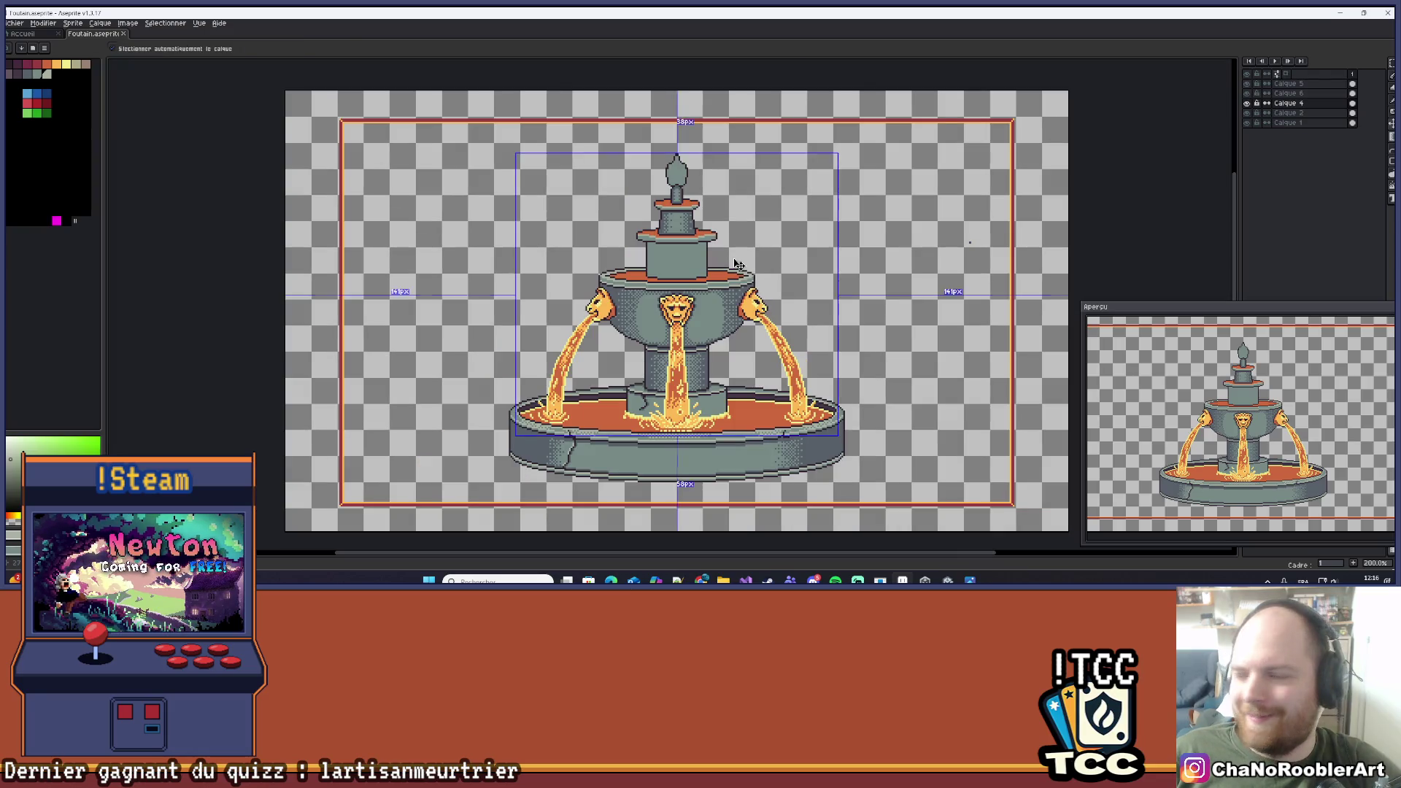
pyautogui.scroll(3, 743, 197)
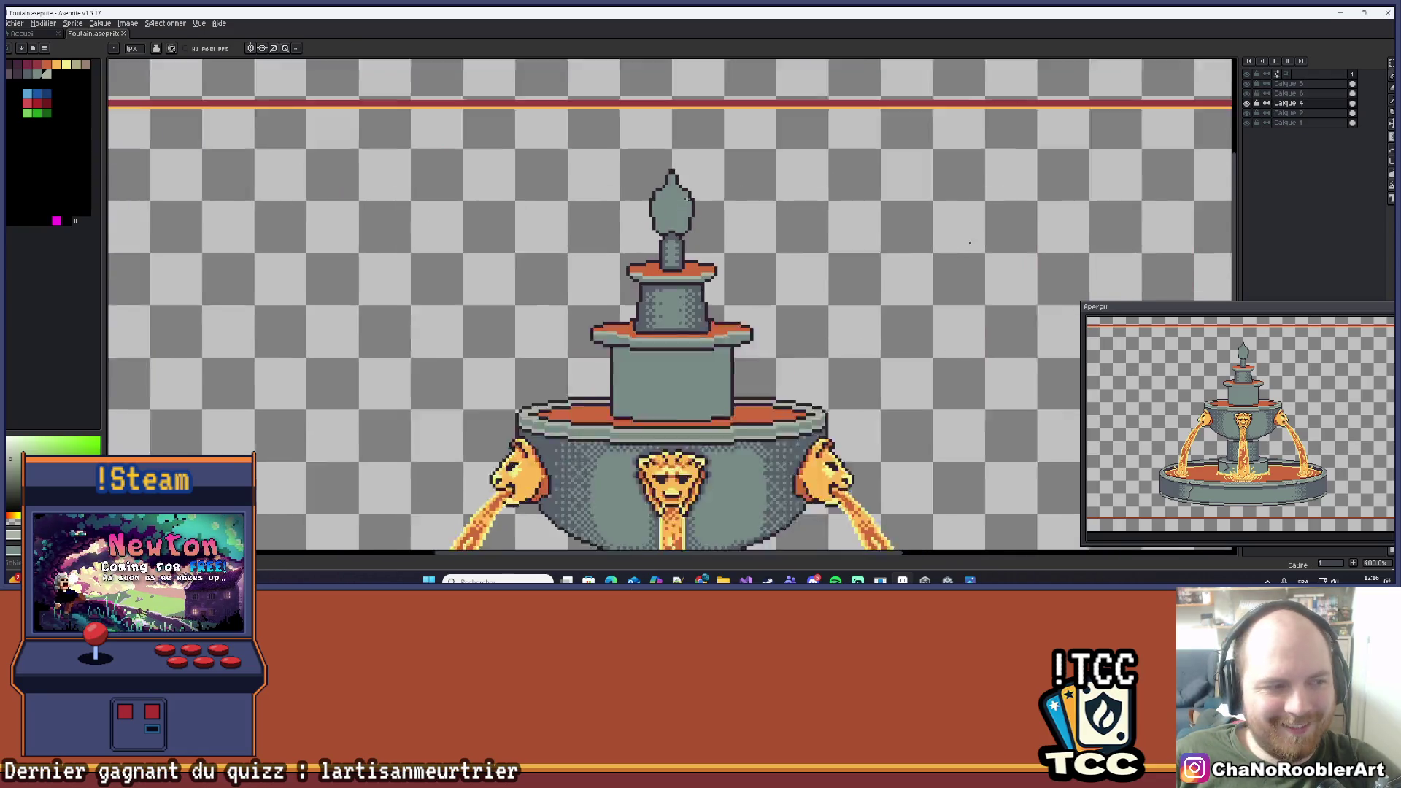
pyautogui.scroll(-2, 697, 246)
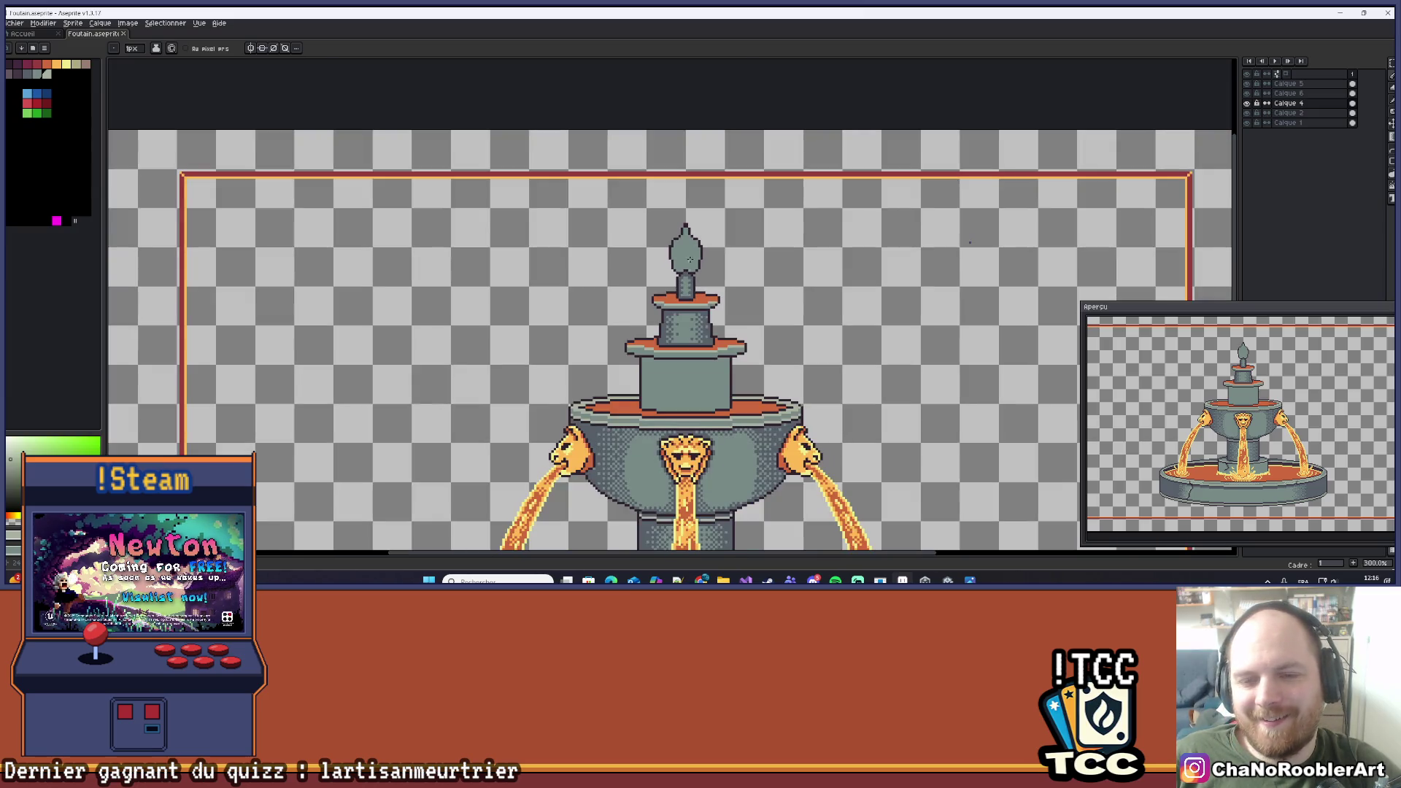
pyautogui.scroll(-2, 716, 277)
pyautogui.scroll(2, 716, 277)
pyautogui.scroll(-3, 677, 205)
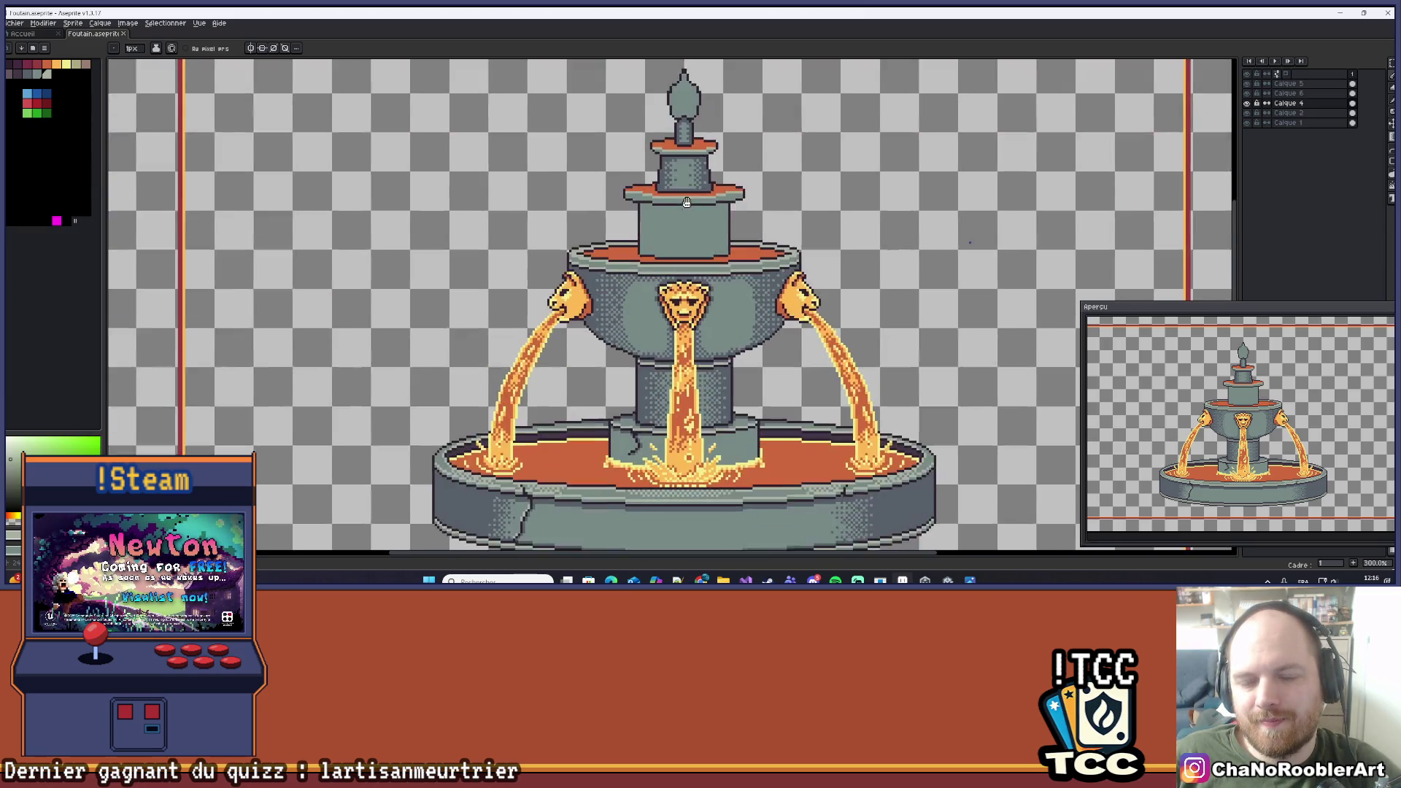
pyautogui.scroll(-3, 676, 205)
pyautogui.scroll(2, 657, 233)
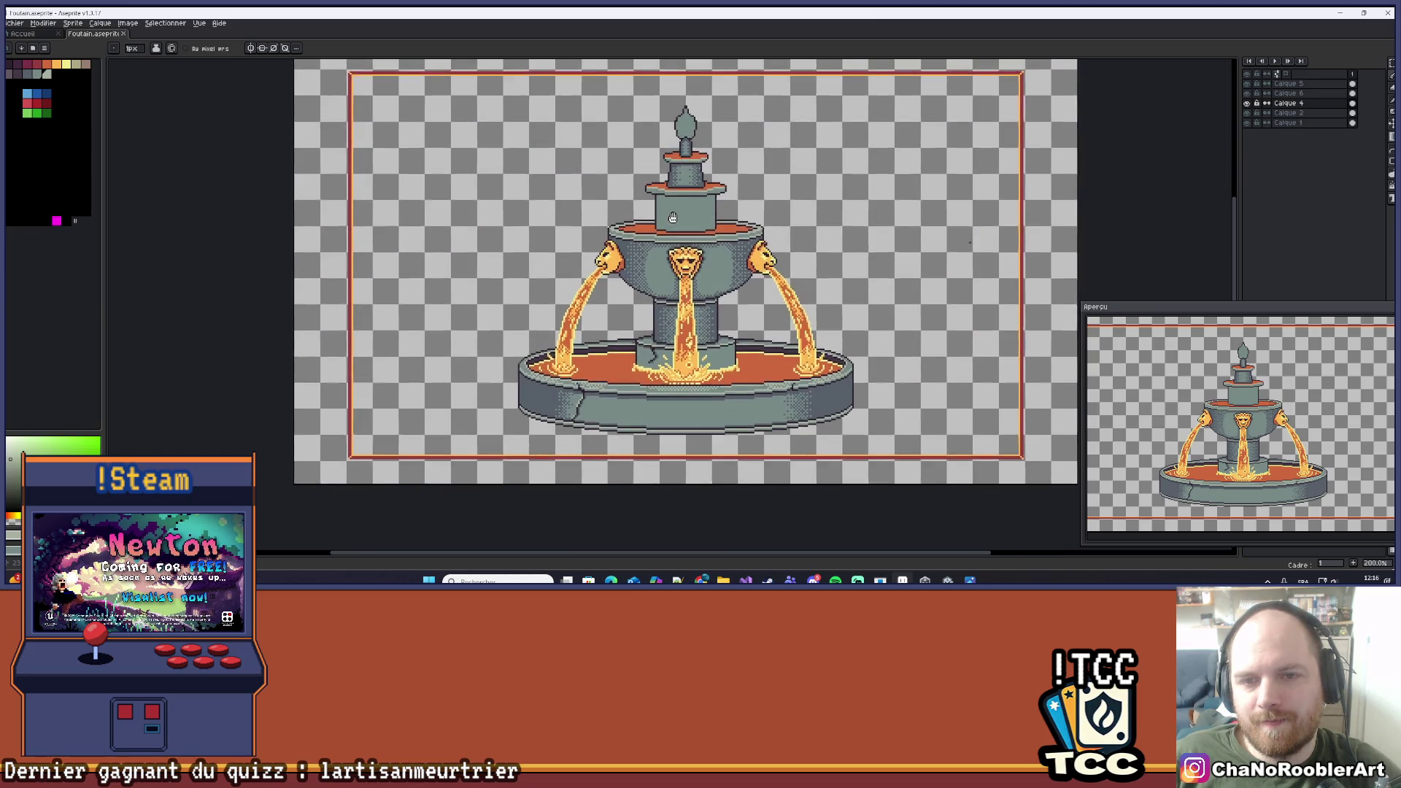
pyautogui.scroll(-1, 644, 254)
pyautogui.scroll(6, 657, 240)
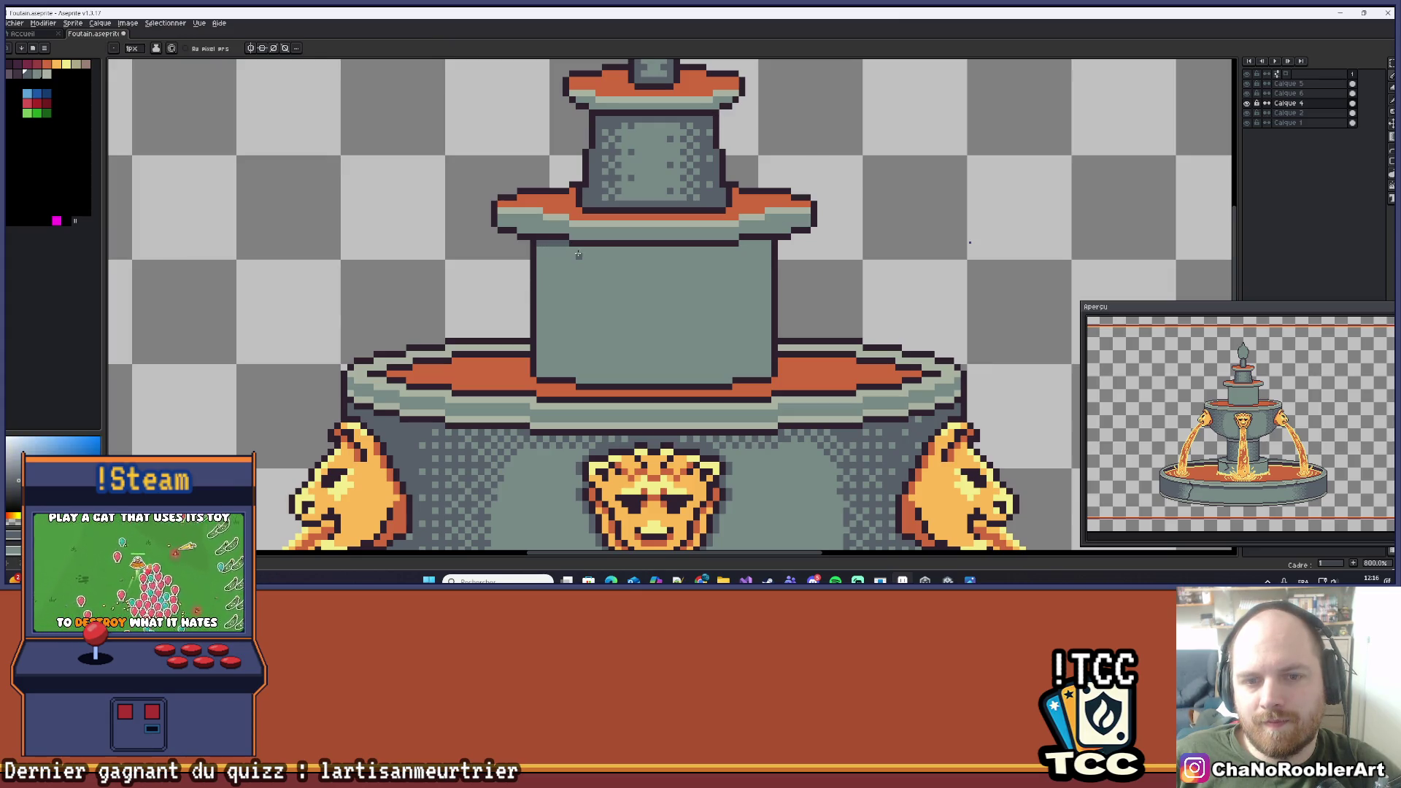
pyautogui.moveTo(574, 249); pyautogui.dragTo(710, 251)
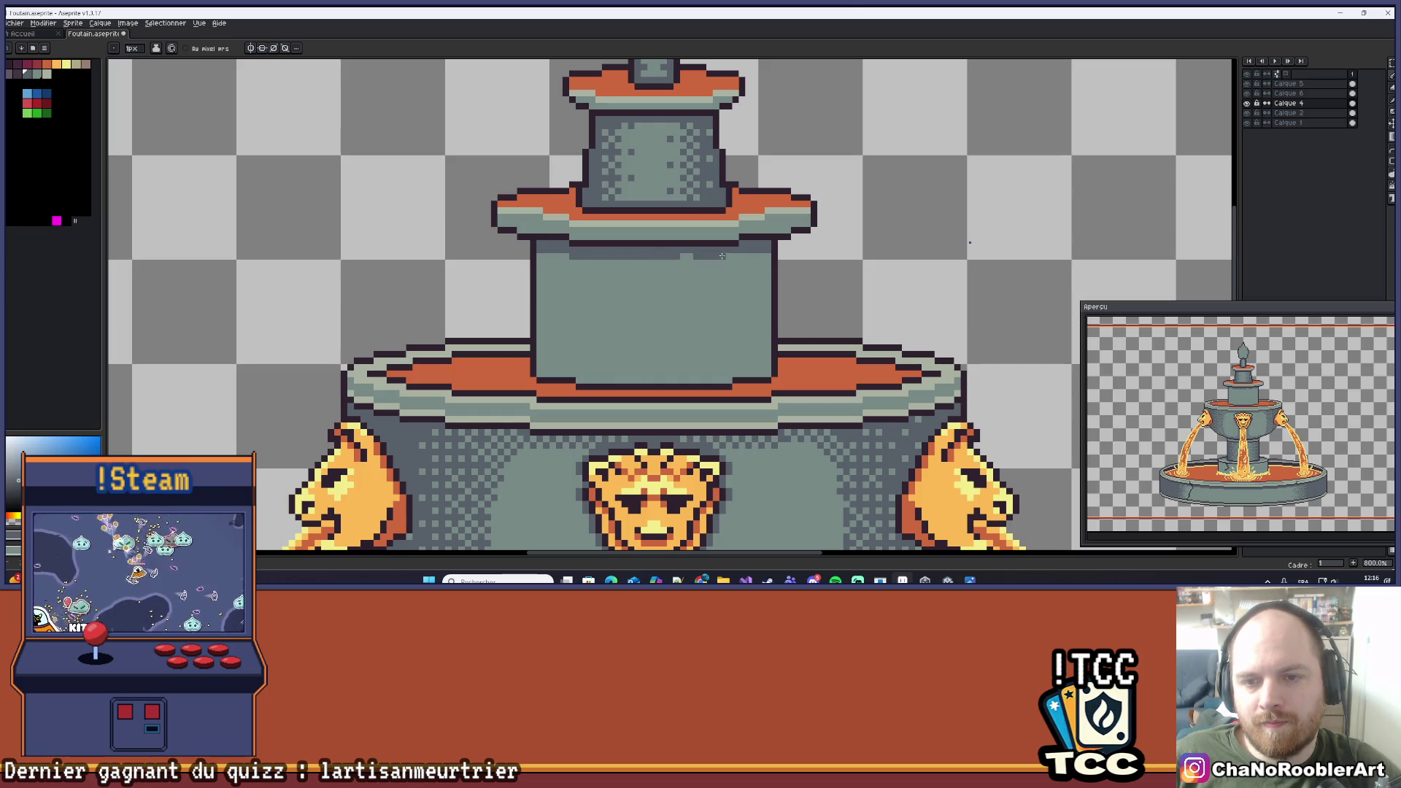
pyautogui.scroll(-4, 686, 270)
pyautogui.scroll(2, 686, 292)
pyautogui.scroll(-1, 686, 293)
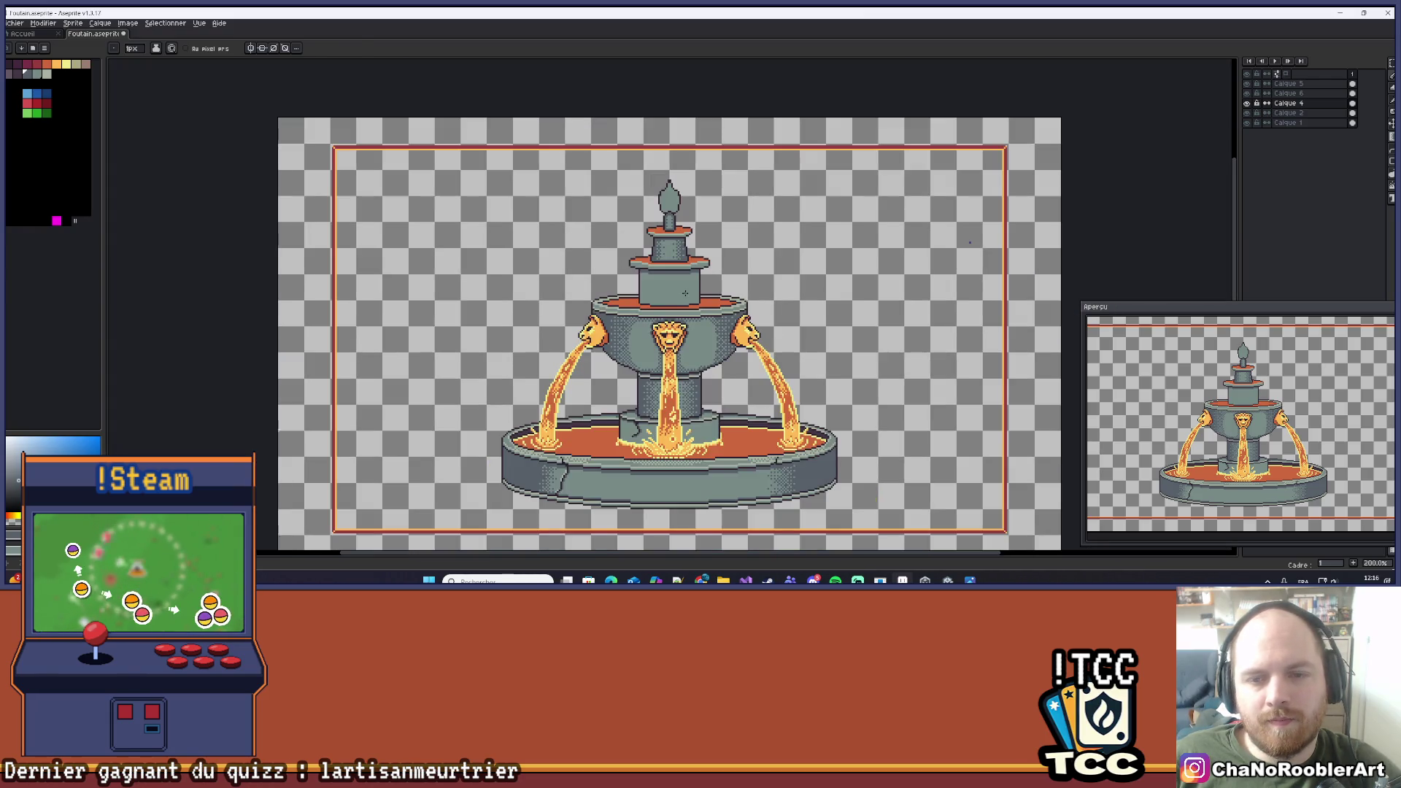
pyautogui.scroll(-1, 686, 294)
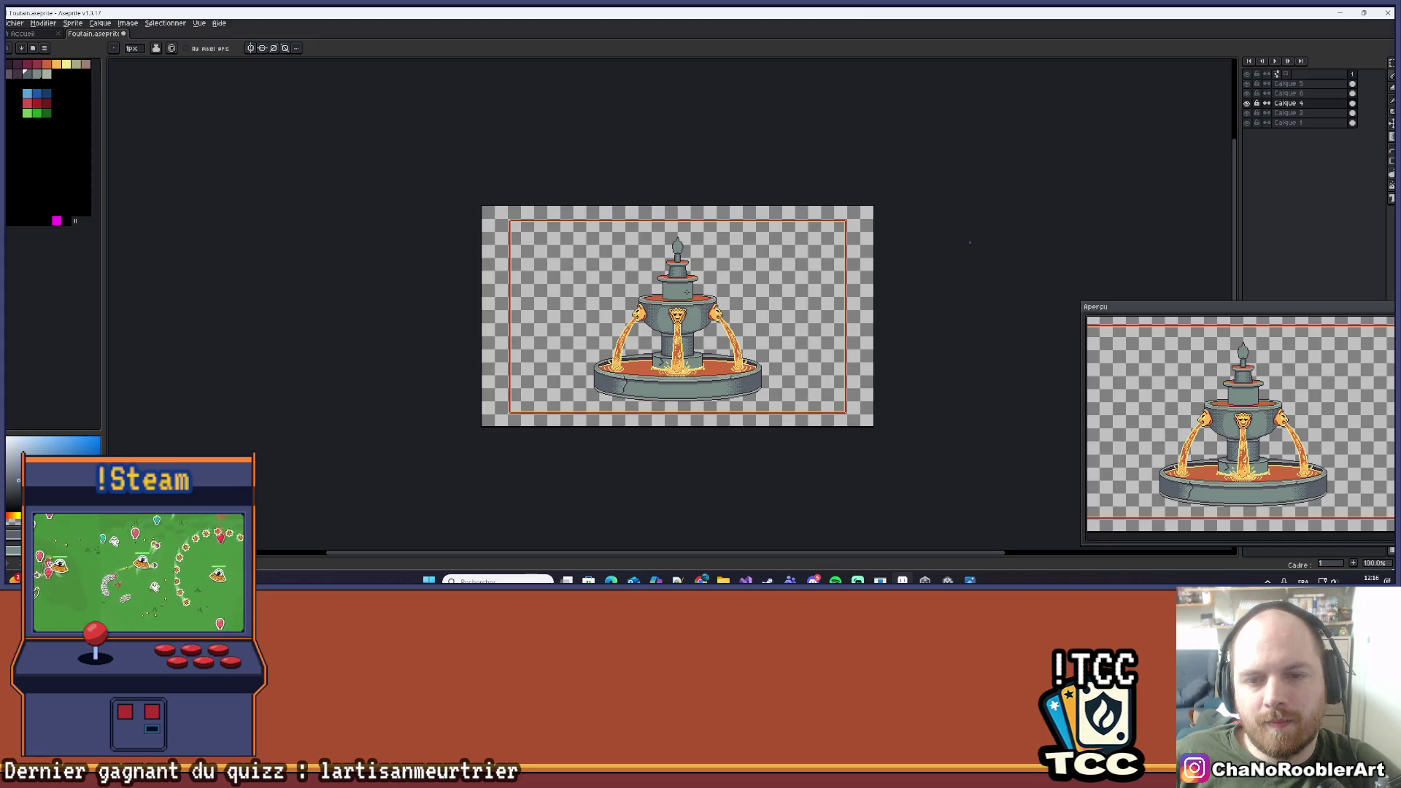
pyautogui.scroll(5, 686, 292)
pyautogui.scroll(-3, 596, 344)
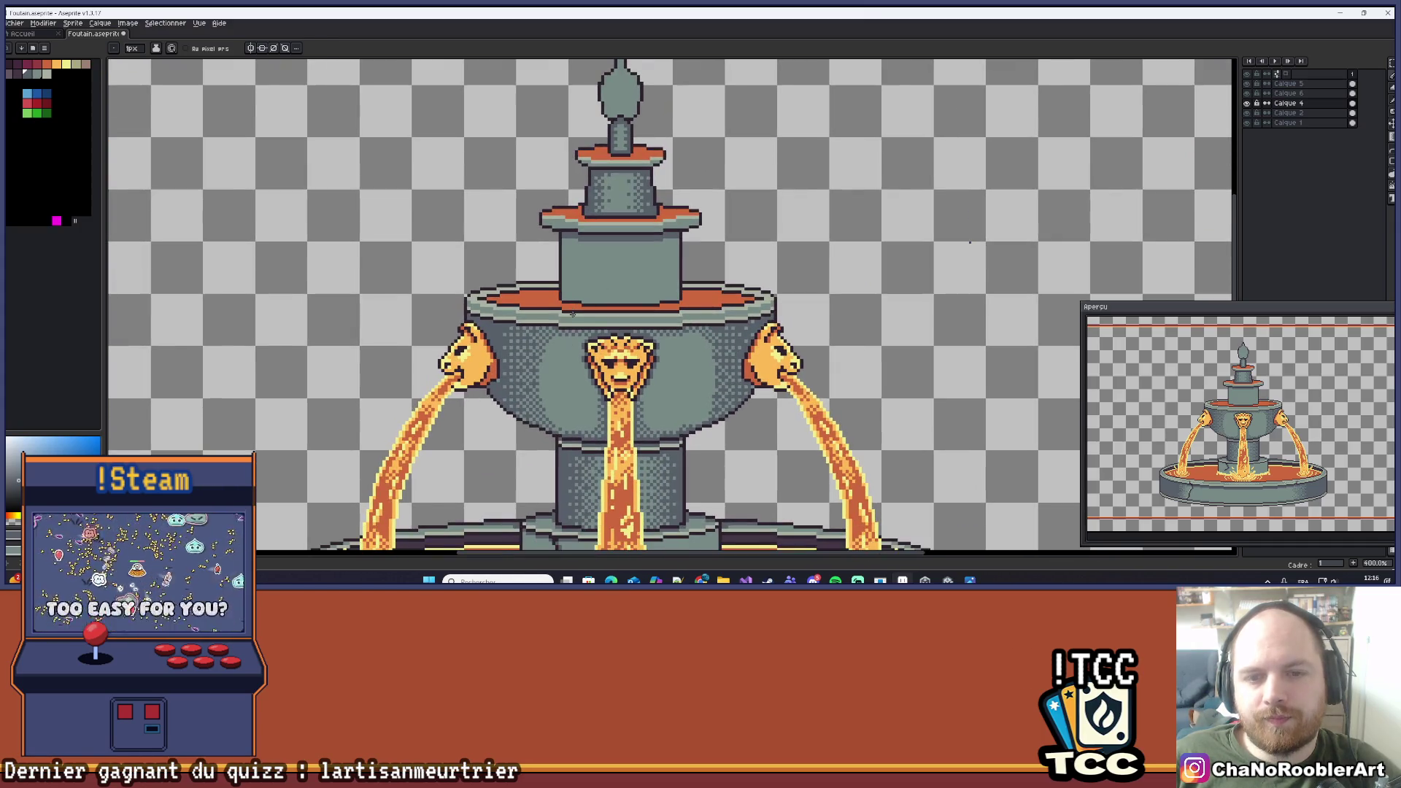
pyautogui.scroll(-3, 684, 428)
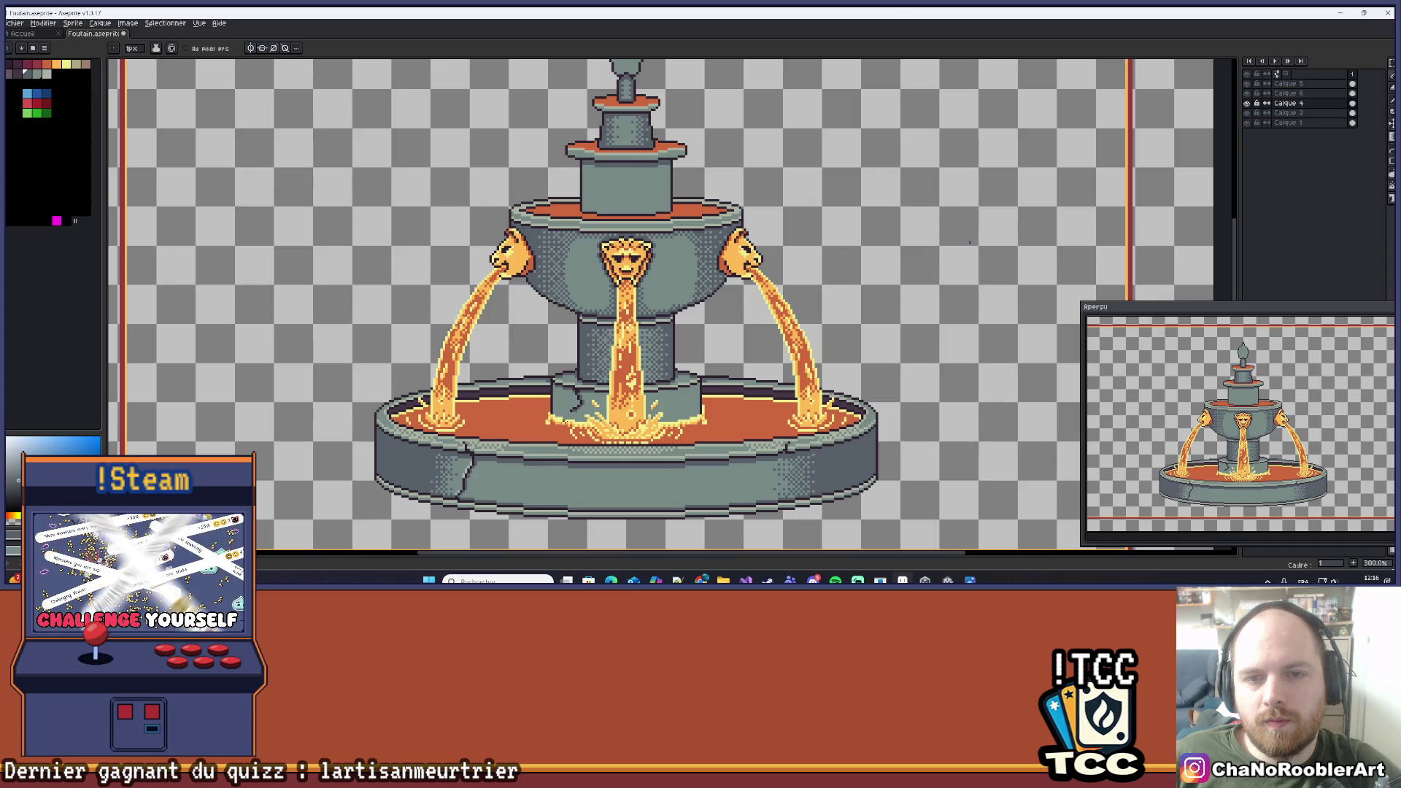
pyautogui.scroll(3, 663, 350)
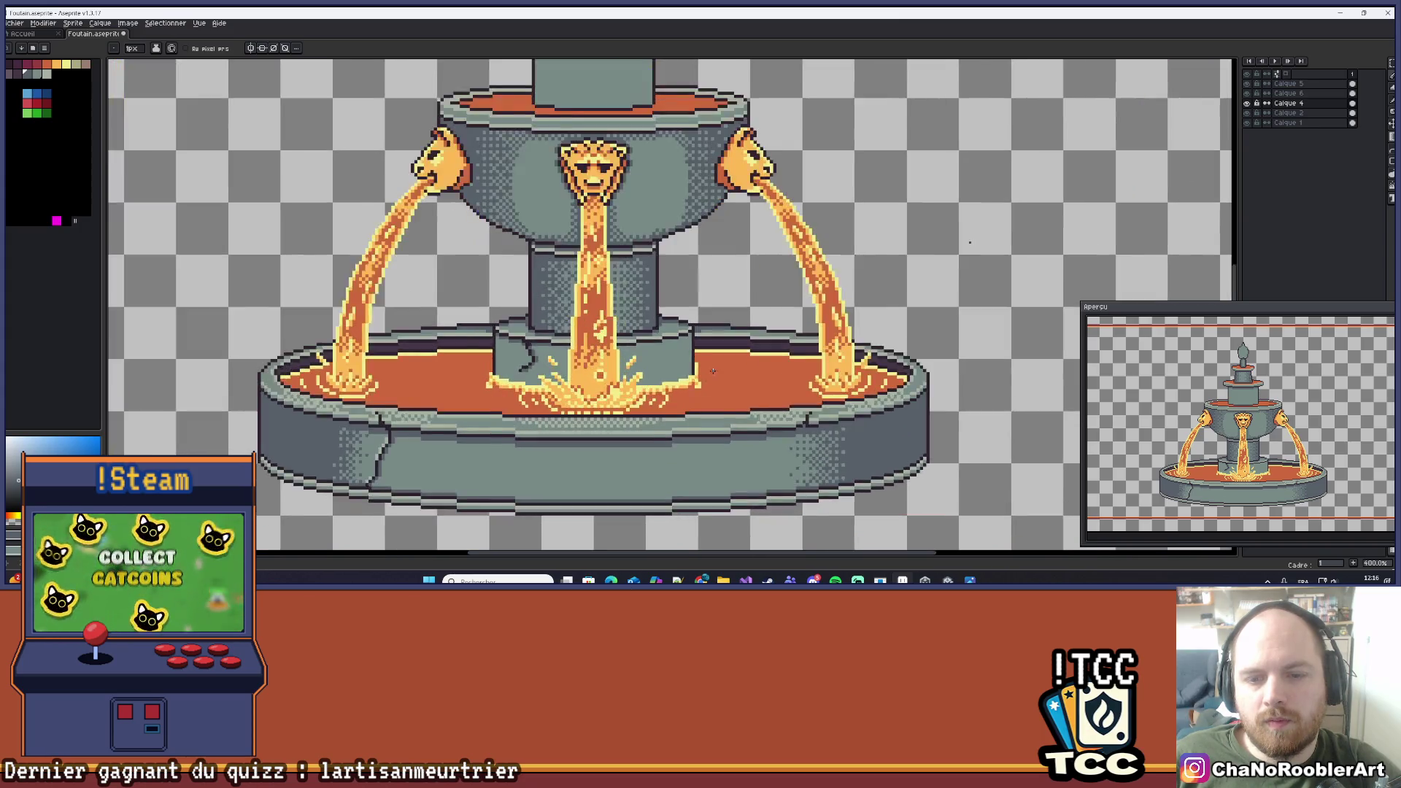
pyautogui.scroll(-7, 571, 370)
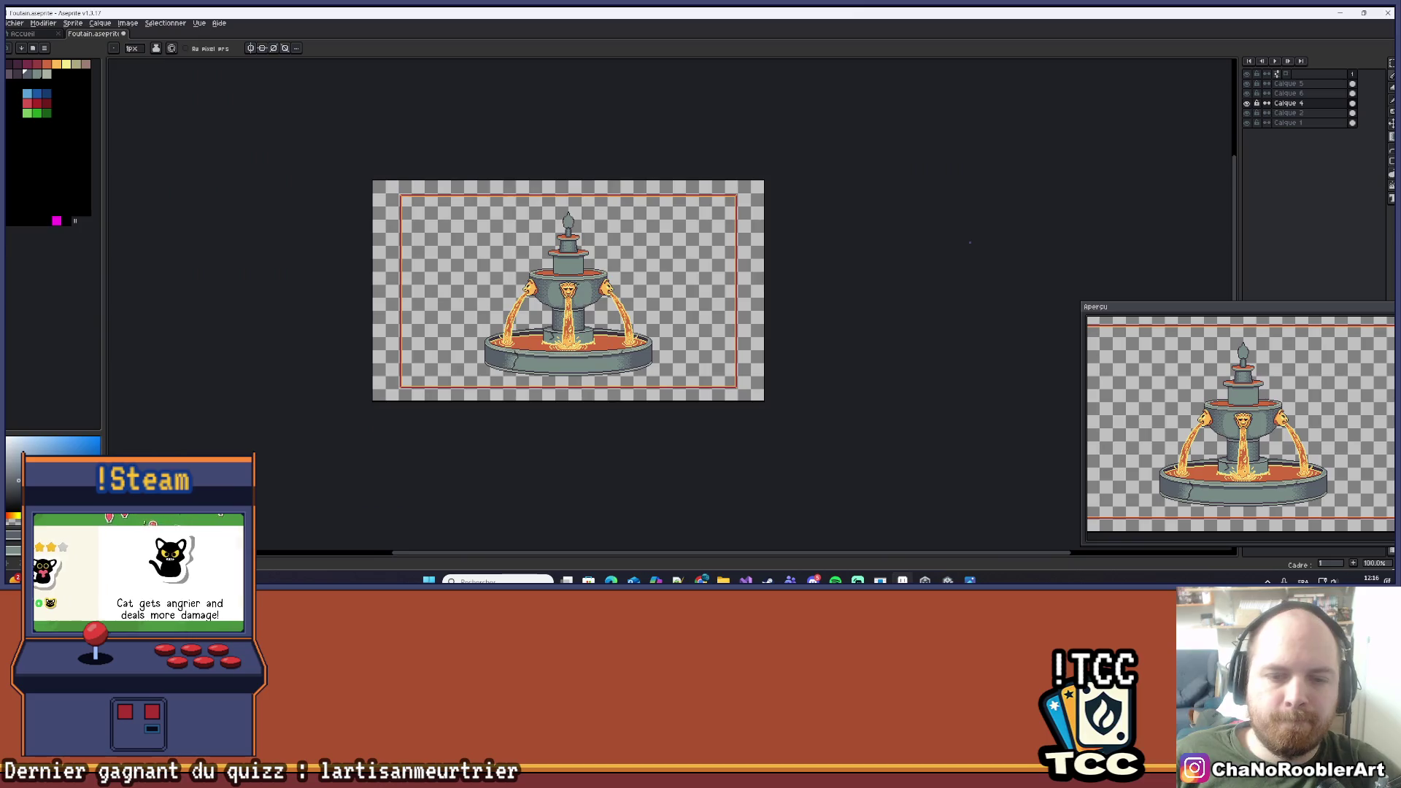
pyautogui.scroll(3, 613, 400)
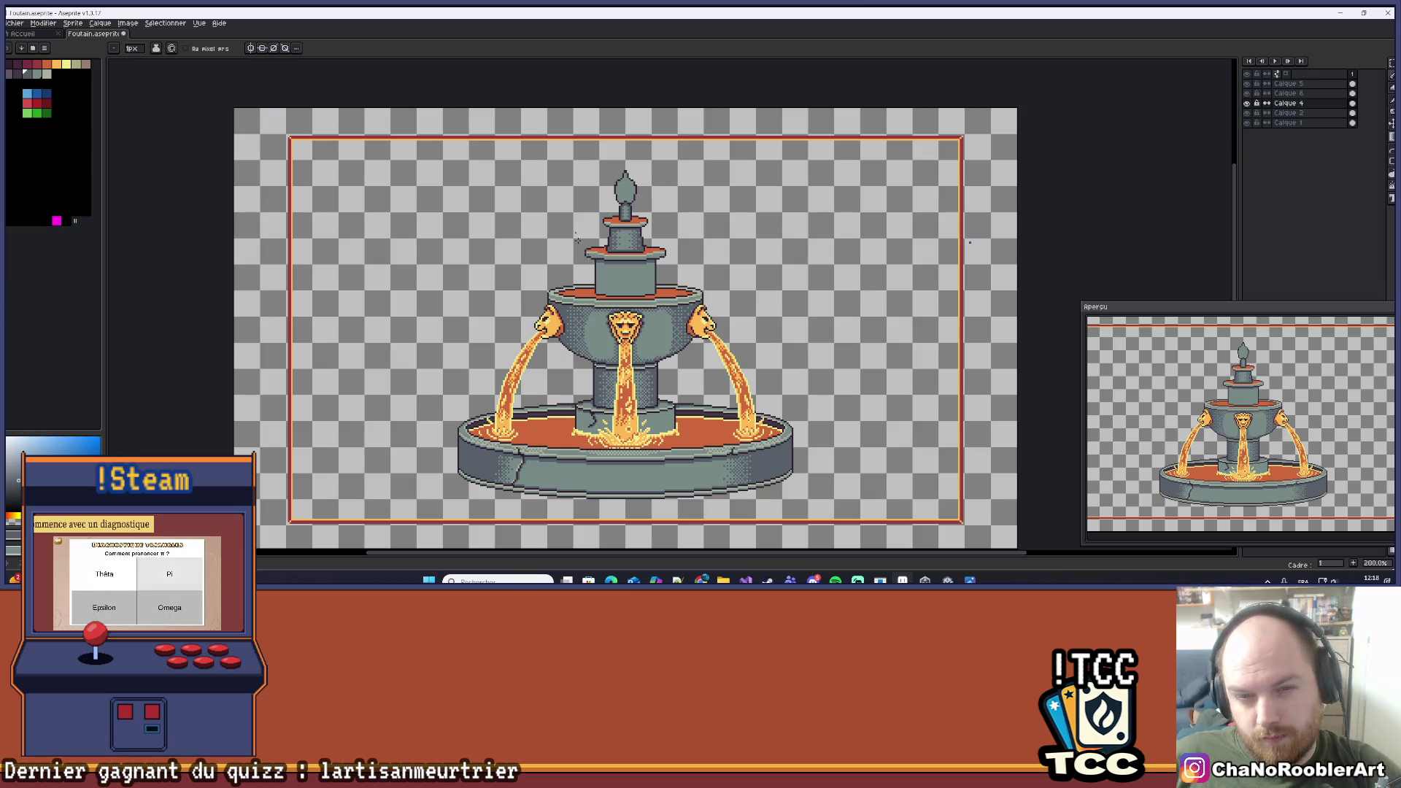
pyautogui.scroll(-1, 729, 245)
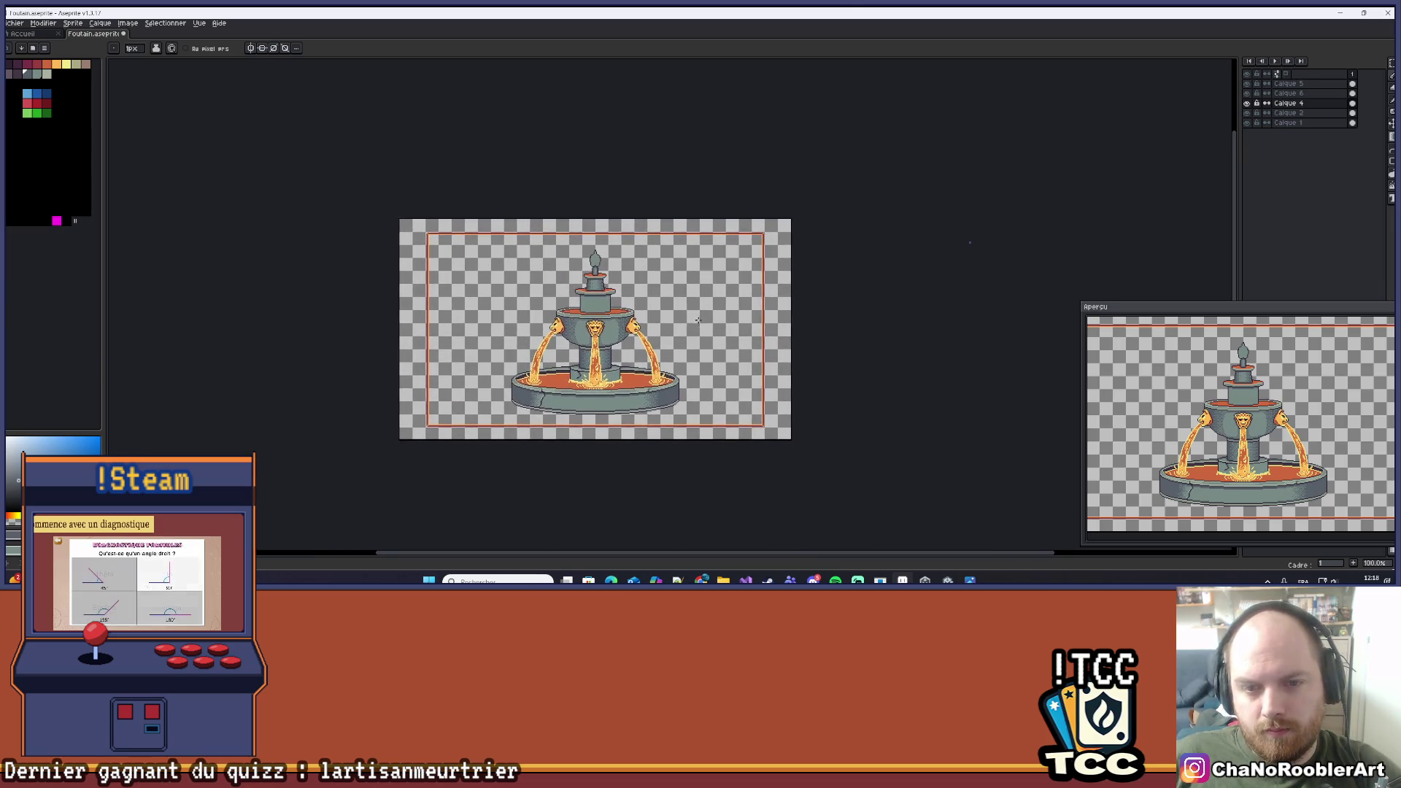
# Undo the stray grey stroke and shade both column sides with Bayer 8x8 dithered gradients.
pyautogui.scroll(8, 689, 311)
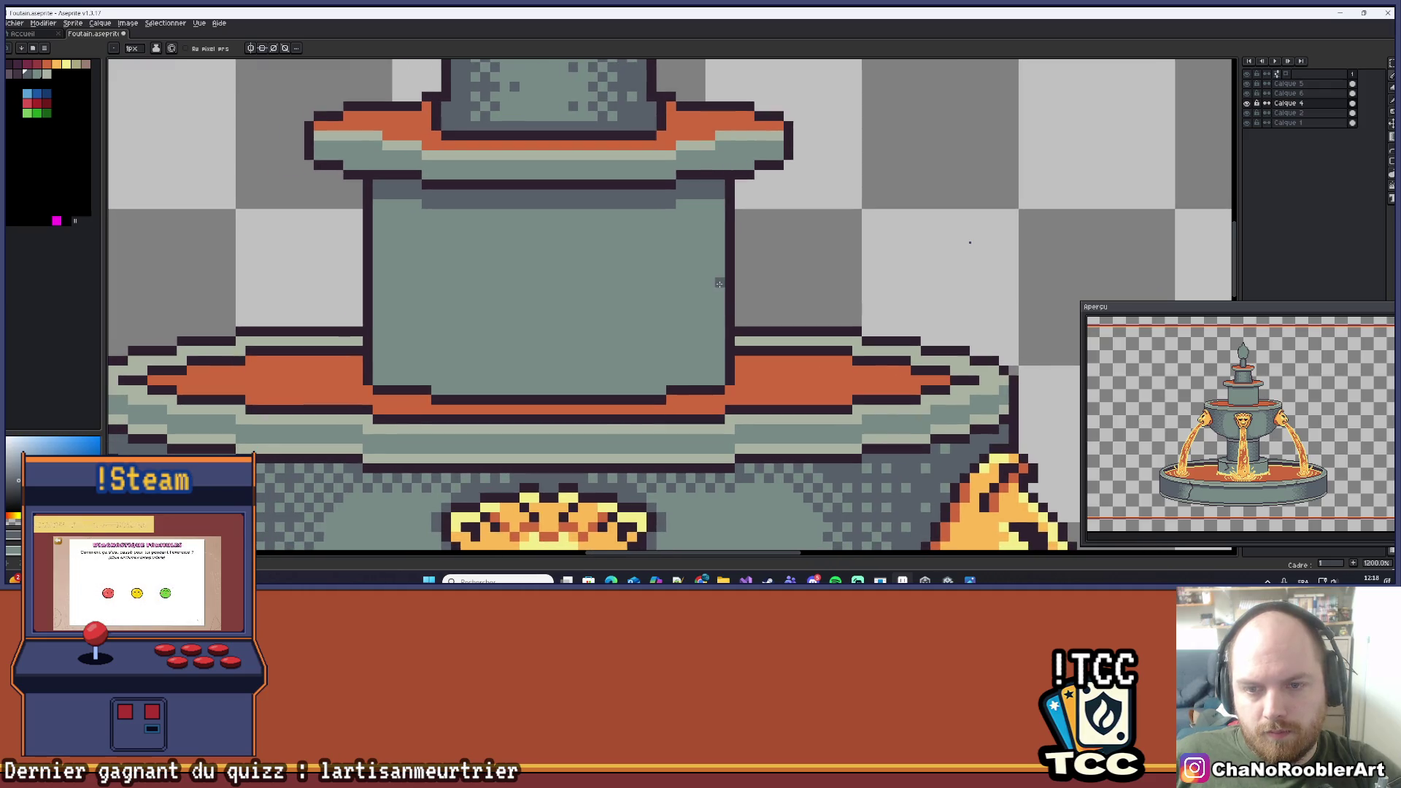
pyautogui.hotkey('ctrl', 'z')
pyautogui.hotkey('shift', 'g')
pyautogui.moveTo(721, 282)
pyautogui.mouseDown()
pyautogui.moveTo(540, 282)
pyautogui.moveTo(554, 282)
pyautogui.mouseUp()
pyautogui.moveTo(456, 293); pyautogui.dragTo(525, 292)
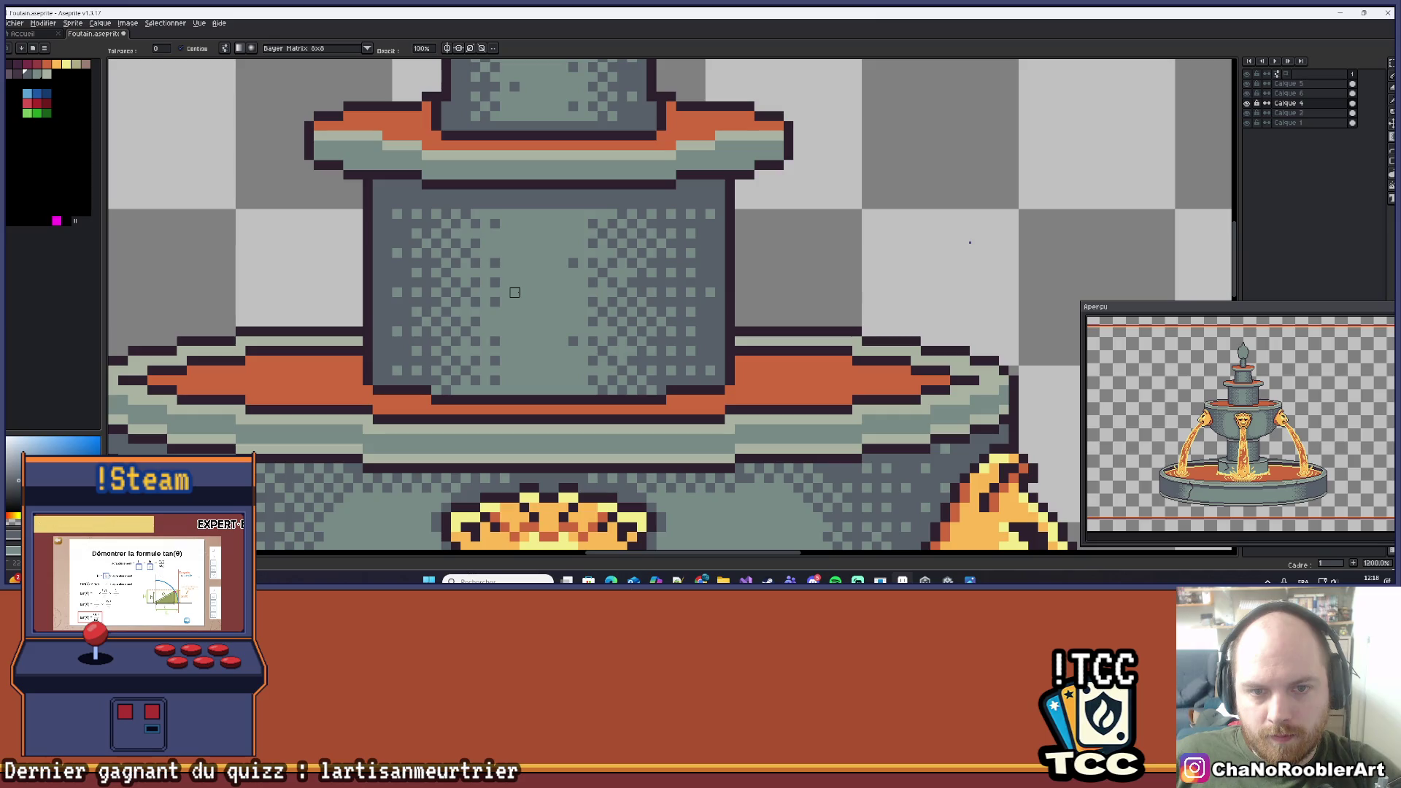
pyautogui.press('v')
pyautogui.scroll(-7, 525, 293)
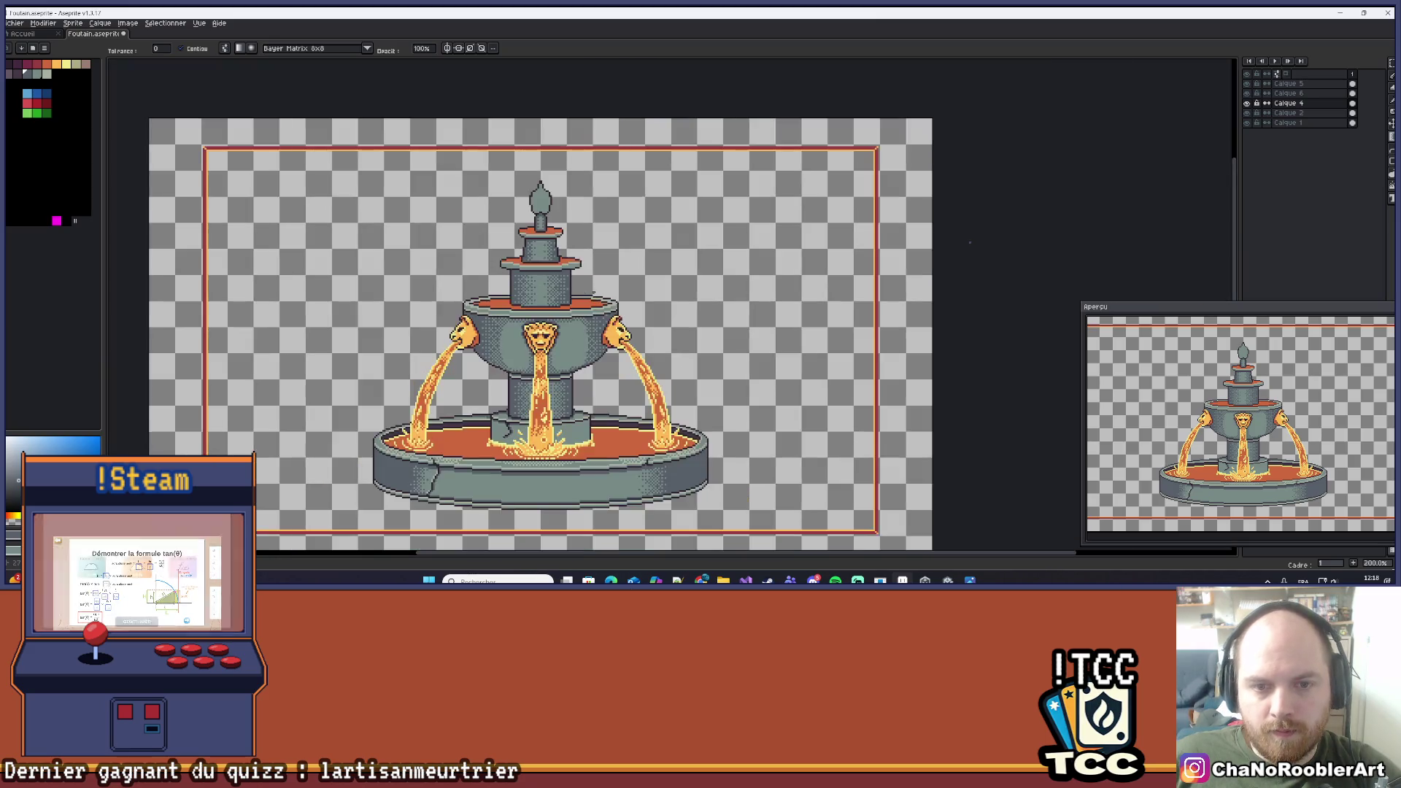
# Darken three stray pixels in the column's dither with the 1px pencil.
pyautogui.hotkey('shift', 'g')
pyautogui.scroll(4, 637, 232)
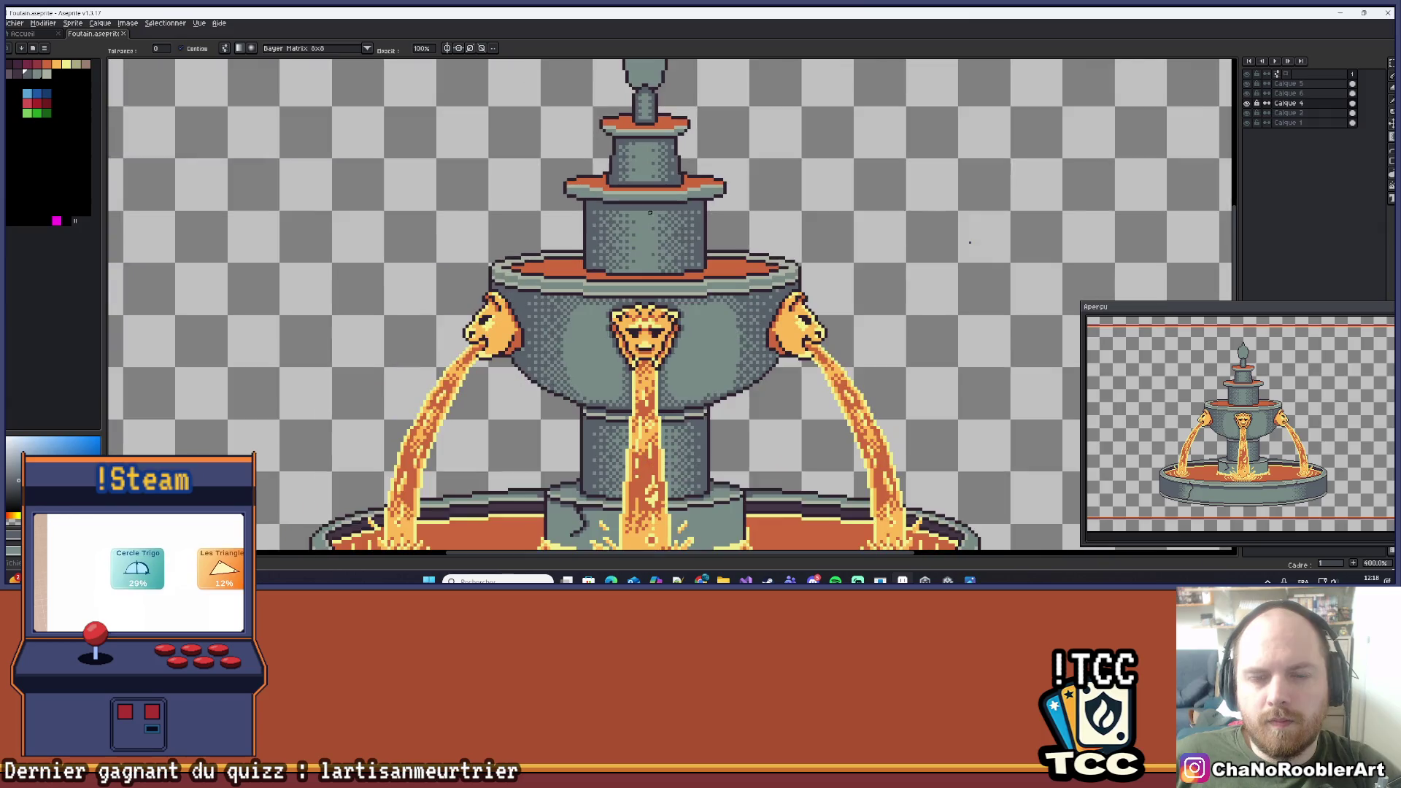
pyautogui.scroll(-4, 633, 234)
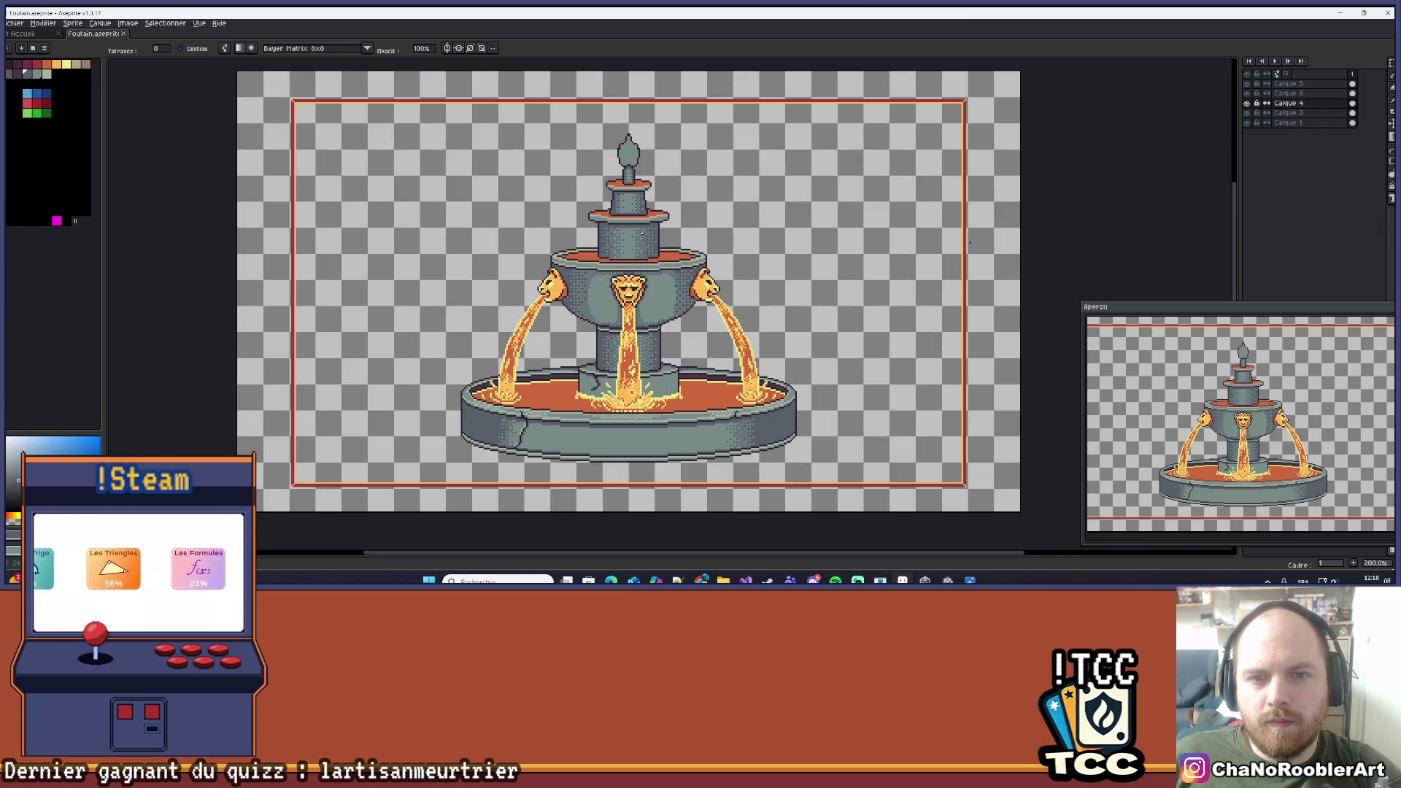
pyautogui.scroll(1, 609, 246)
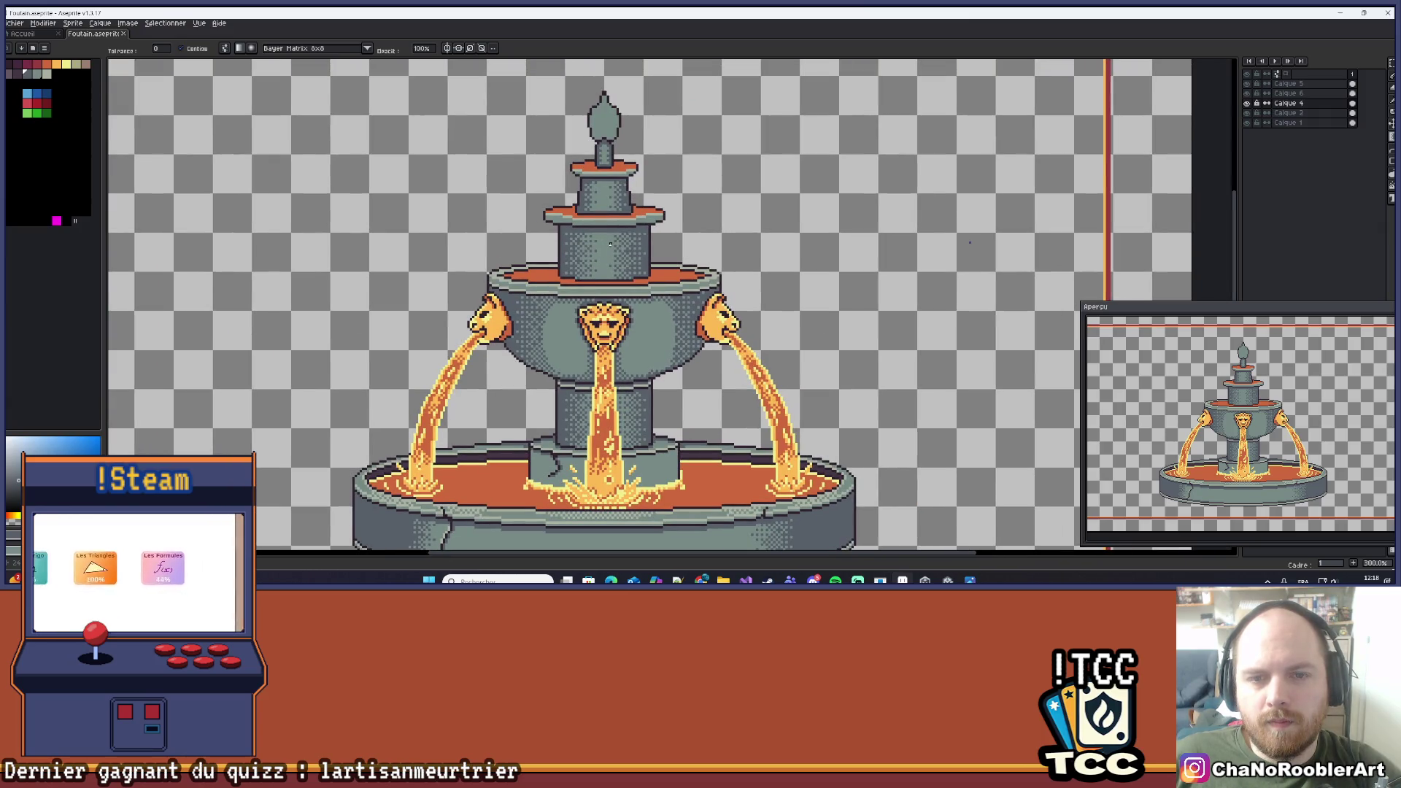
pyautogui.scroll(-3, 630, 234)
pyautogui.scroll(8, 525, 234)
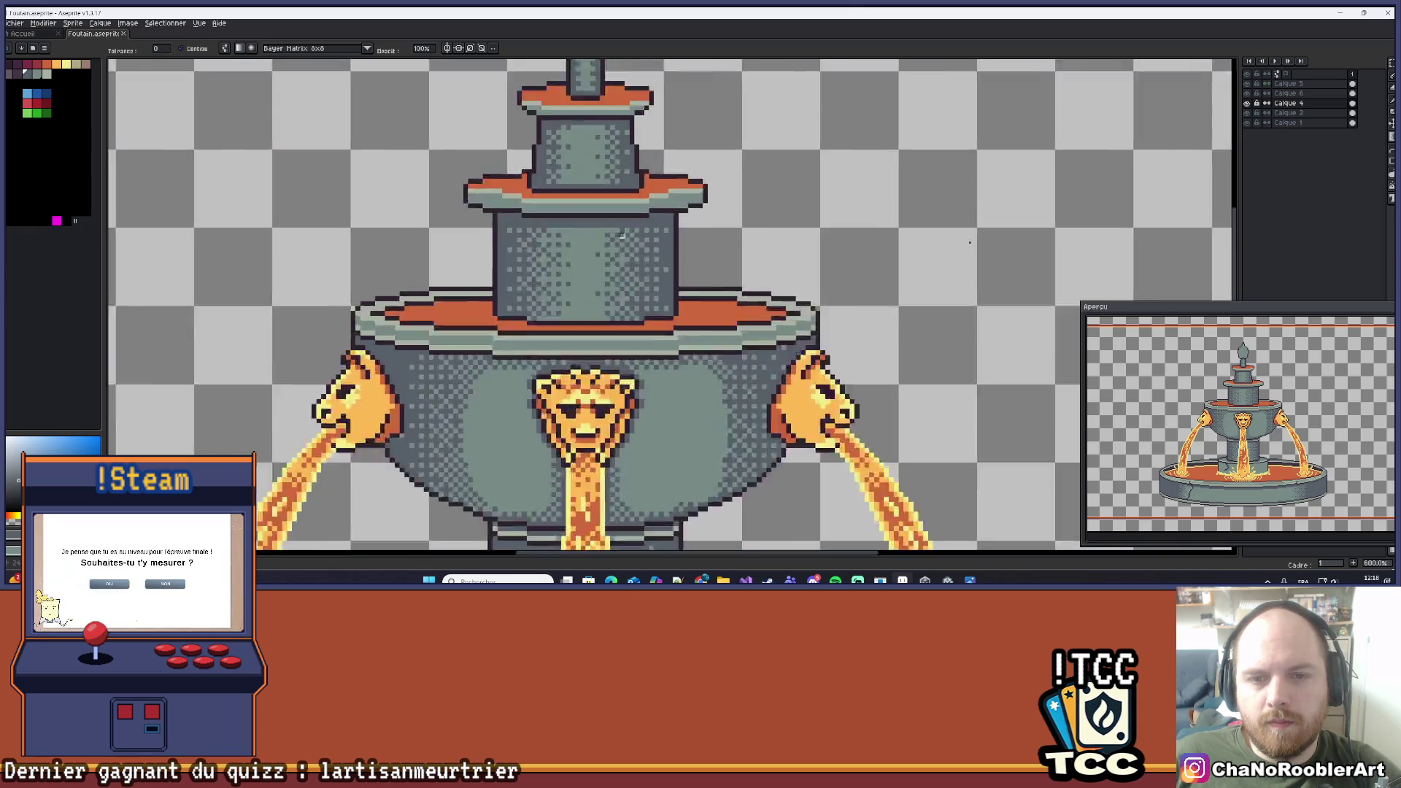
pyautogui.press('i')
pyautogui.press('g')
pyautogui.scroll(2, 525, 299)
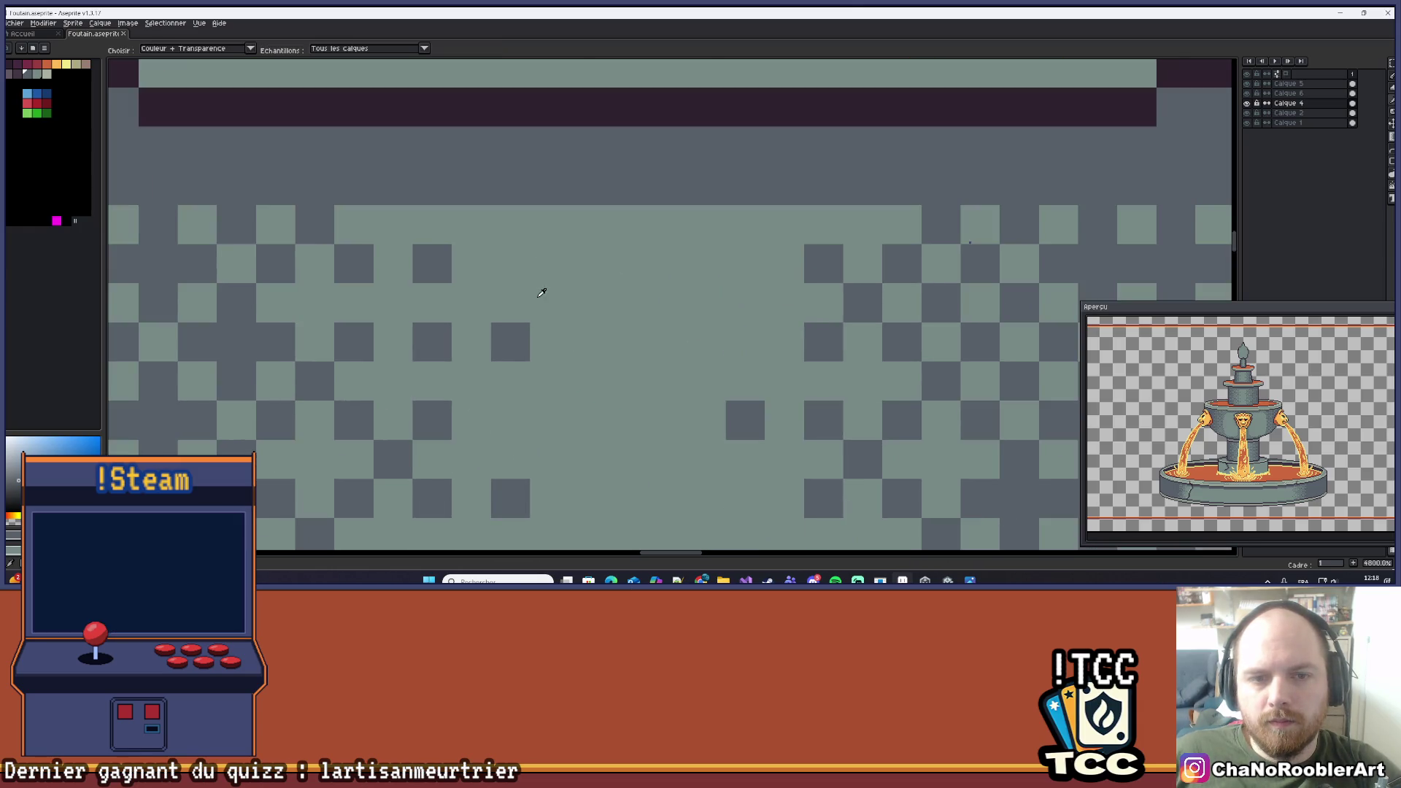
pyautogui.press('b')
pyautogui.click(472, 225)
pyautogui.click(542, 225)
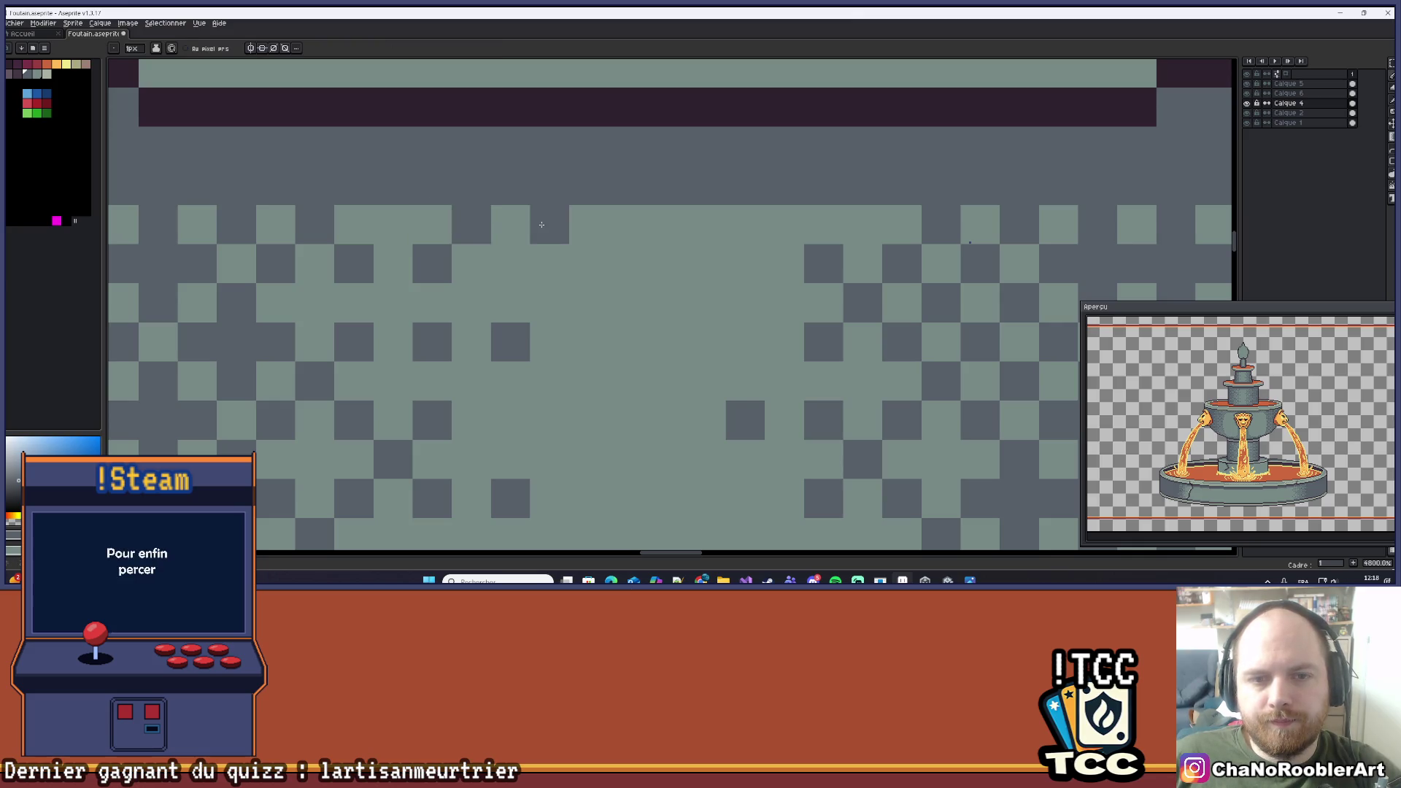
pyautogui.click(745, 224)
# Scatter light pixels along the column's darker top band, undoing the misplaced ones.
pyautogui.scroll(-5, 730, 241)
pyautogui.scroll(4, 647, 274)
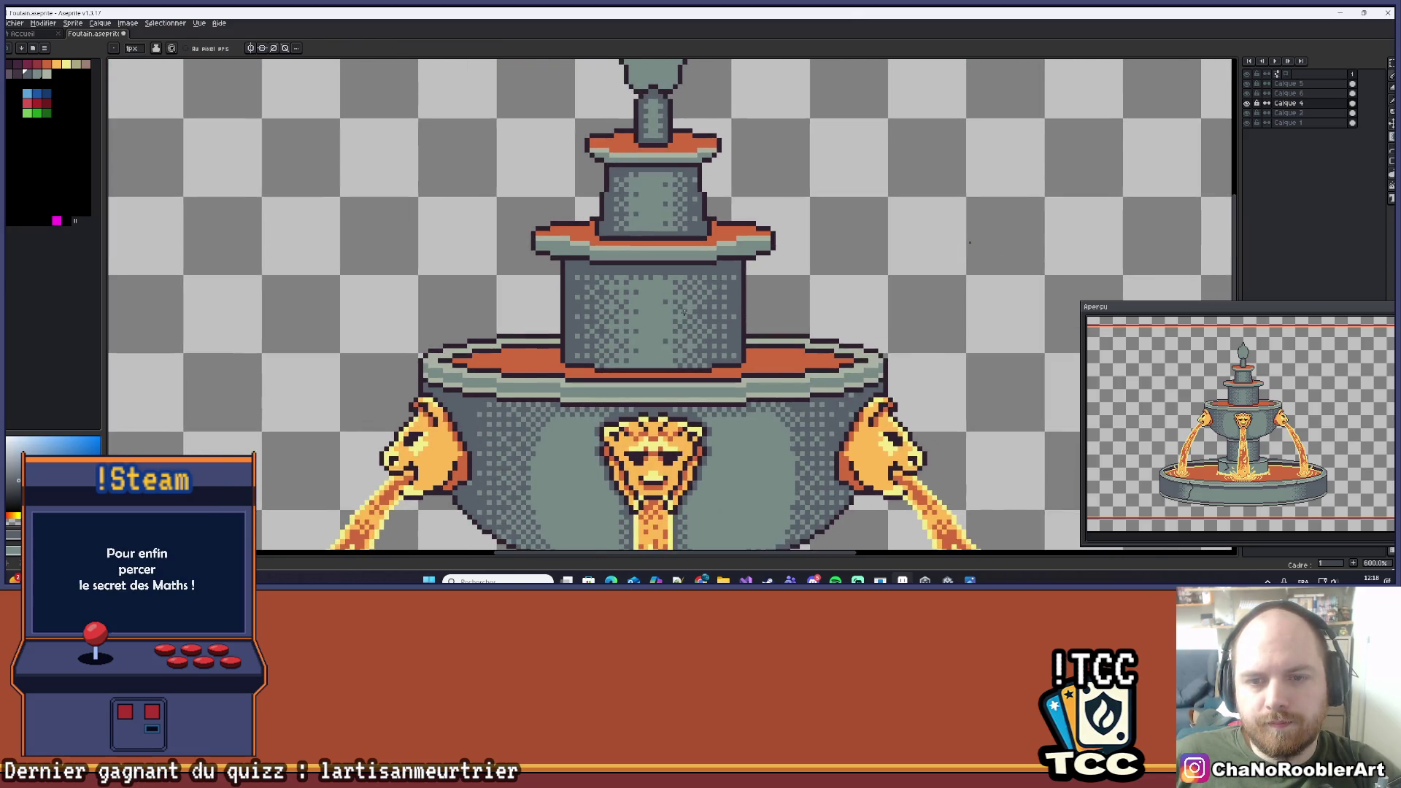
pyautogui.scroll(1, 647, 274)
pyautogui.click(628, 195)
pyautogui.click(680, 195)
pyautogui.click(702, 196)
pyautogui.click(785, 193)
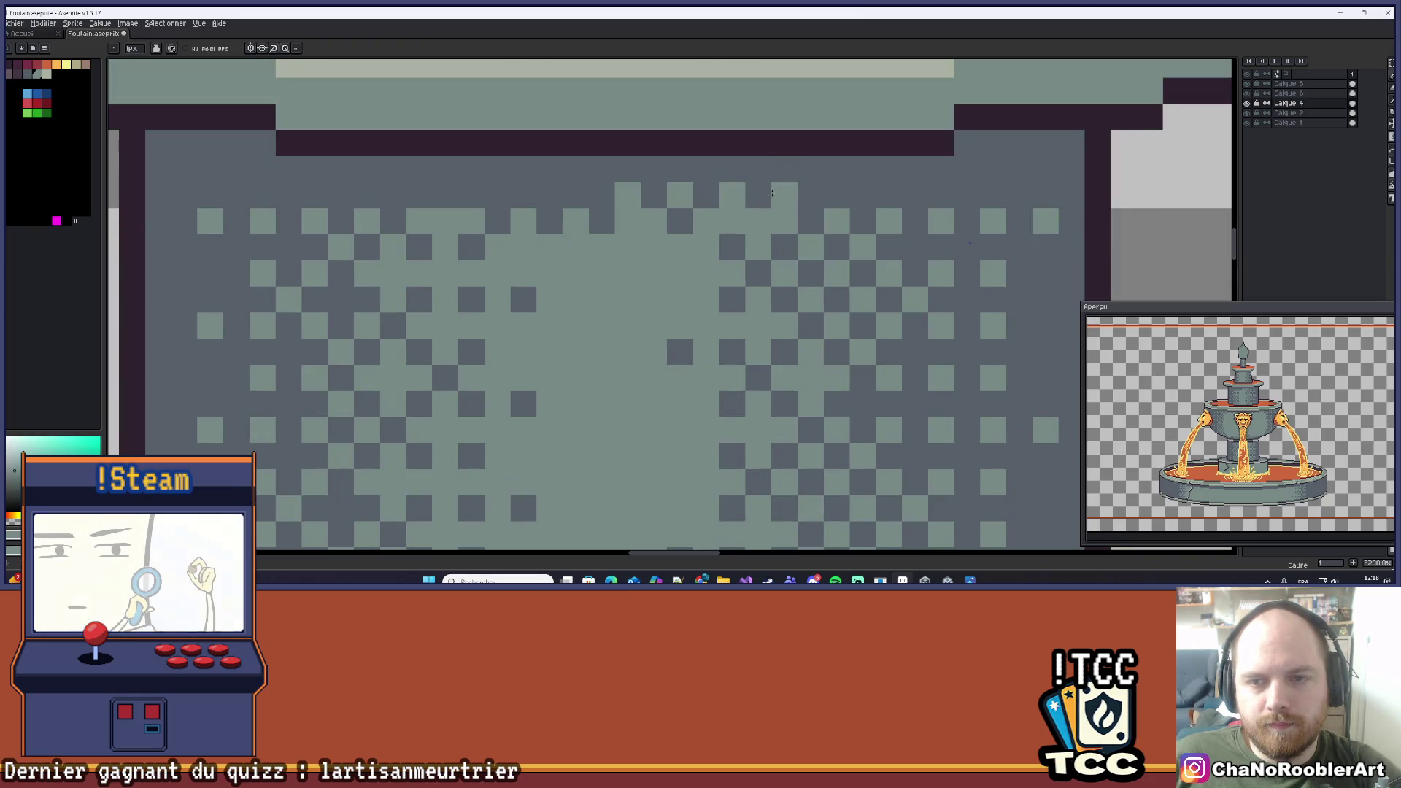
pyautogui.click(523, 195)
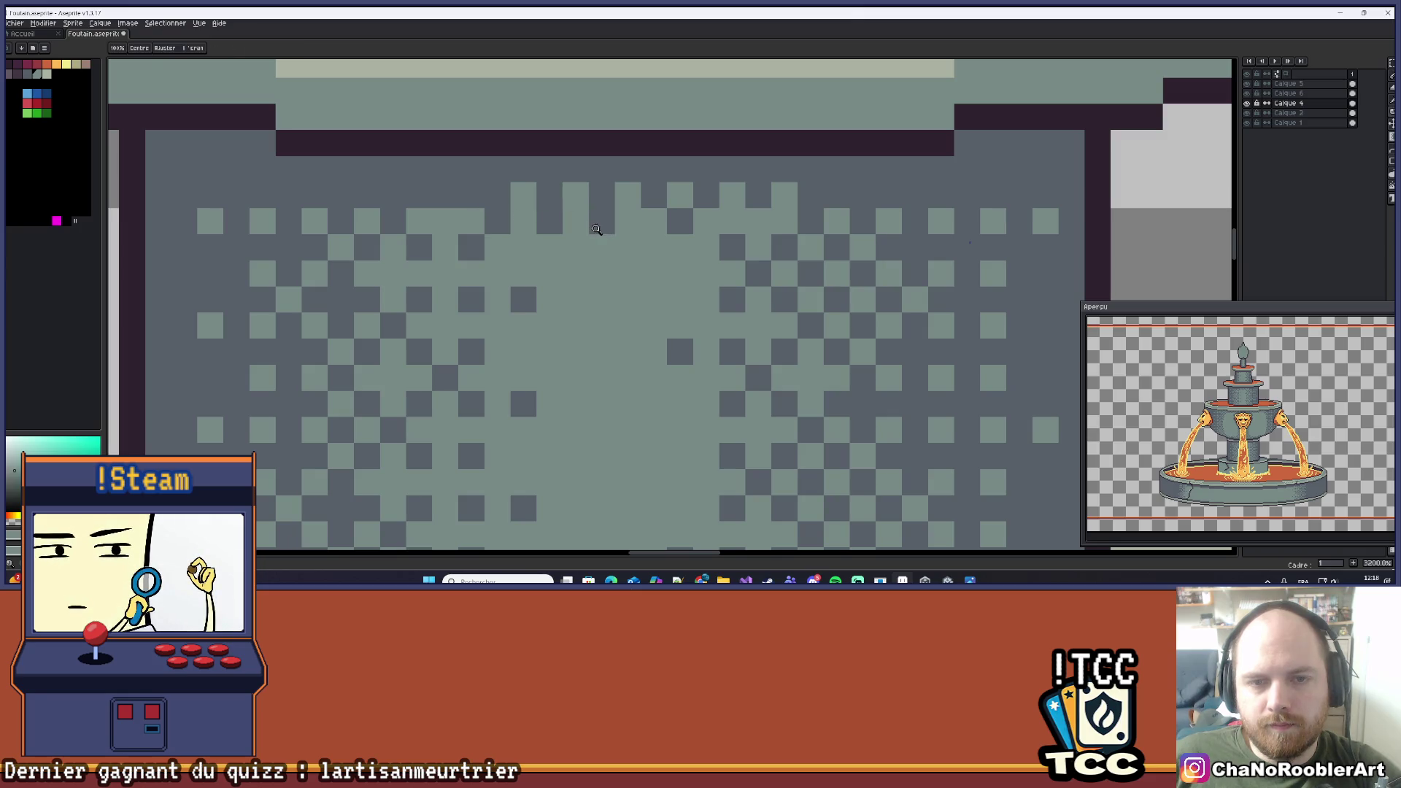
pyautogui.hotkey('ctrl', 'z')
pyautogui.press('z')
# Add two more light pixels to the top band at corrected positions.
pyautogui.press('b')
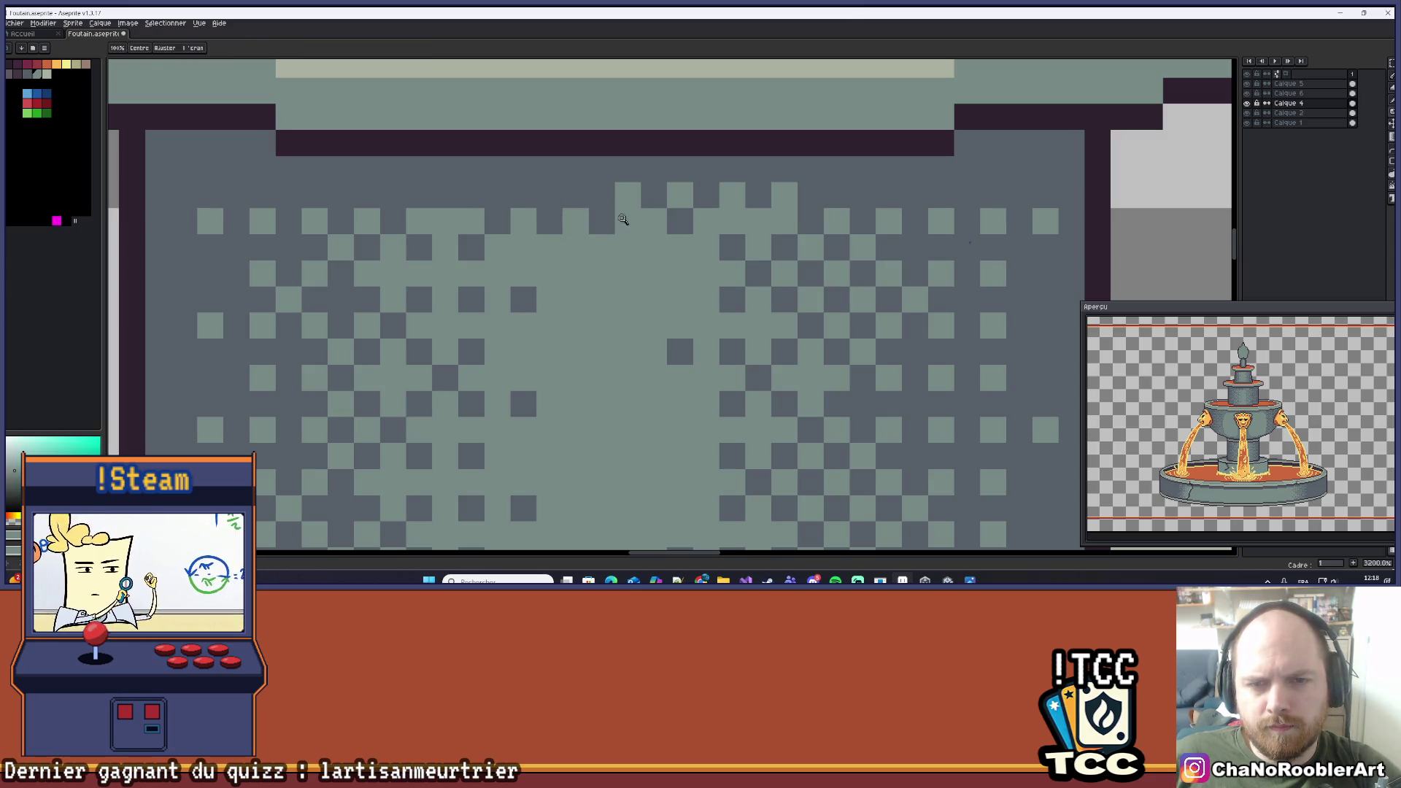
pyautogui.click(549, 195)
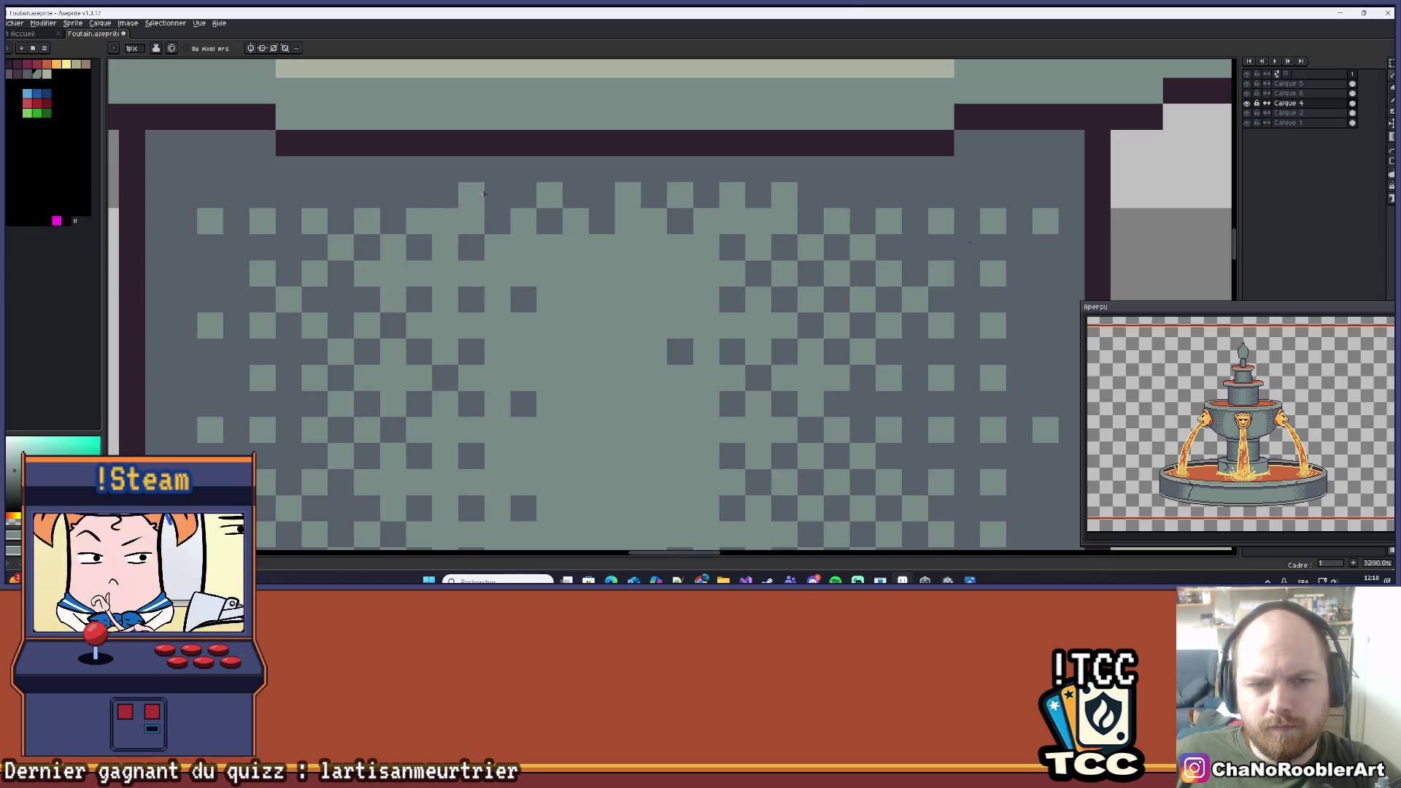
pyautogui.click(445, 195)
pyautogui.scroll(-5, 516, 257)
pyautogui.scroll(3, 516, 257)
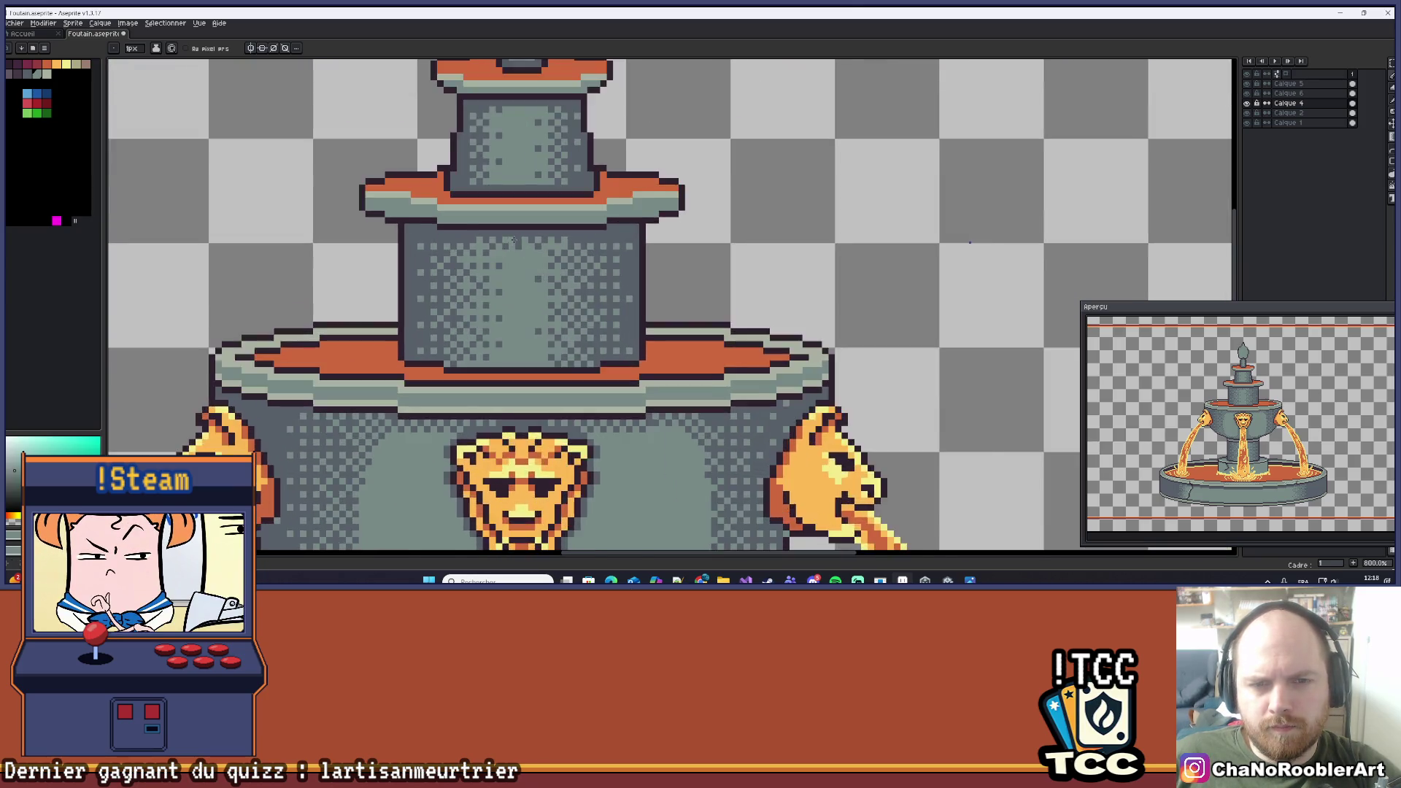
pyautogui.scroll(-6, 533, 258)
pyautogui.scroll(1, 538, 259)
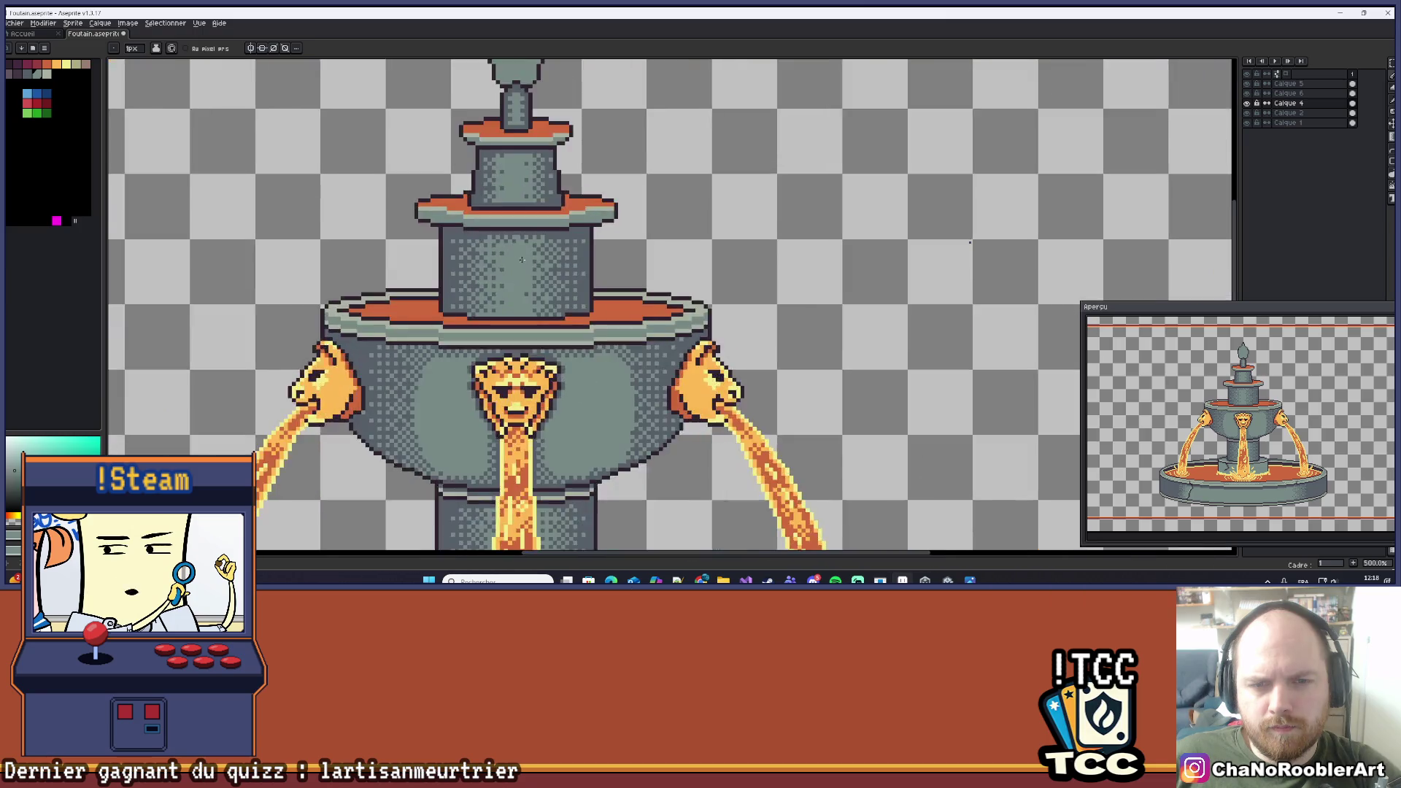
pyautogui.scroll(-2, 621, 260)
pyautogui.scroll(7, 621, 259)
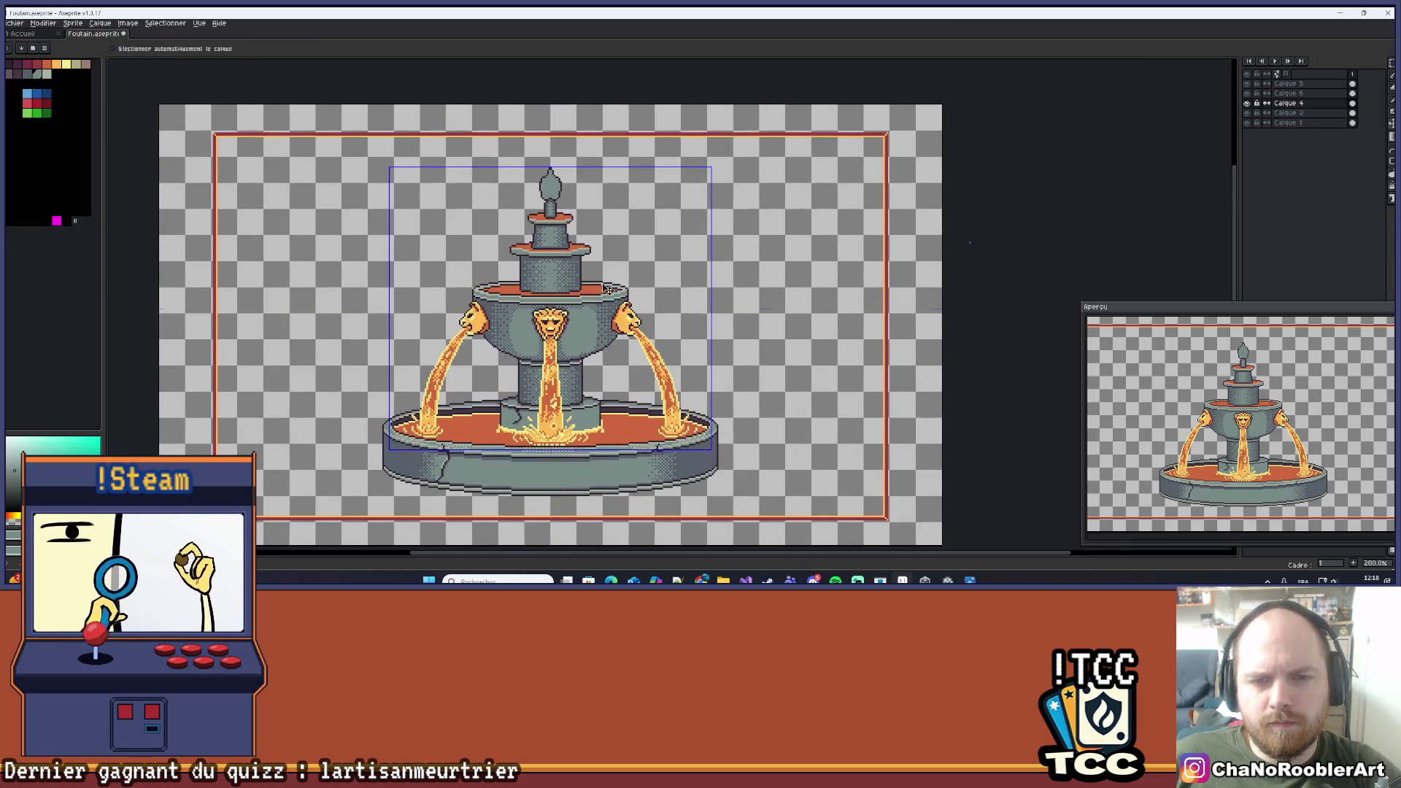
pyautogui.press('i')
pyautogui.press('b')
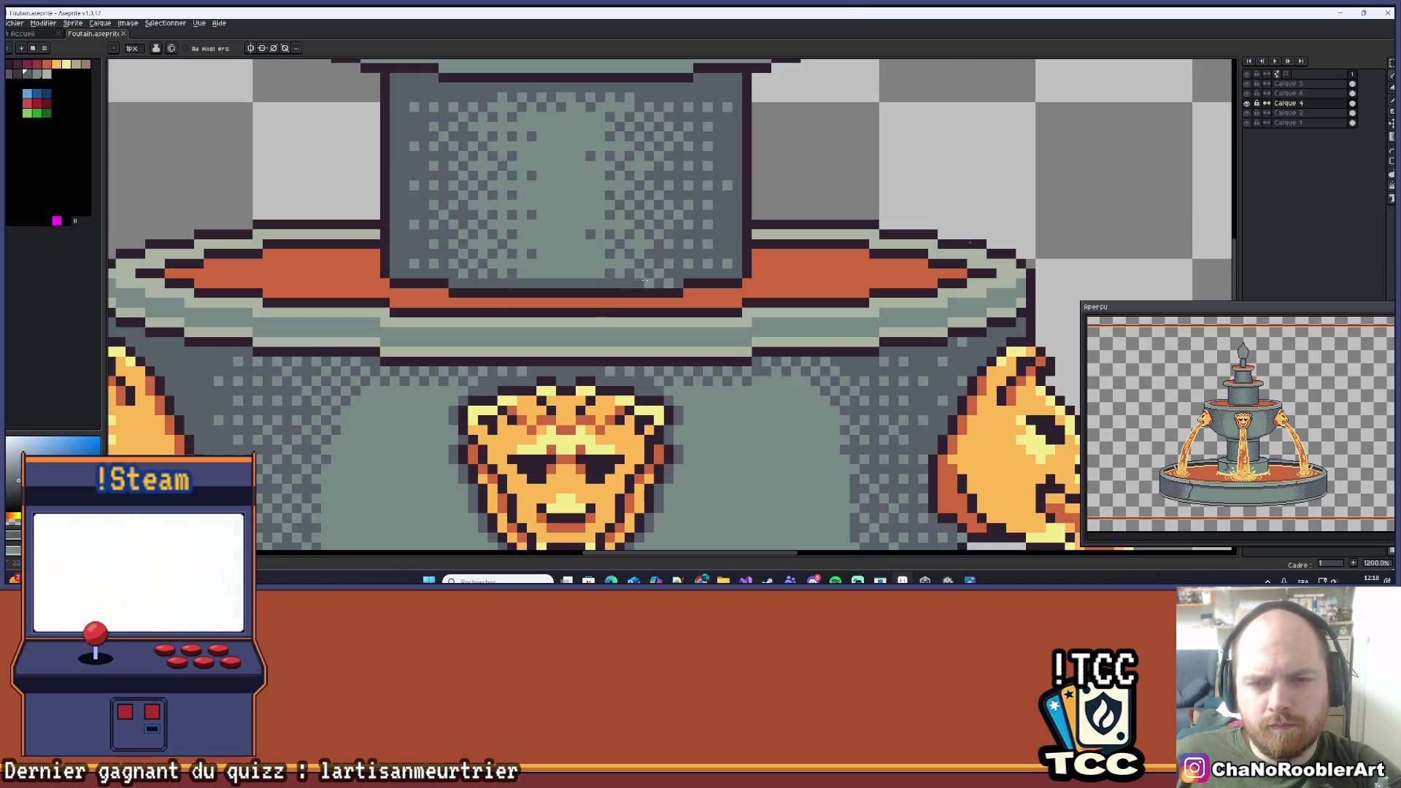
pyautogui.scroll(-6, 671, 281)
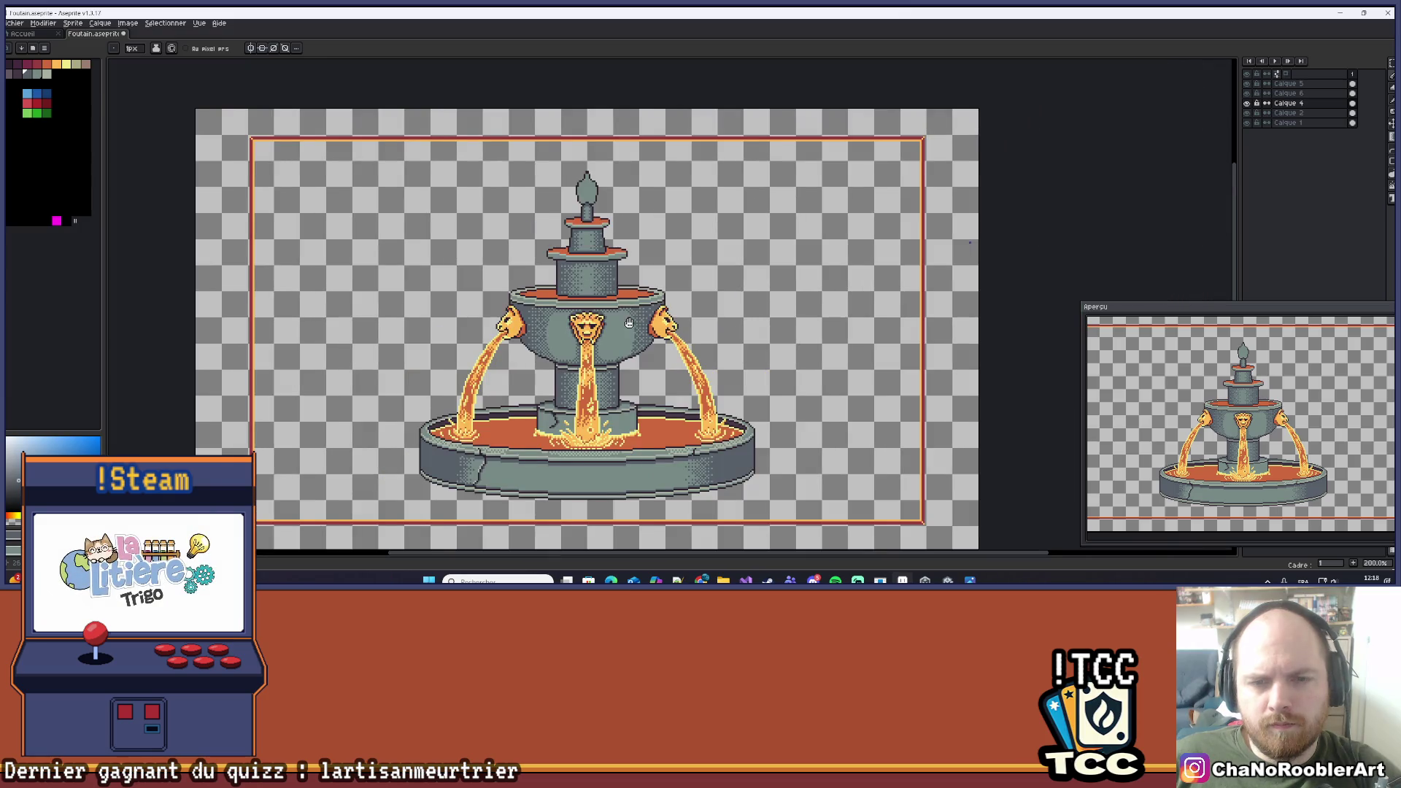
pyautogui.scroll(-1, 630, 322)
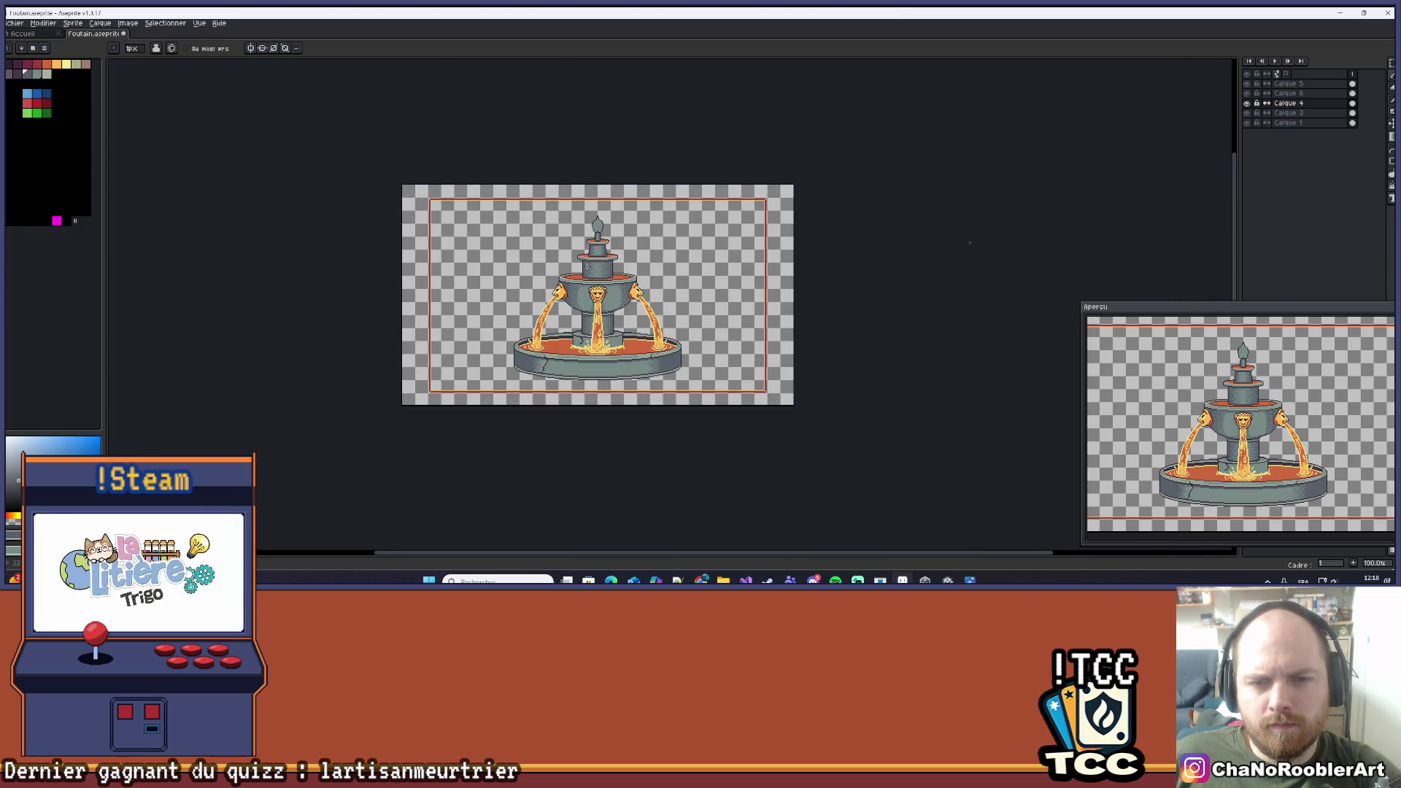
pyautogui.scroll(3, 586, 268)
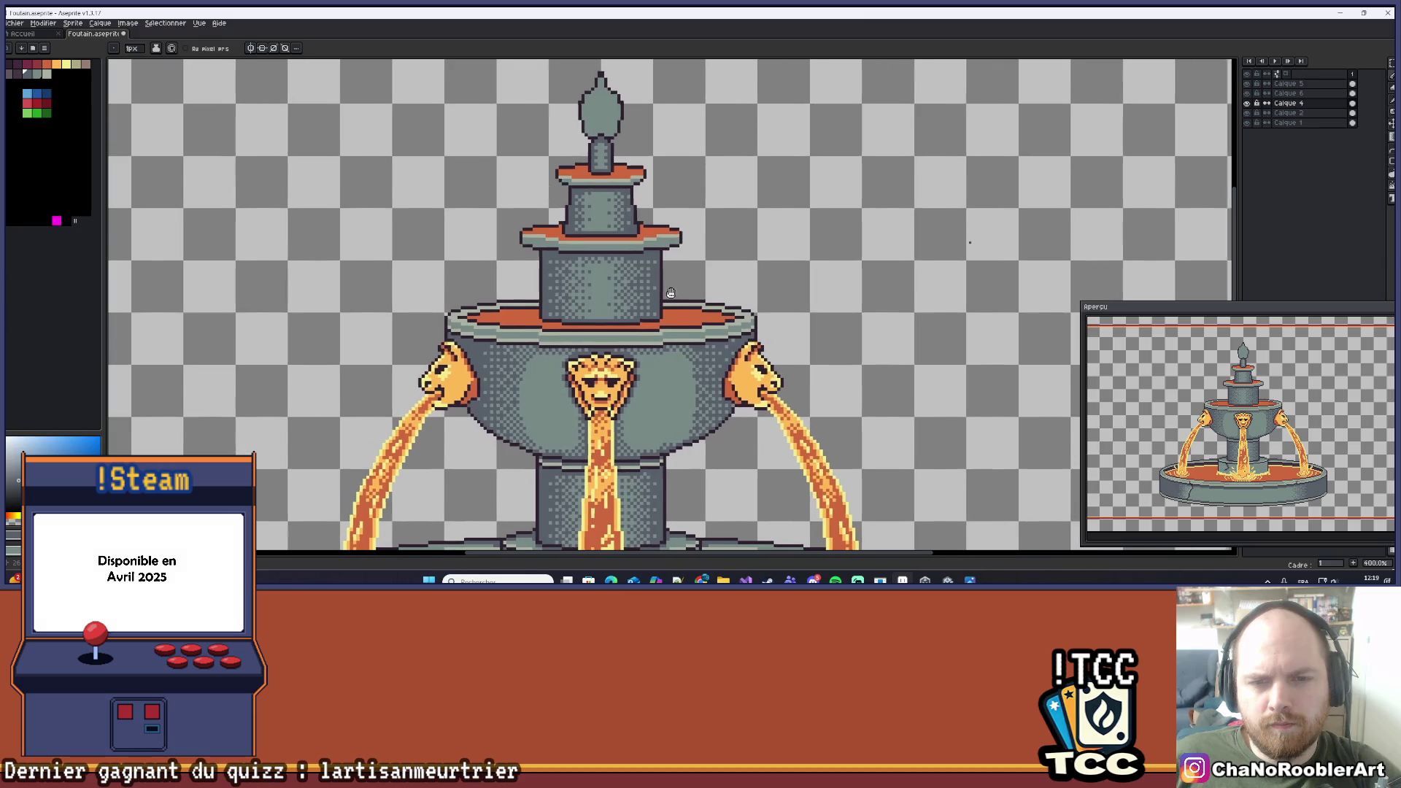
pyautogui.scroll(-2, 672, 293)
pyautogui.scroll(-1, 665, 279)
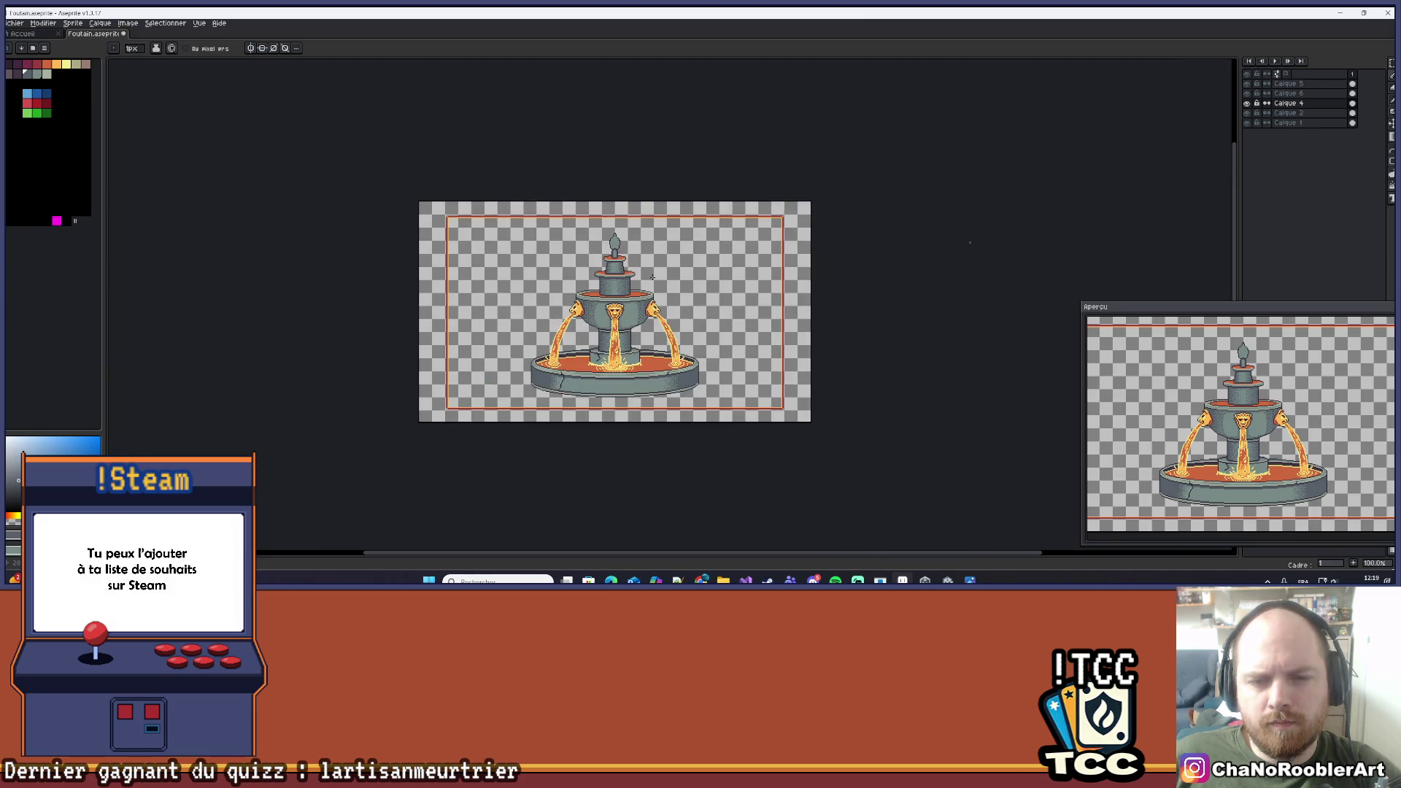
pyautogui.scroll(1, 667, 263)
pyautogui.scroll(-1, 682, 245)
pyautogui.scroll(1, 694, 245)
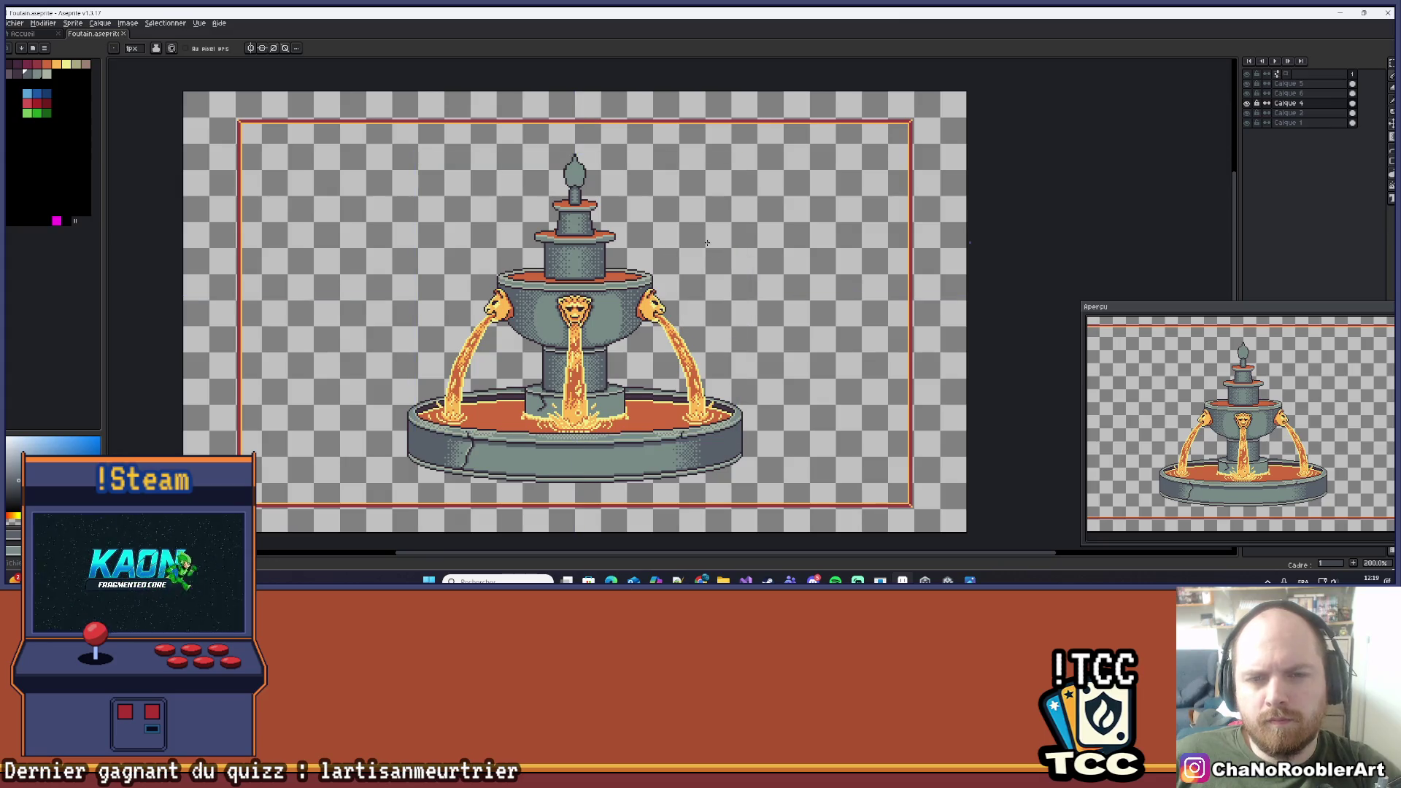
pyautogui.scroll(4, 576, 259)
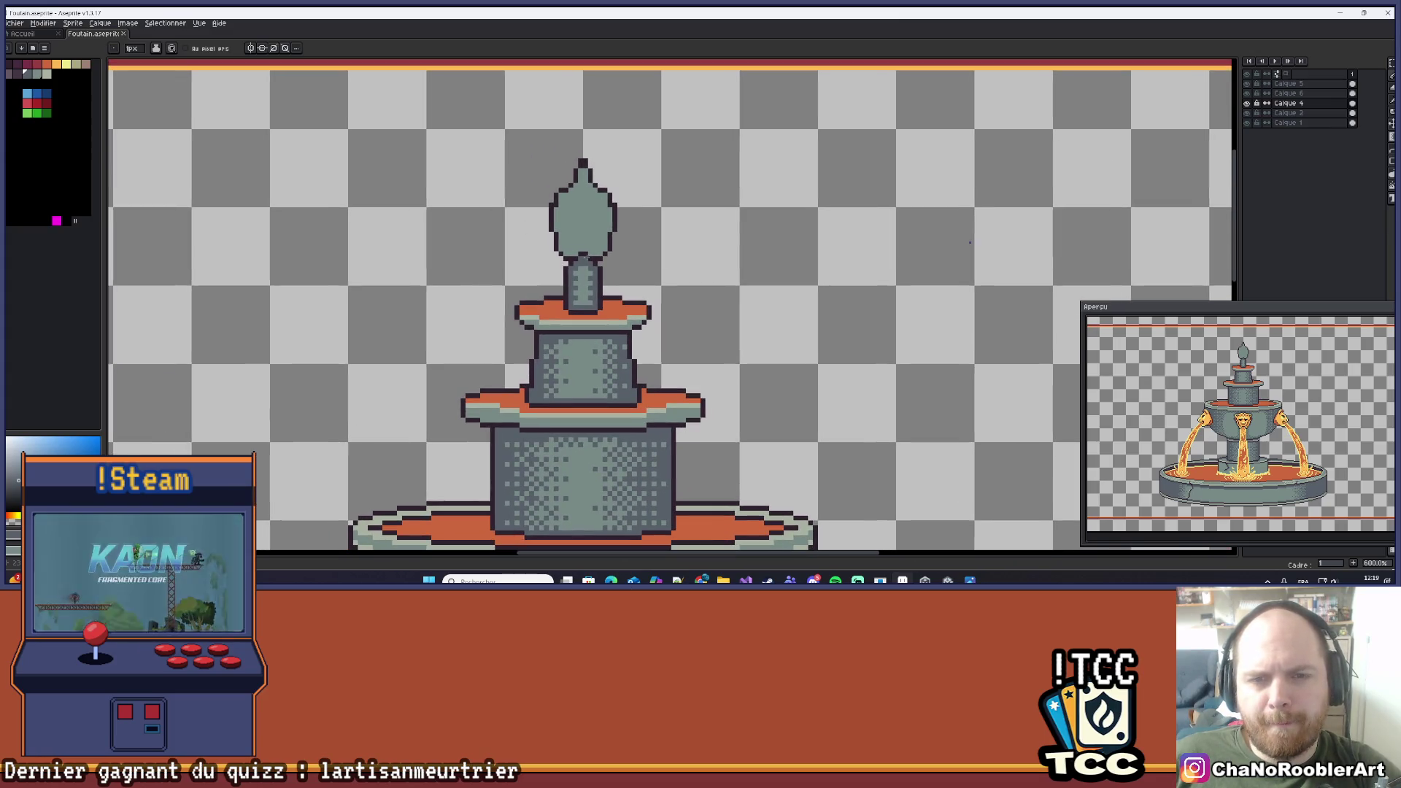
pyautogui.scroll(-3, 565, 195)
pyautogui.scroll(6, 618, 193)
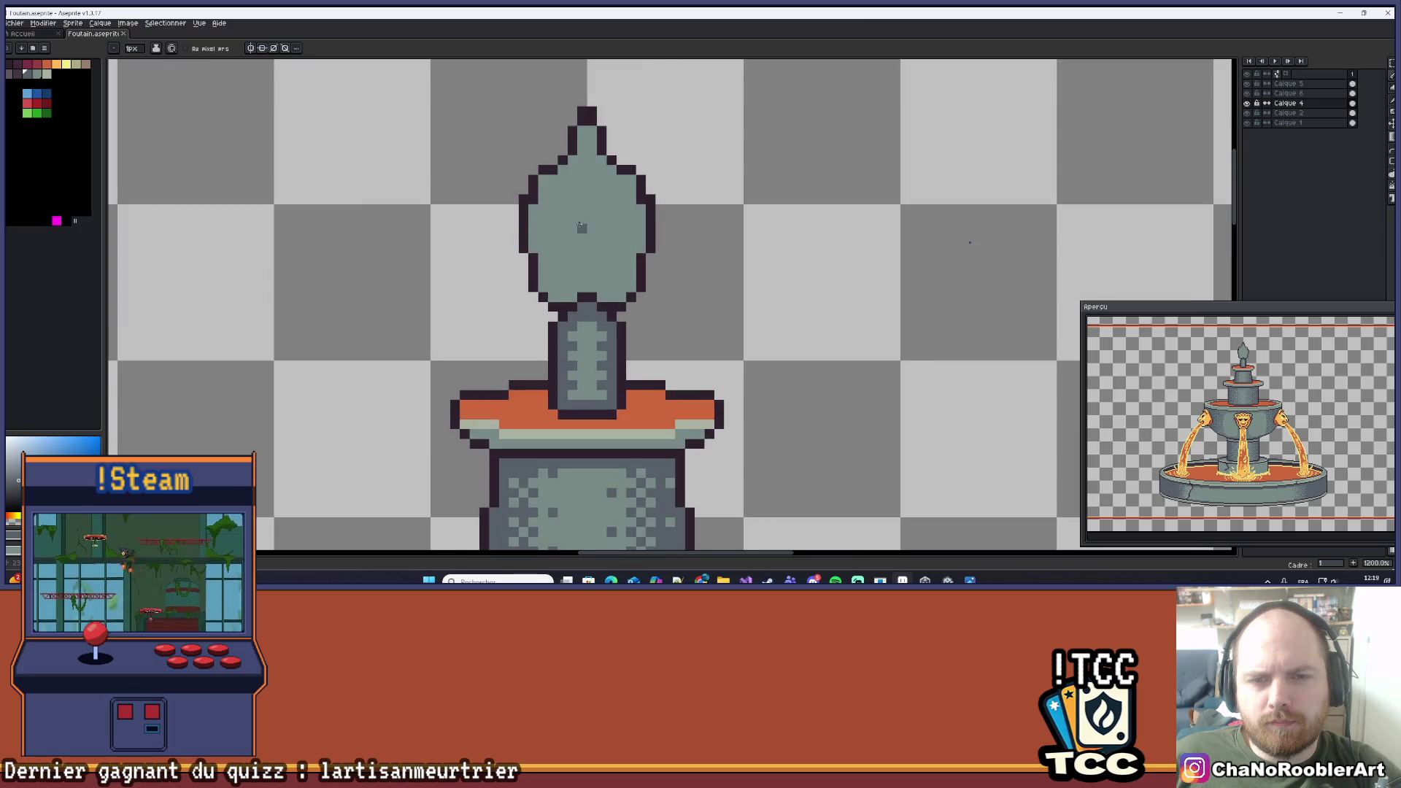
pyautogui.scroll(-3, 606, 244)
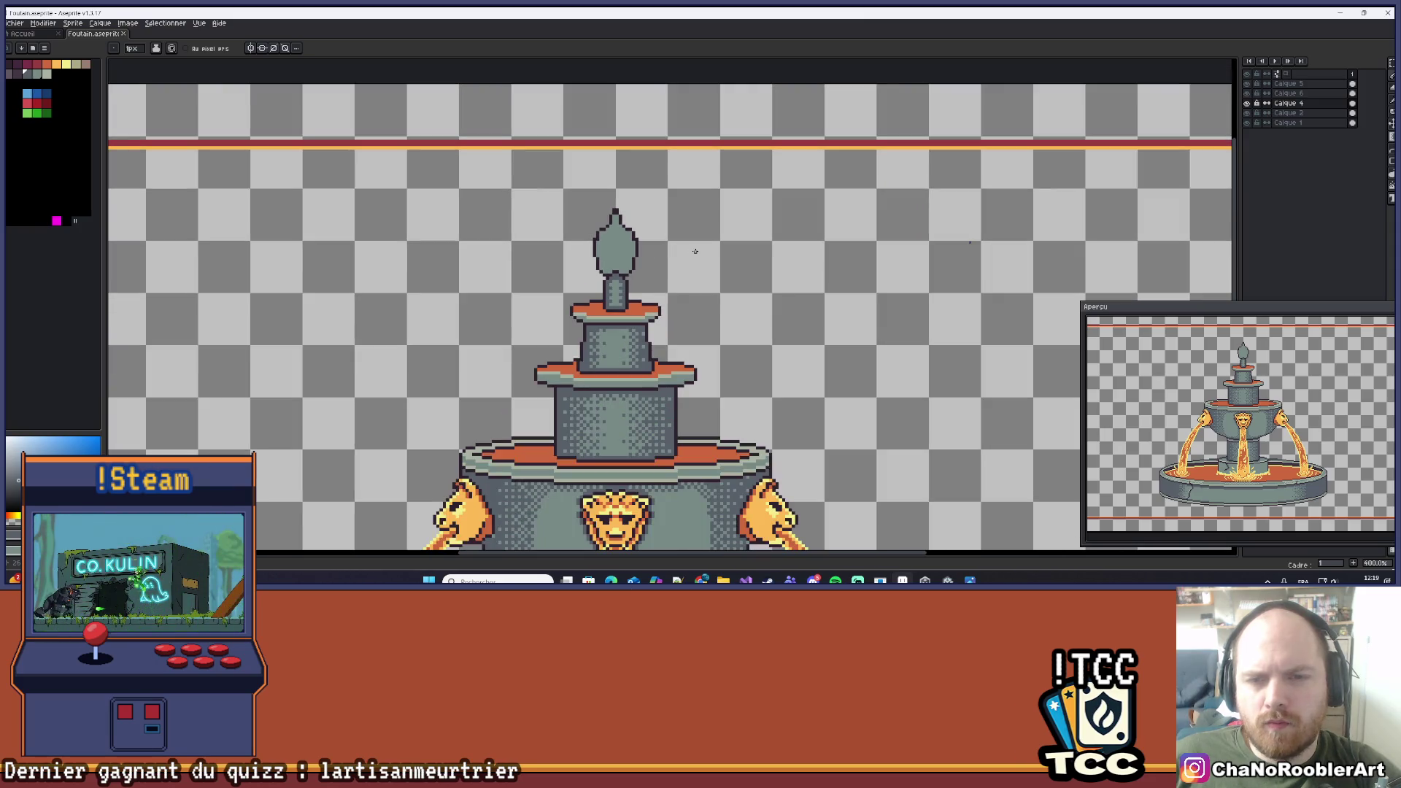
pyautogui.scroll(-2, 666, 228)
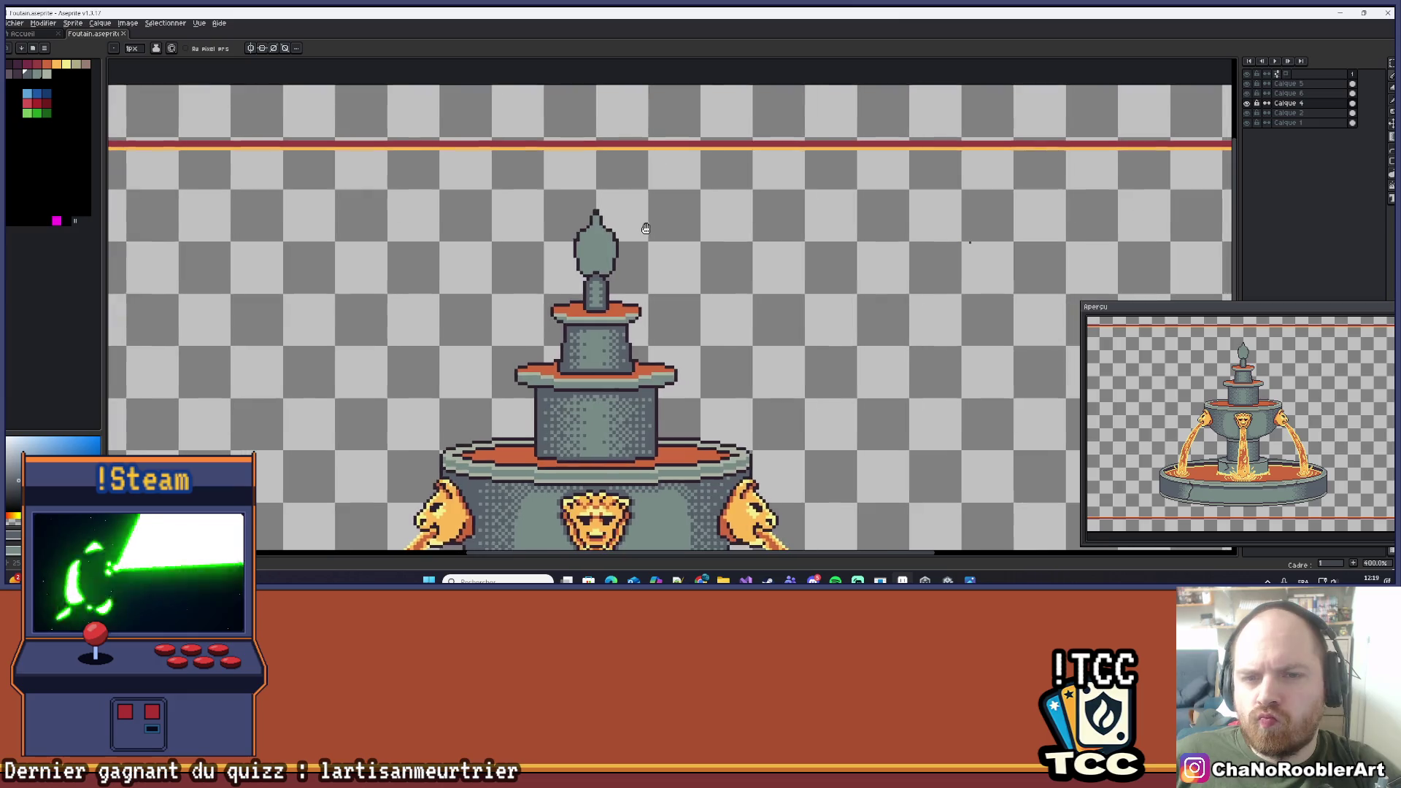
pyautogui.moveTo(656, 230); pyautogui.dragTo(641, 203)
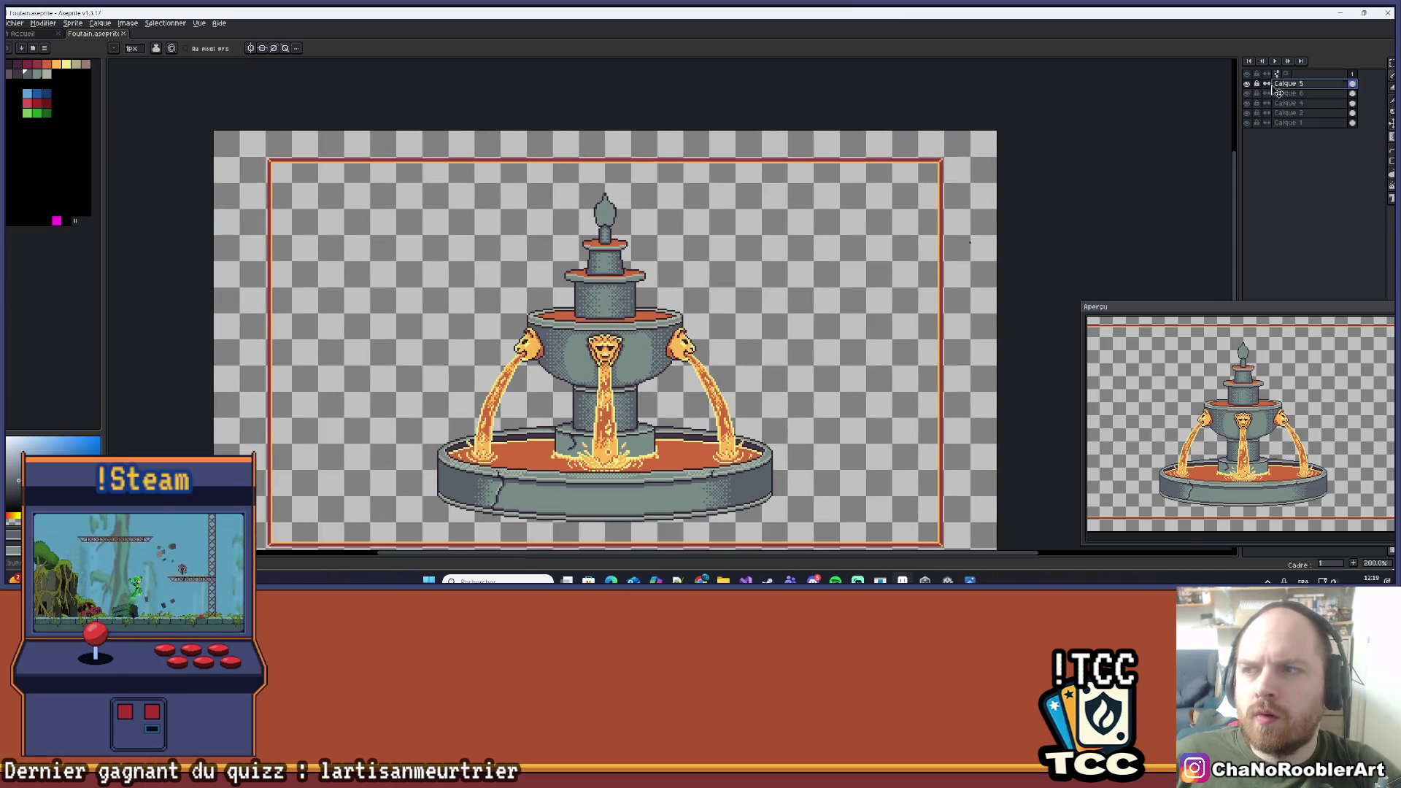
pyautogui.scroll(-2, 858, 185)
pyautogui.scroll(2, 882, 181)
pyautogui.scroll(-1, 797, 154)
pyautogui.moveTo(725, 194)
pyautogui.mouseDown()
pyautogui.moveTo(716, 218)
pyautogui.moveTo(732, 191)
pyautogui.mouseUp()
pyautogui.scroll(1, 716, 218)
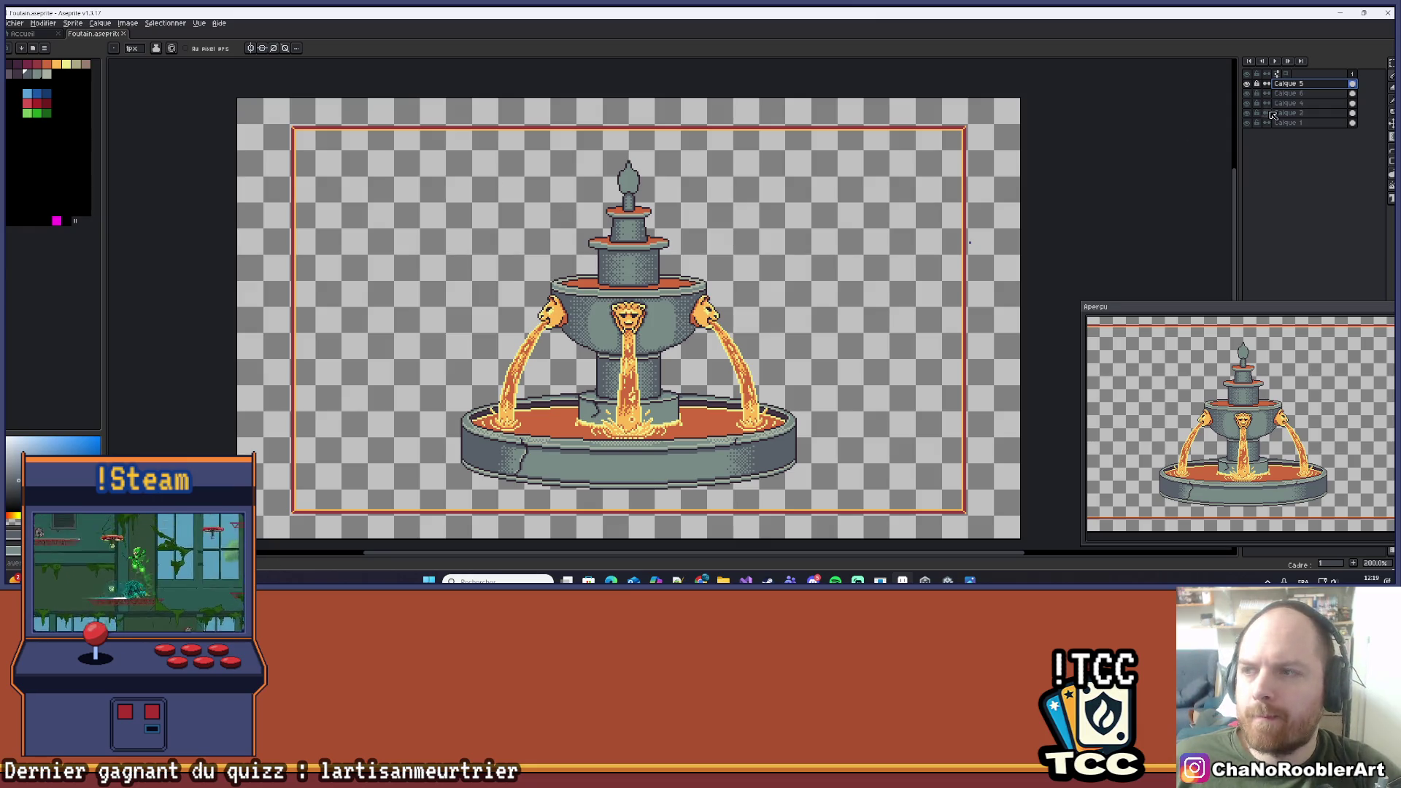
# On layer Calque 4, flood-fill the top ring's orange with the grey stone colour.
pyautogui.click(1248, 93)
pyautogui.click(1248, 93)
pyautogui.click(1288, 103)
pyautogui.scroll(4, 667, 290)
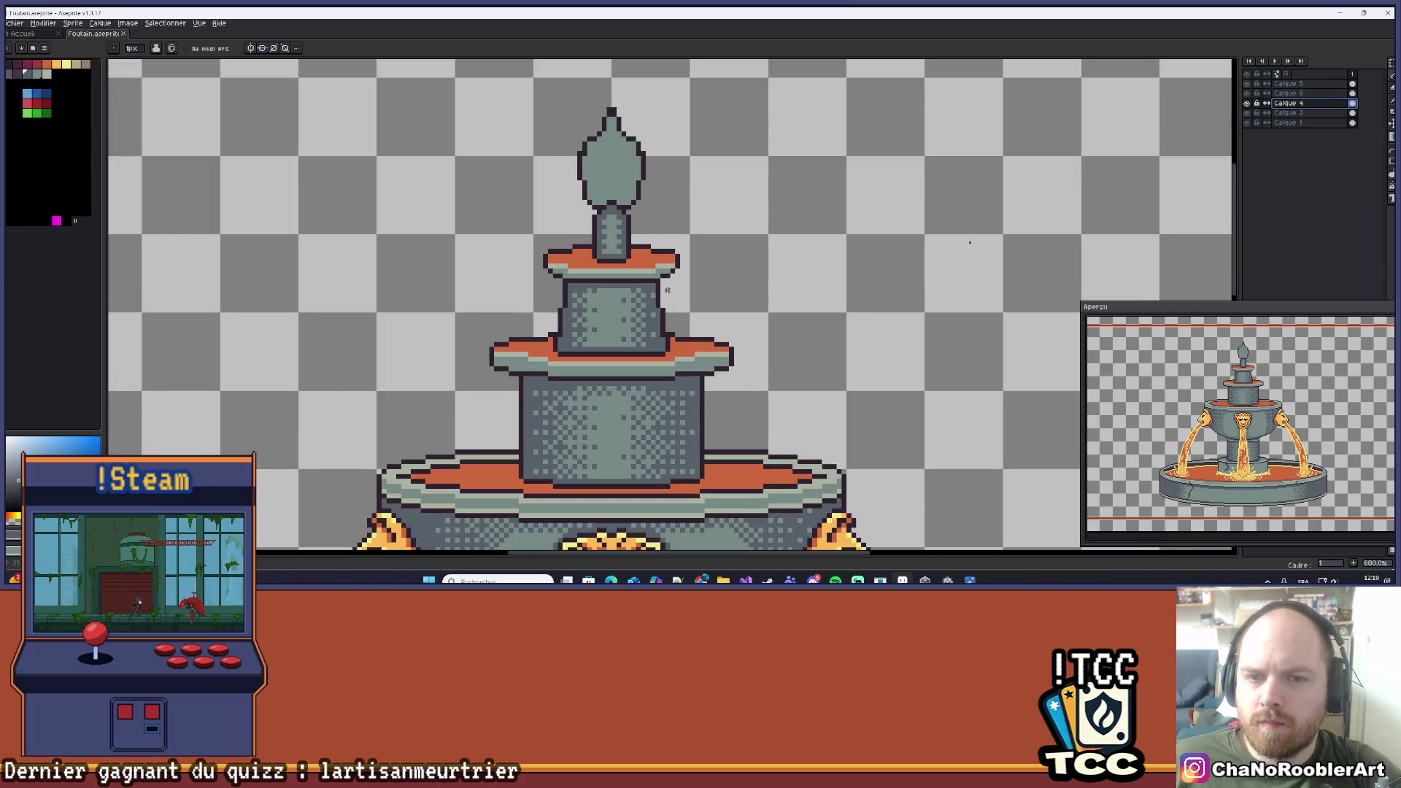
pyautogui.keyDown('alt'); pyautogui.click(665, 267); pyautogui.keyUp('alt')
pyautogui.press('g')
pyautogui.click(645, 261)
# Try a darker fill on the top ledge, then undo it.
pyautogui.scroll(-1, 646, 261)
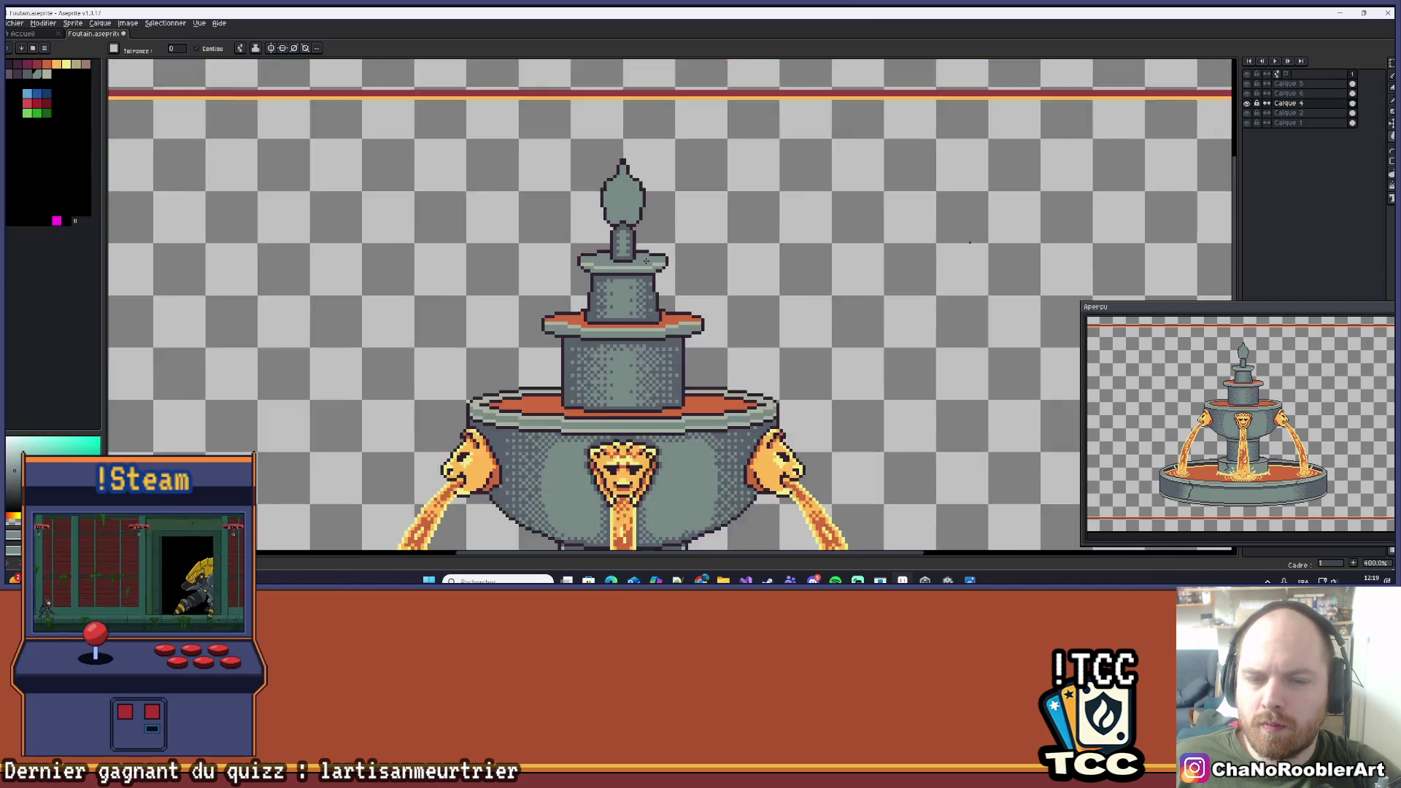
pyautogui.scroll(7, 646, 262)
pyautogui.scroll(-6, 687, 320)
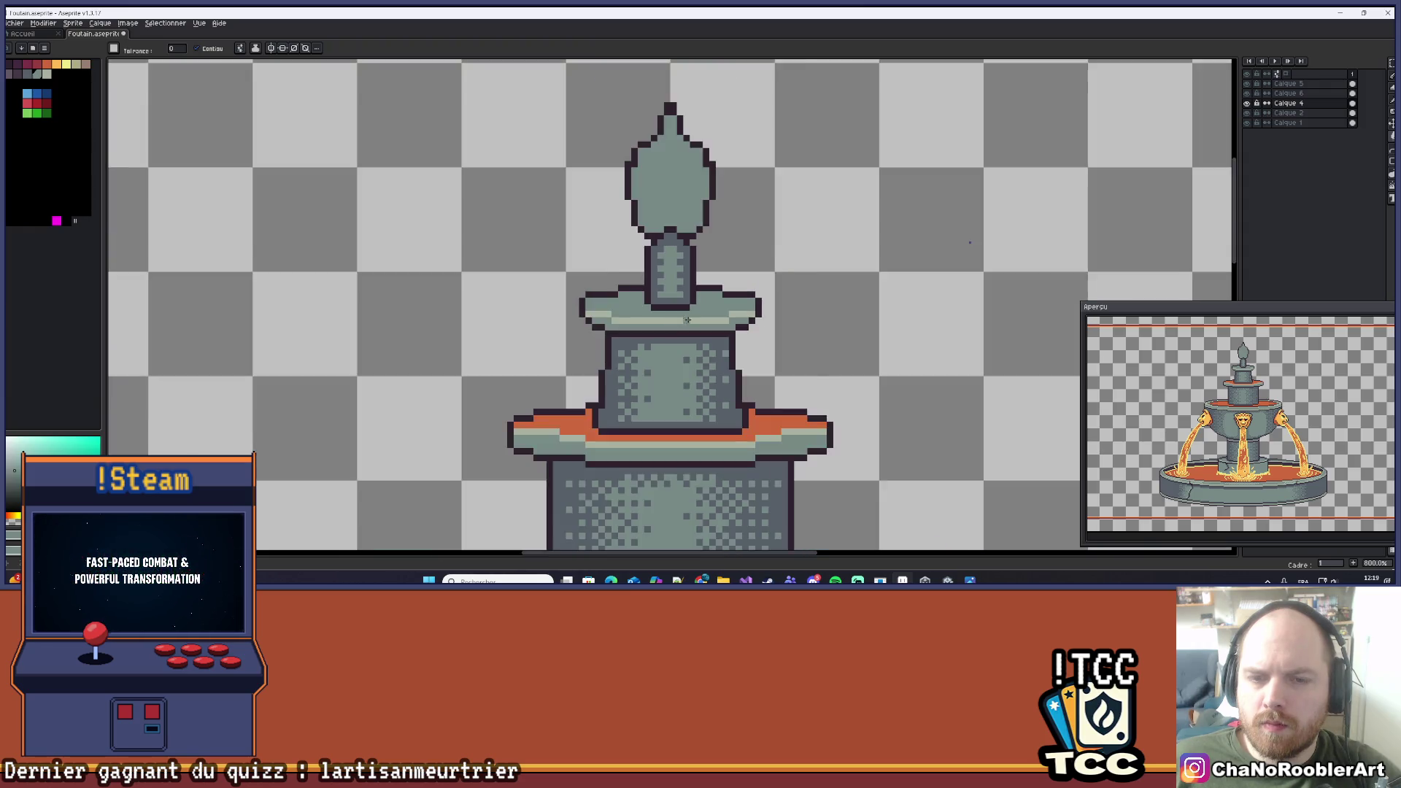
pyautogui.scroll(3, 687, 319)
pyautogui.click(625, 301)
pyautogui.press('b')
pyautogui.hotkey('ctrl', 'z')
pyautogui.hotkey('ctrl', 'z')
pyautogui.hotkey('ctrl', 'z')
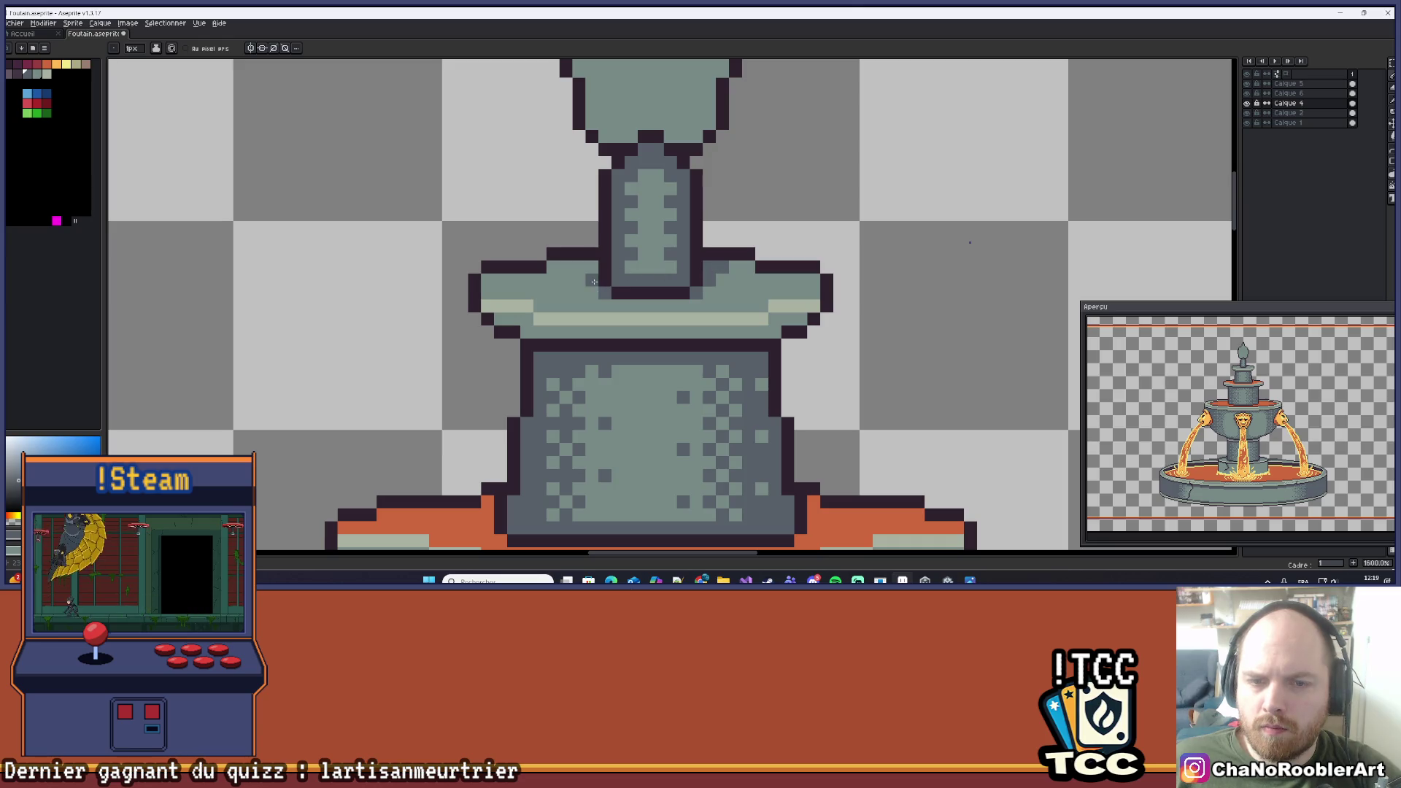
# Recolour a matching shading pixel on each side of the upper tier, then undo it.
pyautogui.scroll(-6, 584, 268)
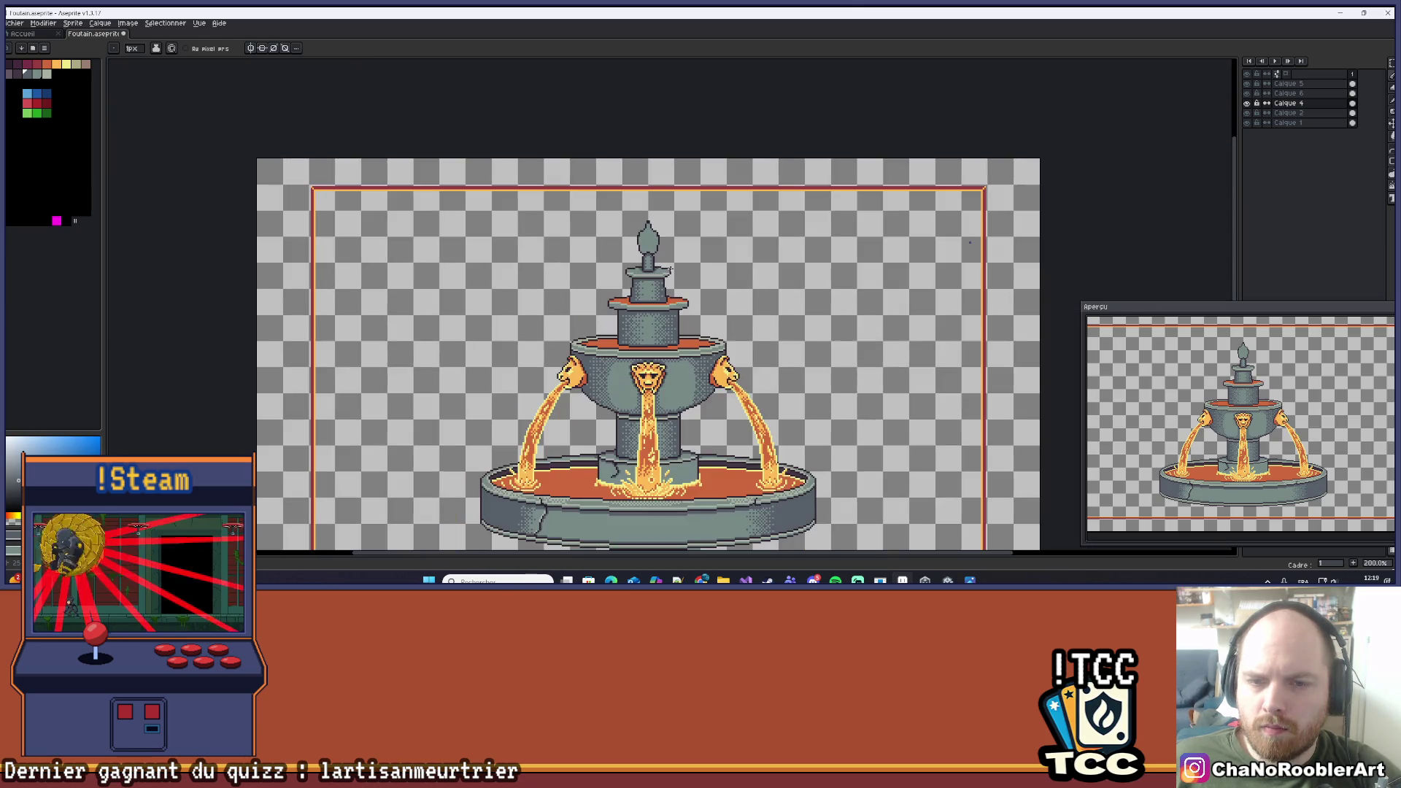
pyautogui.scroll(6, 670, 271)
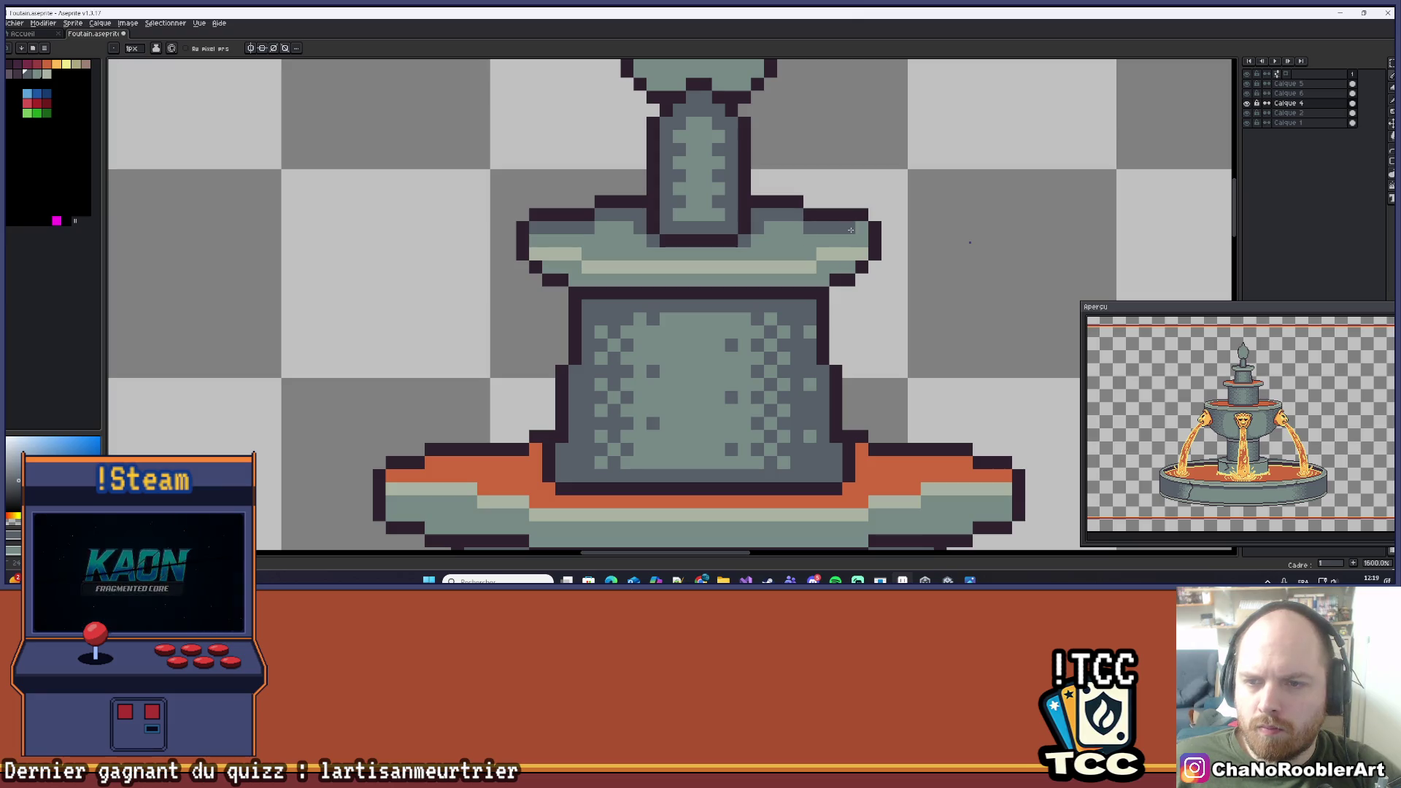
pyautogui.scroll(-3, 764, 331)
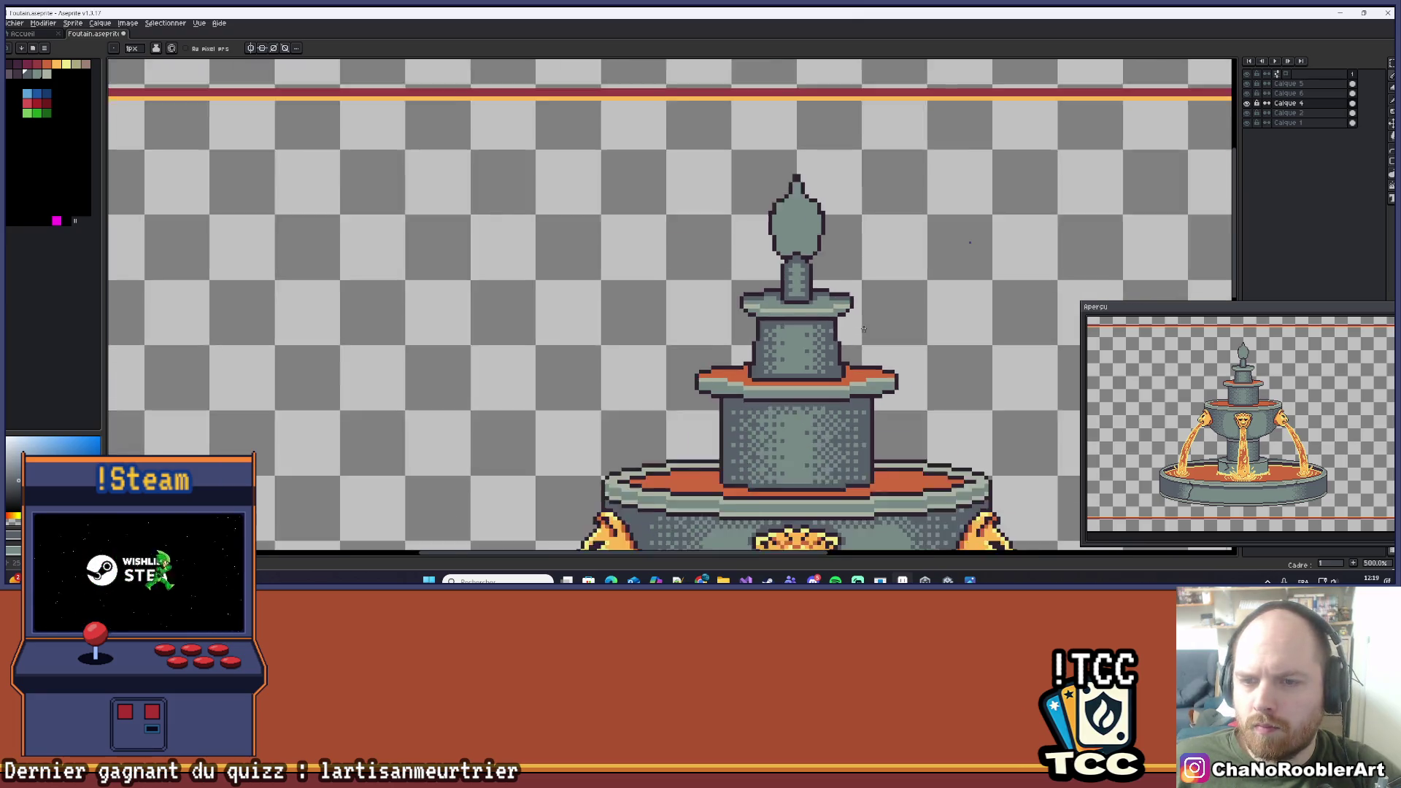
pyautogui.scroll(-4, 764, 331)
pyautogui.moveTo(780, 321)
pyautogui.mouseDown()
pyautogui.moveTo(748, 341)
pyautogui.moveTo(710, 253)
pyautogui.moveTo(709, 169)
pyautogui.moveTo(707, 219)
pyautogui.mouseUp()
pyautogui.scroll(10, 707, 218)
pyautogui.click(486, 327)
pyautogui.hscroll(5, 715, 306)
pyautogui.click(949, 292)
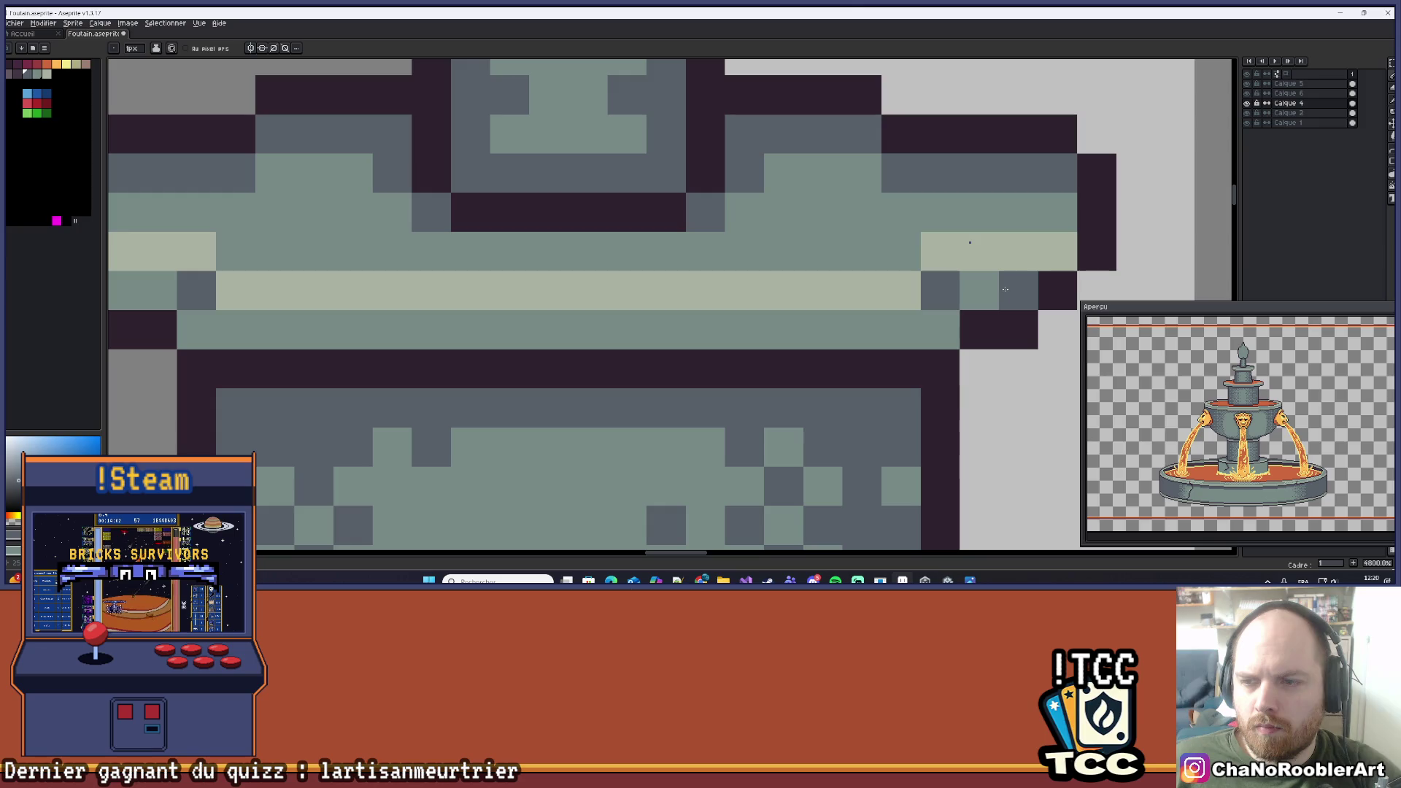
pyautogui.scroll(-8, 536, 234)
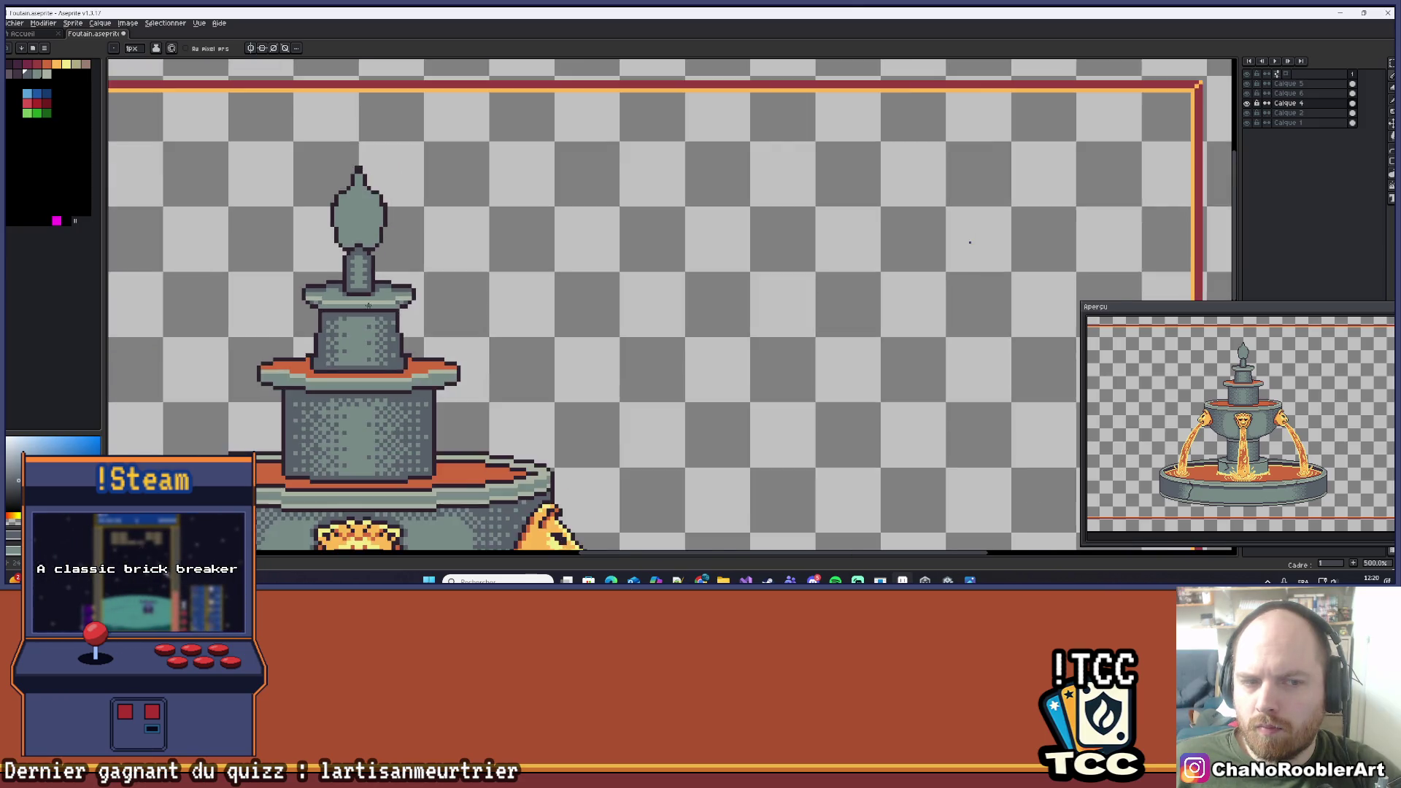
pyautogui.scroll(-4, 536, 234)
pyautogui.scroll(1, 584, 234)
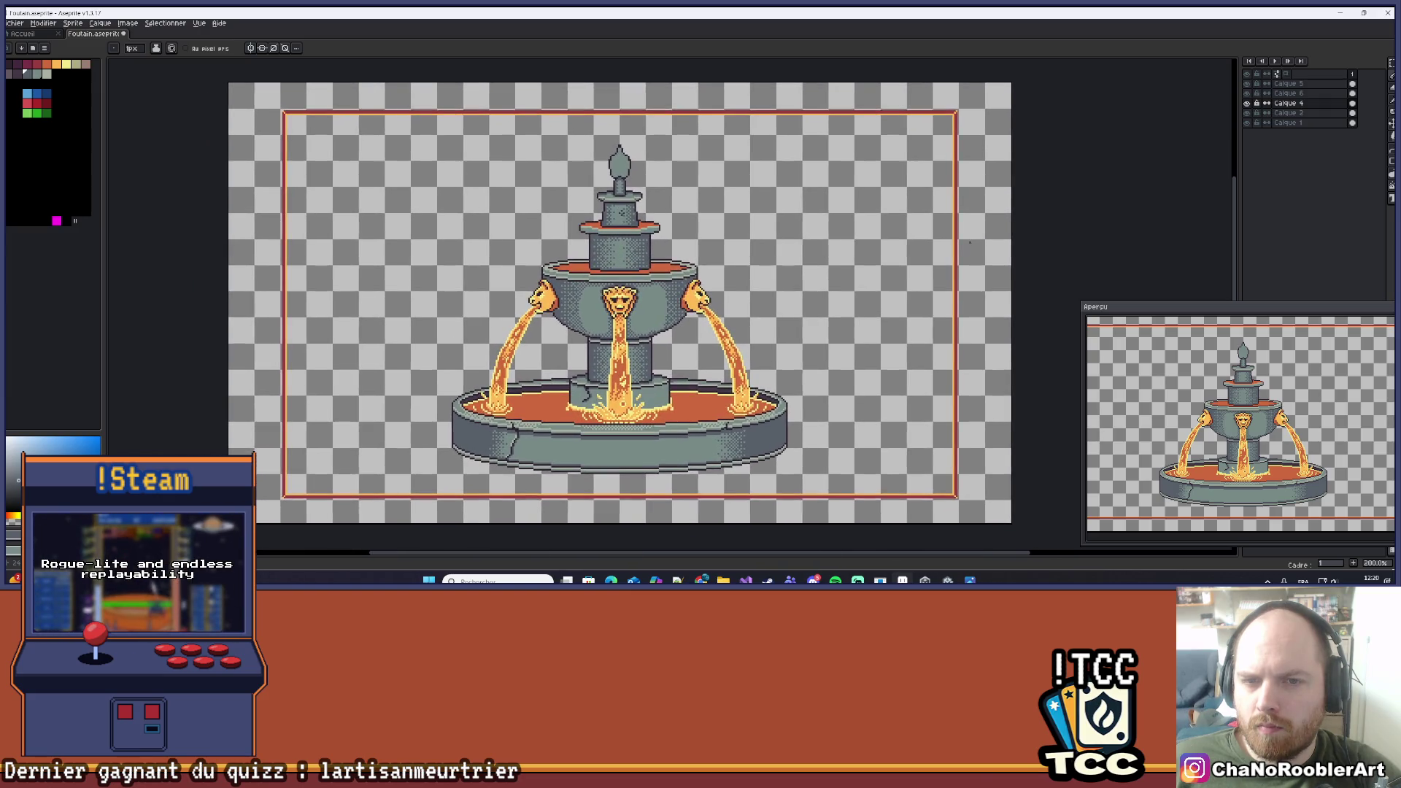
pyautogui.scroll(5, 604, 217)
pyautogui.scroll(3, 604, 217)
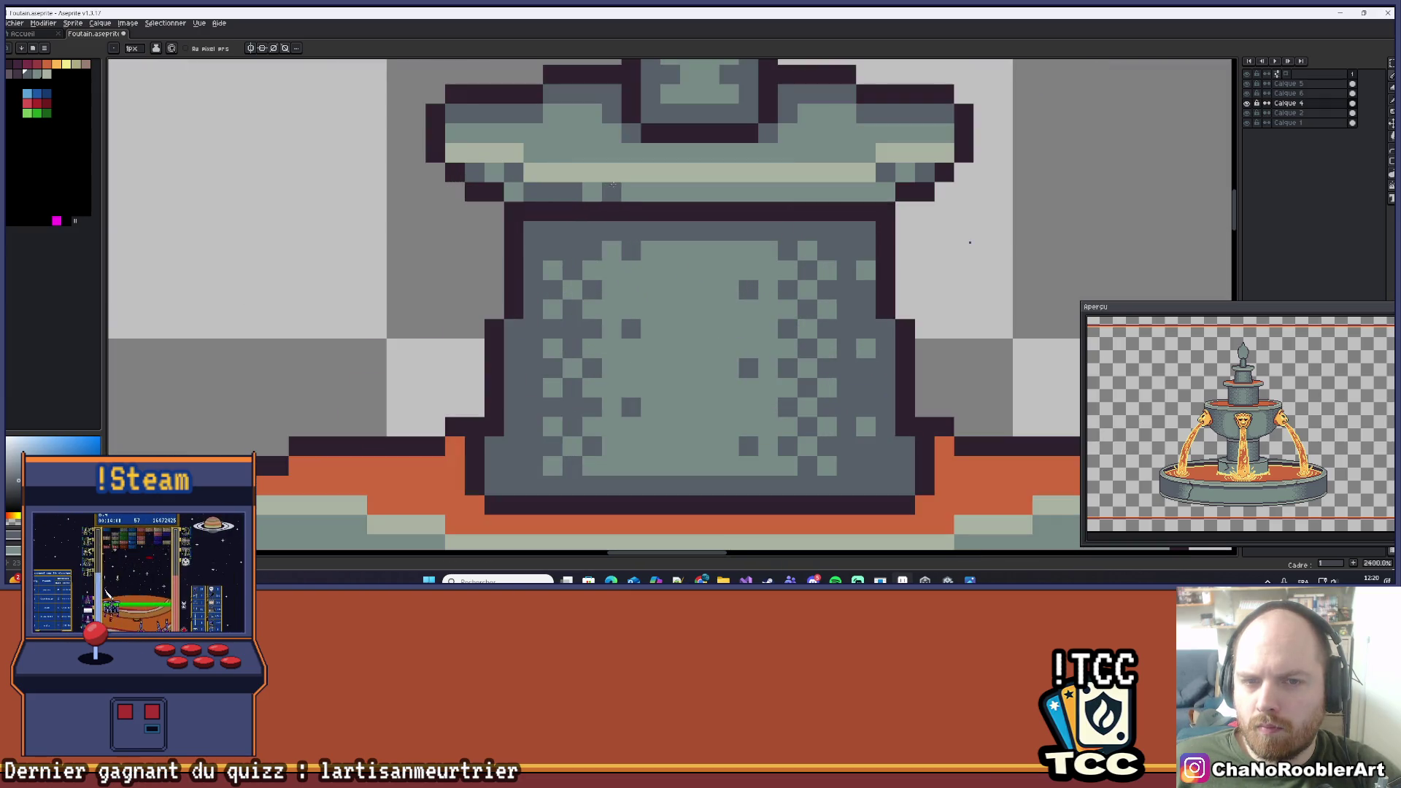
pyautogui.hotkey('ctrl', 'z')
# Dither the upper tier's bottom row with alternating pixels from left to right.
pyautogui.click(503, 191)
pyautogui.click(474, 172)
pyautogui.click(591, 191)
pyautogui.click(662, 192)
pyautogui.click(689, 191)
pyautogui.click(728, 192)
pyautogui.click(768, 191)
pyautogui.click(802, 190)
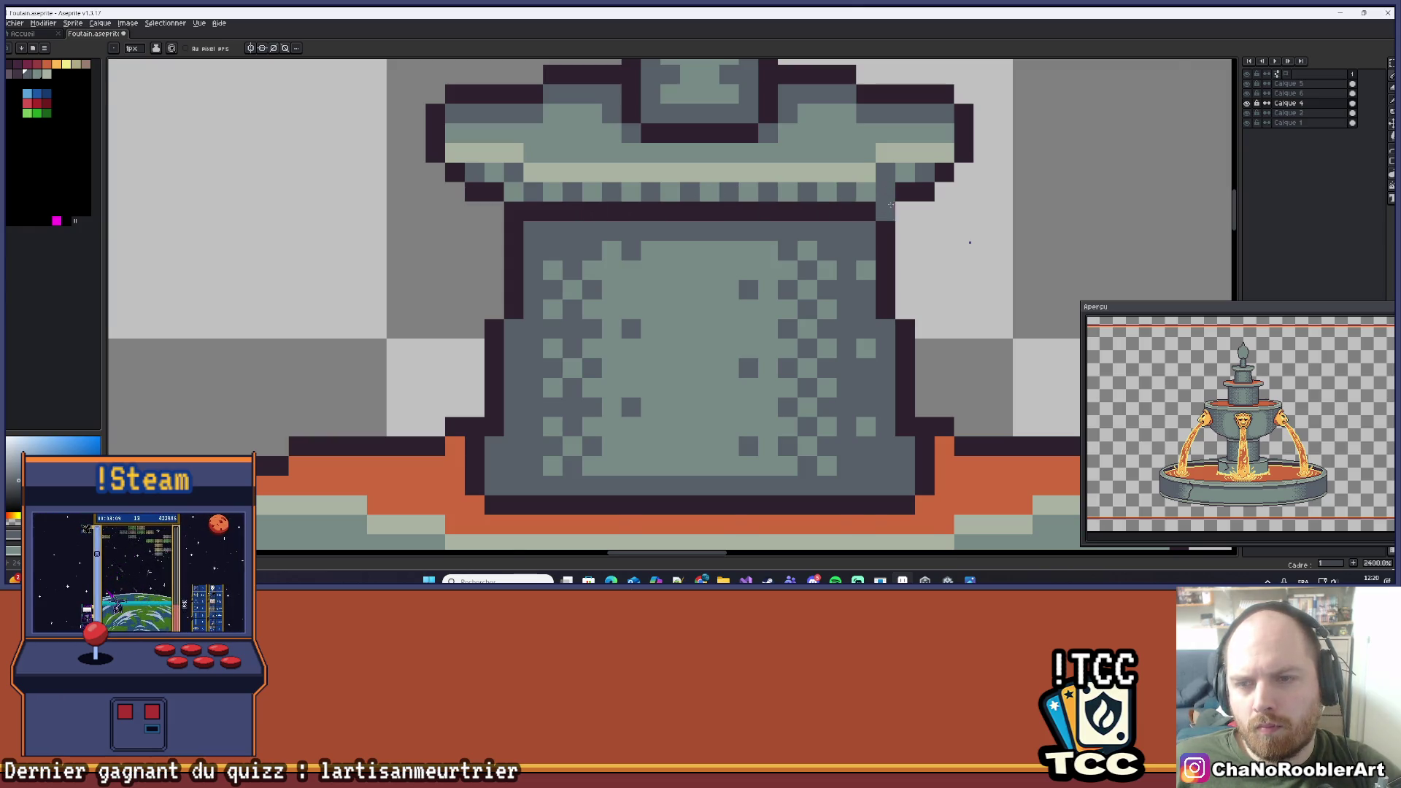
# Review the whole fountain and make Calque 6 the active layer.
pyautogui.scroll(-10, 890, 205)
pyautogui.scroll(1, 689, 241)
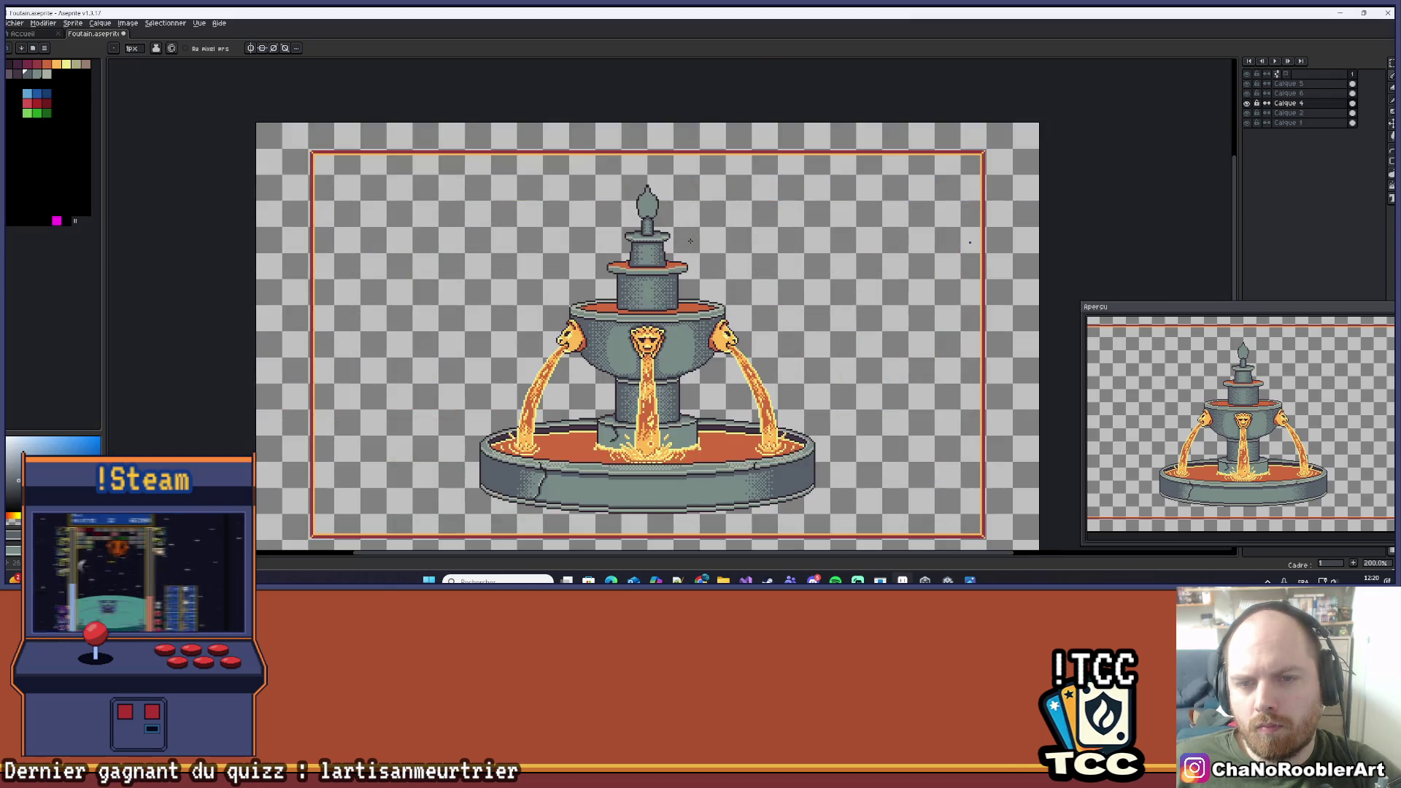
pyautogui.scroll(8, 689, 240)
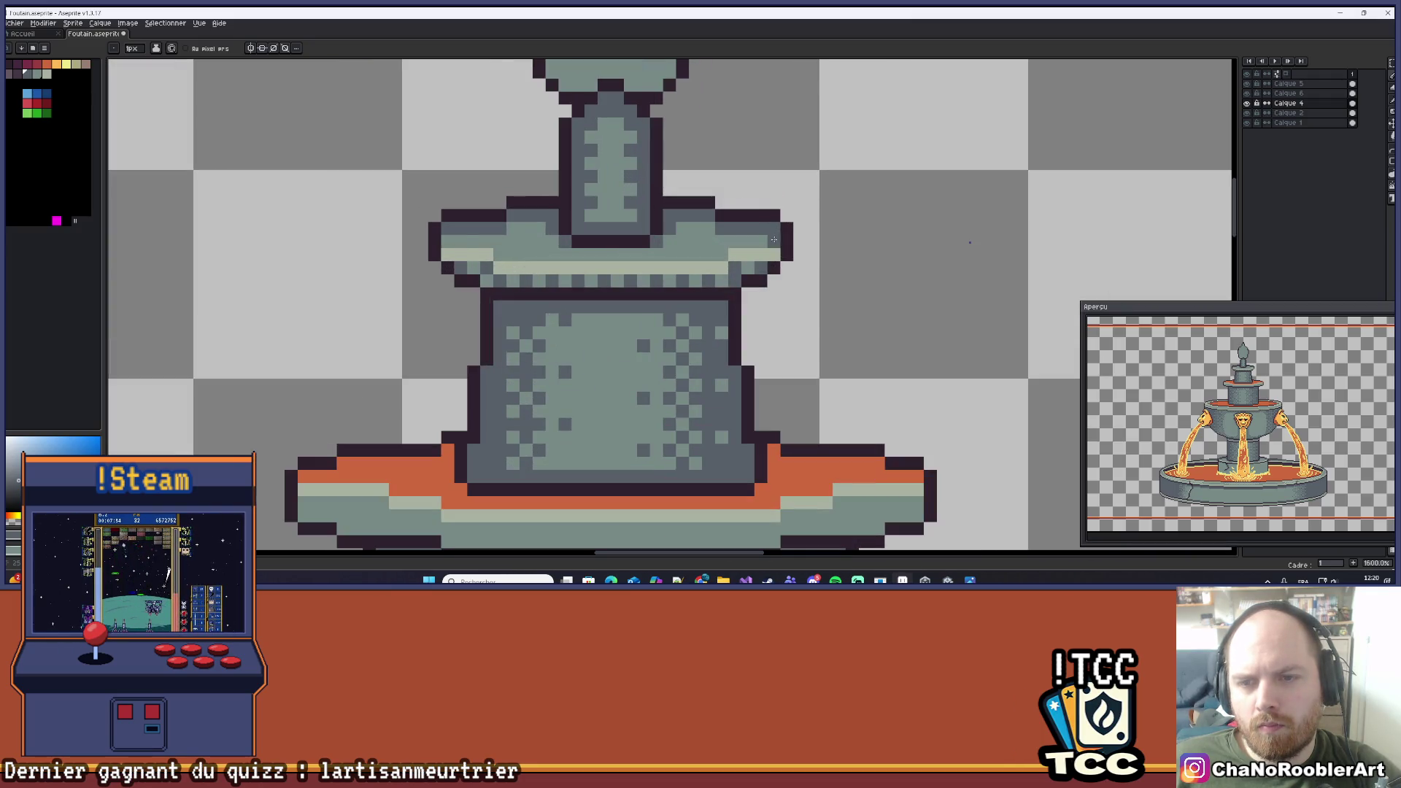
pyautogui.scroll(-8, 625, 232)
pyautogui.moveTo(625, 232); pyautogui.dragTo(683, 202)
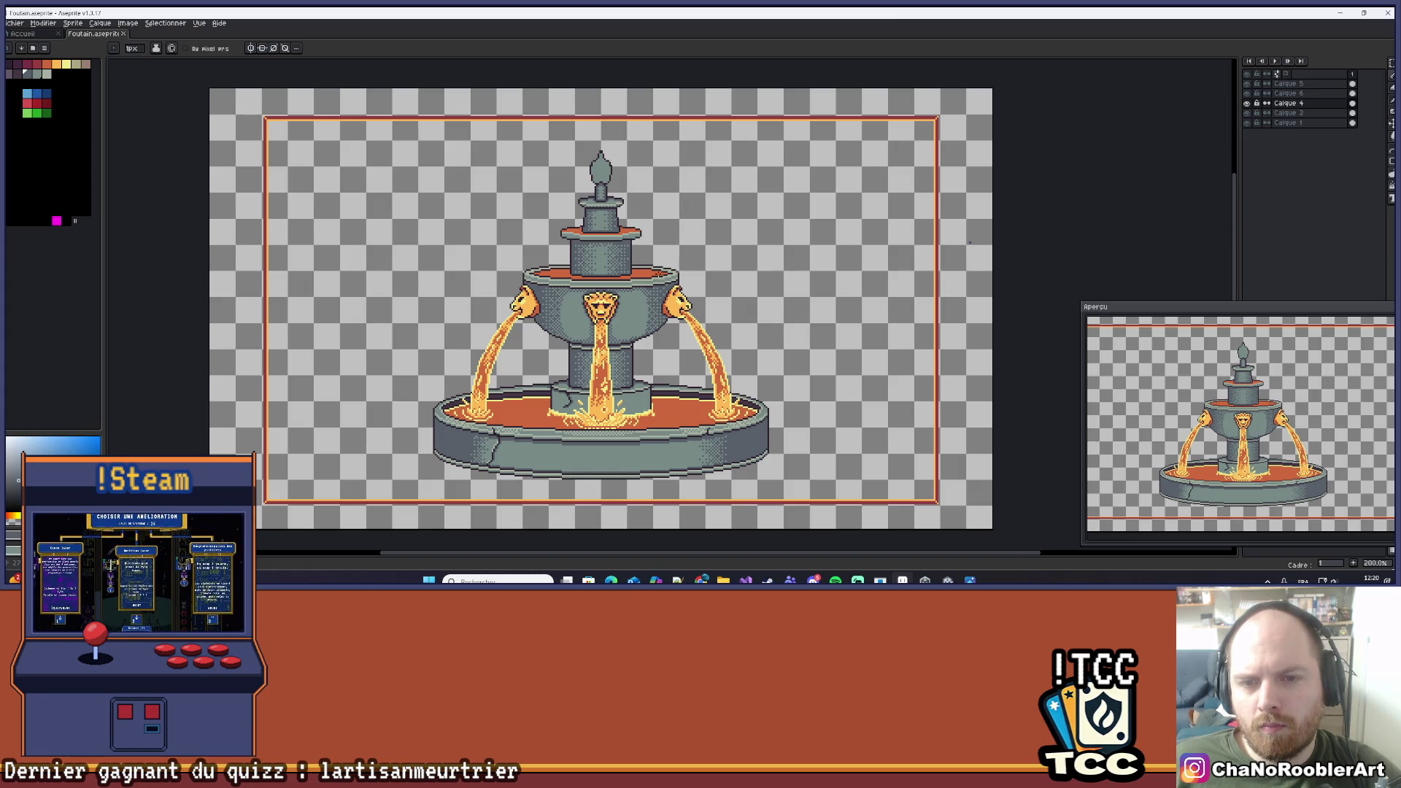
pyautogui.scroll(3, 632, 248)
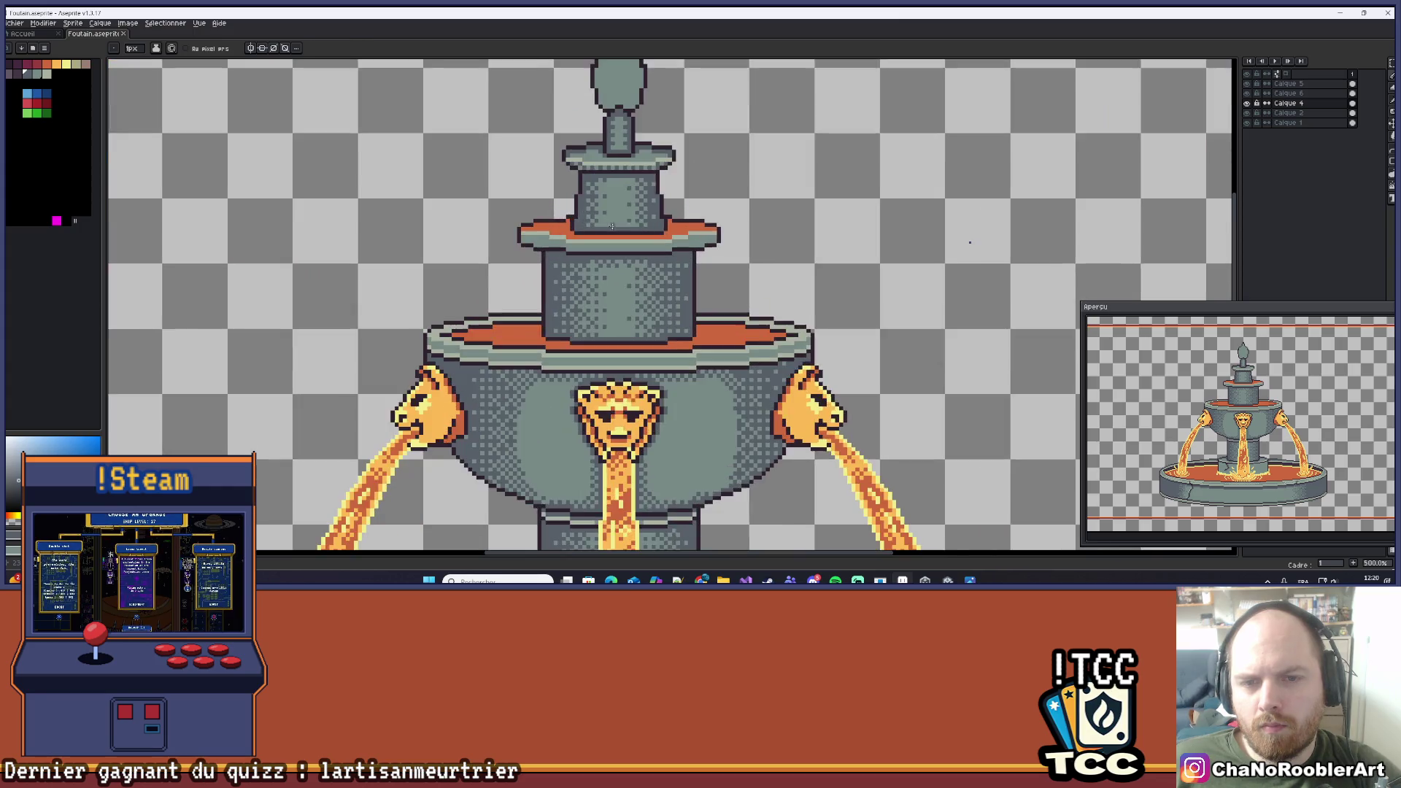
pyautogui.click(1286, 94)
pyautogui.scroll(-3, 683, 253)
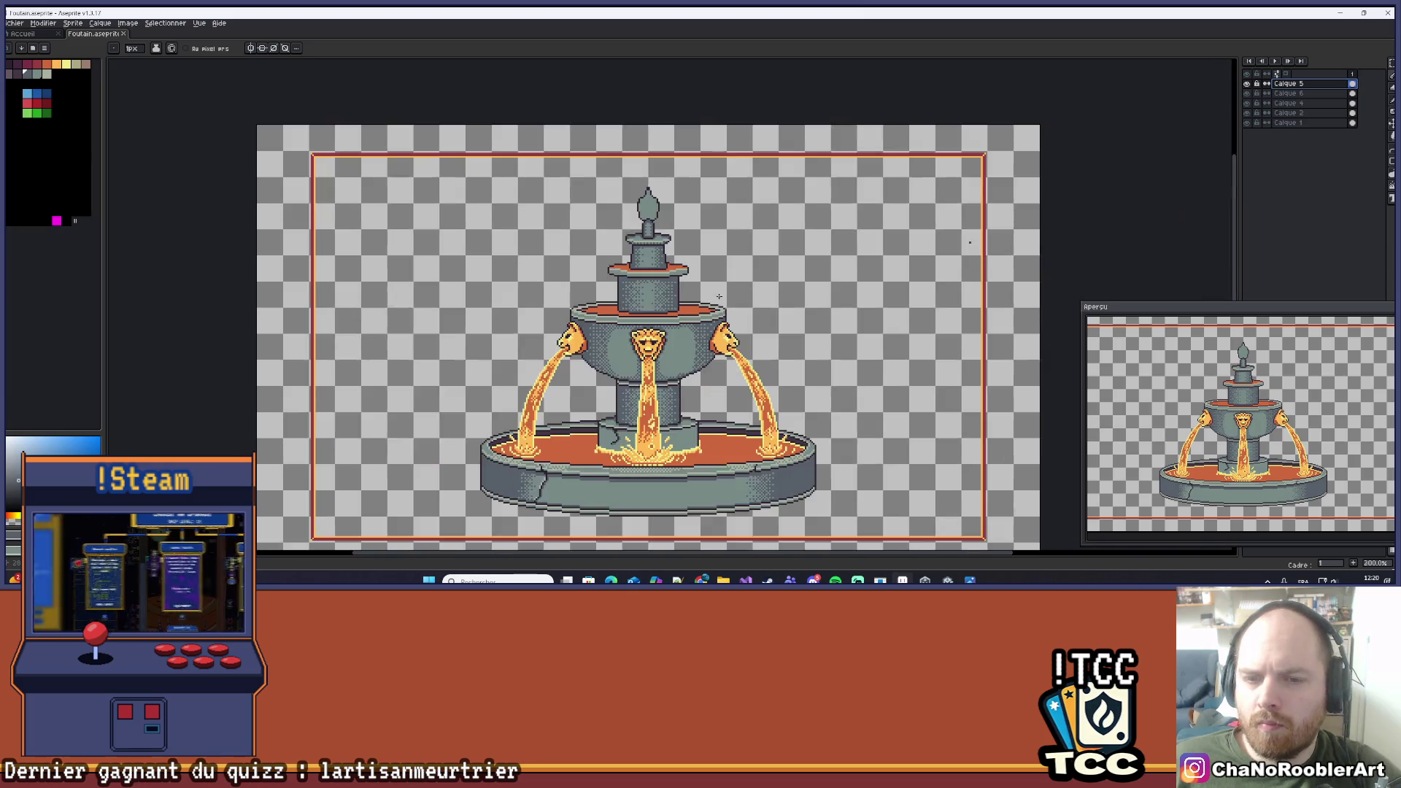
# Sketch an orange water-jet arc from the finial, then undo it.
pyautogui.scroll(1, 682, 253)
pyautogui.scroll(3, 802, 245)
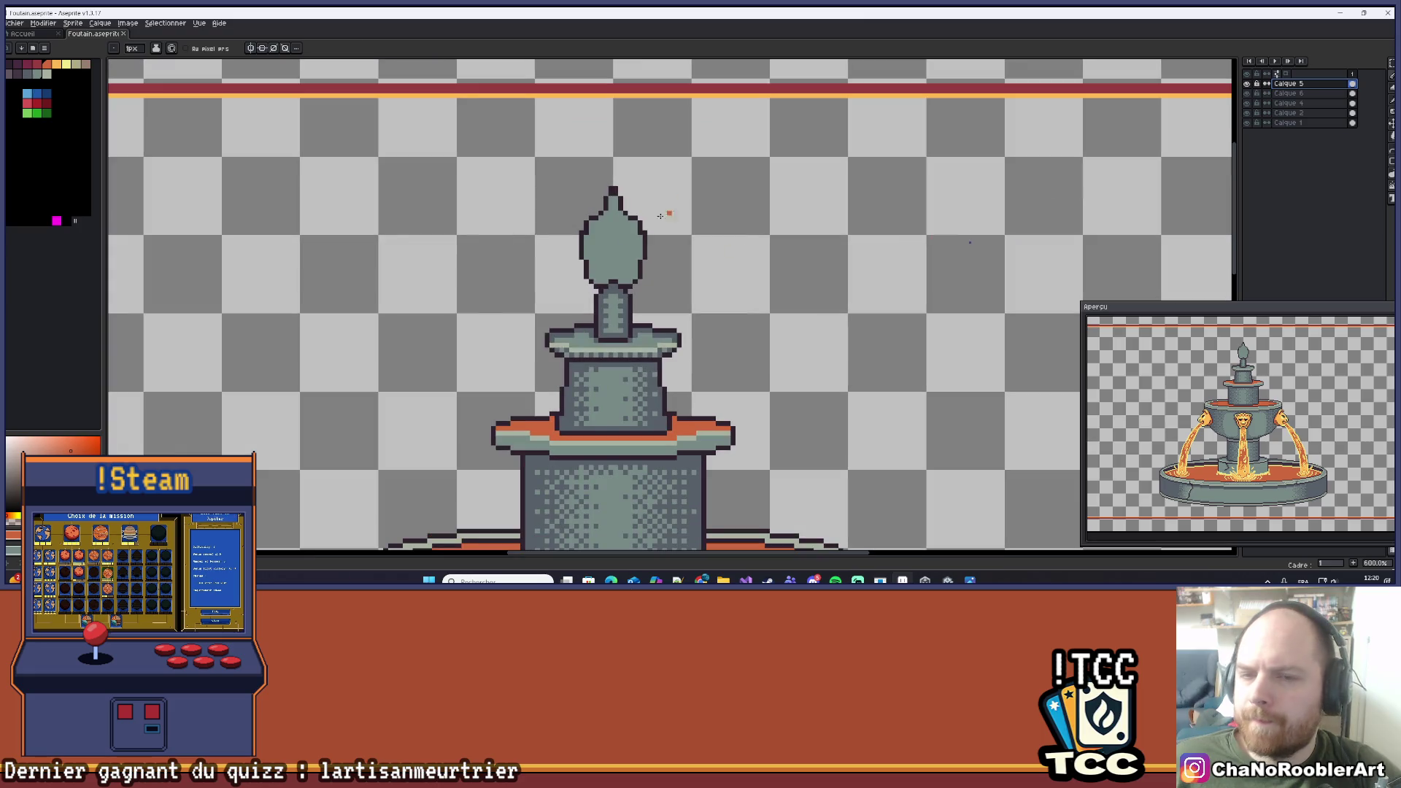
pyautogui.moveTo(697, 228); pyautogui.dragTo(702, 327)
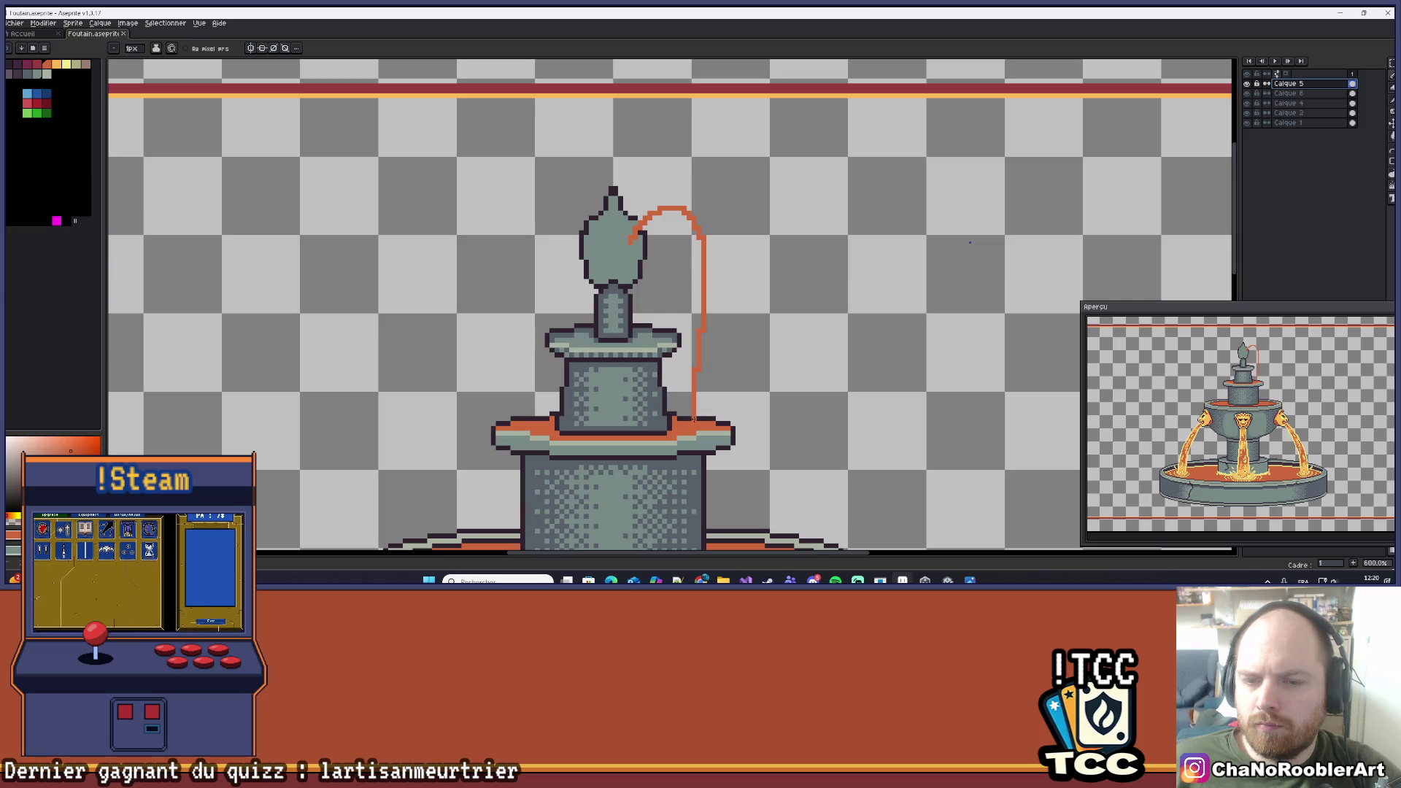
pyautogui.scroll(-6, 696, 403)
pyautogui.scroll(3, 737, 160)
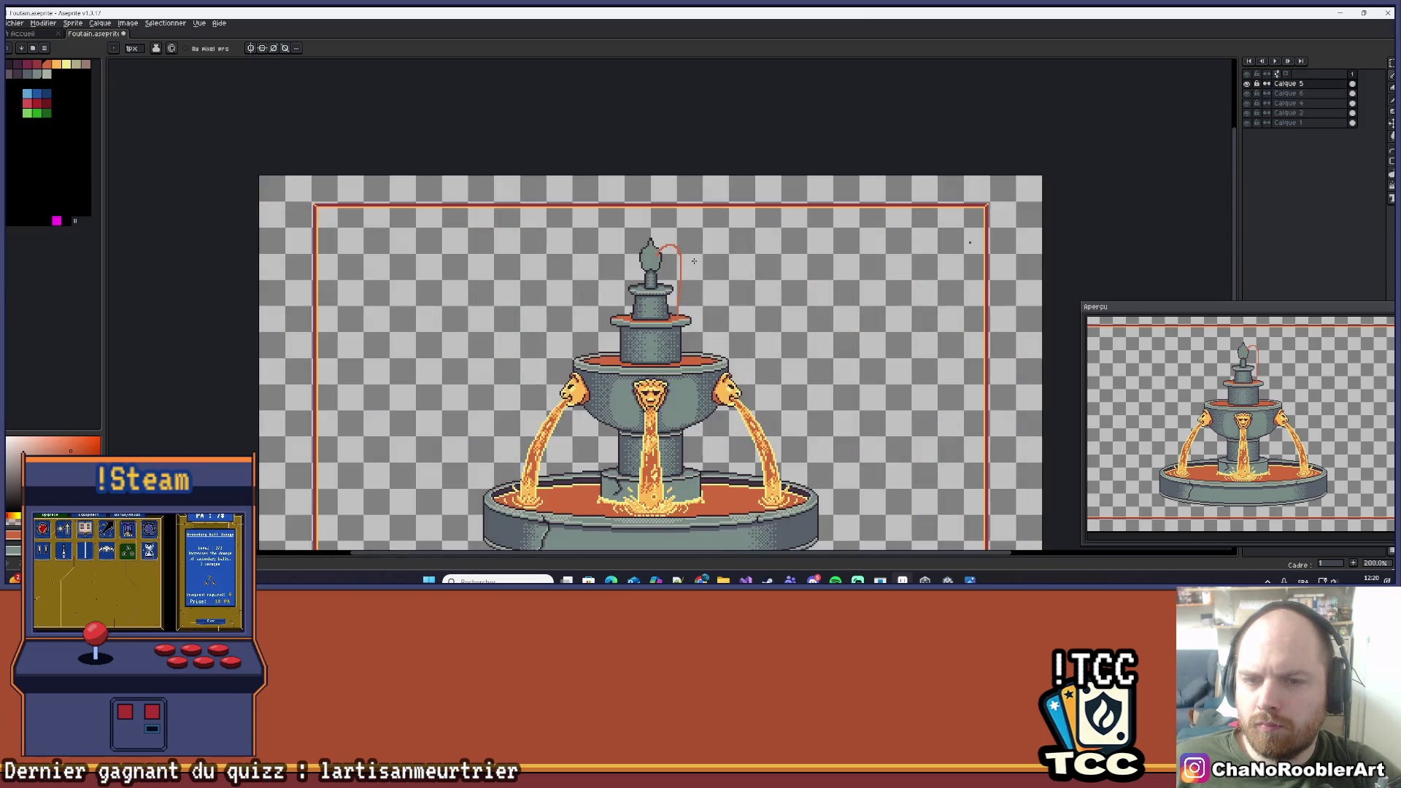
pyautogui.scroll(-2, 737, 161)
pyautogui.scroll(2, 752, 178)
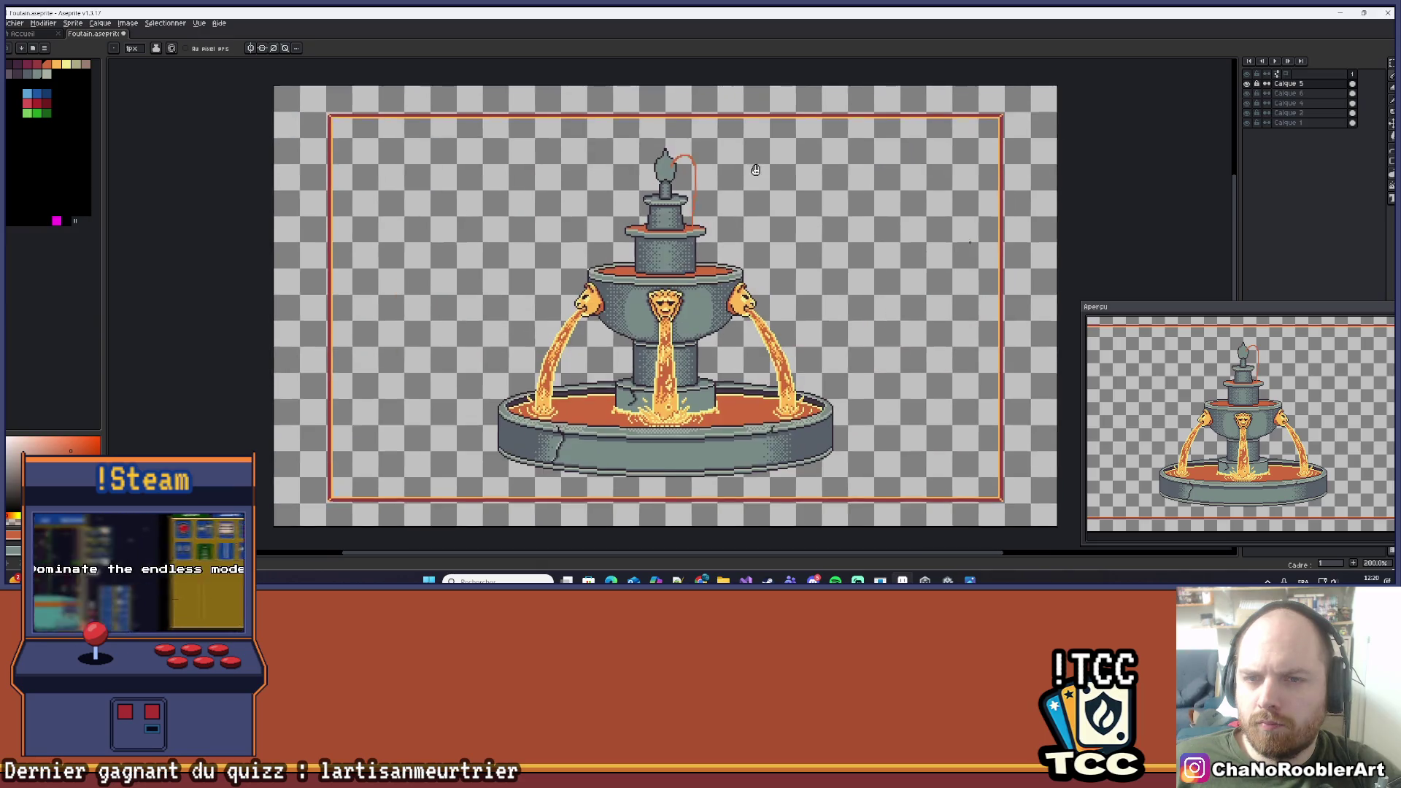
pyautogui.hotkey('ctrl', 'z')
# Zoom onto the finial, try a dark notch pixel, and undo the stray finial pixels.
pyautogui.scroll(3, 682, 173)
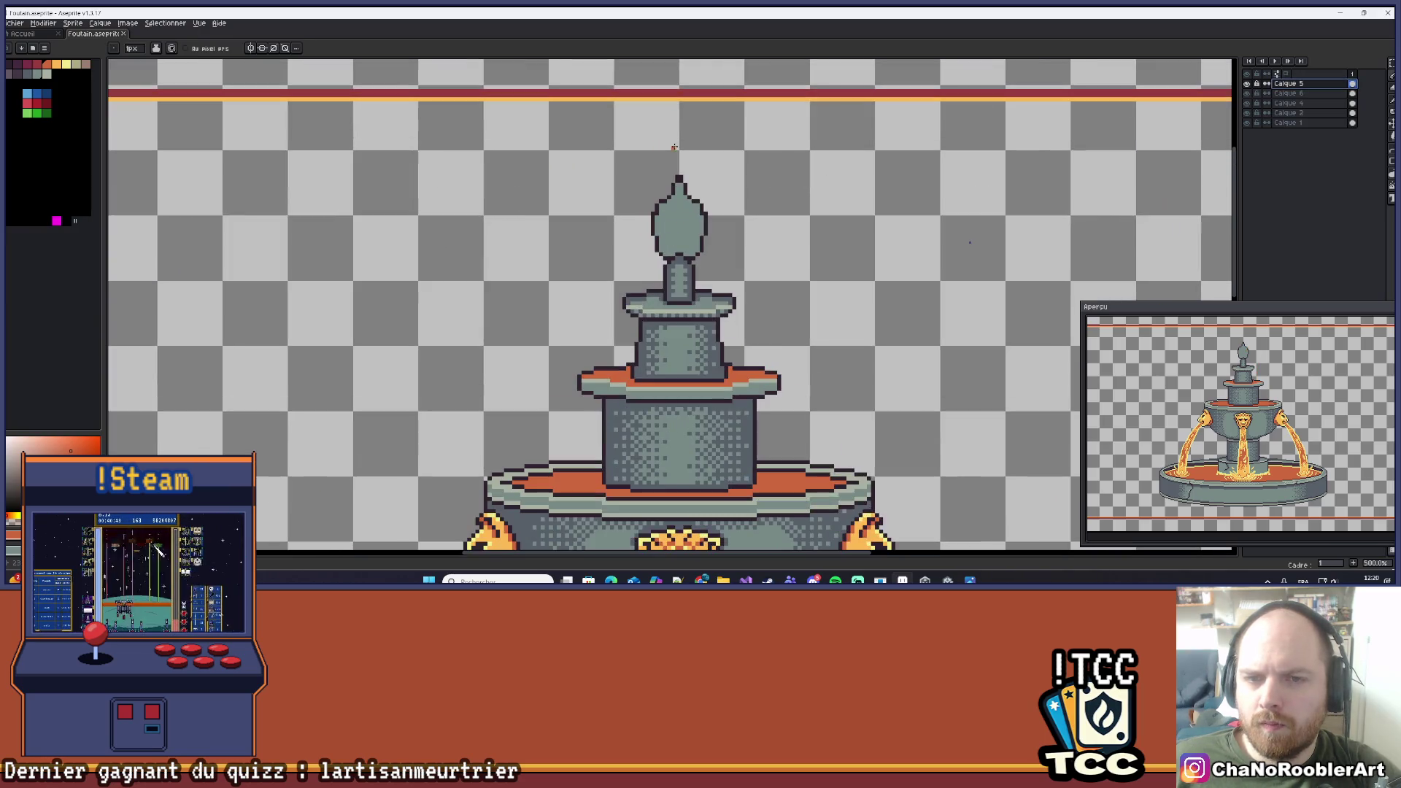
pyautogui.moveTo(683, 173); pyautogui.dragTo(671, 196)
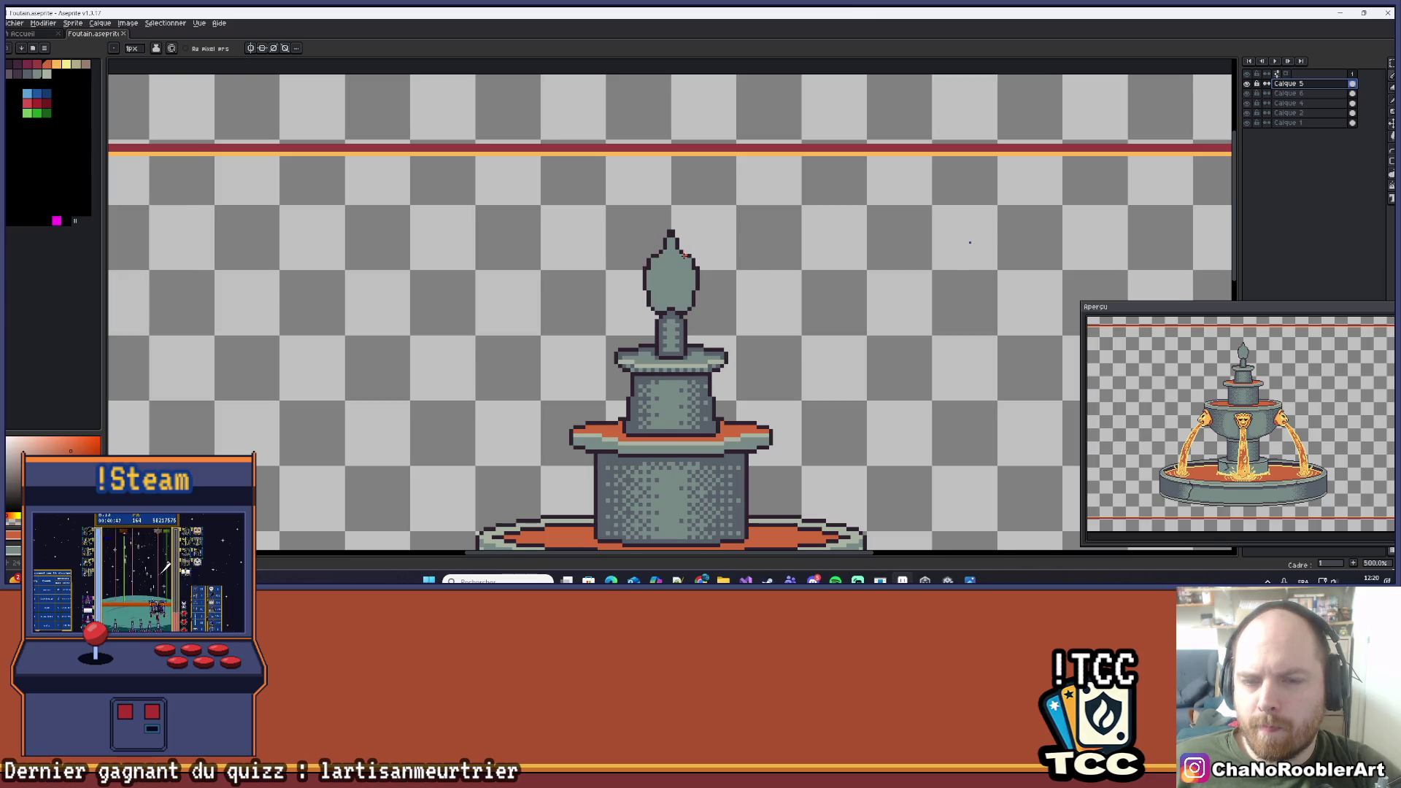
pyautogui.scroll(4, 684, 255)
pyautogui.scroll(3, 652, 259)
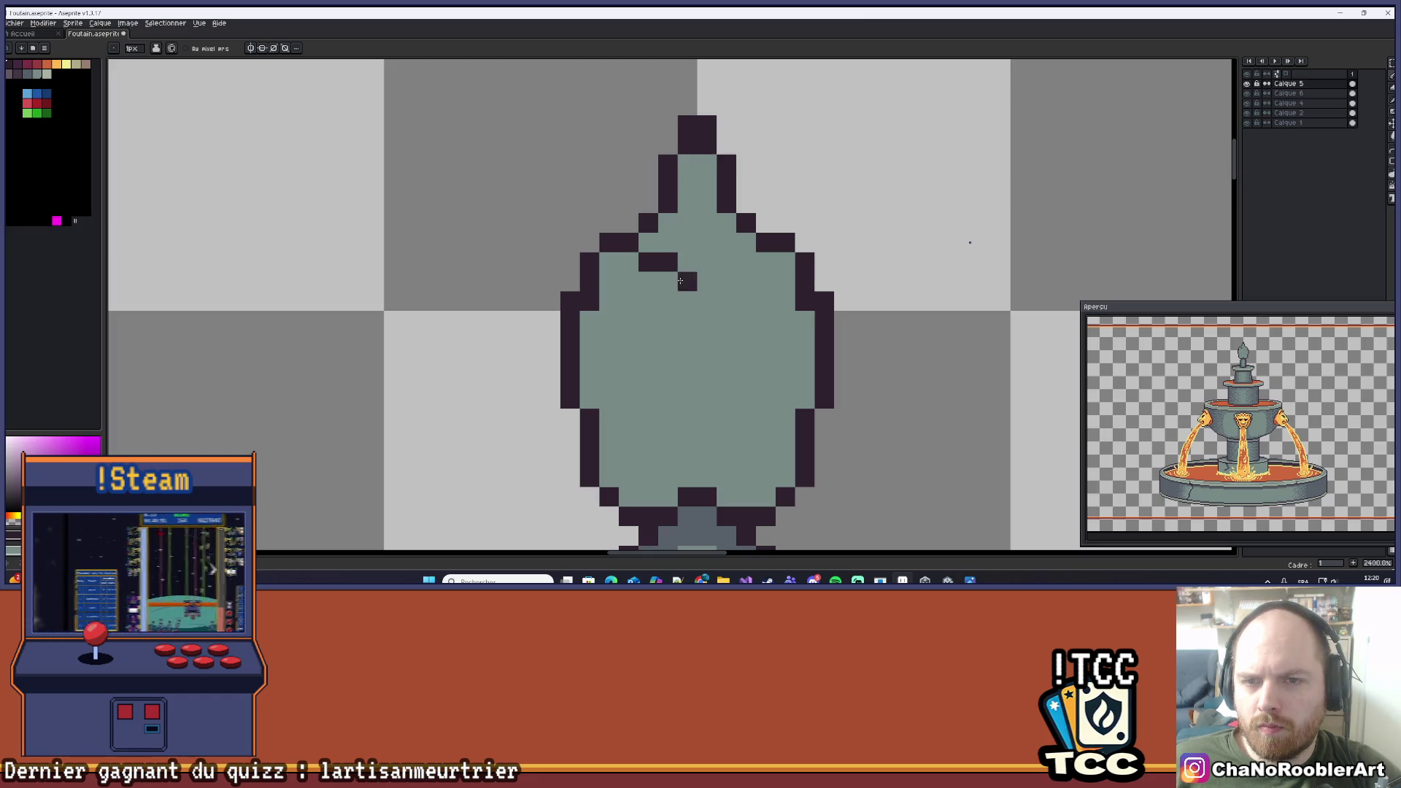
pyautogui.hotkey('ctrl', 'z')
pyautogui.click(678, 230)
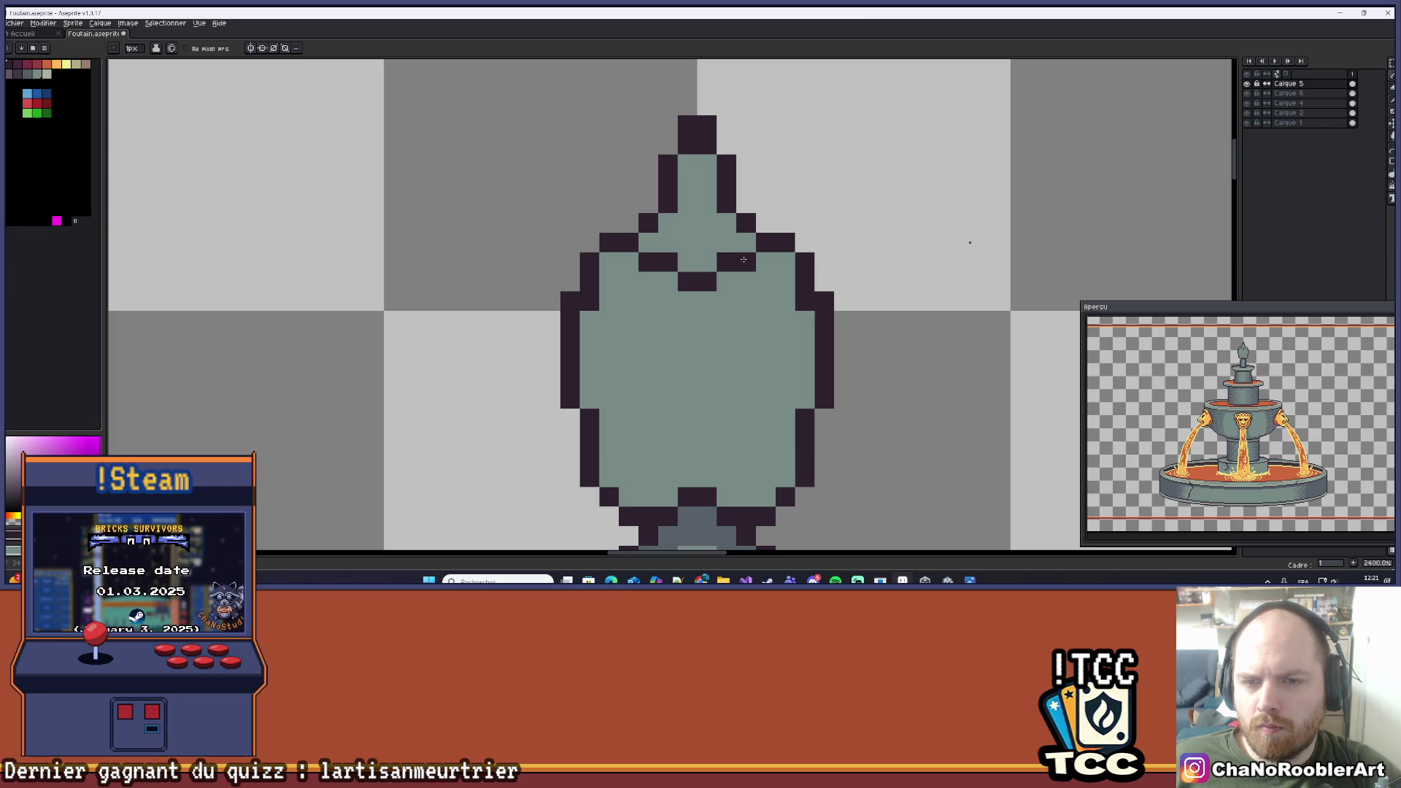
pyautogui.scroll(-5, 743, 262)
pyautogui.scroll(5, 693, 244)
pyautogui.scroll(-4, 693, 244)
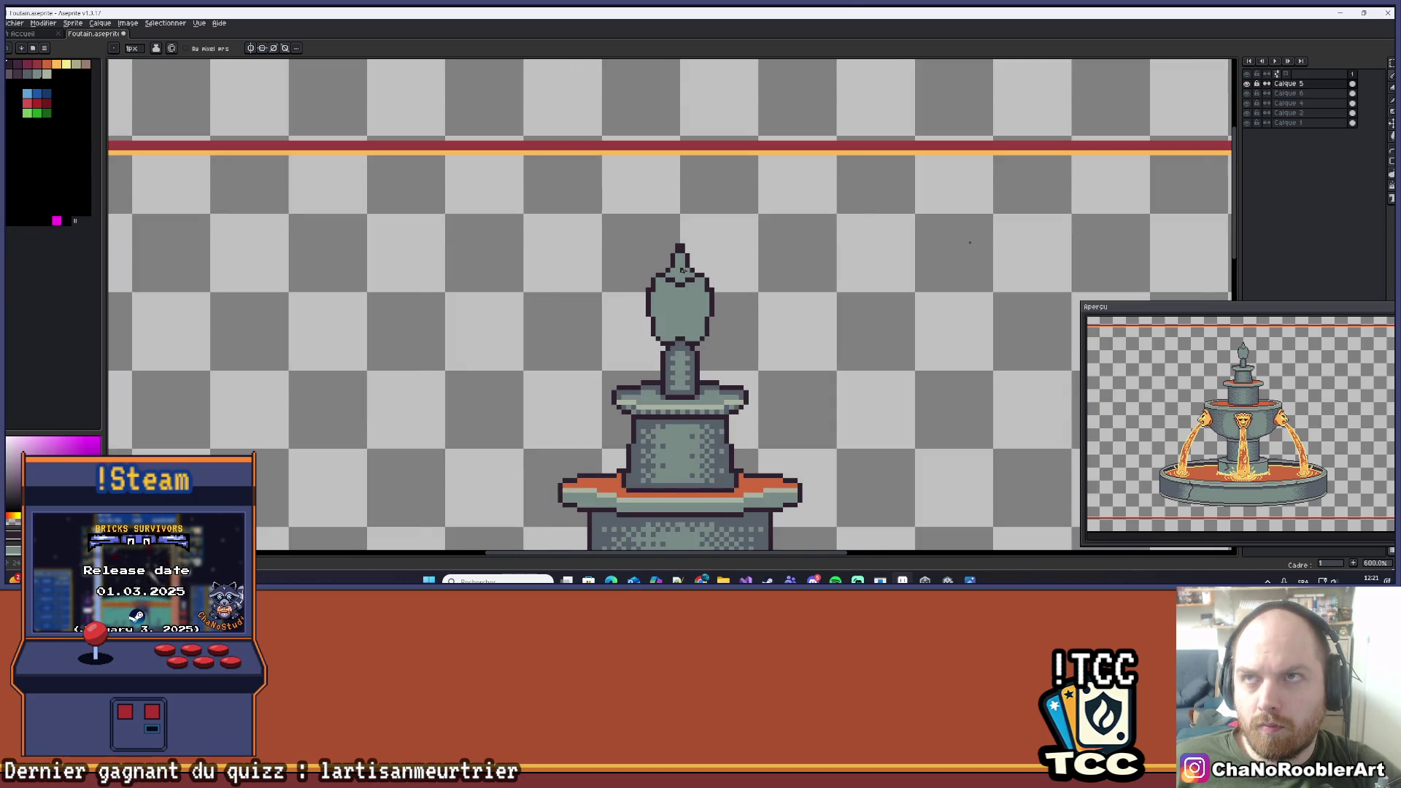
pyautogui.scroll(-4, 682, 269)
pyautogui.scroll(4, 681, 264)
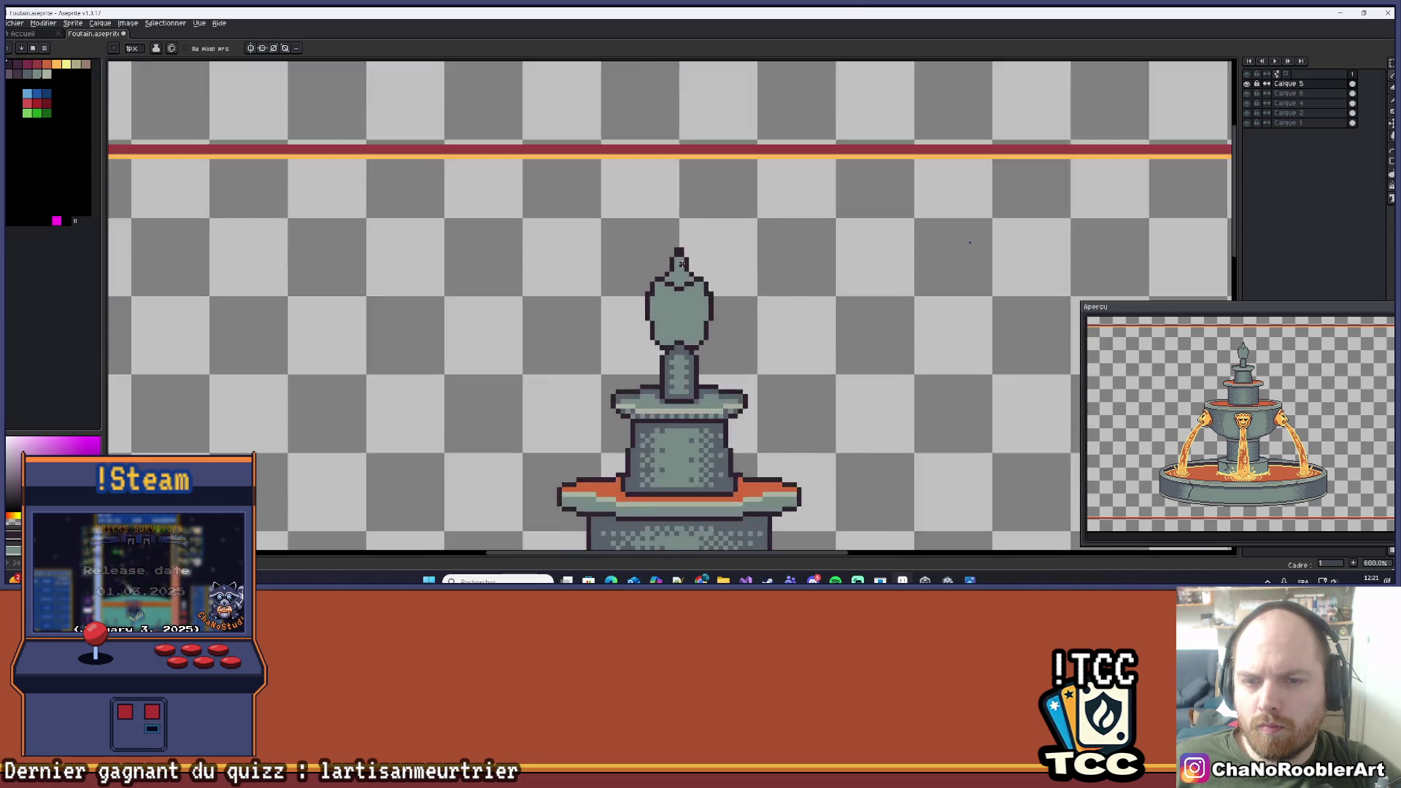
pyautogui.scroll(2, 681, 263)
pyautogui.press('b')
pyautogui.hotkey('ctrl', 'z')
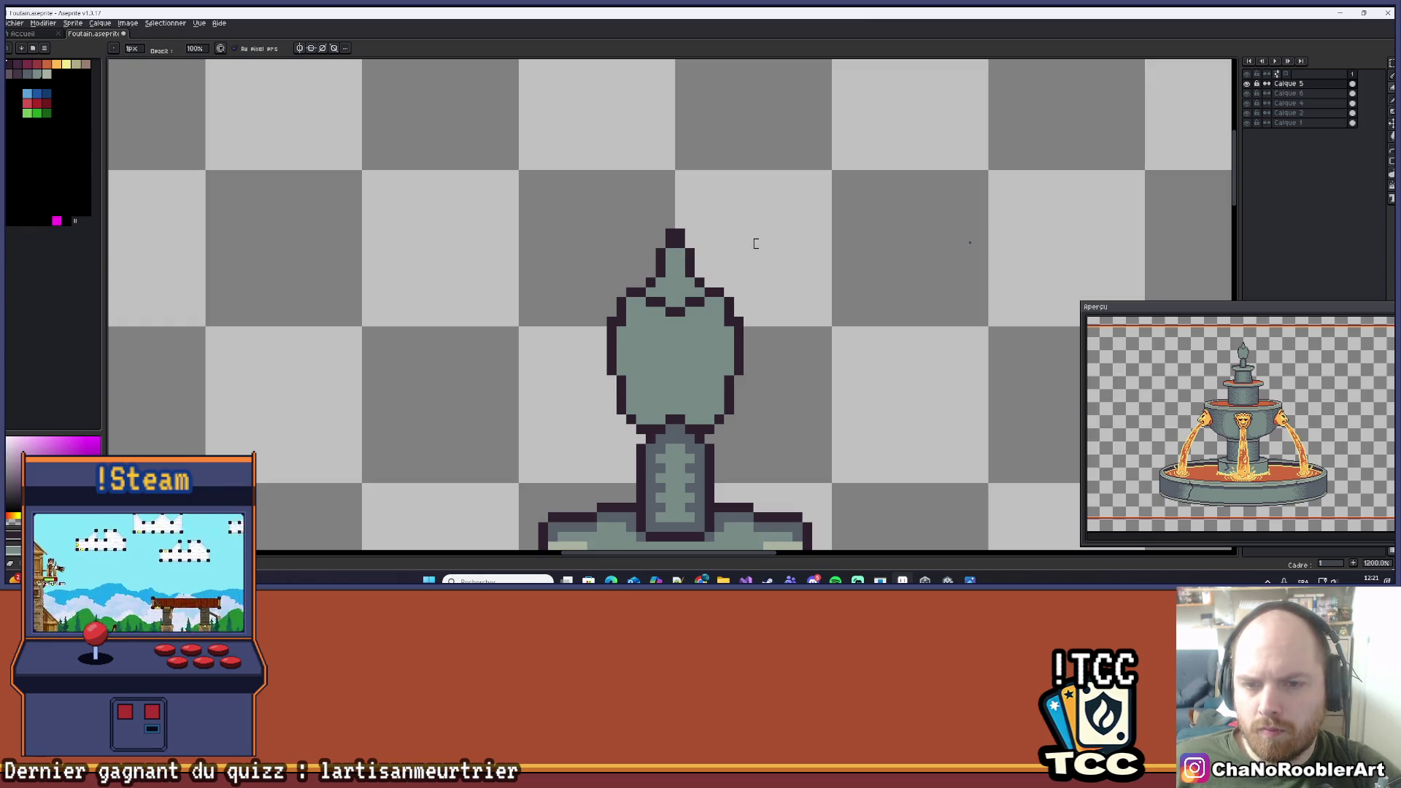
# On Calque 4, move the stray dark pixel and erase the finial's tip into a notch.
pyautogui.click(1288, 84)
pyautogui.click(1282, 109)
pyautogui.scroll(3, 710, 272)
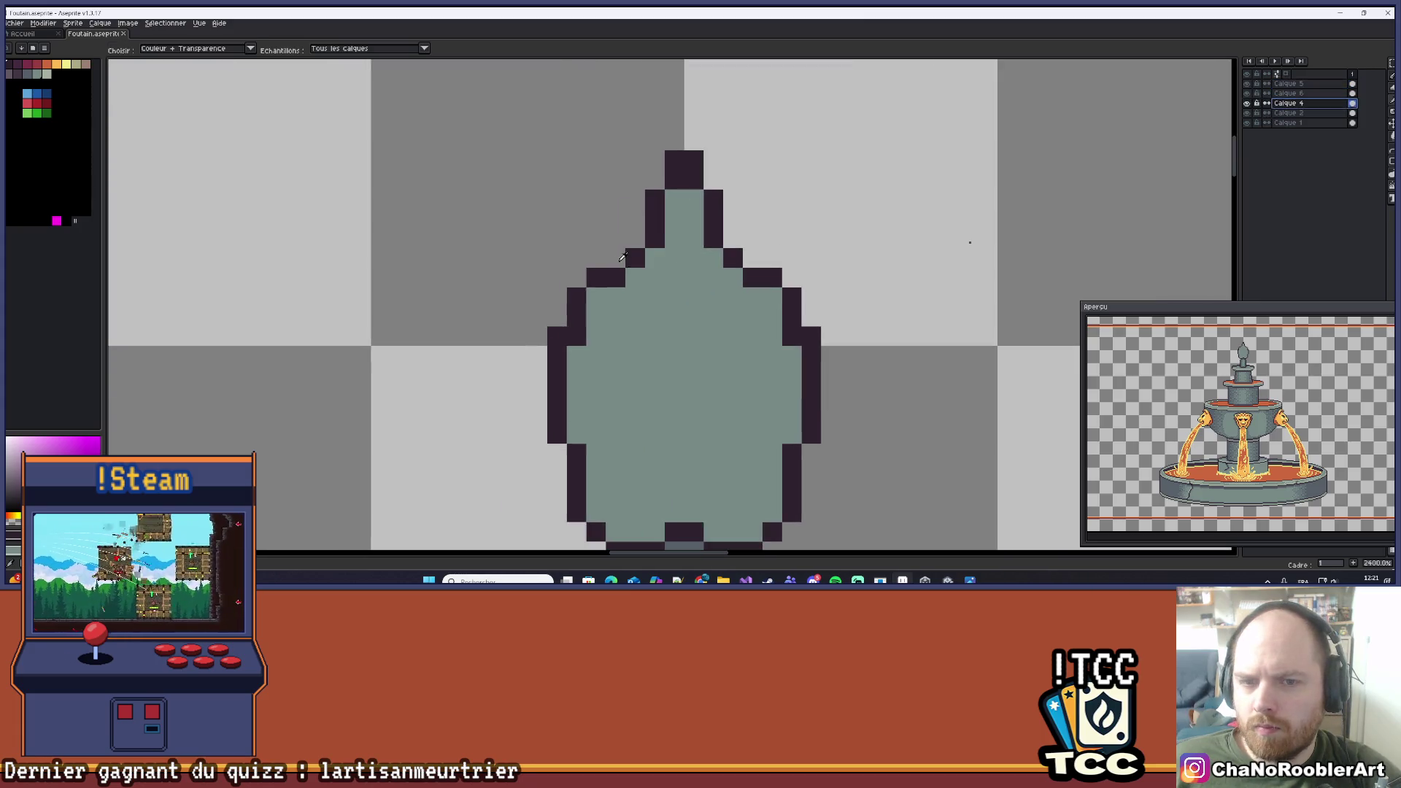
pyautogui.moveTo(709, 331); pyautogui.dragTo(648, 302)
pyautogui.press('e')
pyautogui.moveTo(733, 281); pyautogui.dragTo(699, 165)
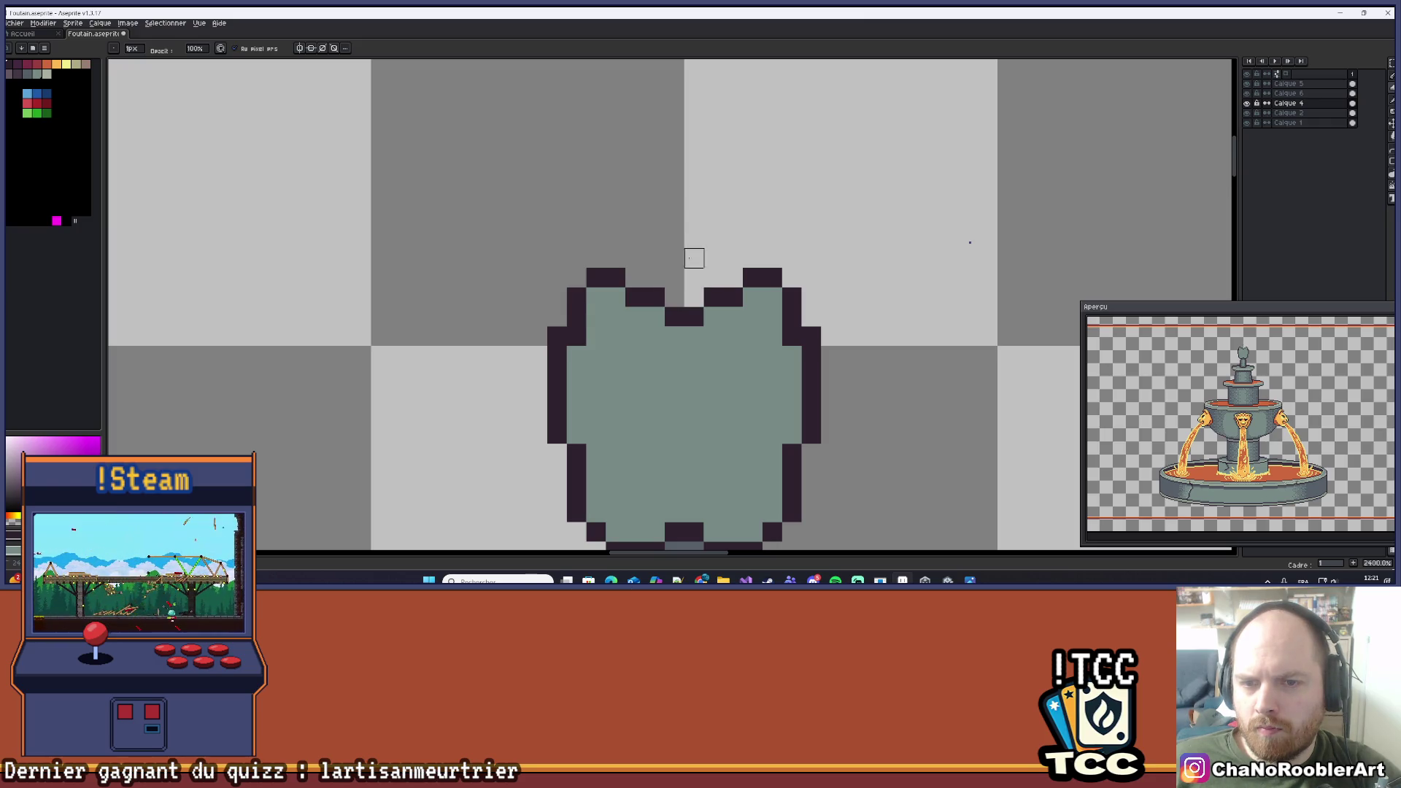
pyautogui.scroll(-9, 693, 219)
pyautogui.scroll(3, 716, 198)
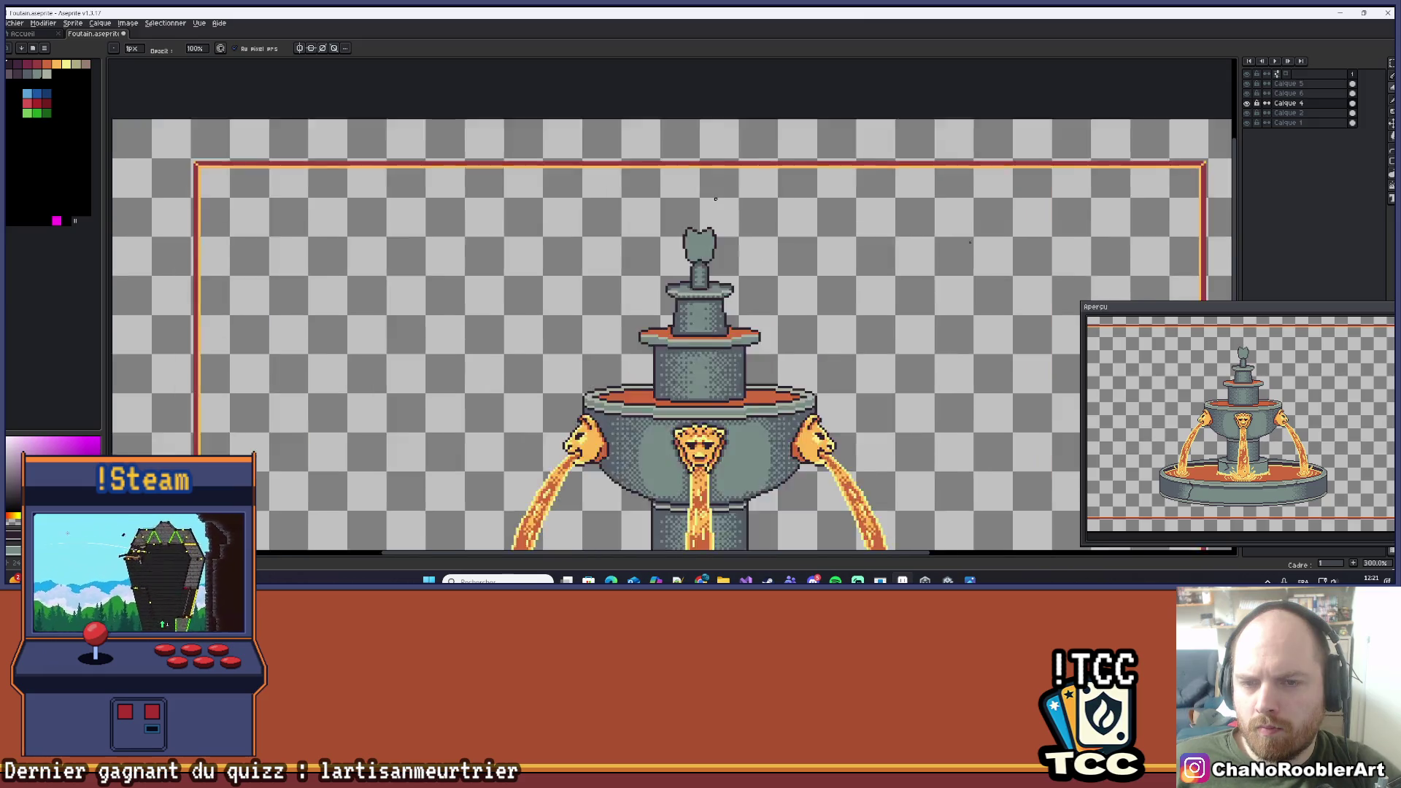
pyautogui.keyDown('alt'); pyautogui.click(755, 419); pyautogui.keyUp('alt')
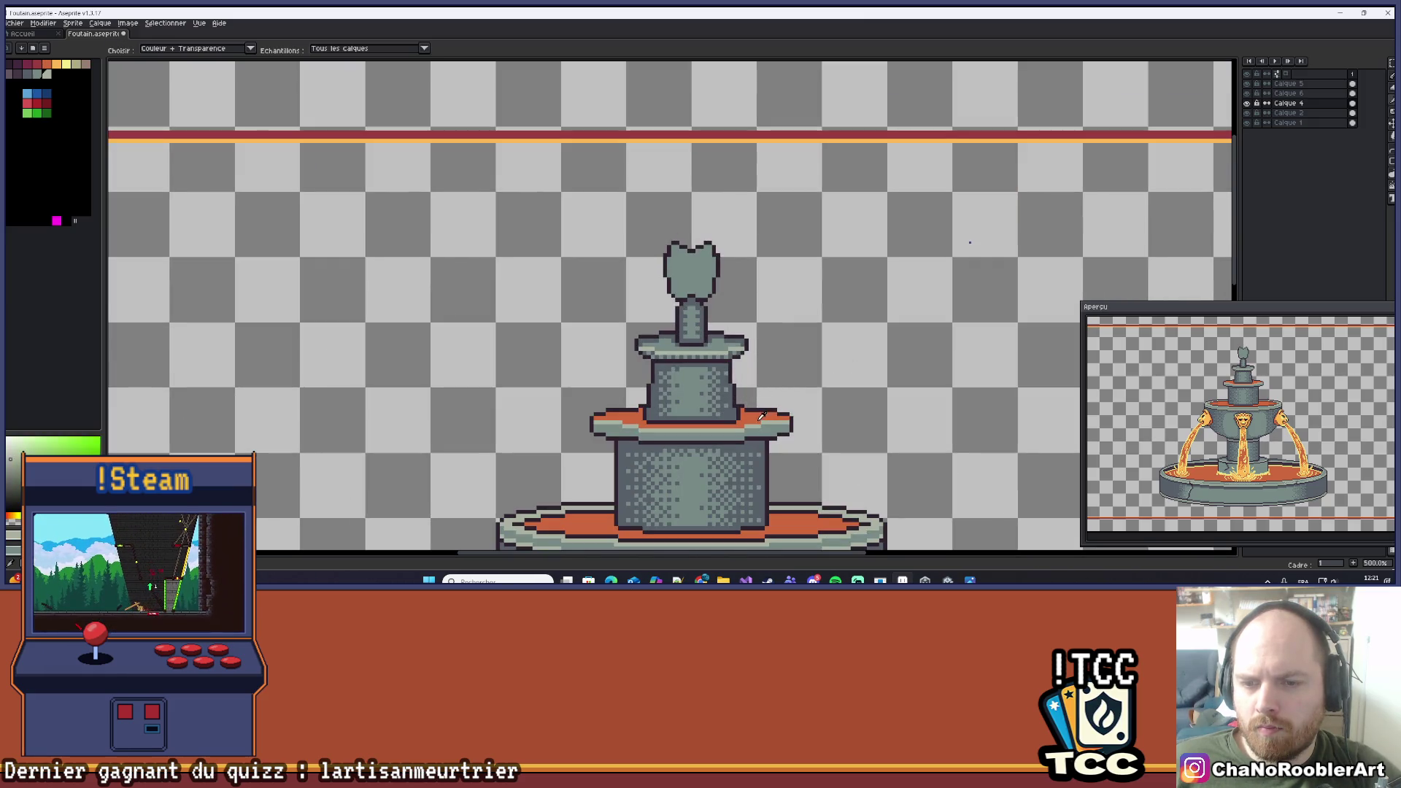
# On the Calque 5 layer, sketch two orange water arcs curving right and left above the finial.
pyautogui.click(1288, 83)
pyautogui.scroll(2, 690, 234)
pyautogui.moveTo(677, 213)
pyautogui.mouseDown()
pyautogui.moveTo(711, 151)
pyautogui.moveTo(839, 180)
pyautogui.mouseUp()
pyautogui.moveTo(676, 212); pyautogui.dragTo(545, 199)
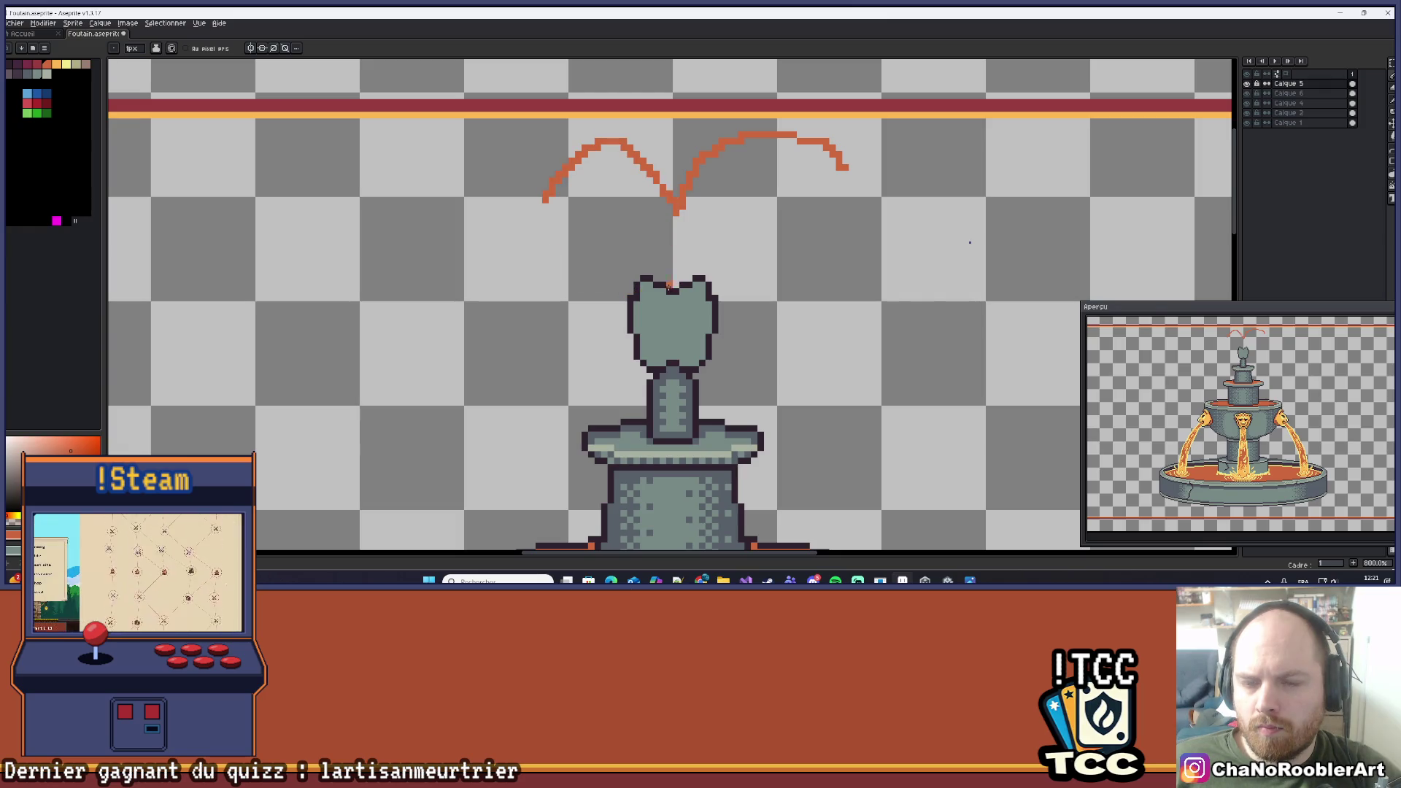
# Draw a thick vertical orange jet rising from the basin using three side-by-side strokes.
pyautogui.scroll(2, 688, 264)
pyautogui.scroll(-2, 698, 268)
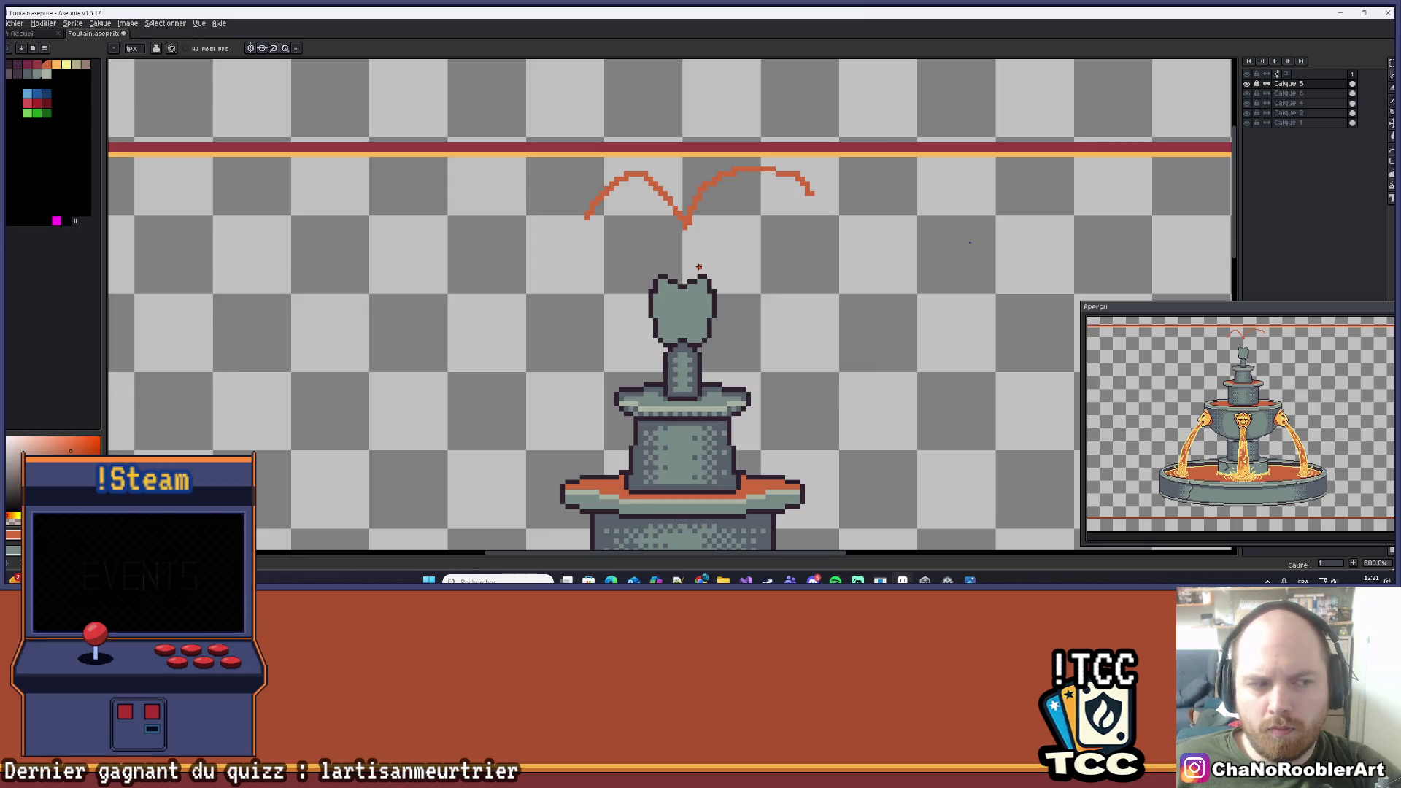
pyautogui.scroll(1, 712, 261)
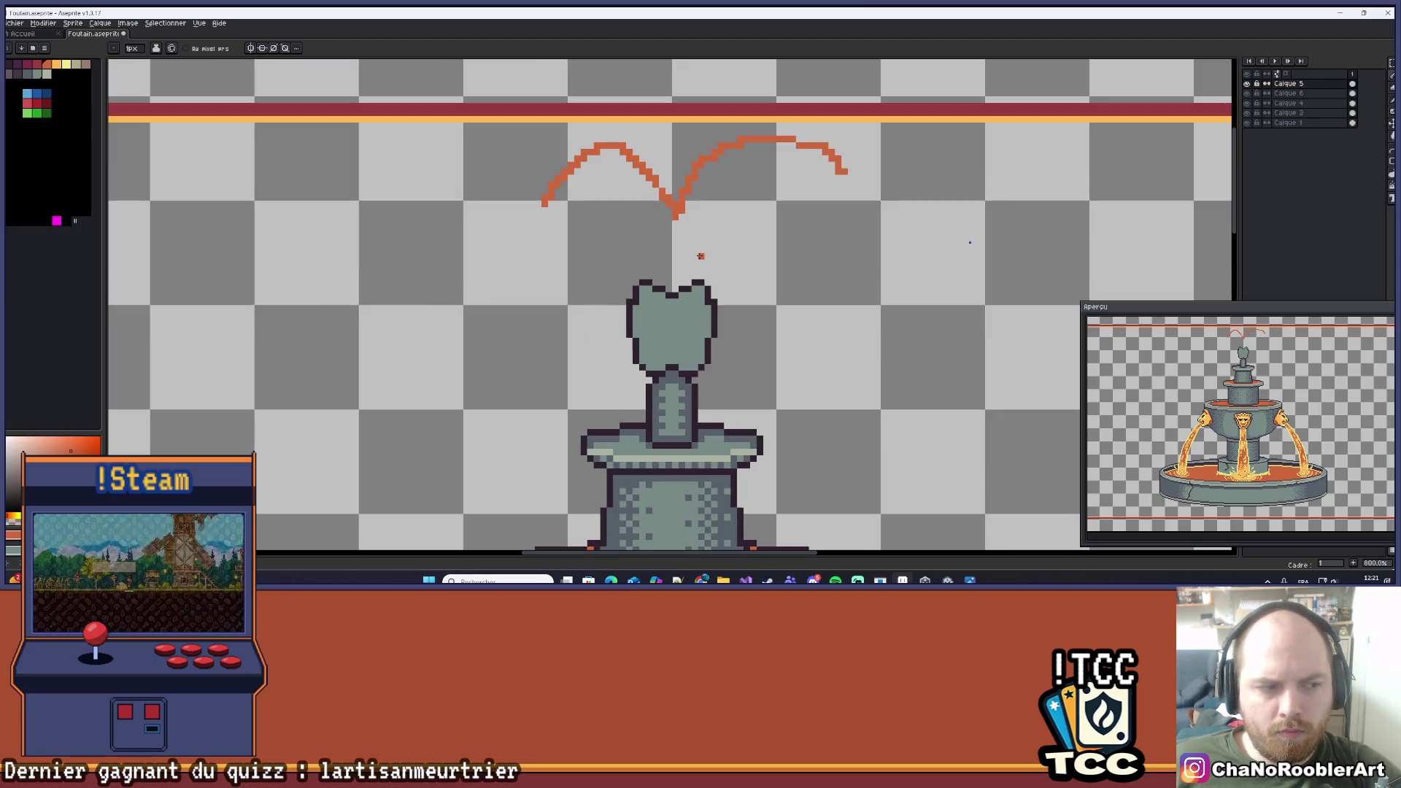
pyautogui.moveTo(757, 218); pyautogui.dragTo(703, 292)
pyautogui.scroll(2, 682, 289)
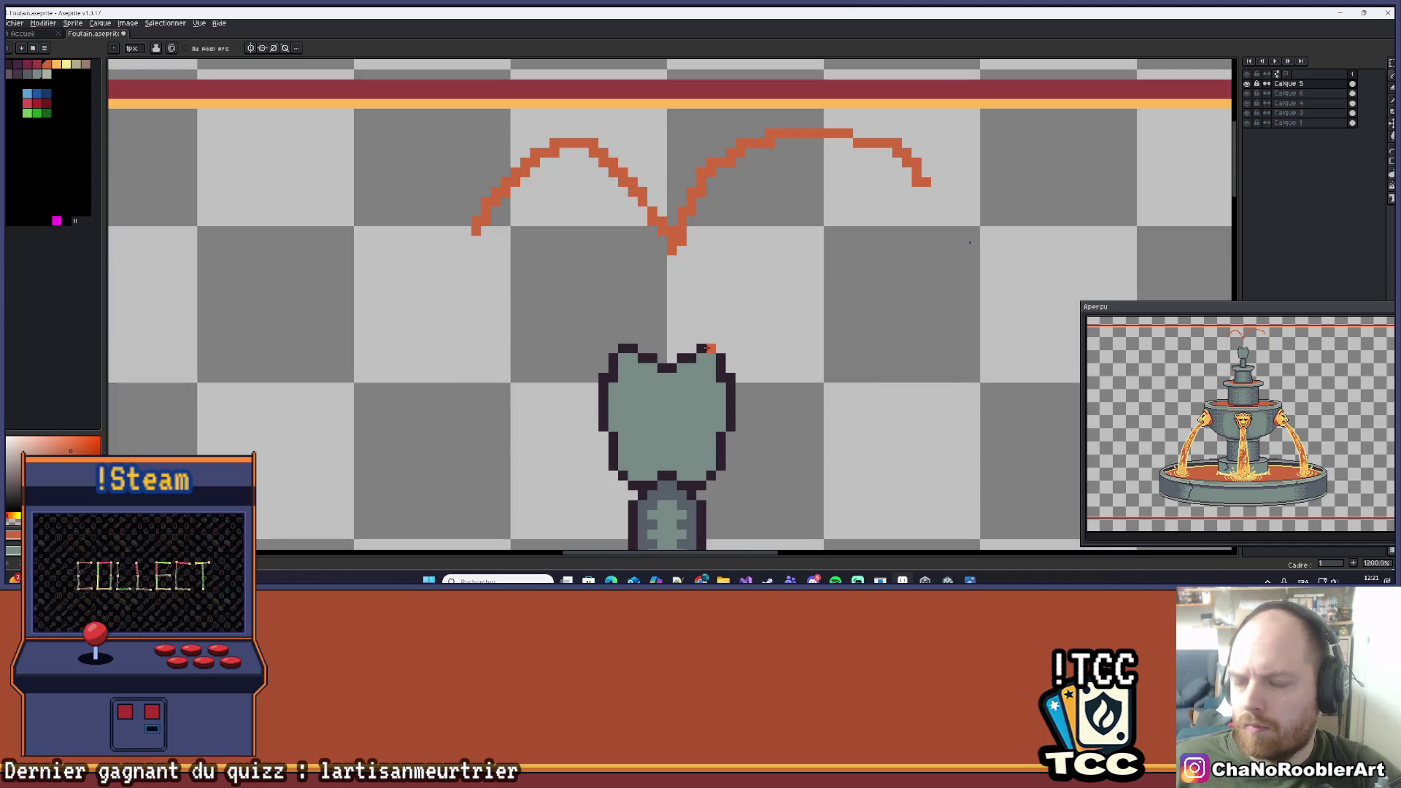
pyautogui.scroll(-2, 636, 300)
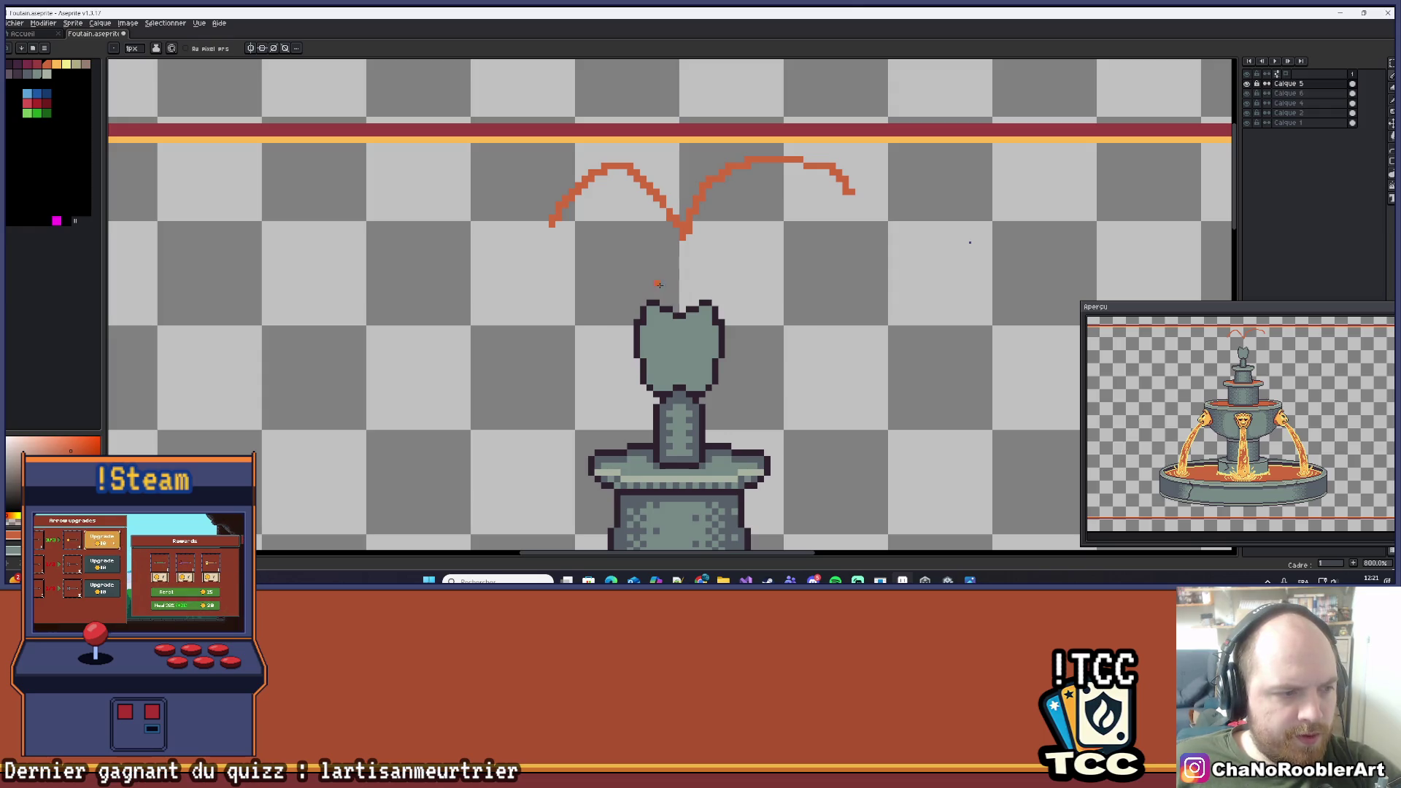
pyautogui.scroll(-5, 657, 284)
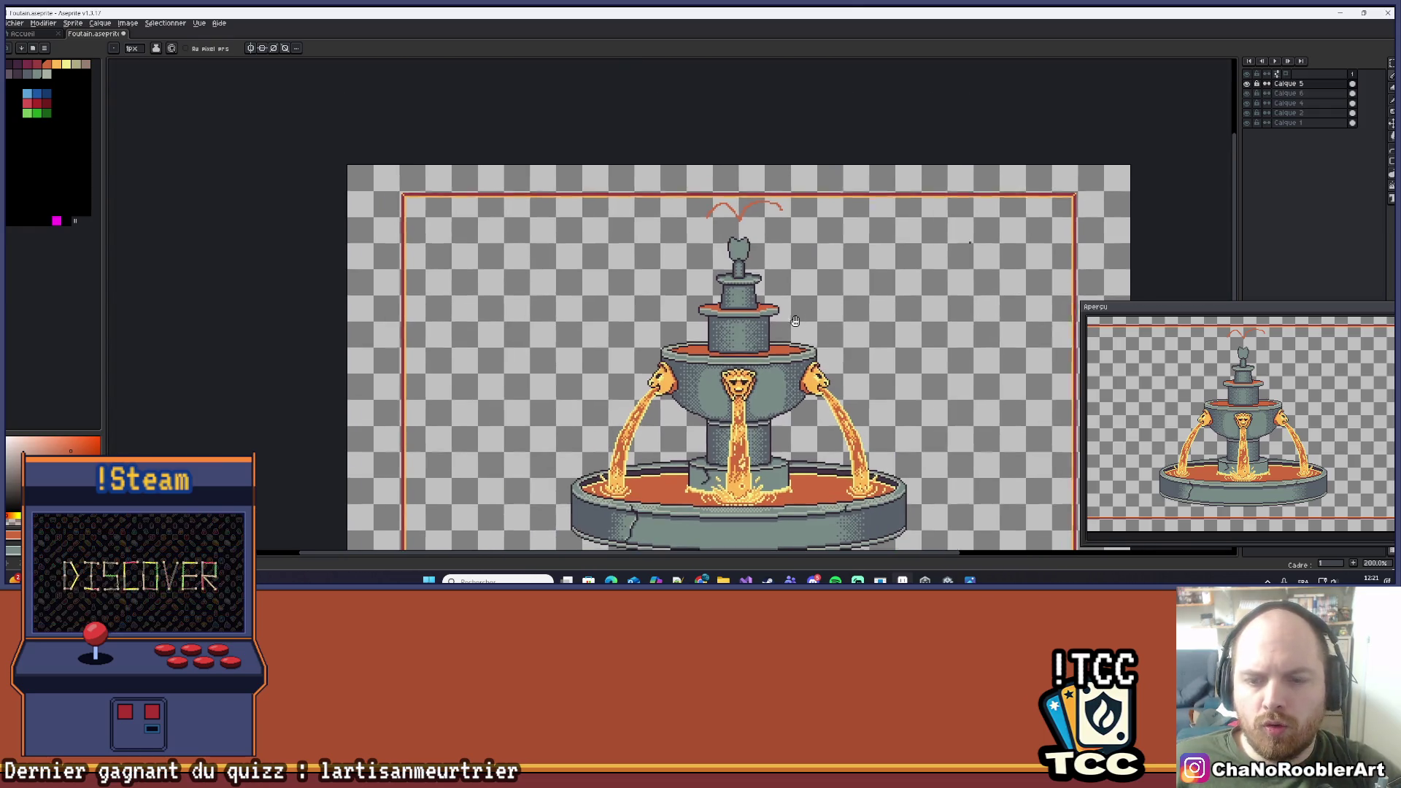
pyautogui.moveTo(795, 321); pyautogui.dragTo(702, 278)
pyautogui.scroll(-1, 702, 277)
pyautogui.scroll(1, 702, 278)
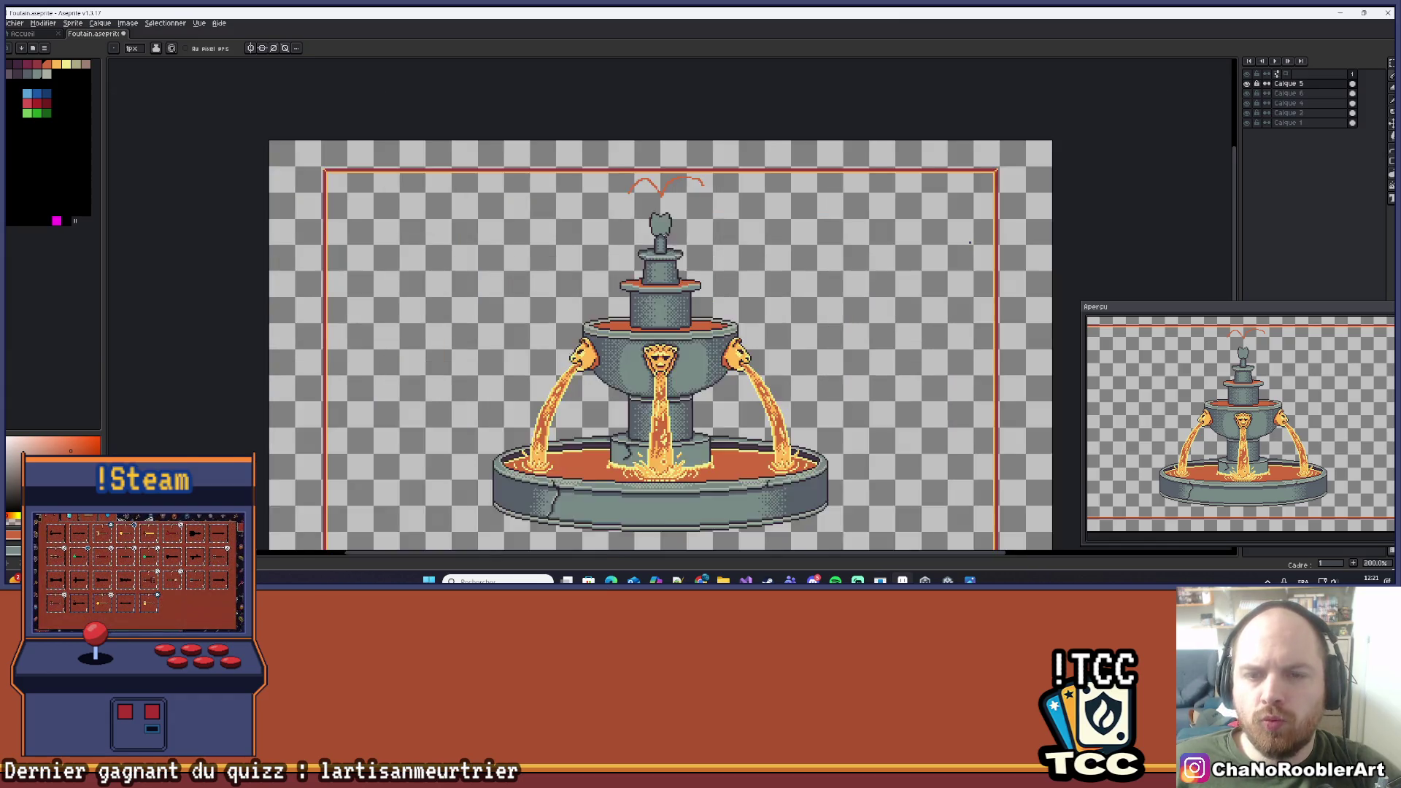
pyautogui.scroll(4, 700, 235)
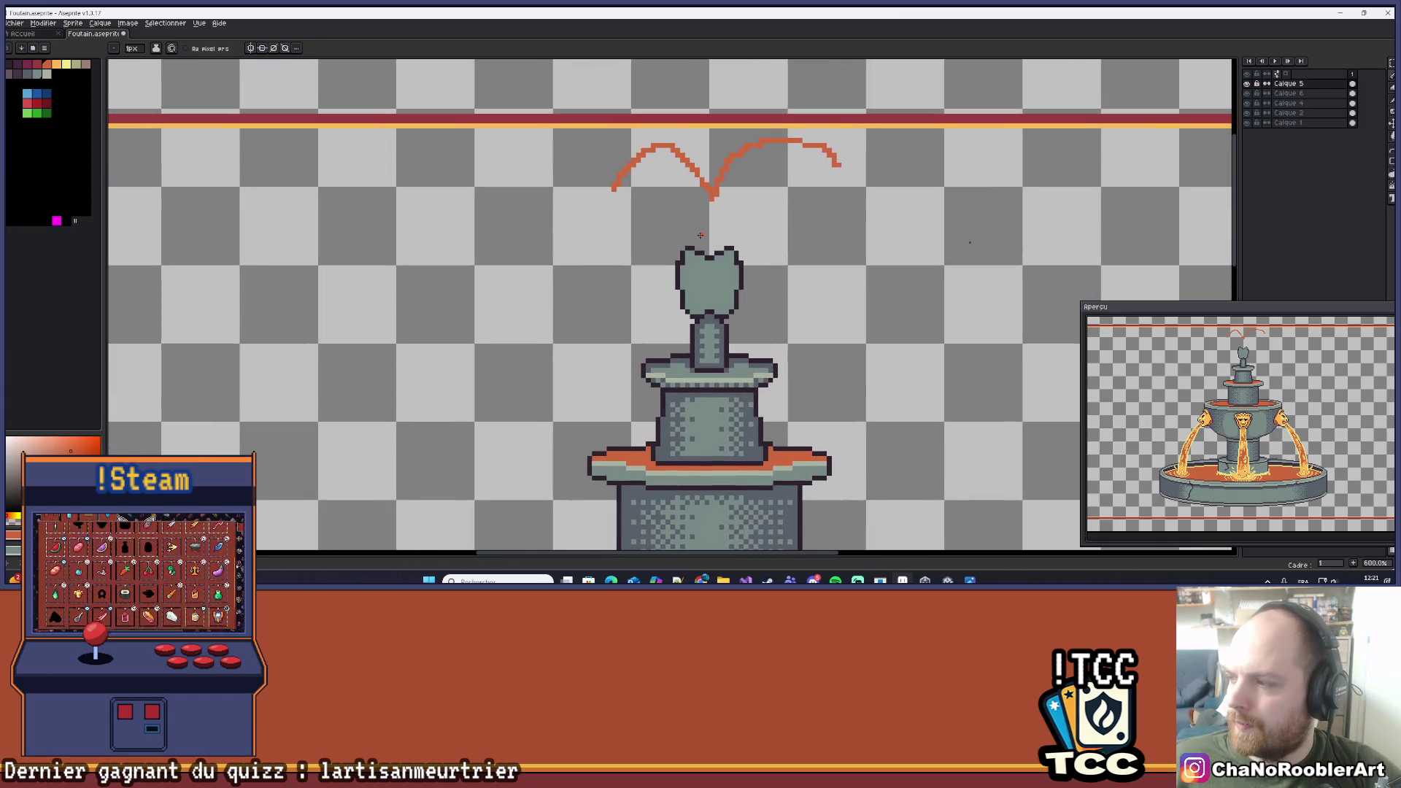
pyautogui.moveTo(576, 350)
pyautogui.mouseDown()
pyautogui.moveTo(595, 372)
pyautogui.moveTo(640, 337)
pyautogui.mouseUp()
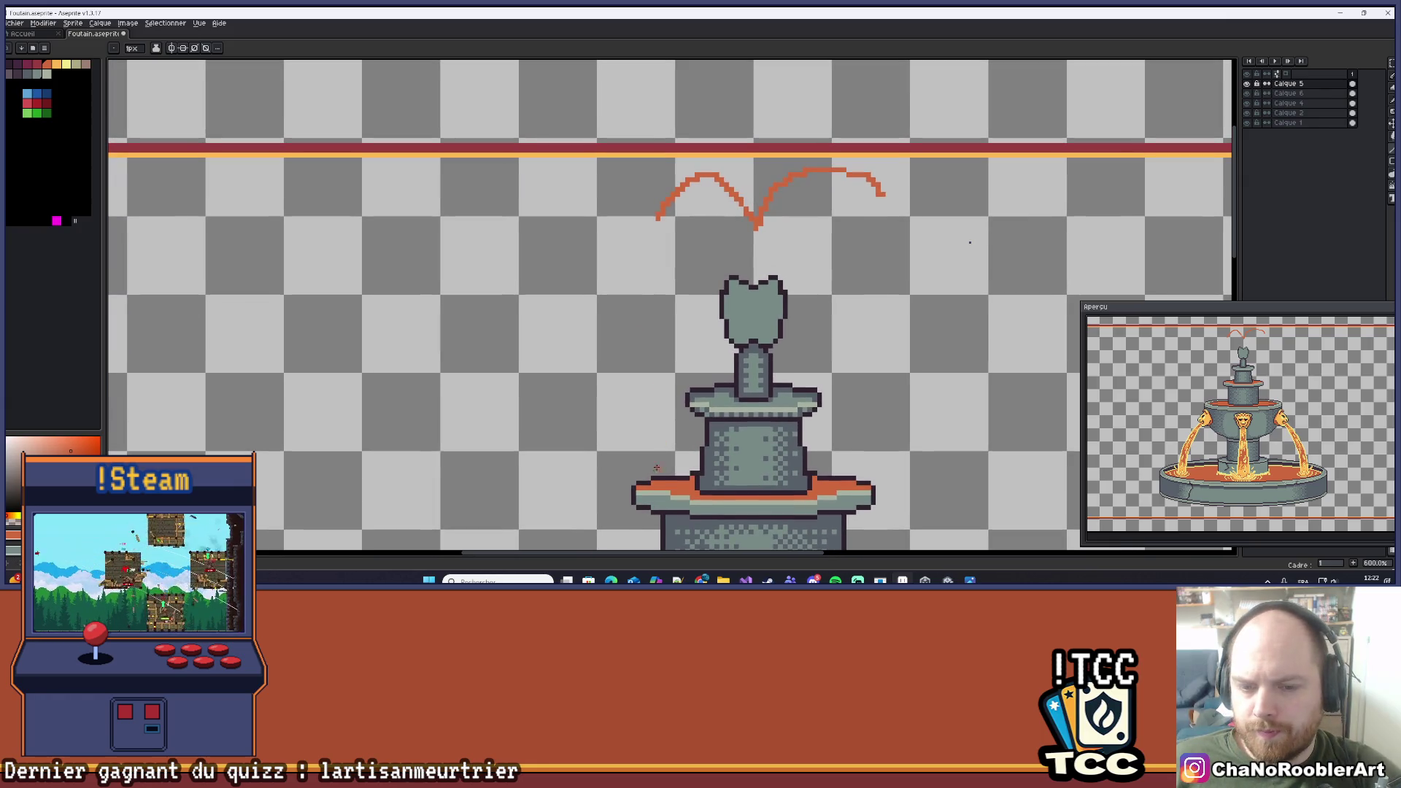
pyautogui.moveTo(646, 442)
pyautogui.mouseDown()
pyautogui.moveTo(644, 275)
pyautogui.moveTo(647, 326)
pyautogui.mouseUp()
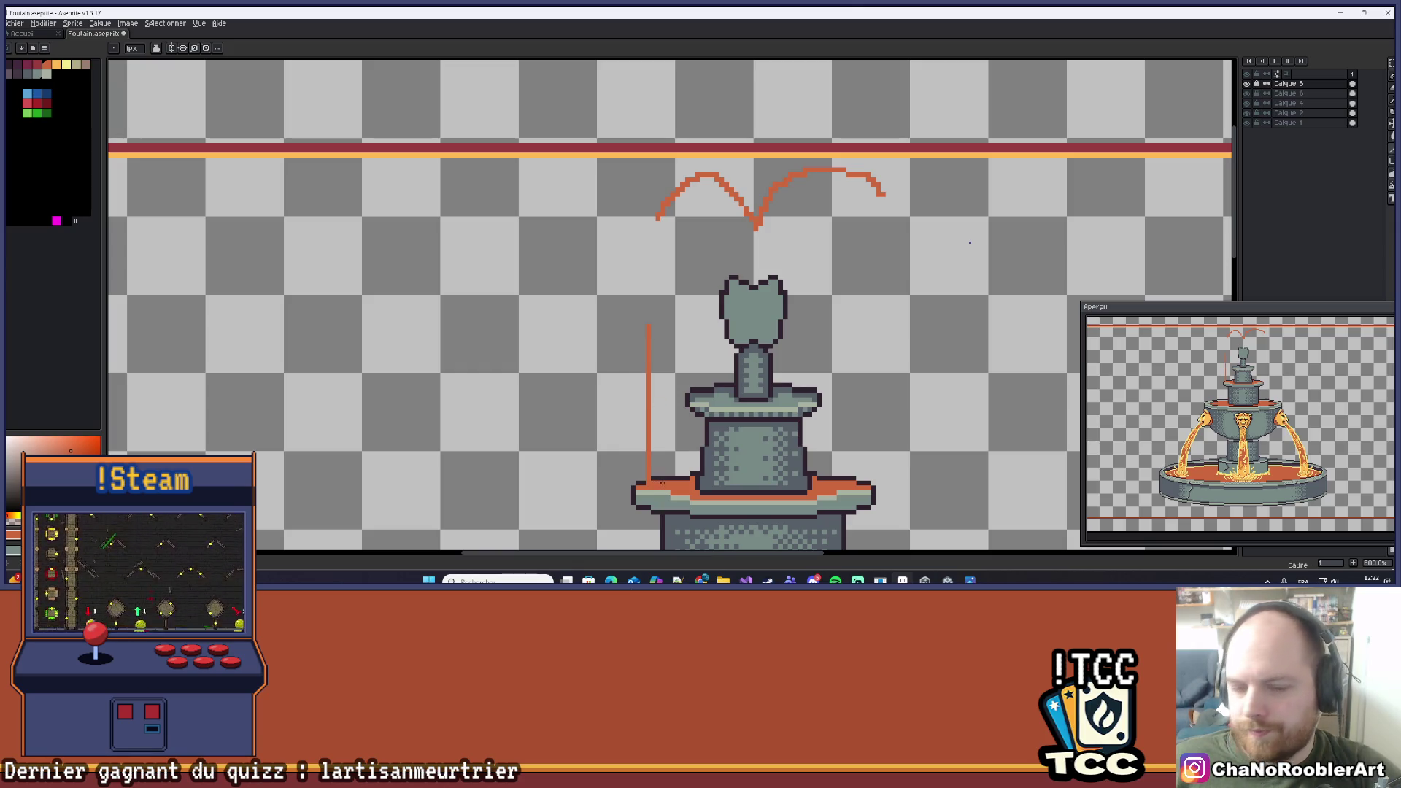
pyautogui.moveTo(655, 481); pyautogui.dragTo(652, 329)
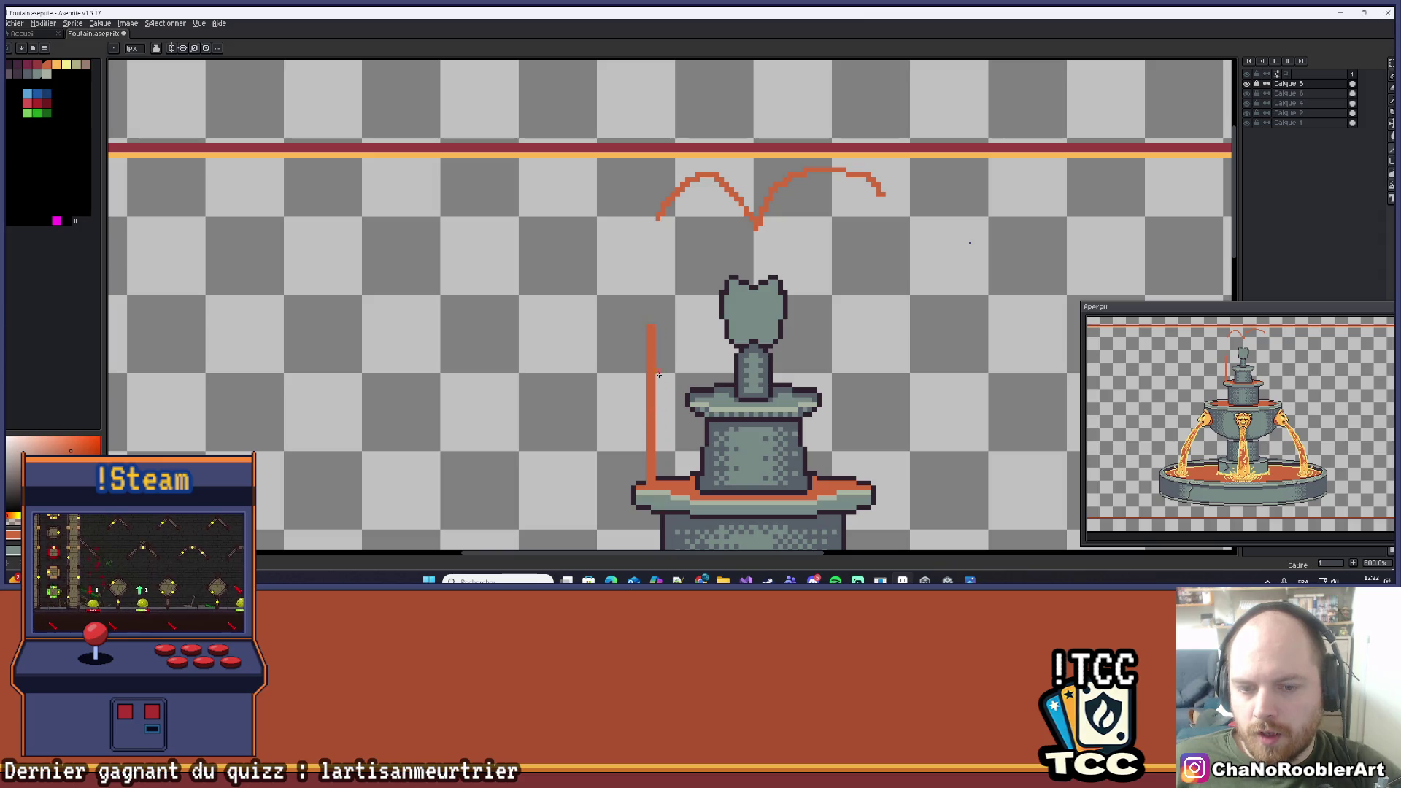
pyautogui.moveTo(657, 482); pyautogui.dragTo(659, 327)
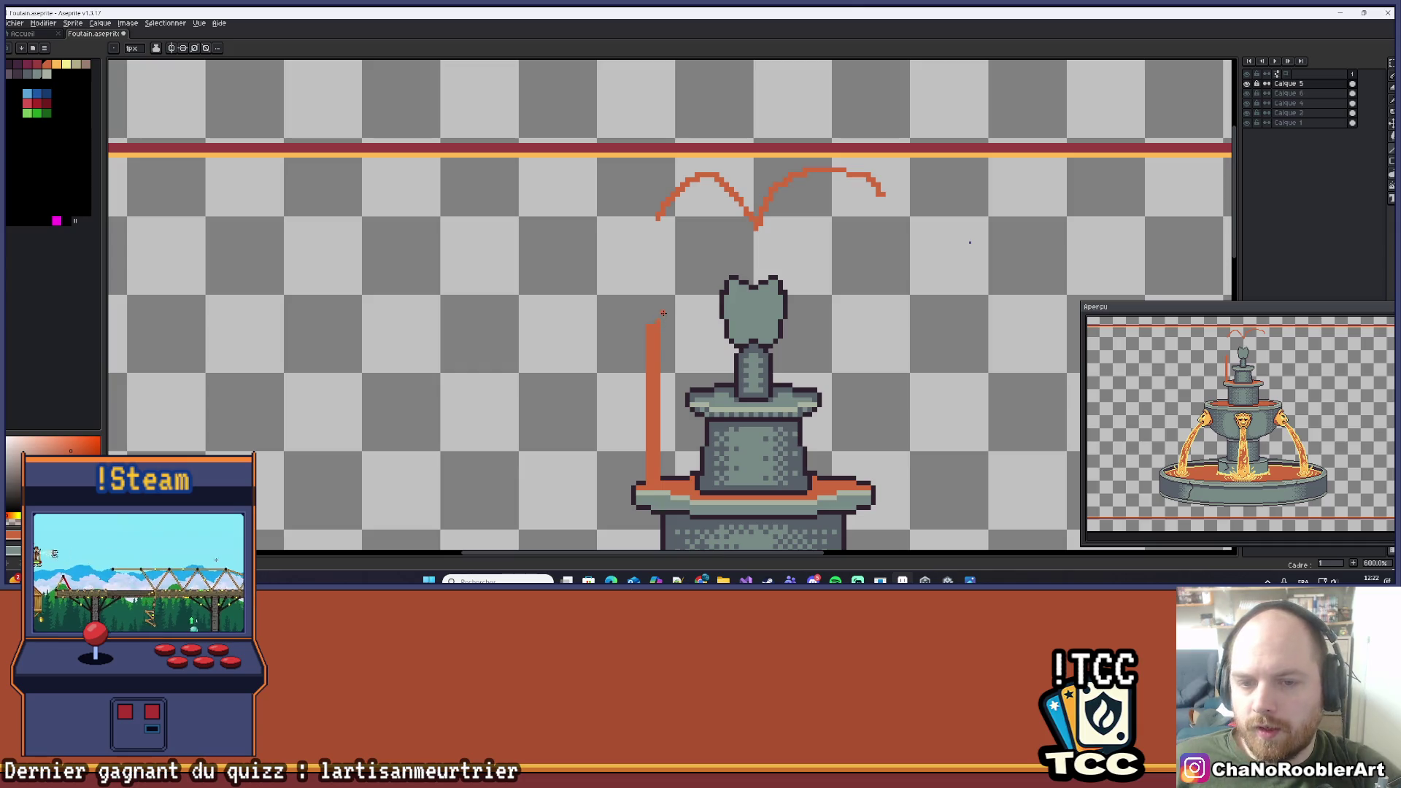
# Extend the vertical jet higher above the upper tier and add a short orange stroke beside its top.
pyautogui.scroll(3, 663, 313)
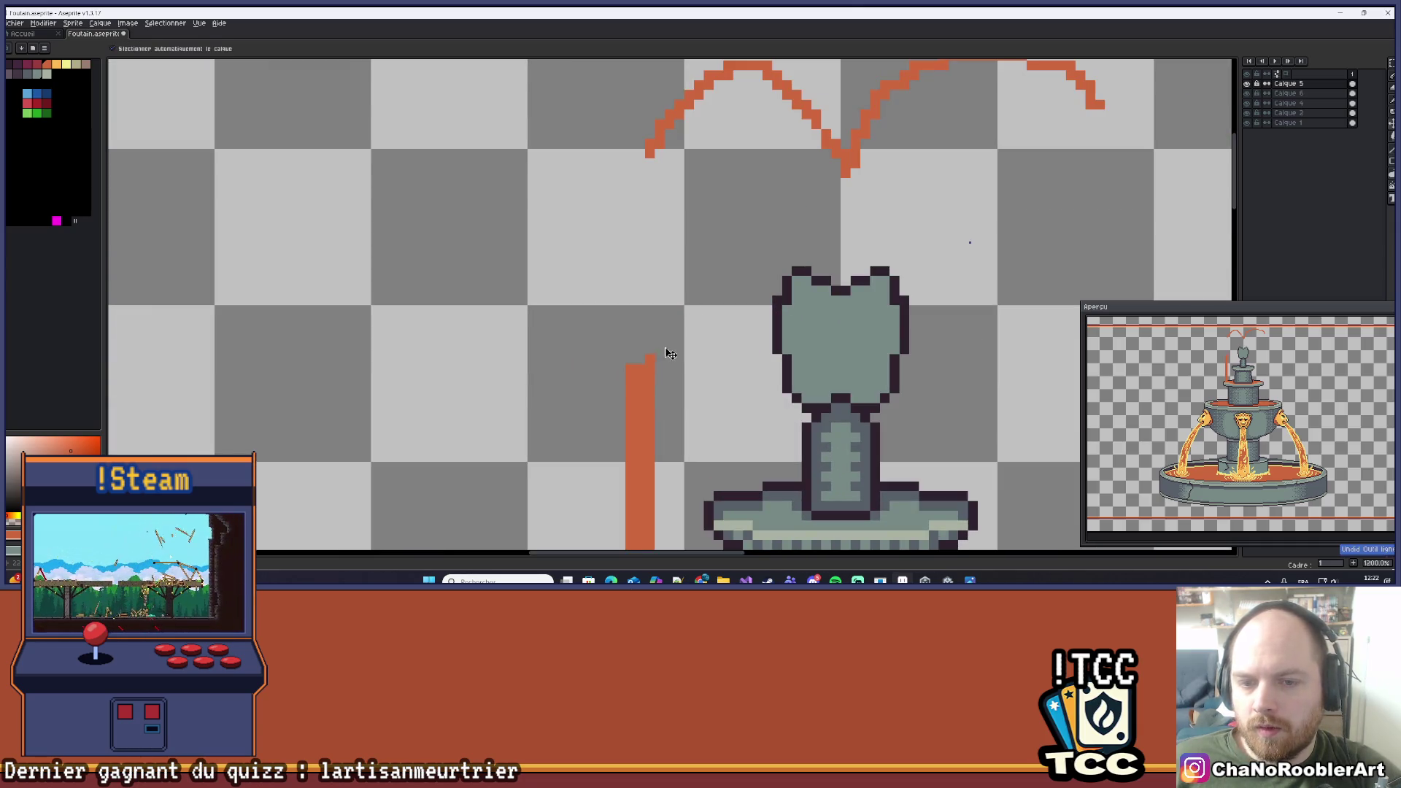
pyautogui.moveTo(661, 343); pyautogui.dragTo(661, 233)
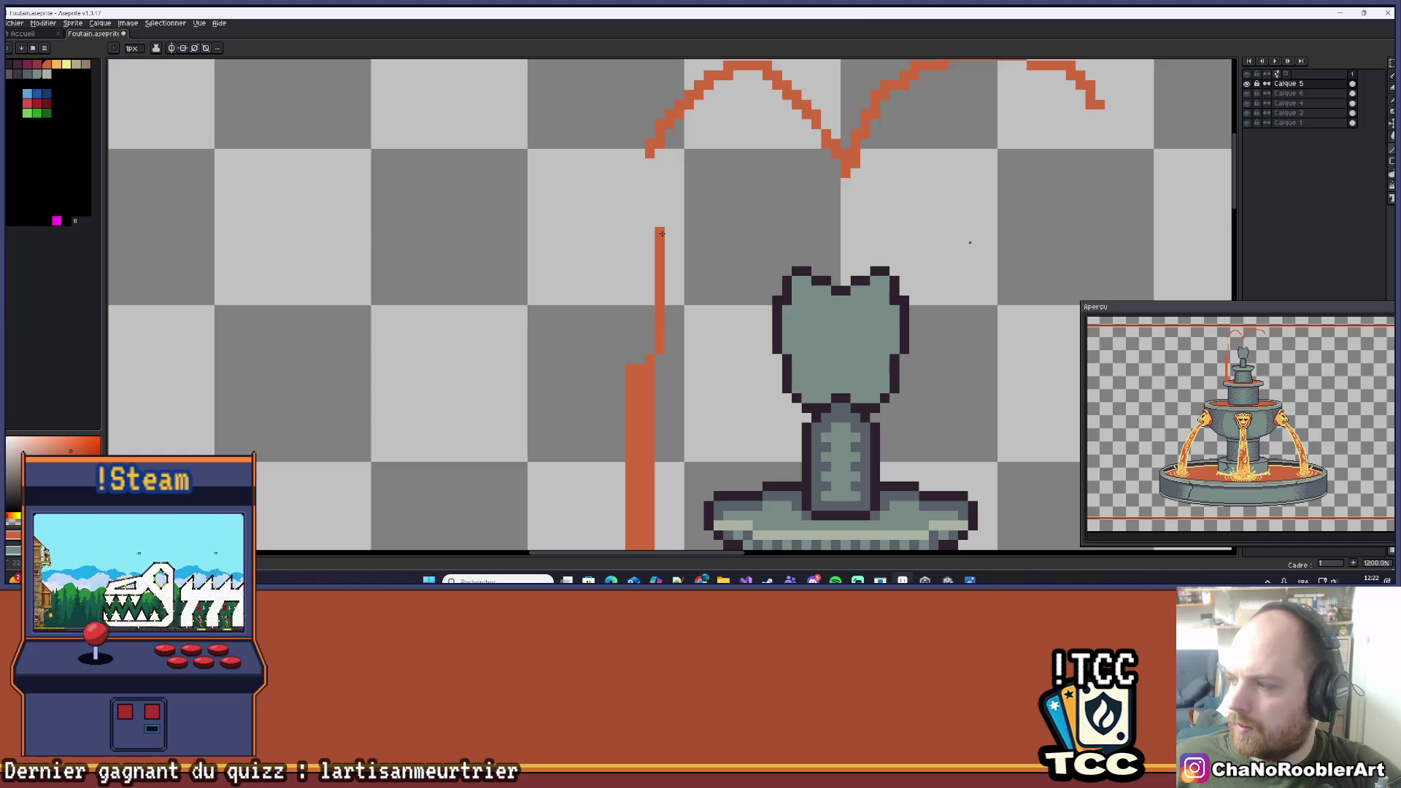
pyautogui.scroll(-4, 662, 233)
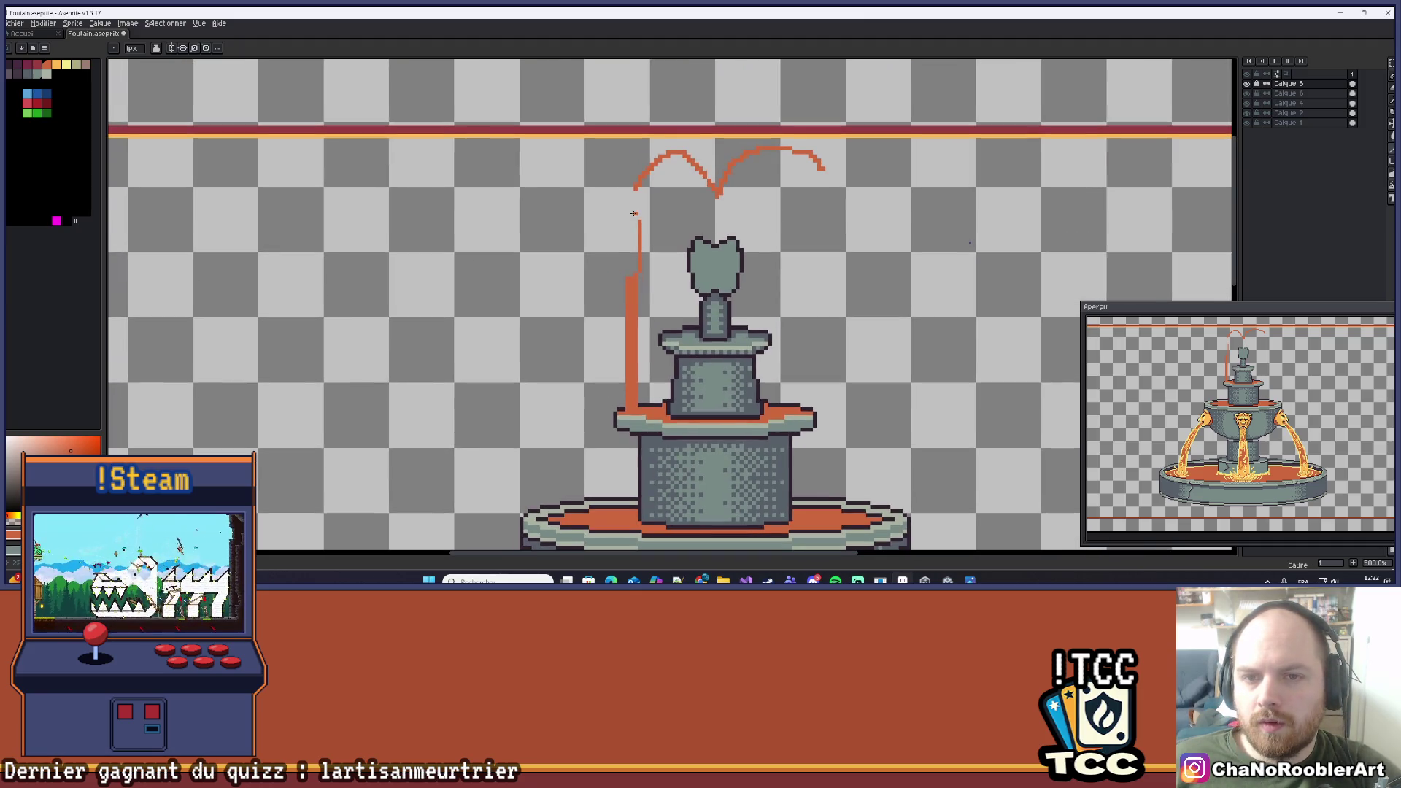
pyautogui.scroll(1, 611, 218)
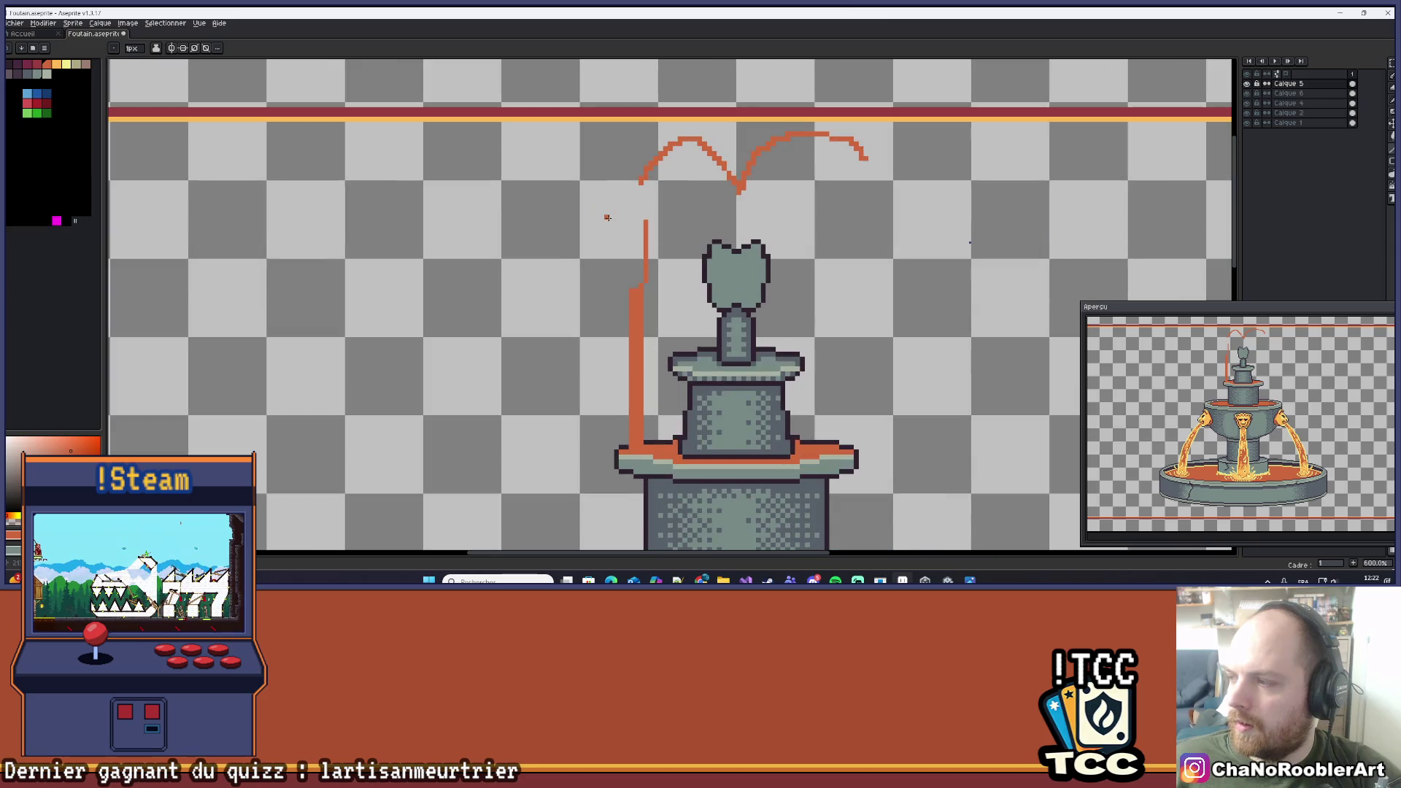
pyautogui.scroll(1, 607, 233)
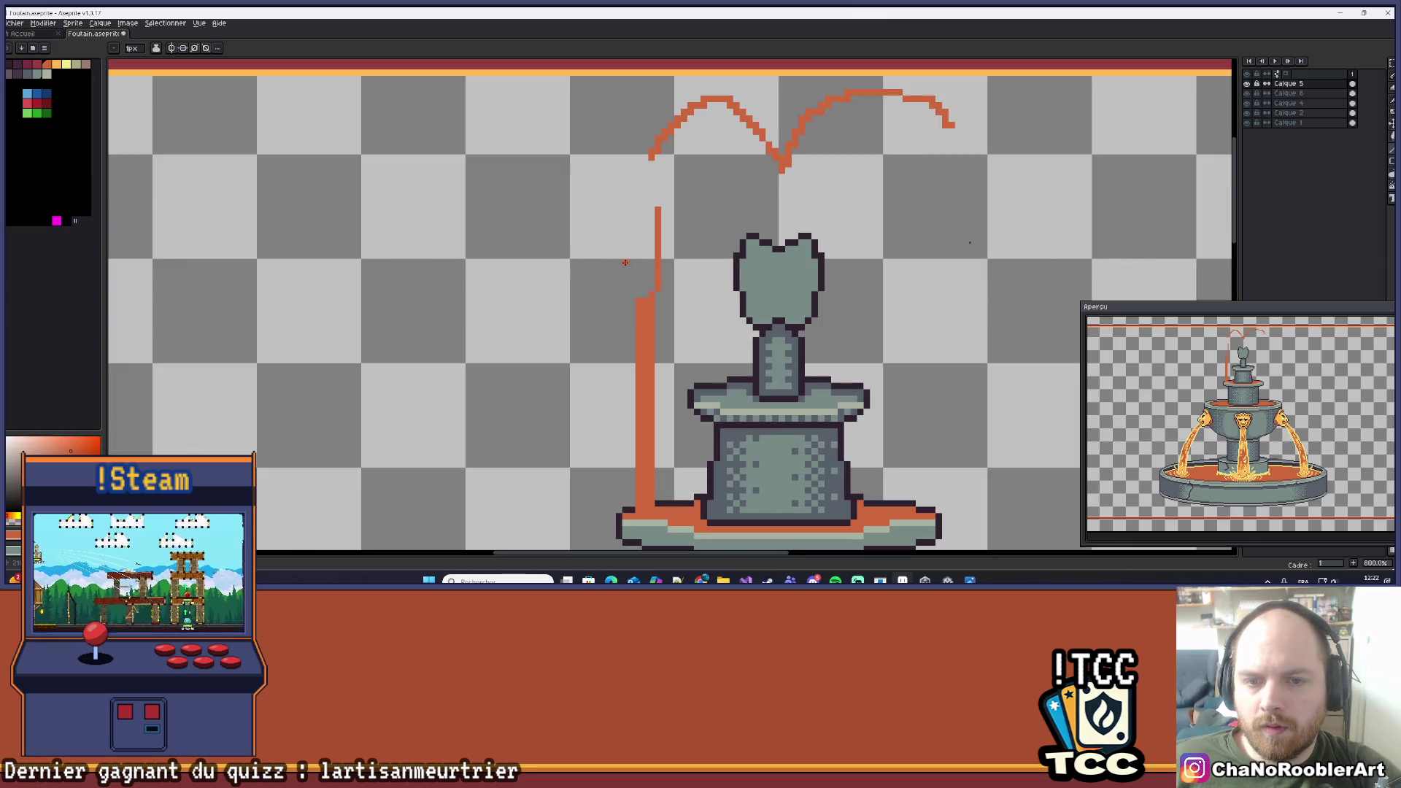
pyautogui.moveTo(632, 243); pyautogui.dragTo(634, 187)
pyautogui.scroll(-5, 666, 247)
pyautogui.hscroll(1, 693, 249)
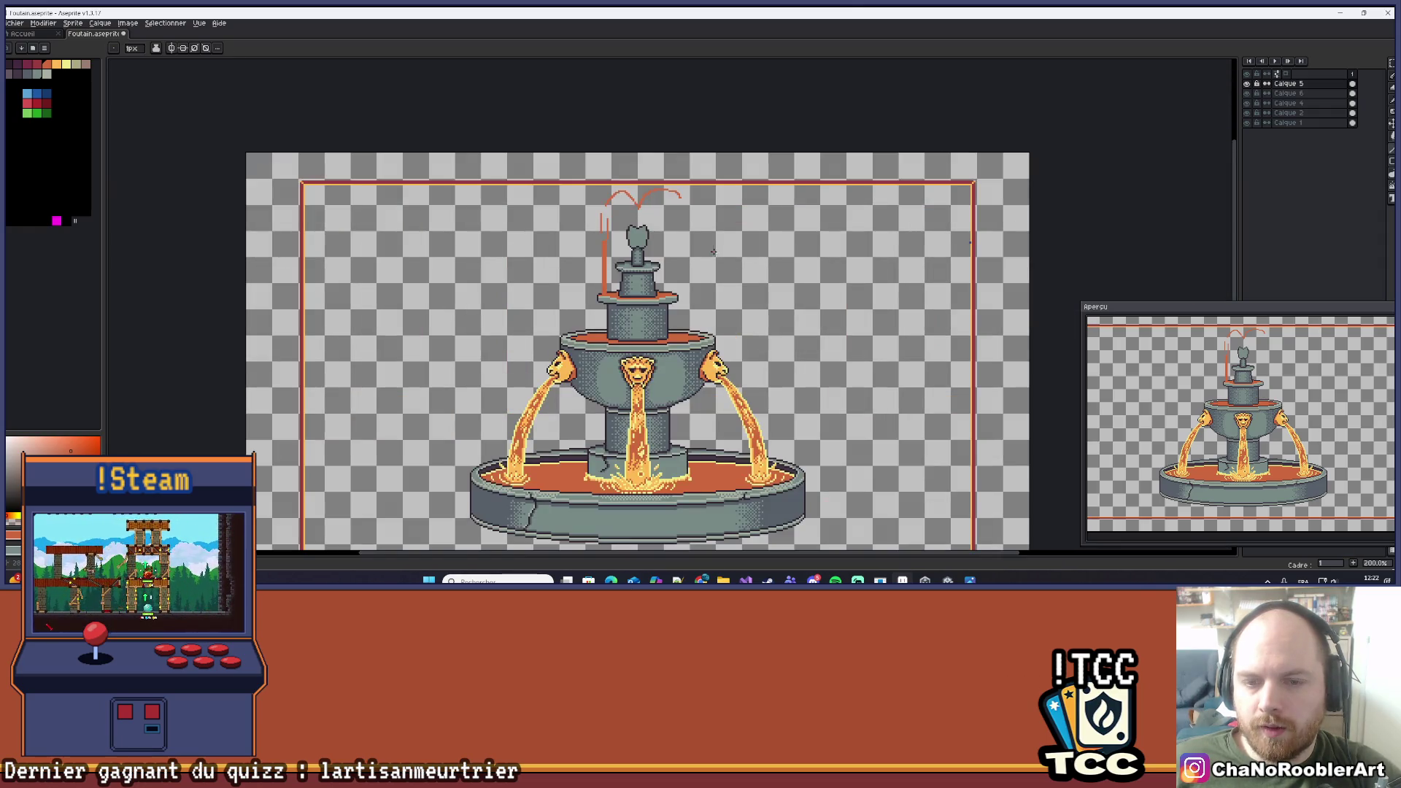
pyautogui.scroll(4, 645, 256)
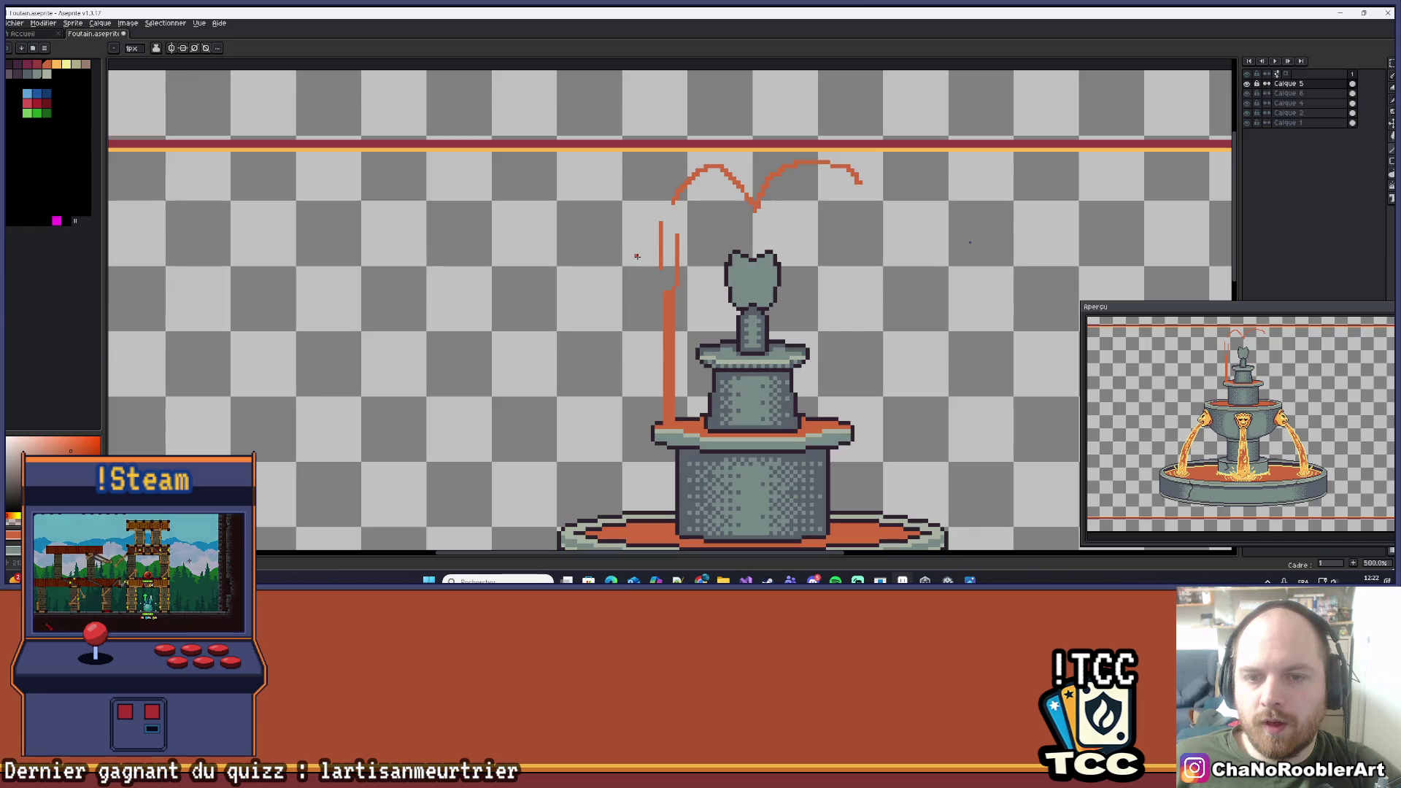